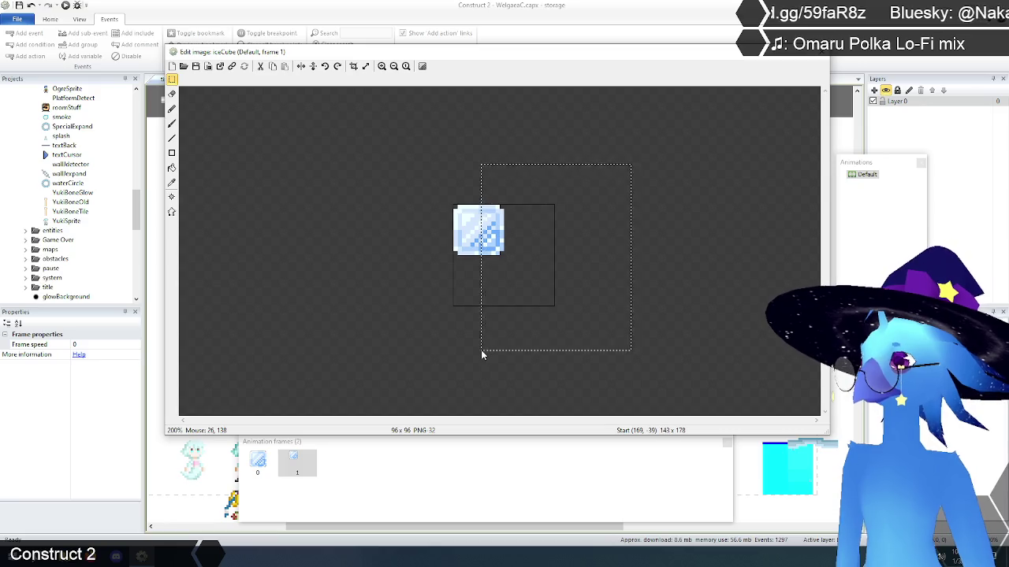
Step: Zoom in and move the right and lower parts of the iceCube sprite out to the 96 × 96 canvas corners
left_click(382, 66)
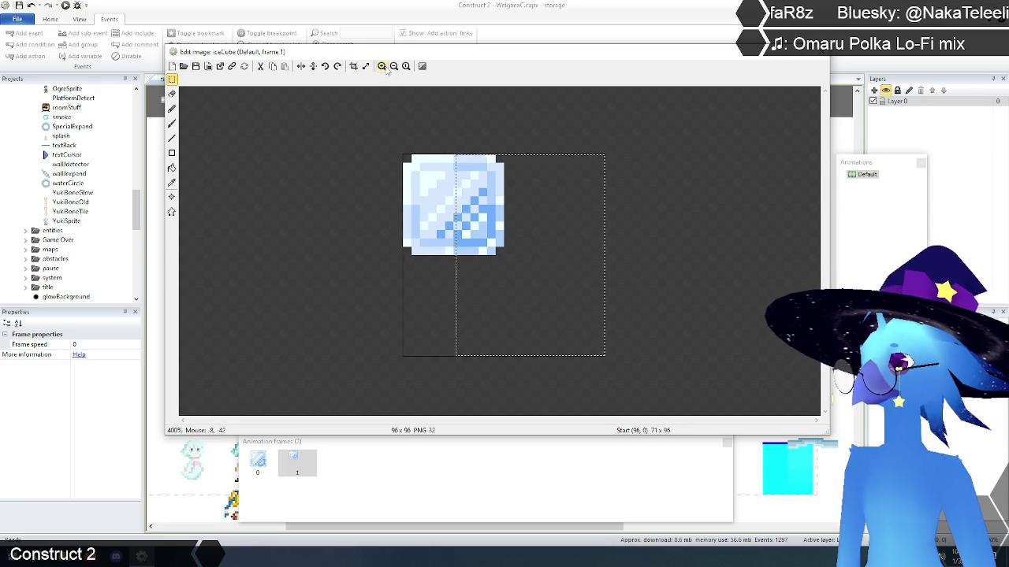
mouse_move(646, 130)
left_mouse_down()
mouse_move(484, 363)
mouse_move(454, 371)
left_mouse_up()
mouse_move(466, 331)
left_mouse_down()
mouse_move(477, 237)
mouse_move(541, 207)
mouse_move(575, 208)
left_mouse_up()
mouse_move(318, 319)
left_mouse_down()
mouse_move(631, 309)
mouse_move(688, 210)
left_mouse_up()
mouse_move(540, 228)
left_mouse_down()
mouse_move(529, 300)
mouse_move(540, 330)
left_mouse_up()
left_click(651, 259)
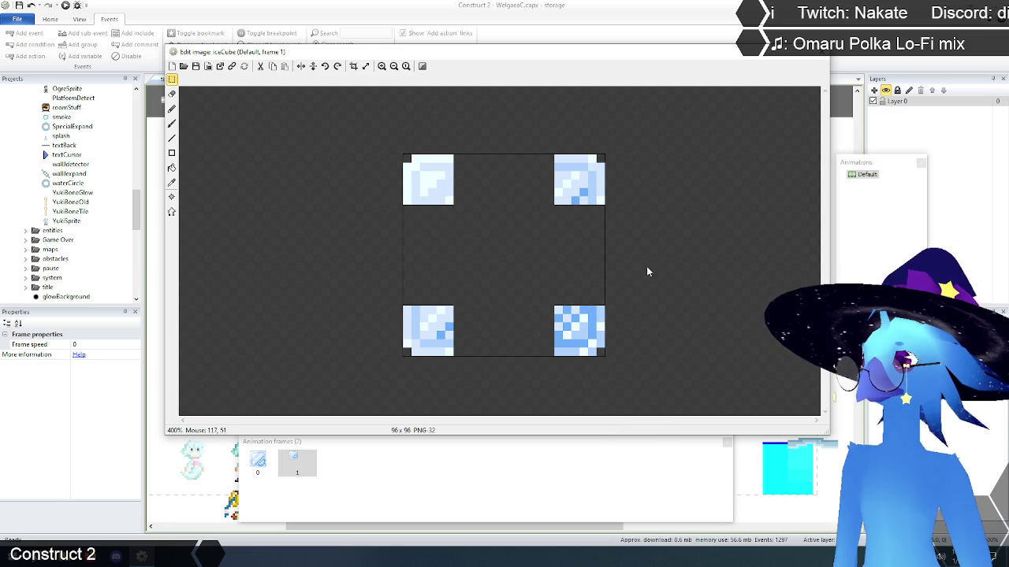
Step: Open the ice-cube image in Photoshop as the external editor and zoom it to 600%
left_click(220, 66)
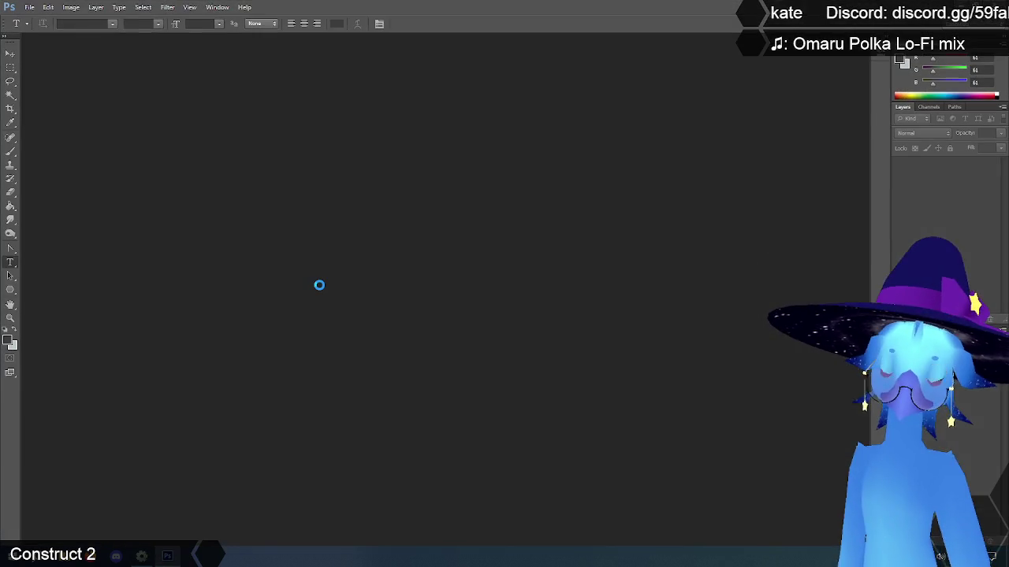
mouse_move(104, 111)
left_mouse_down()
mouse_move(494, 277)
mouse_move(758, 477)
left_mouse_up()
left_click(10, 318)
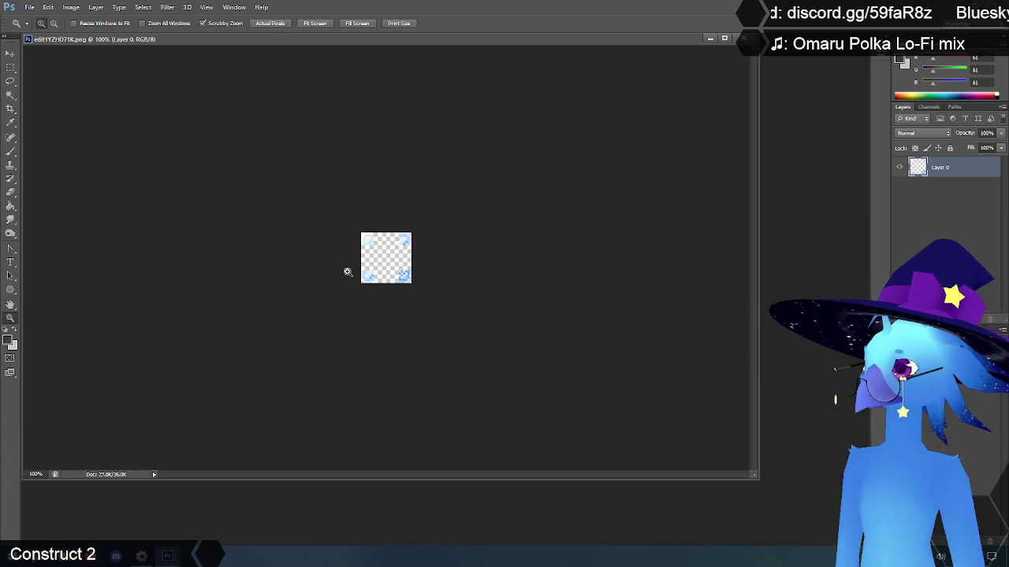
left_click(345, 272)
left_click(347, 272)
left_click(346, 272)
left_click(347, 272)
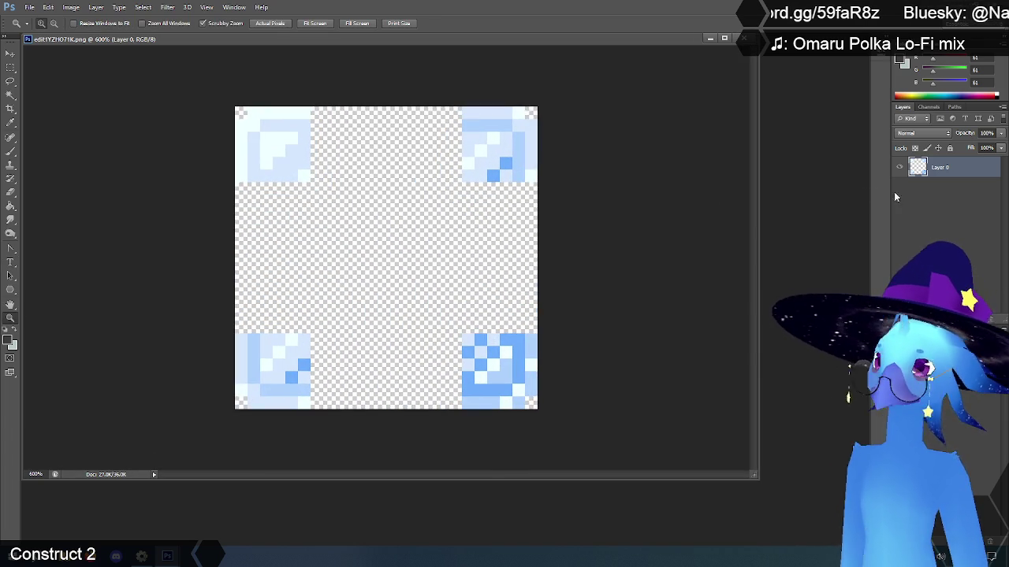
Step: Add Layer 1 beneath Layer 0 and fill it black with the Paint Bucket
double_click(937, 167)
left_click(1002, 106)
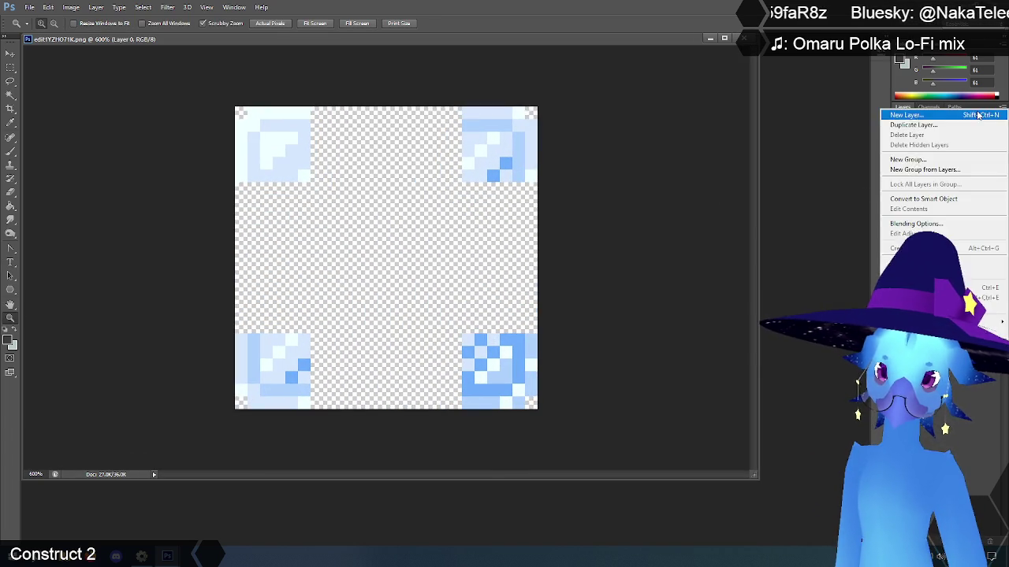
left_click(906, 115)
left_click(603, 174)
left_click_drag(938, 167, 932, 200)
key("d")
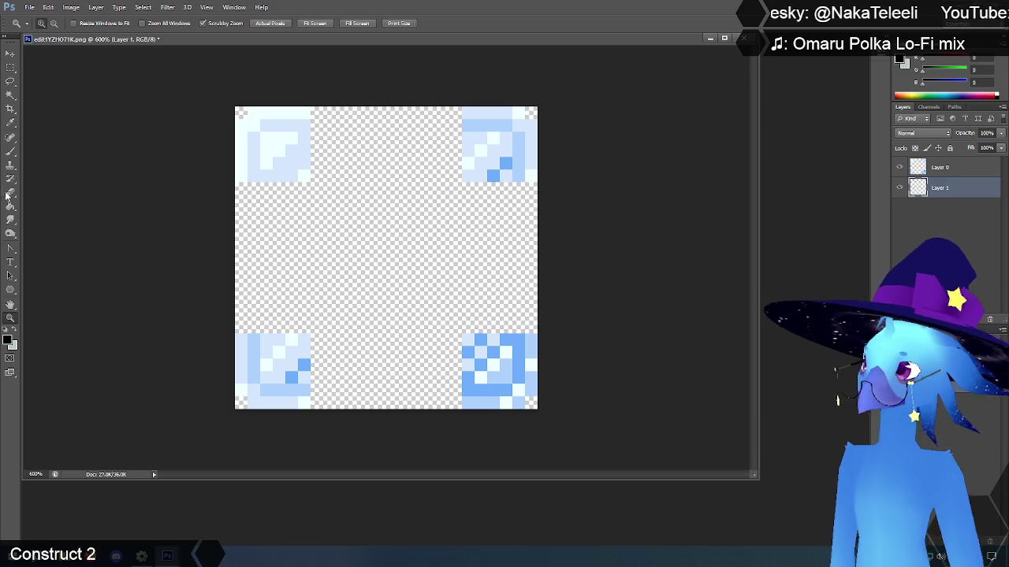
left_click(11, 207)
left_click(418, 302)
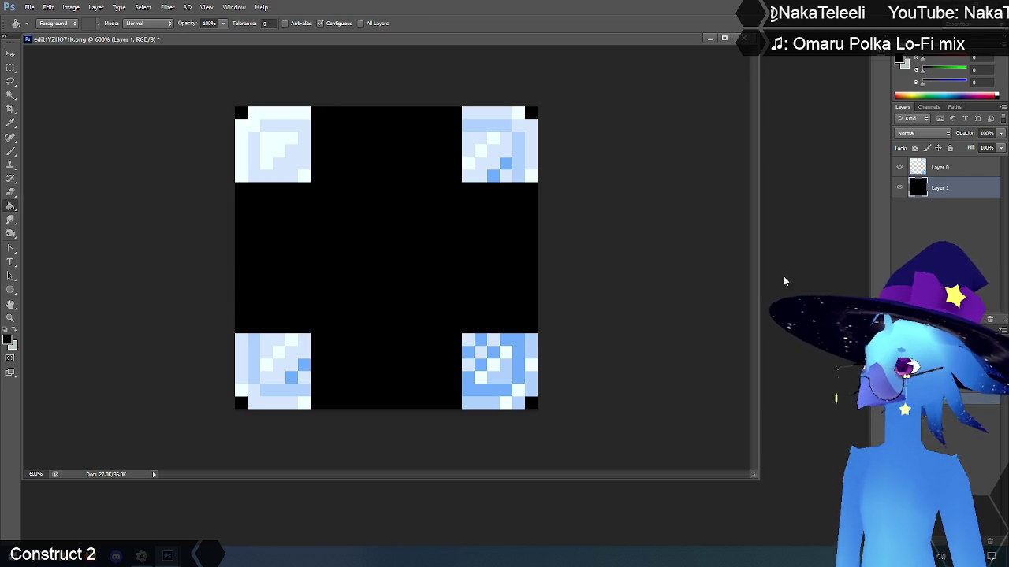
left_click(939, 168)
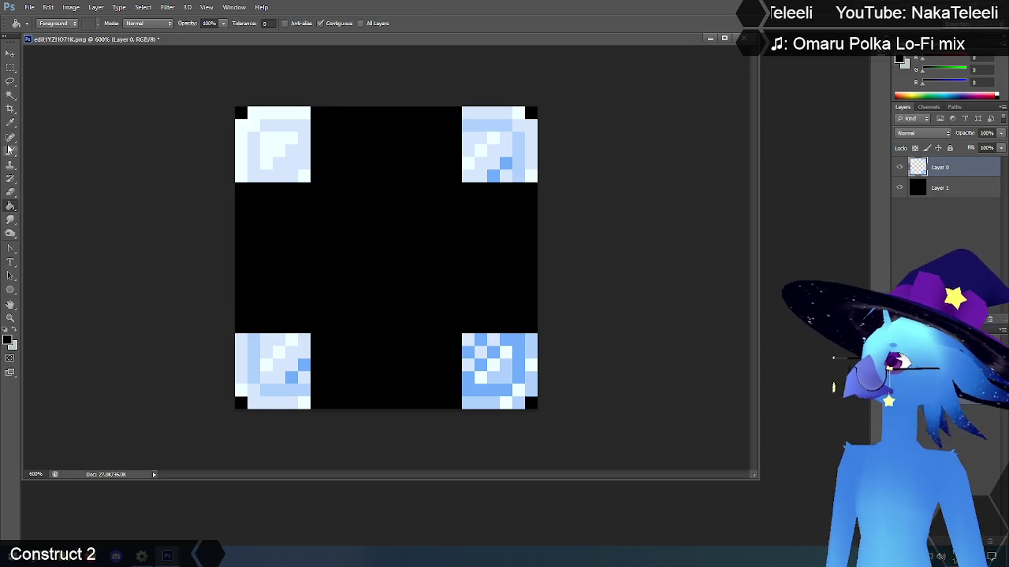
Step: Resize the image to 25 percent using Nearest Neighbor (preserve hard edges) resampling
left_click(71, 7)
left_click(87, 84)
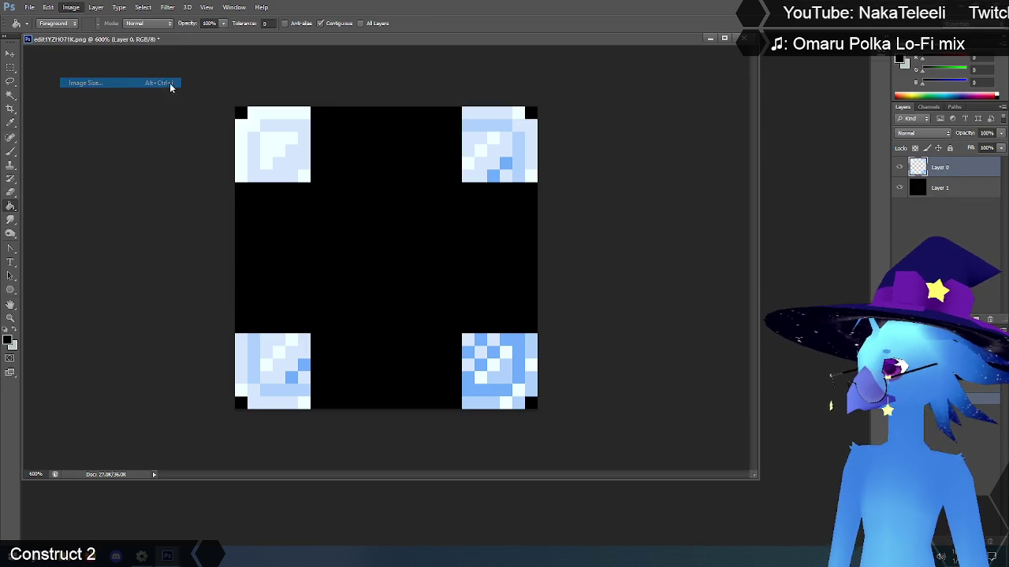
left_click(497, 156)
left_click(492, 167)
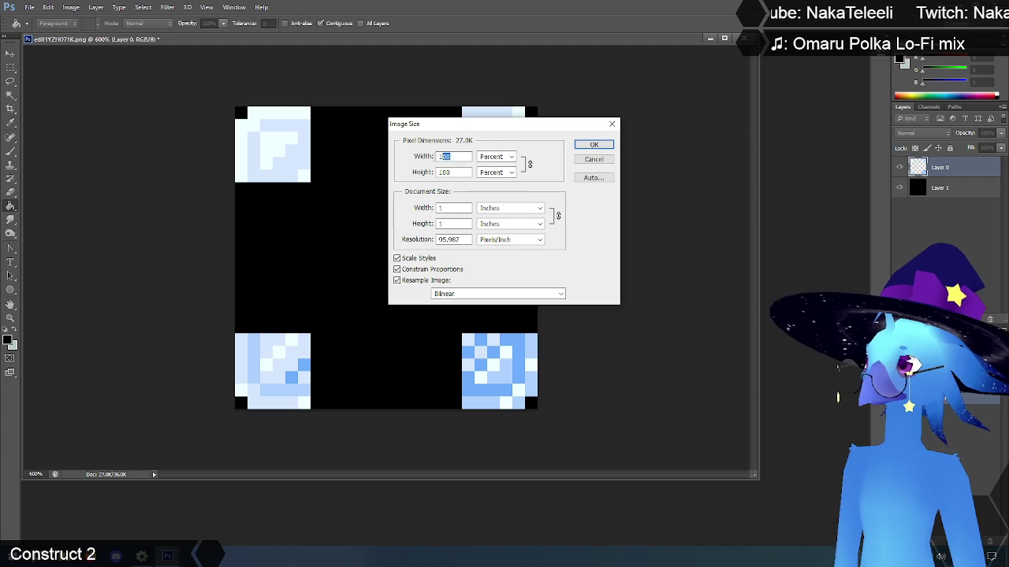
type("25")
left_click(520, 293)
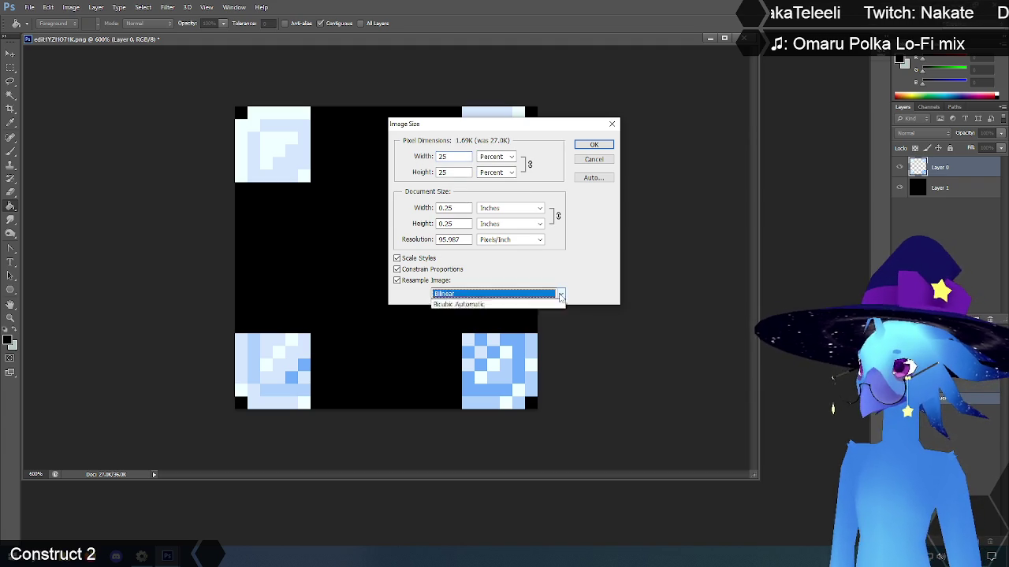
left_click(519, 306)
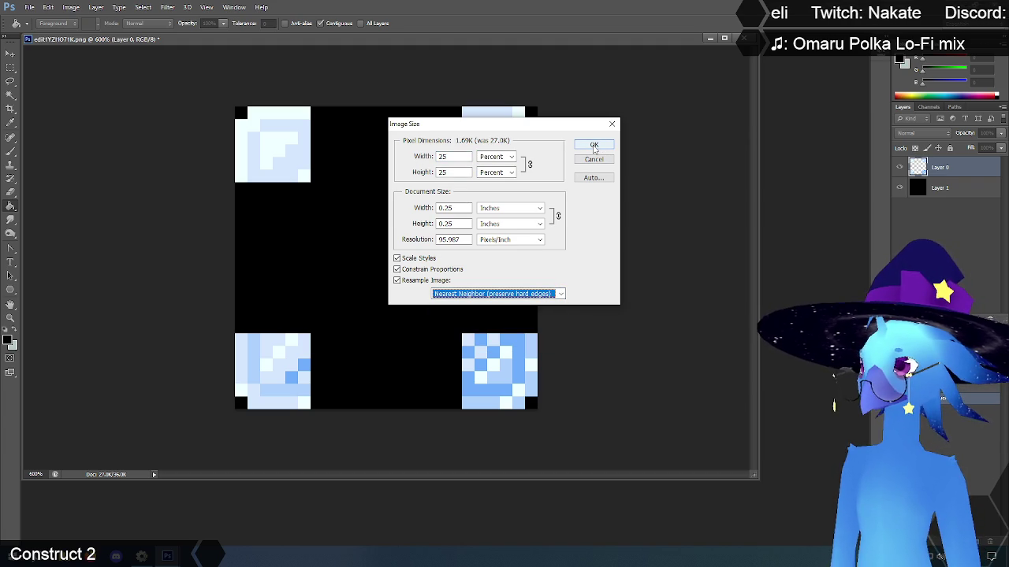
left_click(594, 148)
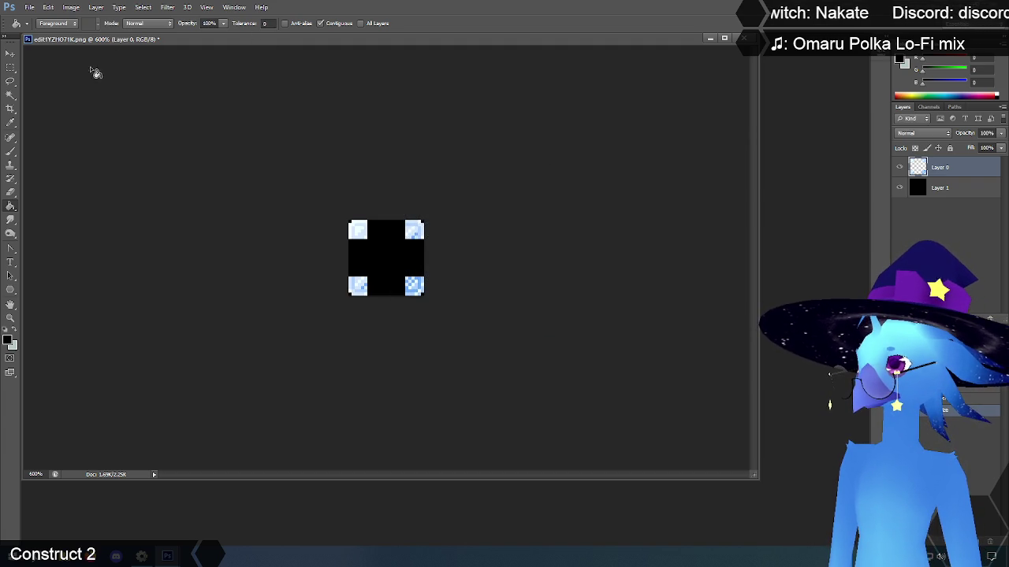
Step: Zoom to 1600% and pencil a light blue-white strip down the left edge below the top-left tile
left_click(10, 318)
left_click(340, 231)
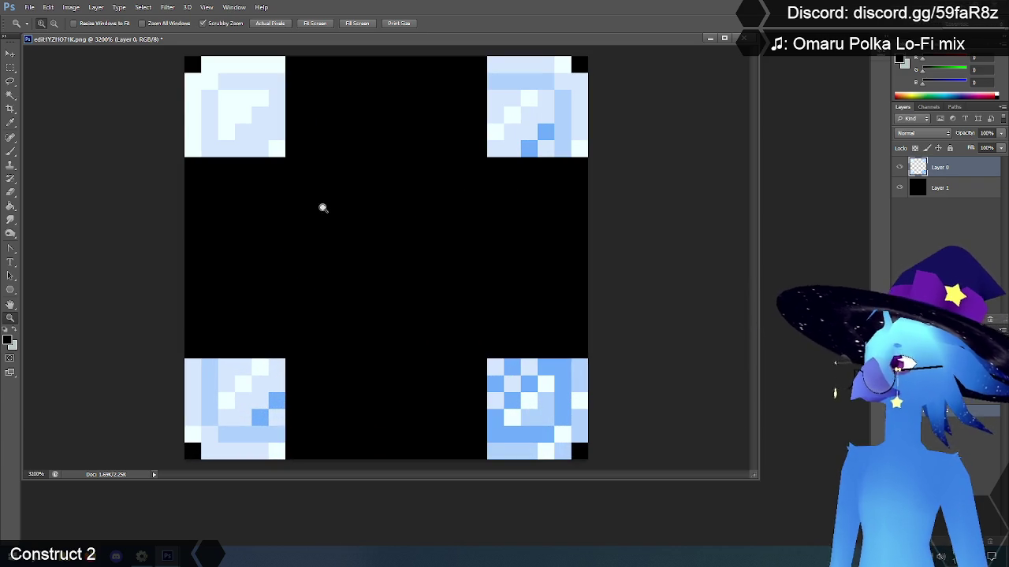
left_click(350, 224, "alt")
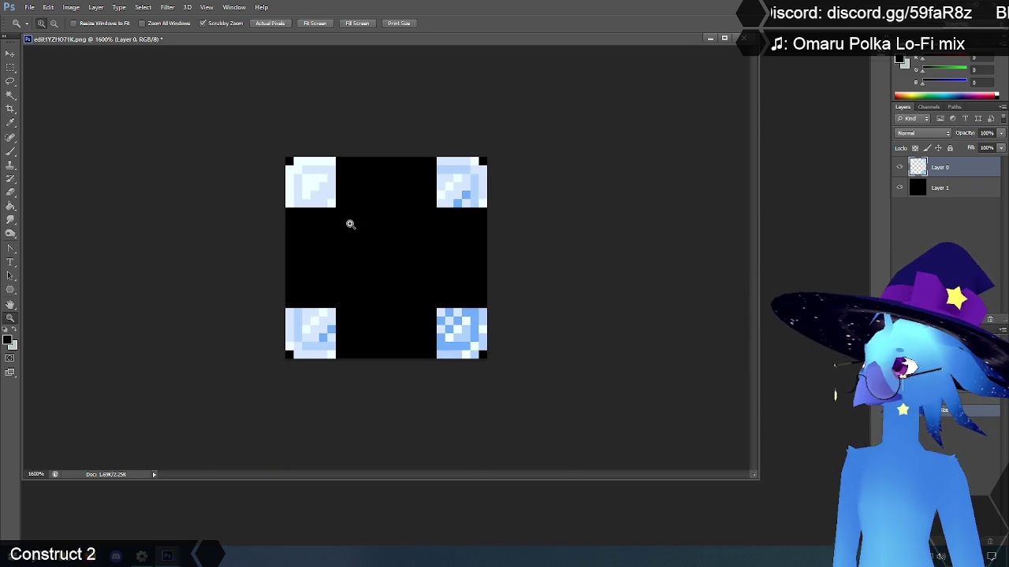
left_click(10, 124)
left_click(330, 162)
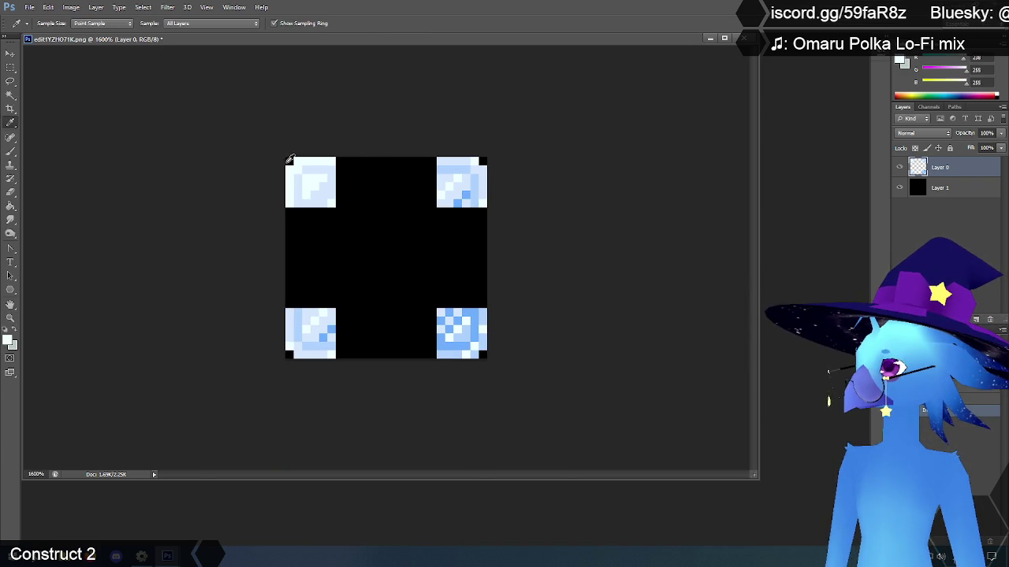
left_click(13, 153)
right_click(13, 154)
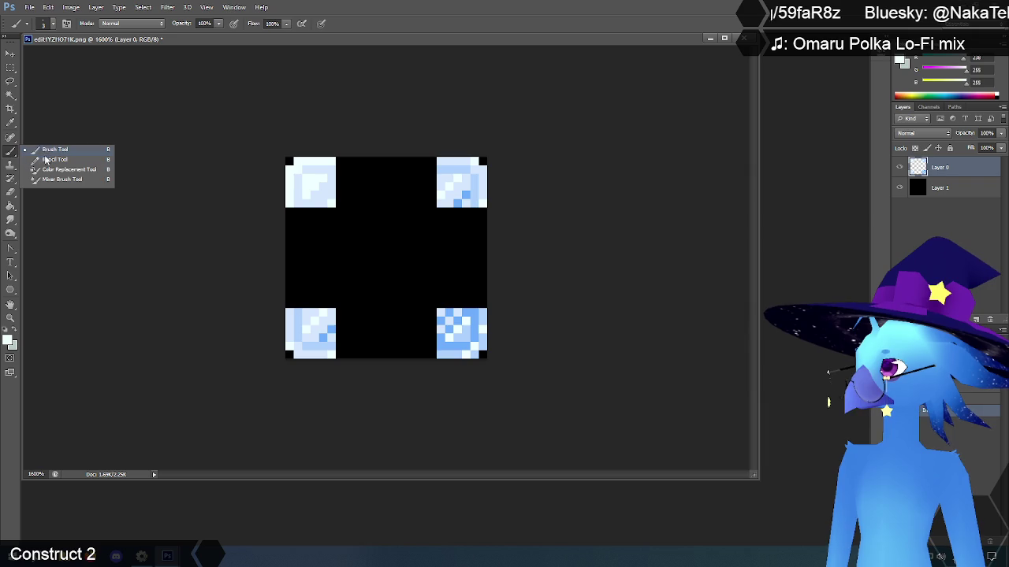
left_click(48, 160)
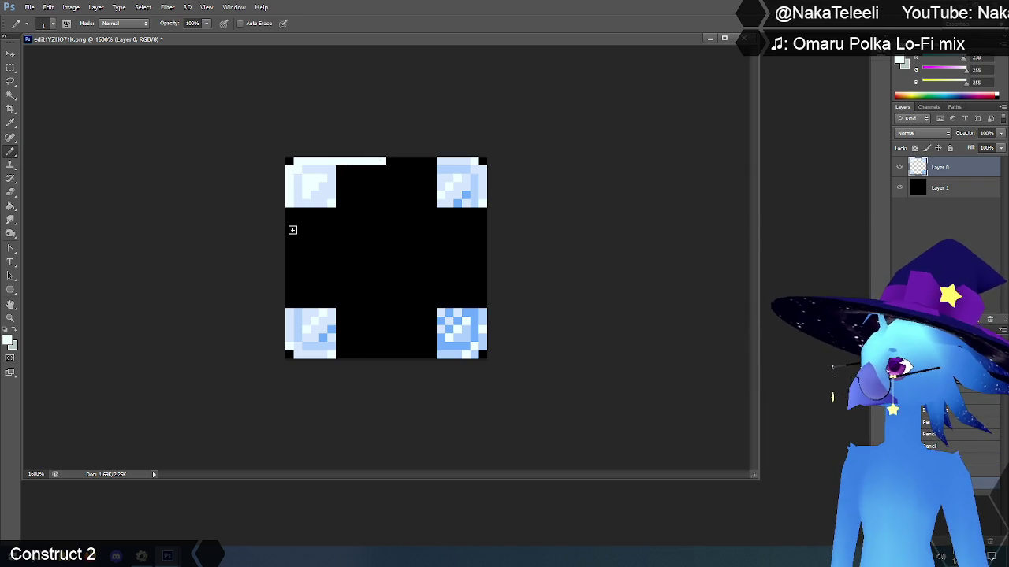
left_click_drag(293, 215, 290, 227)
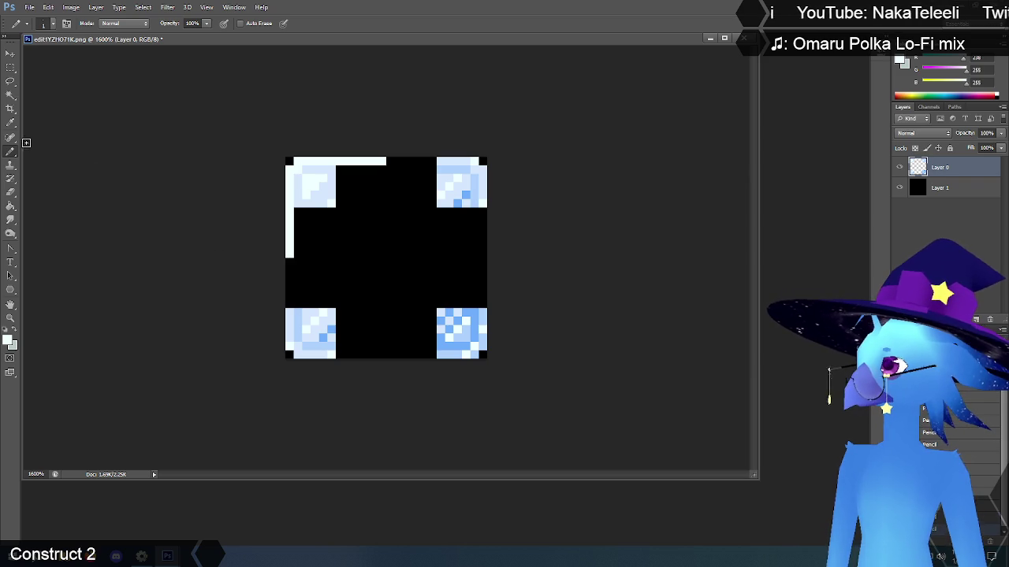
Step: Extend the left strip to the bottom-left tile and pencil light strips along the top, right and bottom edges
left_click(10, 122)
left_click(293, 311)
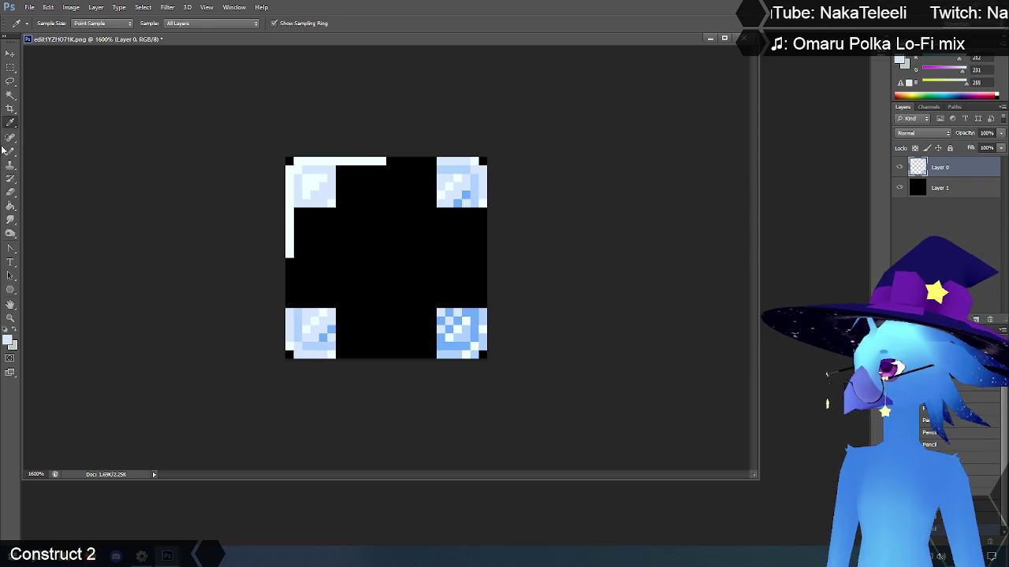
key("b")
left_click_drag(287, 263, 287, 306)
left_click(11, 122)
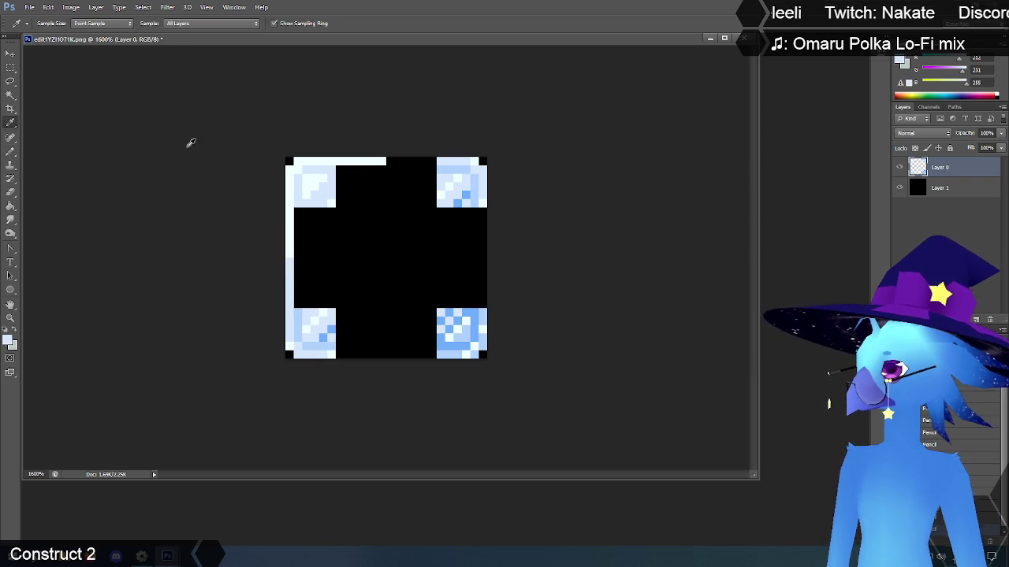
left_click(11, 151)
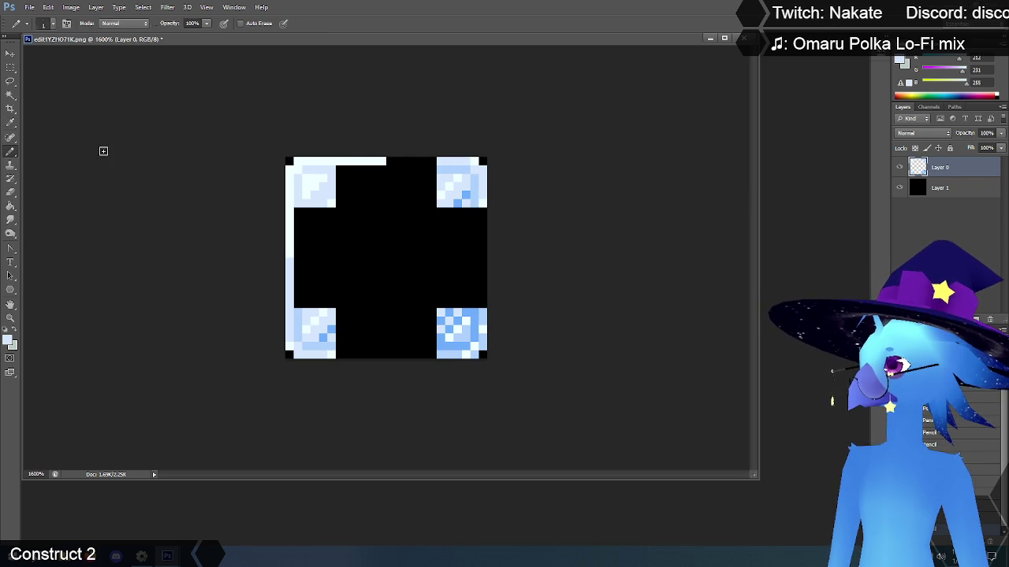
left_click_drag(392, 162, 428, 161)
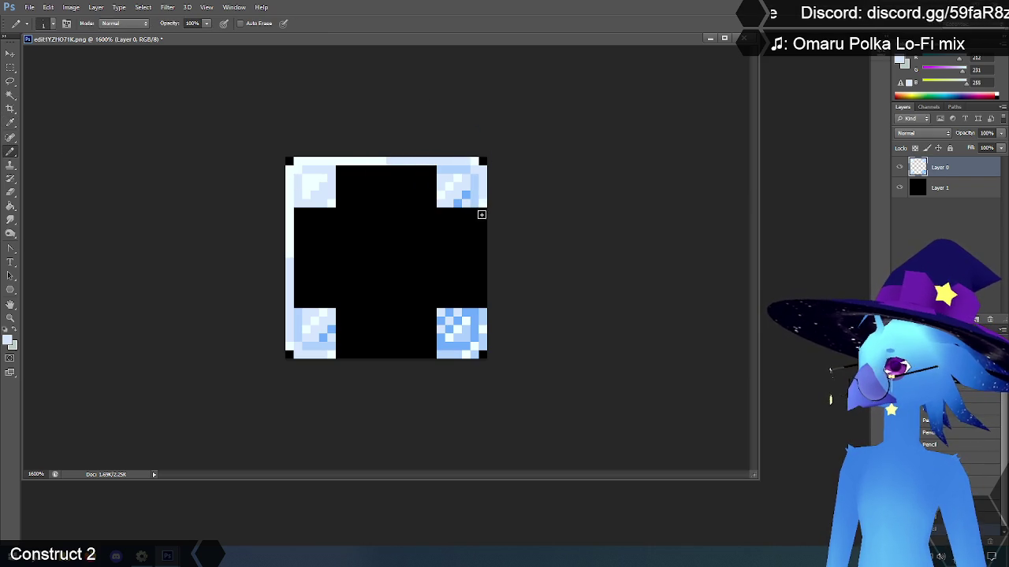
left_click_drag(483, 231, 483, 257)
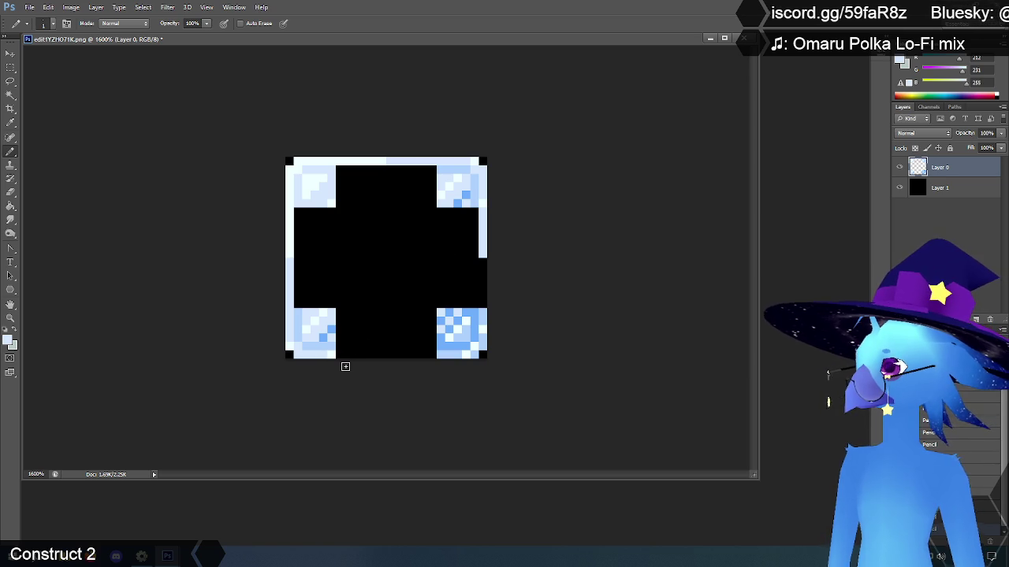
left_click_drag(340, 354, 384, 355)
Step: Fill the rest of the right edge and the bottom edge with light blue
key("i")
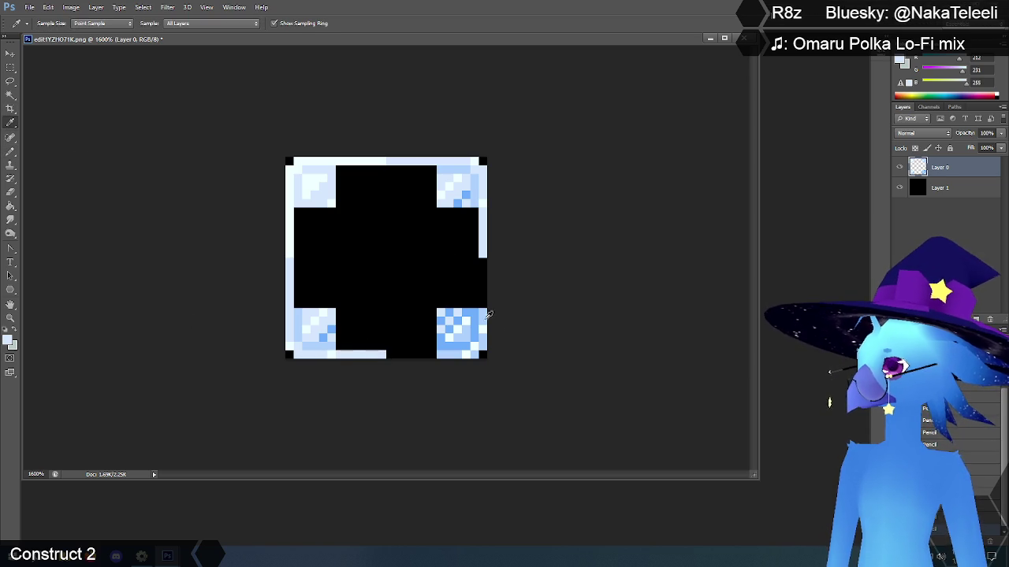
left_click(485, 310)
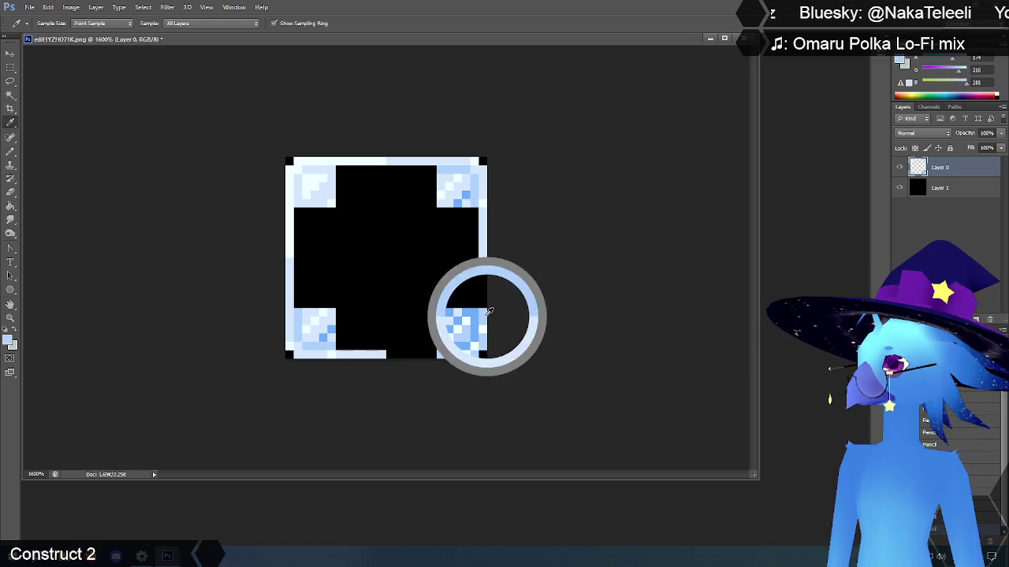
left_click(11, 150)
mouse_move(484, 260)
left_mouse_down()
mouse_move(486, 306)
mouse_move(486, 297)
left_mouse_up()
left_click_drag(388, 355, 430, 357)
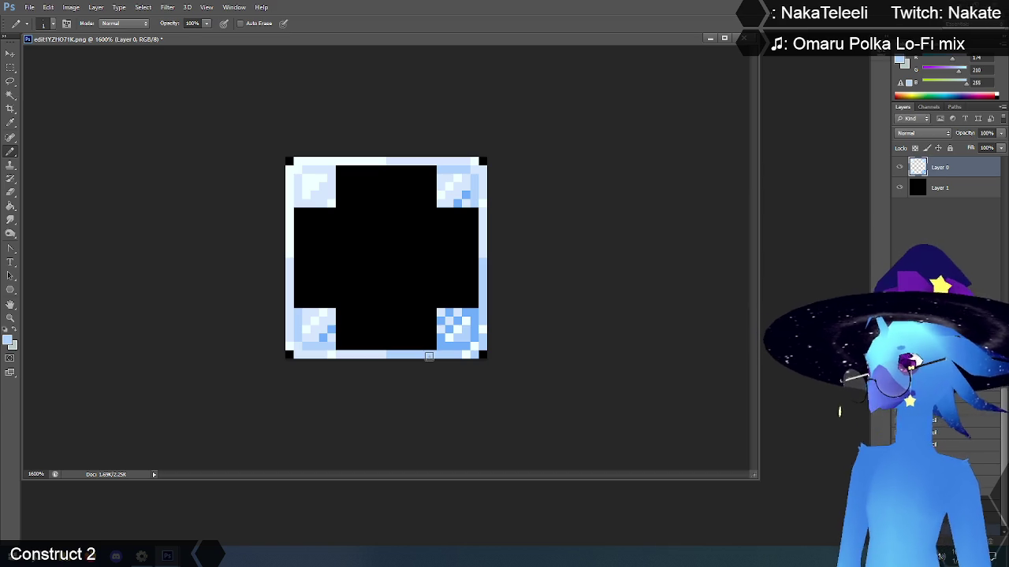
Step: Paint a pale blue border along the right, top, left and bottom of the black area
left_click(11, 123)
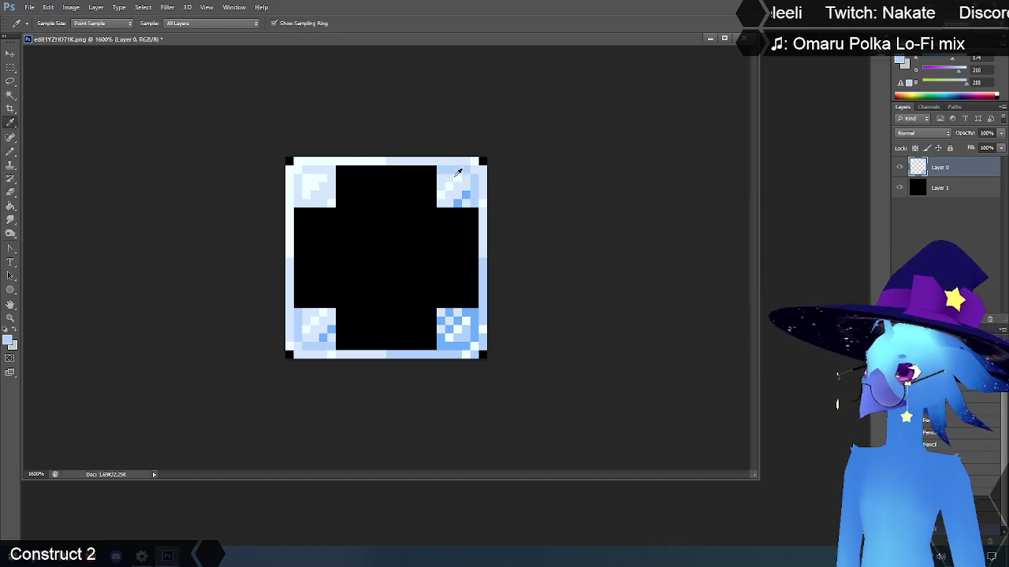
left_click(12, 152)
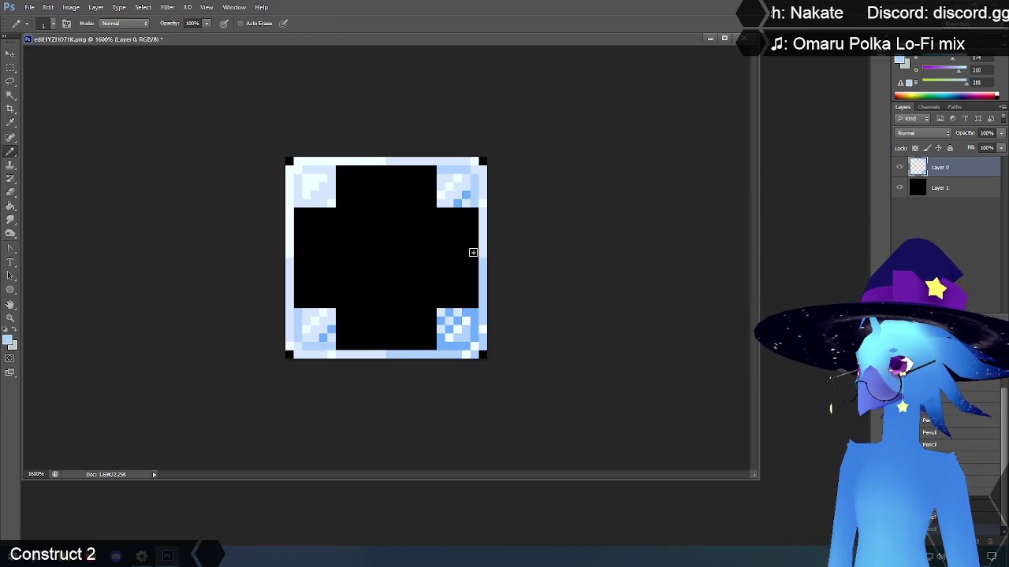
left_click_drag(472, 244, 472, 216)
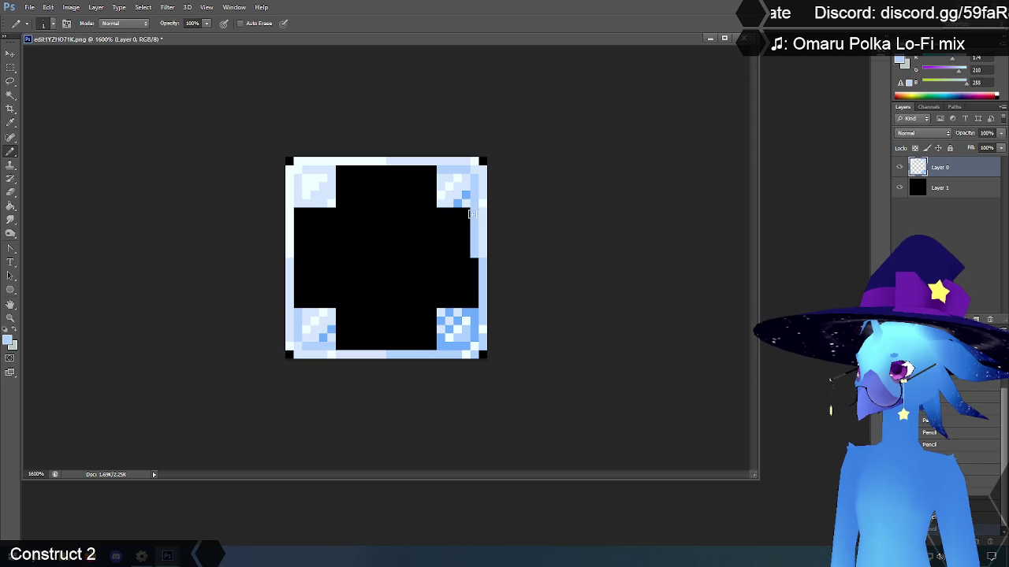
left_click_drag(390, 172, 433, 171)
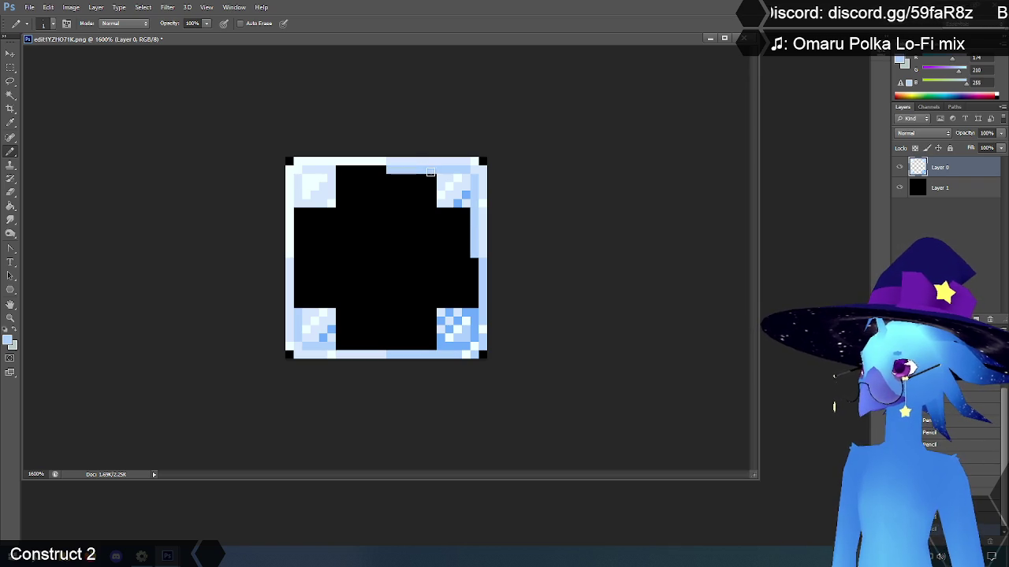
left_click_drag(297, 259, 298, 307)
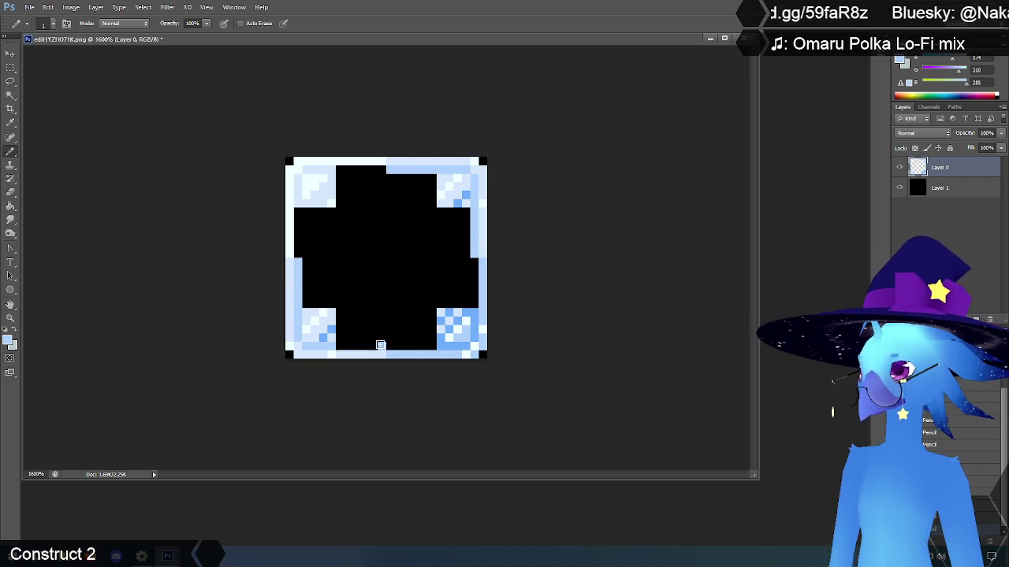
left_click_drag(380, 345, 343, 346)
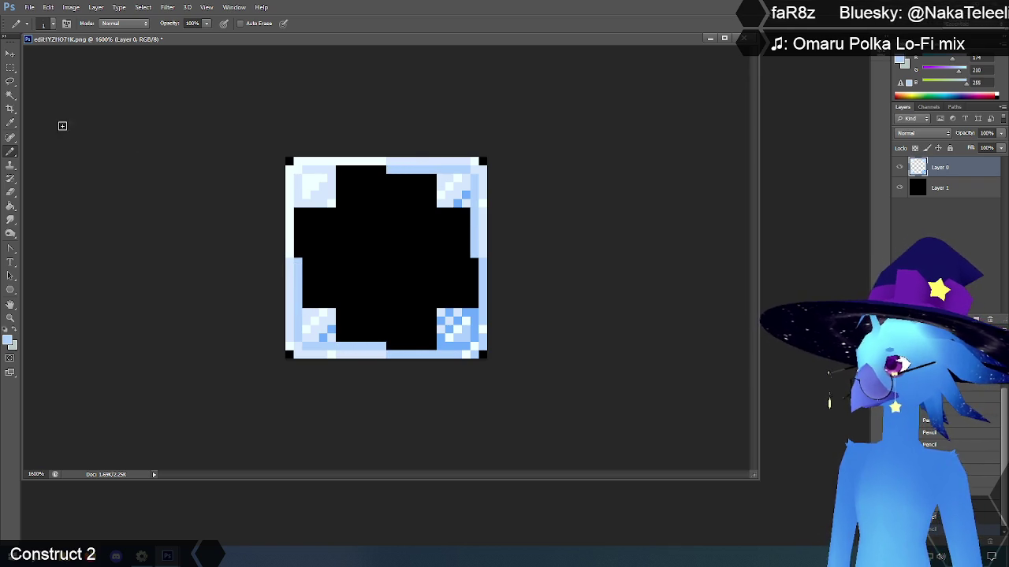
Step: Add lighter blue pixels along the top and left edges
left_click(11, 123)
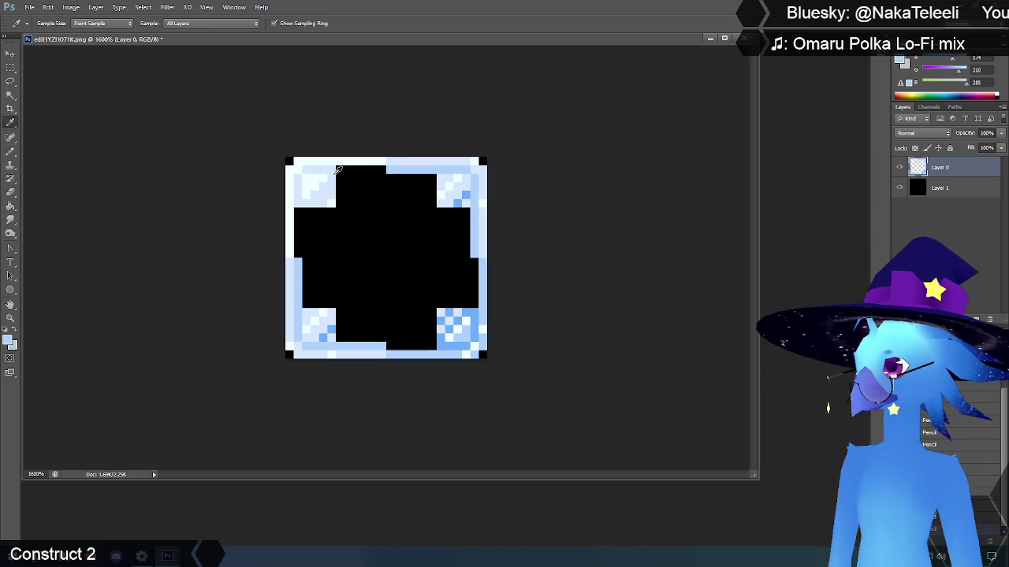
left_click(335, 173)
left_click(11, 153)
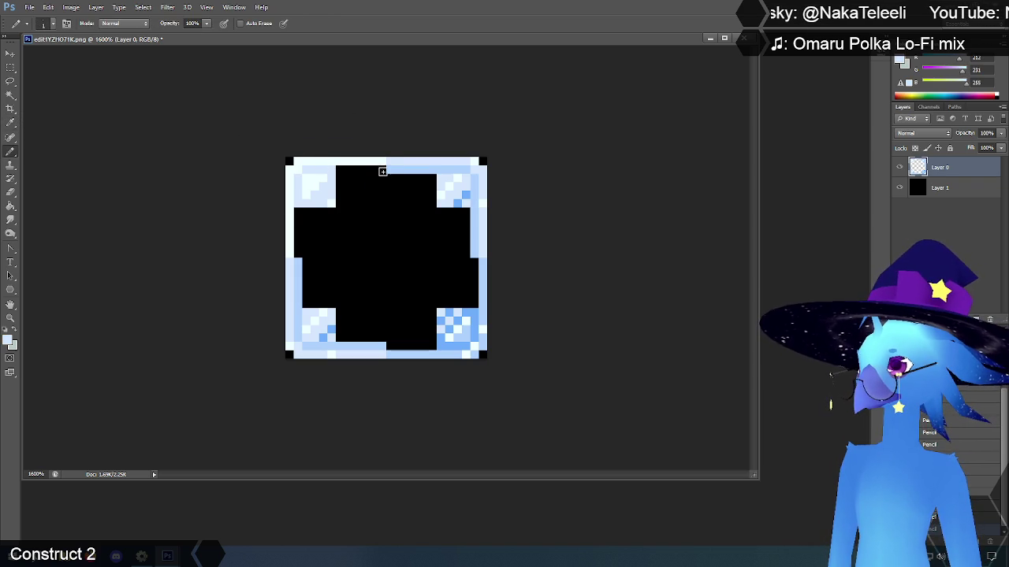
left_click_drag(382, 171, 343, 170)
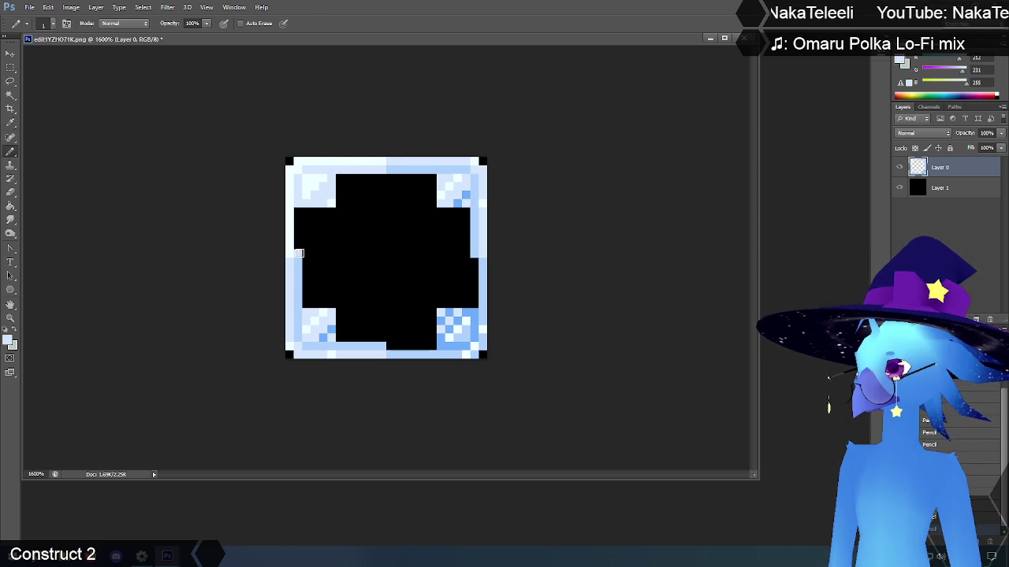
left_click_drag(299, 253, 298, 208)
Step: Paint darker blue along the bottom and right edges of the black area, redoing the right column
left_click(11, 123)
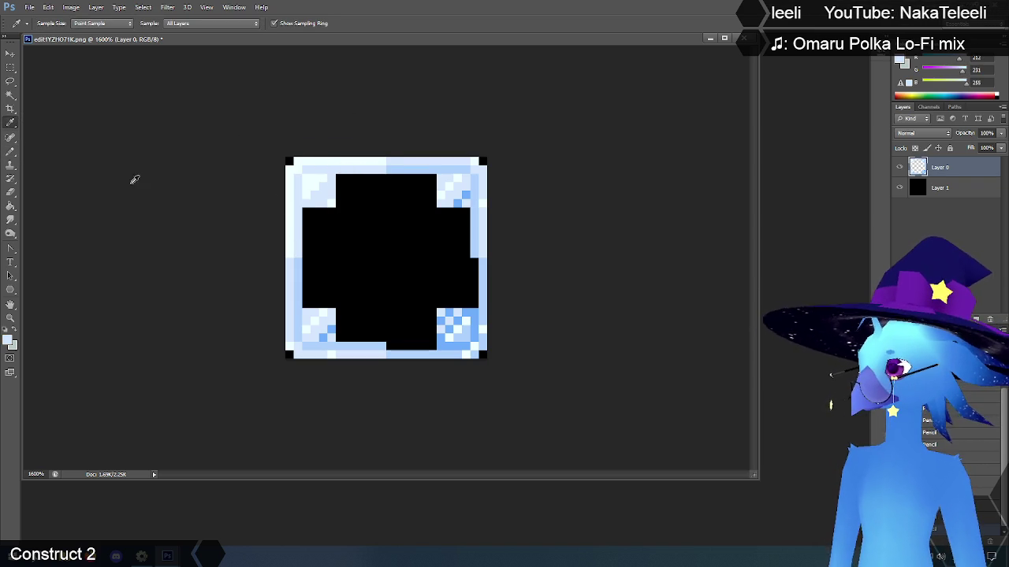
left_click(444, 343)
left_click(11, 152)
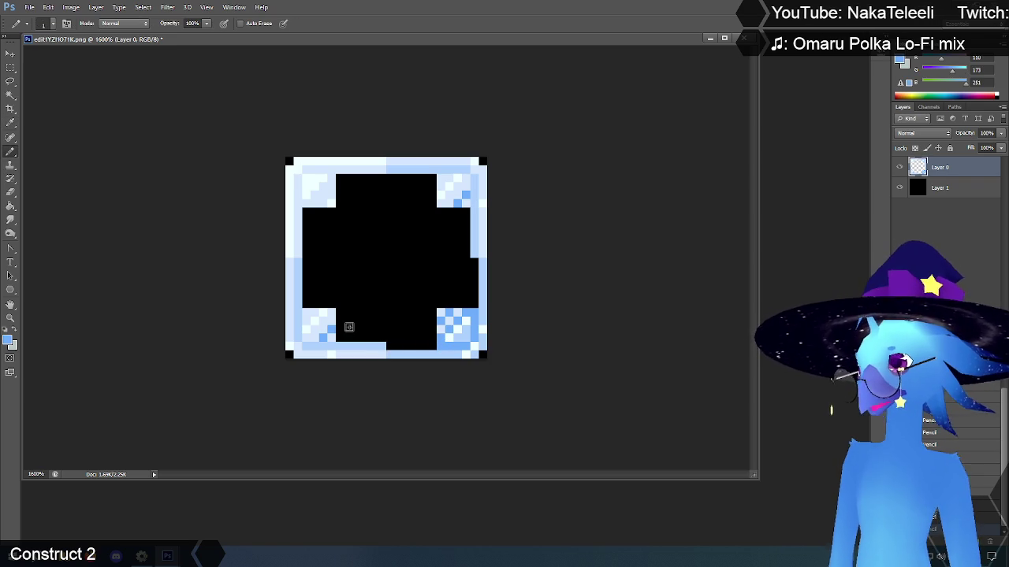
left_click_drag(391, 345, 435, 344)
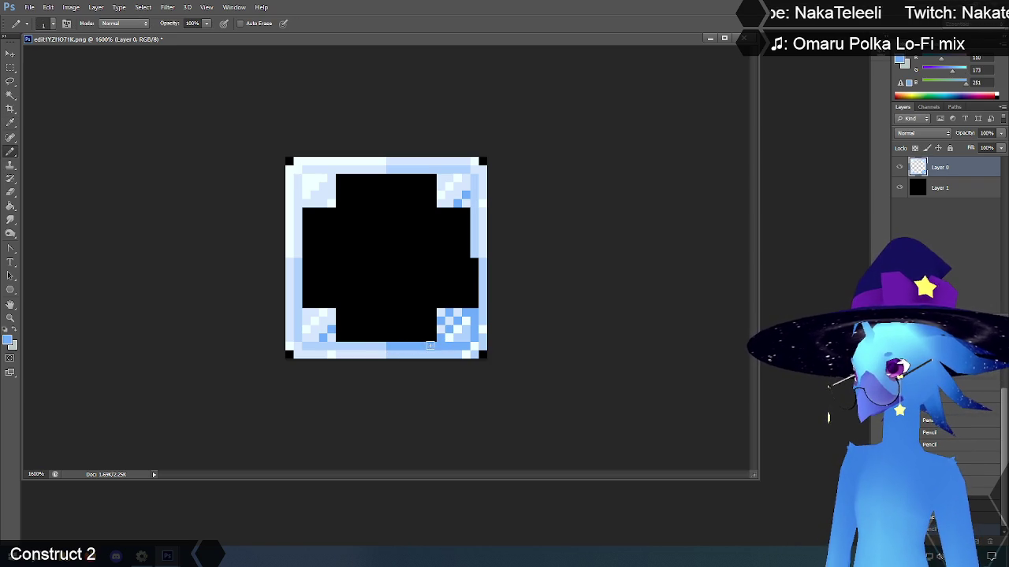
left_click_drag(470, 262, 471, 303)
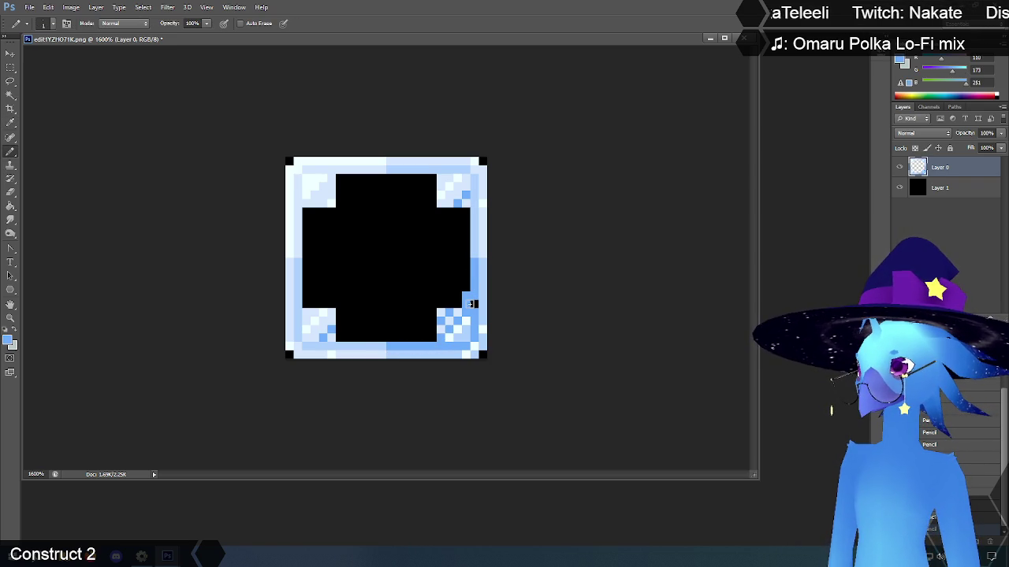
key("ctrl+alt+z")
key("ctrl+alt+z")
left_click_drag(475, 263, 475, 301)
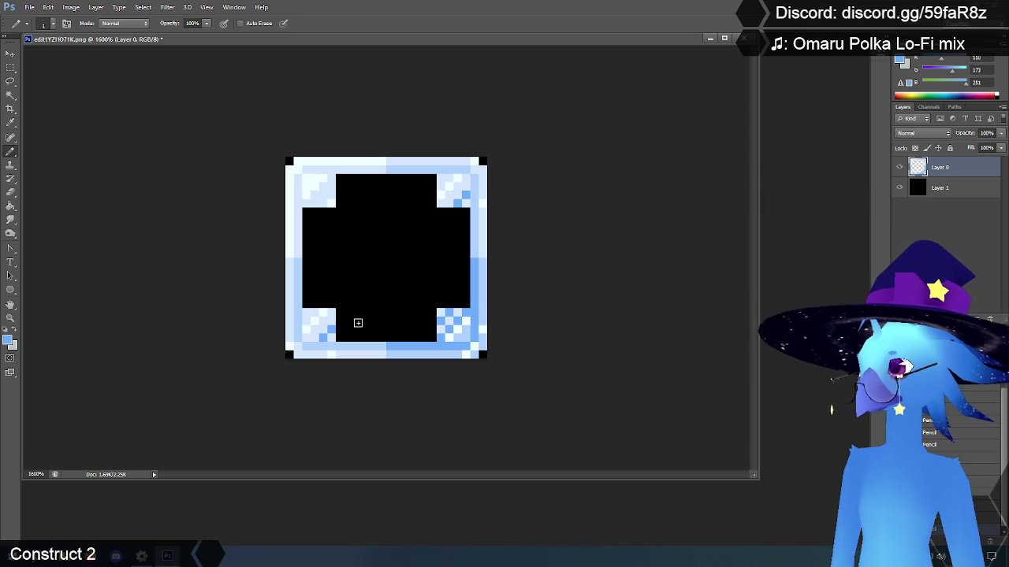
Step: Draw a short pale blue line in from the left and sample the tile's mid and lighter blues
left_click(10, 122)
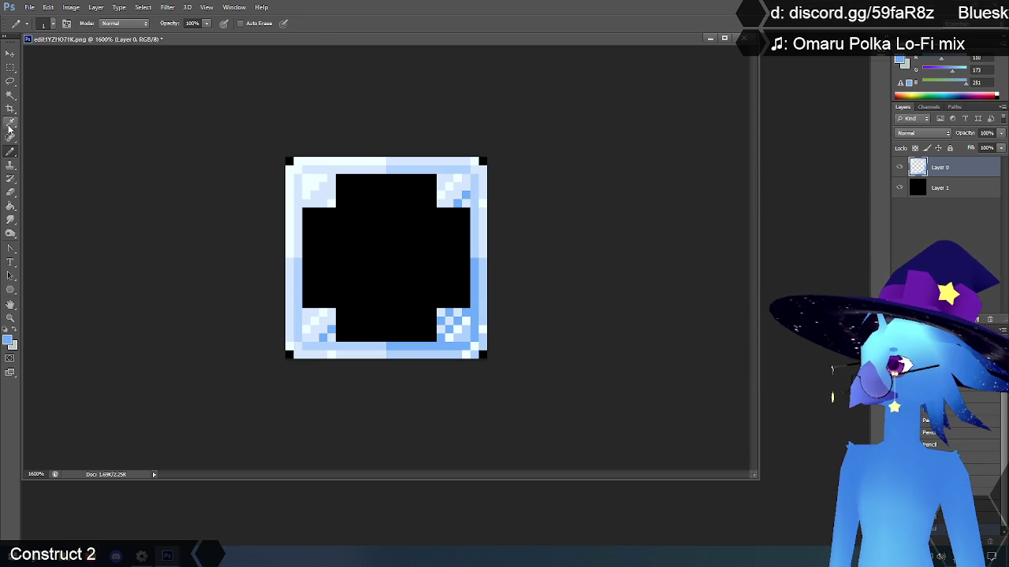
left_click(320, 192)
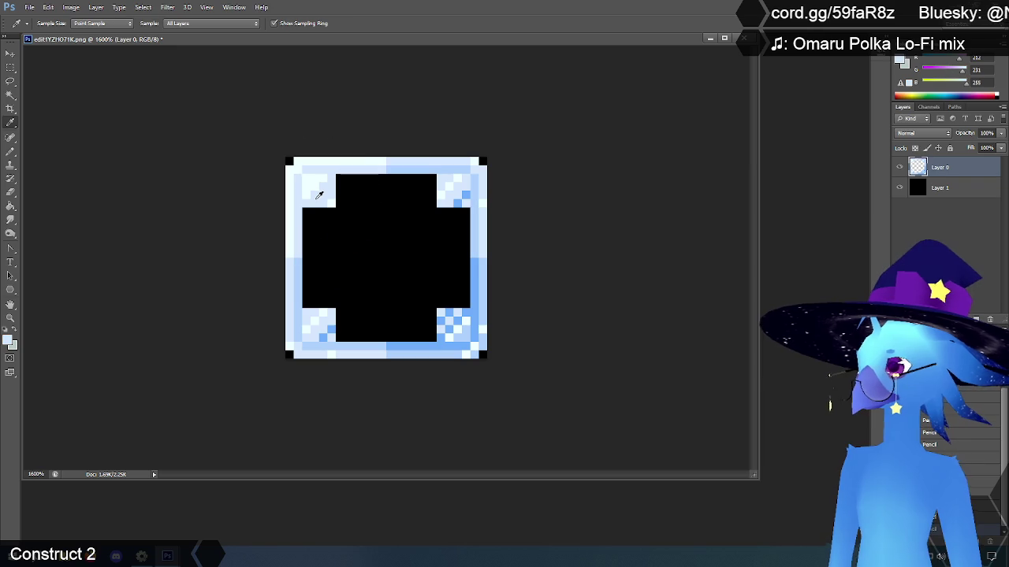
left_click(10, 152)
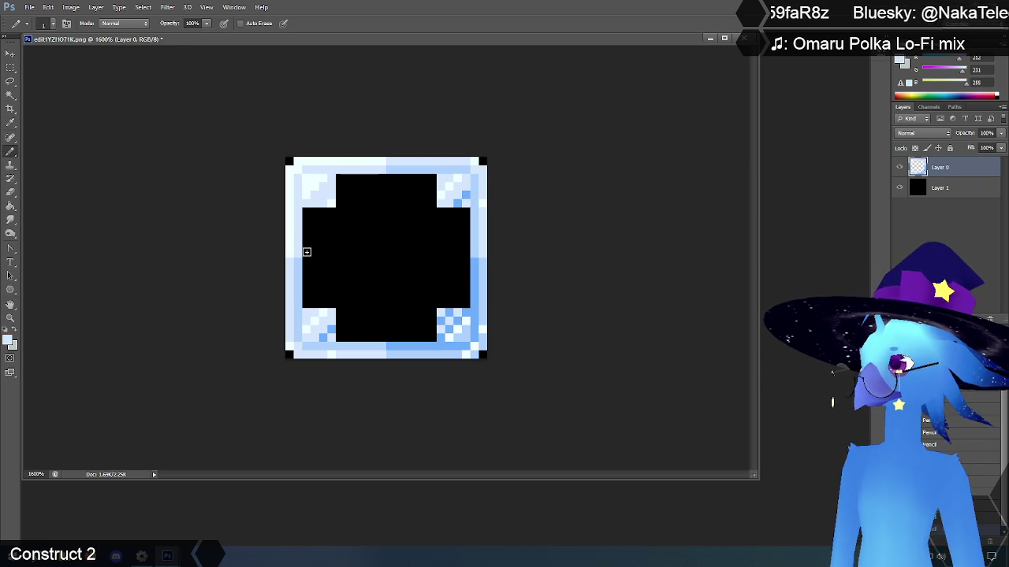
left_click_drag(307, 252, 329, 252)
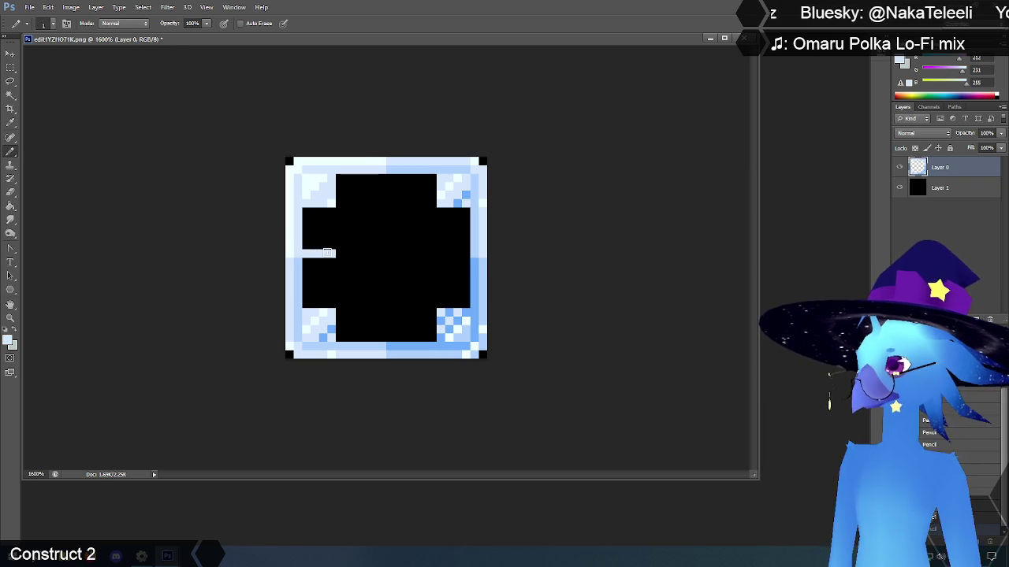
left_click(10, 122)
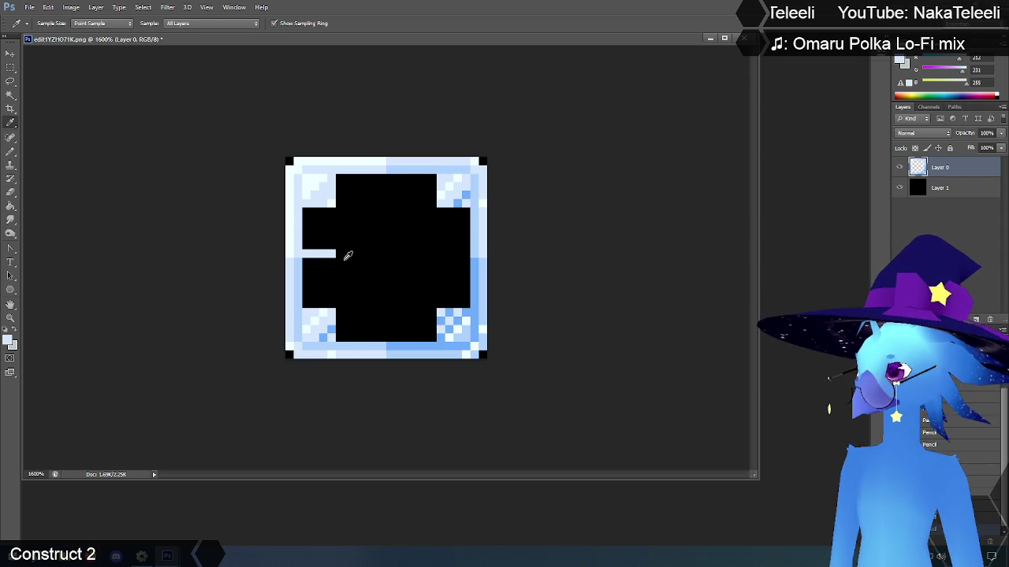
left_click(467, 334)
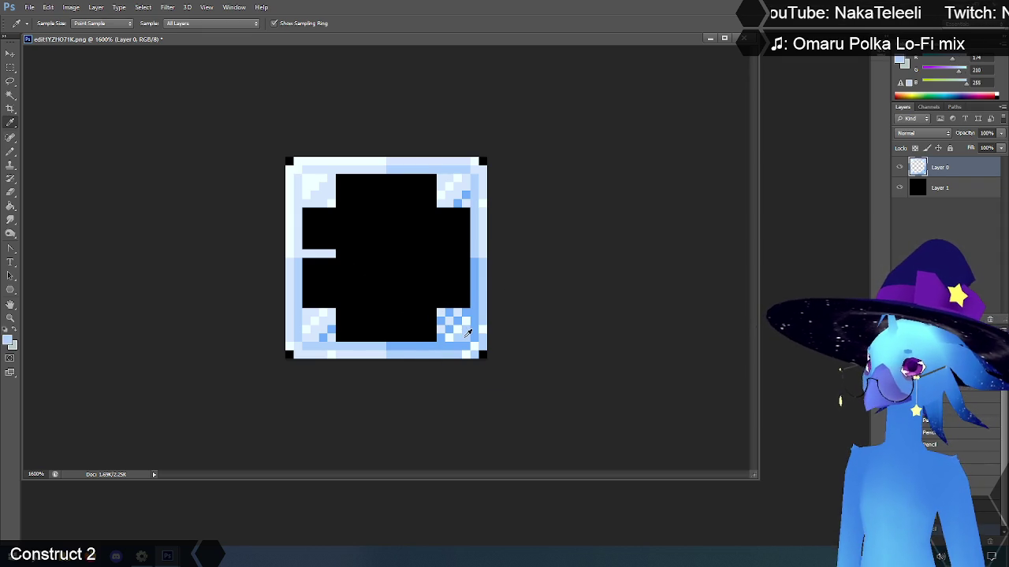
left_click(322, 323)
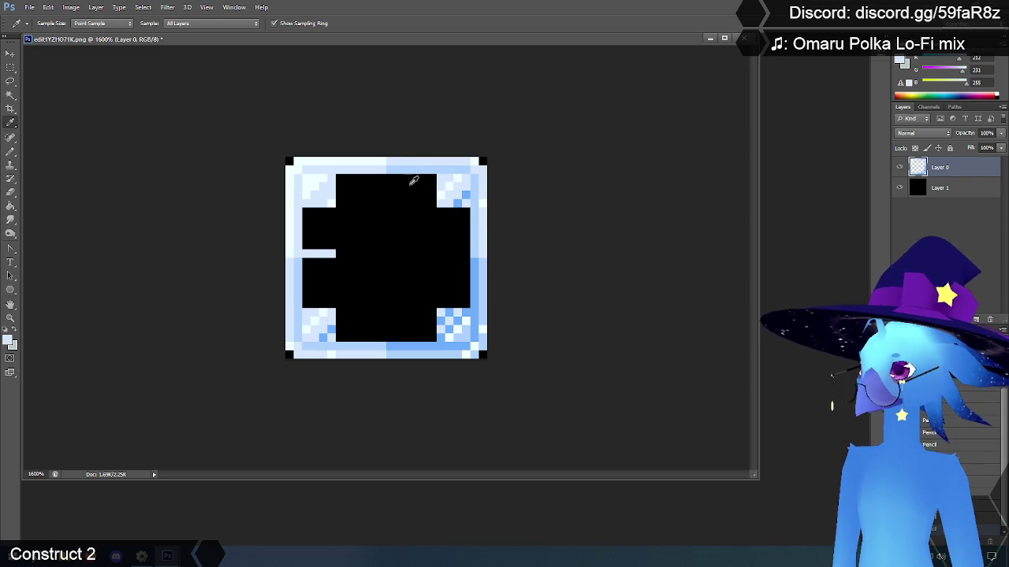
Step: Pencil pale blue dividing lines across the black centre and bucket-fill the large black region
left_click(11, 151)
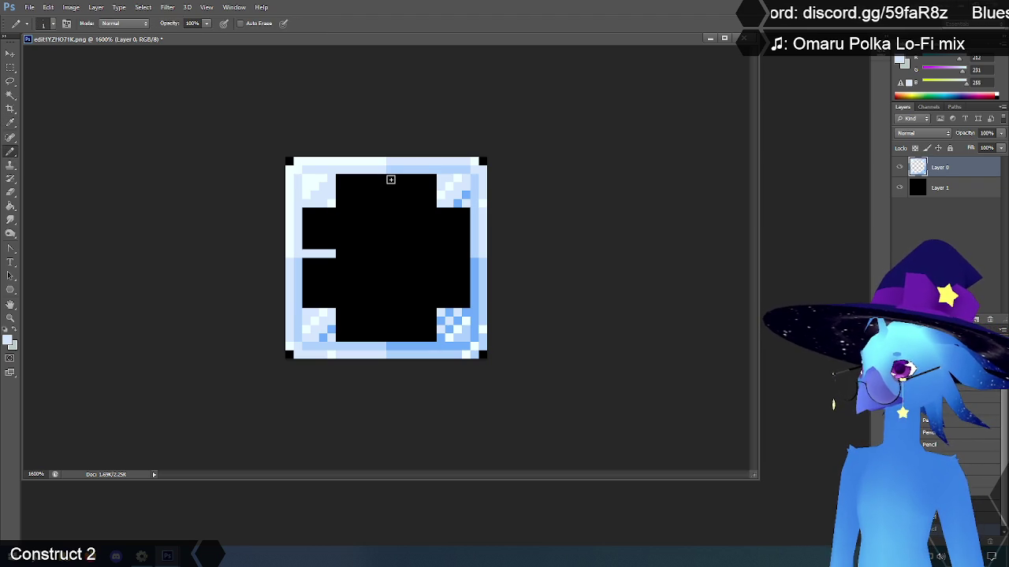
left_click_drag(390, 180, 390, 251)
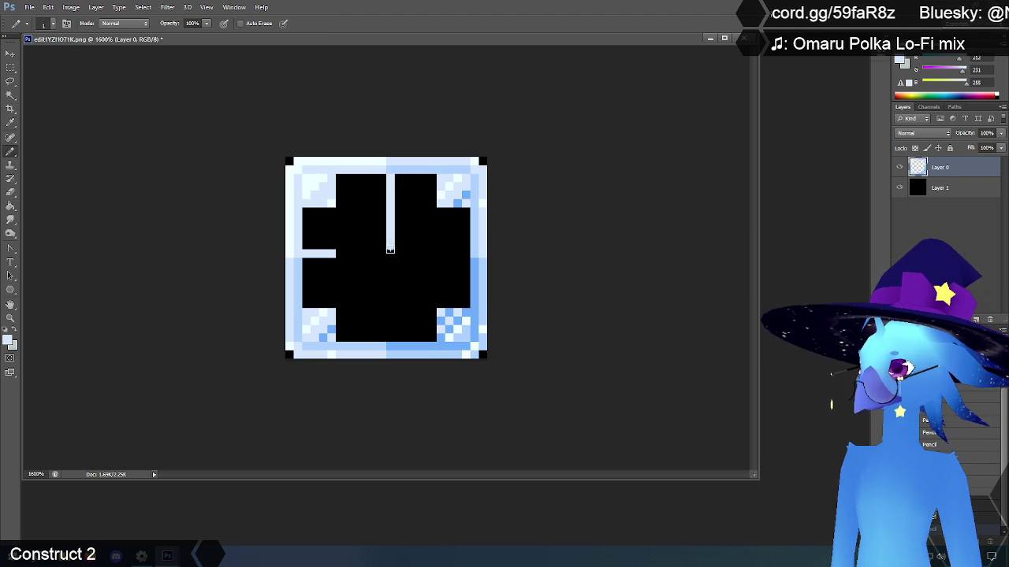
mouse_move(307, 265)
left_mouse_down()
mouse_move(391, 266)
mouse_move(331, 263)
left_mouse_up()
left_click(11, 205)
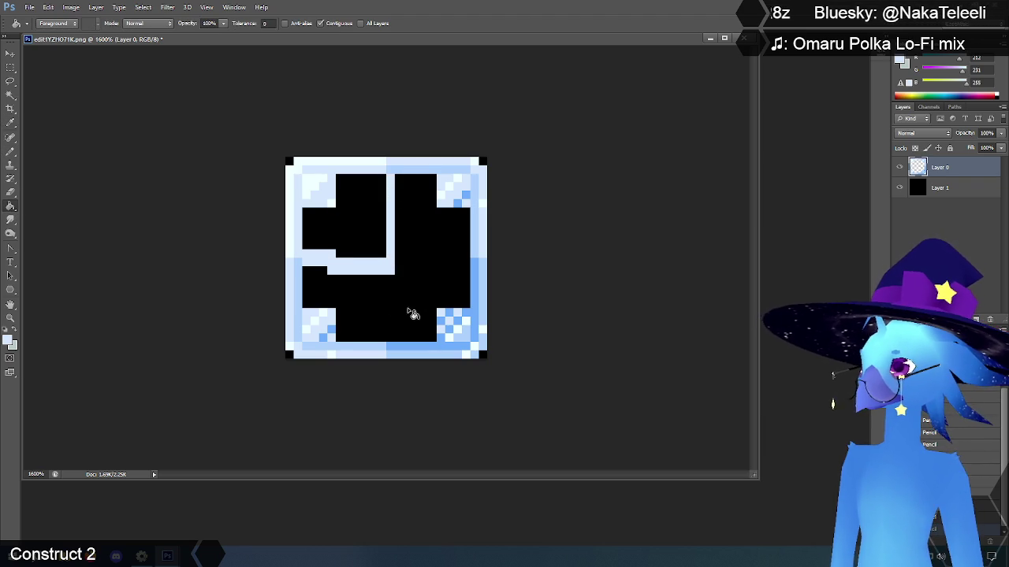
left_click(385, 306)
Step: Bucket-fill the remaining black block pale blue, then take the tile's near-white for the Pencil
left_click(10, 124)
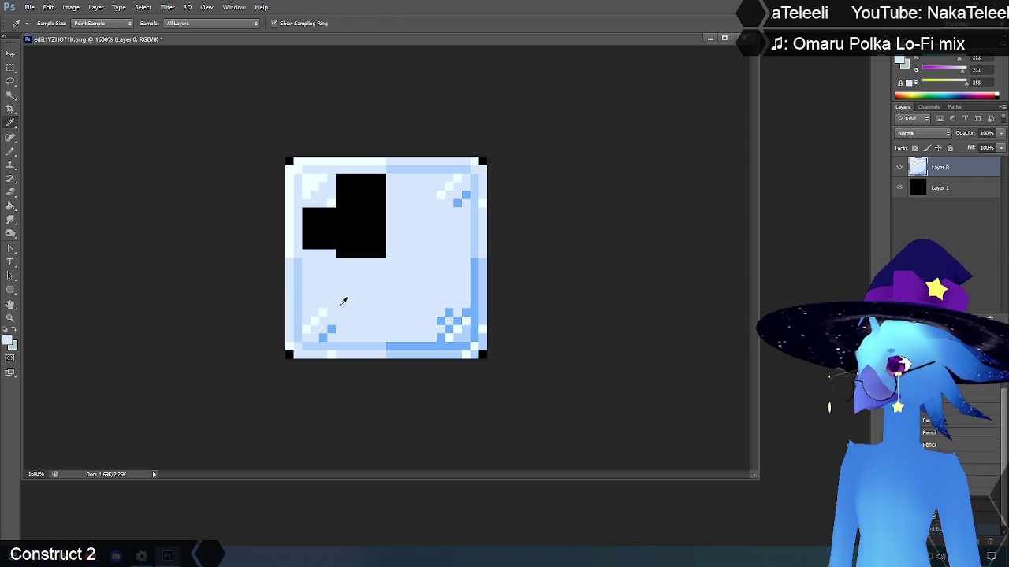
left_click(11, 205)
left_click(363, 243)
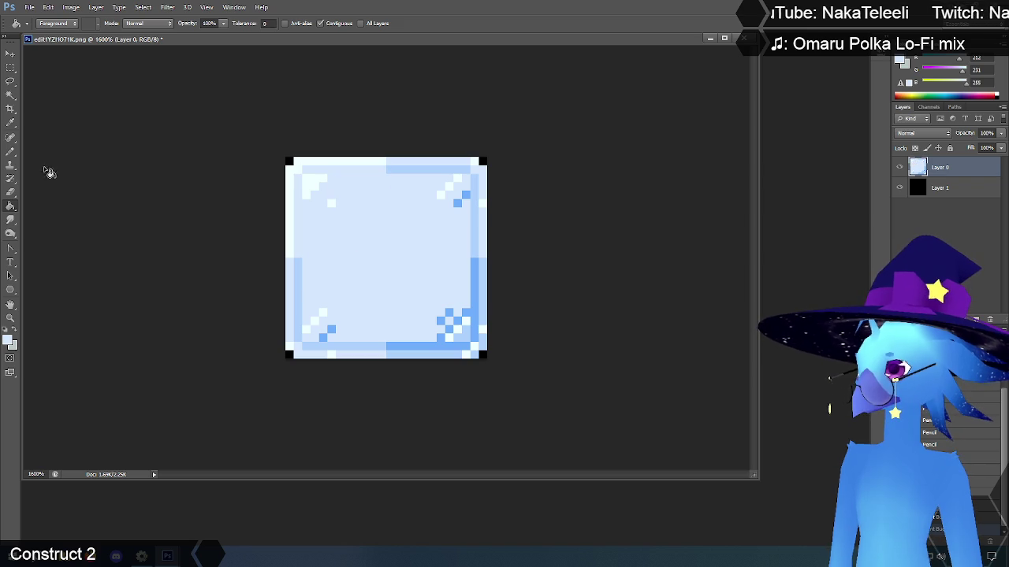
left_click(10, 123)
left_click(444, 194)
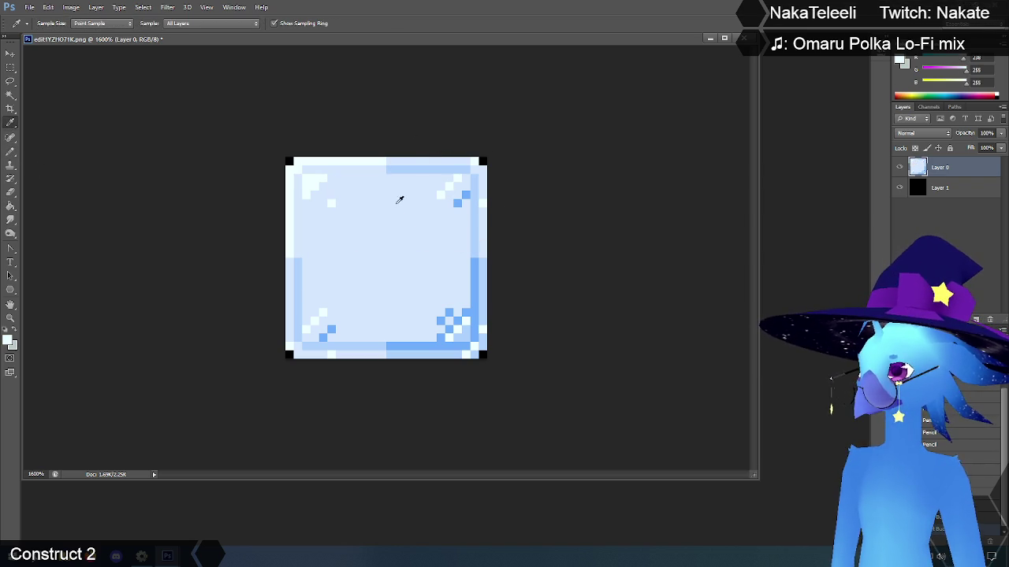
left_click(11, 152)
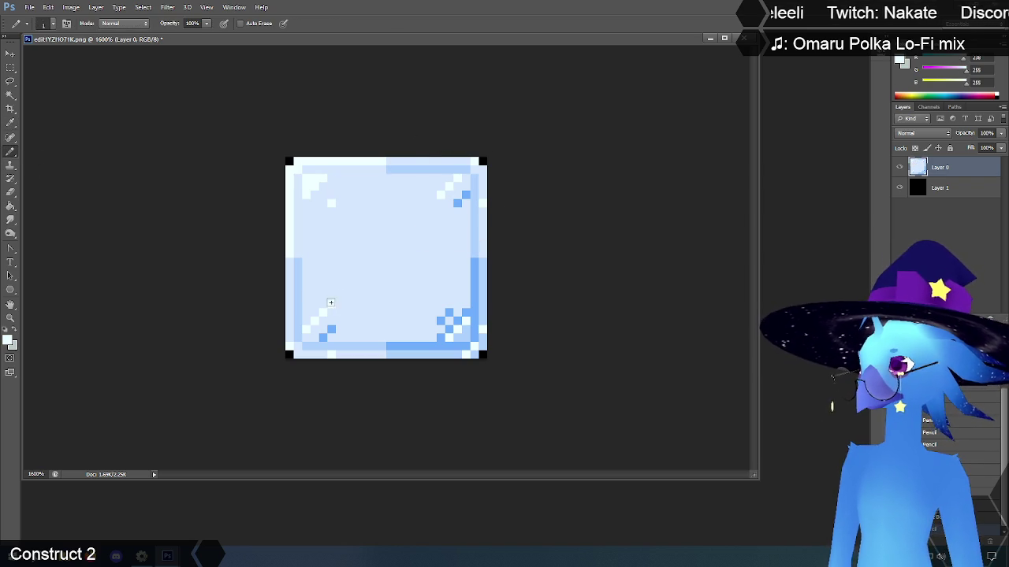
Step: Draw a near-white diagonal line across the tile and add blue pixels beside its upper part
left_click_drag(331, 303, 426, 210)
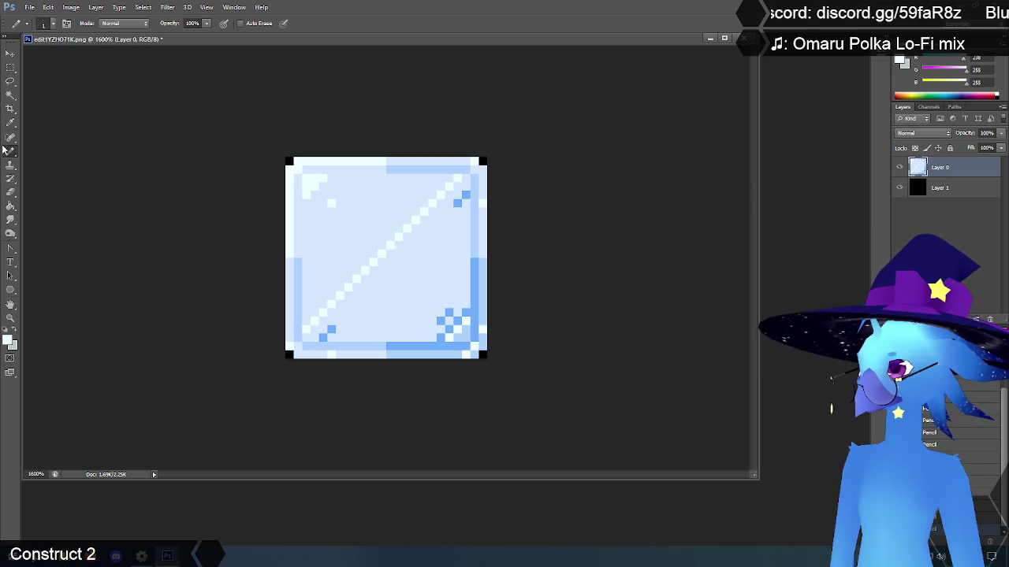
left_click(12, 123)
left_click(458, 202)
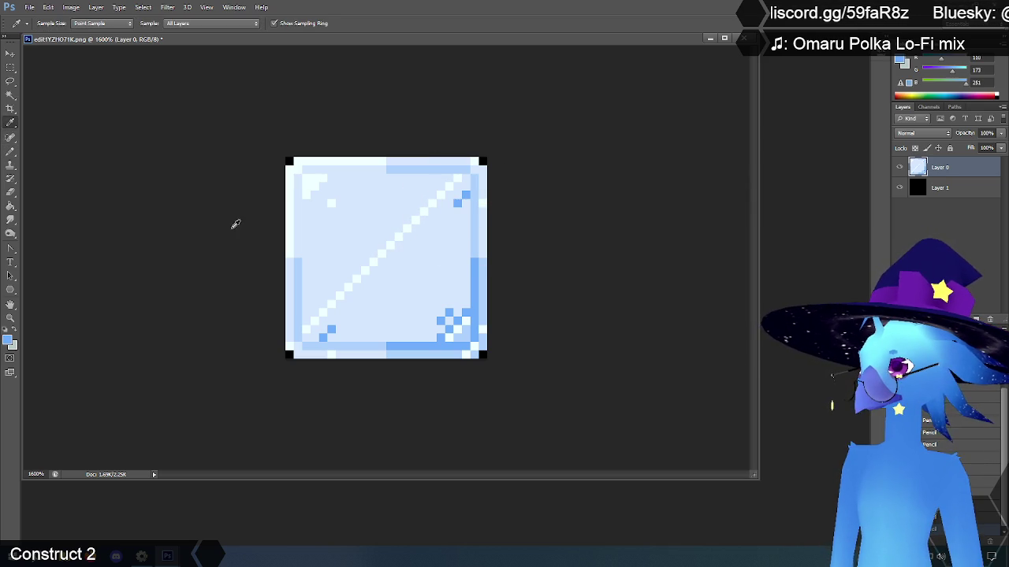
left_click(12, 152)
left_click(449, 211)
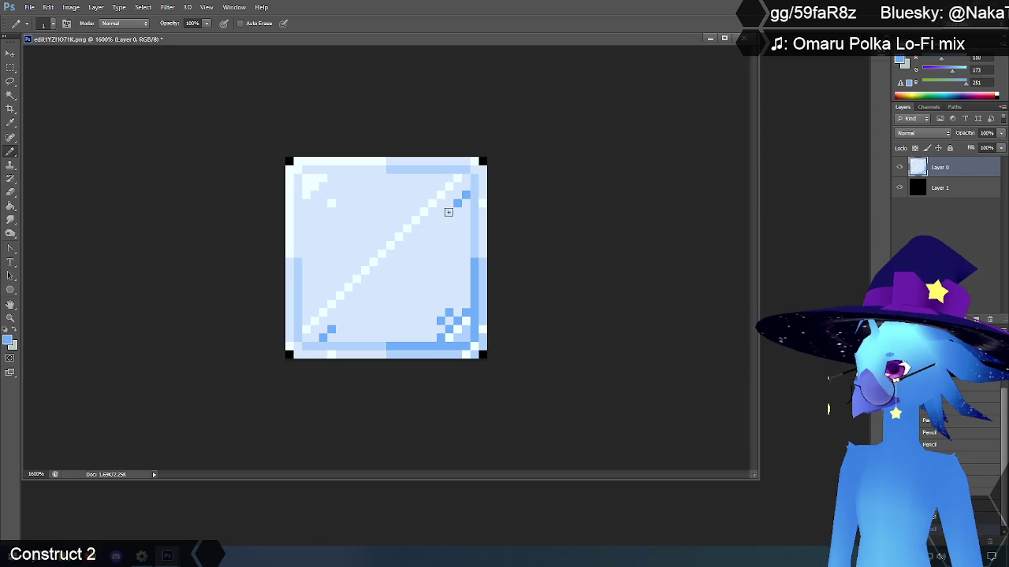
left_click(442, 219)
left_click(434, 227)
left_click(431, 229)
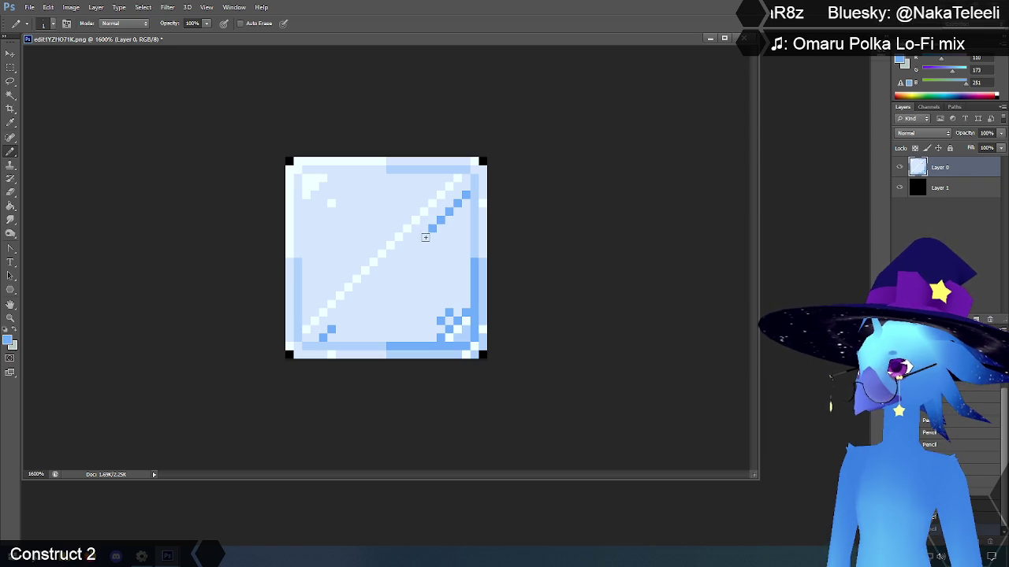
left_click(424, 237)
Step: Darken pixels down the rest of the main diagonal and in the lower-right checker cluster
left_click(406, 253)
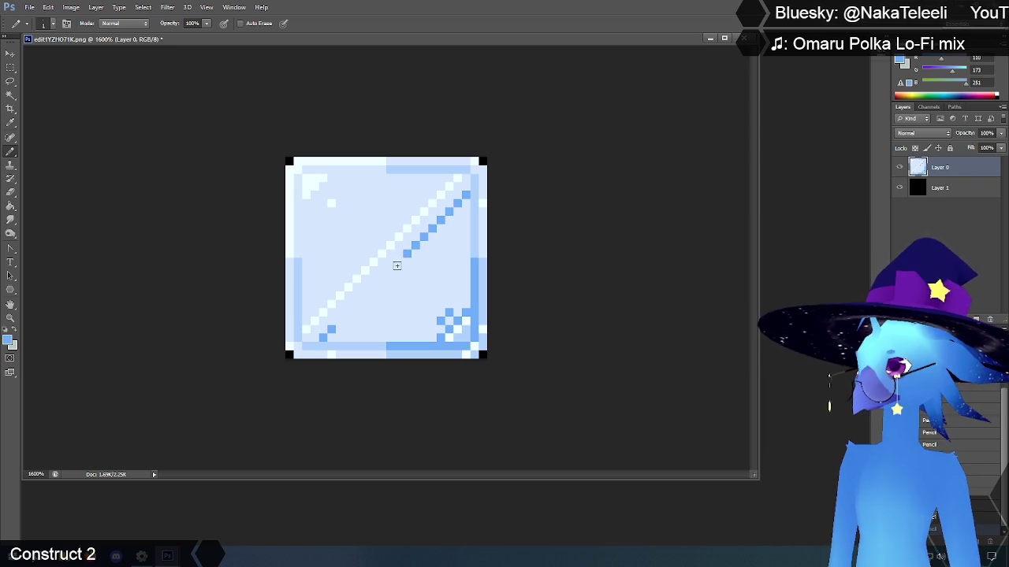
left_click(398, 262)
left_click(390, 271)
left_click(381, 279)
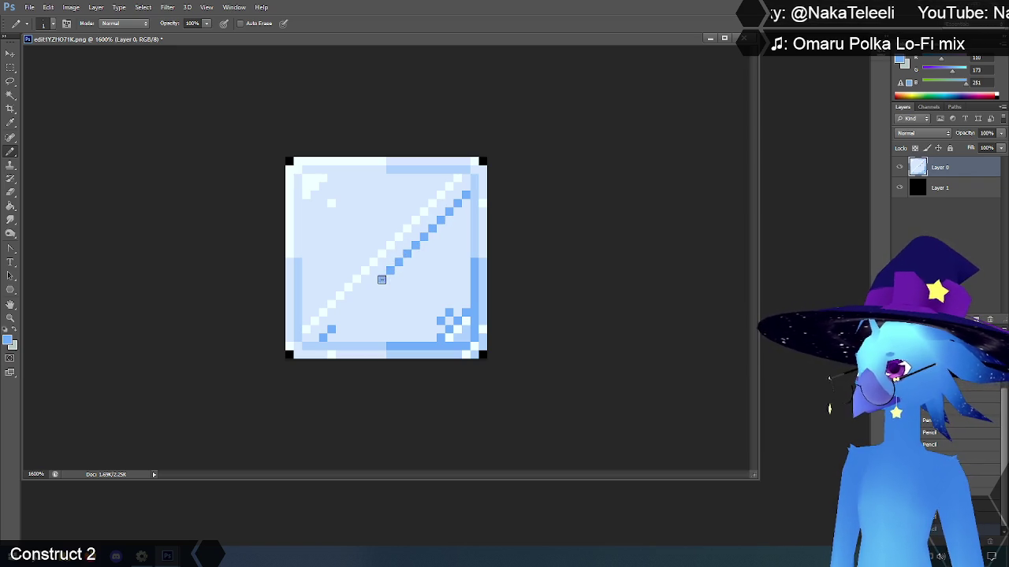
left_click(373, 287)
left_click(364, 297)
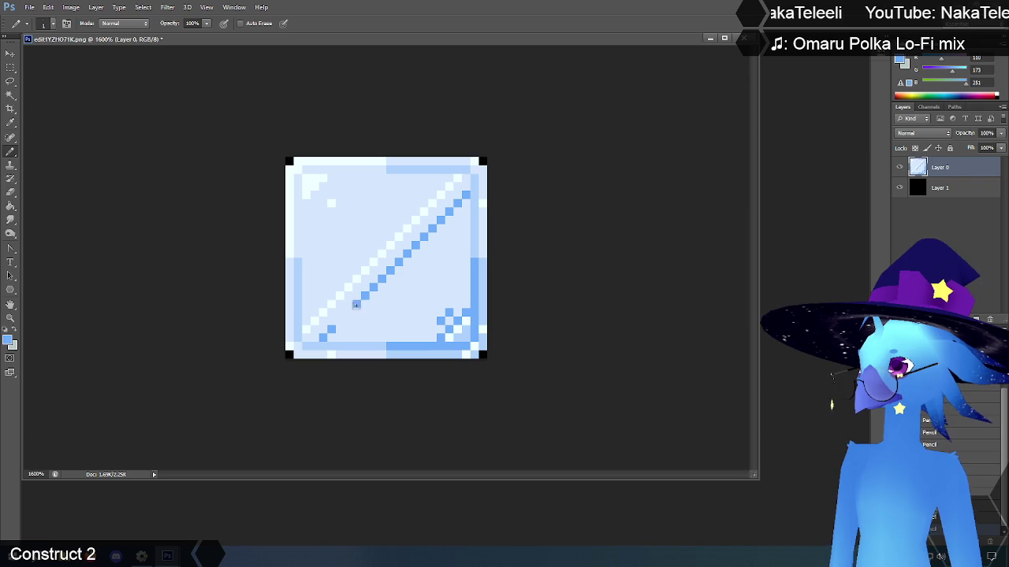
left_click(347, 314)
left_click(339, 321)
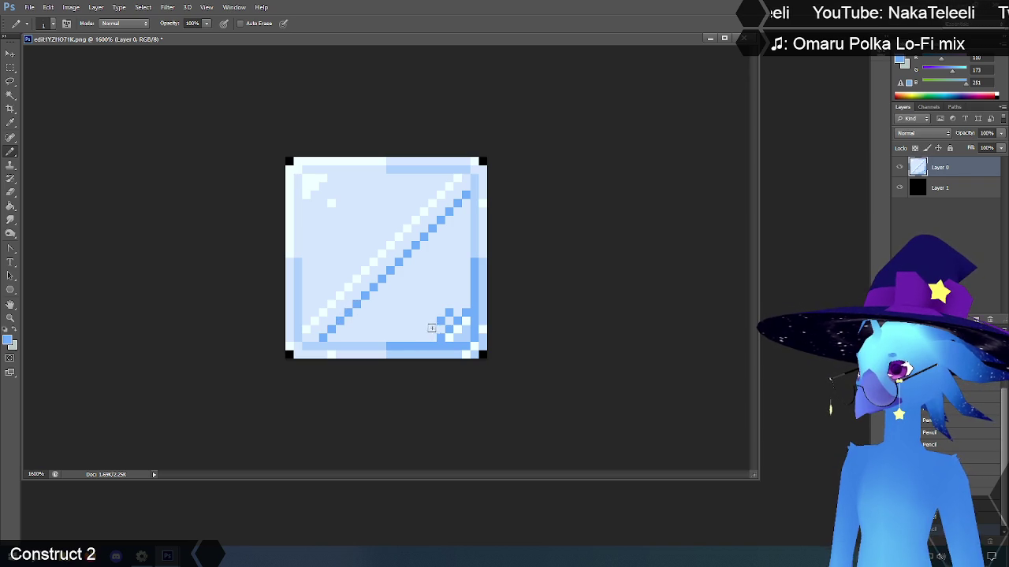
left_click(431, 329)
left_click(451, 312)
left_click(457, 306)
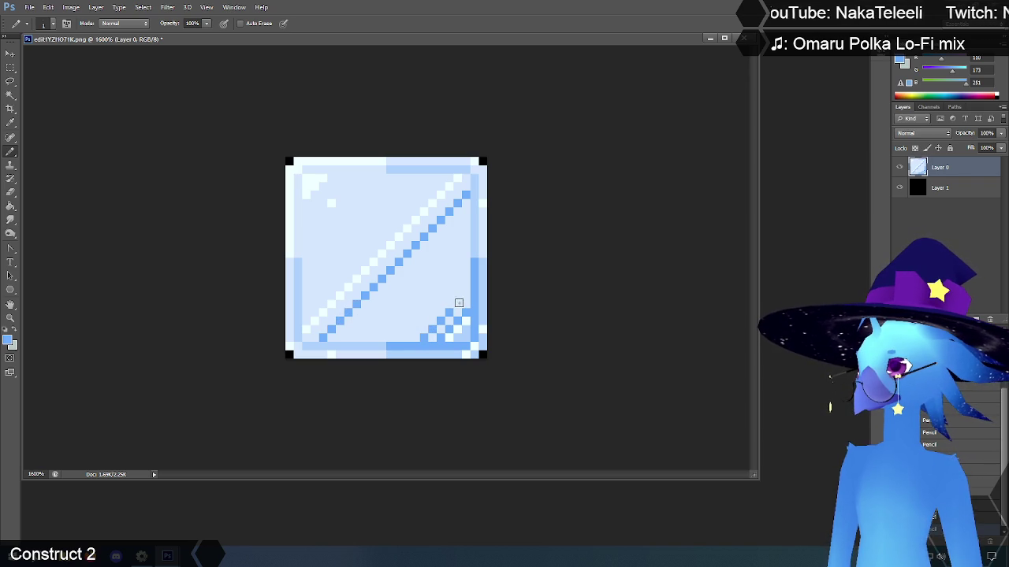
left_click(466, 294)
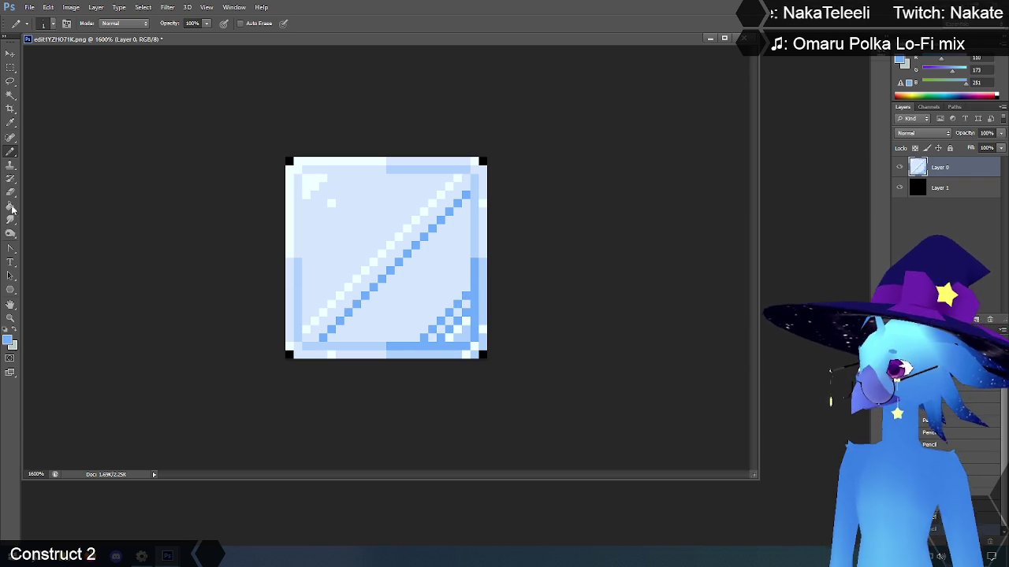
left_click(11, 123)
Step: Pencil a white streak near the tile's top-left, extending it down-left
left_click(332, 197)
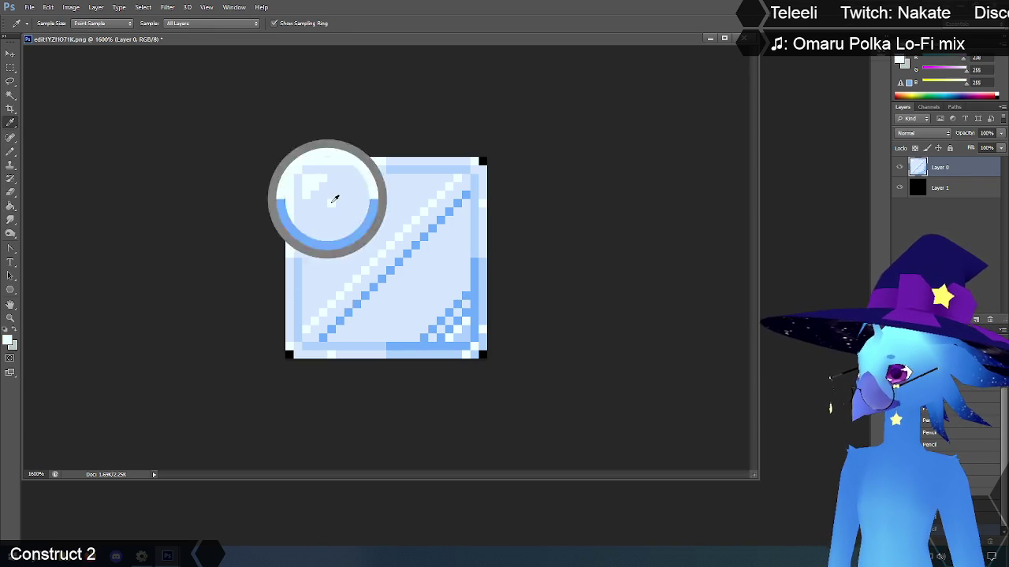
left_click(11, 151)
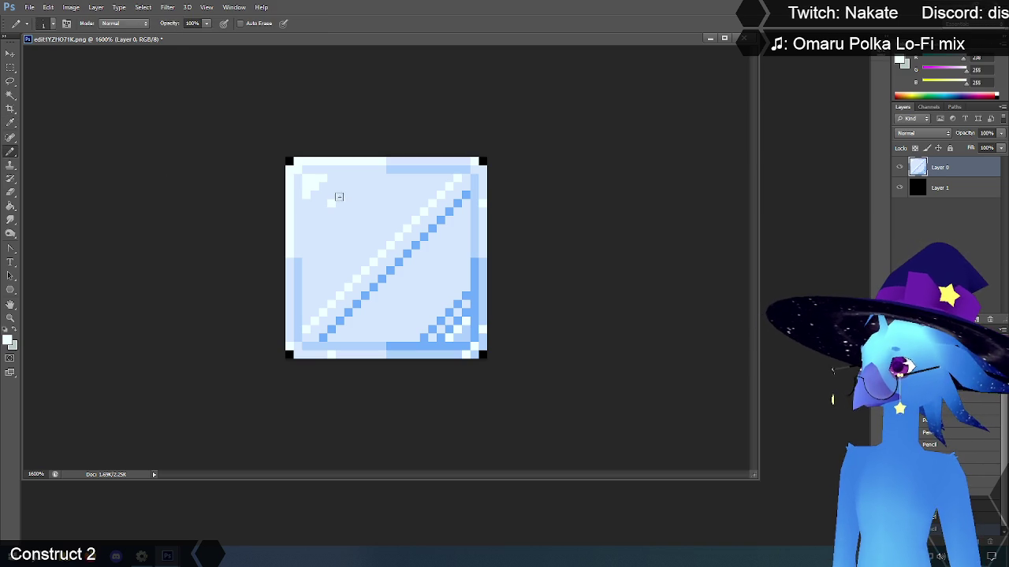
left_click_drag(341, 194, 358, 177)
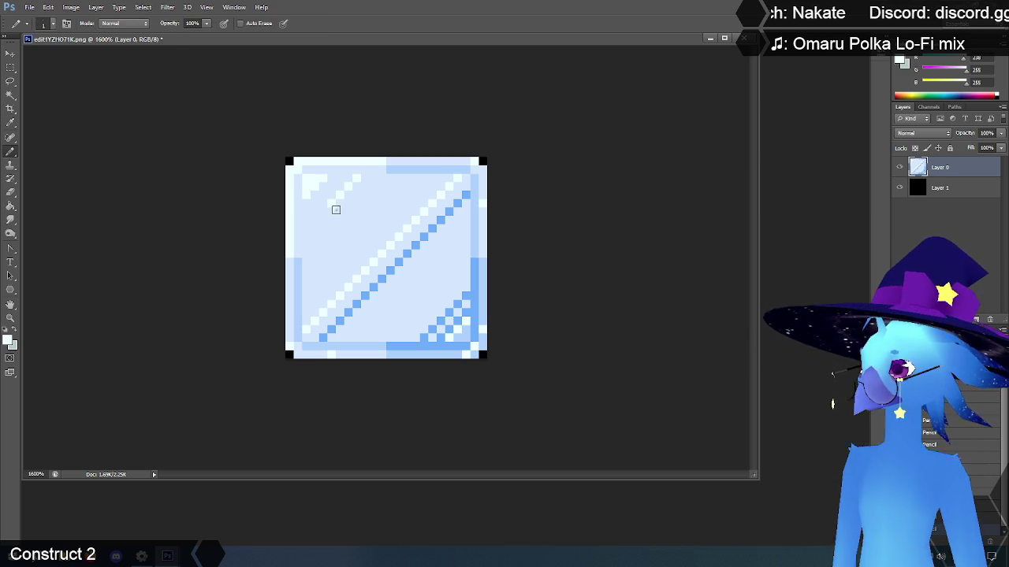
left_click_drag(323, 213, 307, 229)
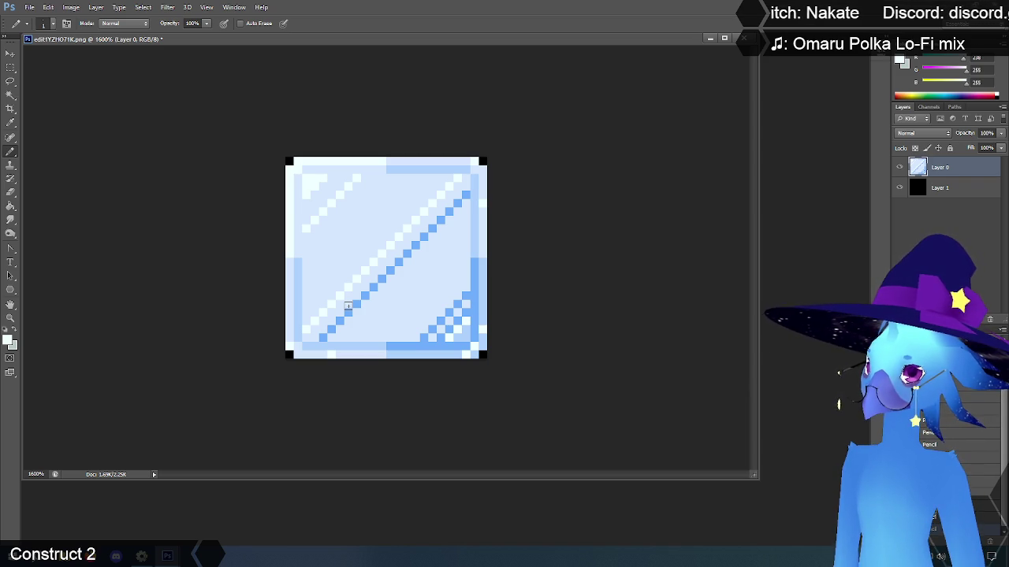
Step: Sample the stripe blue and draw a short blue diagonal near the bottom
left_click(11, 123)
left_click(426, 341)
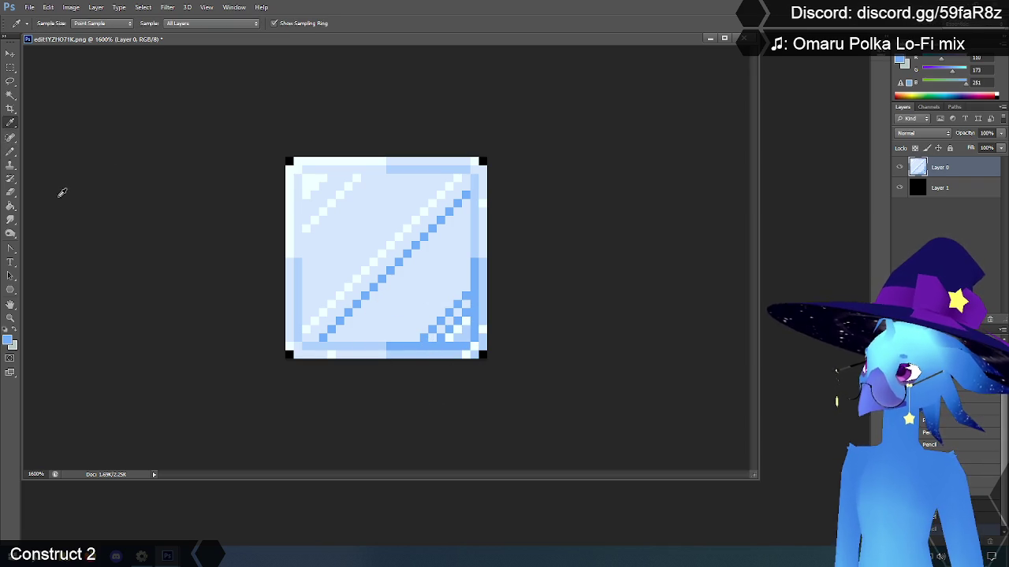
left_click(11, 151)
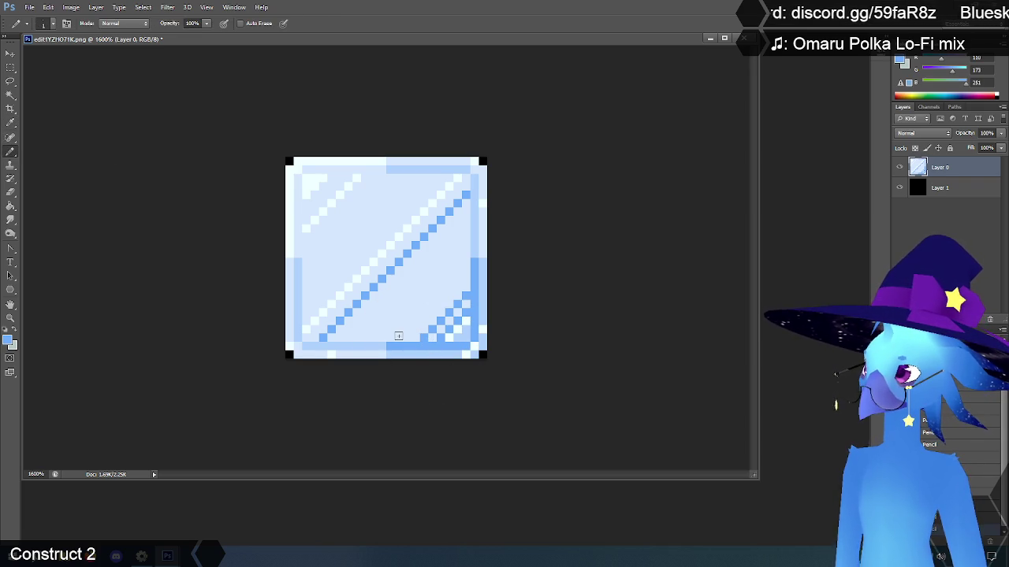
left_click_drag(398, 335, 465, 270)
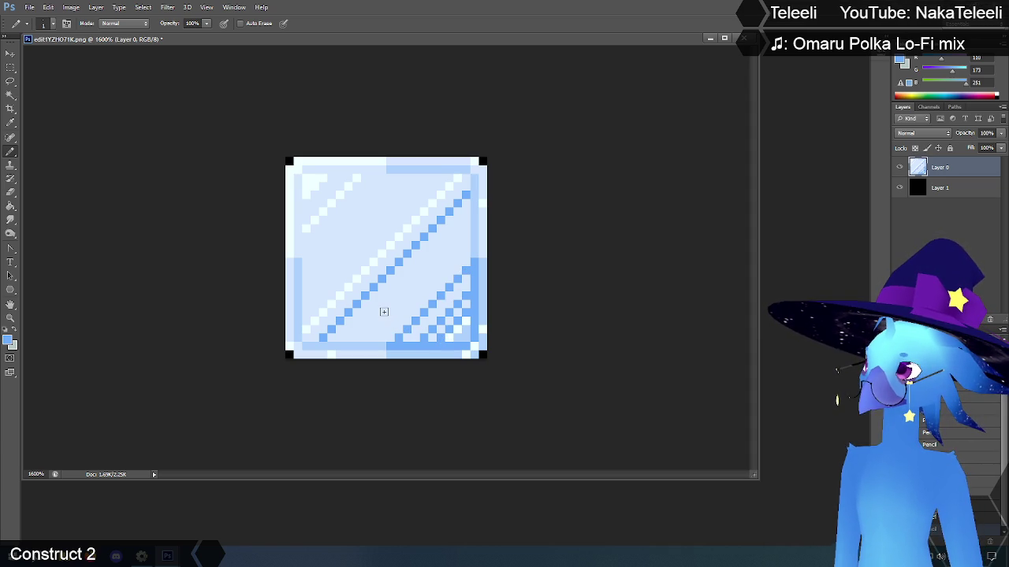
Step: Pencil a new blue diagonal stripe pixel by pixel from lower left to the top edge
left_click(306, 303)
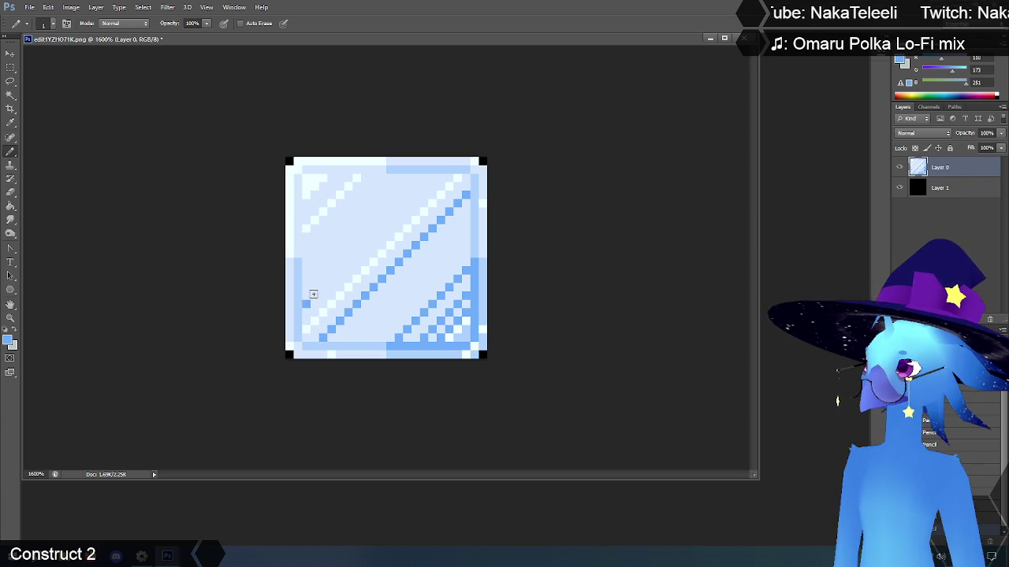
left_click(313, 296)
left_click(323, 287)
left_click(331, 279)
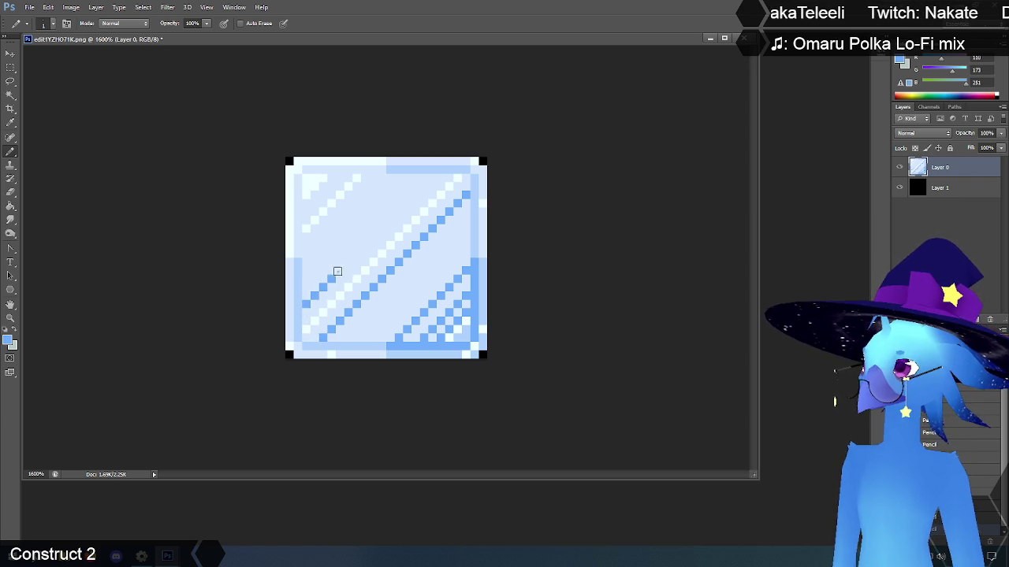
left_click(339, 271)
left_click(347, 262)
left_click(356, 253)
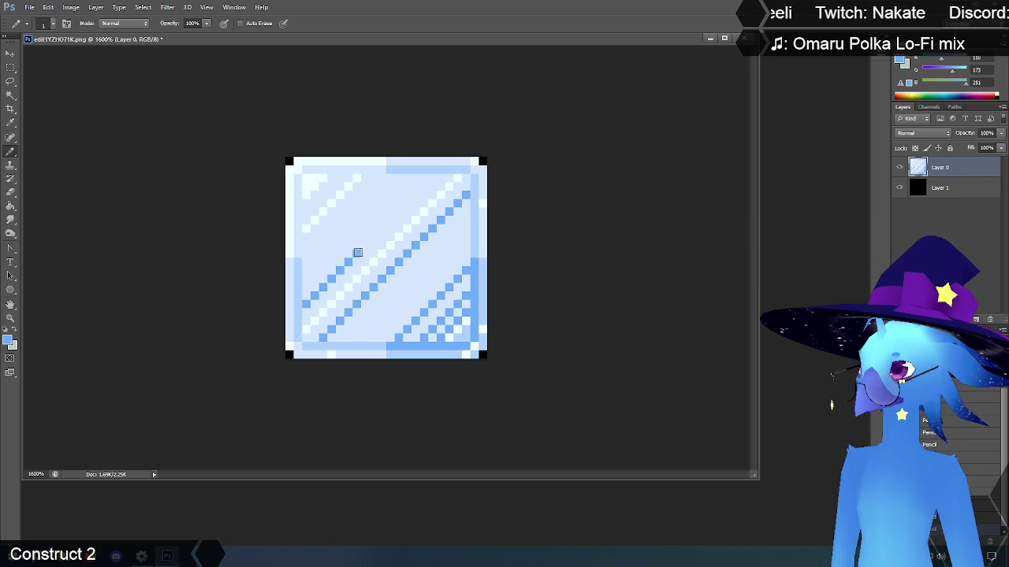
left_click(365, 245)
left_click(373, 235)
left_click(382, 227)
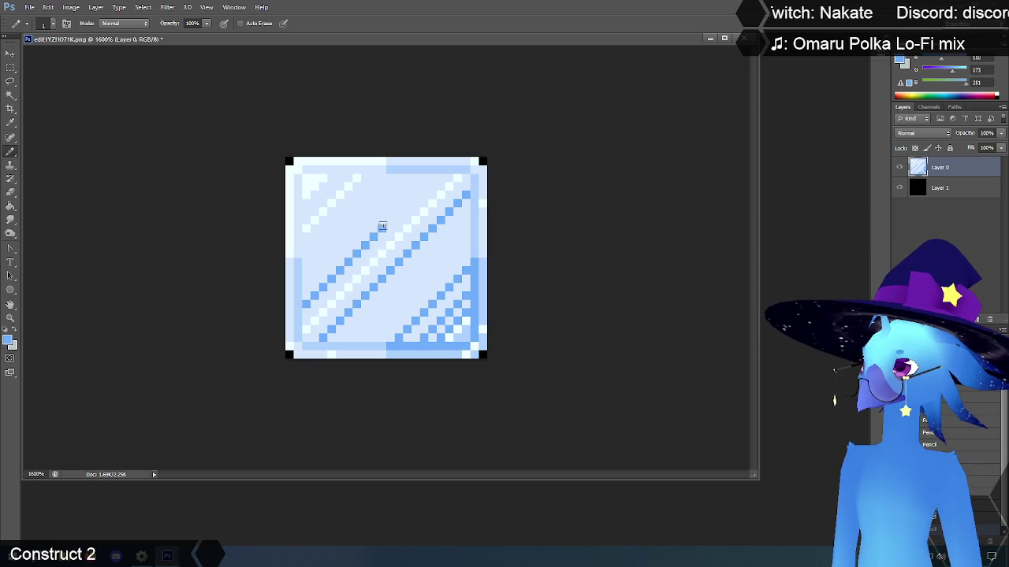
left_click(390, 218)
left_click(400, 210)
left_click(408, 201)
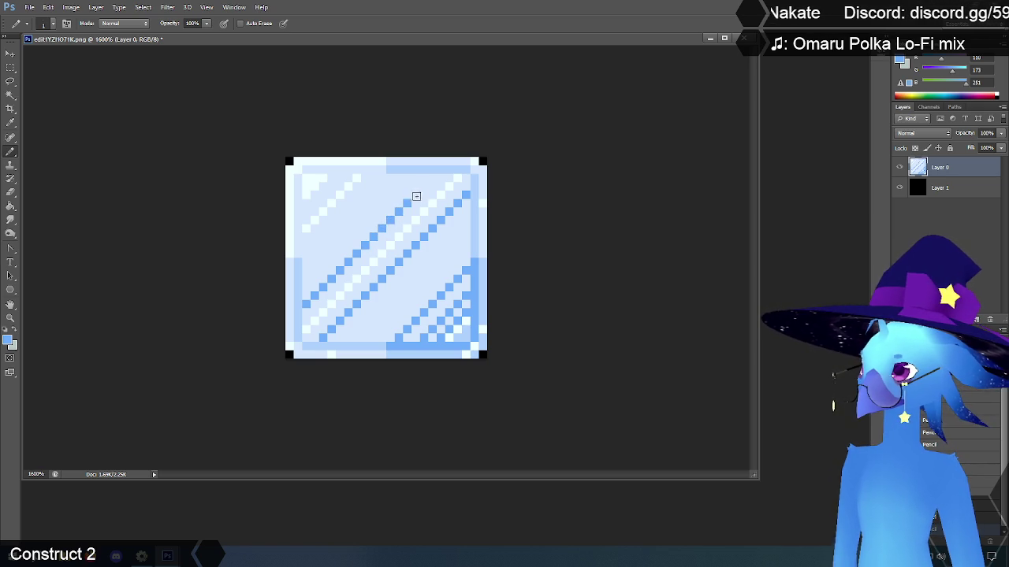
left_click(424, 185)
left_click(433, 176)
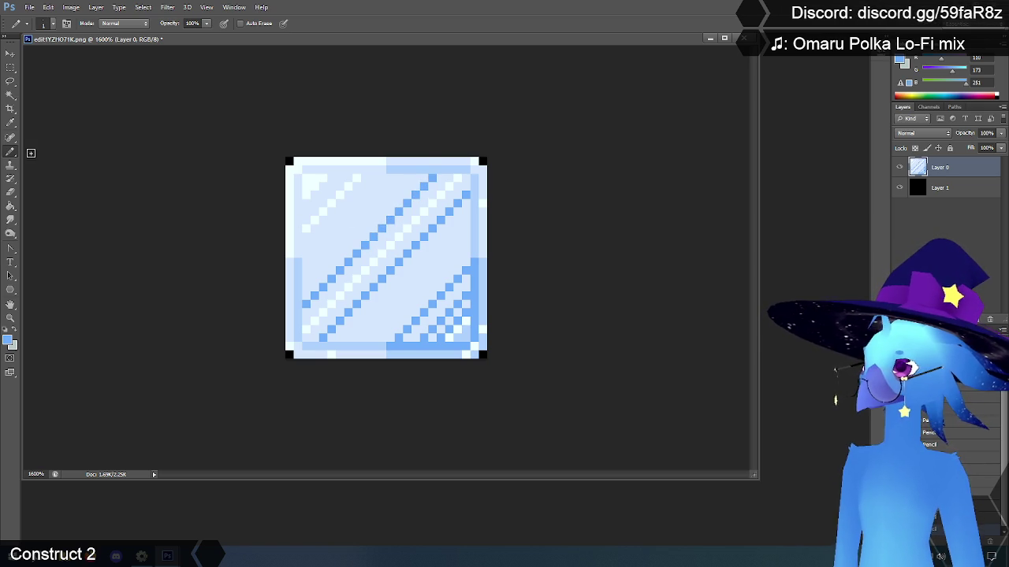
left_click(10, 122)
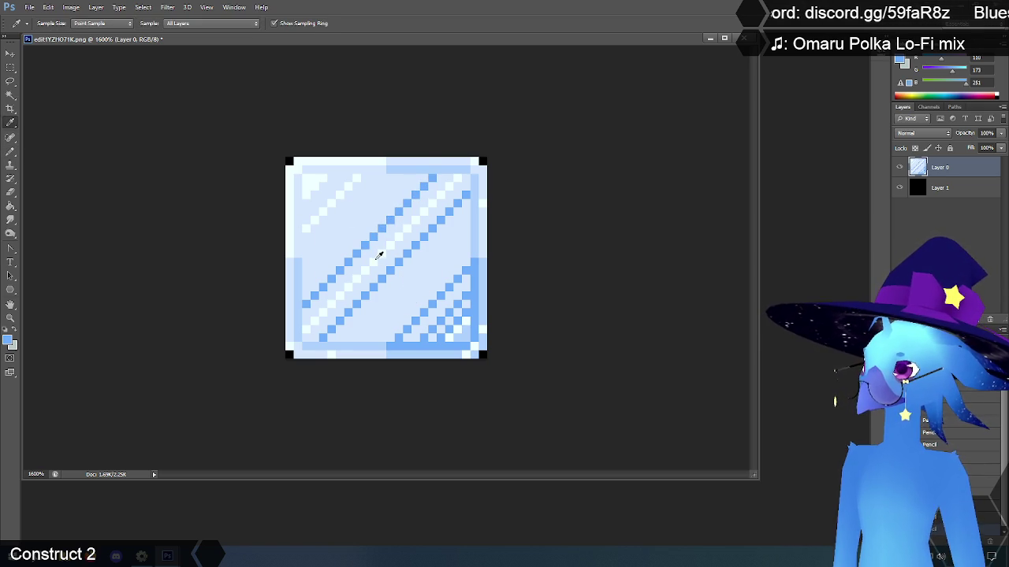
left_click(378, 256)
Step: Take up the Pencil with near-white to place highlight pixels beside the stripes
left_click(10, 151)
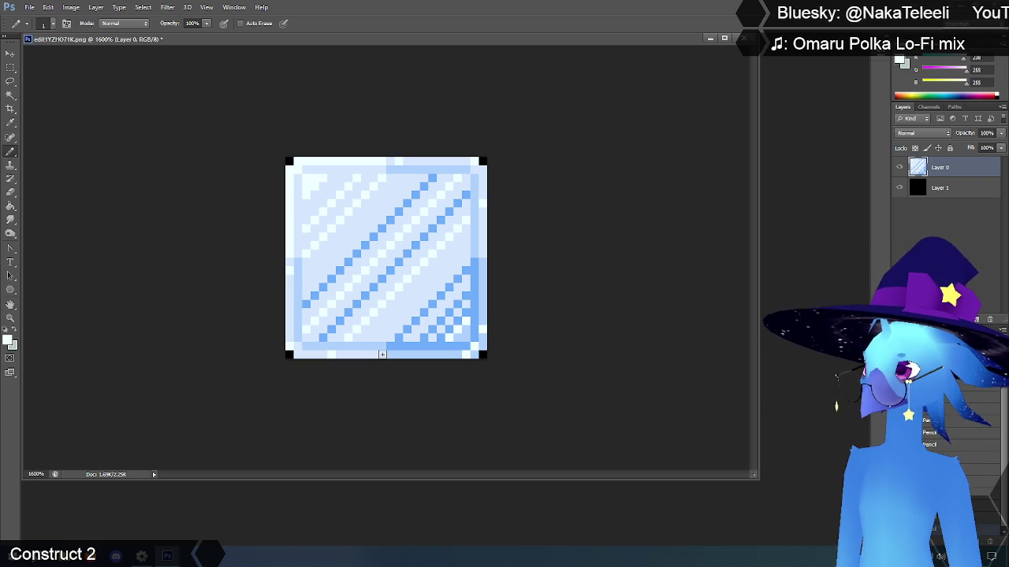
Step: Sample the tile's light blue and pencil it up the lower-right edge
key("i")
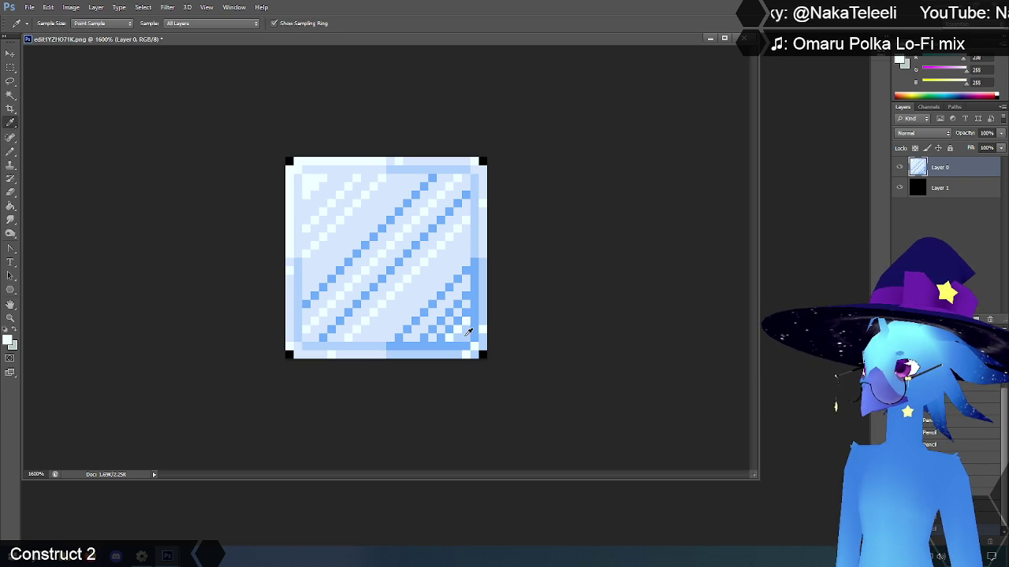
left_click(462, 323)
key("b")
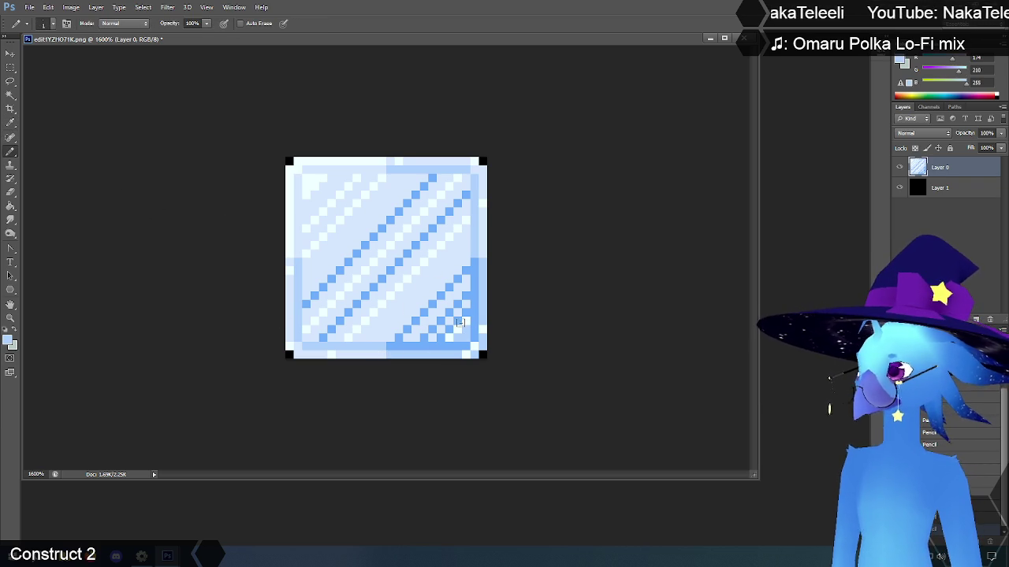
left_click_drag(434, 338, 467, 304)
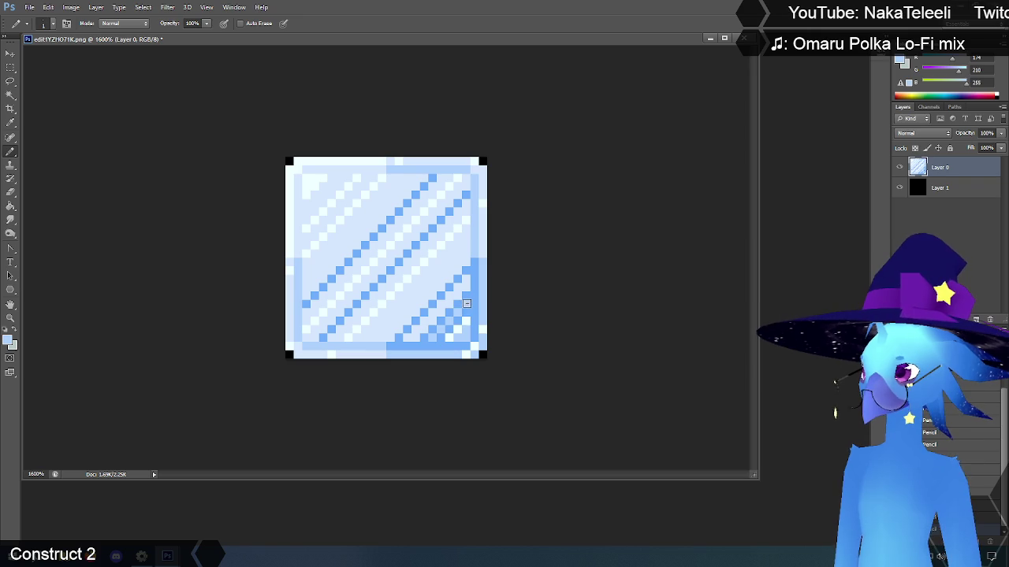
Step: Paint-bucket fill the pale lower-right pixels and pale diagonal bands with light blue
left_click(11, 206)
left_click(433, 317)
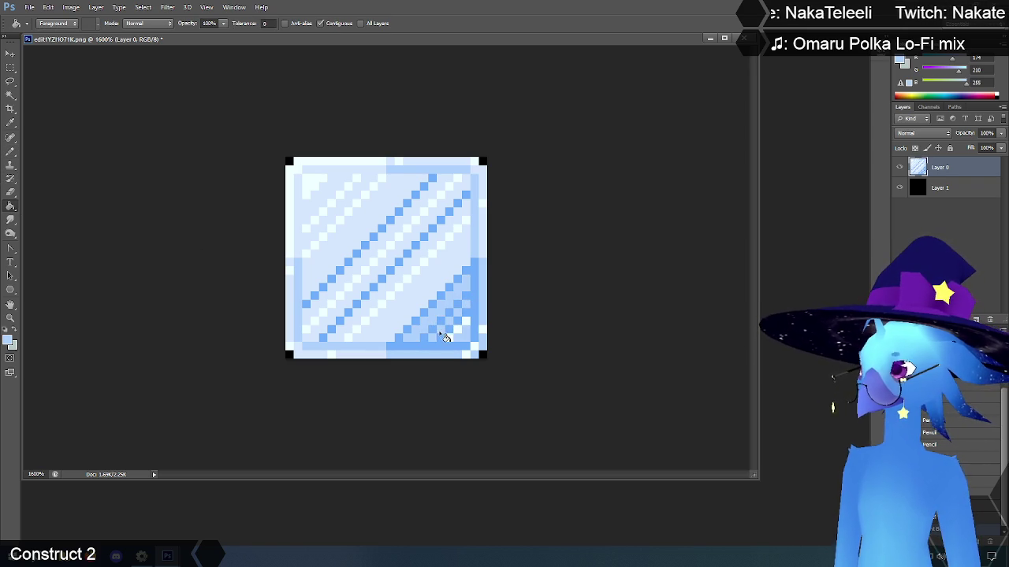
left_click(426, 309)
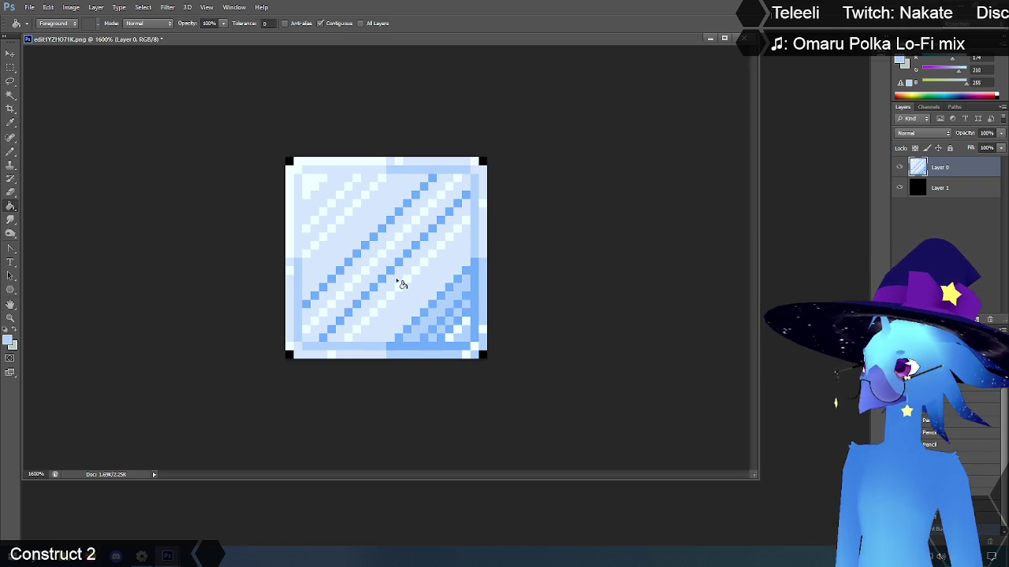
left_click(396, 280)
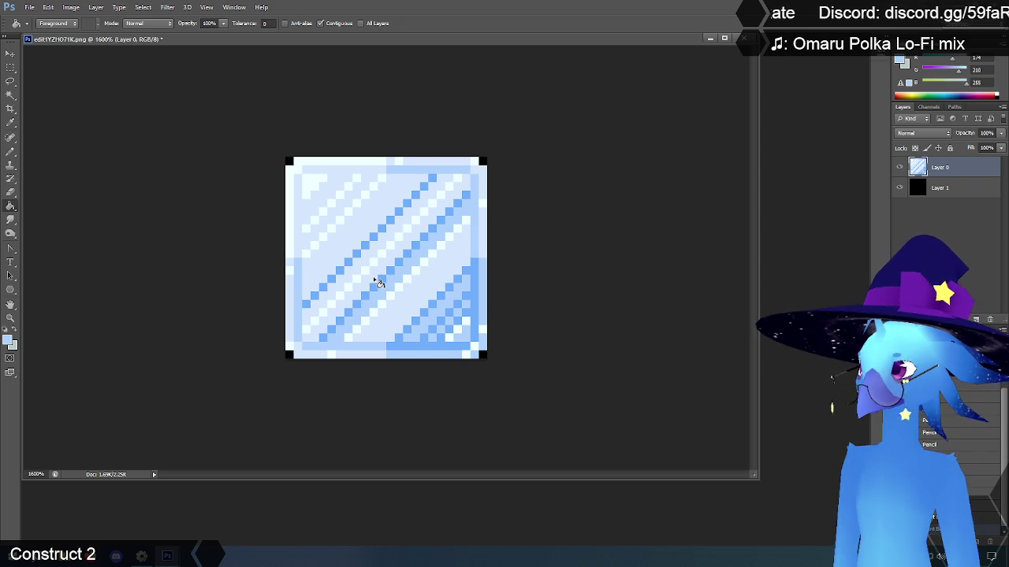
left_click(350, 267)
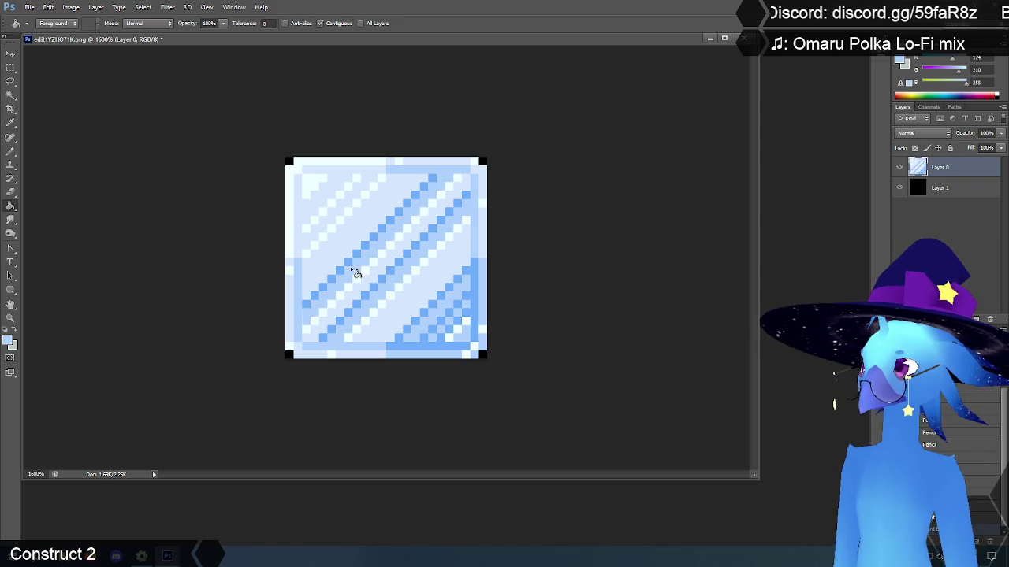
left_click(332, 276)
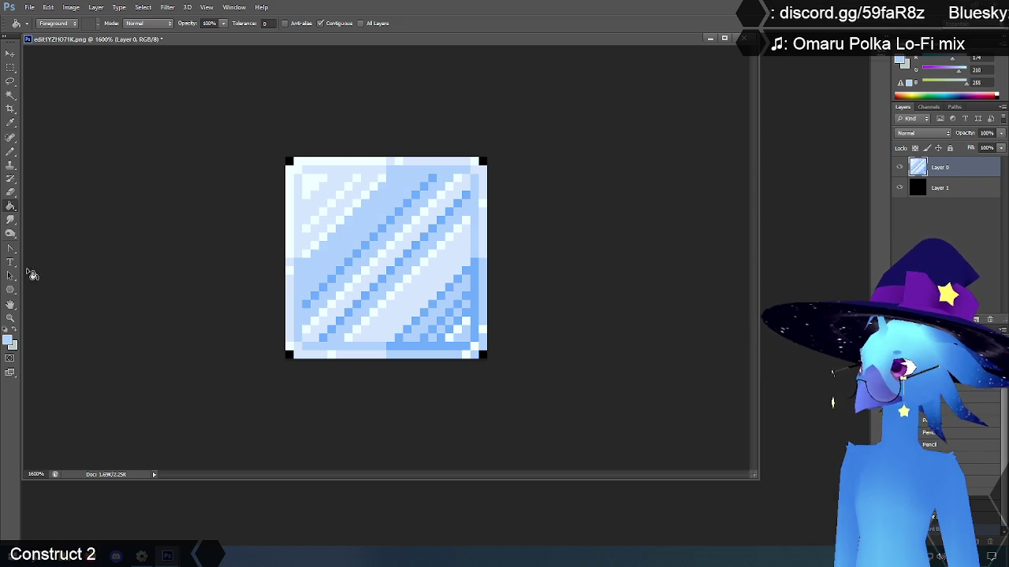
Step: Show the ice tile at Actual Pixels, then zoom in to about 700% to inspect it
left_click(10, 319)
right_click(352, 276)
left_click(382, 295)
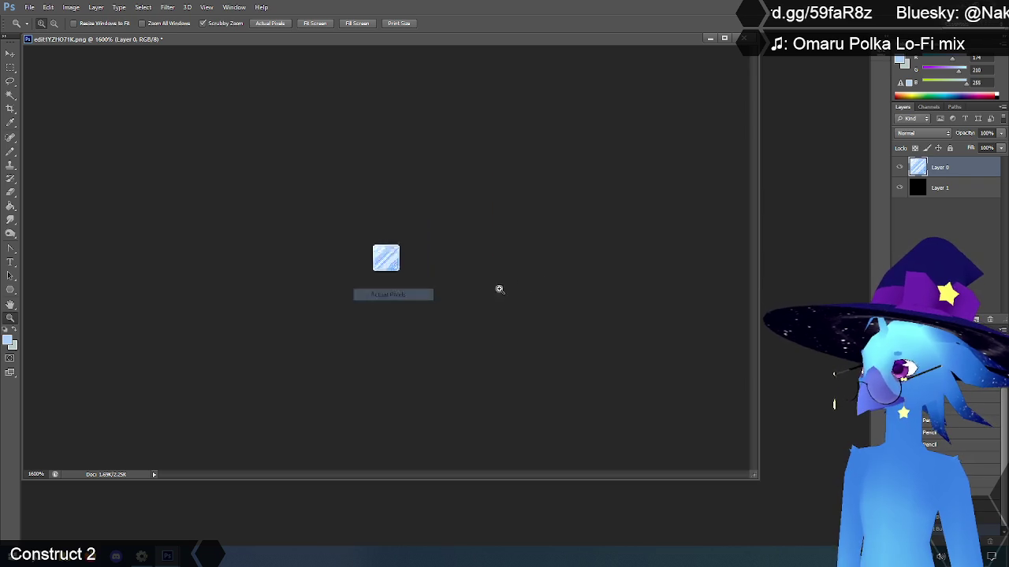
left_click(394, 253)
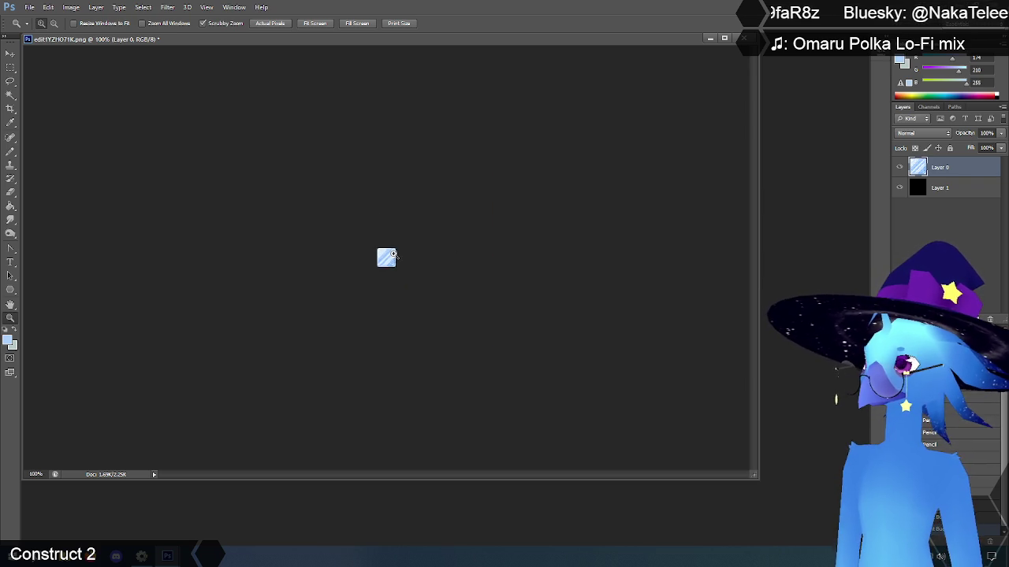
left_click(394, 254)
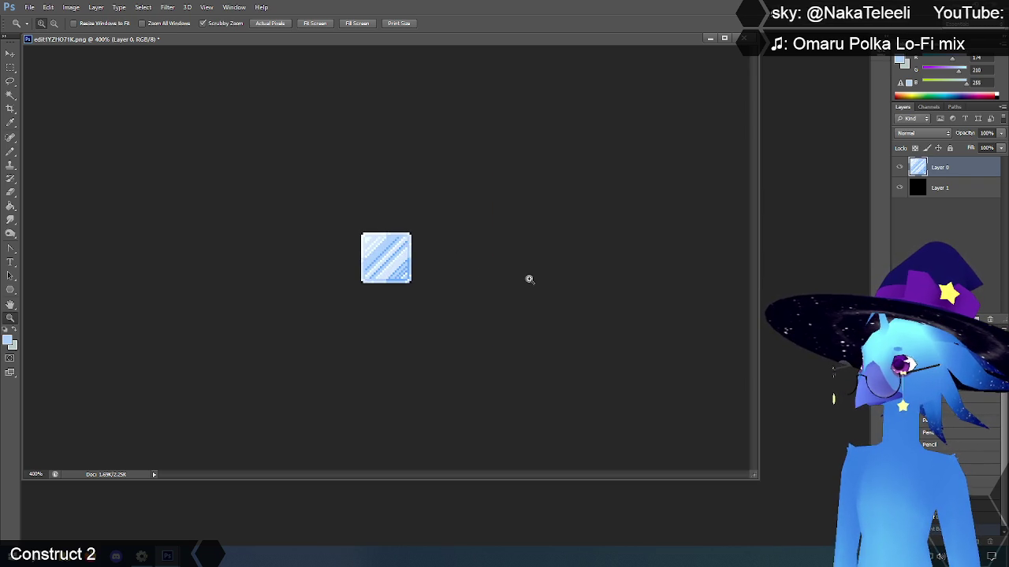
left_click_drag(362, 262, 364, 262)
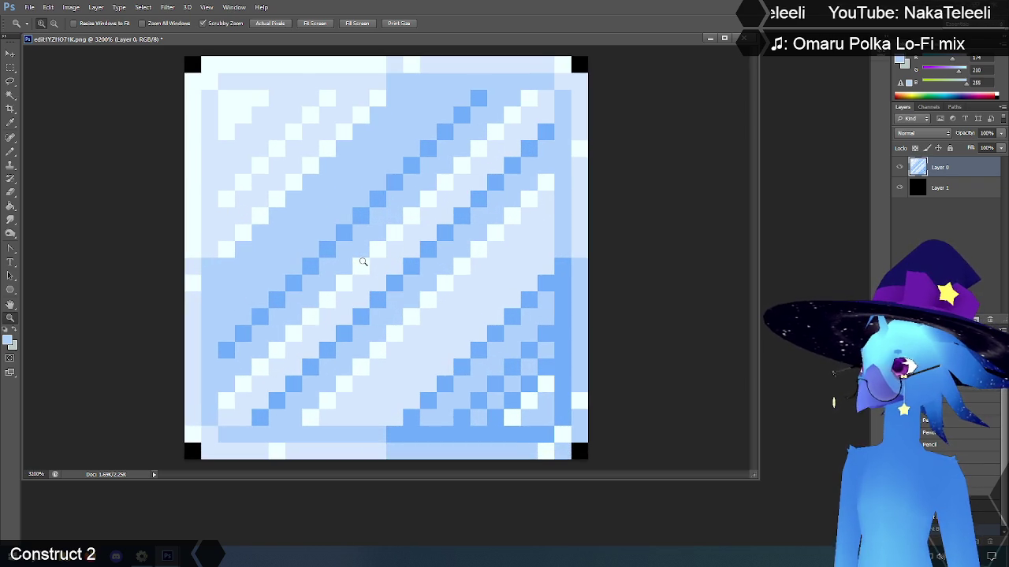
Step: Sample the light band's pale blue and pencil it along the upper-left diagonal band
left_click(10, 123)
left_click(237, 213)
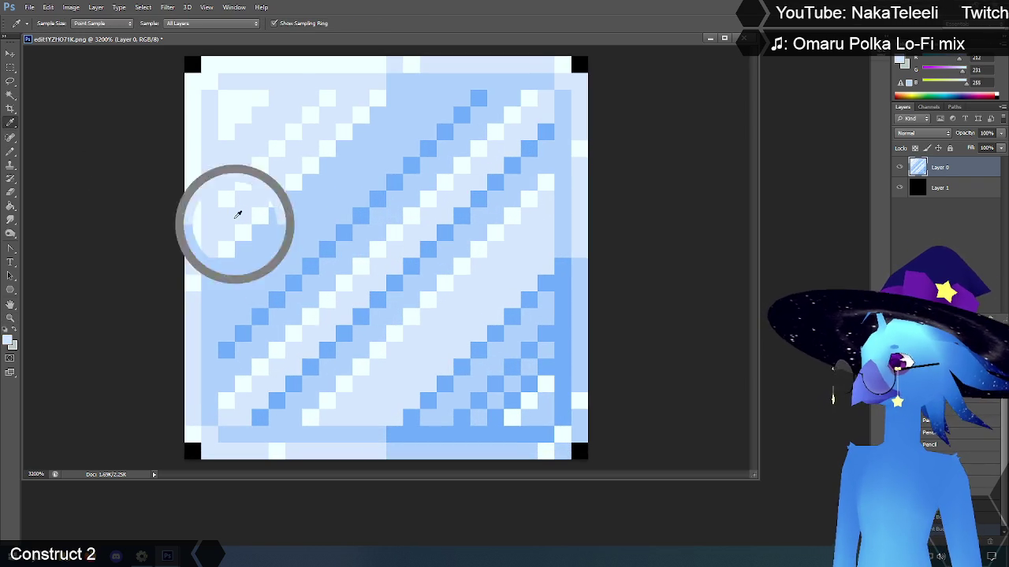
left_click(10, 151)
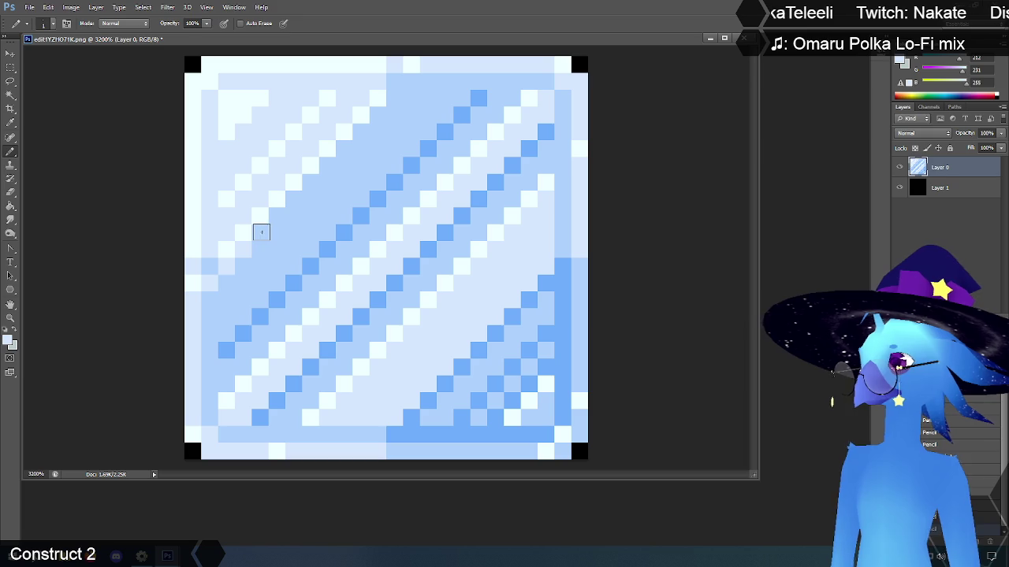
left_click_drag(262, 231, 416, 80)
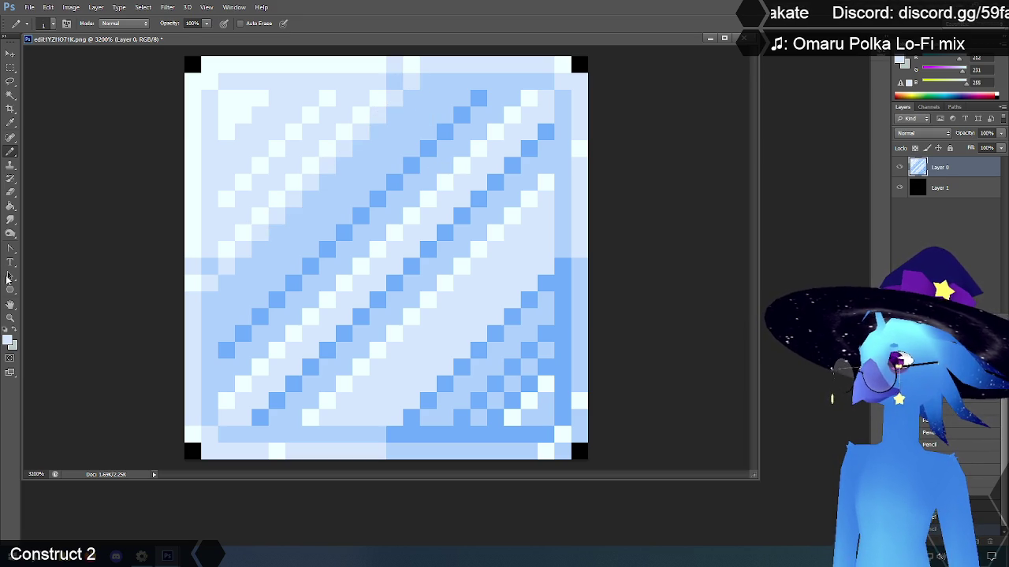
left_click(11, 319)
left_click(358, 283, "alt")
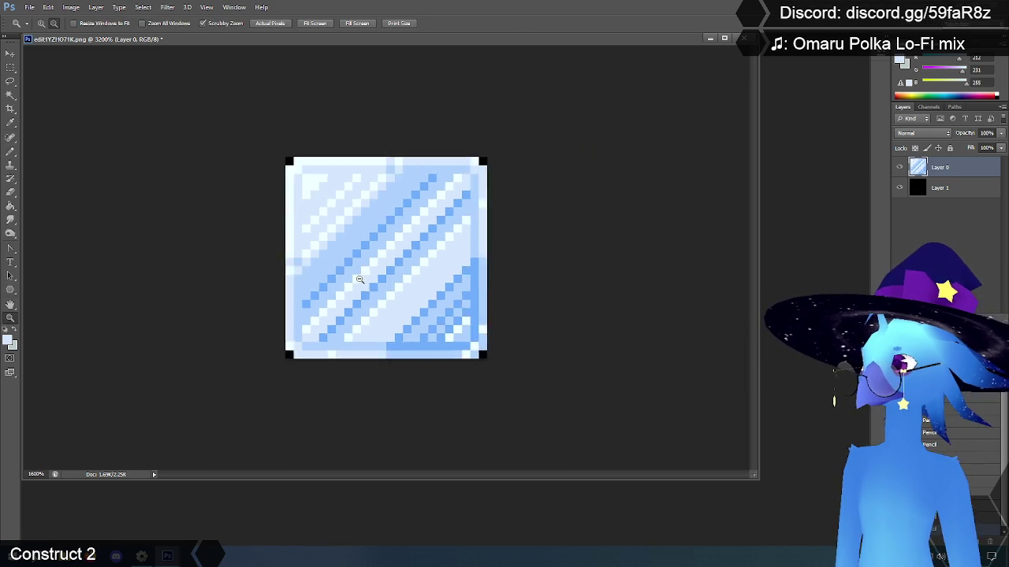
left_click(358, 281, "alt")
left_click(358, 280, "alt")
left_click(359, 279, "alt")
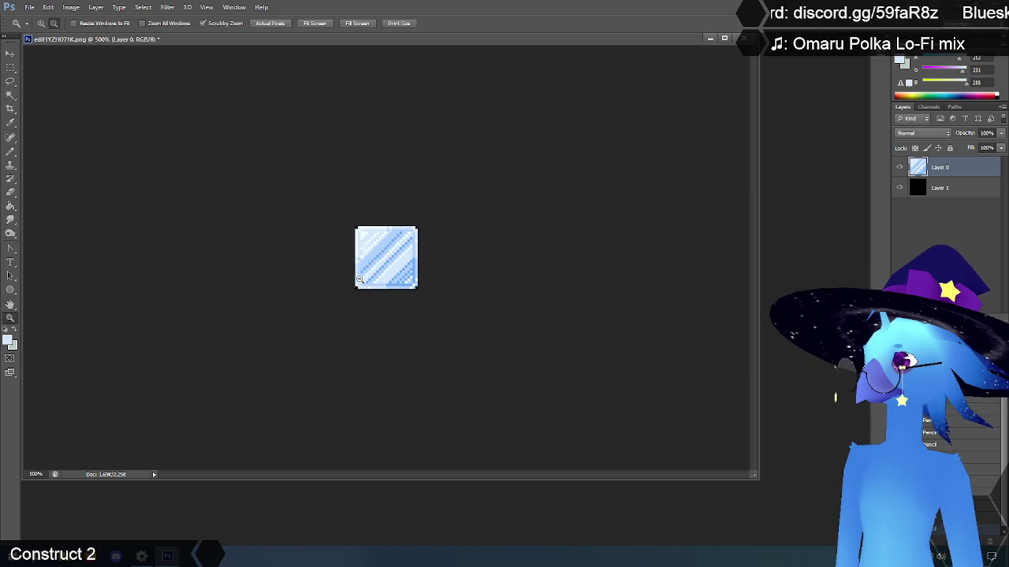
left_click(403, 298, "alt")
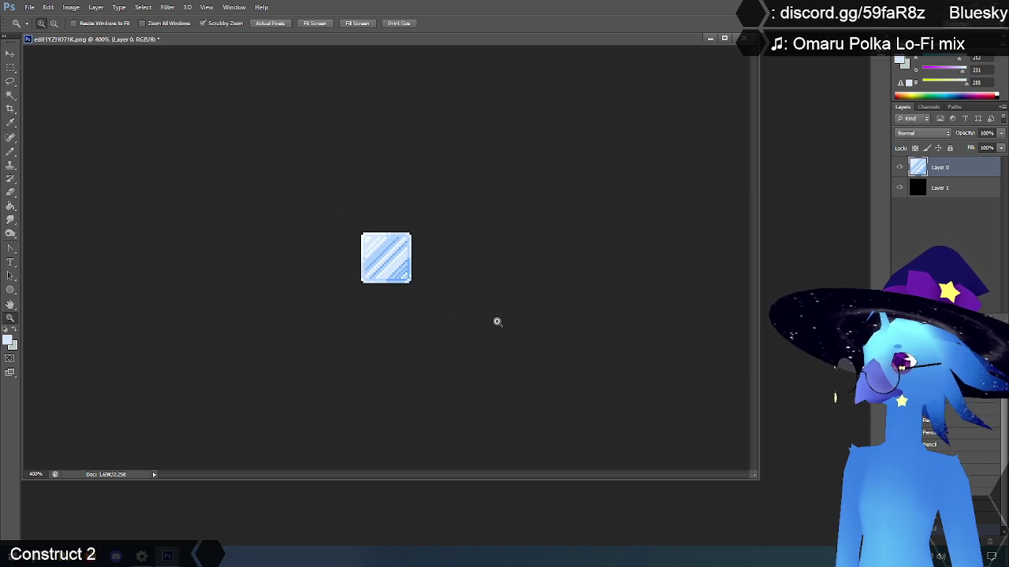
left_click(379, 263)
left_click(380, 263)
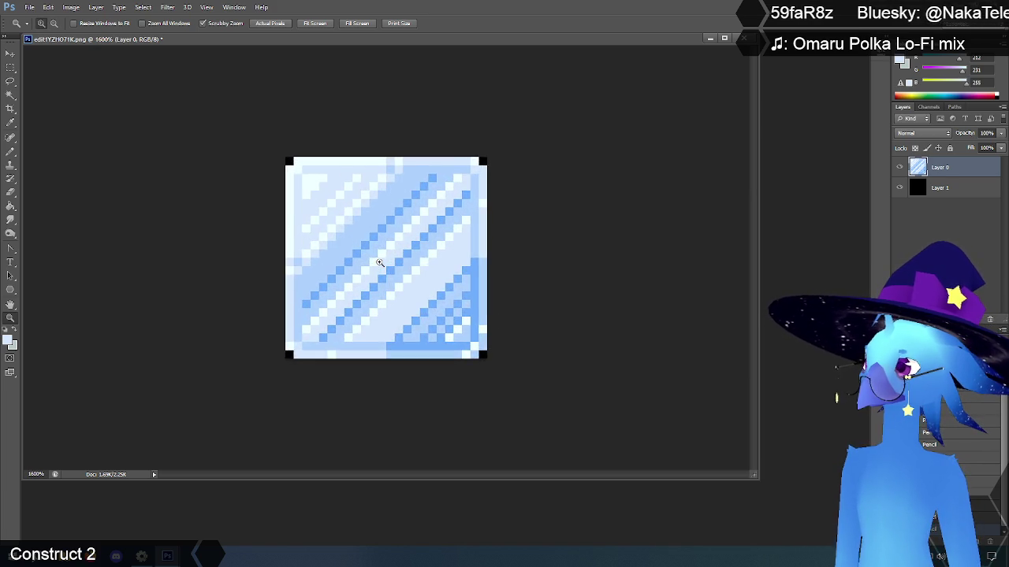
left_click(378, 262)
left_click(378, 260)
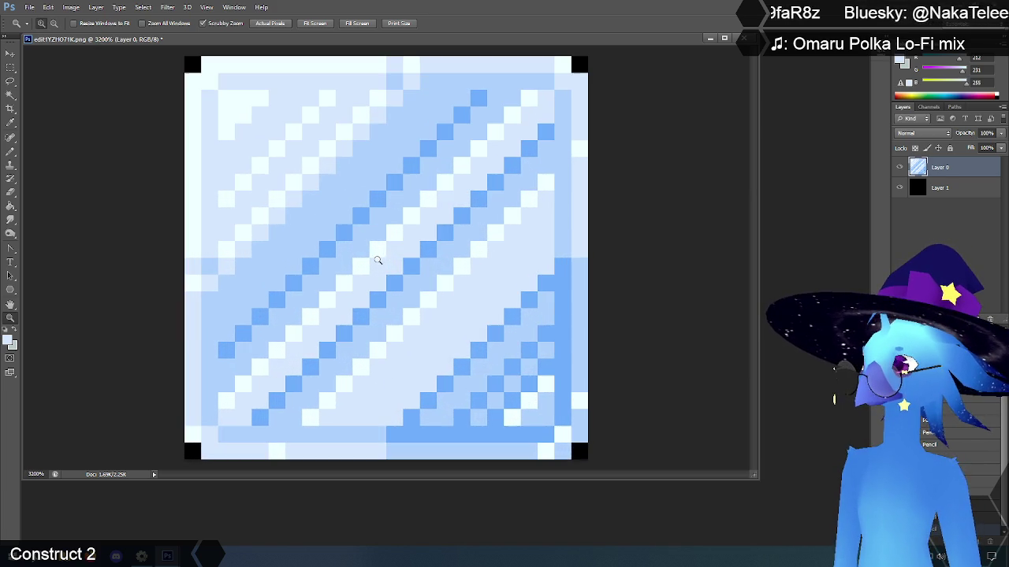
Step: Paint the stray white pixel at the tile's top edge in the neighbouring light blue
left_click(10, 123)
left_click(10, 149)
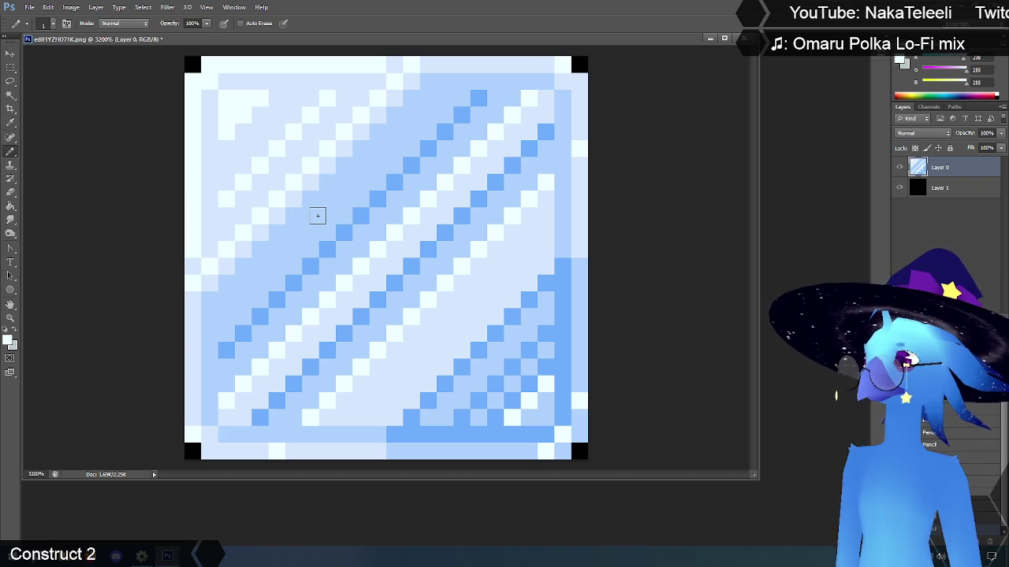
left_click(495, 81)
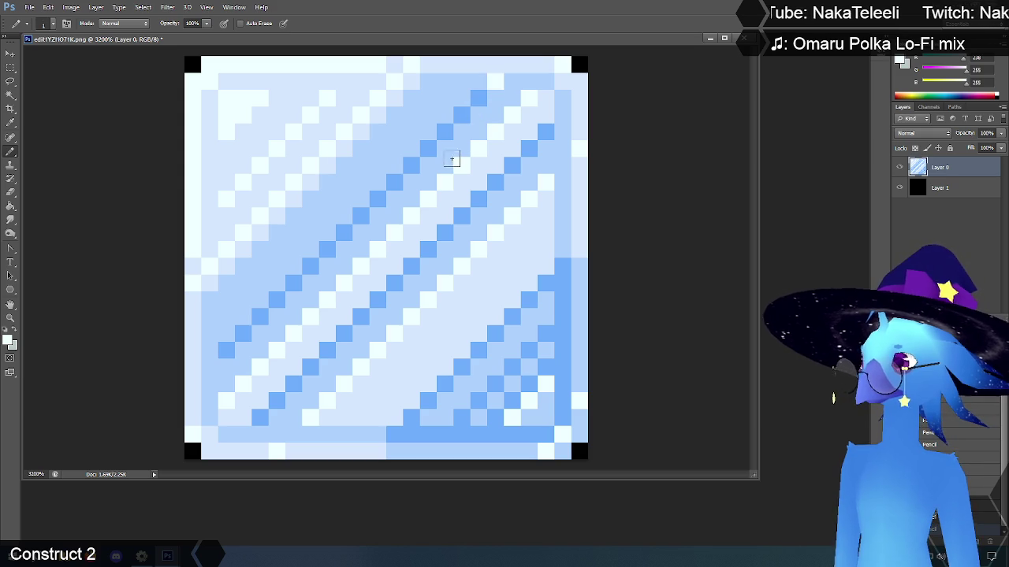
left_click(10, 122)
left_click(465, 67)
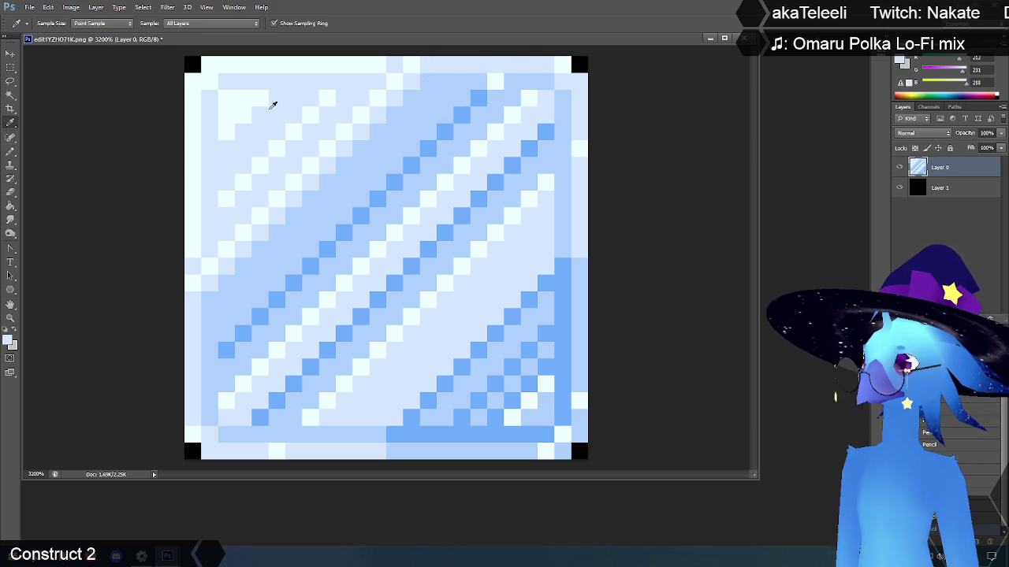
left_click(10, 151)
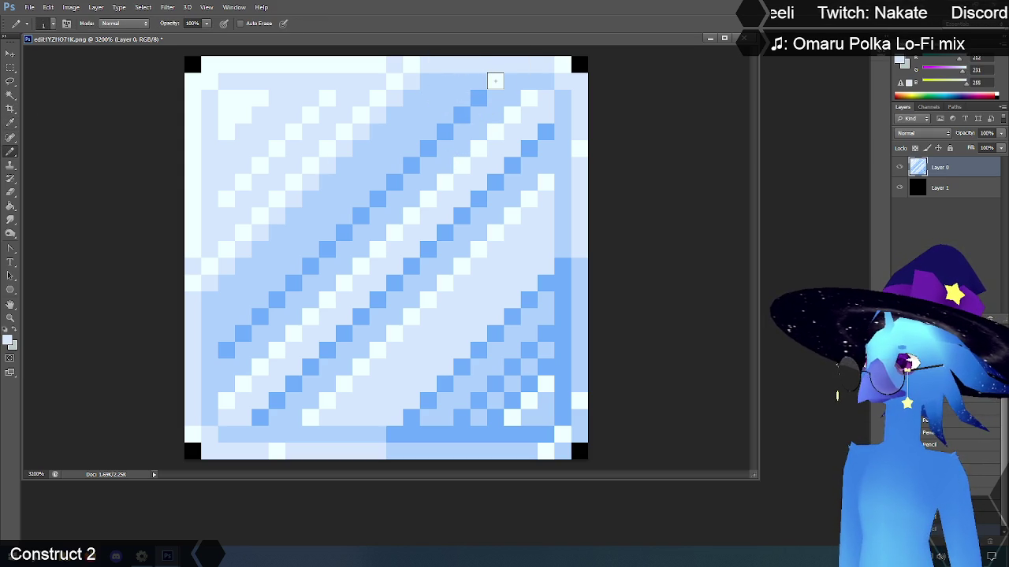
left_click(495, 82)
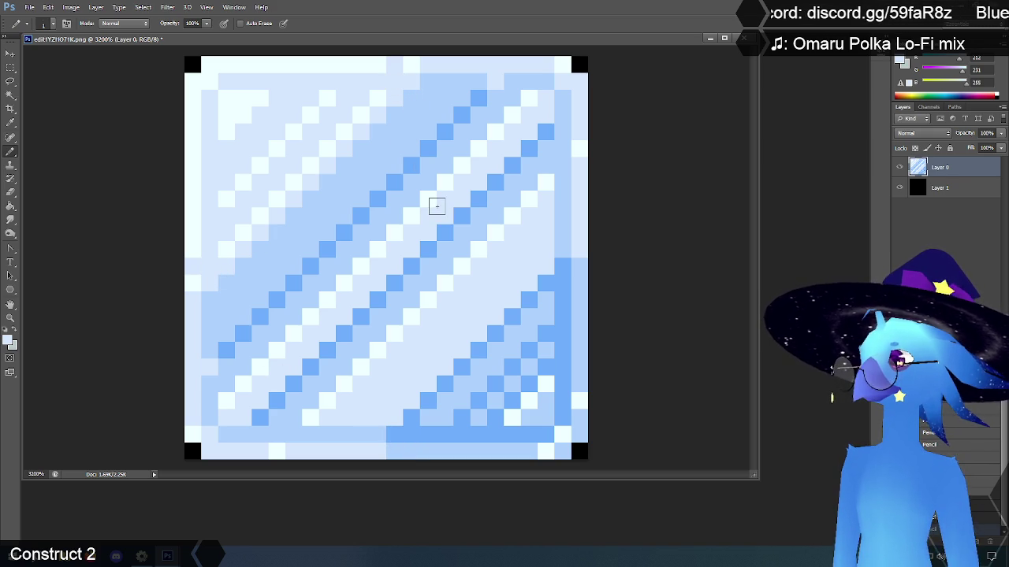
left_click(10, 123)
left_click(438, 79)
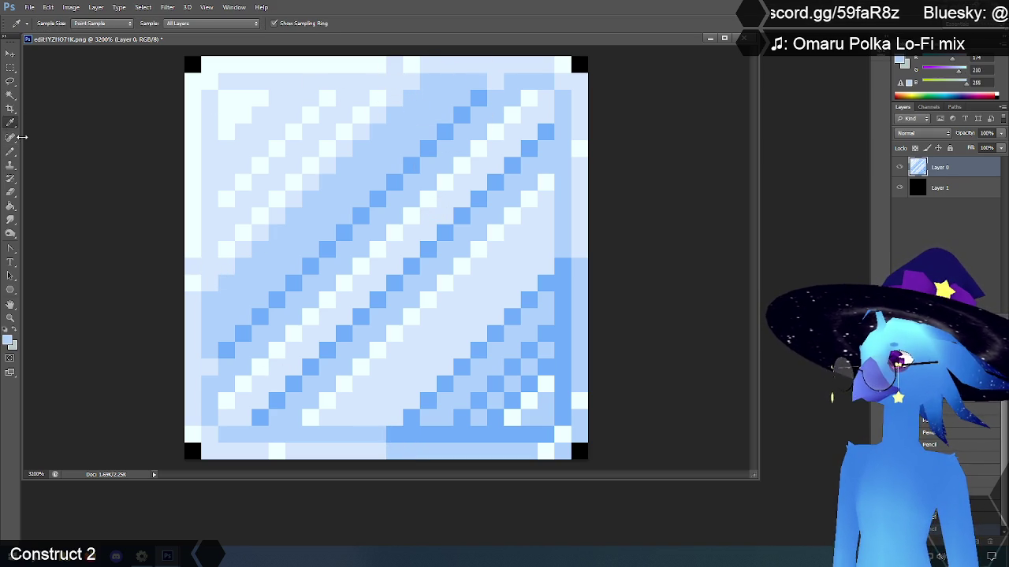
left_click(10, 151)
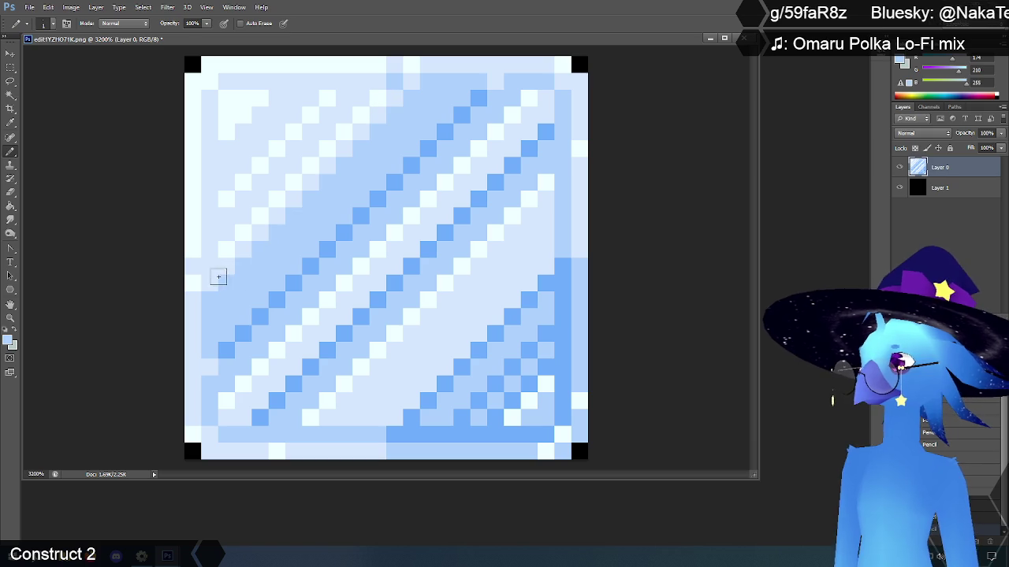
scroll(350, 275, "down", 1)
scroll(350, 276, "down", 5)
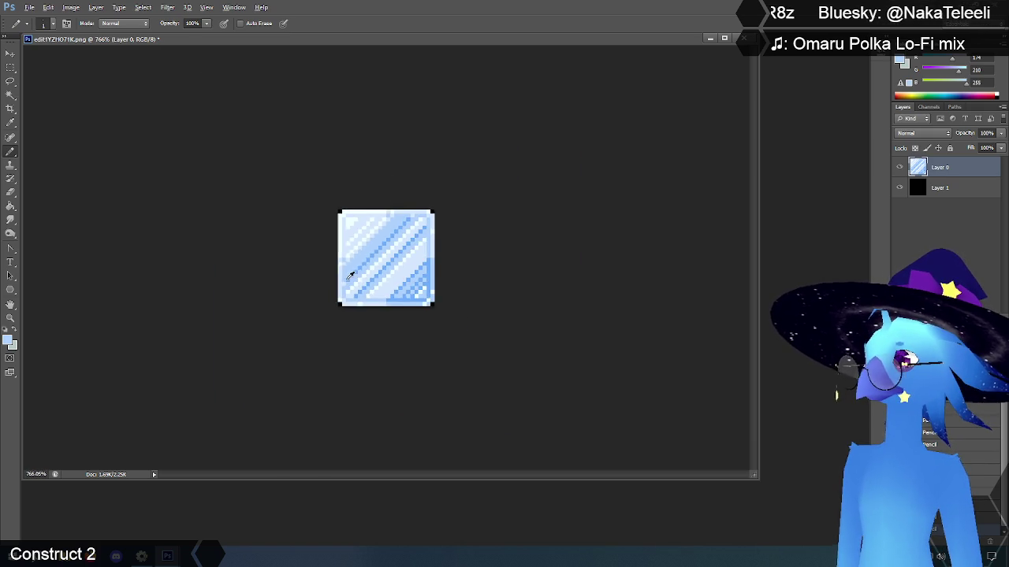
left_click(10, 318)
left_click(396, 268, "alt")
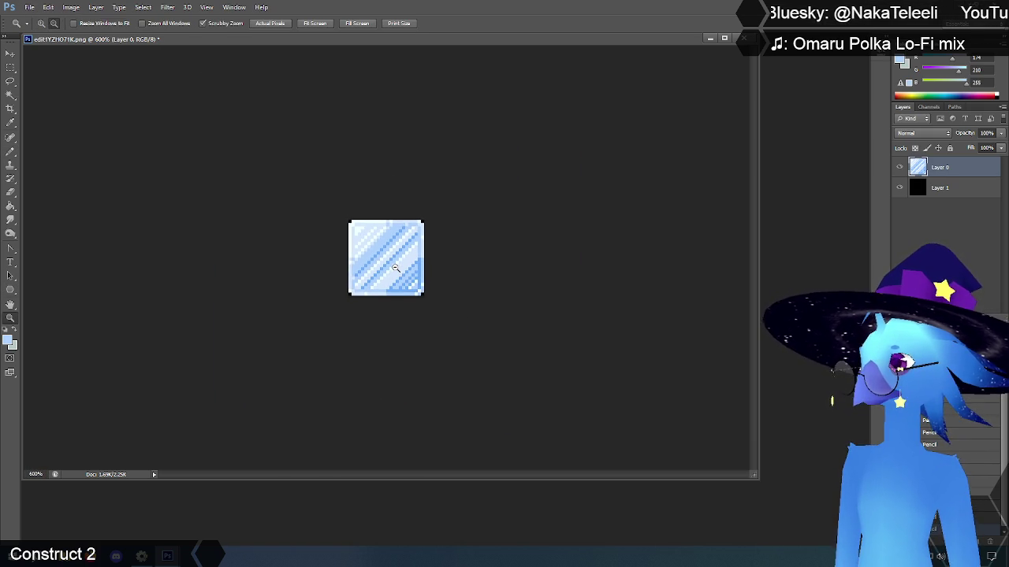
left_click(396, 268, "alt")
left_click(396, 268, "alt")
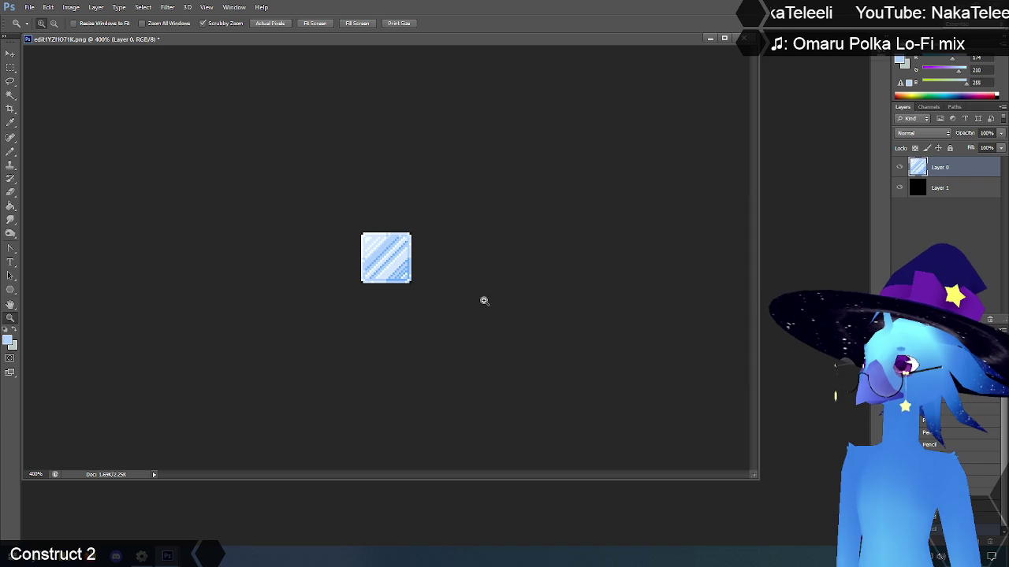
left_click_drag(392, 265, 379, 261)
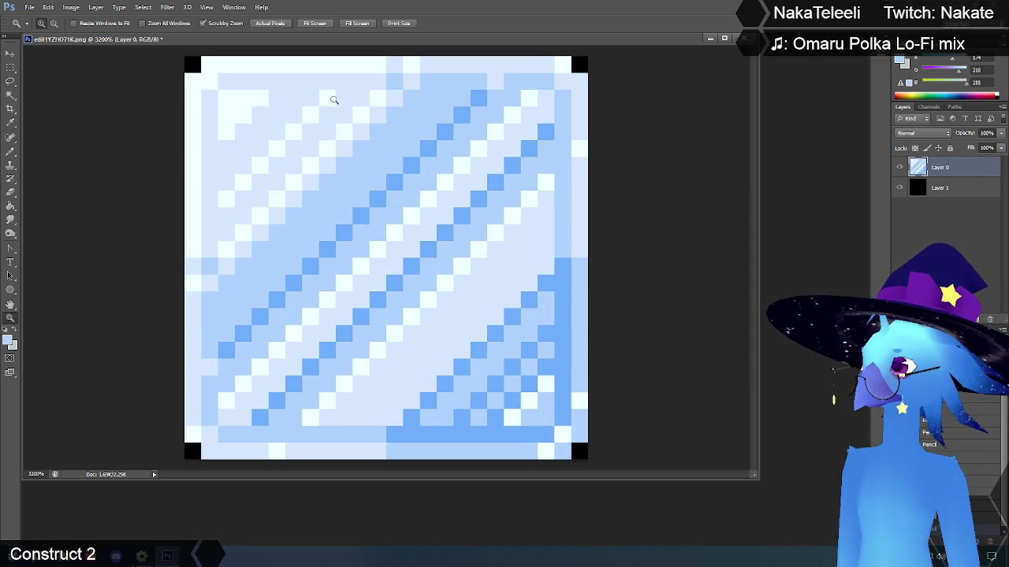
Step: Repaint top-row and right-side pixels in the diagonal band's blue
left_click(10, 152)
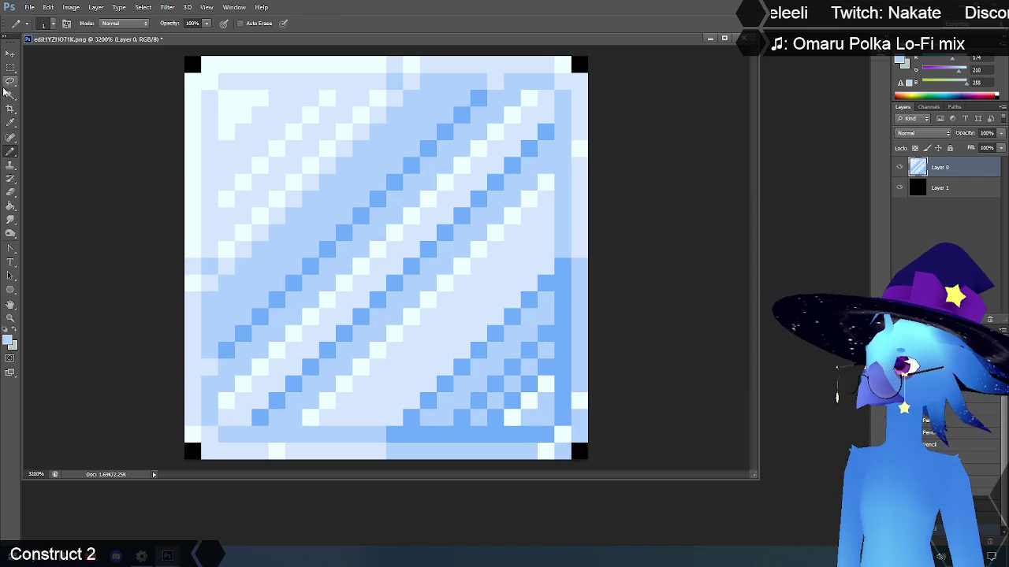
left_click(10, 122)
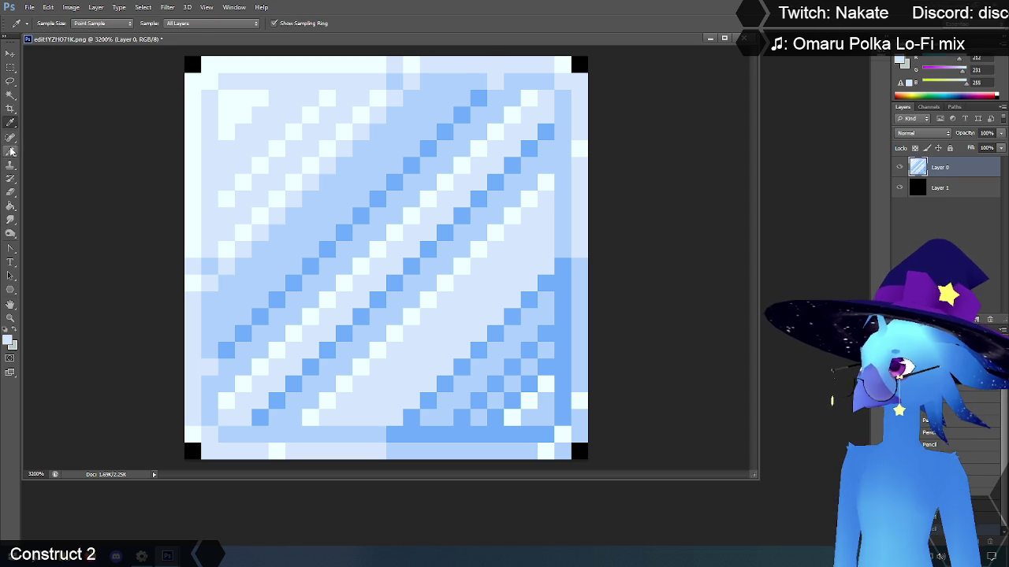
left_click(10, 151)
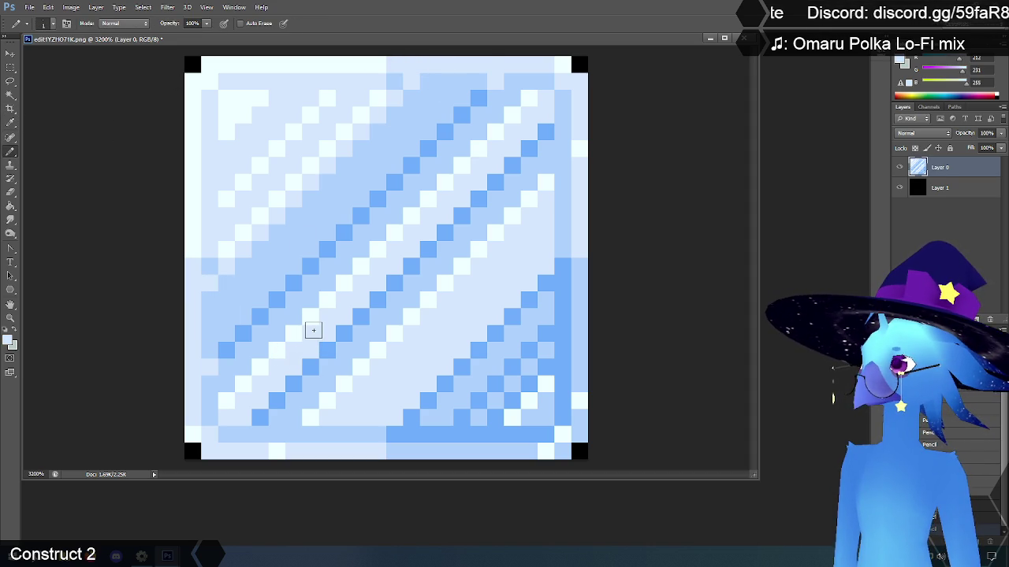
left_click(10, 122)
left_click(428, 105)
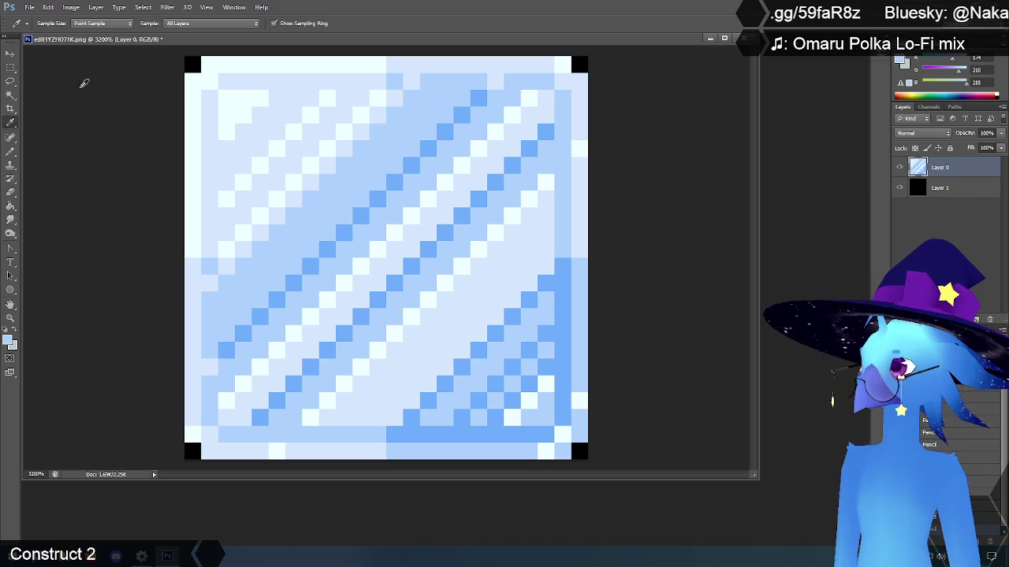
left_click(10, 151)
mouse_move(387, 84)
left_mouse_down()
mouse_move(459, 97)
mouse_move(464, 115)
left_mouse_up()
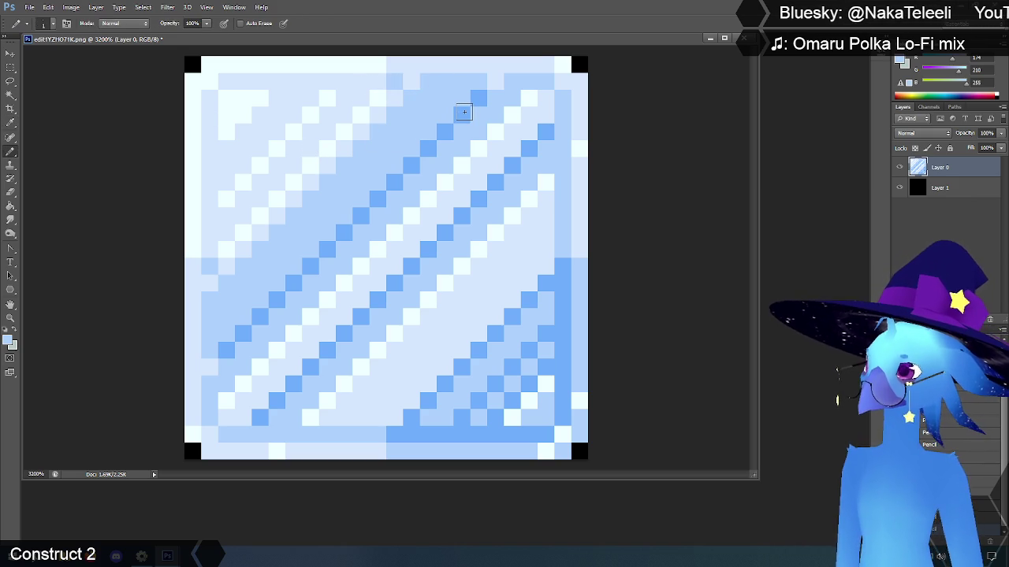
Step: Add bottom-band blue pixels along the bottom band and atop the right blue column
left_click(11, 122)
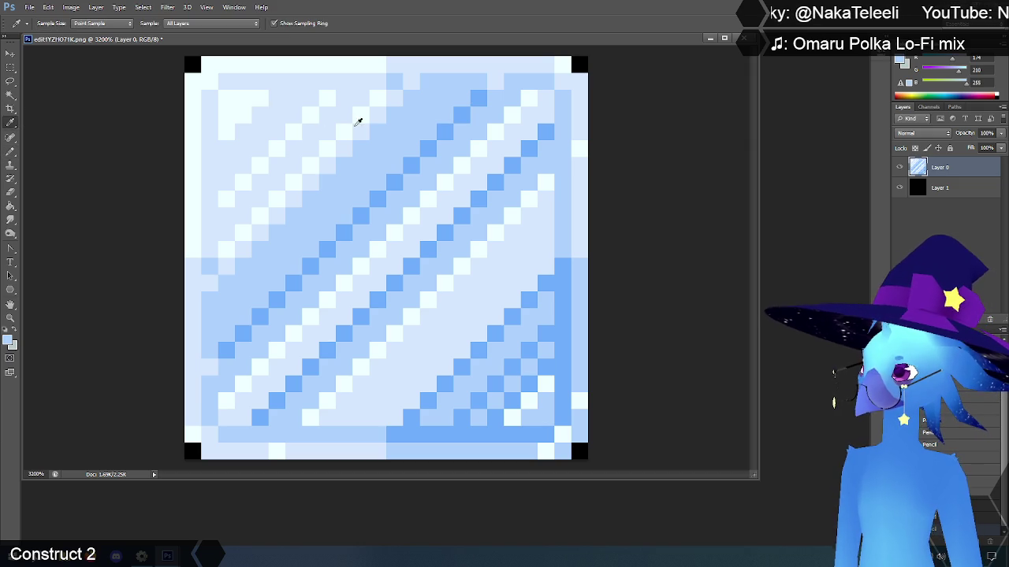
left_click(379, 96)
left_click(10, 150)
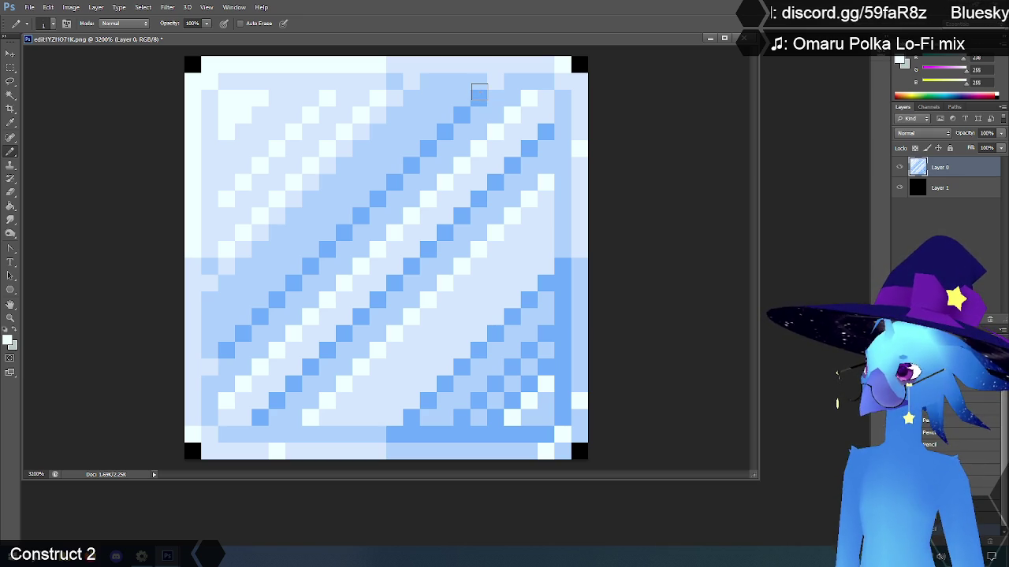
left_click(10, 124)
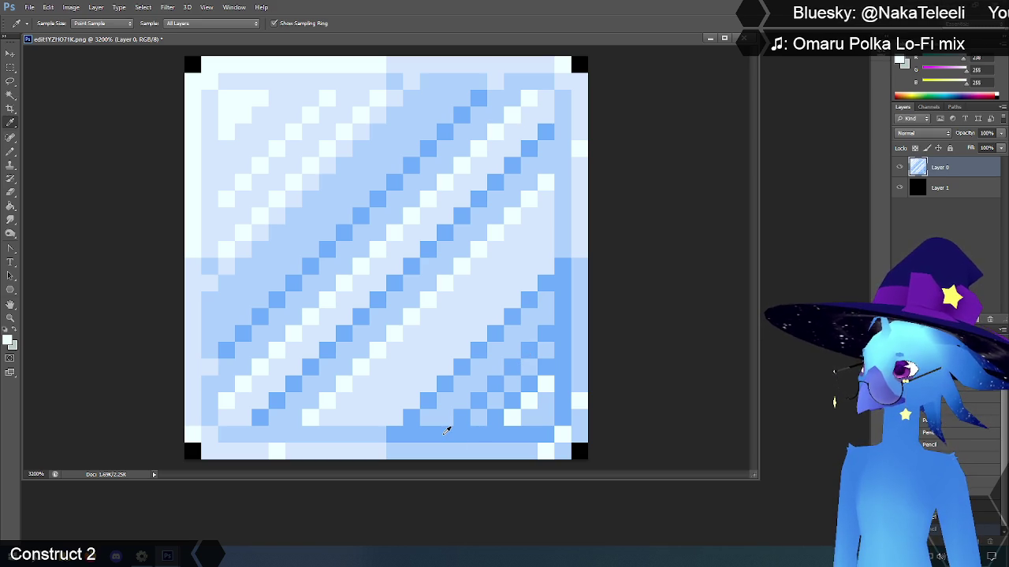
left_click(446, 430)
left_click(10, 151)
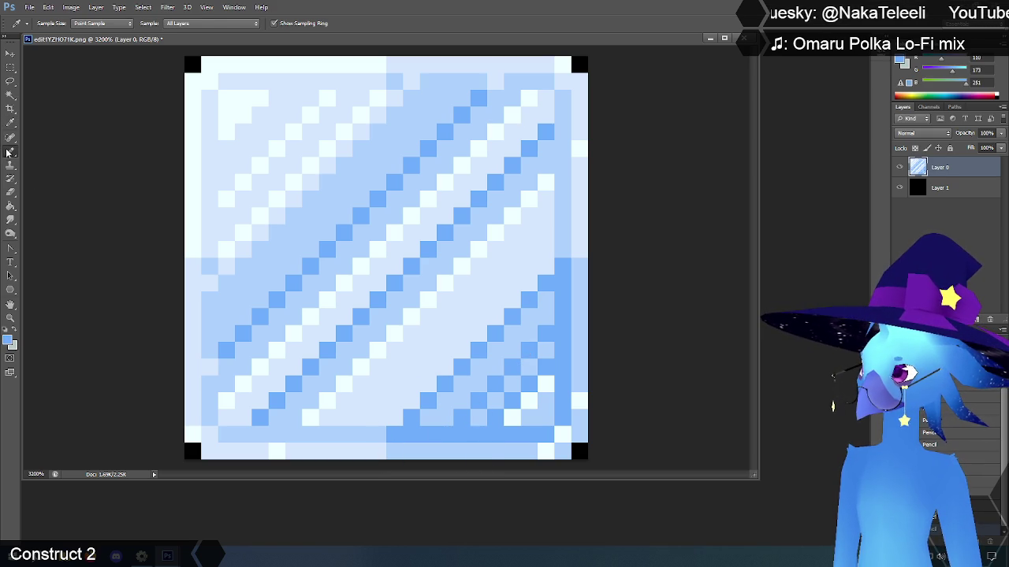
left_click(378, 435)
left_click(562, 249)
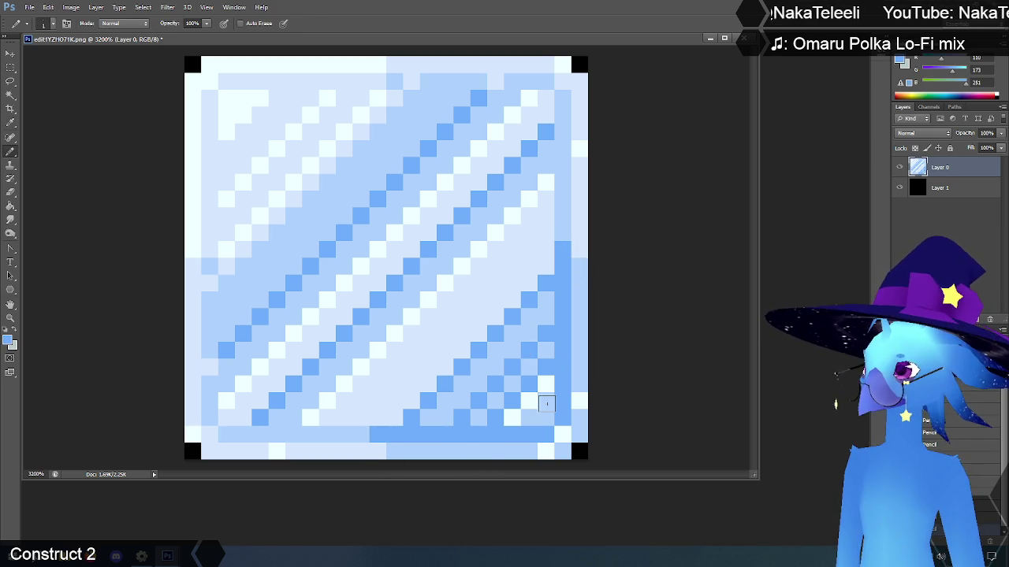
Step: Add a lighter-blue pixel on the tile's top row
left_click(10, 123)
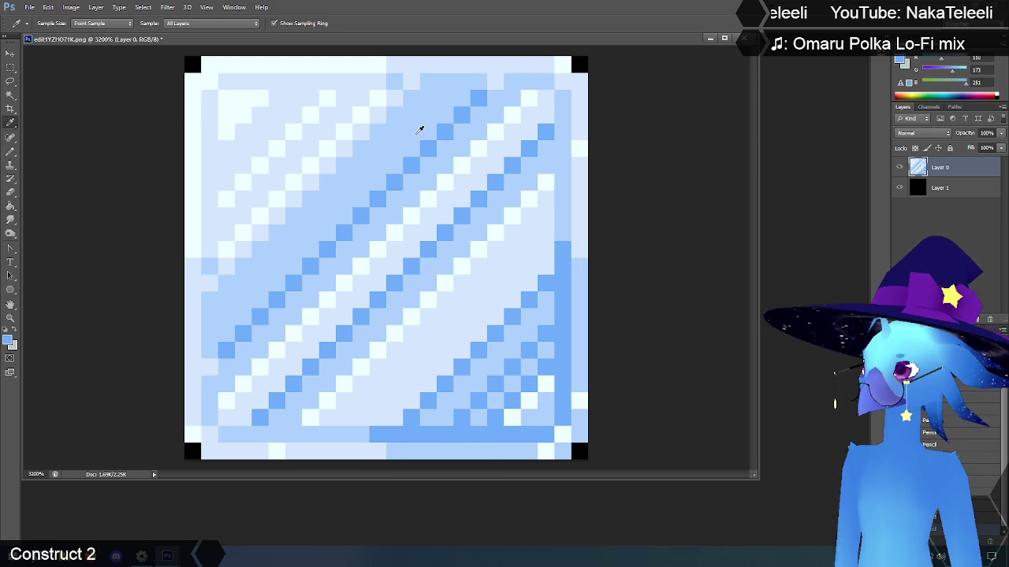
left_click(416, 134)
left_click(10, 152)
left_click(378, 80)
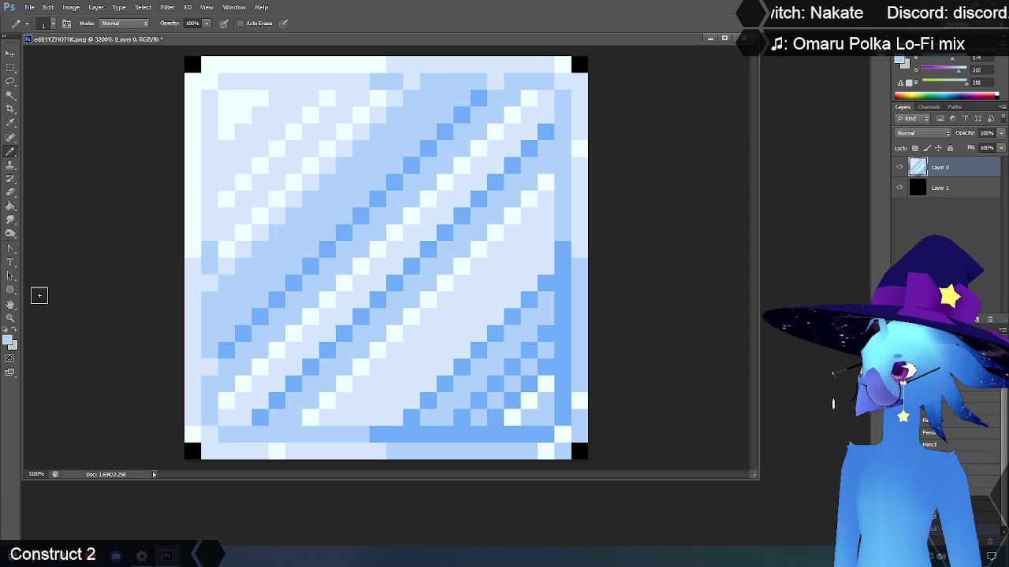
left_click(10, 318)
Step: Float the ice-tile document in its own window and zoom back in on it
scroll(388, 225, "down", 7)
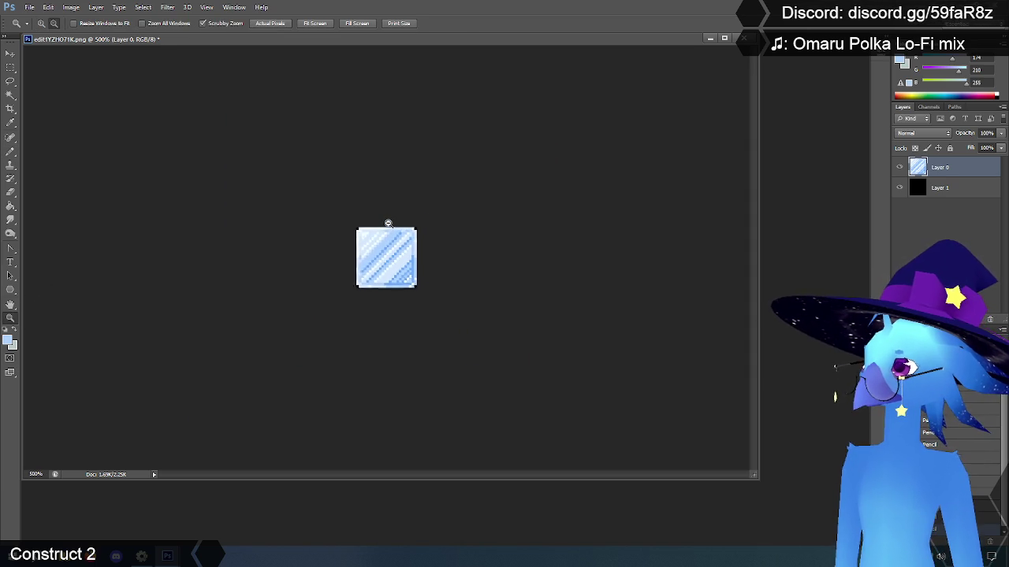
scroll(388, 224, "down", 1)
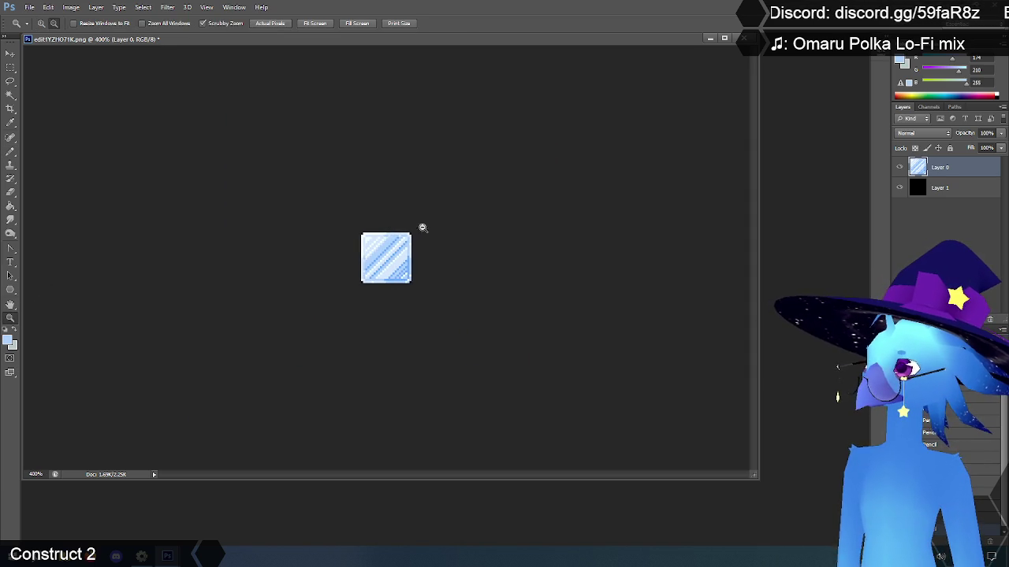
right_click(510, 241)
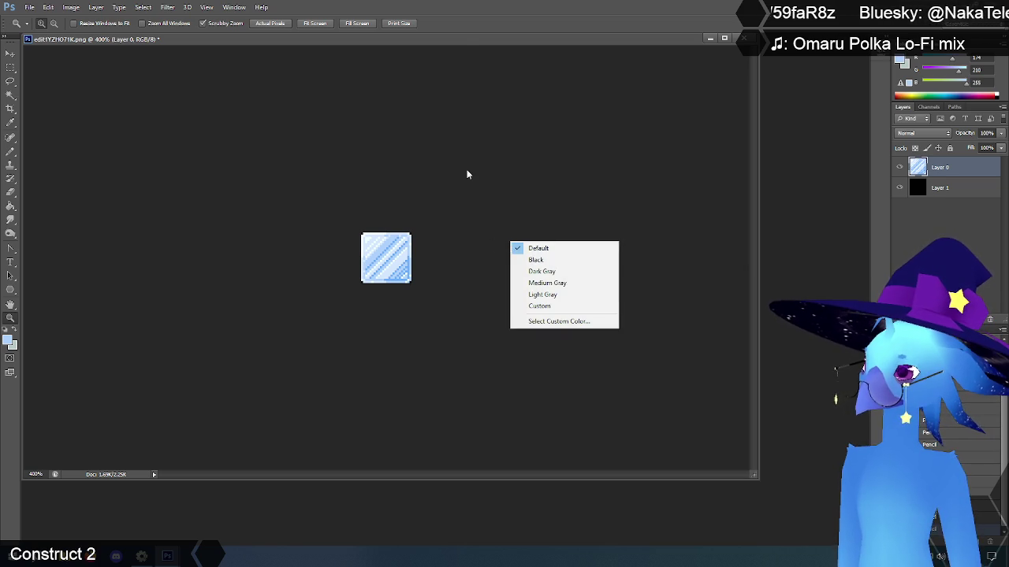
key("Escape")
mouse_move(464, 44)
left_mouse_down()
mouse_move(542, 85)
mouse_move(513, 69)
left_mouse_up()
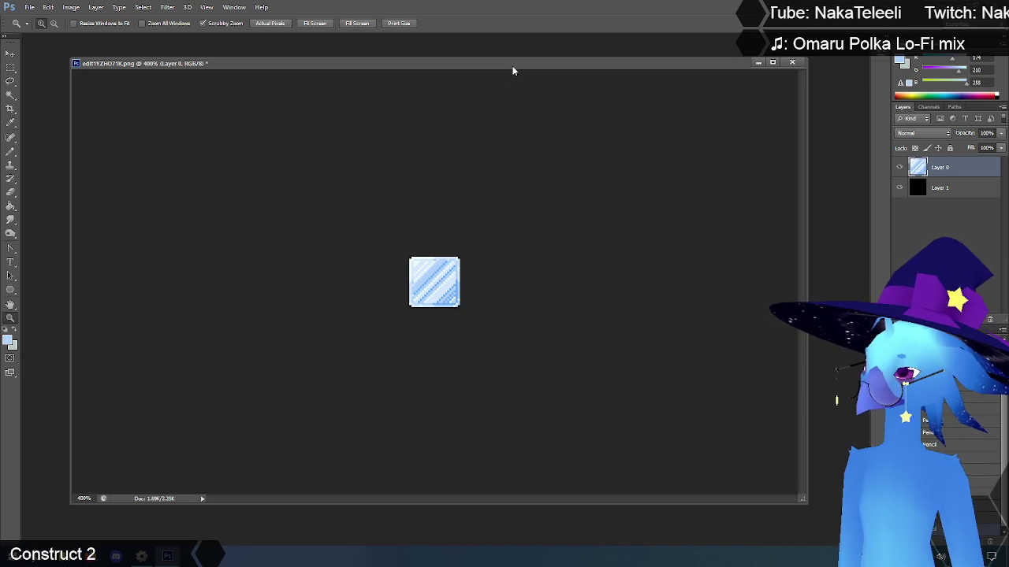
left_click_drag(435, 285, 436, 285)
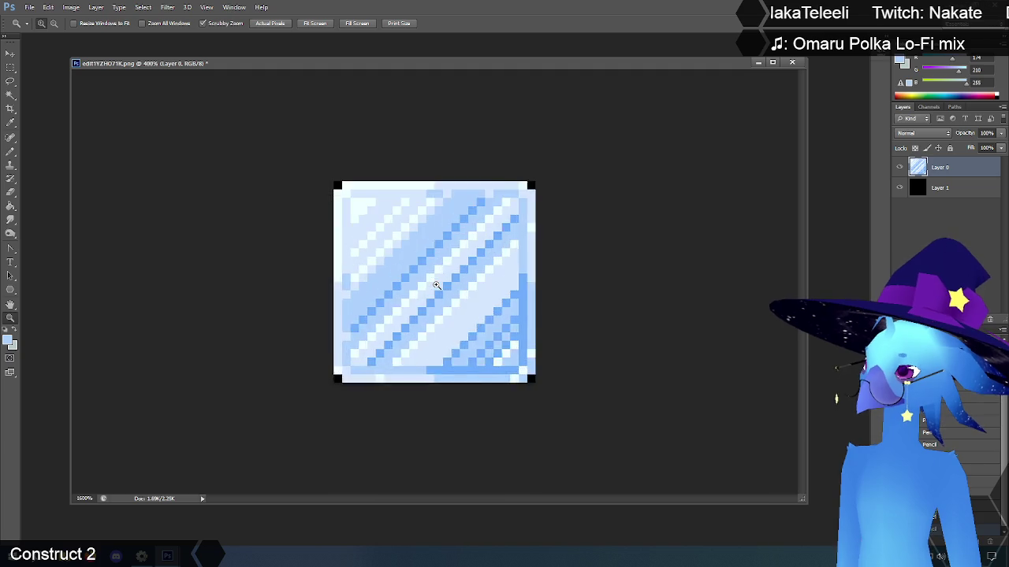
Step: Lighten one pixel on the tile's top edge with a sampled light blue
left_click(437, 285)
left_click(11, 152)
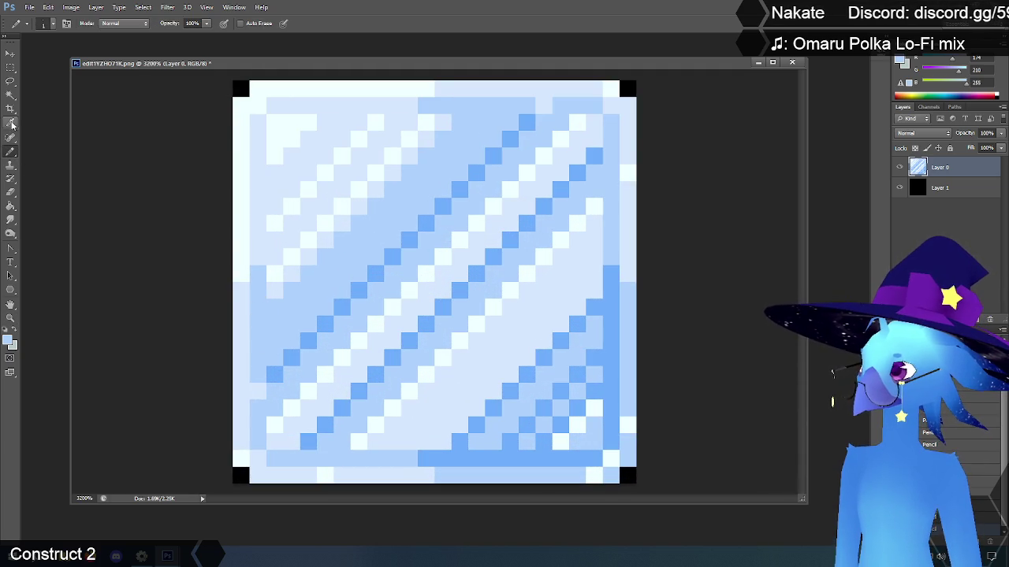
left_click(11, 318)
left_click(449, 300, "alt")
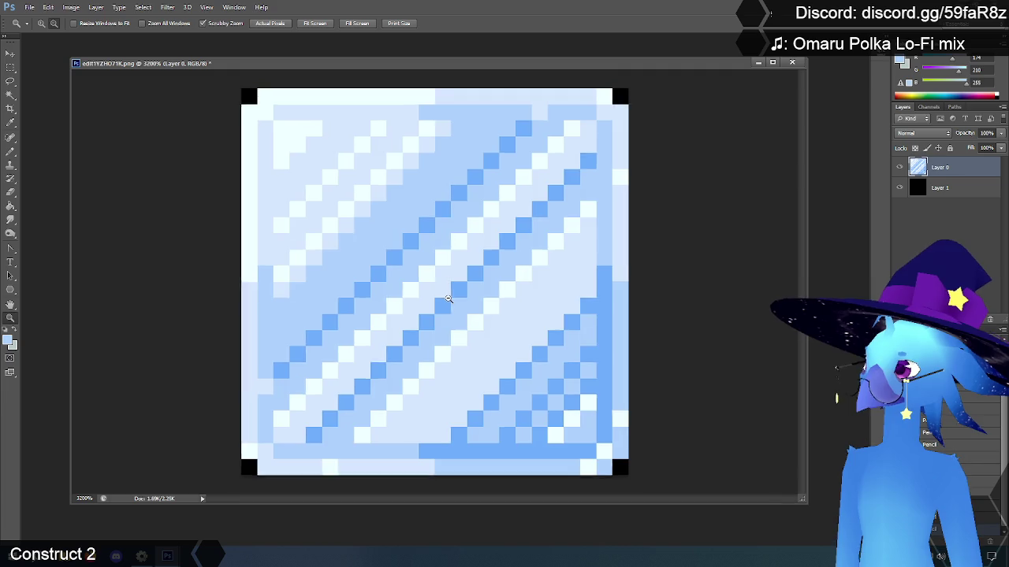
left_click(449, 300, "alt")
left_click(449, 299, "alt")
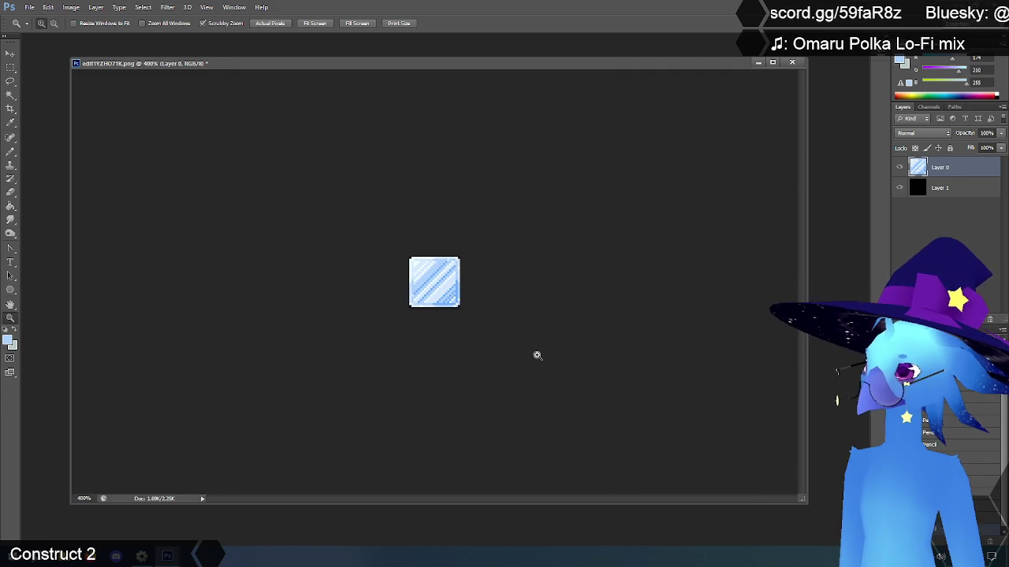
left_click_drag(424, 296, 423, 297)
left_click(11, 122)
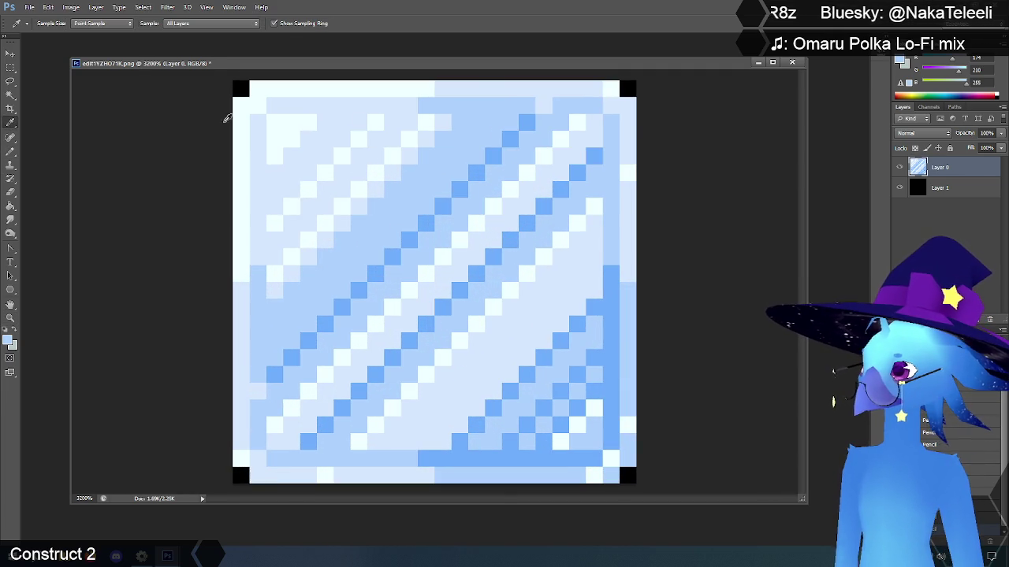
left_click(448, 119)
left_click(11, 150)
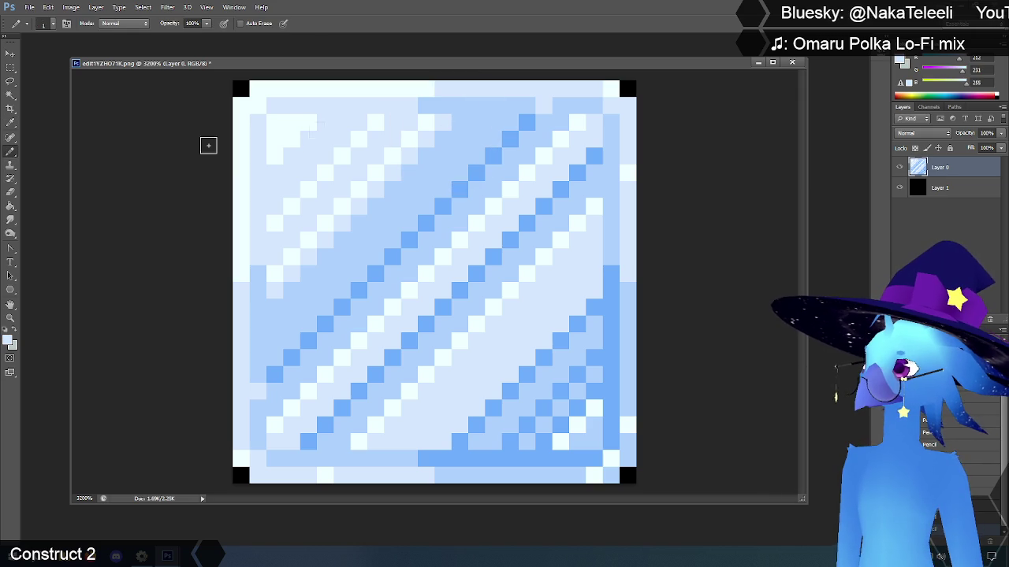
left_click(460, 106)
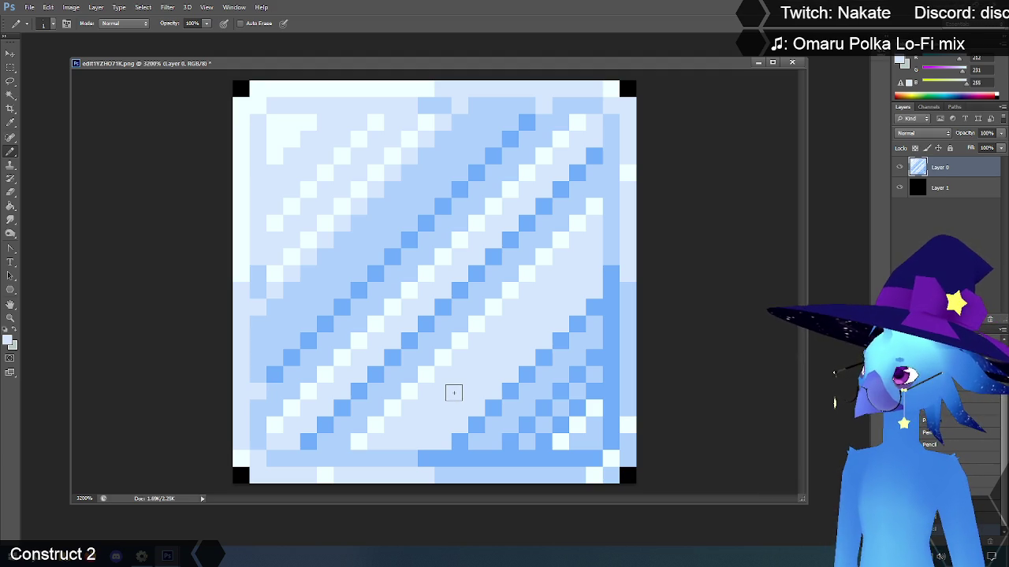
Step: Try two darker-blue stripe pixels at lower-left and top edge, then undo them
right_click(454, 392)
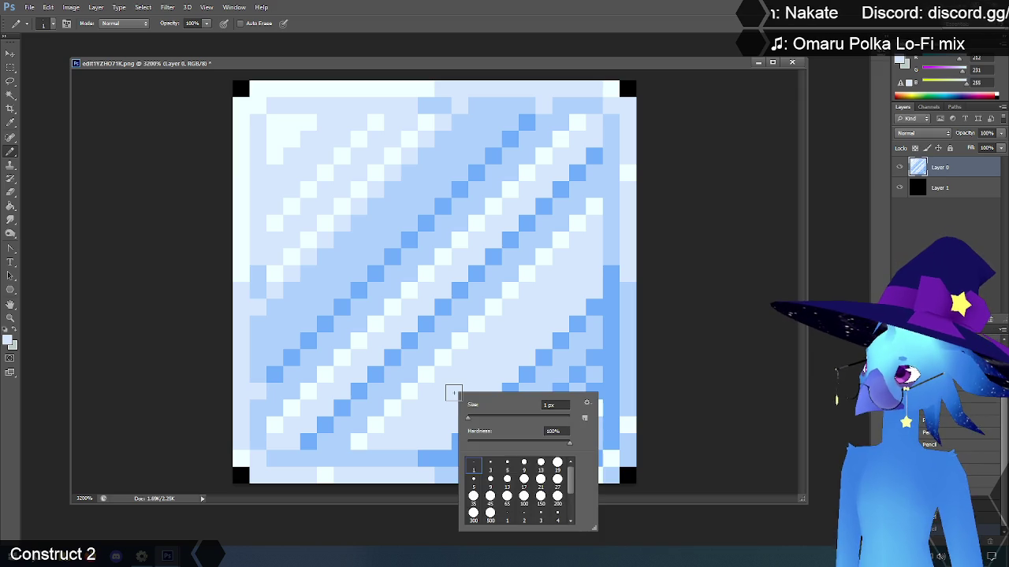
left_click(436, 67)
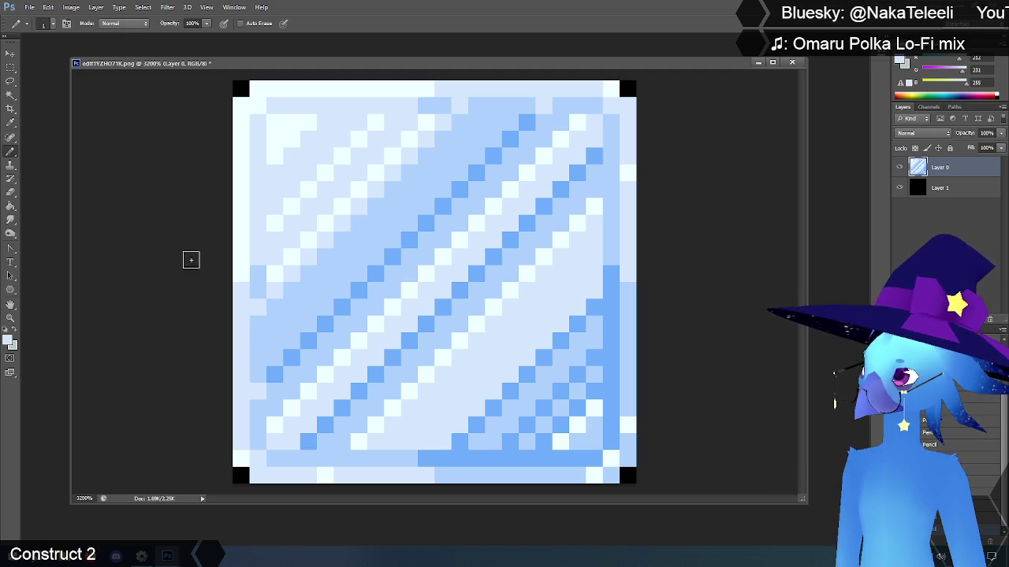
left_click(10, 123)
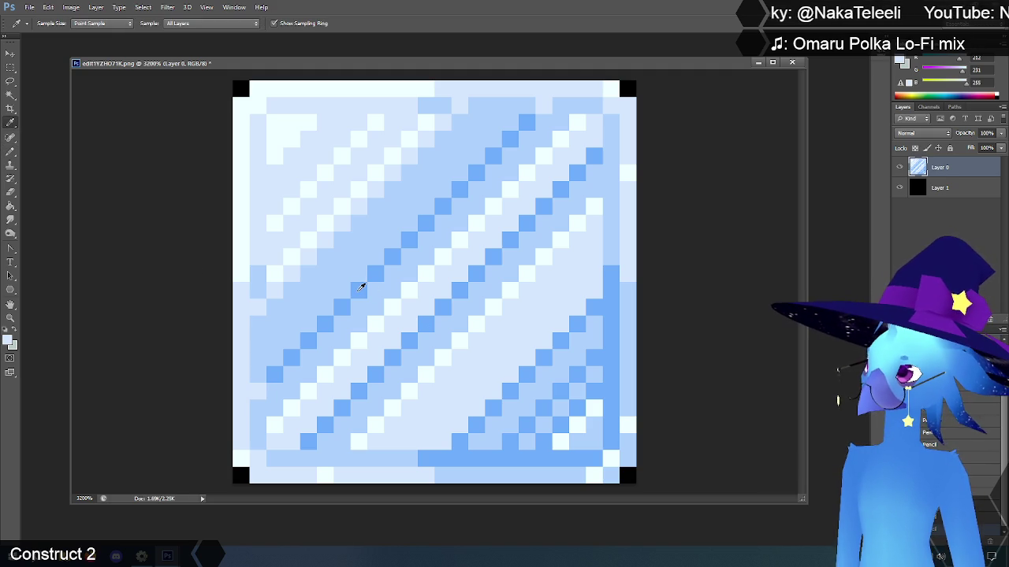
left_click(356, 291)
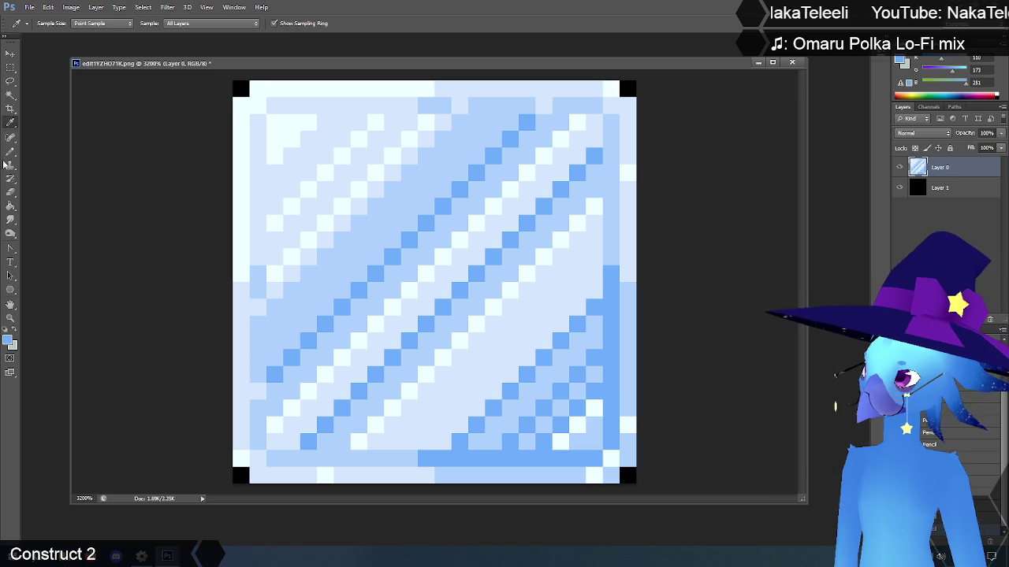
left_click(11, 151)
left_click(257, 392)
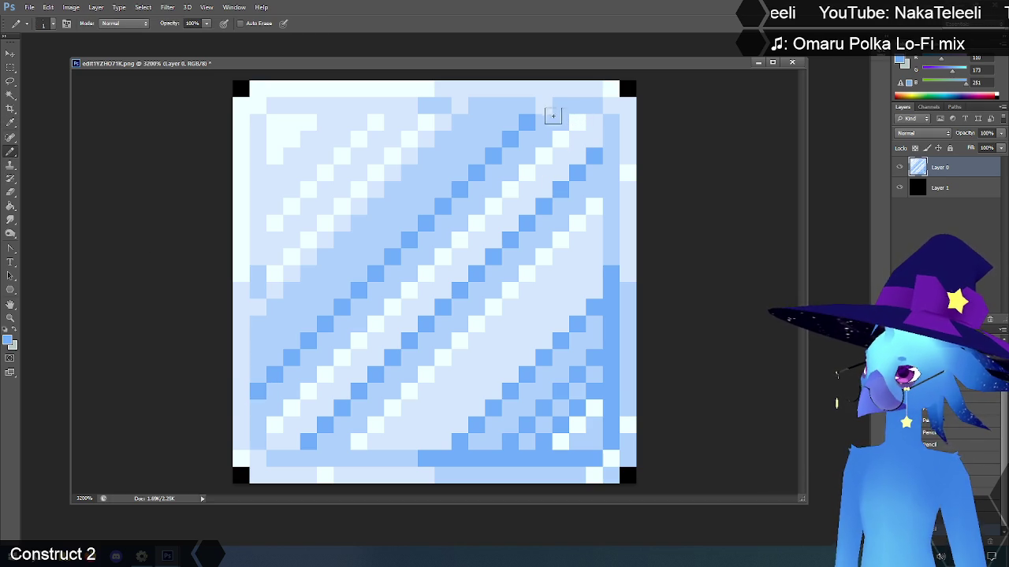
left_click(543, 104)
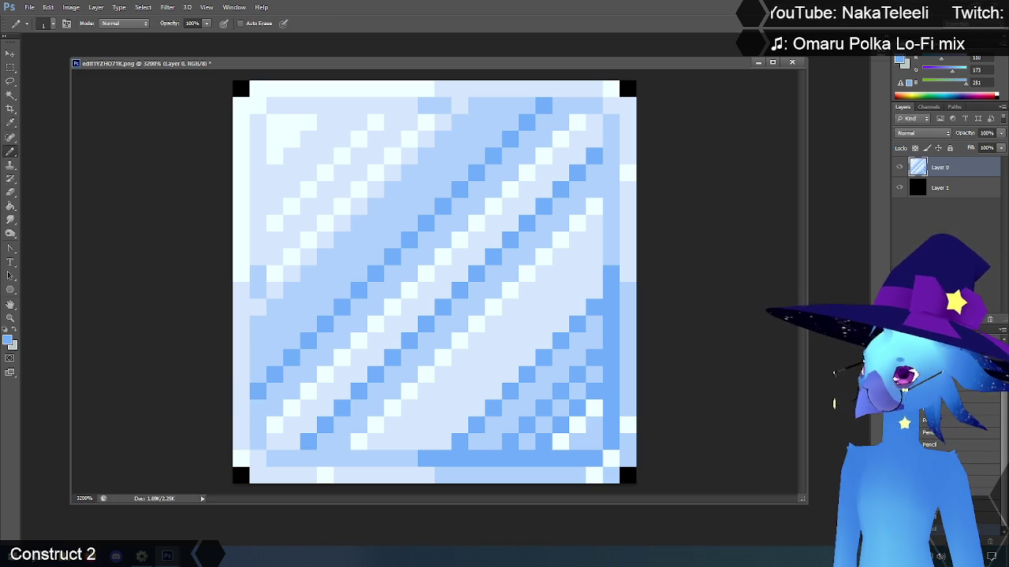
key("ctrl+alt+z")
key("ctrl+alt+z")
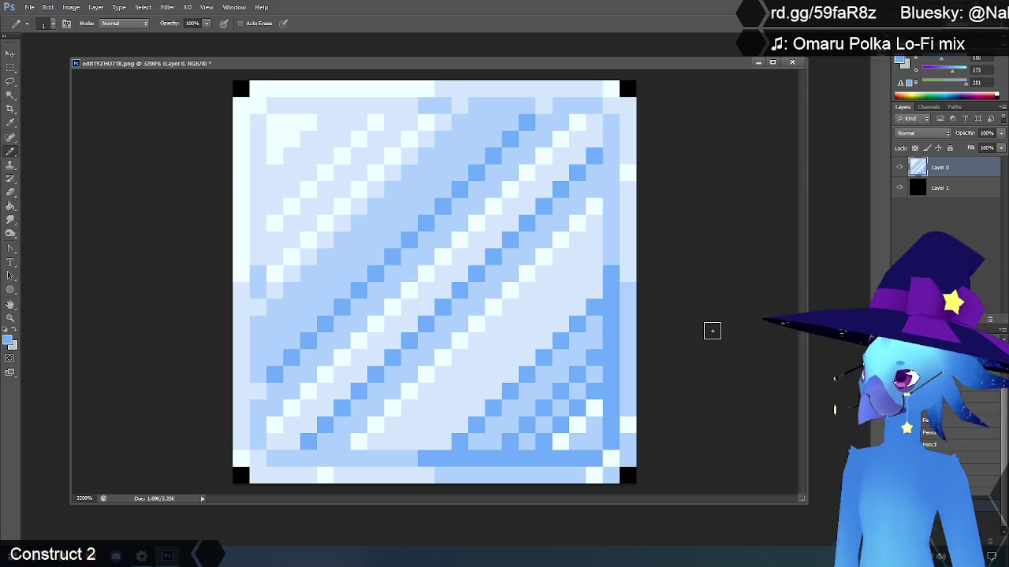
Step: Delete Layer 1, the black backing layer
left_click(11, 319)
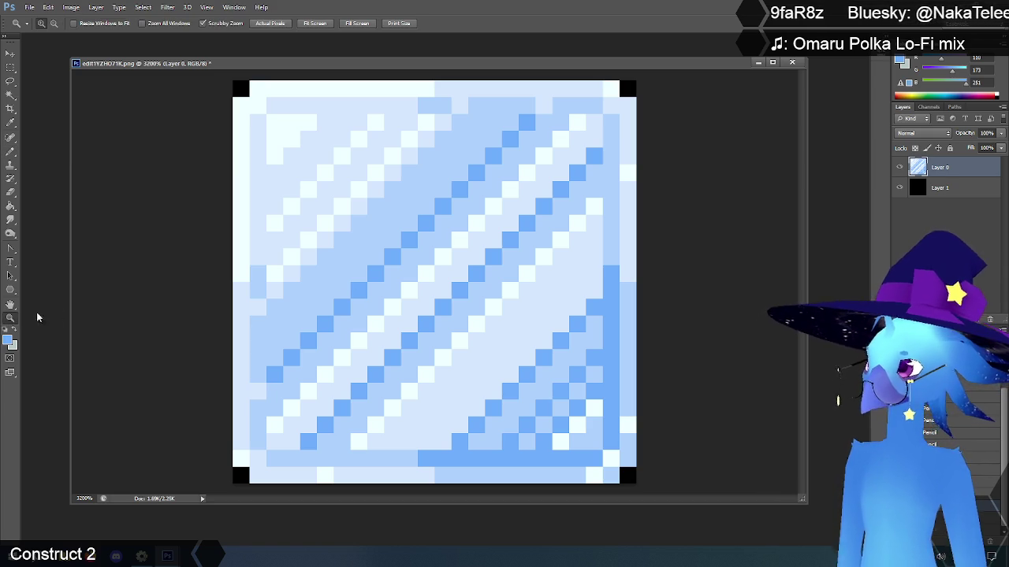
left_click(945, 190)
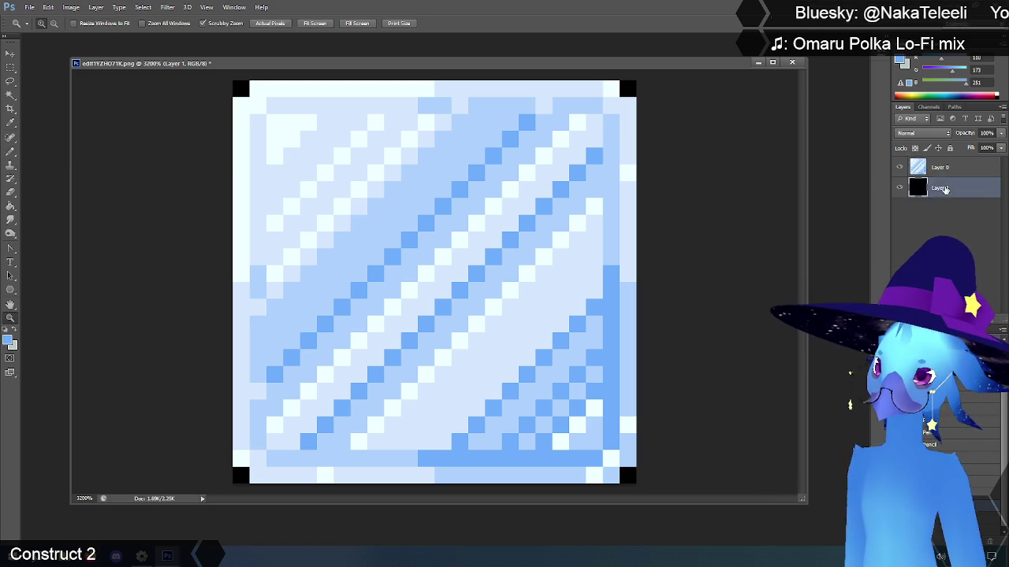
right_click(945, 190)
left_click(827, 194)
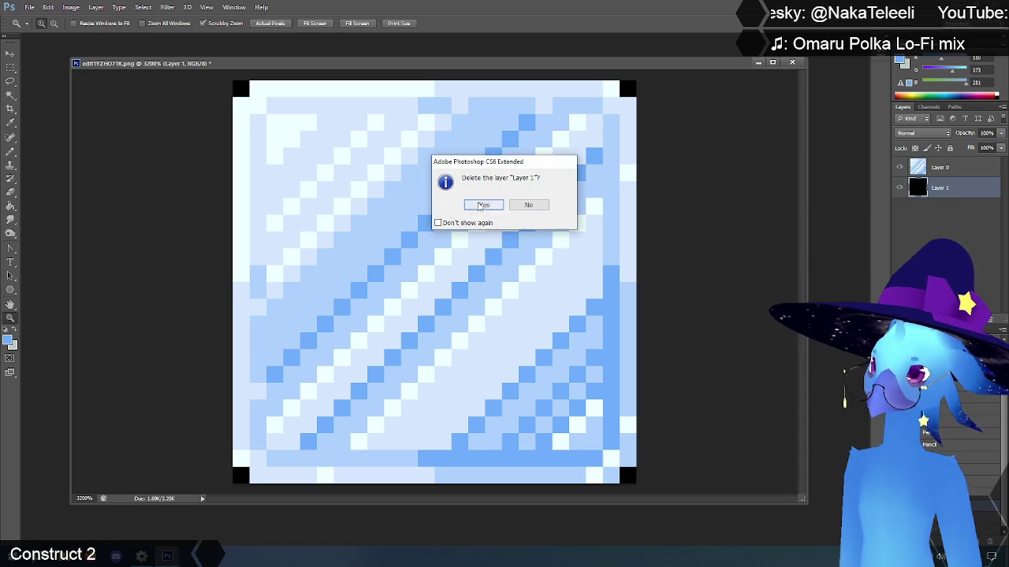
left_click(480, 203)
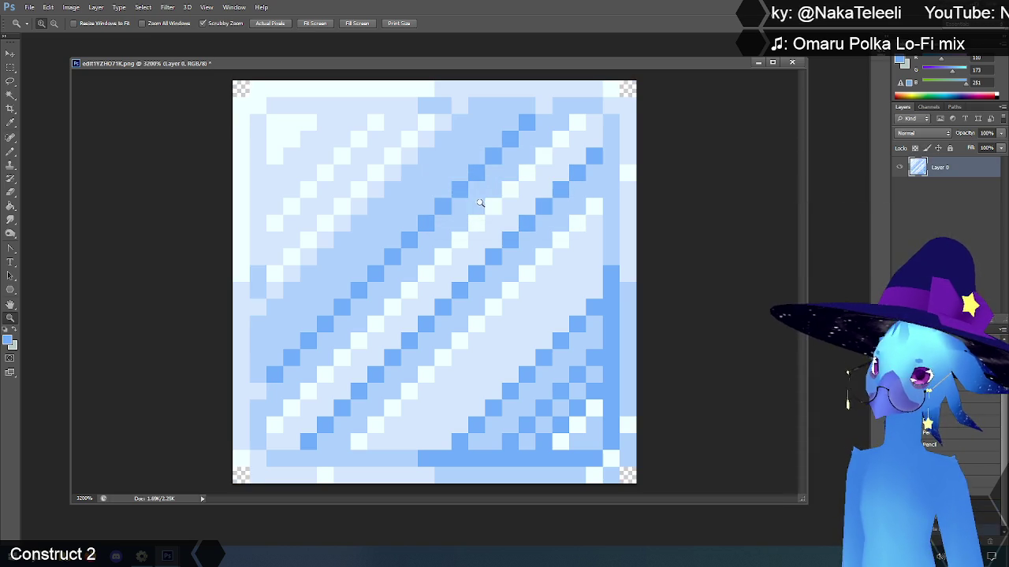
Step: Resize the image to 400 percent with Nearest Neighbor resampling
left_click(71, 8)
left_click(85, 82)
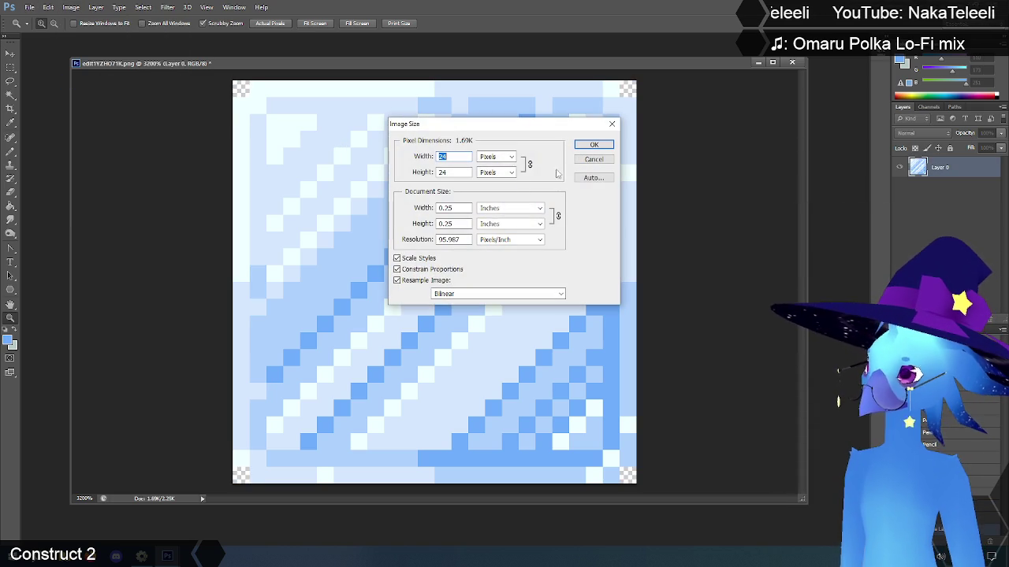
left_click(512, 157)
left_click(501, 167)
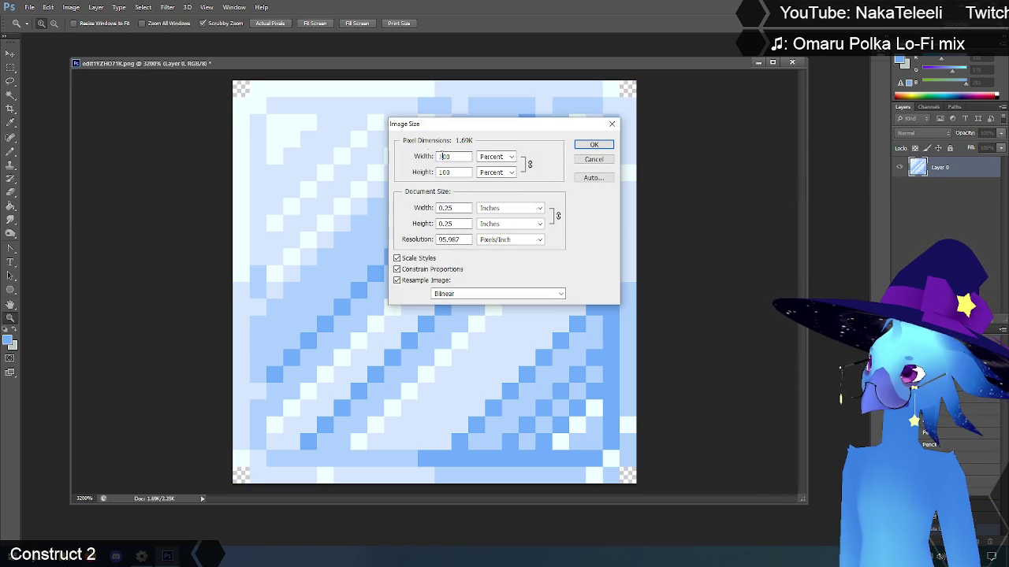
type("400")
left_click(520, 293)
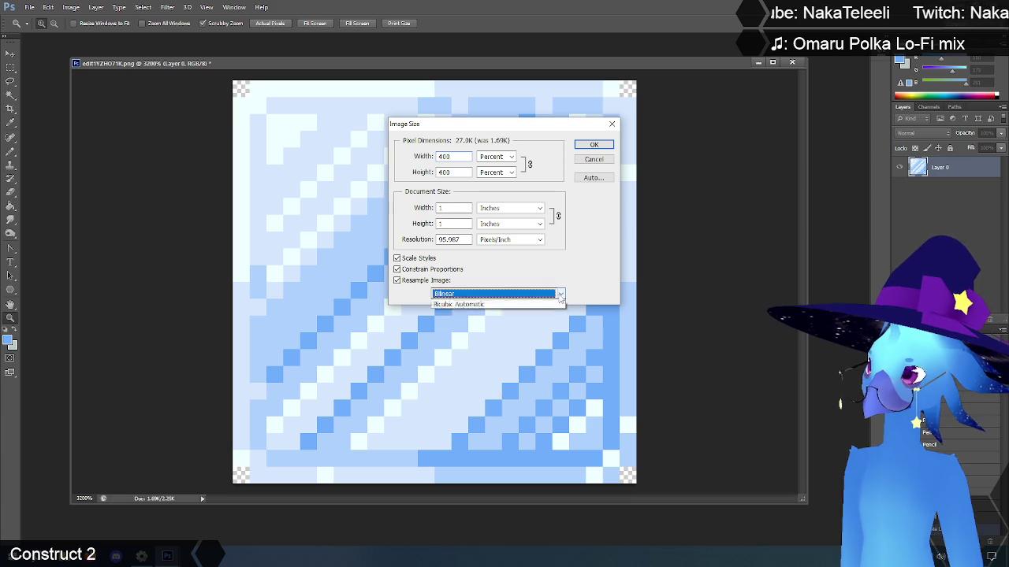
left_click(539, 305)
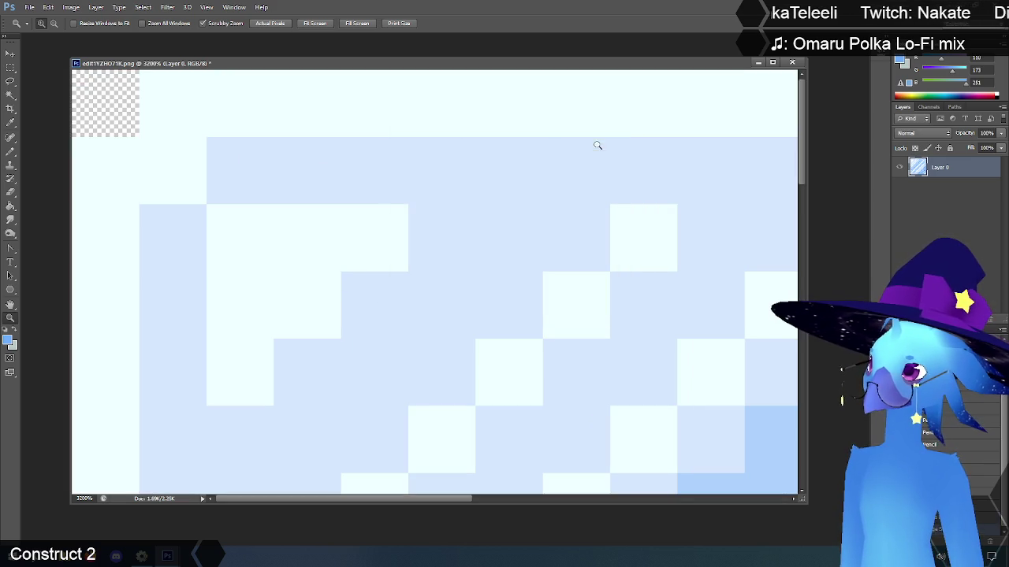
left_click(595, 145)
Step: Save and close the enlarged ice tile, returning to Construct 2
scroll(397, 233, "down", 6)
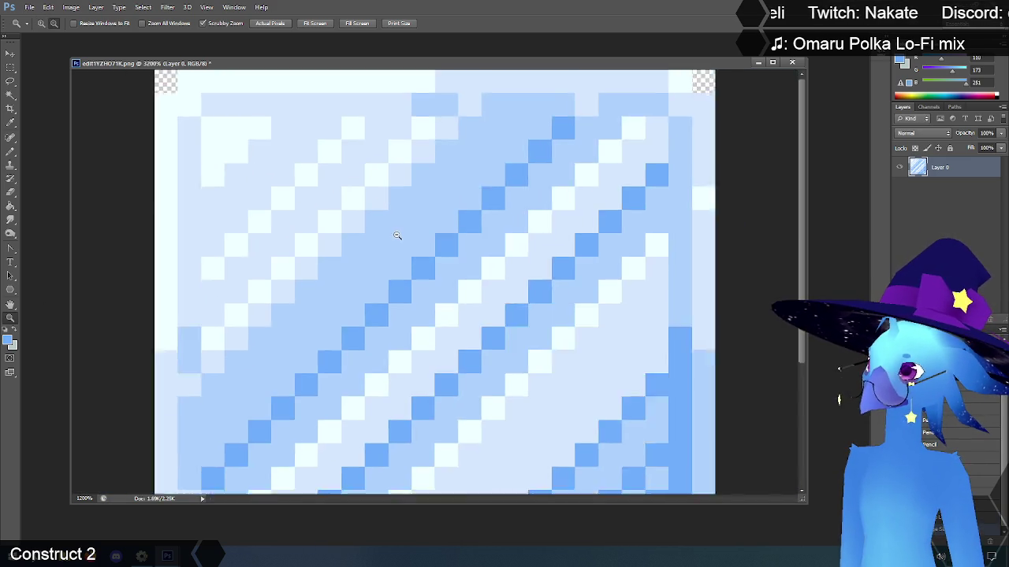
scroll(397, 235, "down", 4)
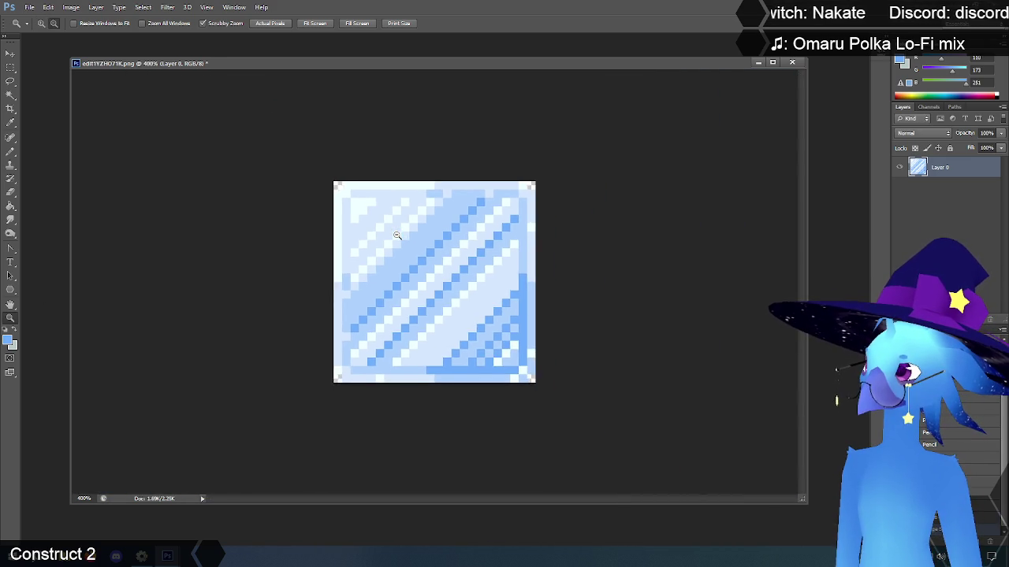
scroll(396, 235, "down", 3)
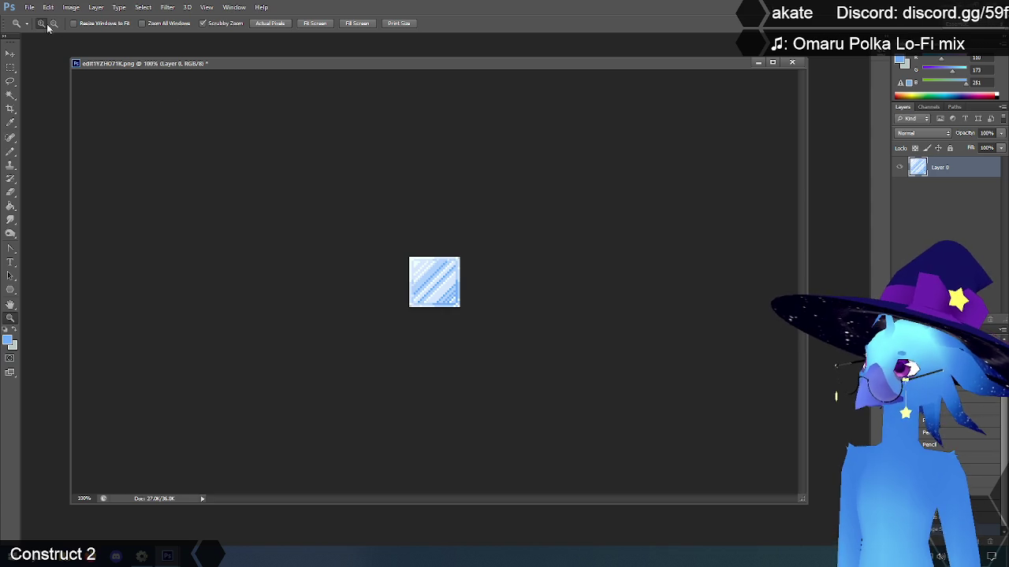
left_click(30, 8)
left_click(37, 123)
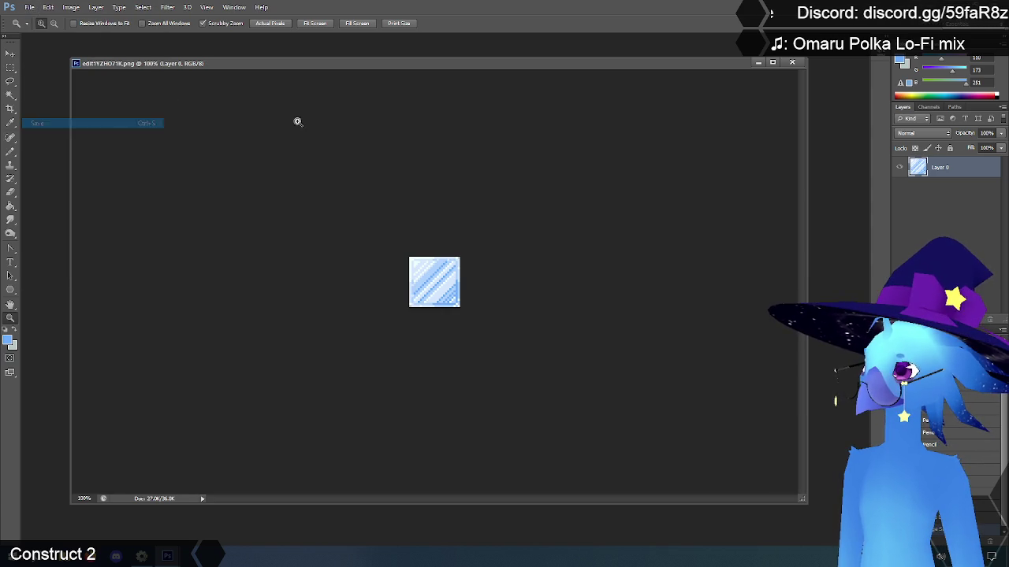
left_click(792, 63)
left_click(142, 556)
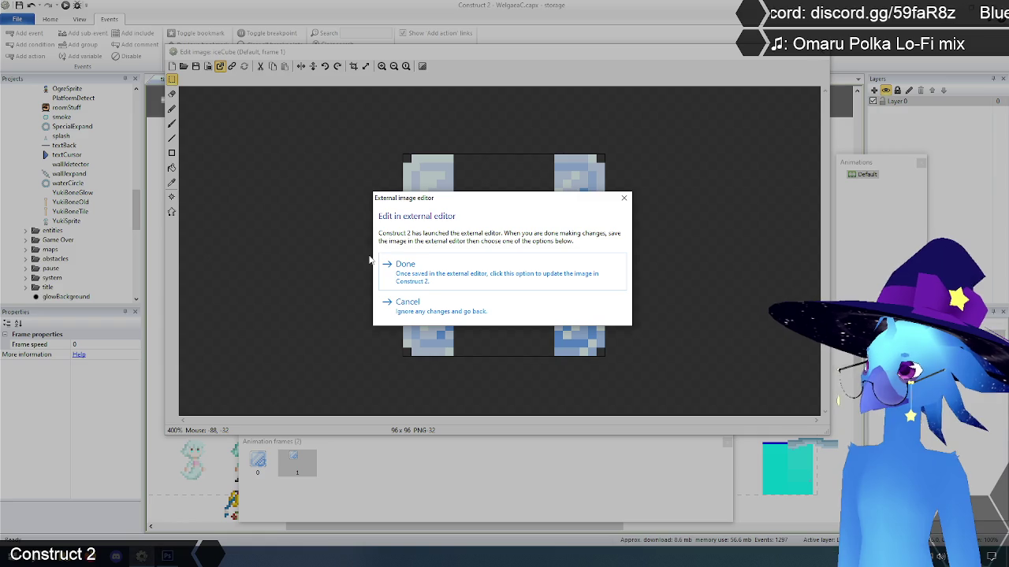
Step: Confirm the 96 × 96 ice texture, compare iceCube frames 0 and 1, then close the editor
left_click(423, 264)
left_click(258, 461)
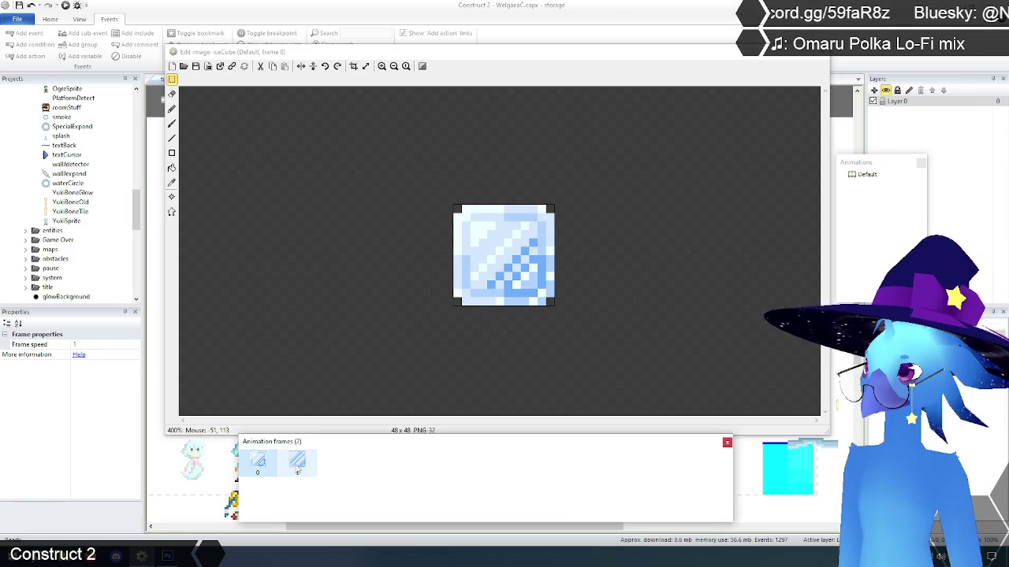
left_click(298, 465)
left_click(298, 465)
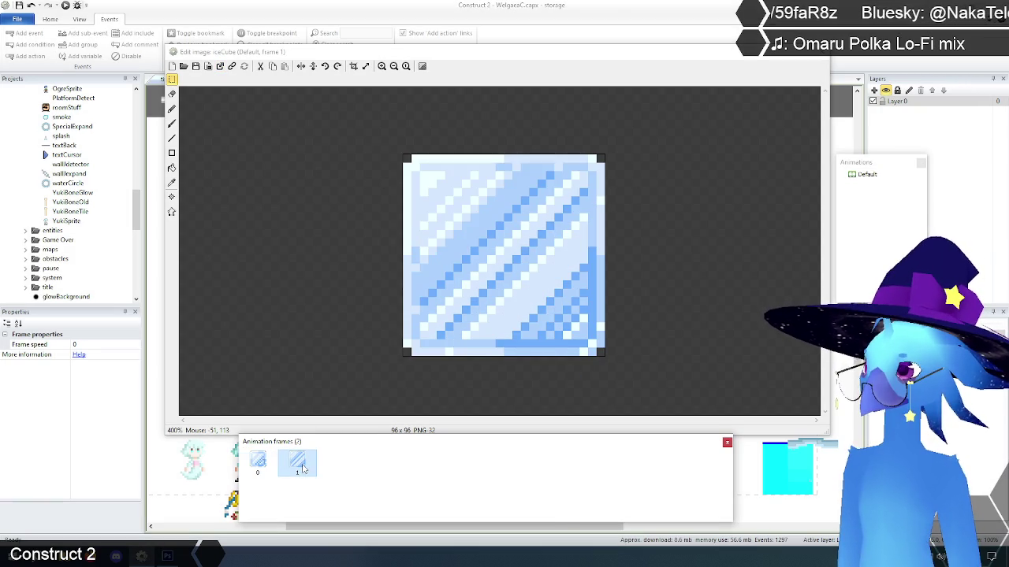
left_click(271, 467)
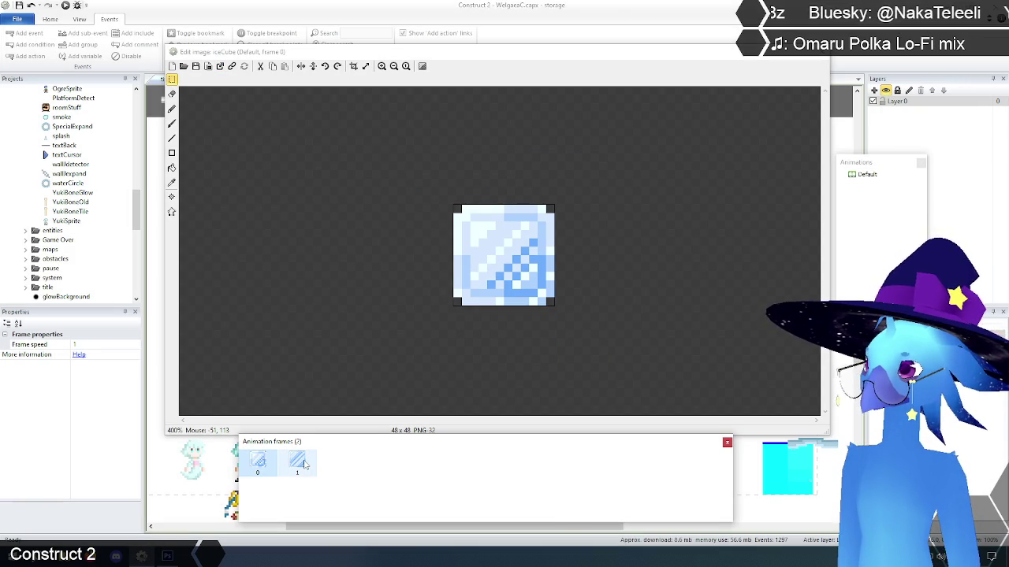
left_click(304, 464)
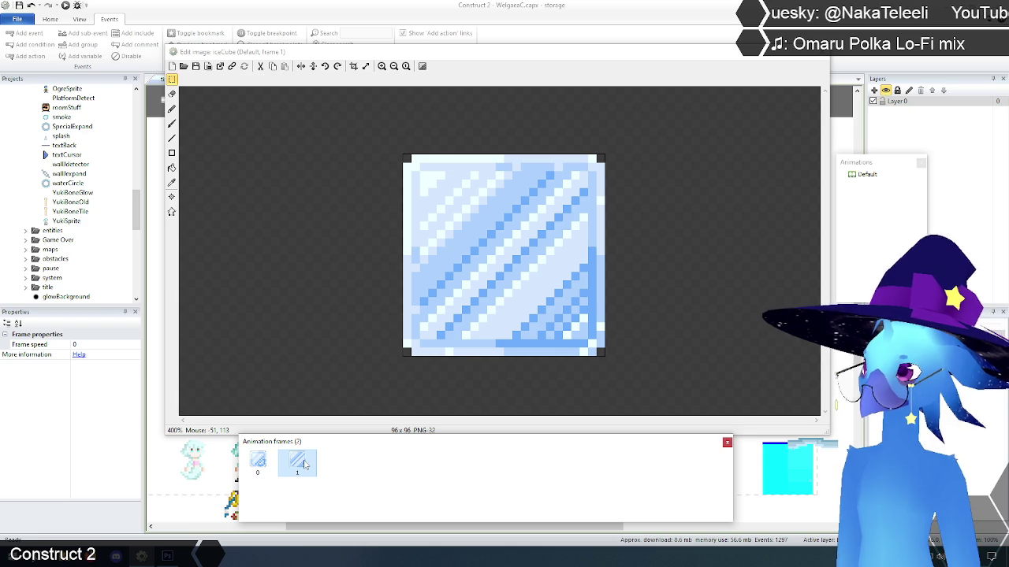
left_click(262, 465)
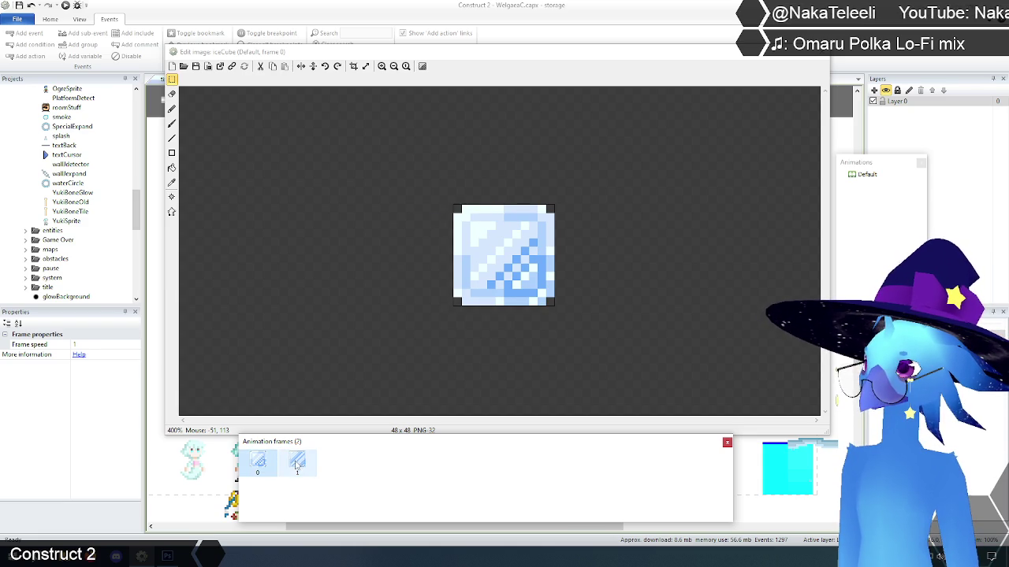
left_click(297, 465)
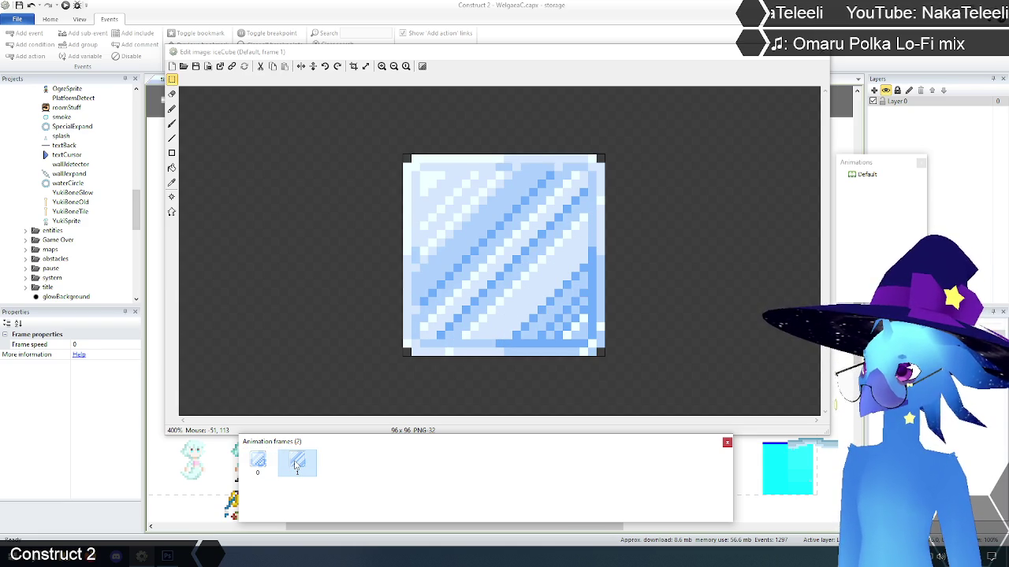
left_click(265, 465)
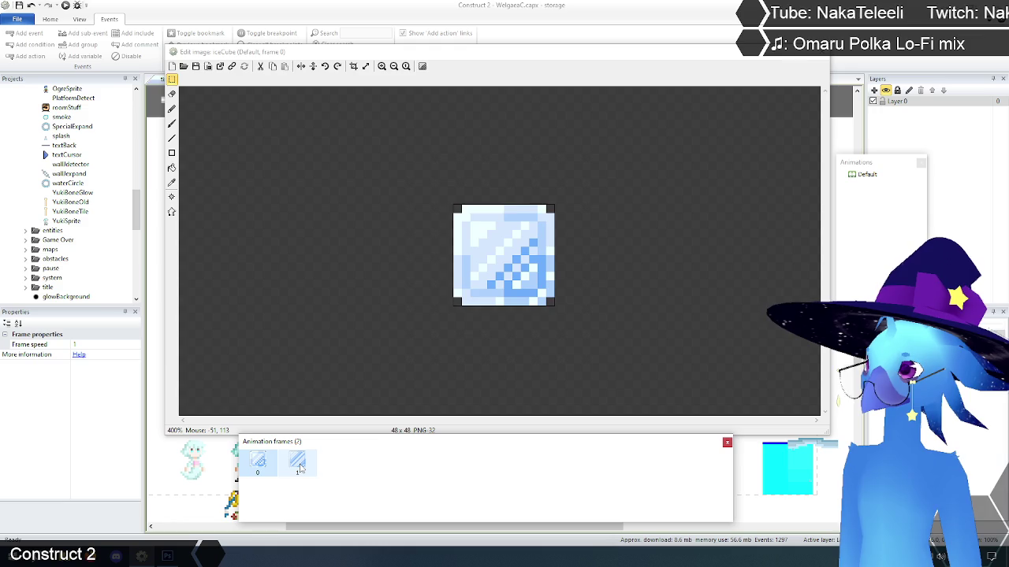
left_click(299, 470)
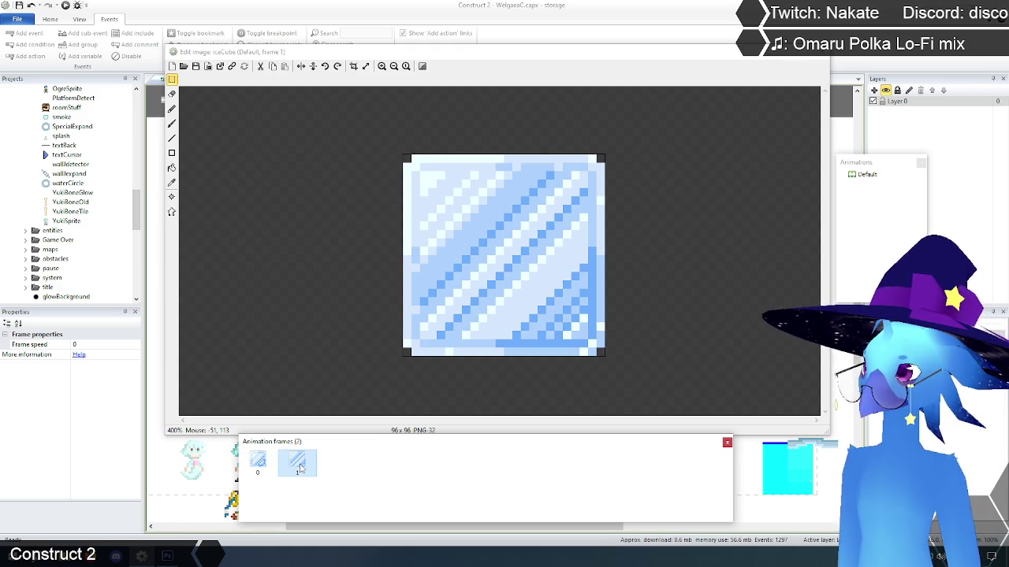
left_click(821, 53)
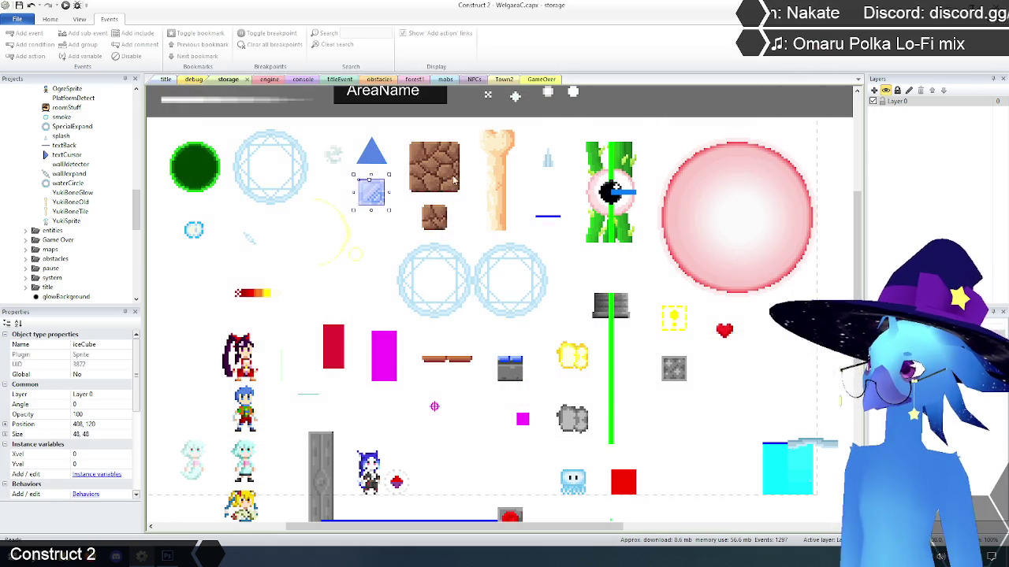
left_click(625, 101)
scroll(430, 328, "up", 2)
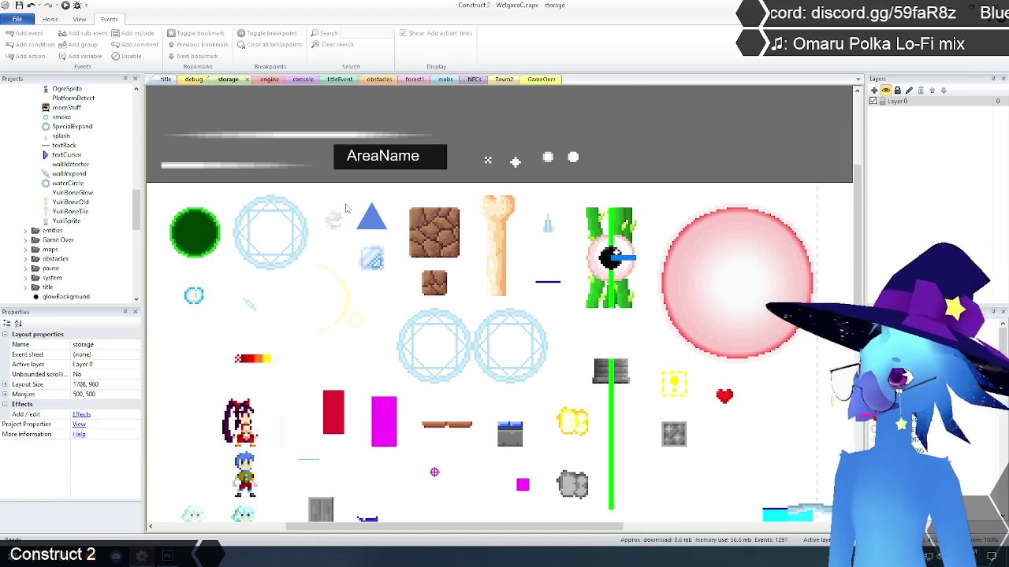
left_click(371, 263)
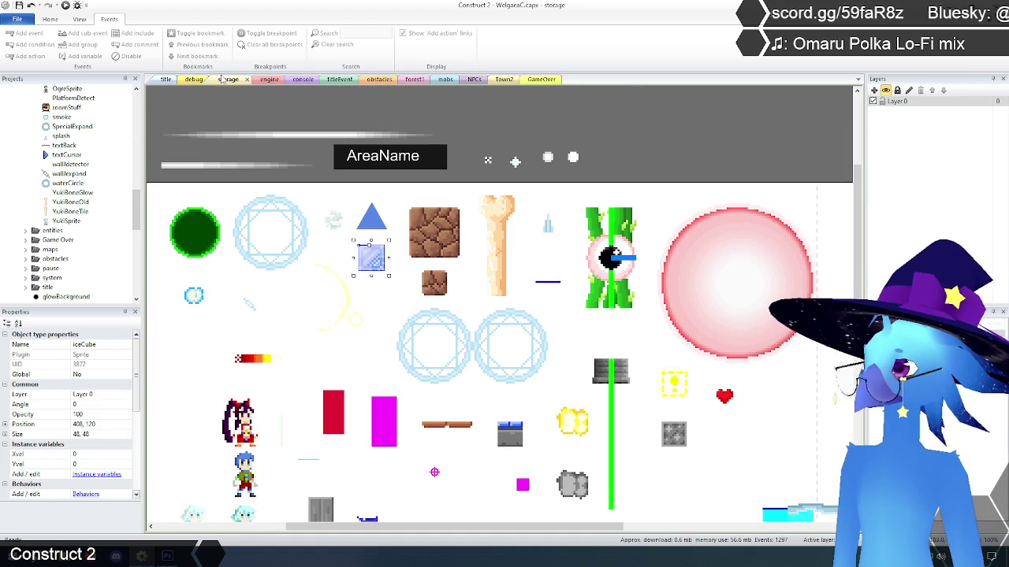
left_click(375, 80)
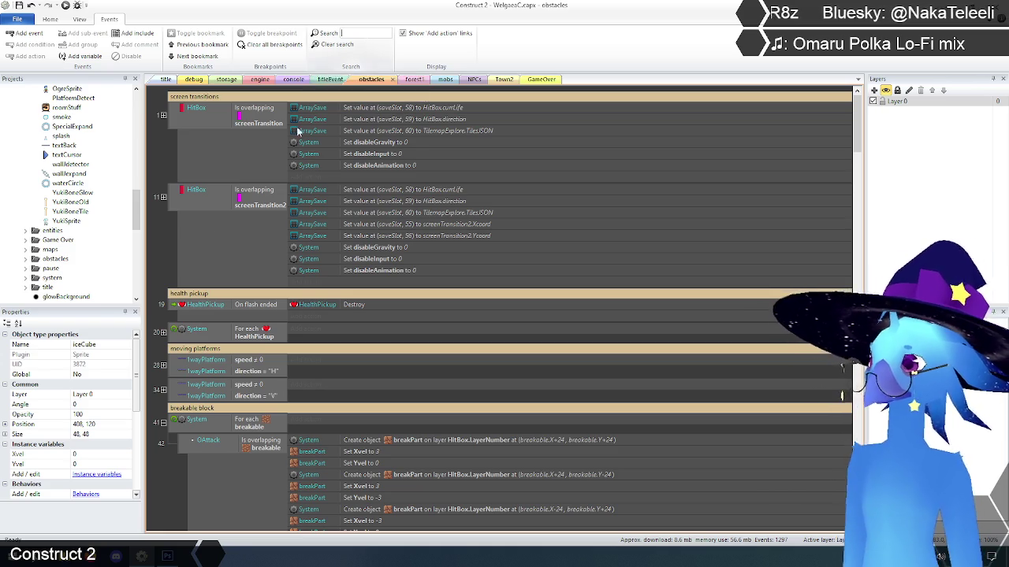
scroll(186, 224, "down", 3)
scroll(197, 244, "down", 5)
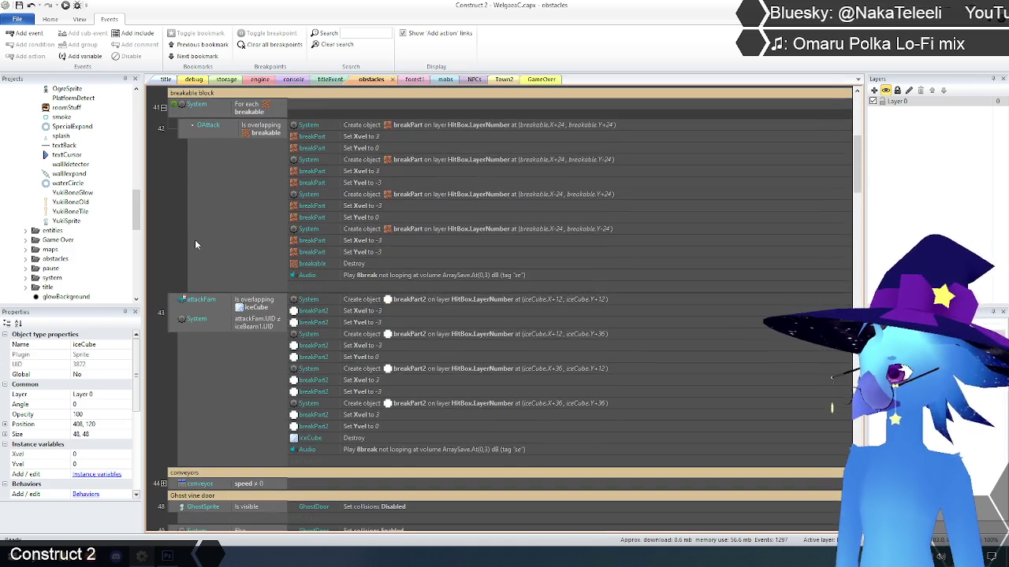
scroll(195, 240, "down", 2)
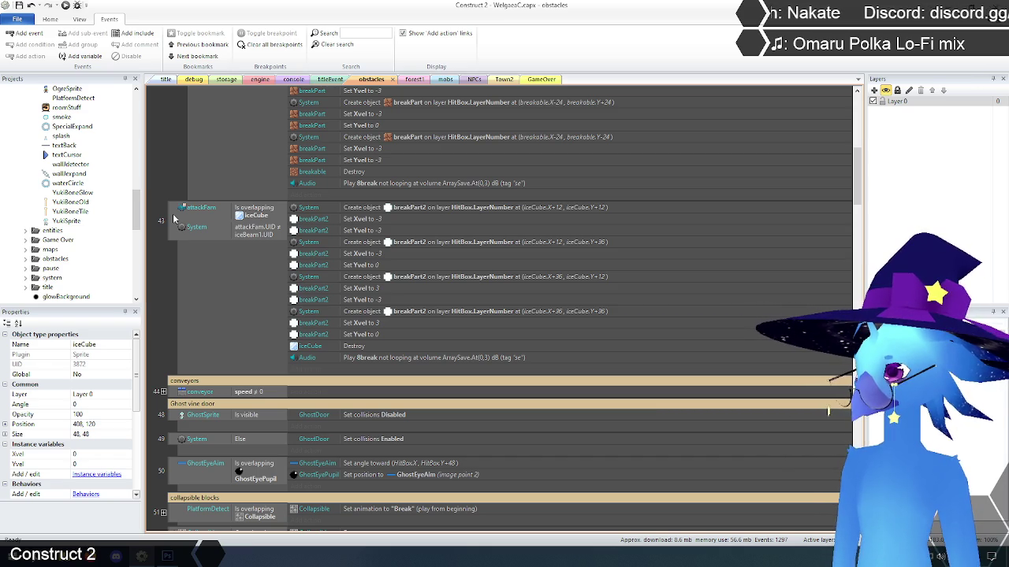
left_click(174, 220)
left_click(177, 220)
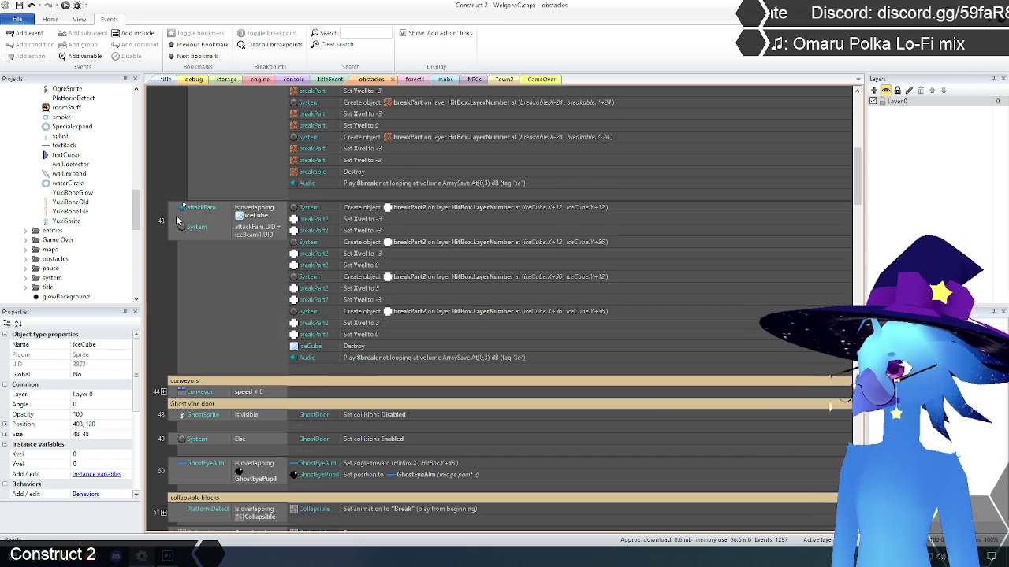
Step: Select the whole 48x48 iceCube image in the iceCube sprite's animation editor to copy it
left_click(227, 80)
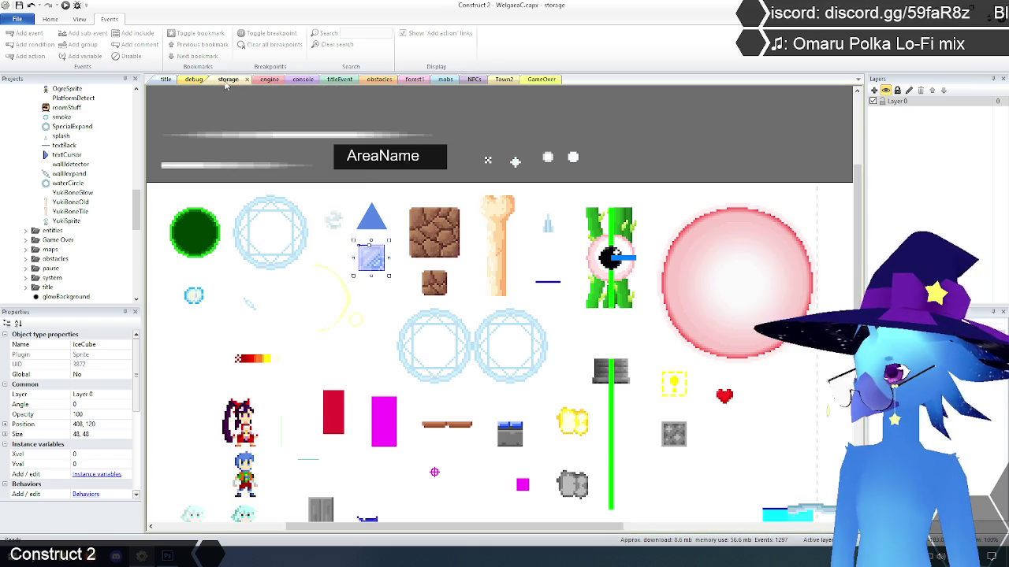
left_click(575, 158)
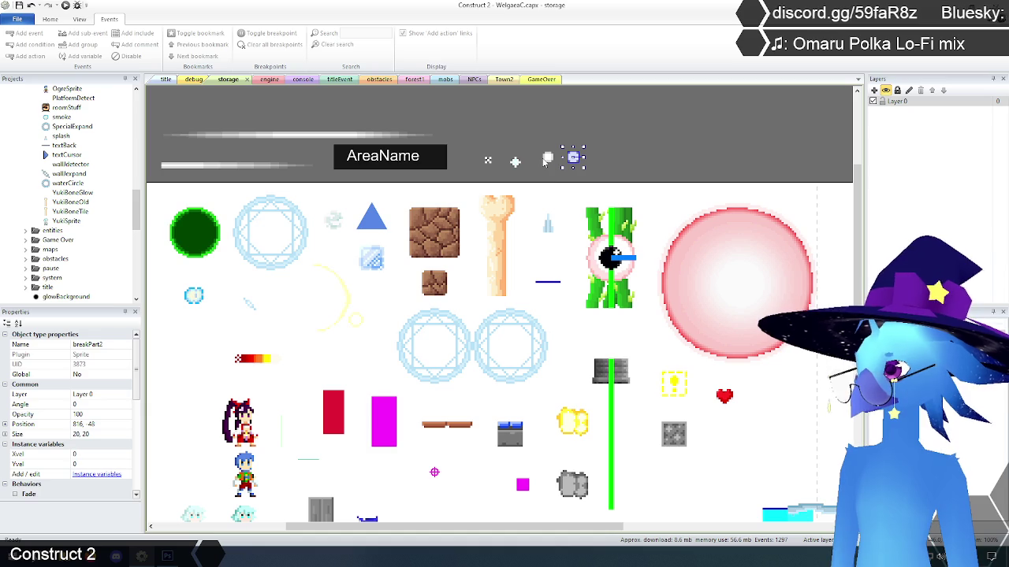
left_click(544, 162)
left_click(550, 158)
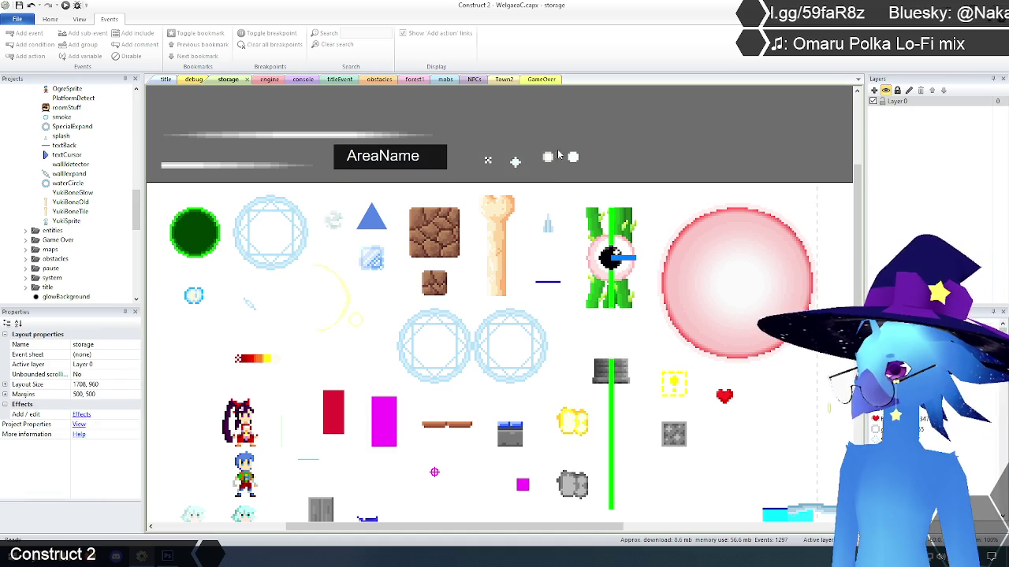
left_click(432, 289)
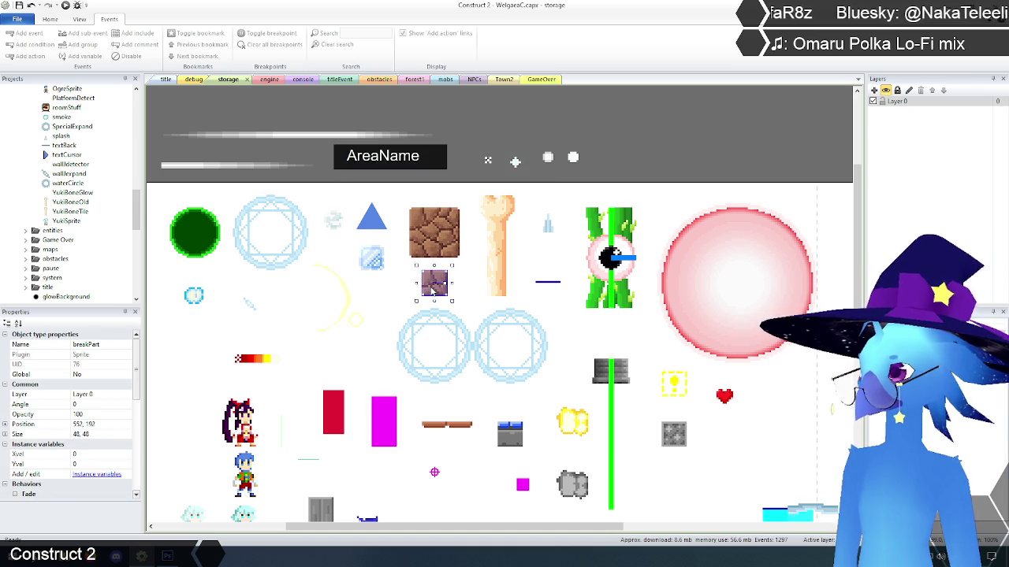
left_click(573, 160)
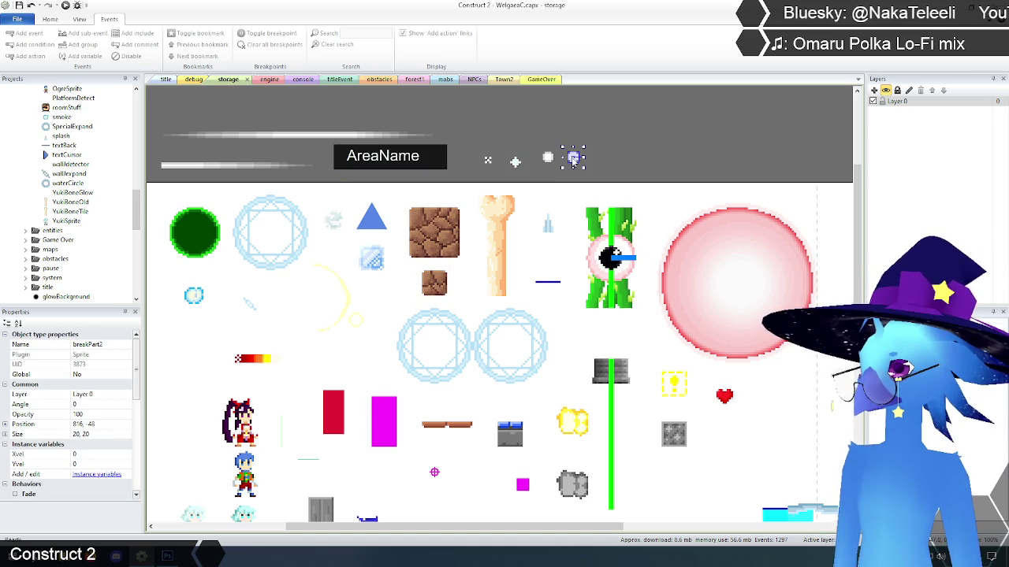
right_click(573, 160)
left_click(371, 264)
right_click(371, 264)
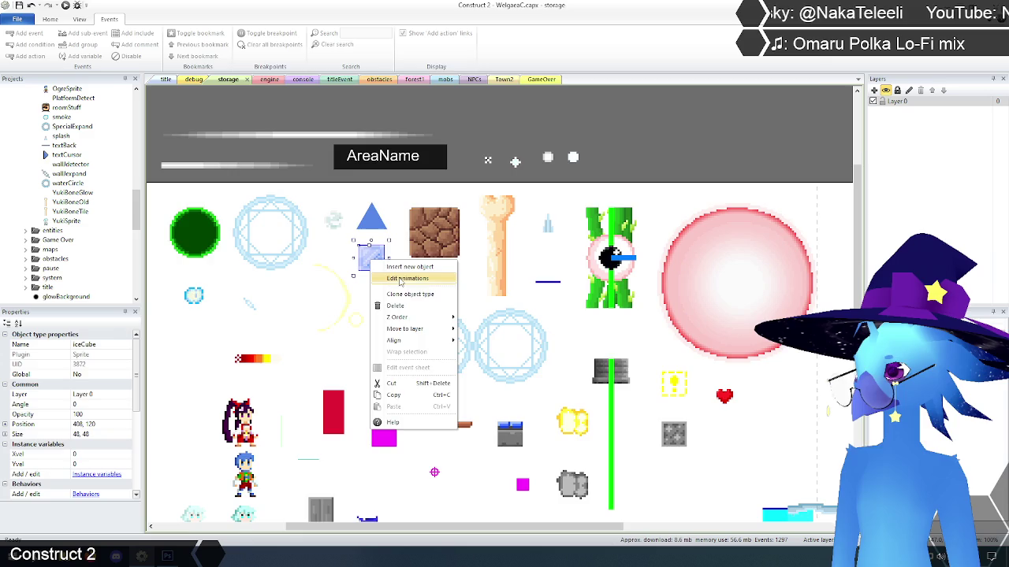
left_click(396, 275)
left_click_drag(405, 191, 619, 348)
left_click(821, 56)
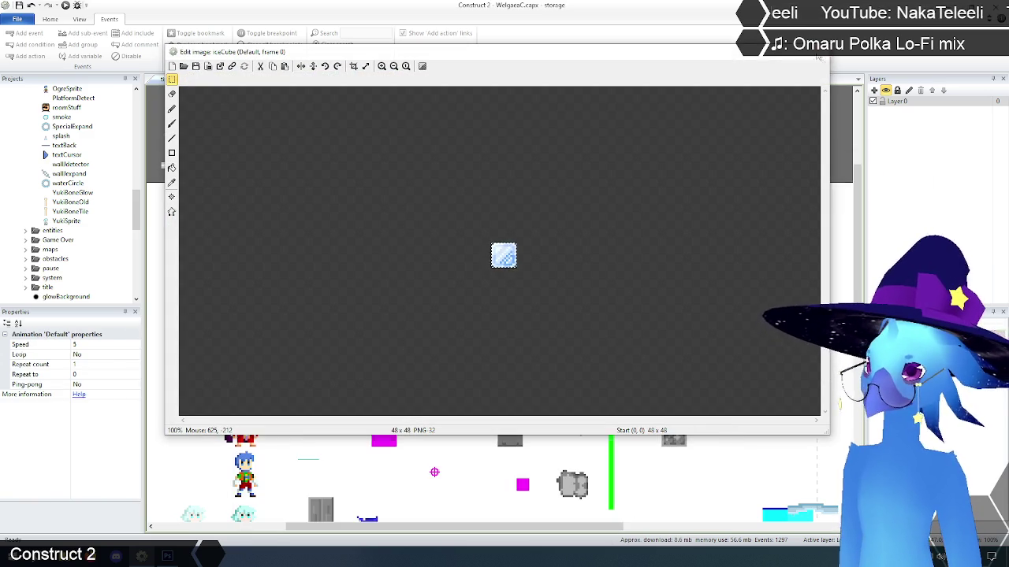
Step: Duplicate breakPart2's frame 0 into frame 1 and replace its dot with the iceCube image
left_click(576, 158)
right_click(576, 158)
left_click(601, 172)
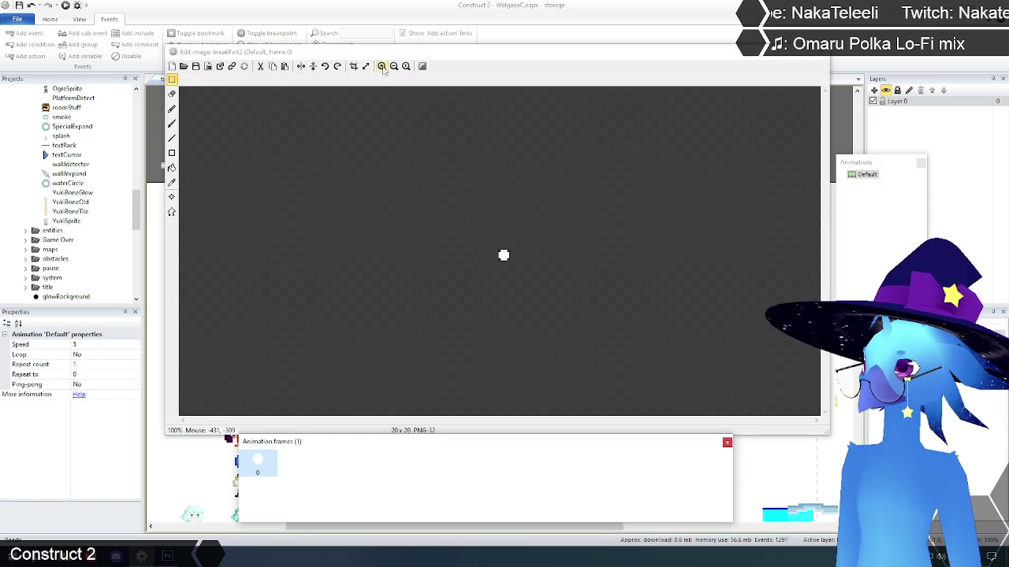
right_click(271, 468)
left_click(292, 469)
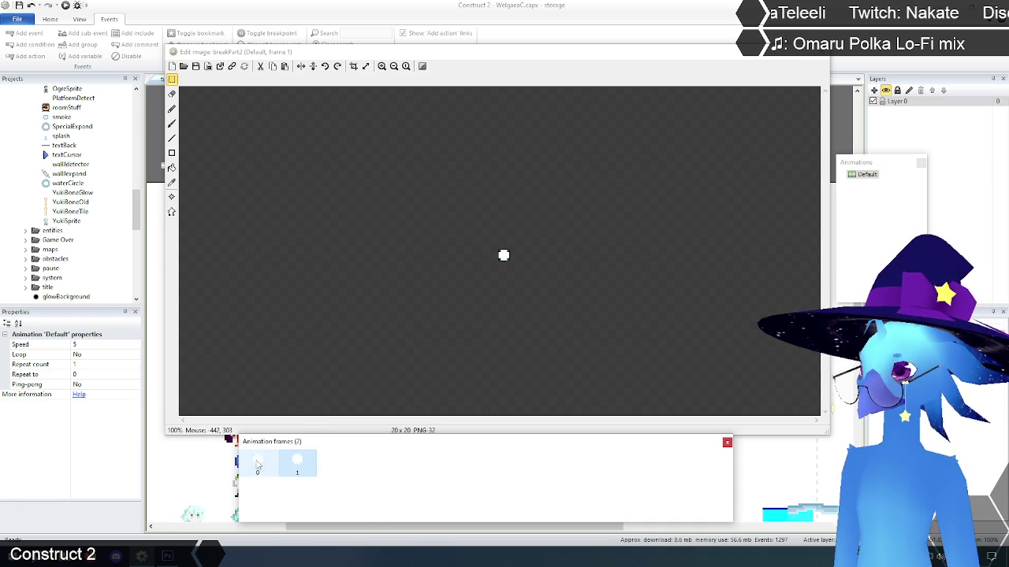
left_click(297, 464)
left_click_drag(452, 199, 575, 355)
key("Delete")
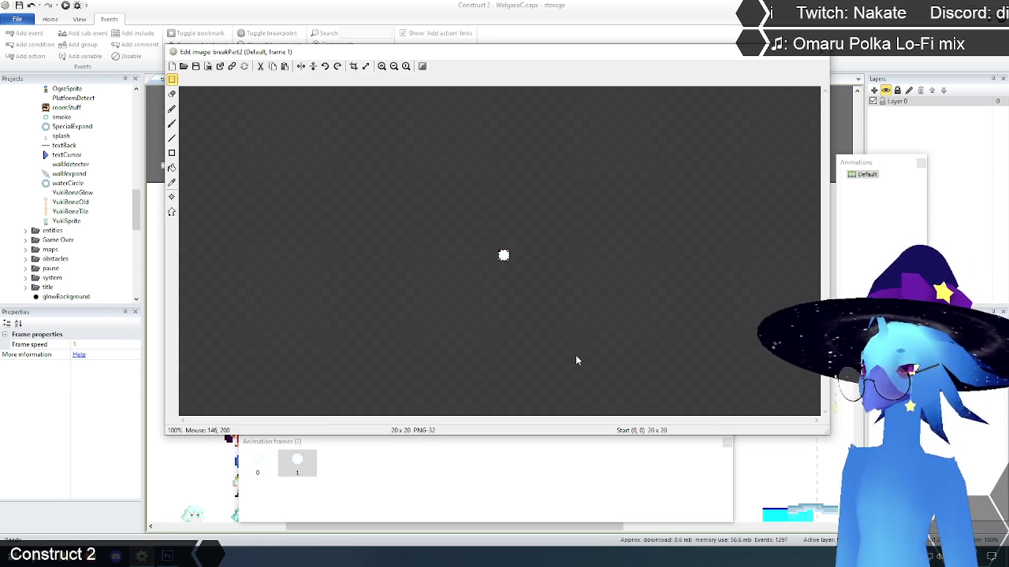
key("ctrl+v")
left_click(470, 251)
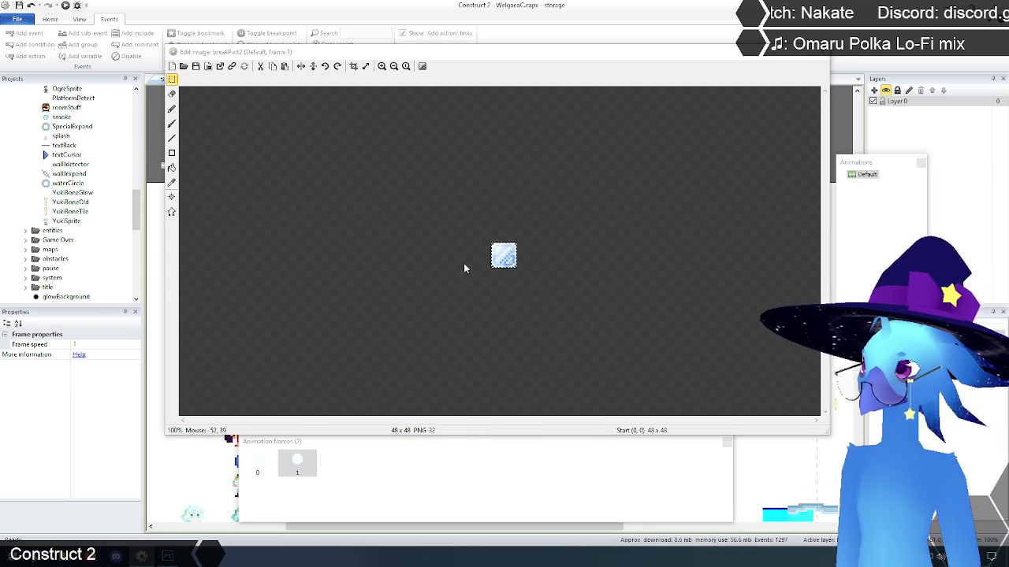
Step: Compare breakPart2's frames 0 and 1, re-pasting the iceCube image into frame 1
left_click(382, 66)
left_click(382, 66)
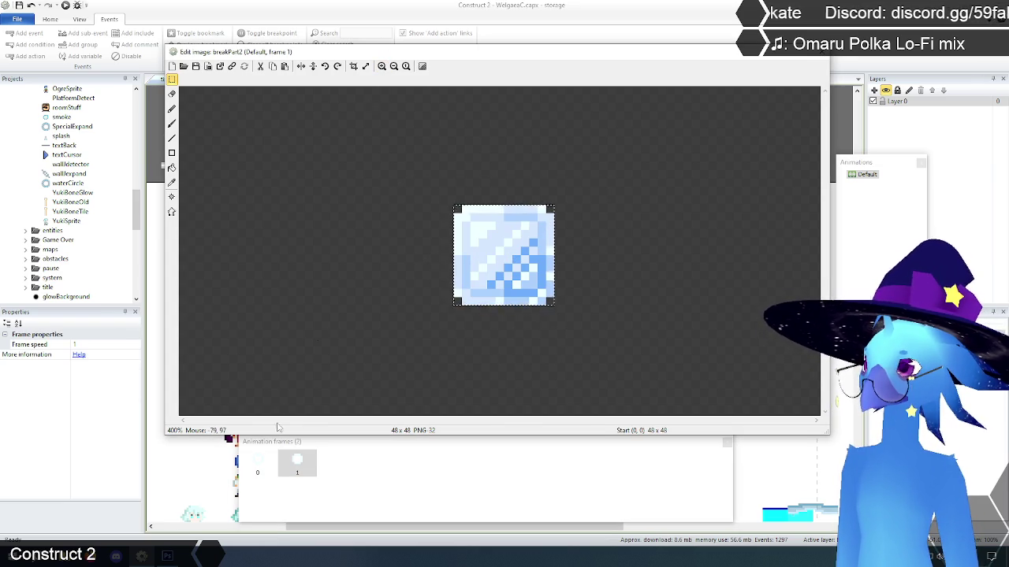
left_click(256, 465)
left_click(292, 467)
left_click(260, 467)
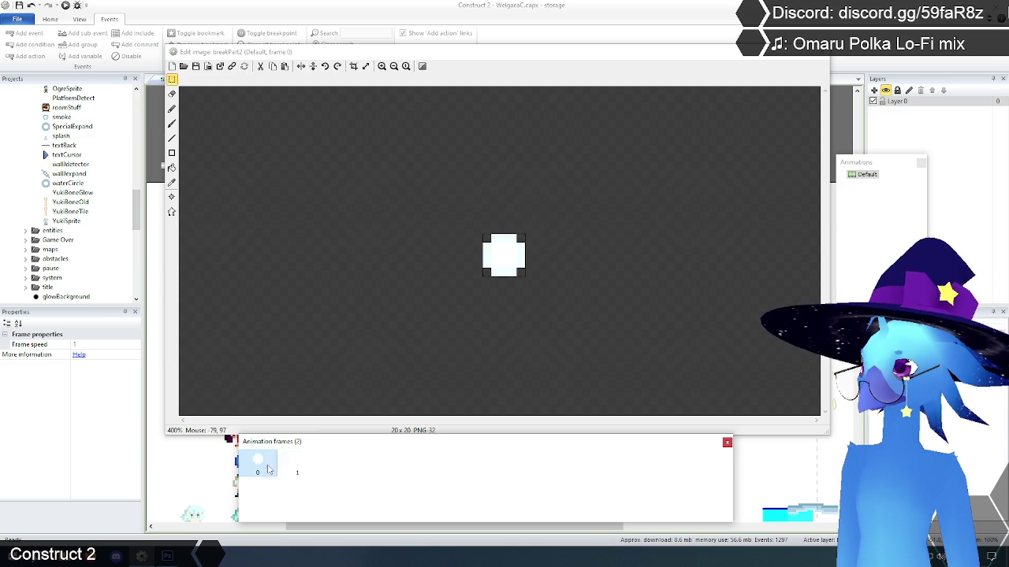
left_click(297, 465)
left_click(438, 256)
key("ctrl+v")
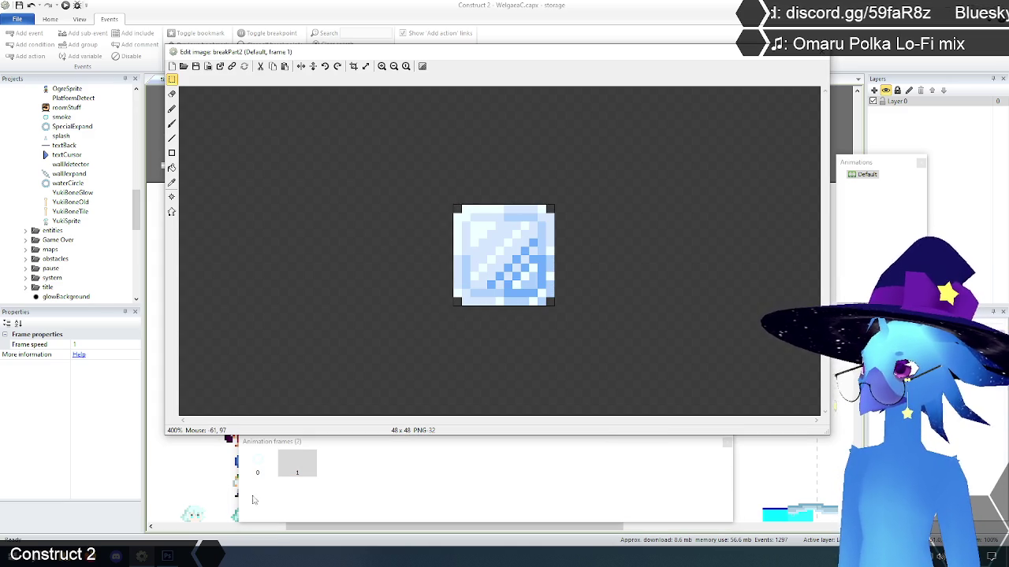
left_click(257, 465)
left_click(297, 463)
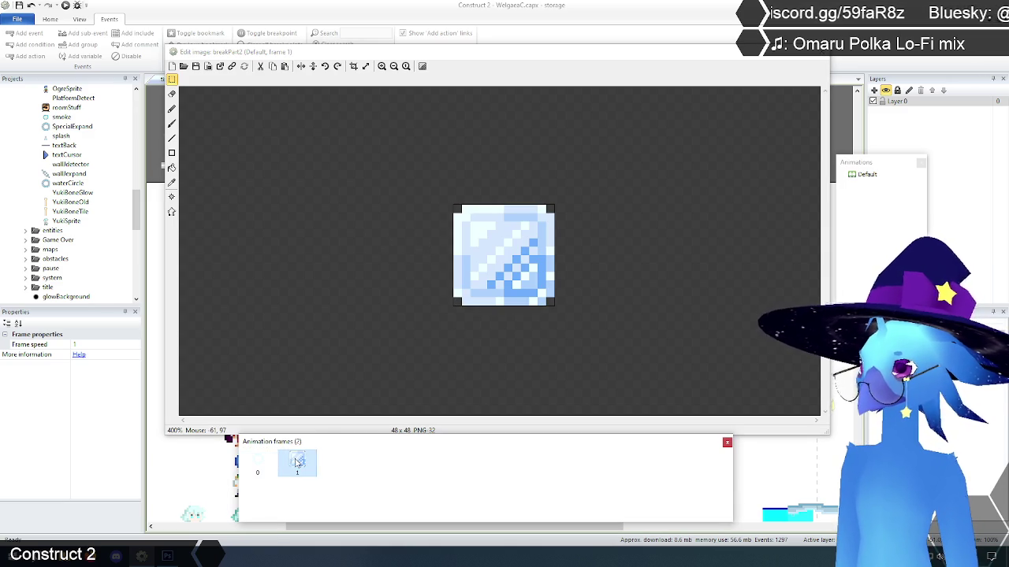
Step: Set breakPart2's Default animation speed to 0 and close the image editor
left_click(864, 176)
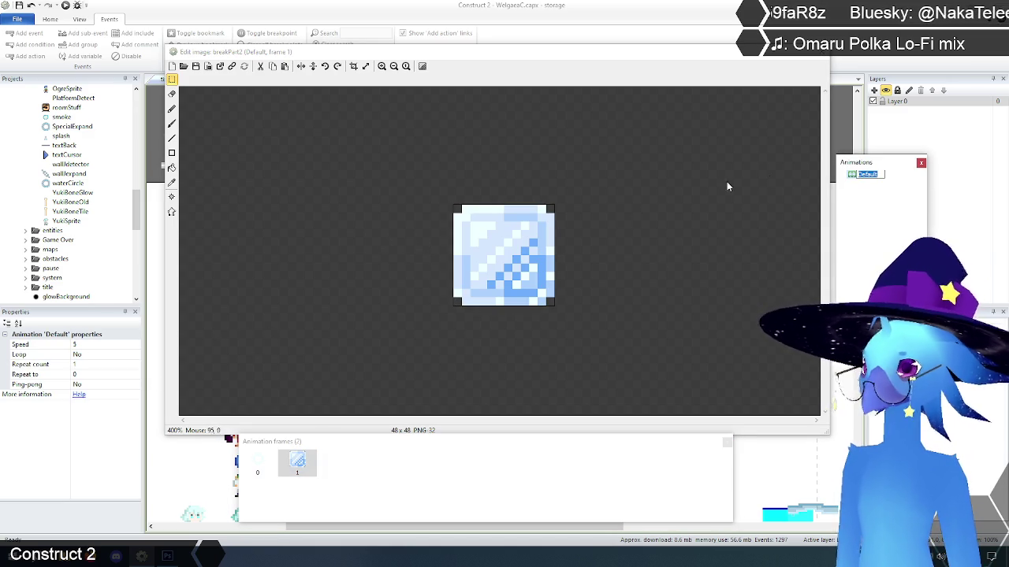
left_click(871, 186)
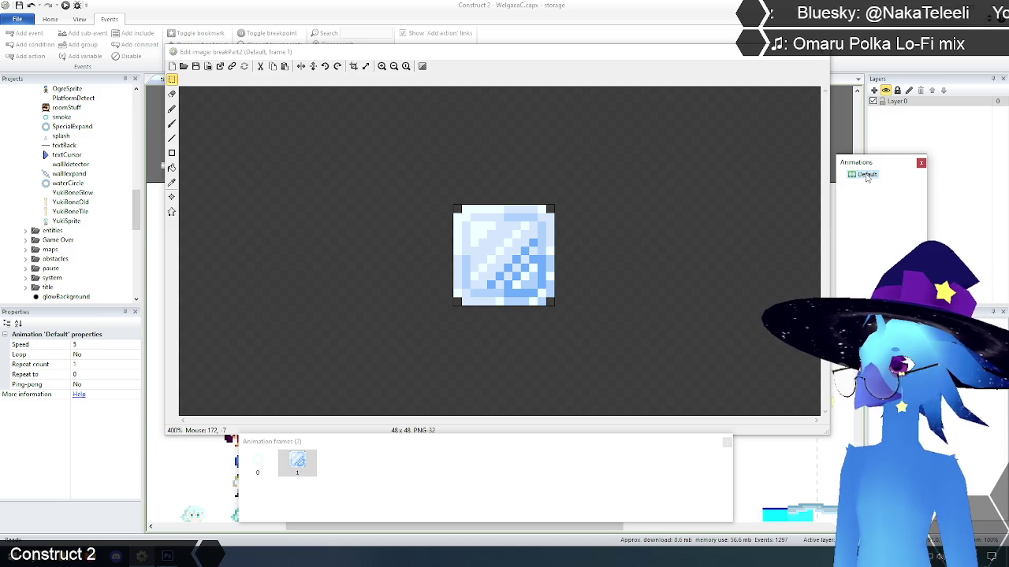
left_click(112, 346)
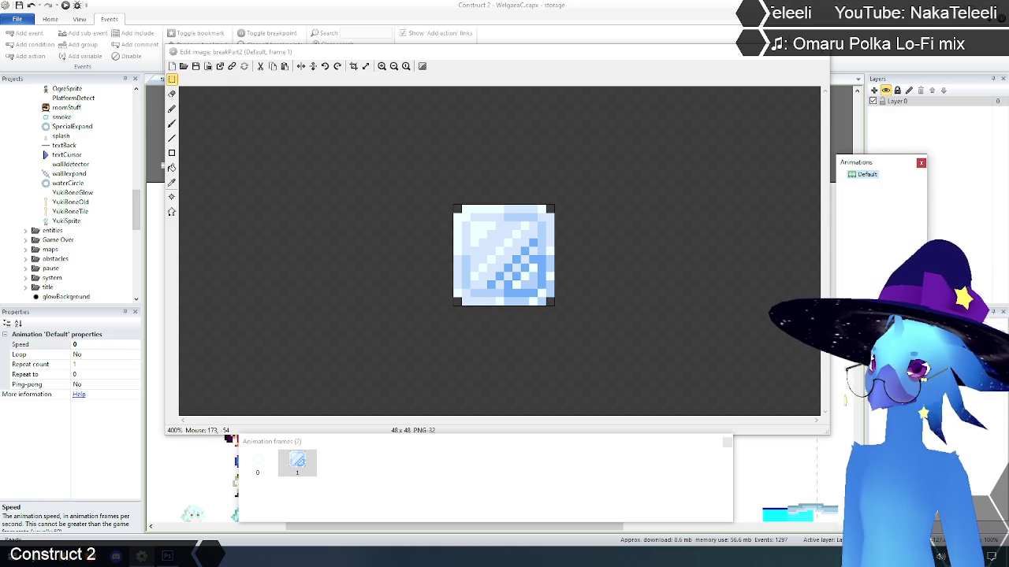
left_click(820, 55)
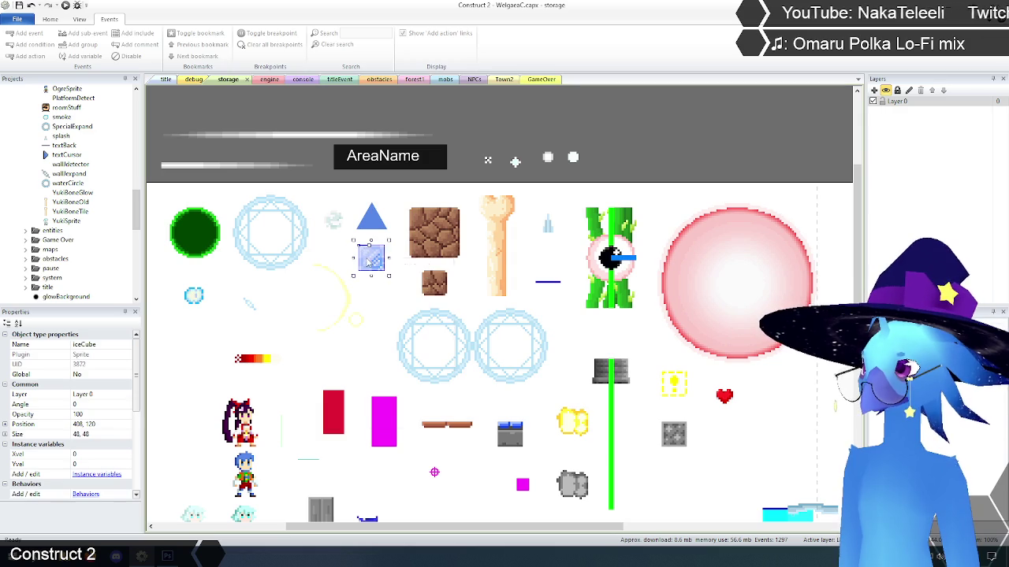
Step: Set the iceCube Default animation speed to 0 and frame 1's frame speed to 1
double_click(388, 277)
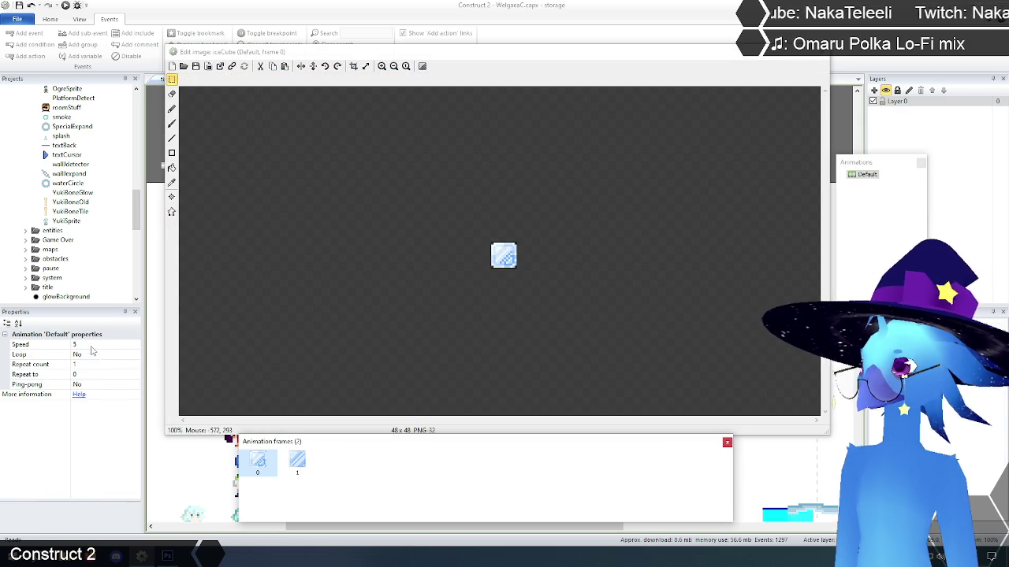
type("0")
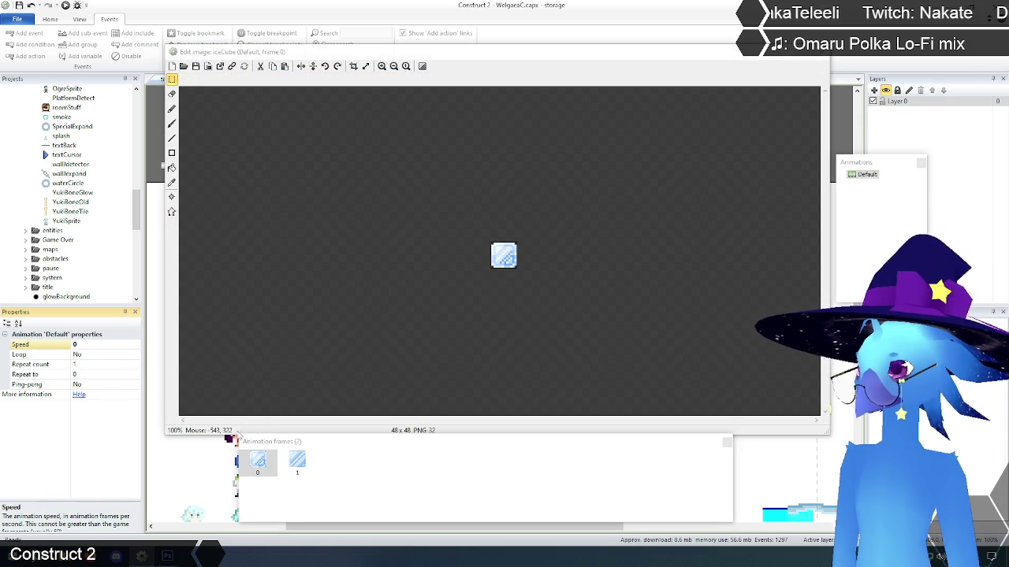
left_click(298, 469)
left_click(258, 463)
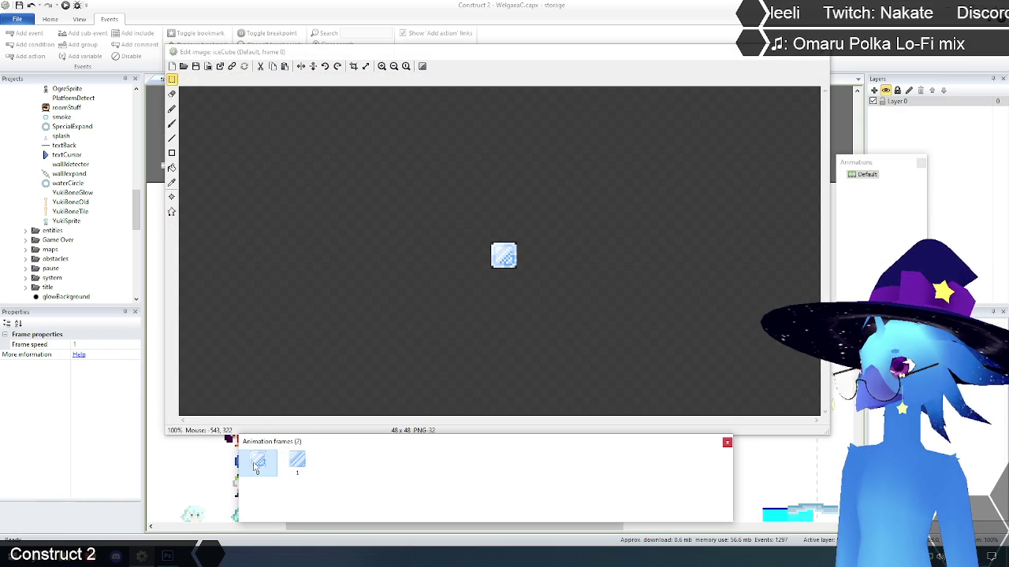
left_click(296, 465)
left_click(96, 345)
type("1")
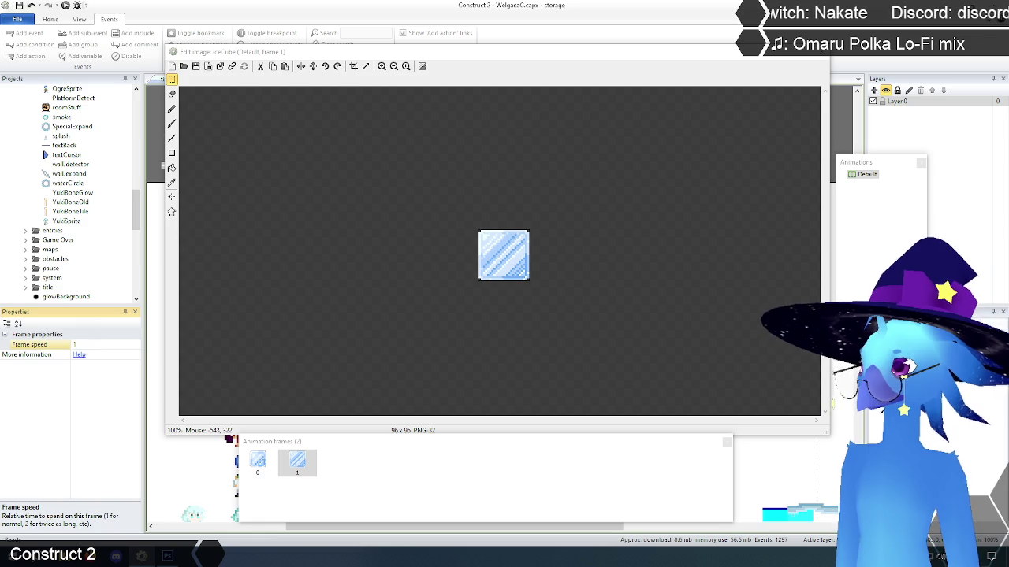
left_click(258, 463)
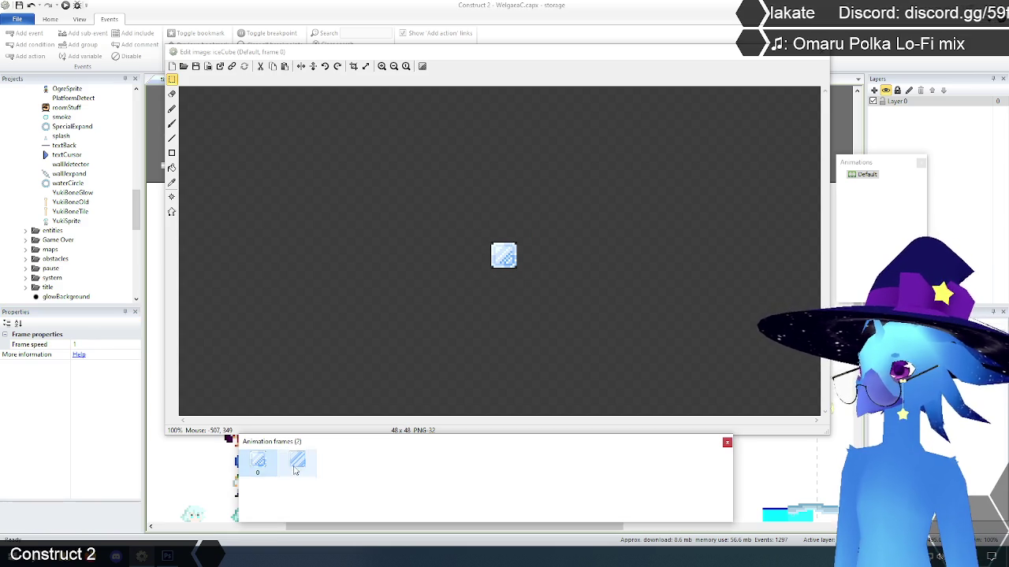
left_click(298, 464)
left_click(871, 197)
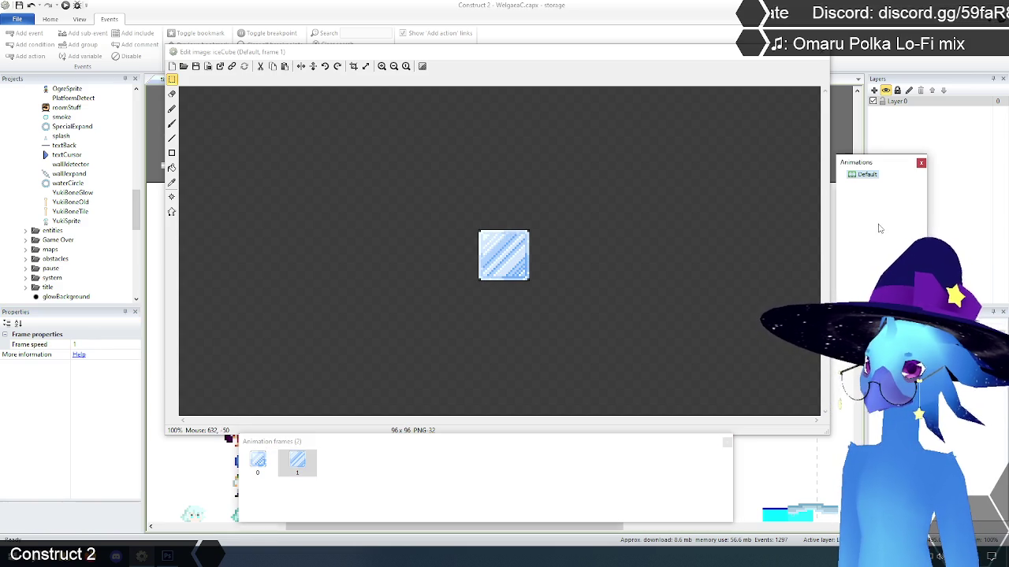
left_click(867, 179)
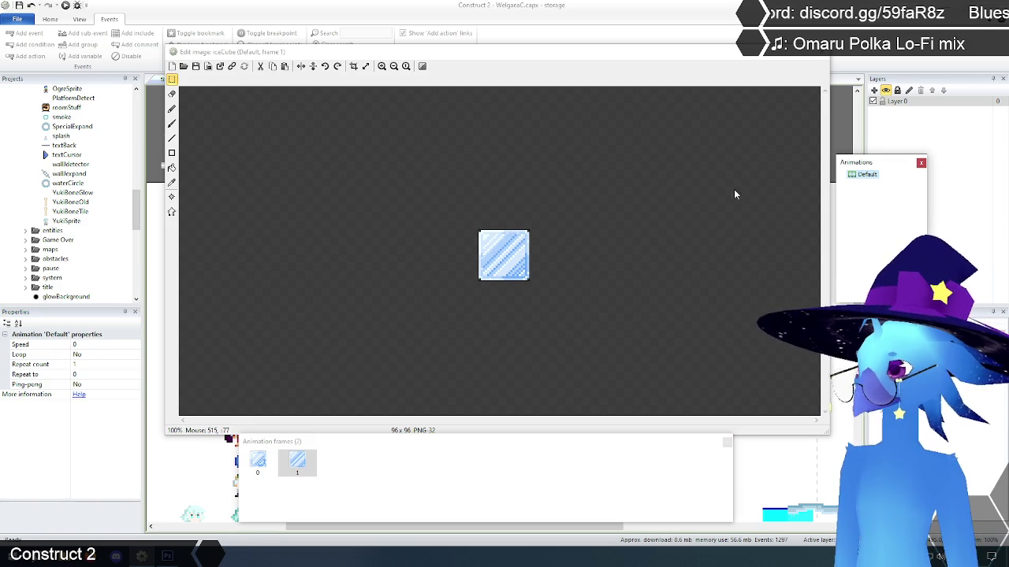
left_click(822, 53)
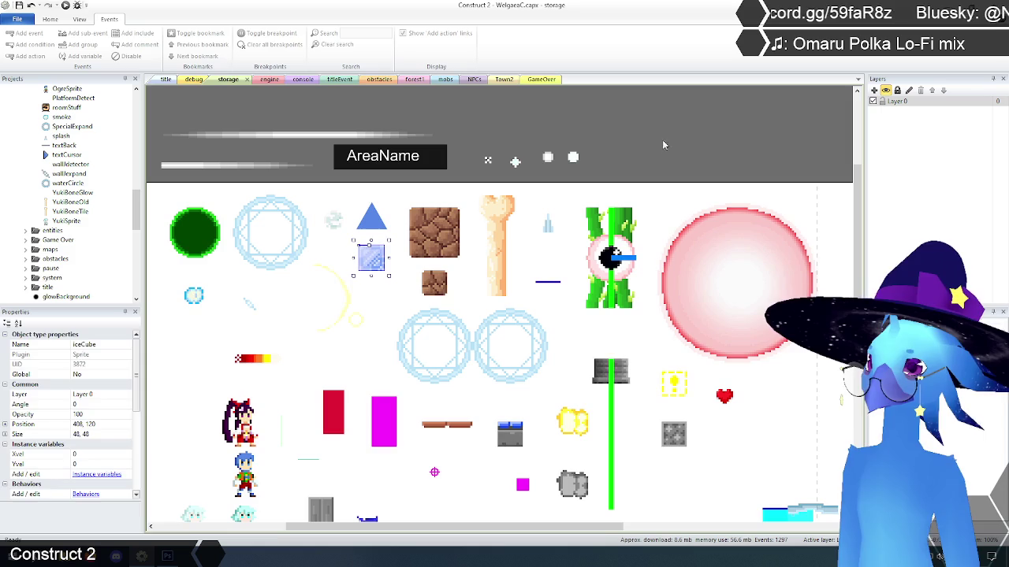
left_click(573, 158)
right_click(577, 160)
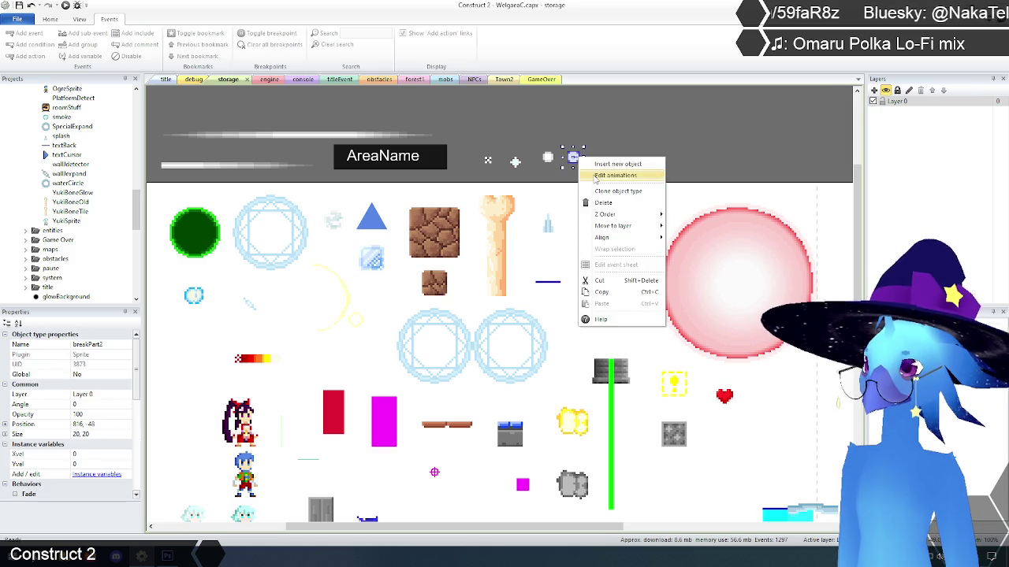
left_click(595, 174)
left_click(297, 463)
left_click(257, 463)
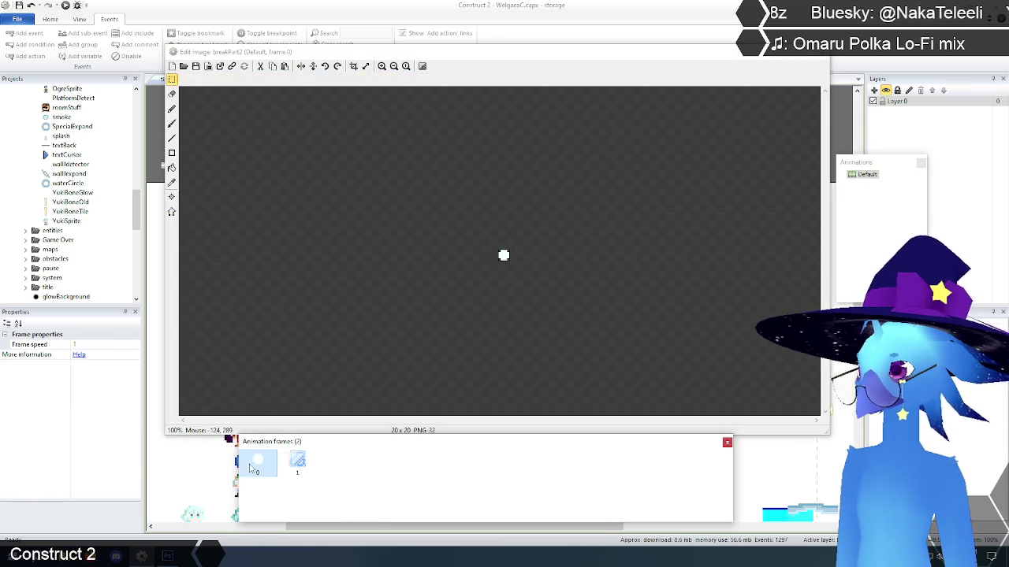
left_click(297, 465)
scroll(356, 207, "up", 1)
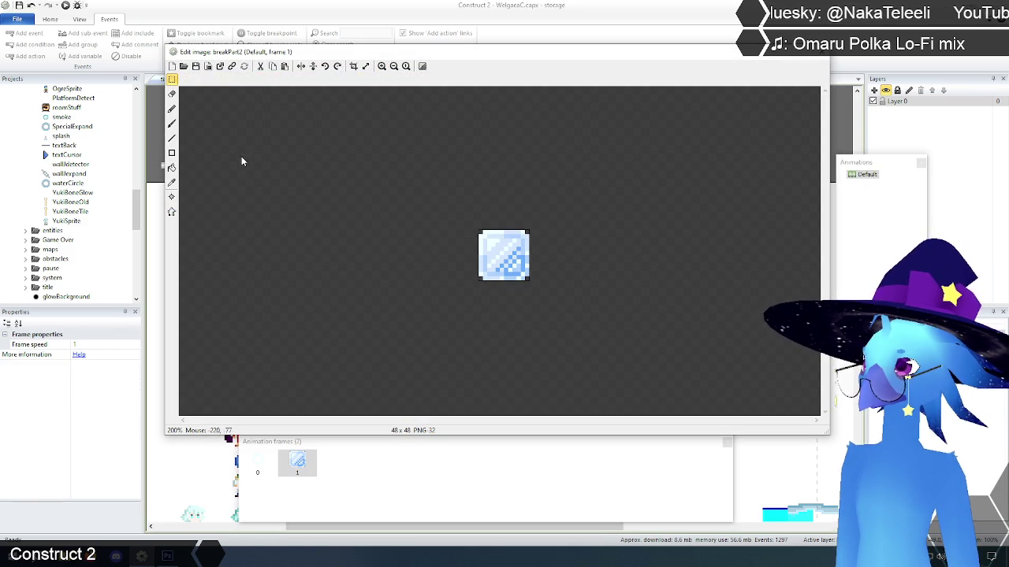
left_click(172, 197)
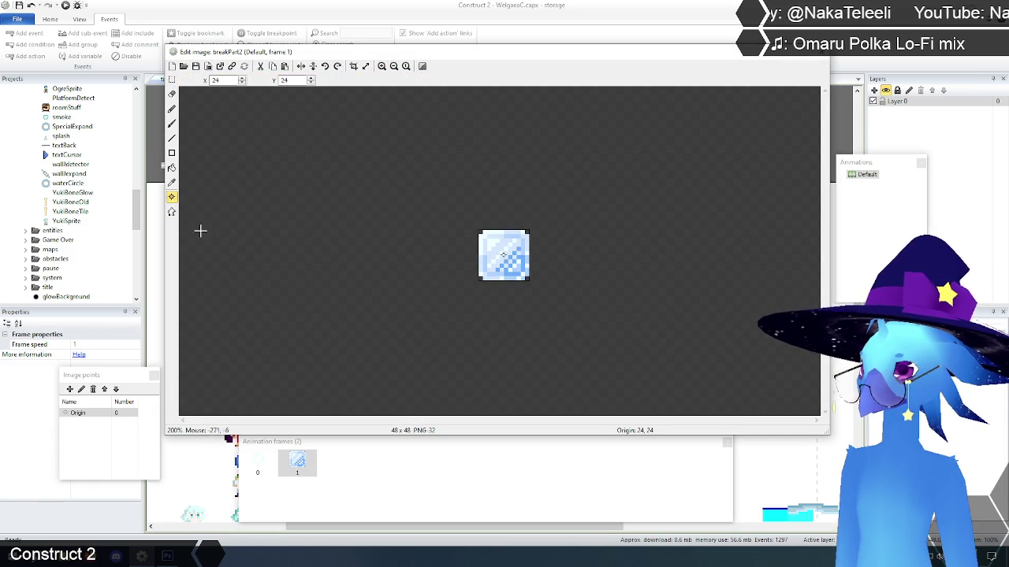
left_click(275, 469)
left_click(298, 465)
left_click(172, 211)
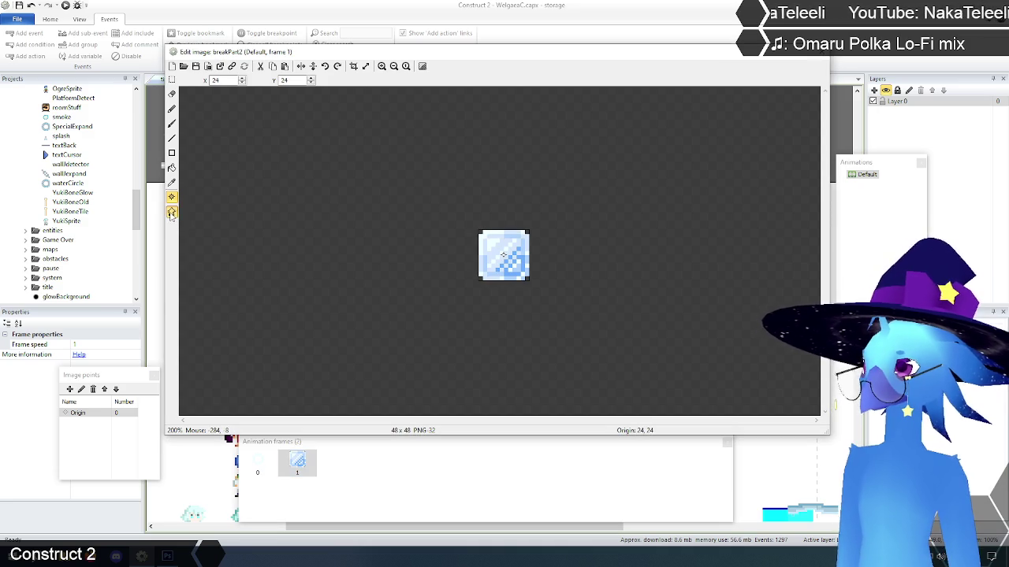
left_click(258, 464)
left_click(297, 463)
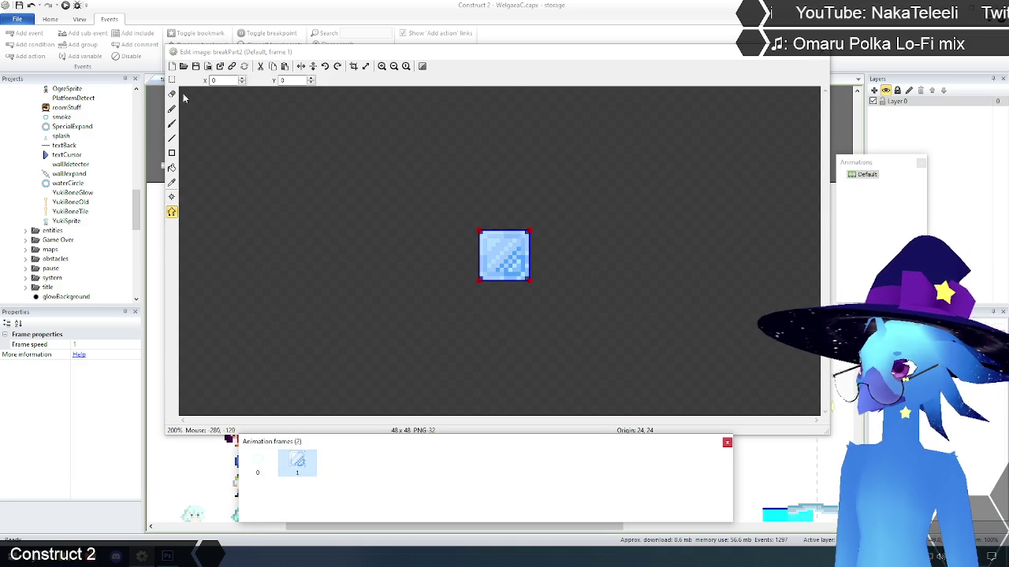
left_click(172, 79)
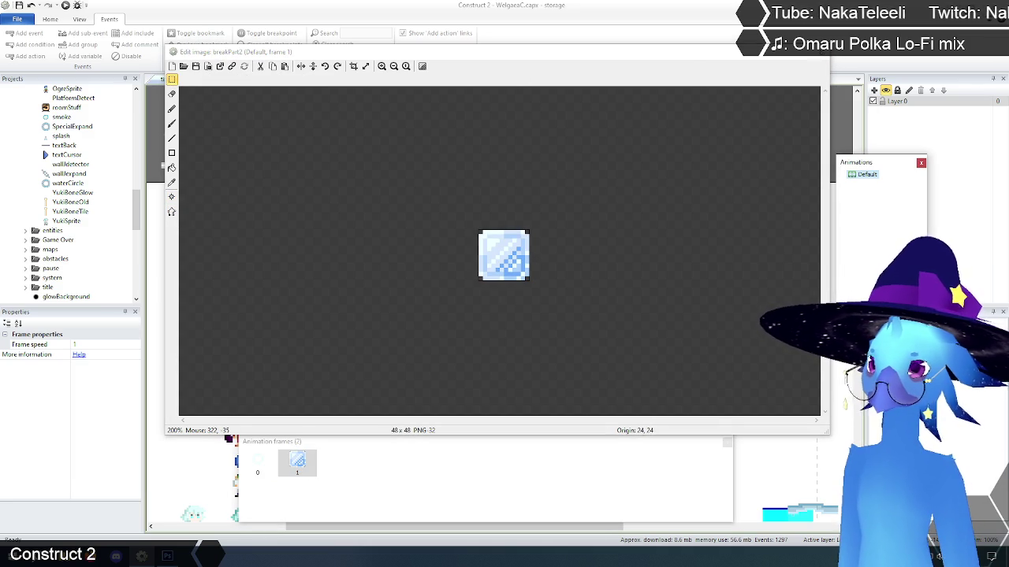
left_click(819, 55)
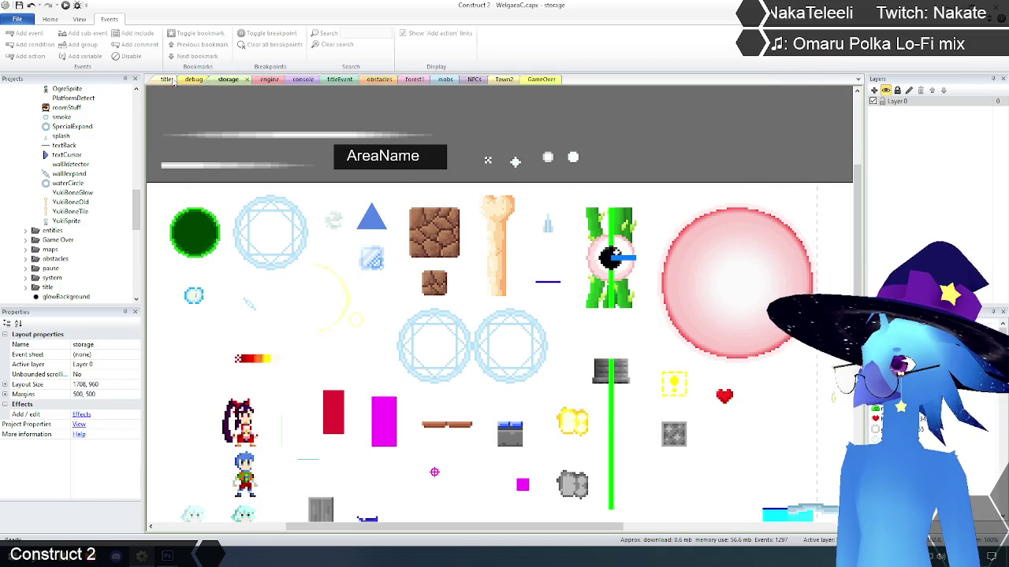
Step: Insert a blank event 44 below ice-cube break event 43 on the obstacles sheet
left_click(380, 79)
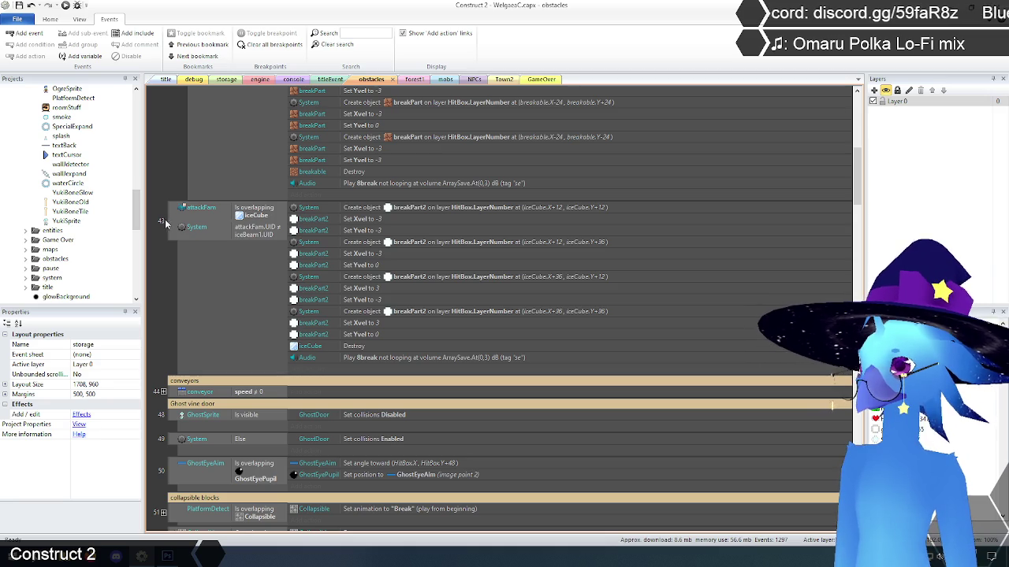
left_click(169, 222)
key("b")
scroll(197, 275, "down", 1)
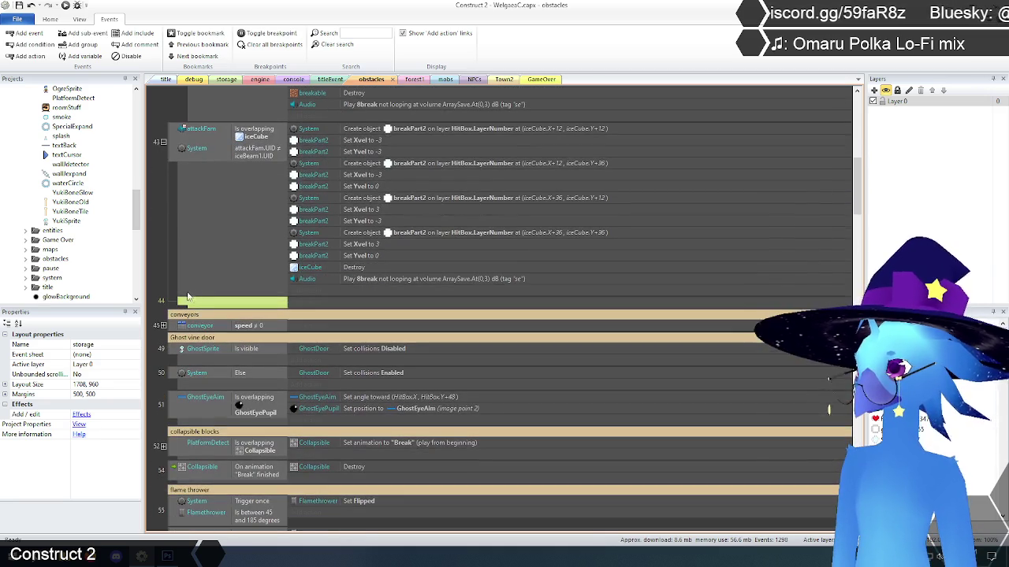
Step: Give event 44 a condition comparing the obstacles iceCube's animation frame
right_click(213, 303)
mouse_move(237, 308)
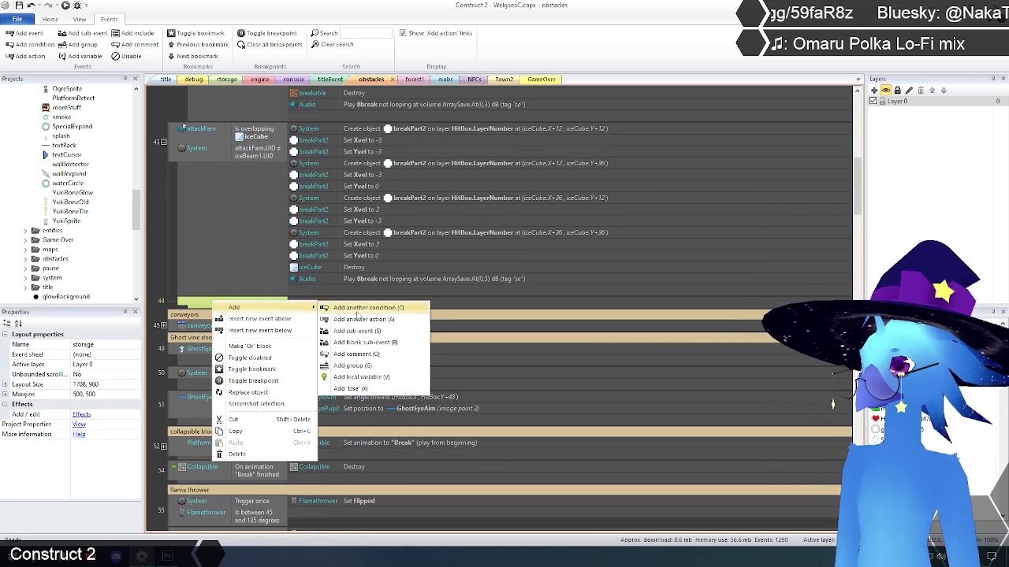
left_click(361, 309)
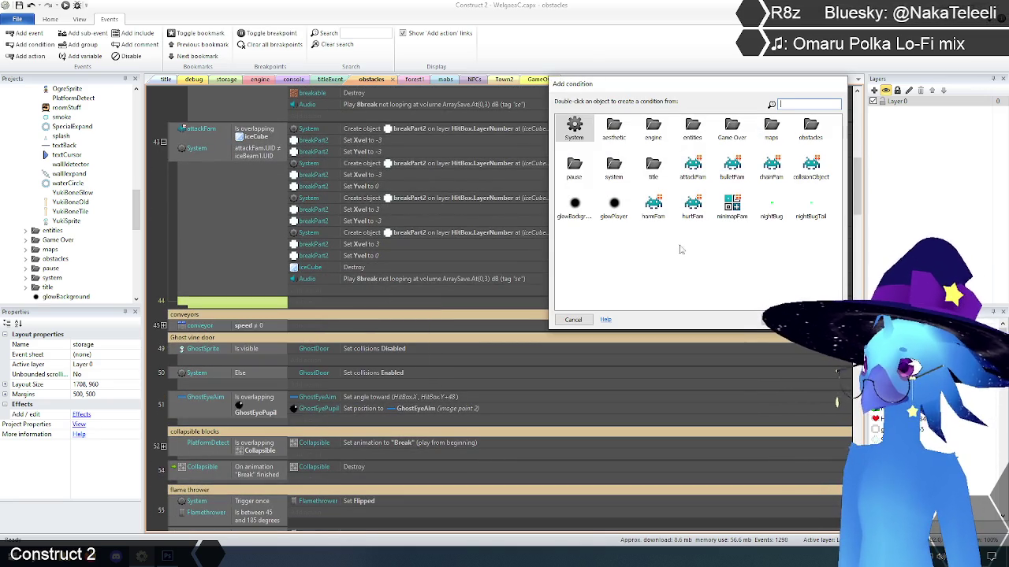
double_click(654, 128)
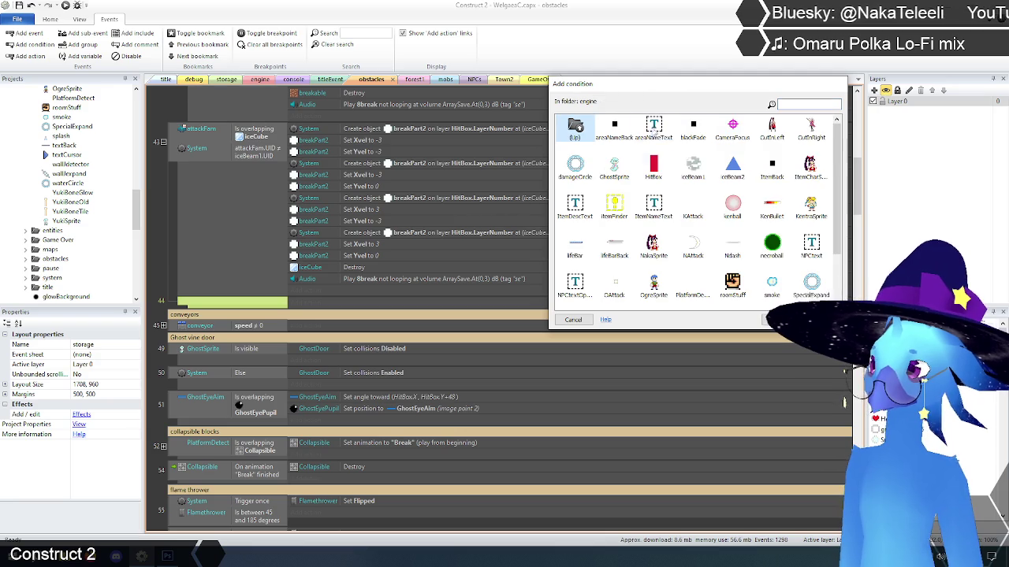
scroll(781, 198, "down", 2)
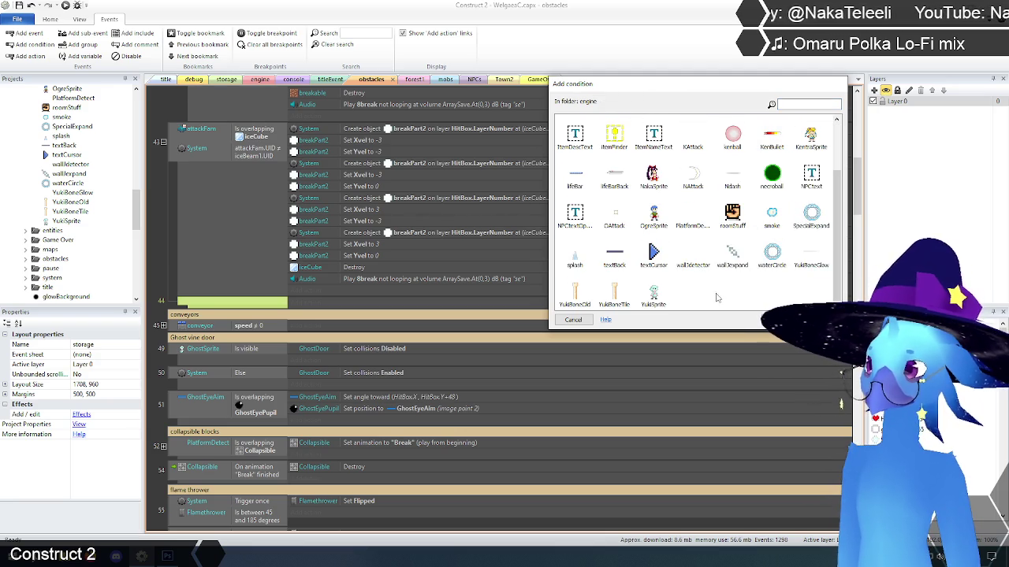
key("BackSpace")
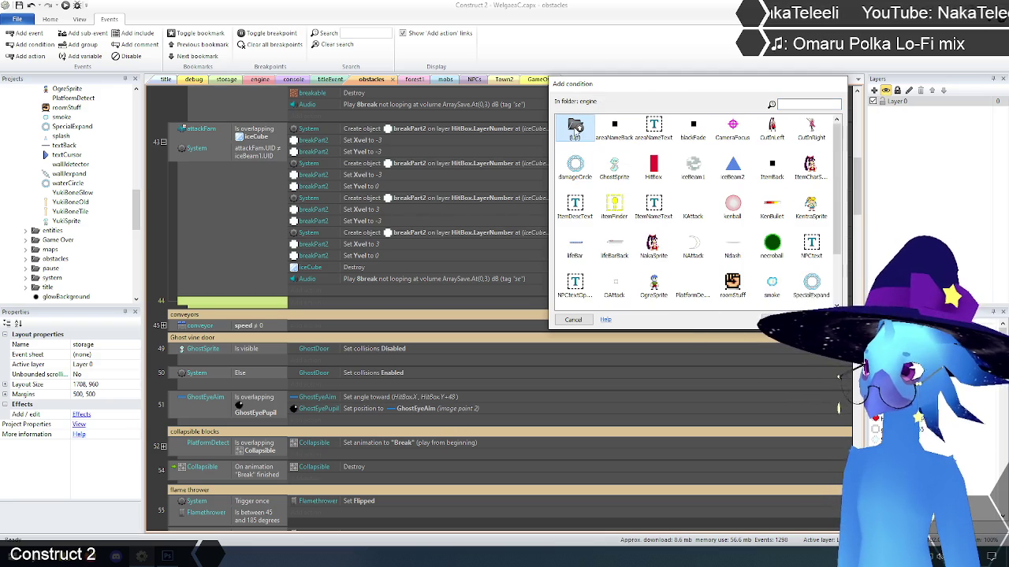
double_click(812, 128)
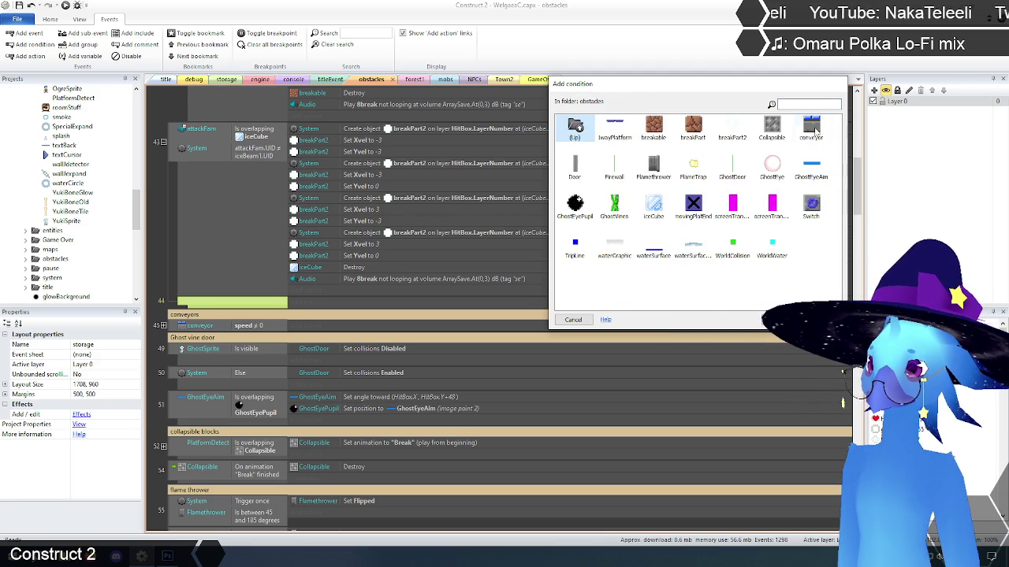
left_click(653, 206)
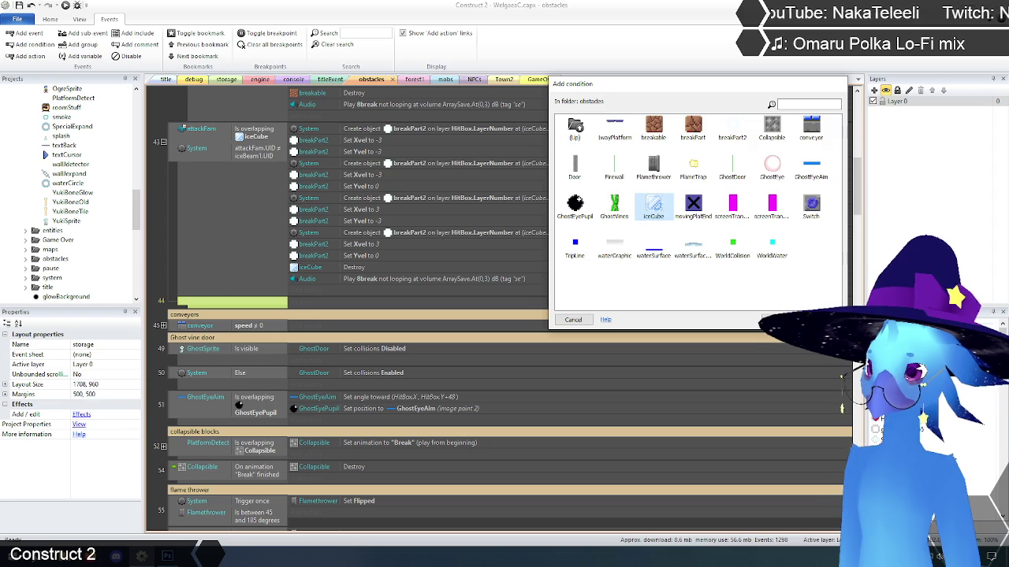
double_click(654, 206)
double_click(599, 171)
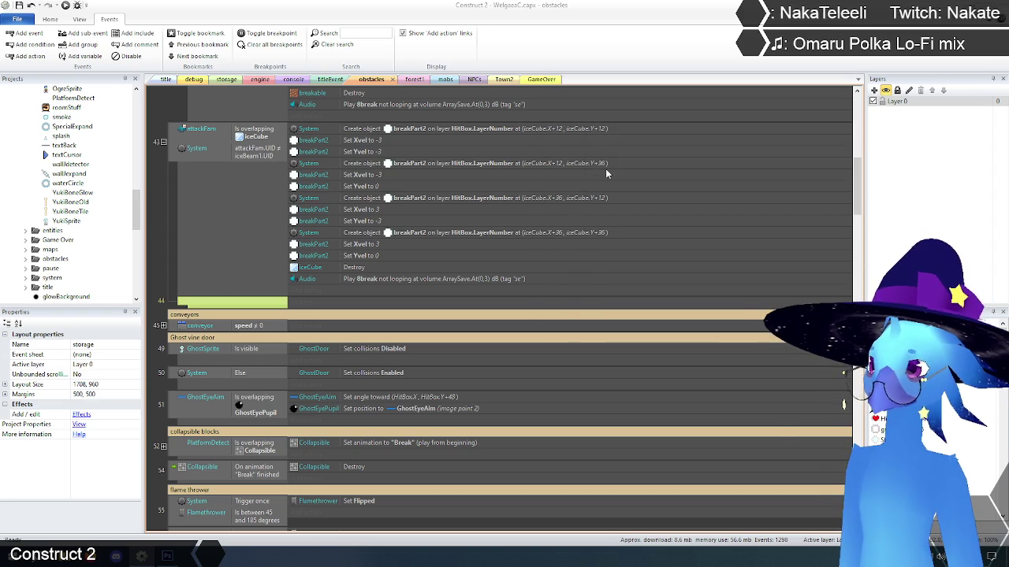
Step: Confirm the iceCube frame = 0 condition and move event 43's break actions under it
left_click(755, 448)
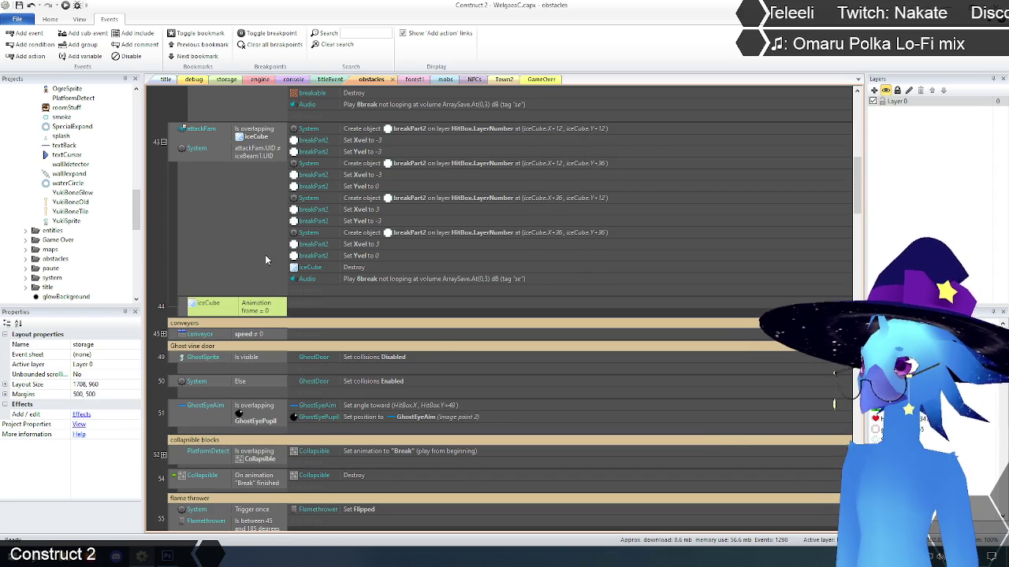
left_click(369, 127)
left_click(363, 280, "shift")
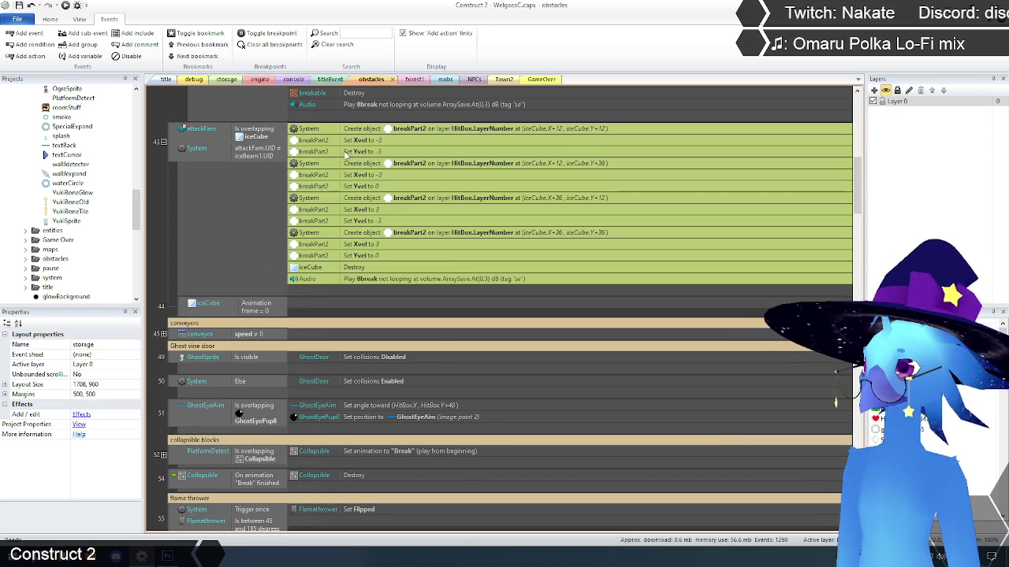
left_click_drag(346, 305, 346, 303)
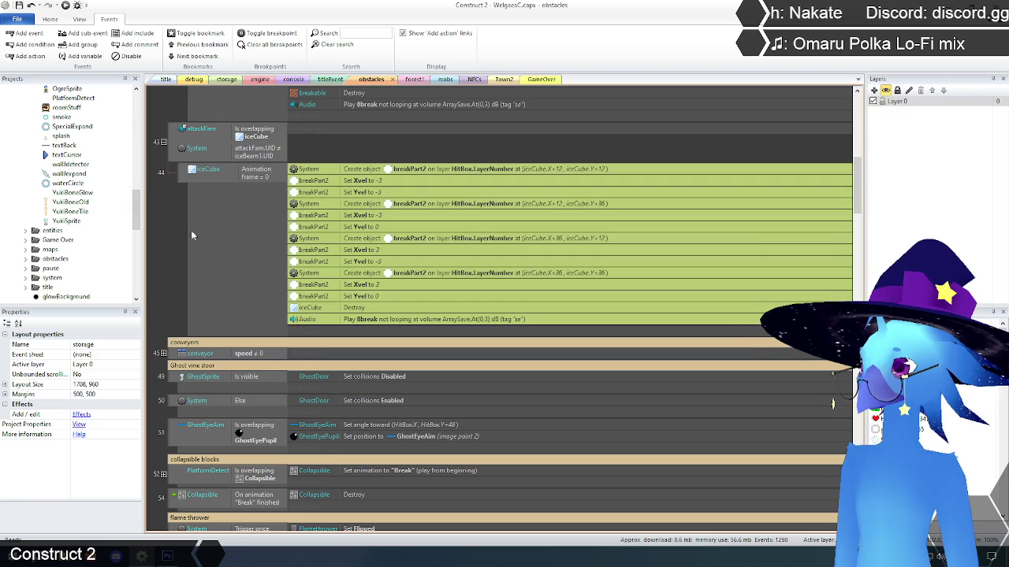
Step: Copy the frame 0 event as event 45 with its condition changed to frame = 1
left_click(184, 176)
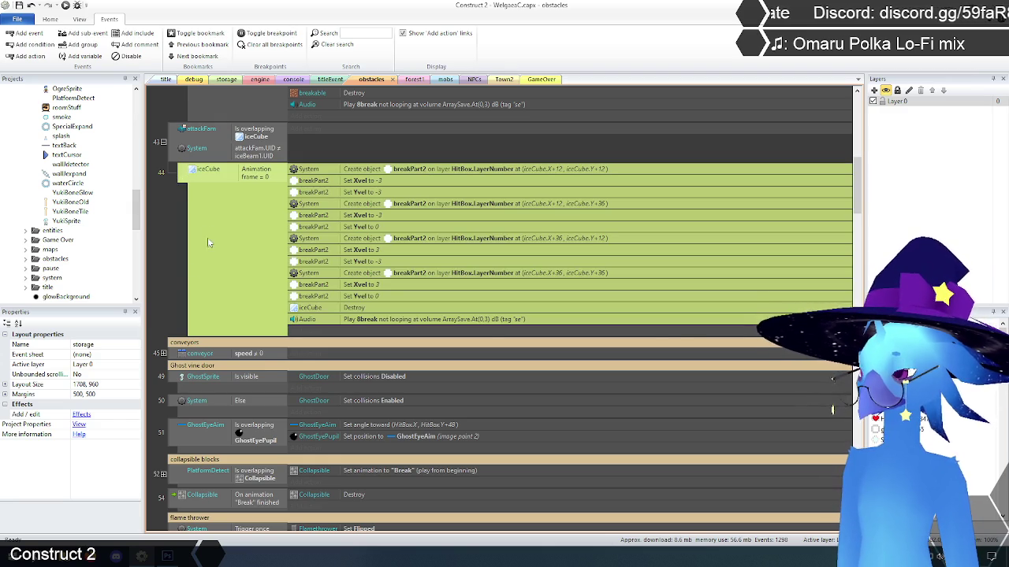
key("ctrl+c")
key("ctrl+v")
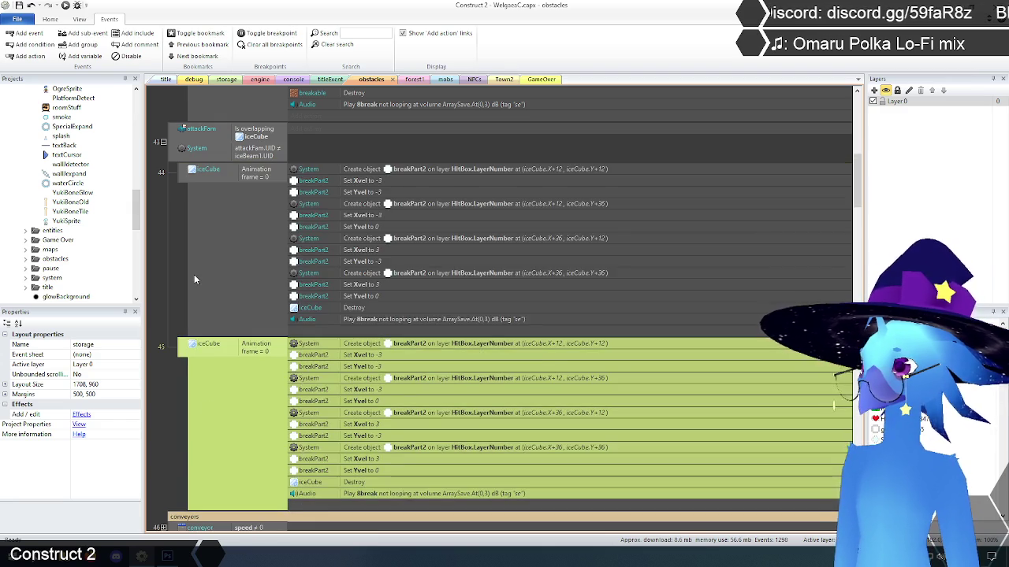
scroll(263, 315, "down", 1)
double_click(262, 295)
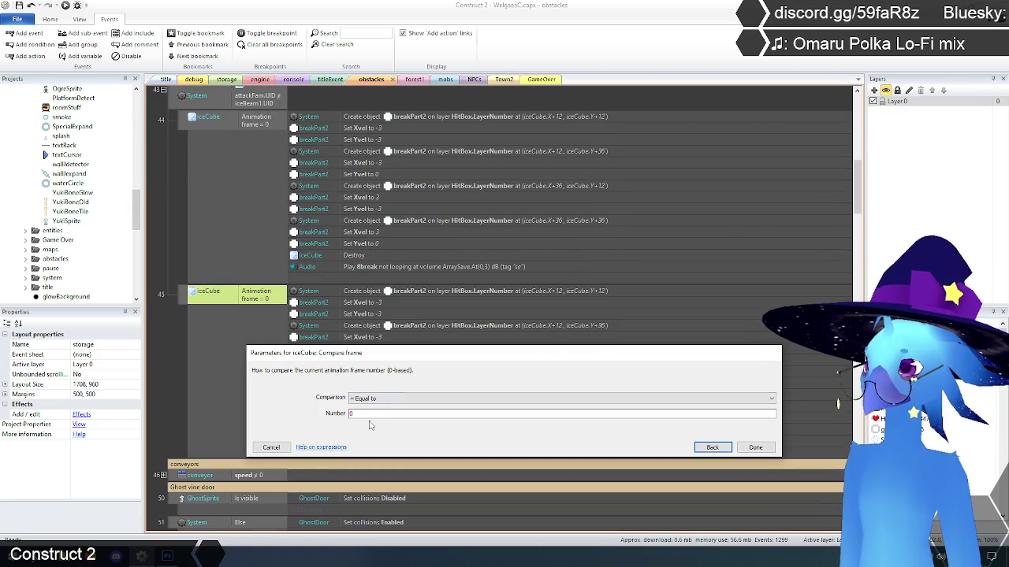
left_click(371, 415)
type("1")
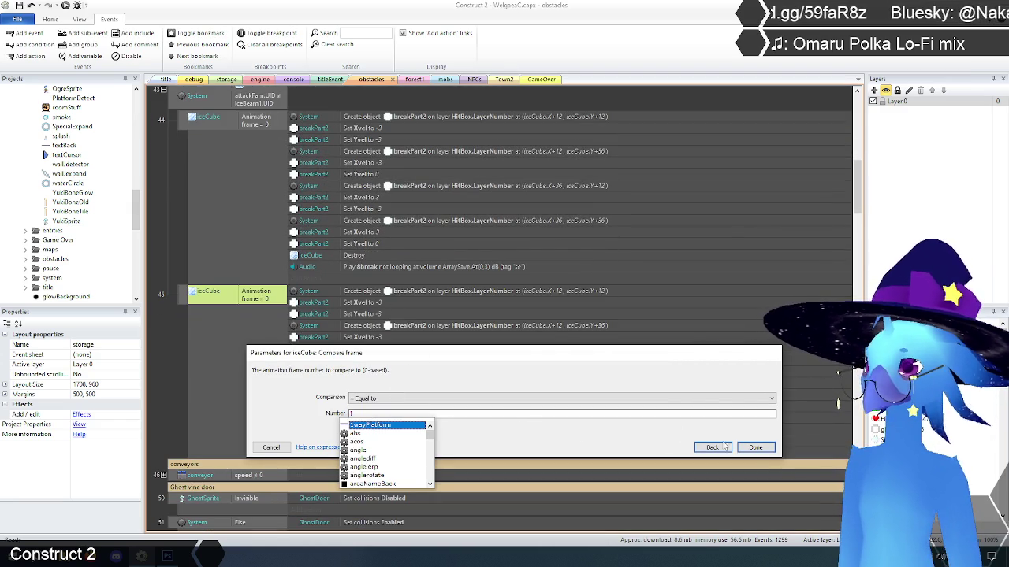
left_click(753, 448)
left_click(201, 350)
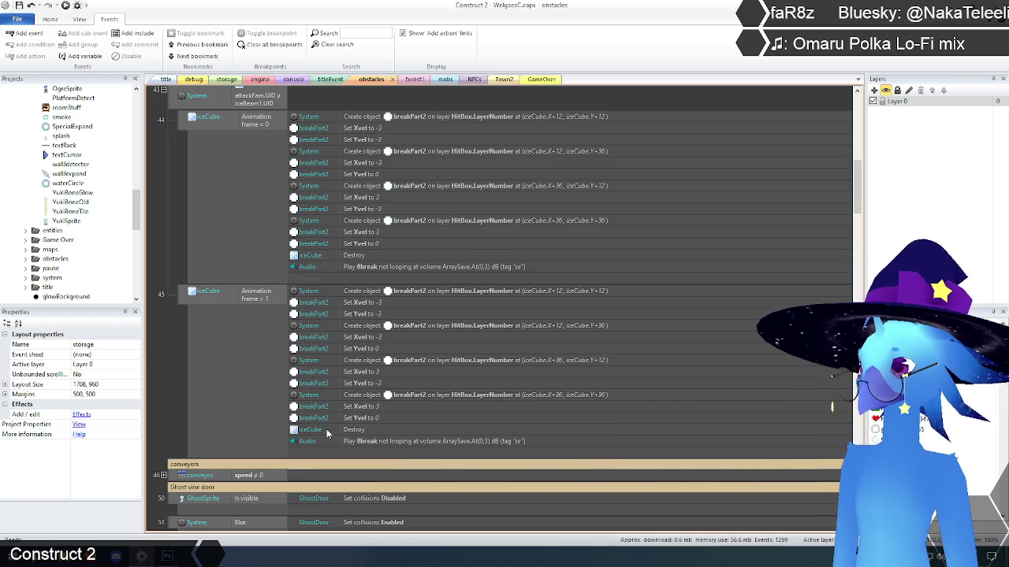
Step: Start a new action on the frame 1 event, searching the entities and aesthetic folders for breakPart2
left_click(310, 456)
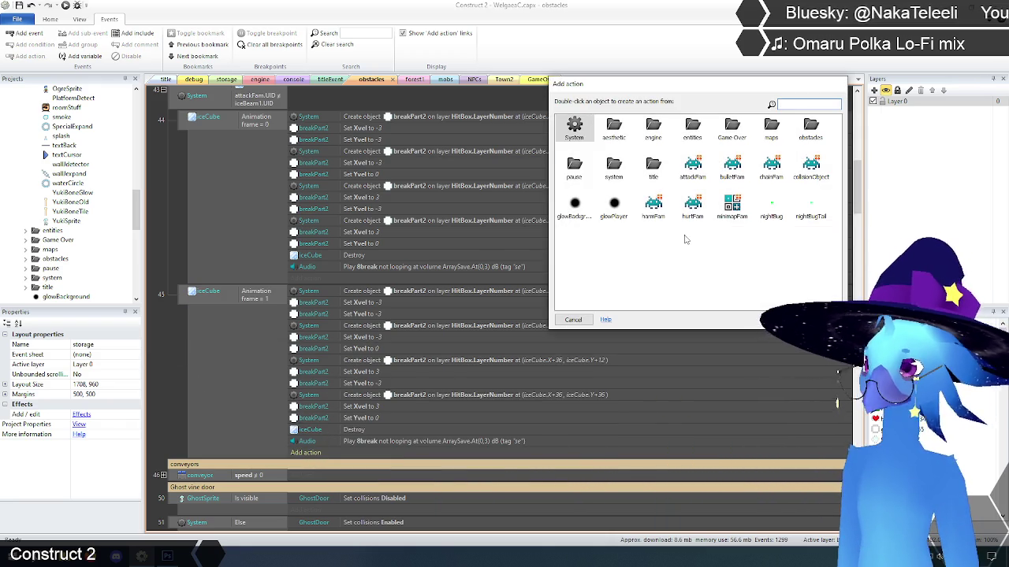
double_click(811, 127)
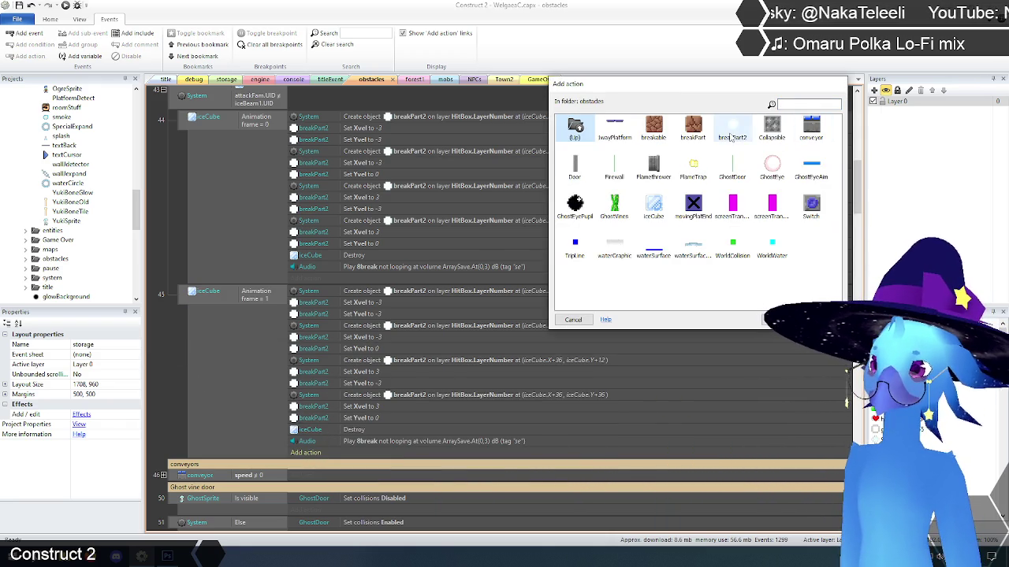
double_click(575, 128)
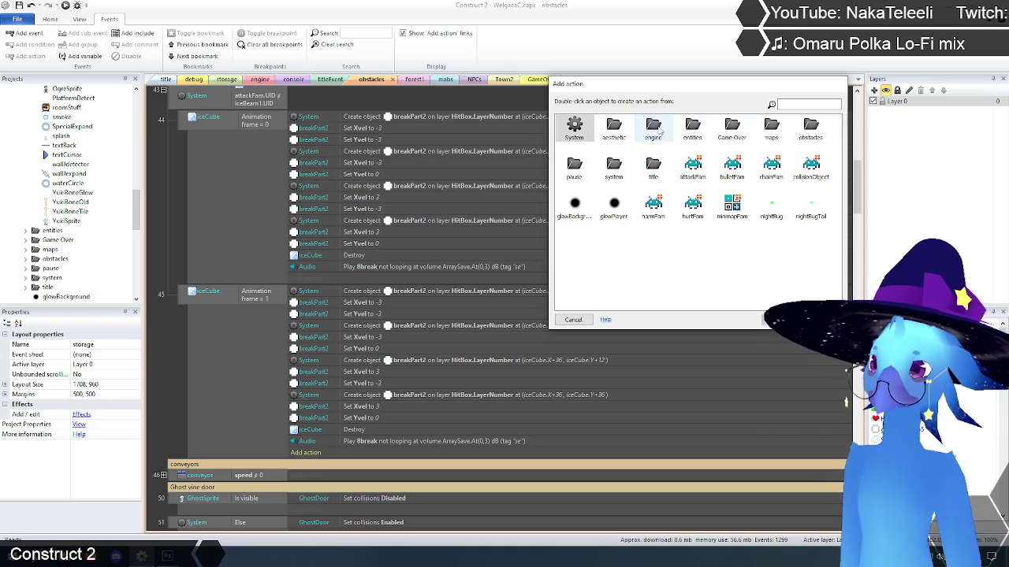
left_click(696, 128)
double_click(697, 129)
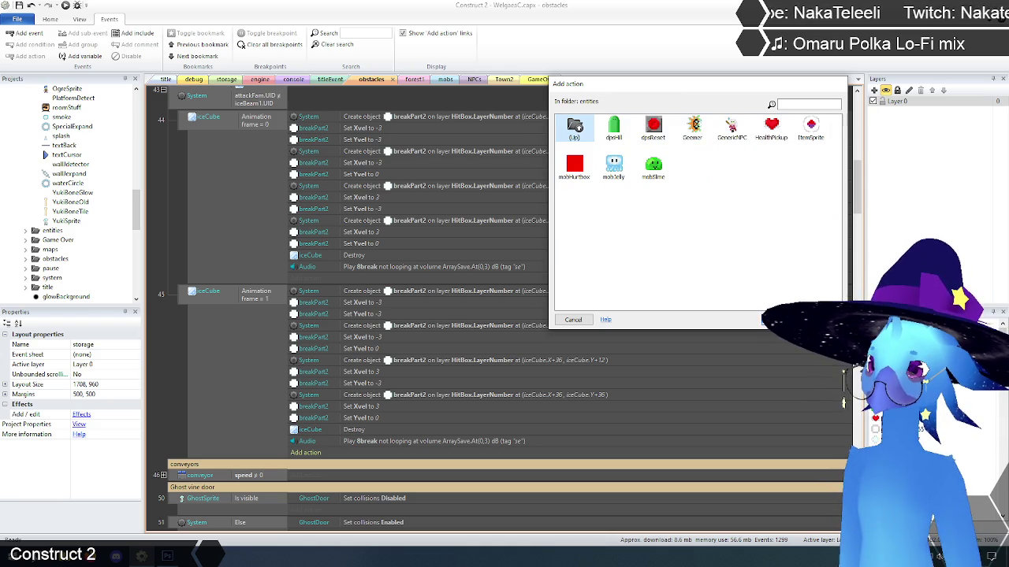
double_click(574, 129)
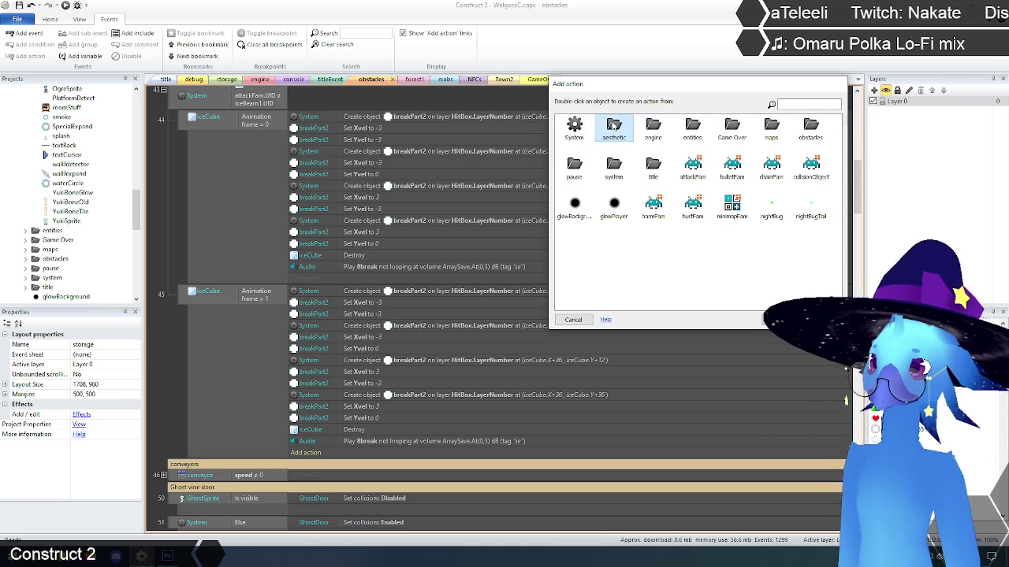
double_click(614, 126)
left_click(626, 206)
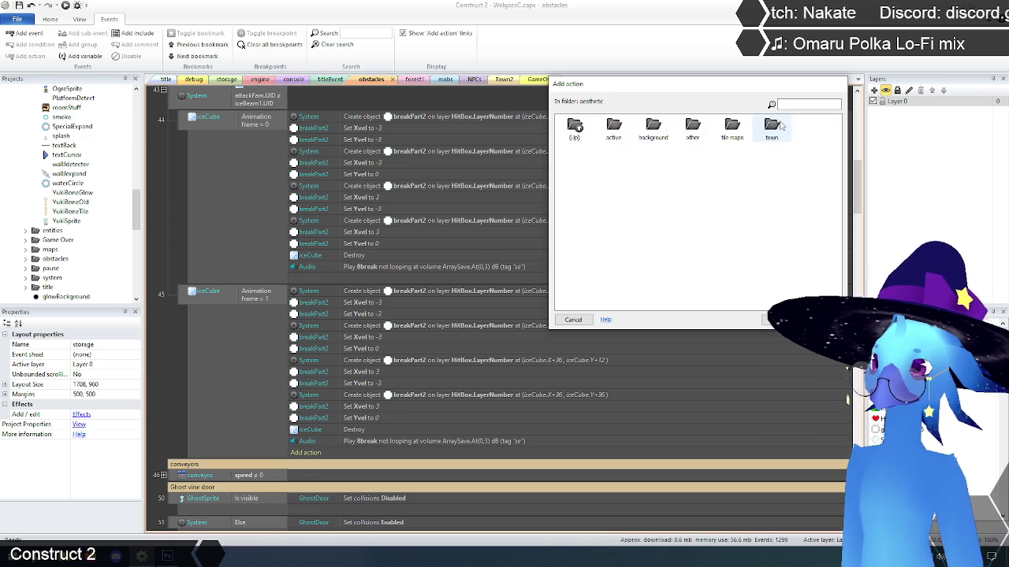
double_click(692, 128)
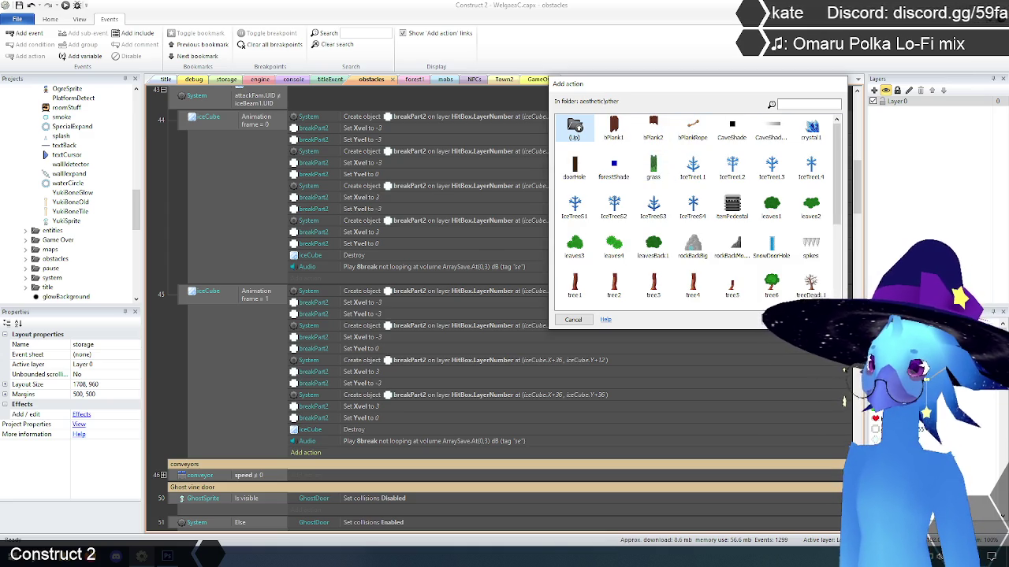
double_click(574, 128)
double_click(614, 128)
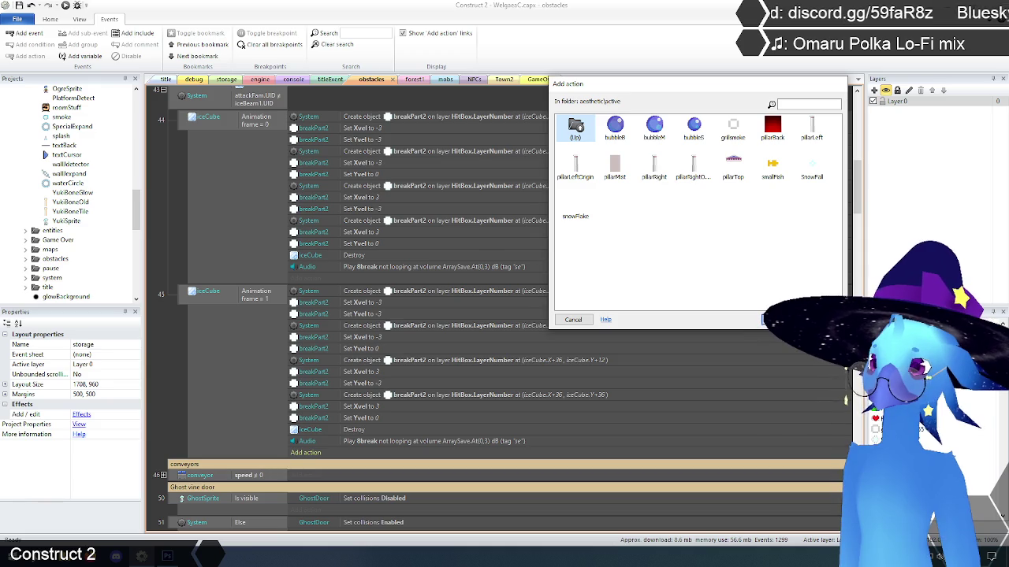
double_click(574, 128)
double_click(574, 128)
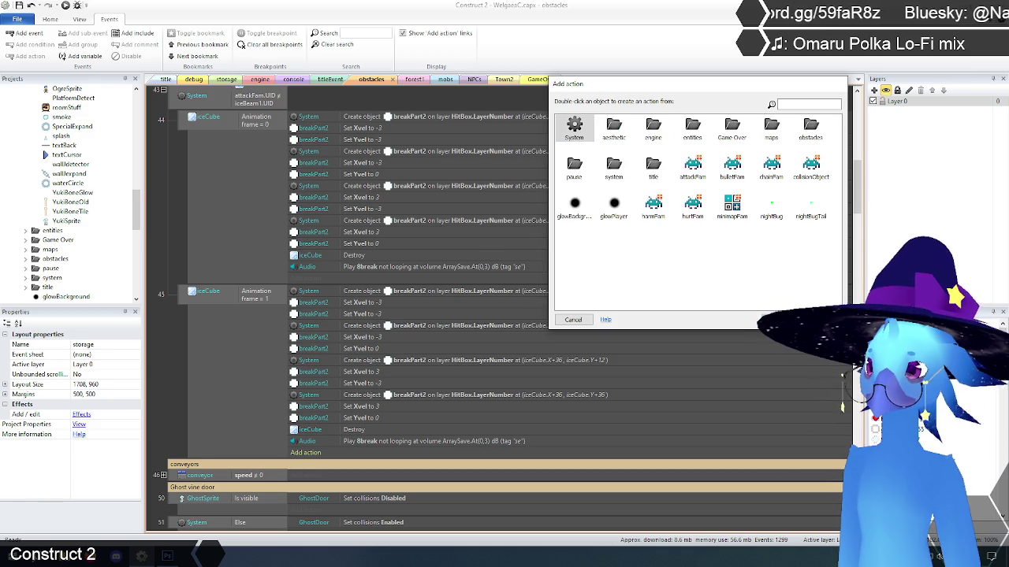
Step: Add a breakPart2 Set animation frame action with value 1 from the obstacles folder
double_click(810, 127)
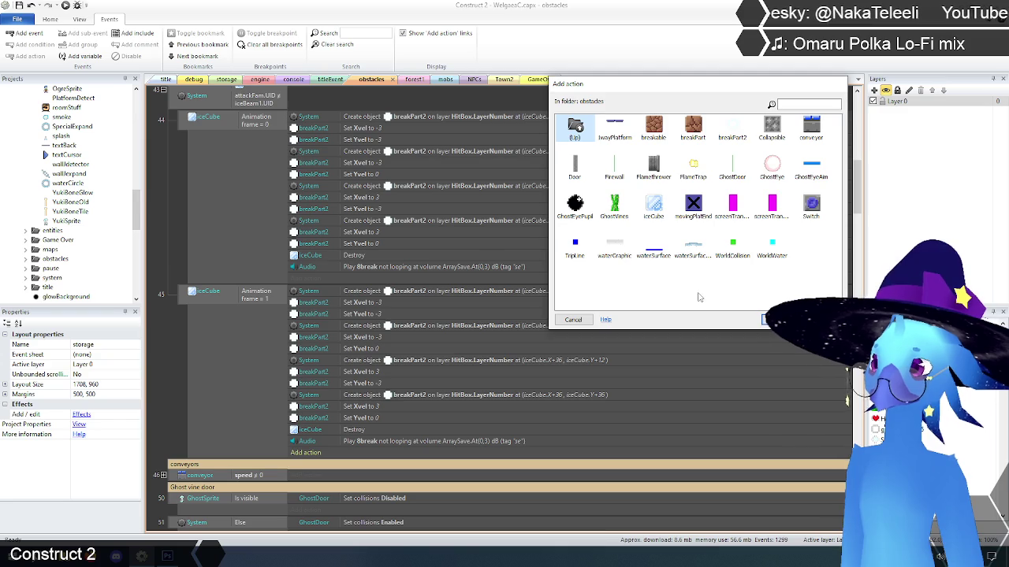
left_click(732, 126)
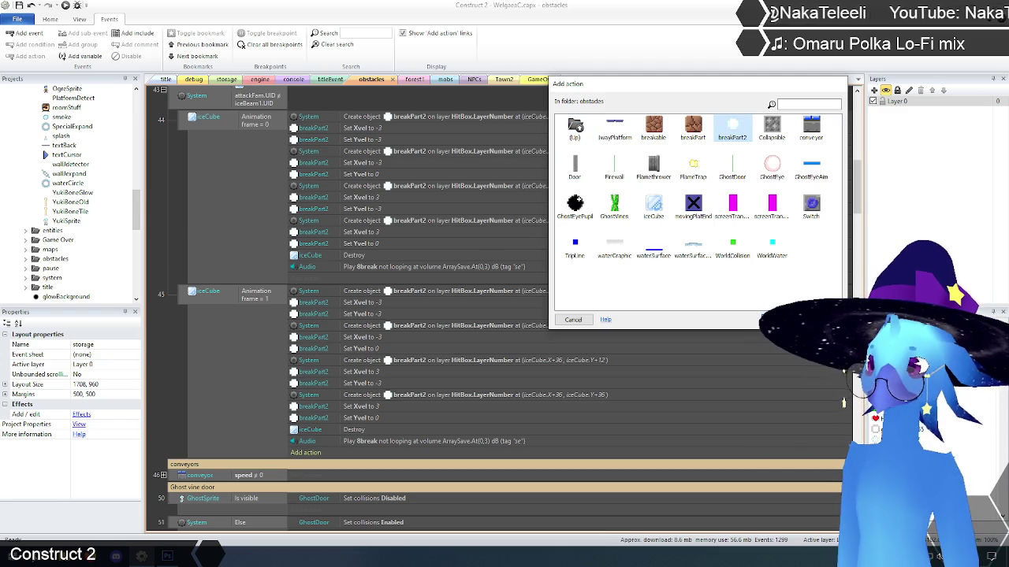
key("Return")
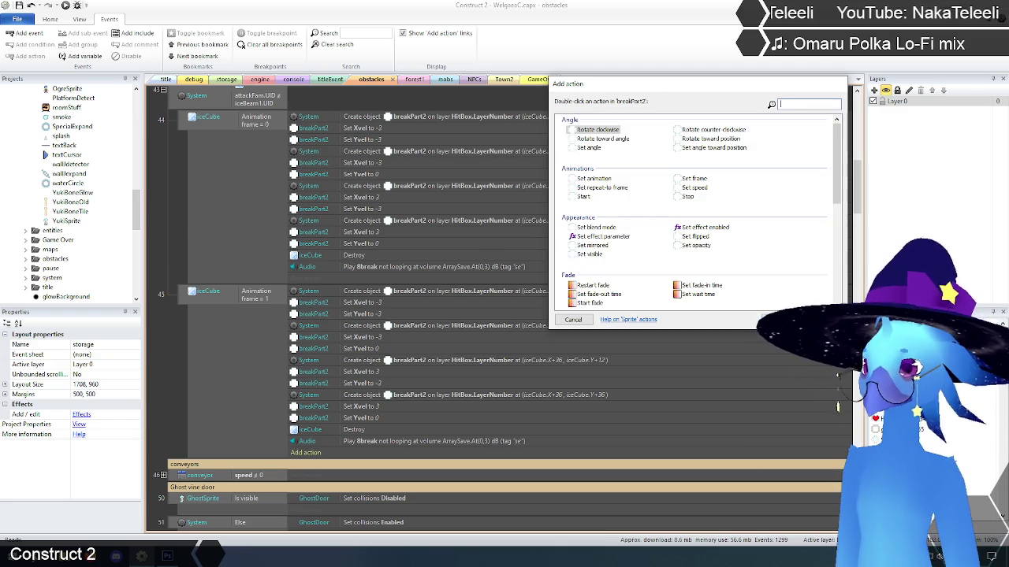
double_click(682, 181)
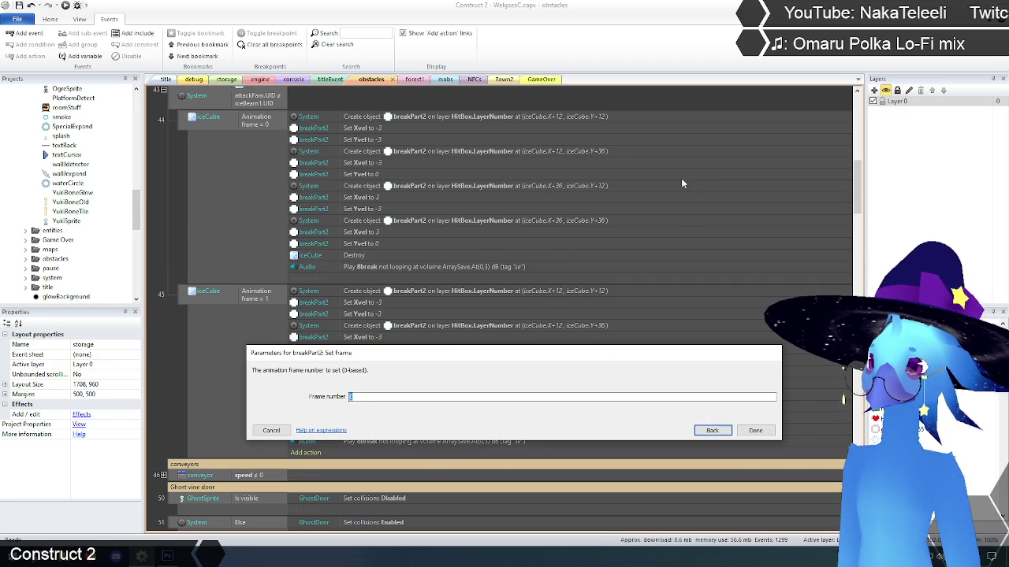
type("1")
left_click(756, 431)
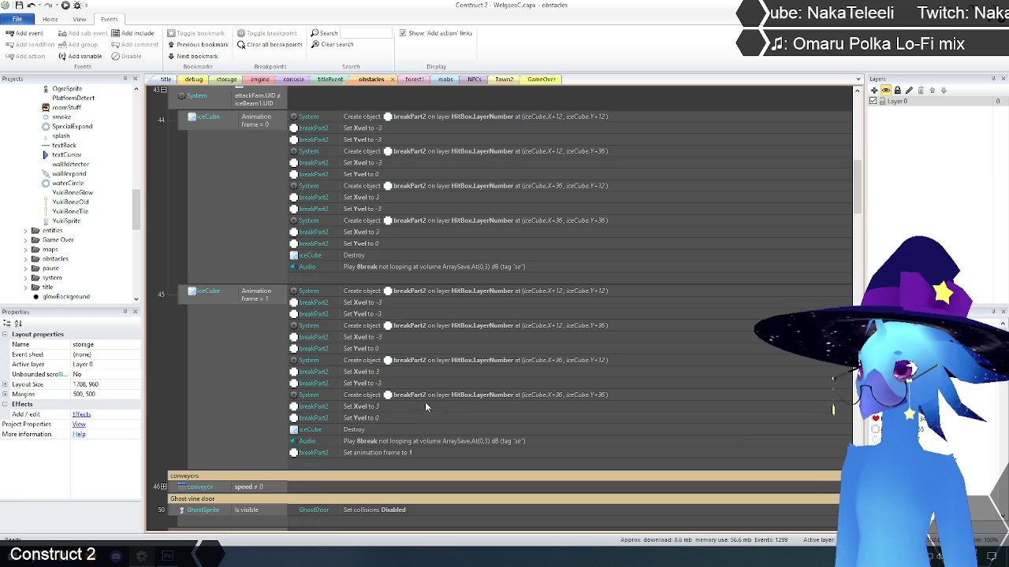
Step: Place a Set animation frame 1 action after each of event 45's four breakPart2 creations
mouse_move(377, 453)
left_mouse_down()
mouse_move(398, 309)
mouse_move(407, 307)
left_mouse_up()
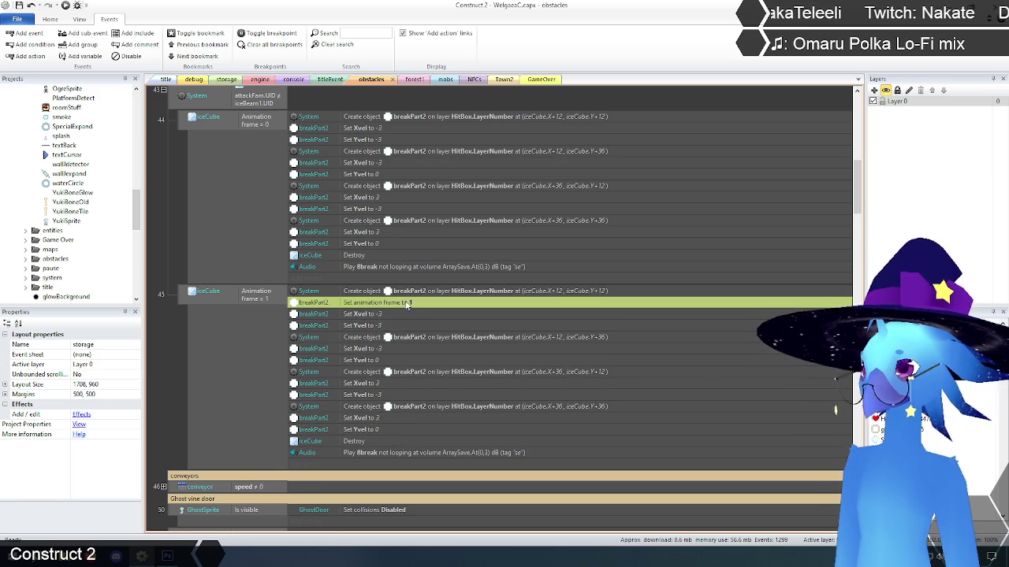
key("ctrl+c")
key("ctrl+v")
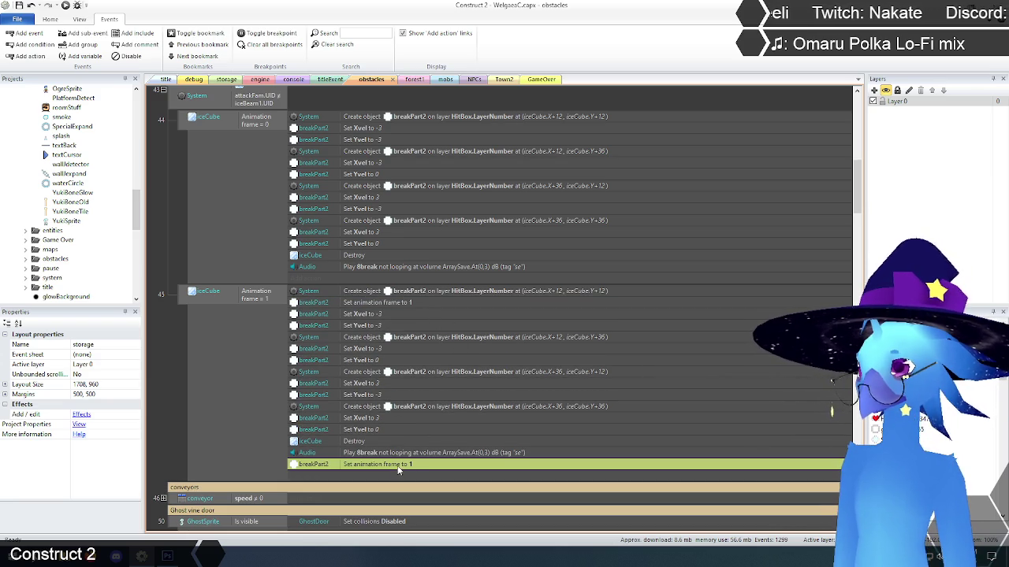
left_click_drag(399, 470, 411, 347)
scroll(455, 398, "down", 2)
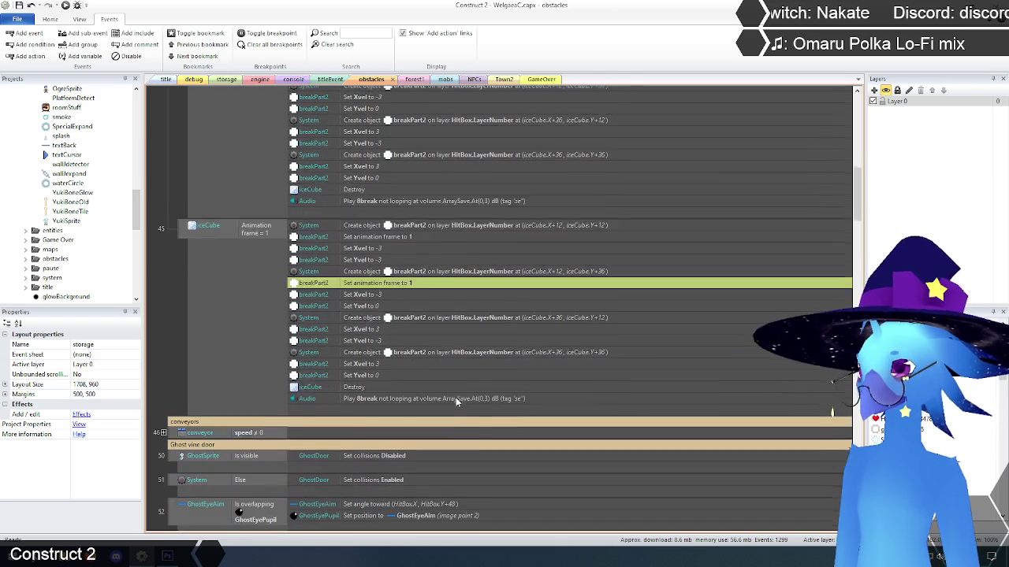
key("ctrl+v")
left_click_drag(392, 397, 412, 314)
key("ctrl+v")
left_click_drag(404, 408, 410, 362)
left_click(170, 339)
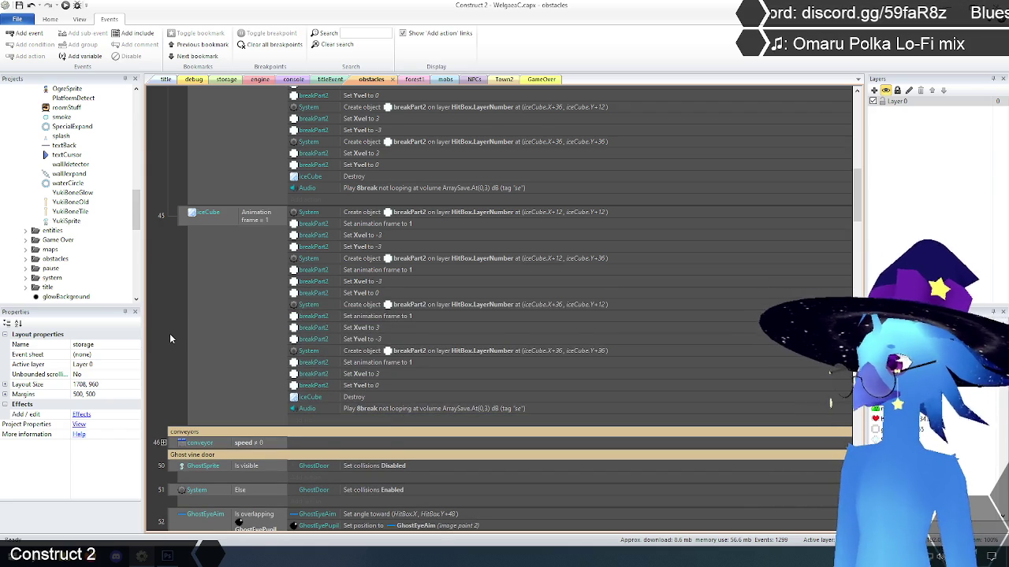
scroll(170, 333, "up", 4)
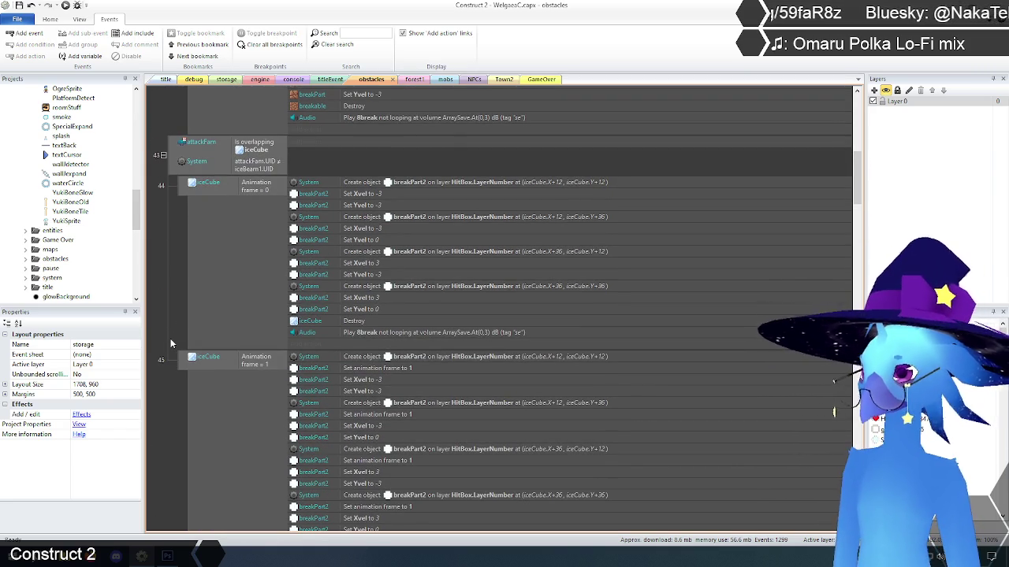
scroll(227, 353, "down", 2)
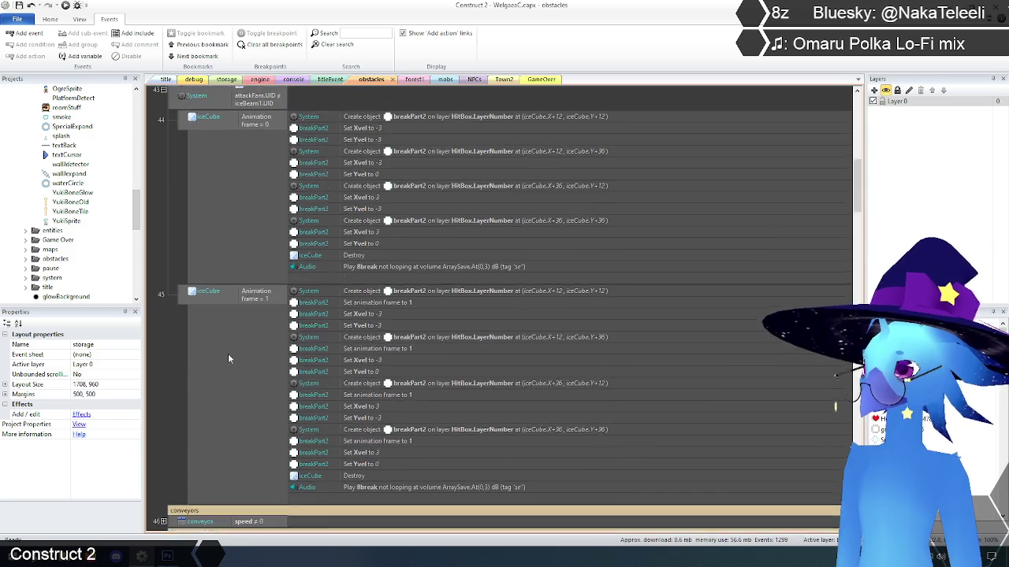
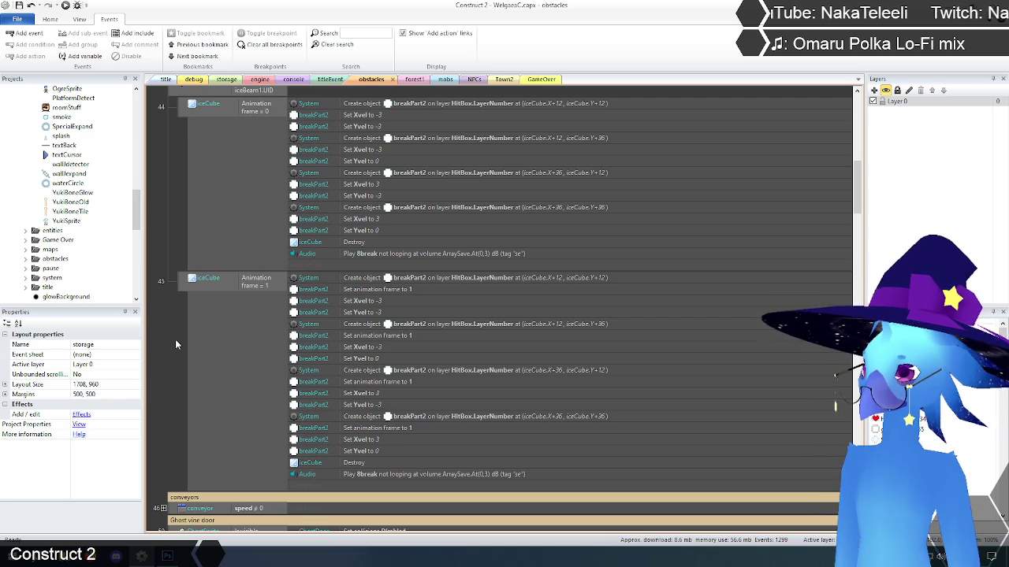
Step: Save the Welgaea project with Ctrl+S and run a browser preview starting from the title layout
scroll(175, 339, "up", 5)
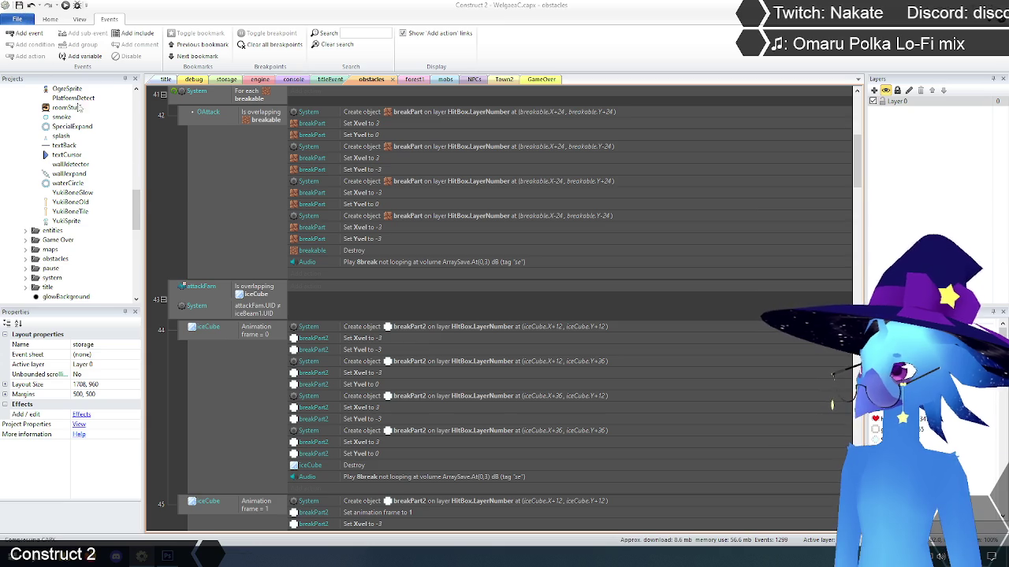
key("ctrl+s")
scroll(154, 177, "up", 2)
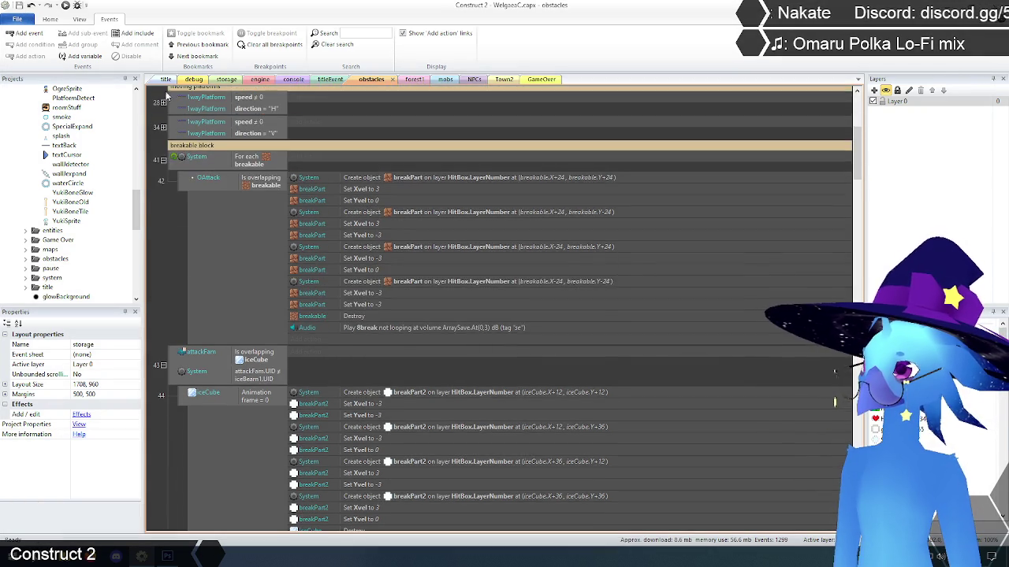
left_click(166, 78)
left_click(66, 6)
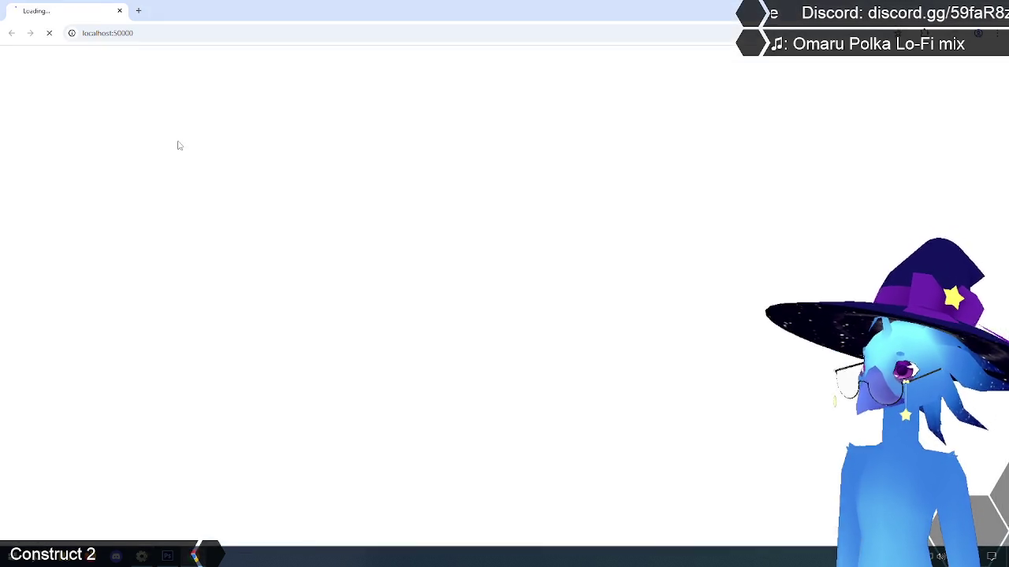
Step: Start a game into Ruto Village, then move, jump and bubble-attack the floating enemy
key("Return")
key("Return")
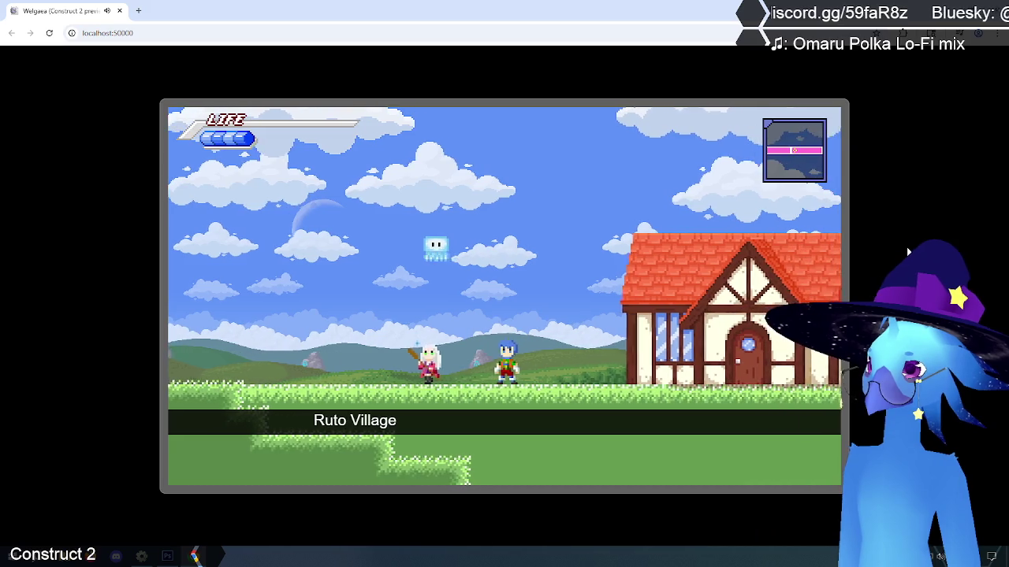
key("Up")
key("z")
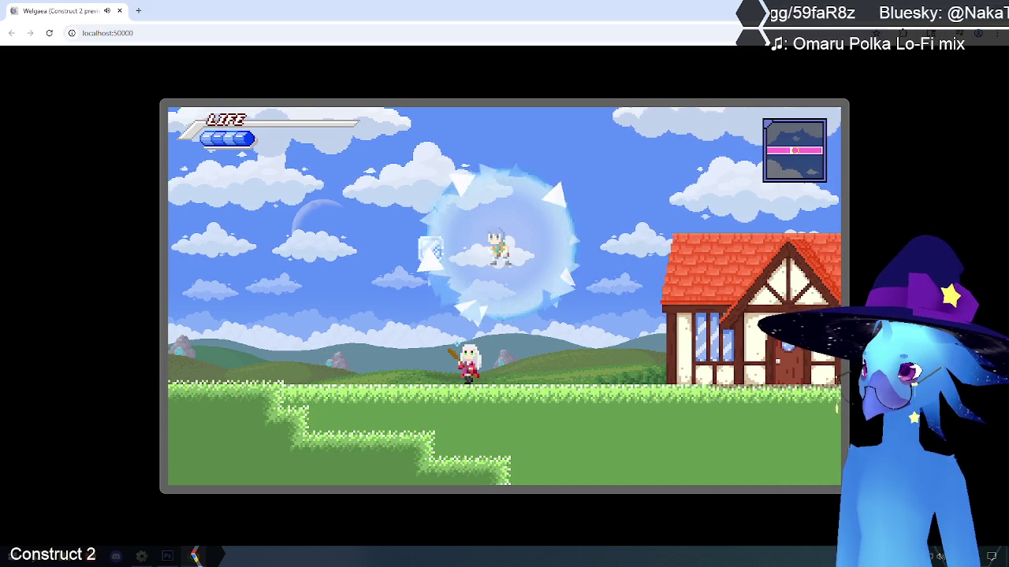
key("Left")
key("z")
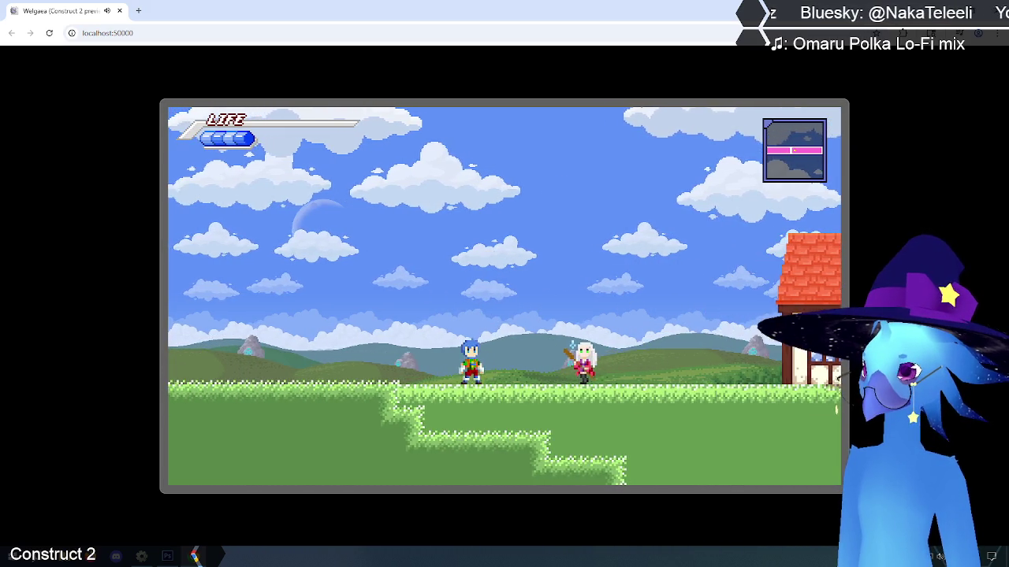
Step: Pause, end the game, and choose Quit on the title menu to close the preview
key("Escape")
key("Down")
key("z")
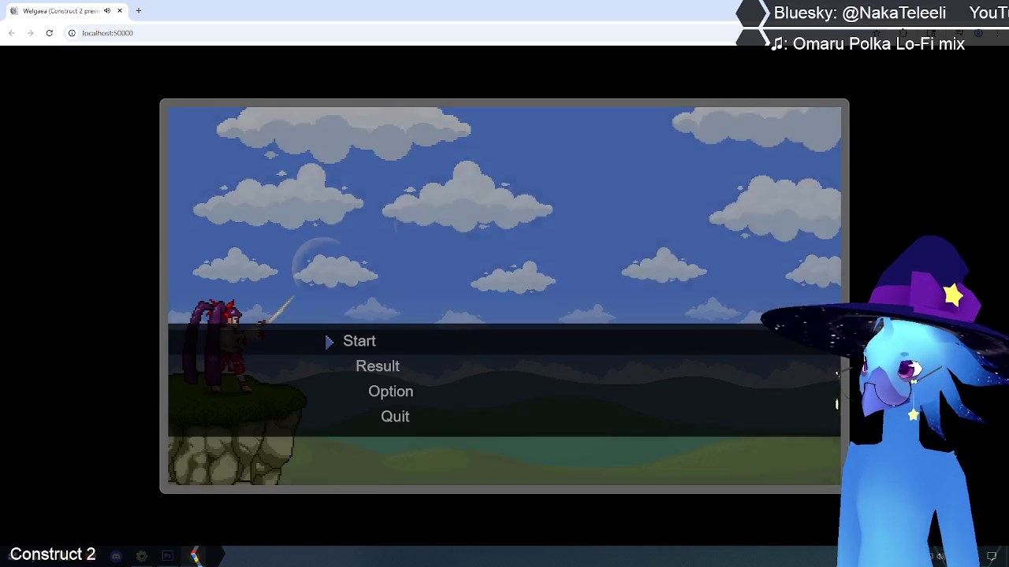
key("Down")
key("Down")
key("Down")
key("z")
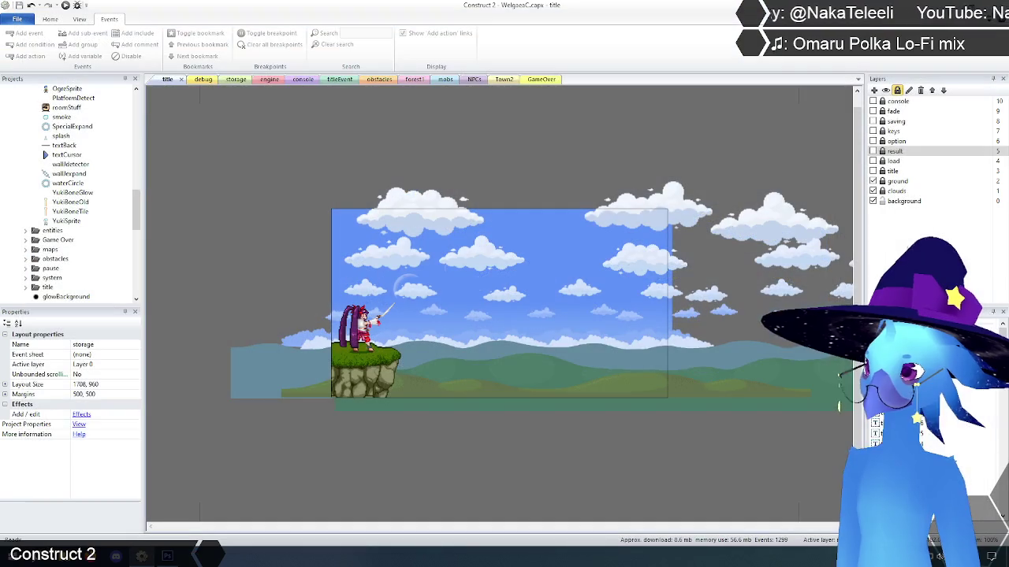
Step: Open the mobs event sheet and select event 14, the harmFam ice-freeze event
left_click(443, 79)
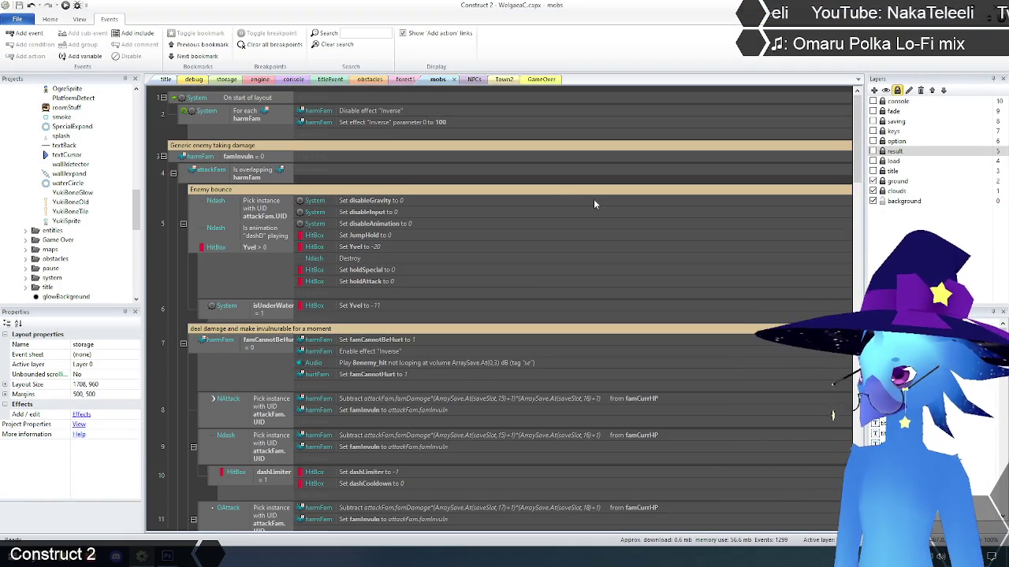
scroll(171, 175, "down", 5)
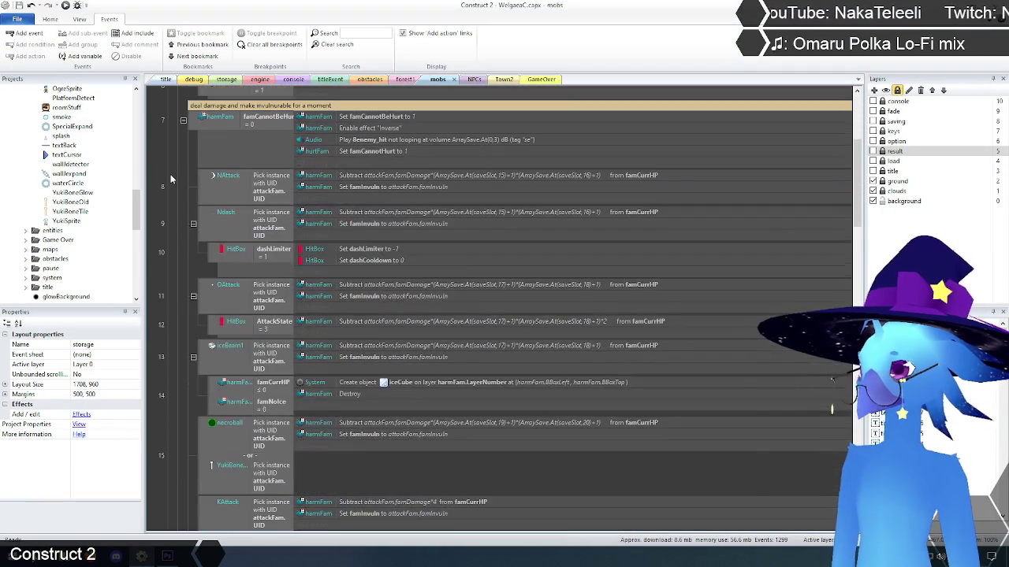
scroll(170, 179, "down", 2)
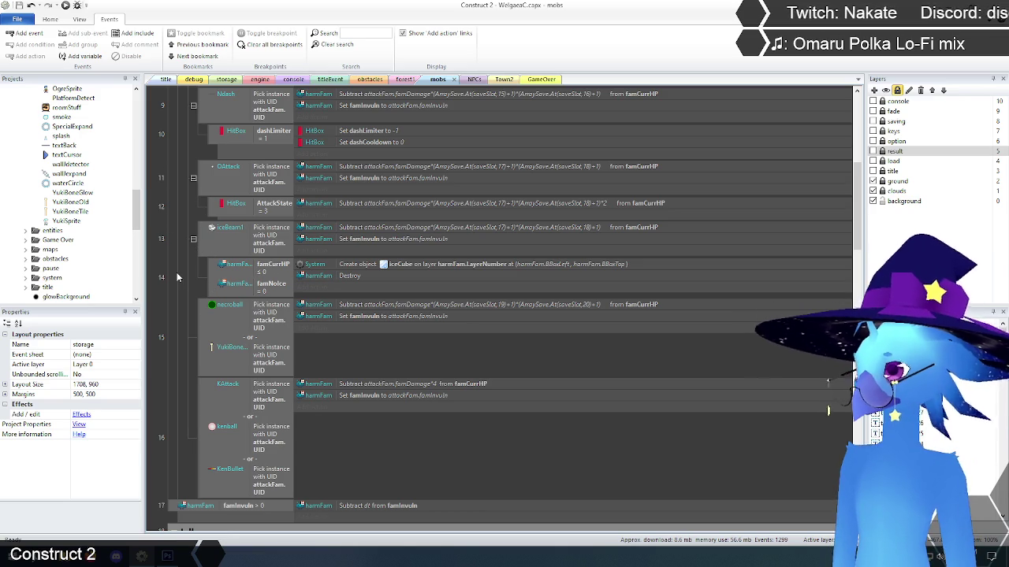
scroll(176, 280, "up", 2)
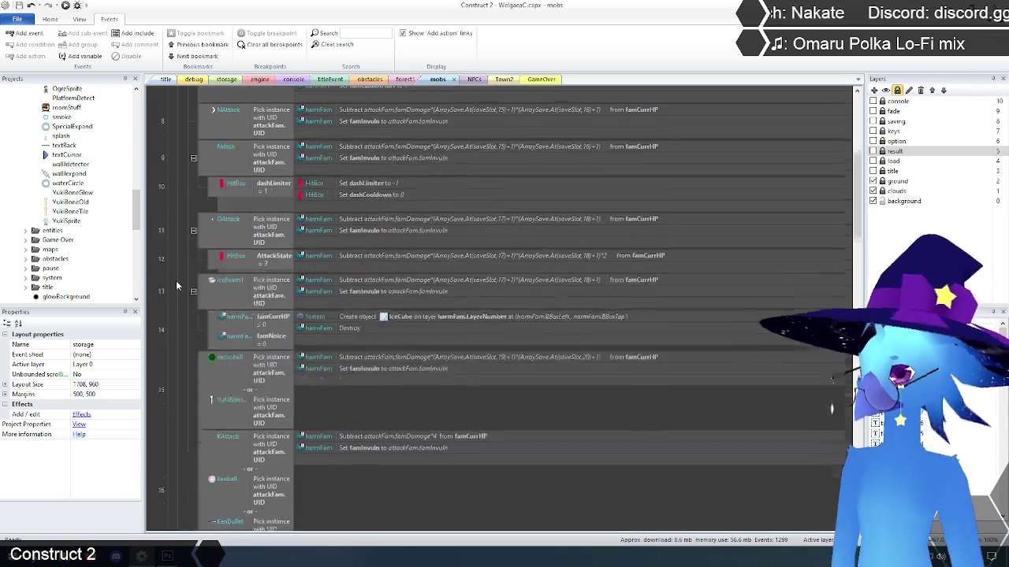
scroll(170, 345, "up", 2)
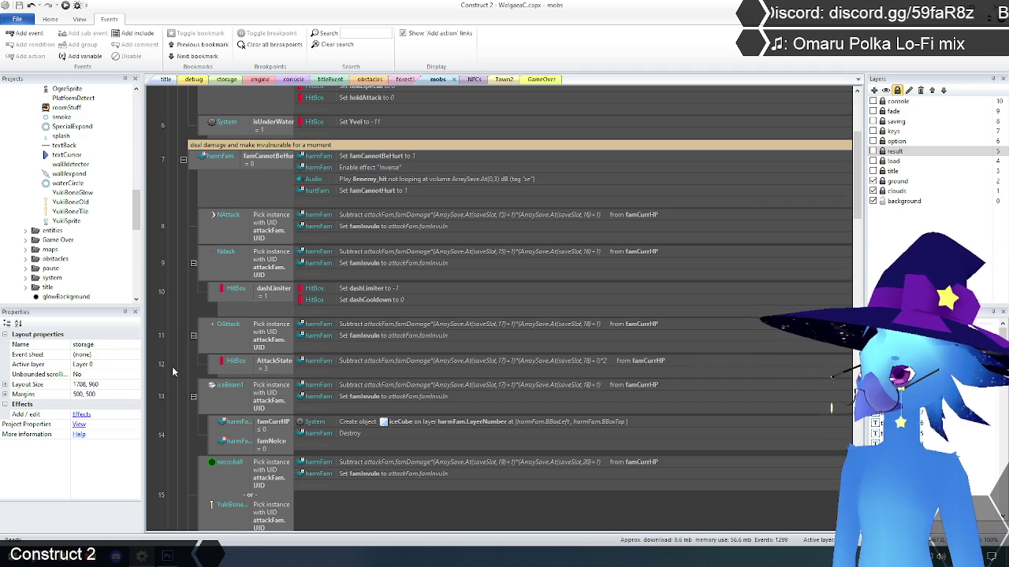
scroll(209, 344, "down", 2)
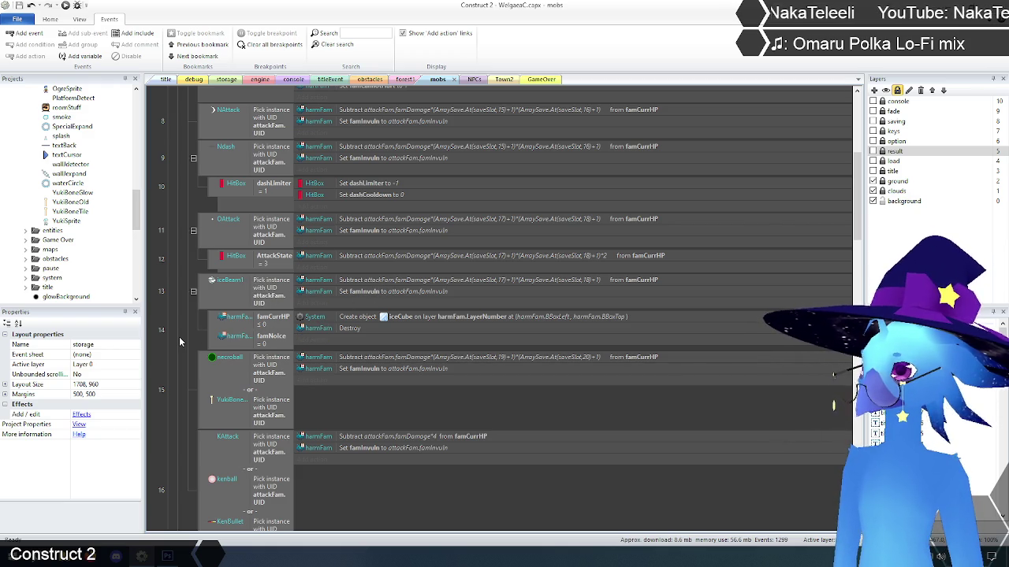
scroll(179, 337, "down", 3)
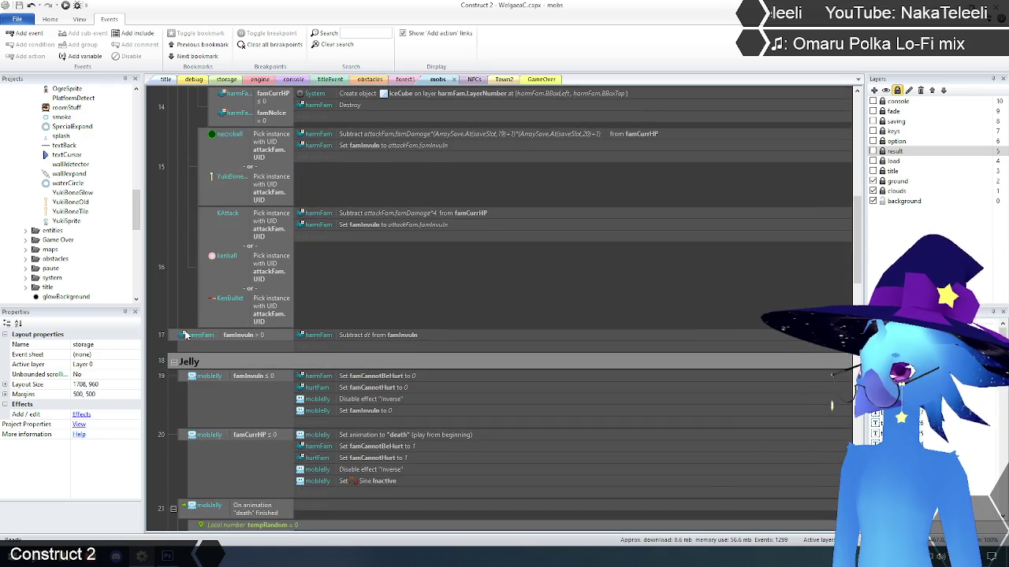
scroll(185, 332, "down", 1)
scroll(165, 305, "down", 1)
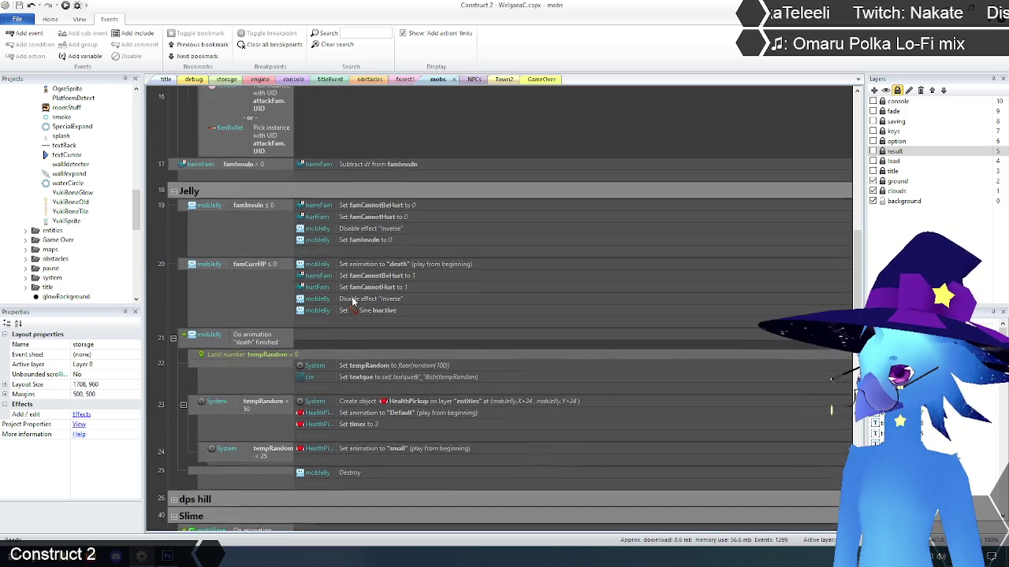
scroll(212, 430, "up", 5)
scroll(211, 430, "up", 1)
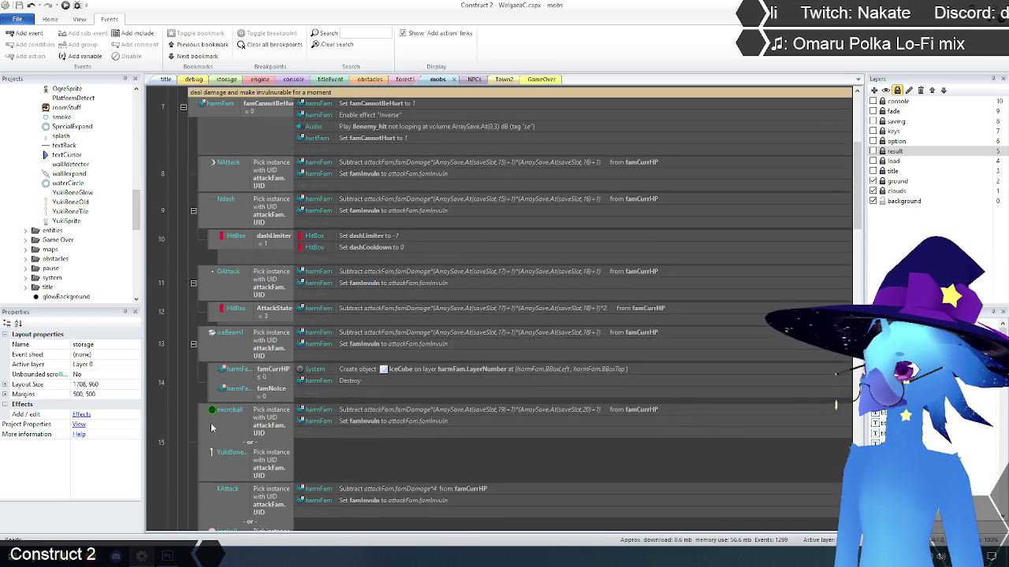
scroll(201, 411, "down", 2)
scroll(196, 414, "up", 1)
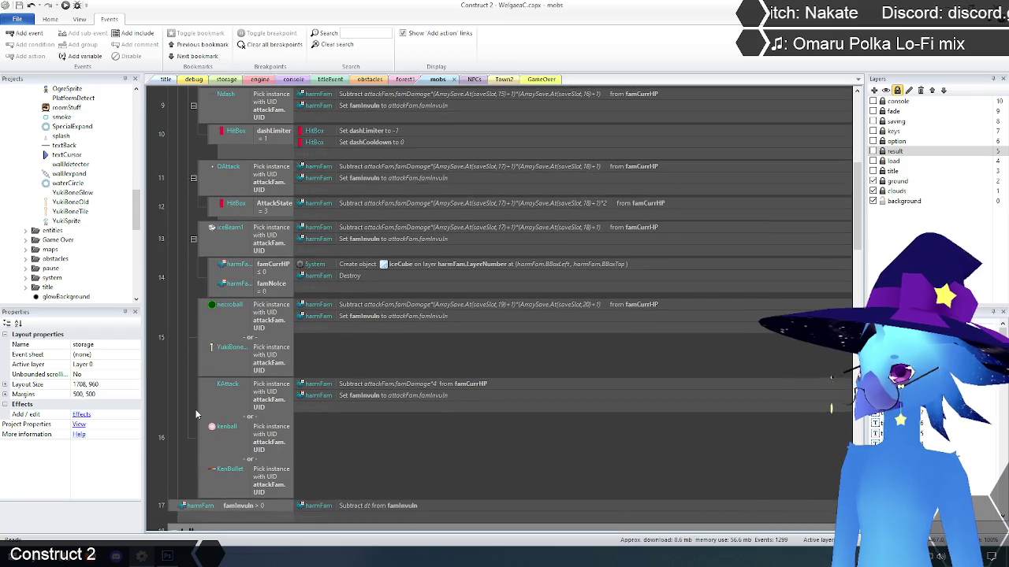
left_click(213, 307)
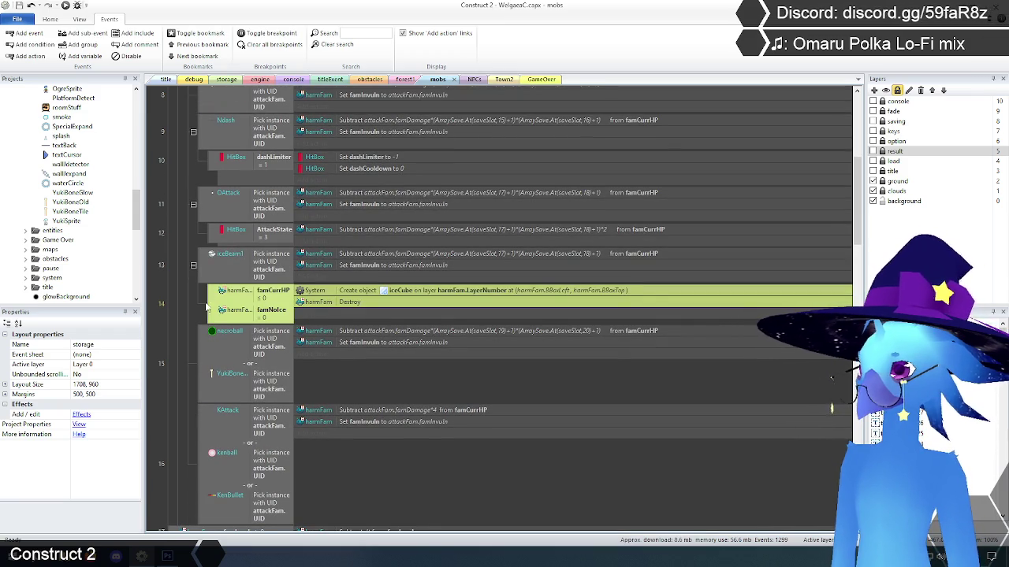
Step: Add a blank sub-event under event 14 with a harmFam Height ≥ 96 condition
key("b")
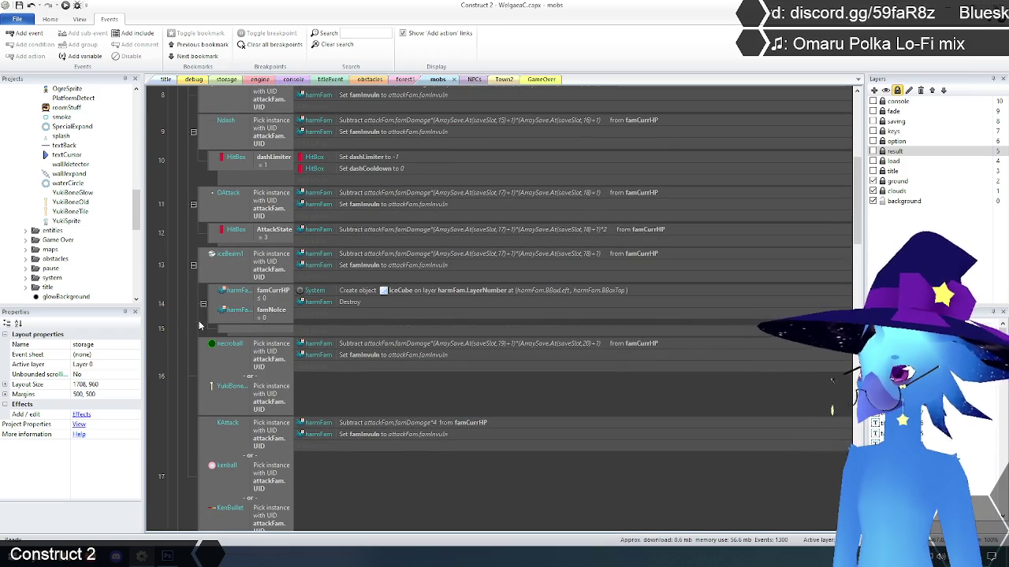
right_click(262, 332)
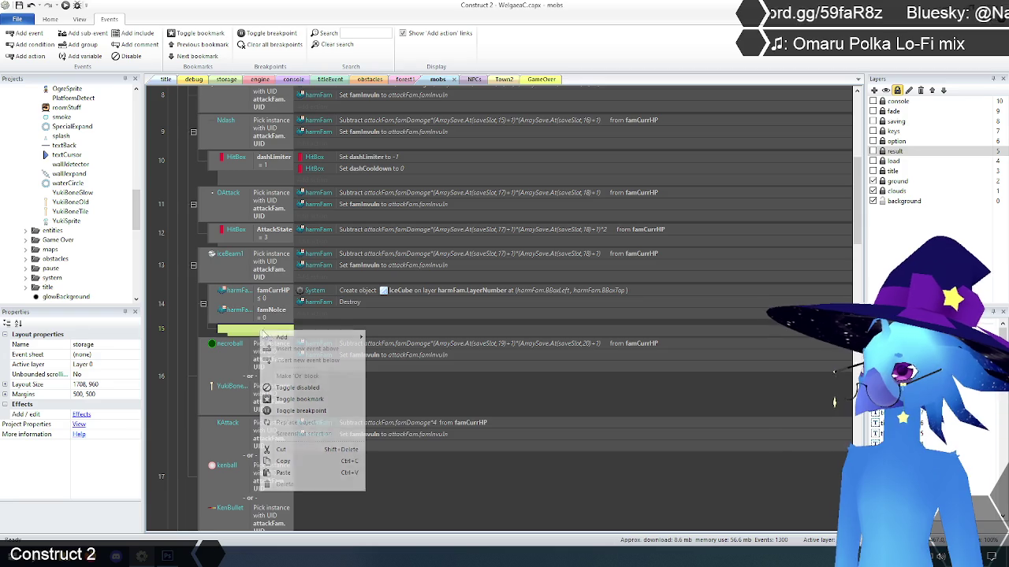
mouse_move(281, 337)
left_click(404, 341)
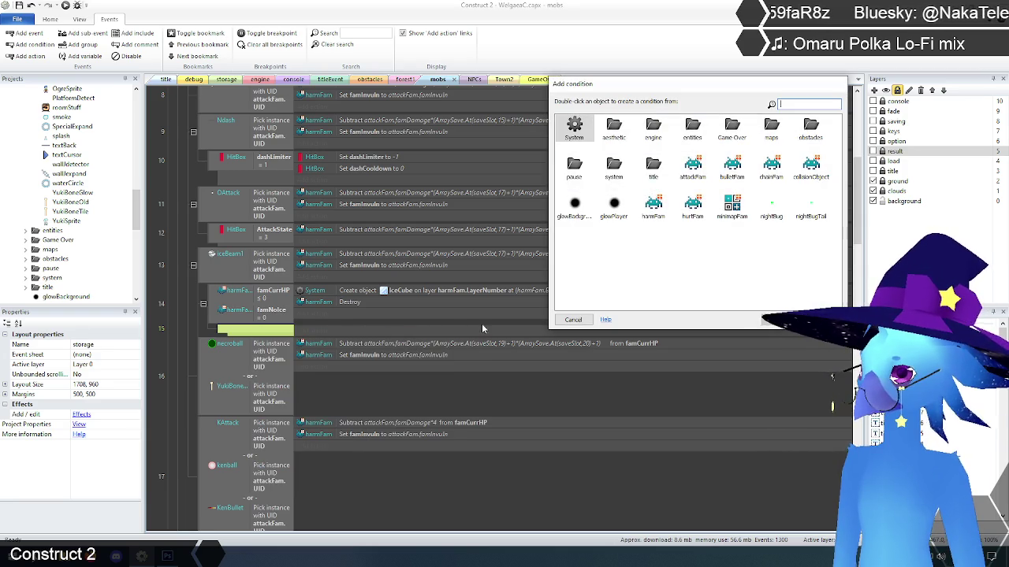
double_click(656, 209)
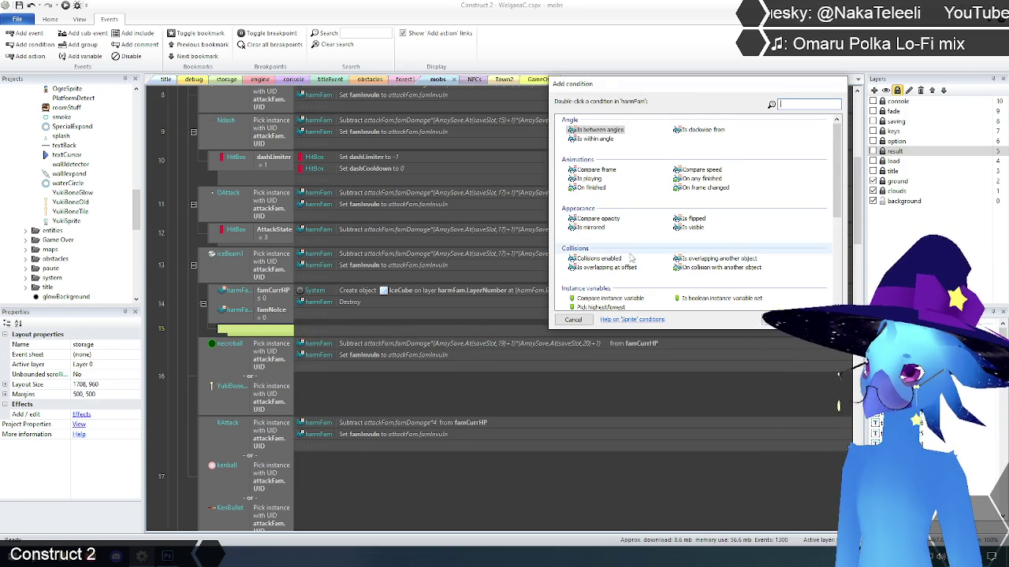
scroll(630, 260, "down", 5)
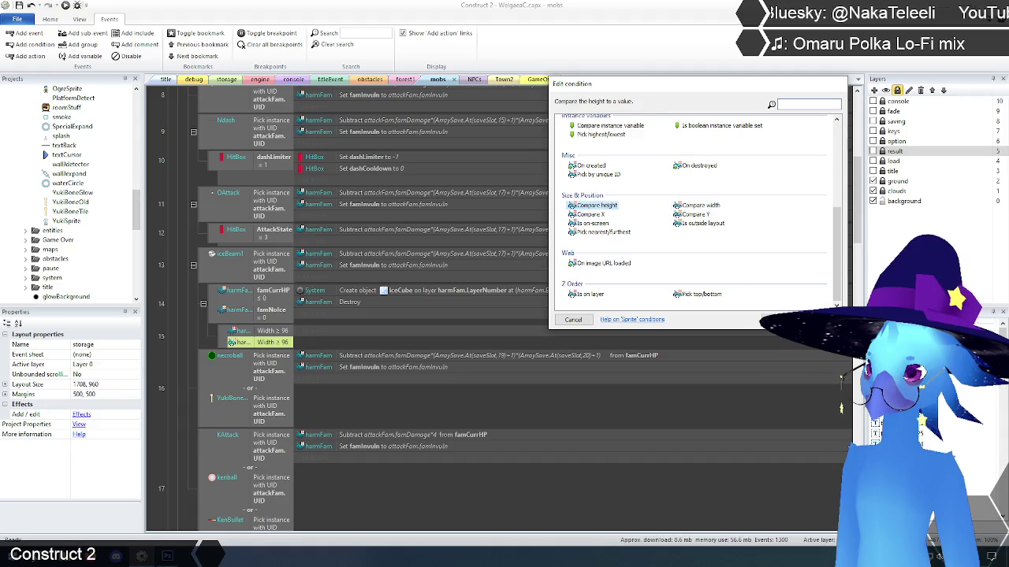
double_click(591, 205)
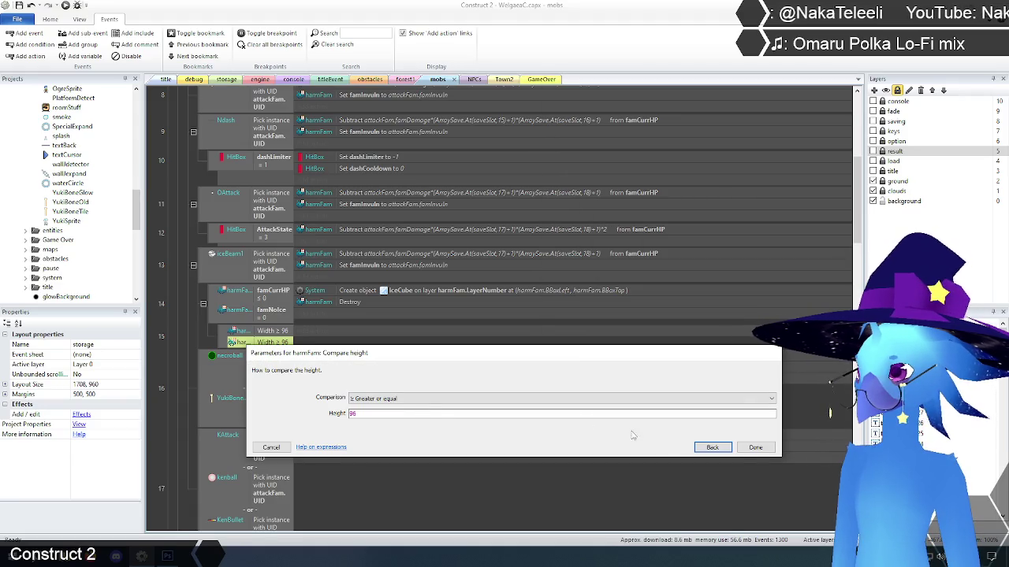
left_click(755, 447)
Step: Turn the sub-event's Width ≥ 96 and Height ≥ 96 conditions into an OR block
left_click(228, 331, "shift")
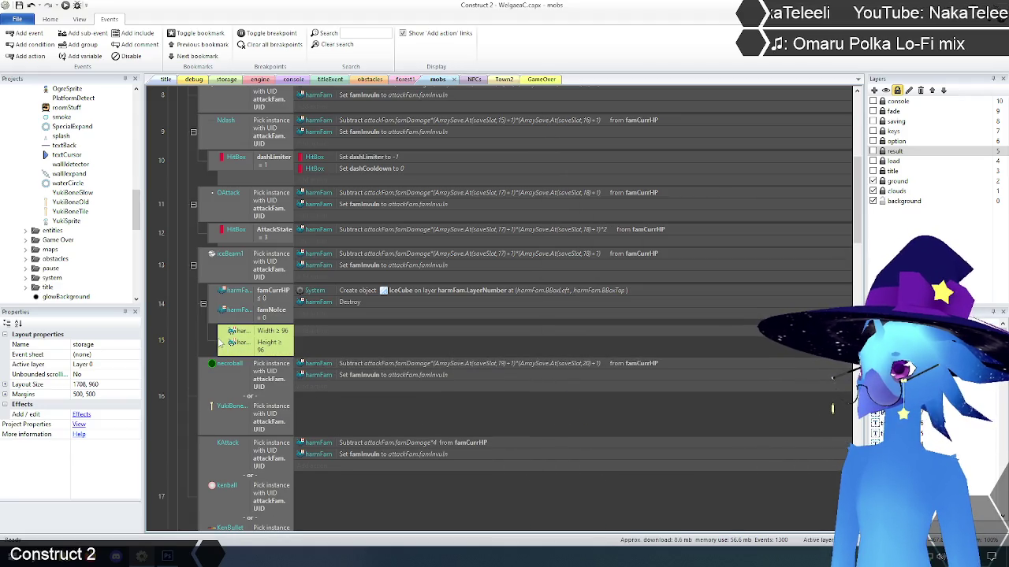
right_click(224, 339)
left_click(270, 387)
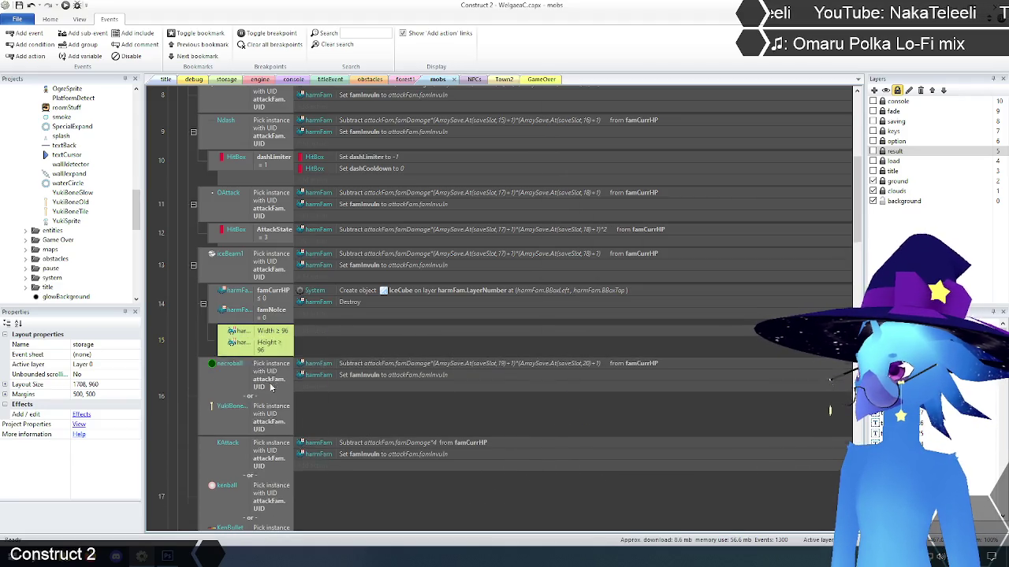
left_click(190, 344)
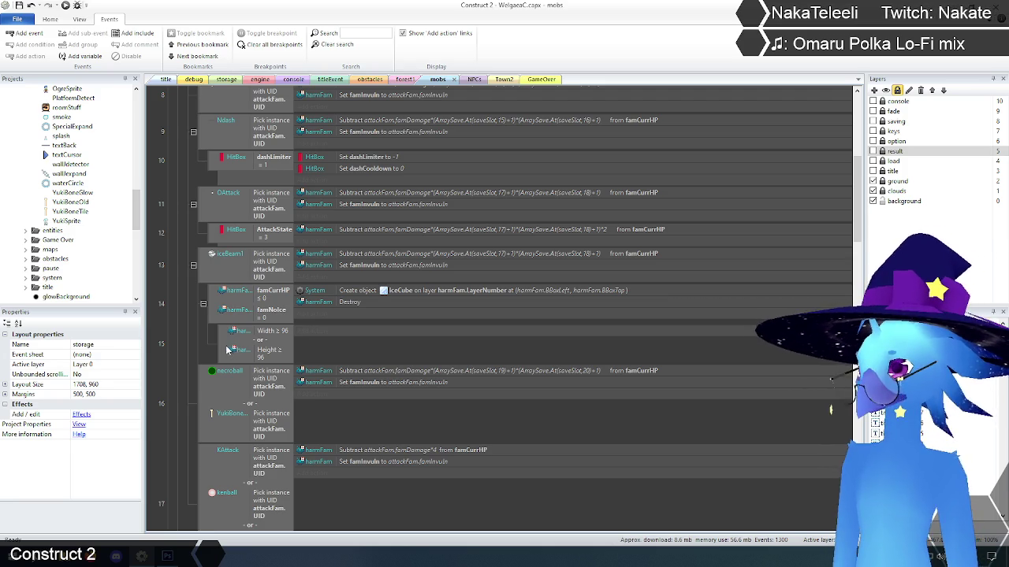
left_click(224, 343)
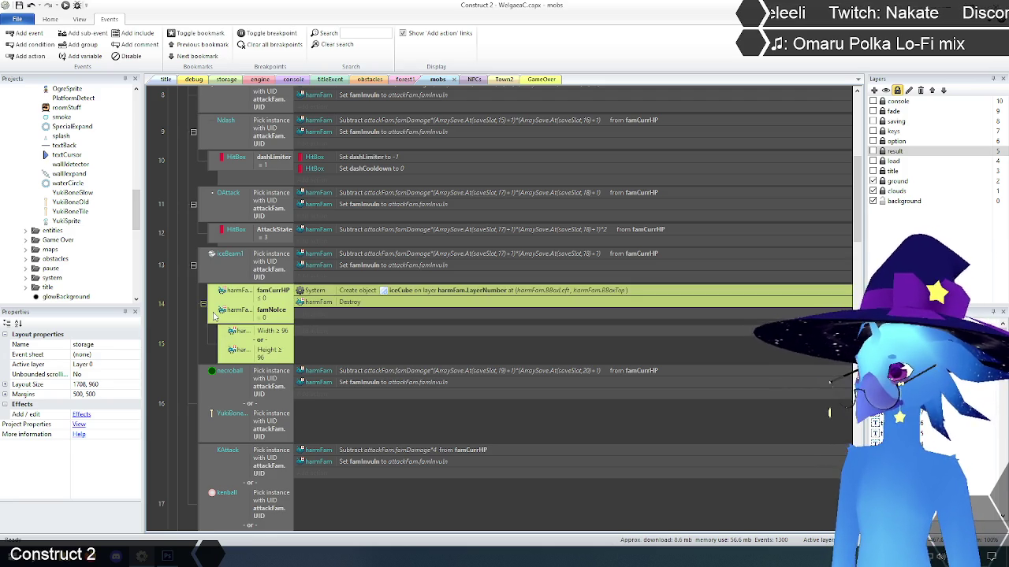
Step: Add another blank sub-event below event 15 with a System Else condition
key("b")
left_click(256, 372)
right_click(256, 372)
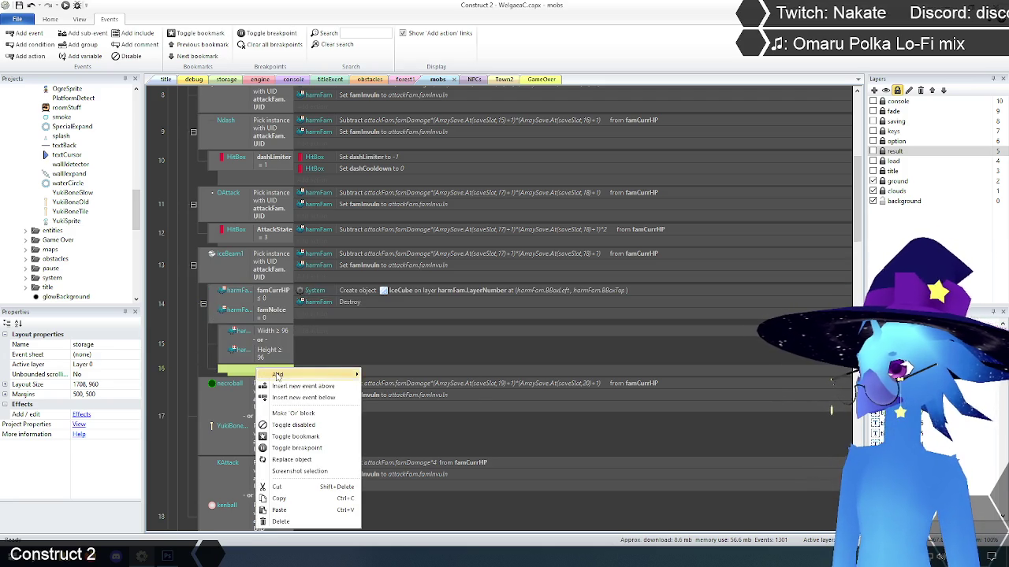
mouse_move(272, 373)
left_click(406, 398)
double_click(574, 126)
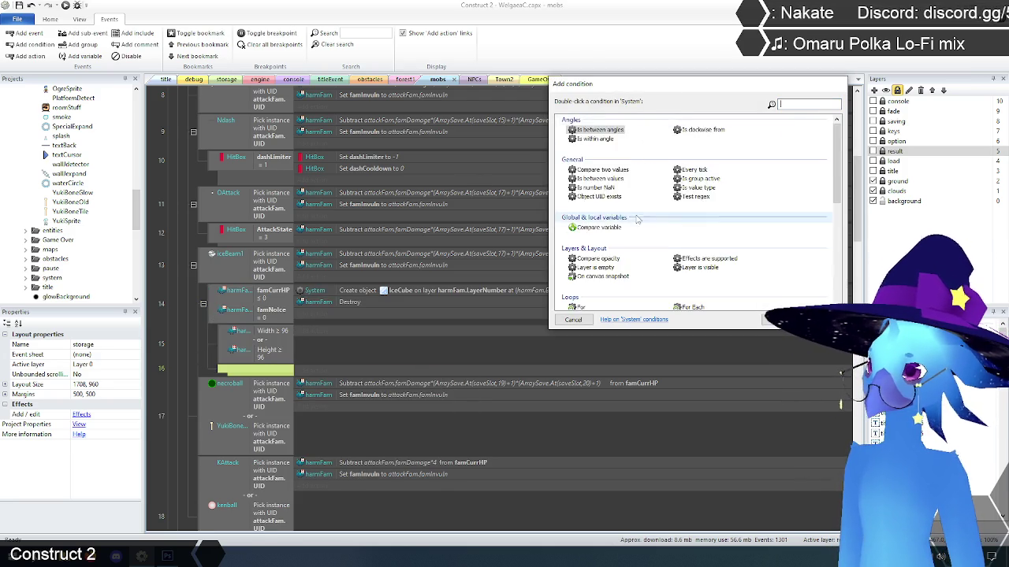
scroll(622, 247, "down", 5)
double_click(581, 264)
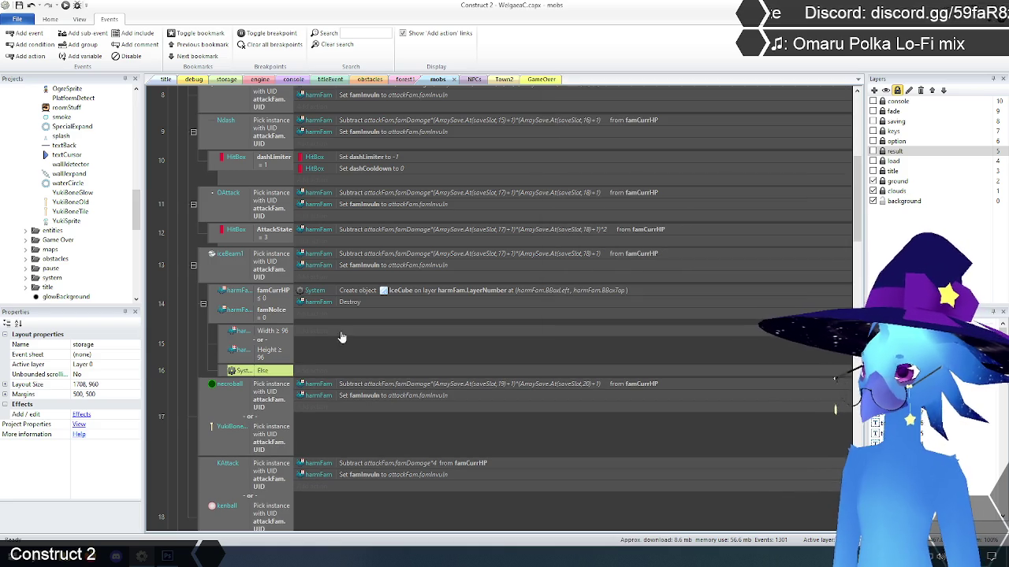
Step: Drag event 14's create and destroy actions, then delete the Else sub-event
left_click(354, 289)
left_click(349, 301, "shift")
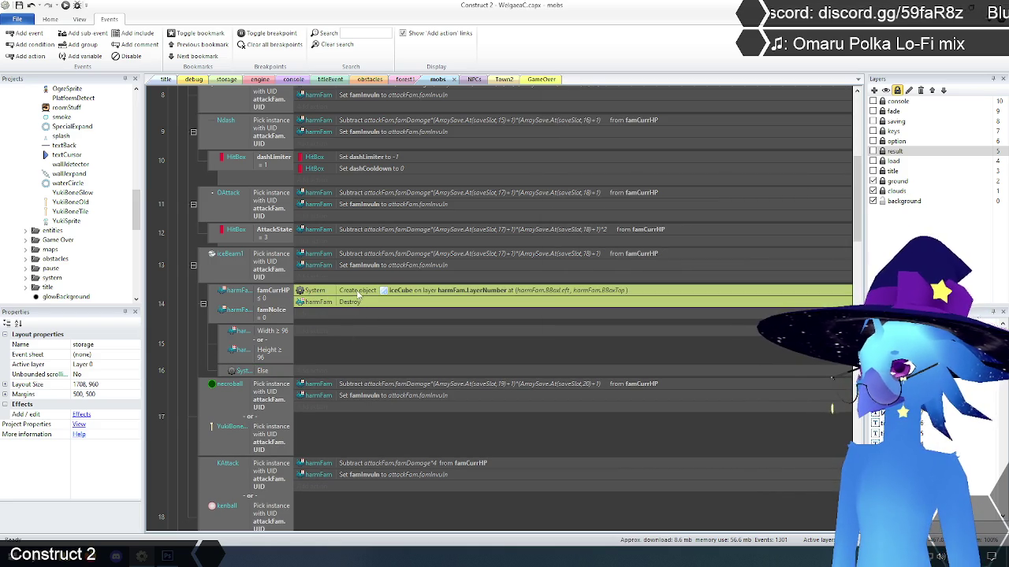
mouse_move(349, 301)
left_mouse_down()
mouse_move(343, 370)
mouse_move(361, 292)
left_mouse_up()
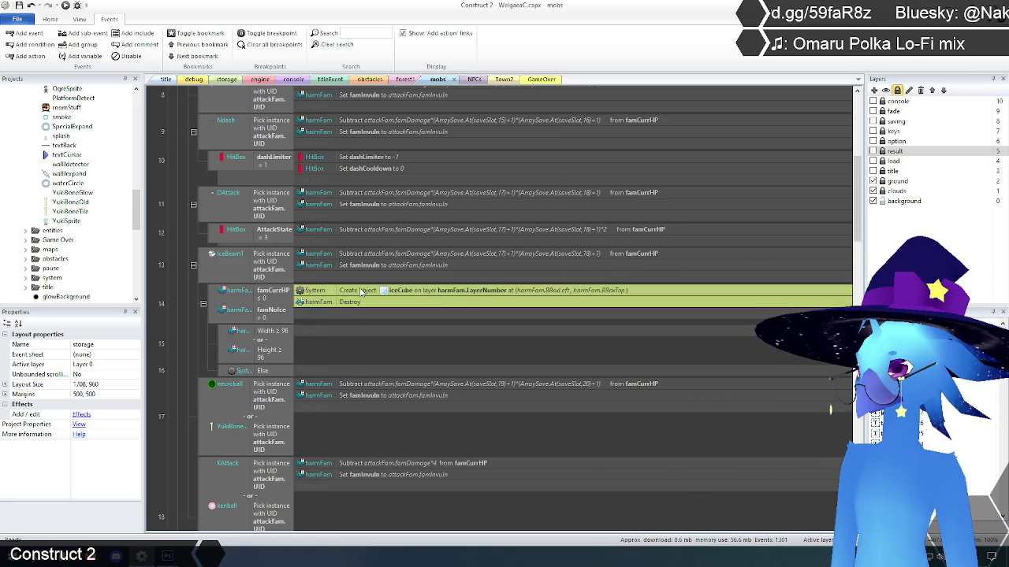
left_click(227, 372)
key("Delete")
Step: Give event 15 an action setting the IceCube's animation frame to 1
left_click(191, 344)
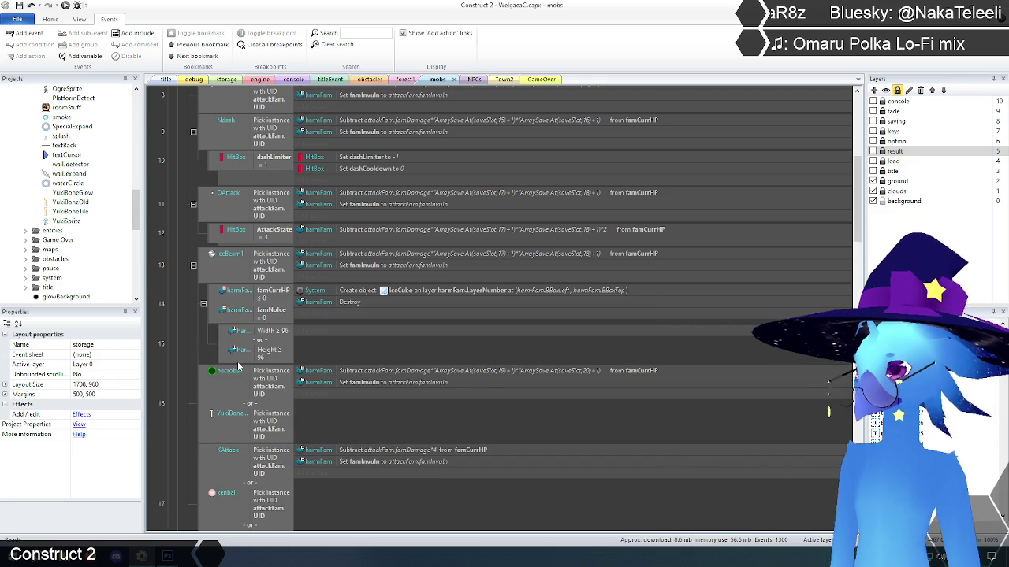
left_click(317, 332)
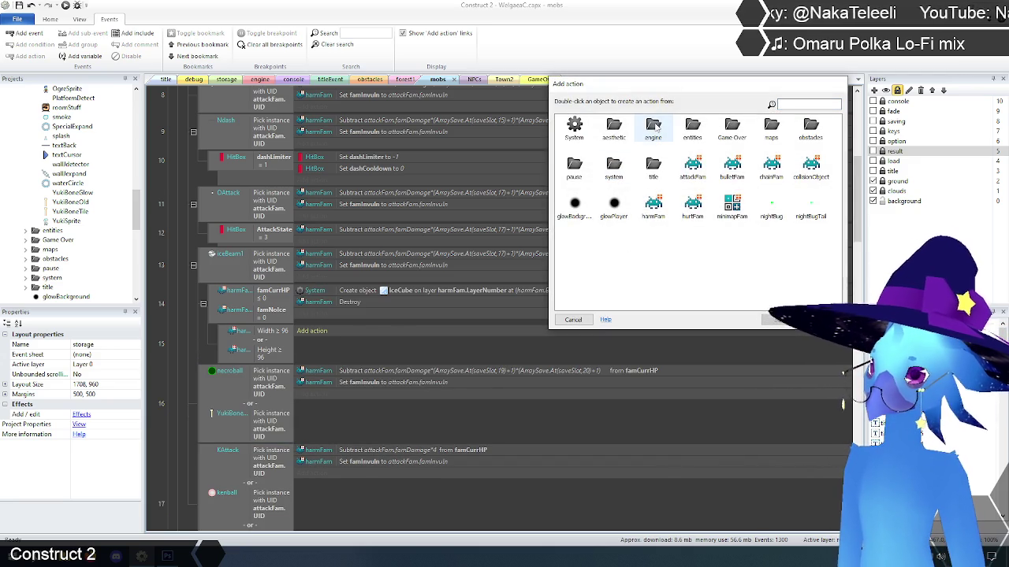
double_click(811, 128)
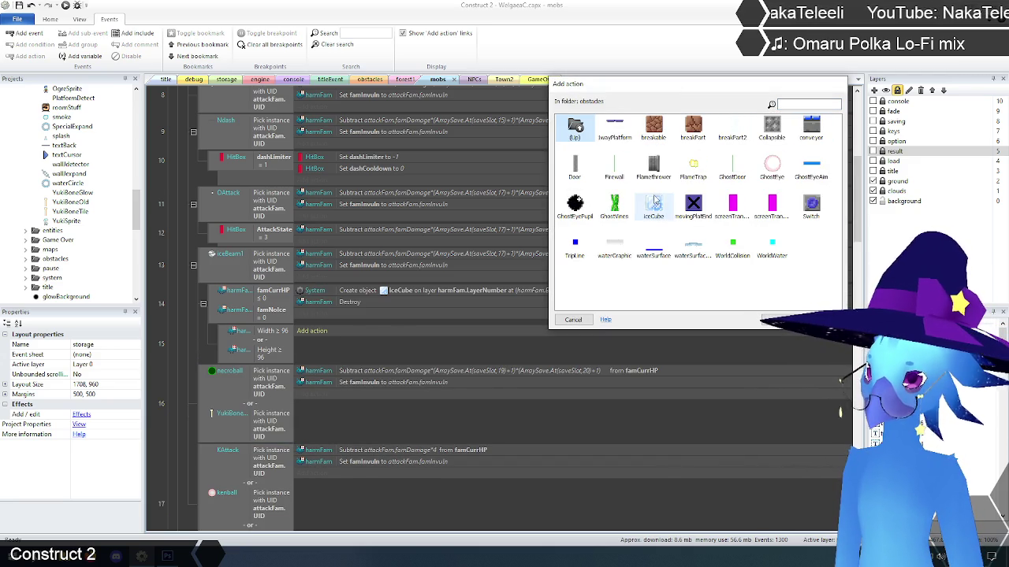
double_click(654, 203)
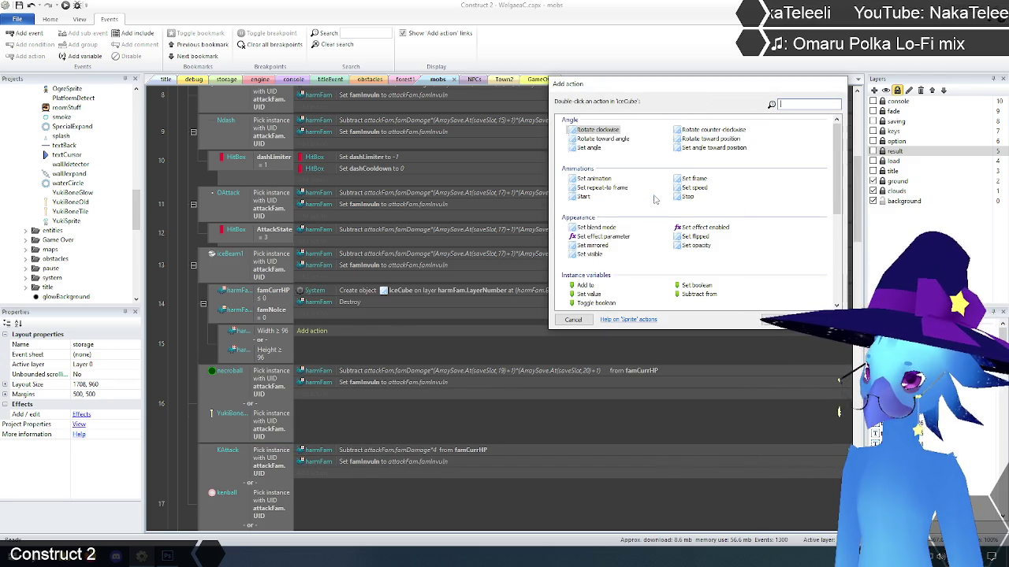
double_click(694, 178)
type("1")
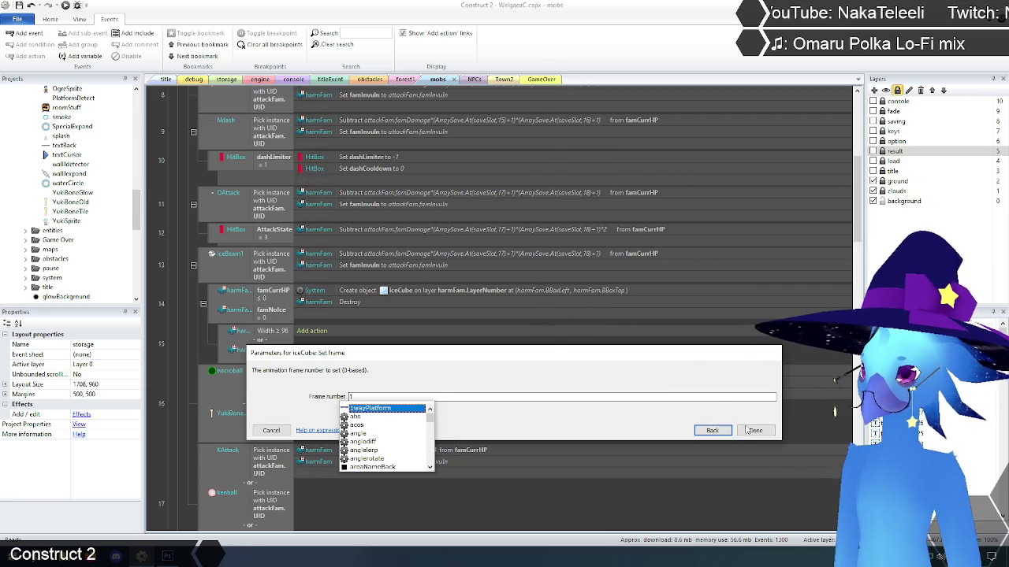
left_click(740, 432)
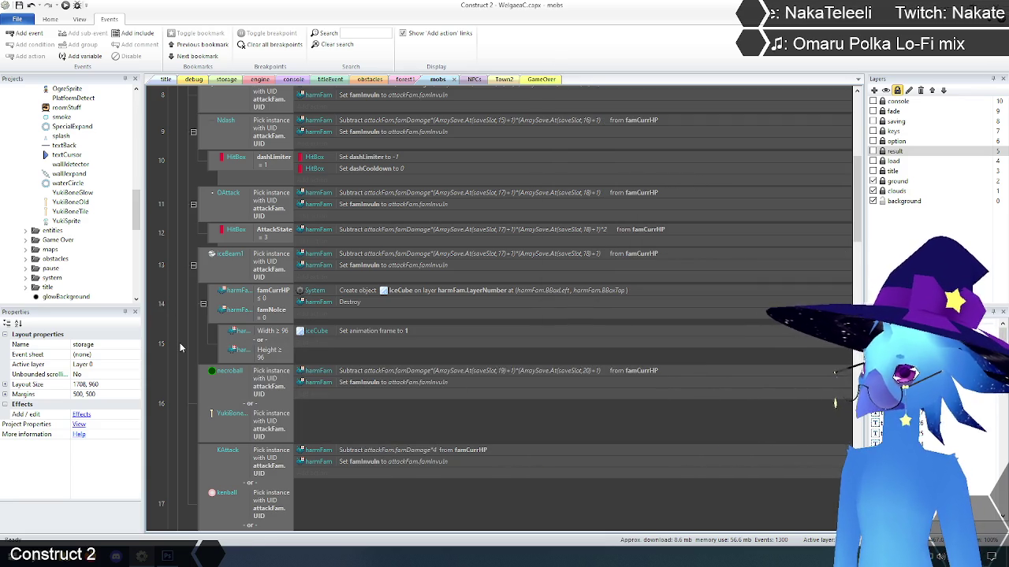
Step: Save the project and switch to the title layout
scroll(180, 343, "up", 1)
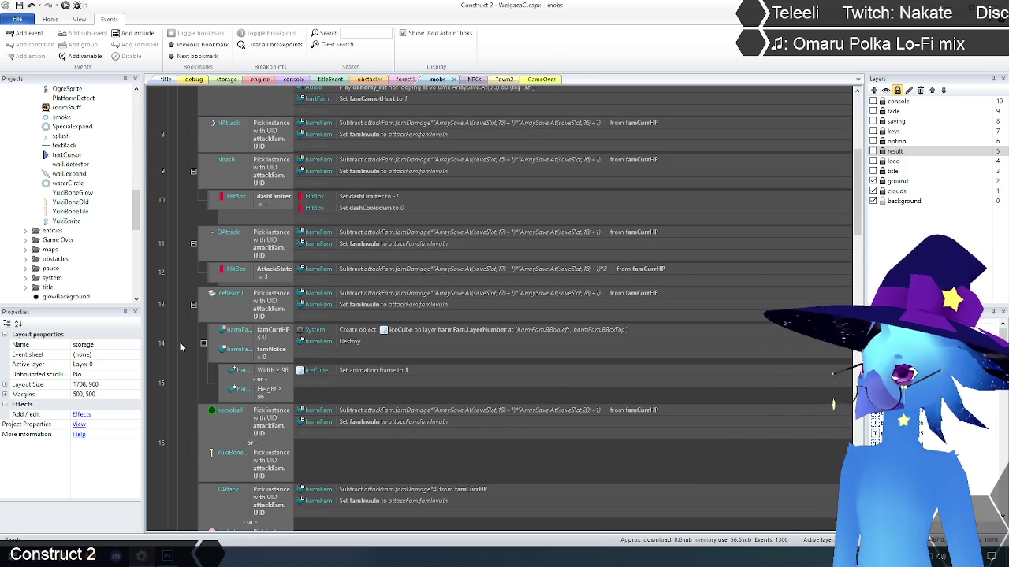
left_click(19, 6)
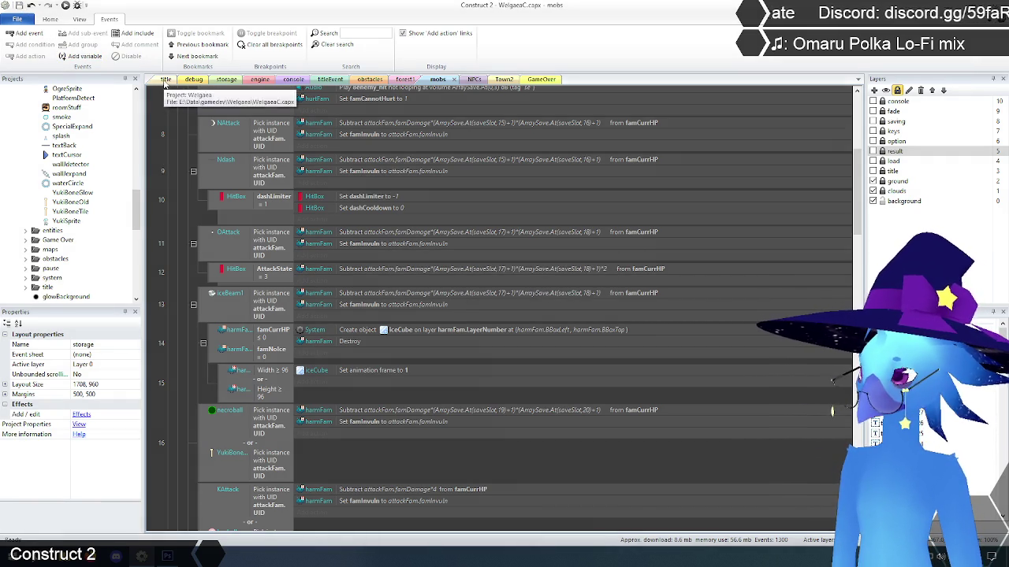
left_click(165, 80)
Step: Launch a preview, start a game from the title menu and walk right in the level
left_click(65, 4)
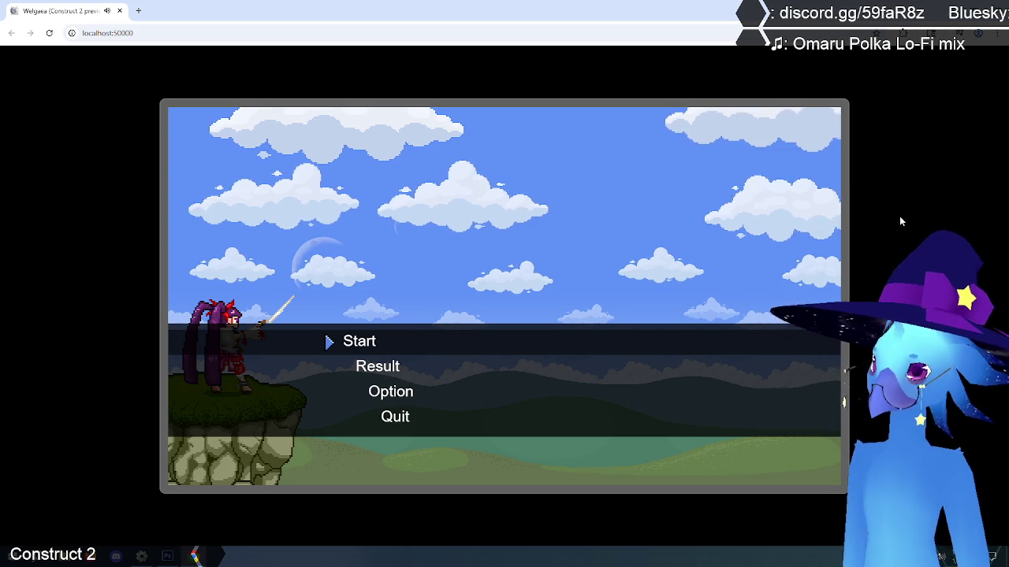
key("Return")
key("Return")
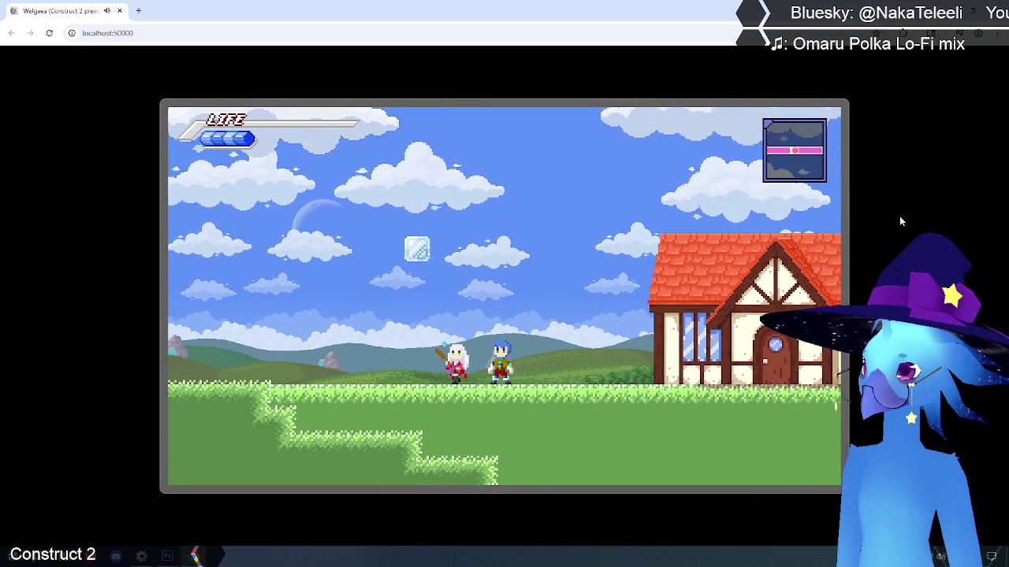
key("Right")
Step: End the game from the pause menu, quit the preview, and open the storage layout
key("Escape")
key("Down")
key("Return")
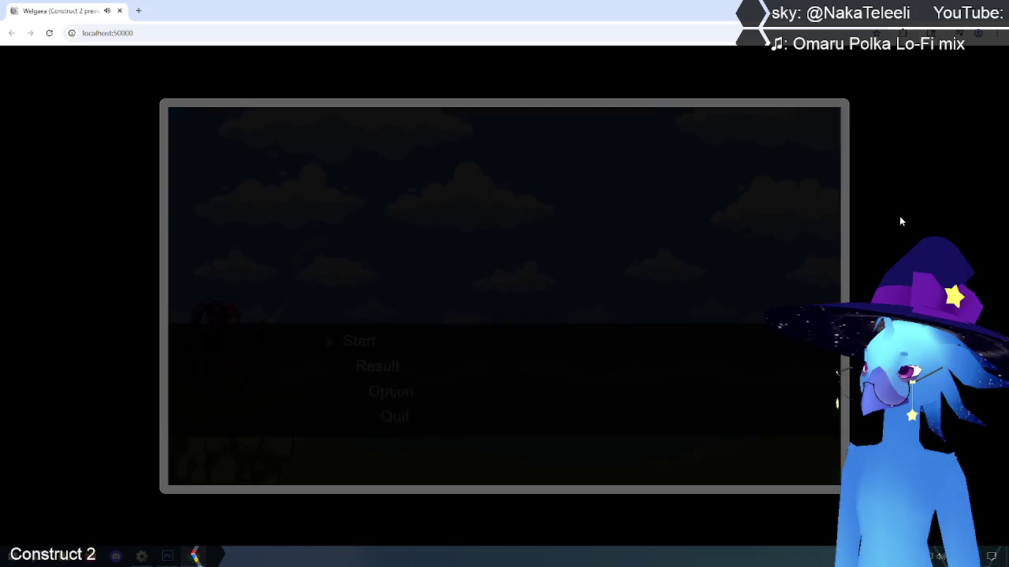
key("Down")
key("Down")
key("Down")
key("Return")
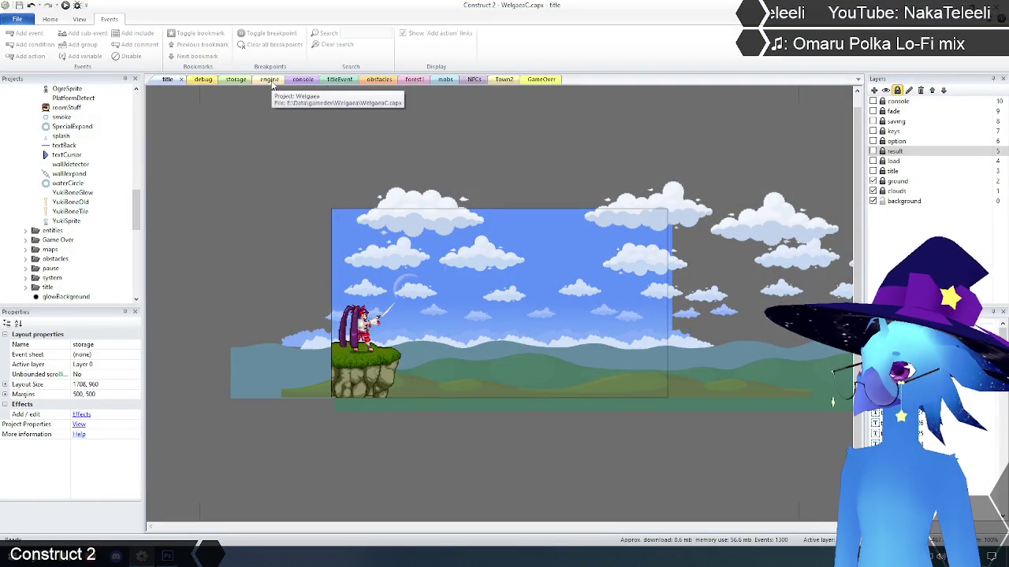
left_click(241, 80)
Step: Check the small blue creature sprite's size in storage, then open the mobs event sheet
scroll(324, 303, "down", 5)
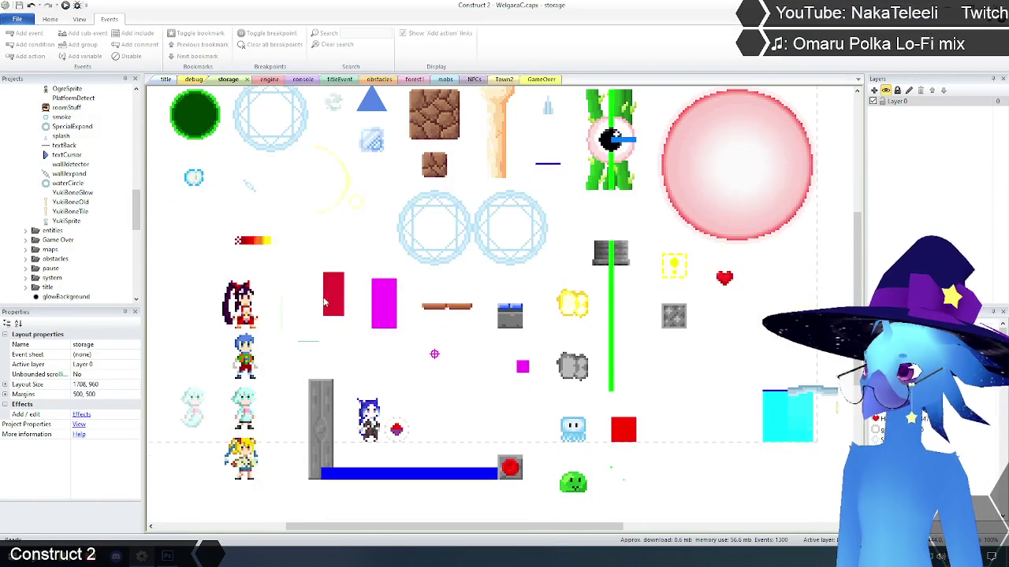
left_click(576, 430)
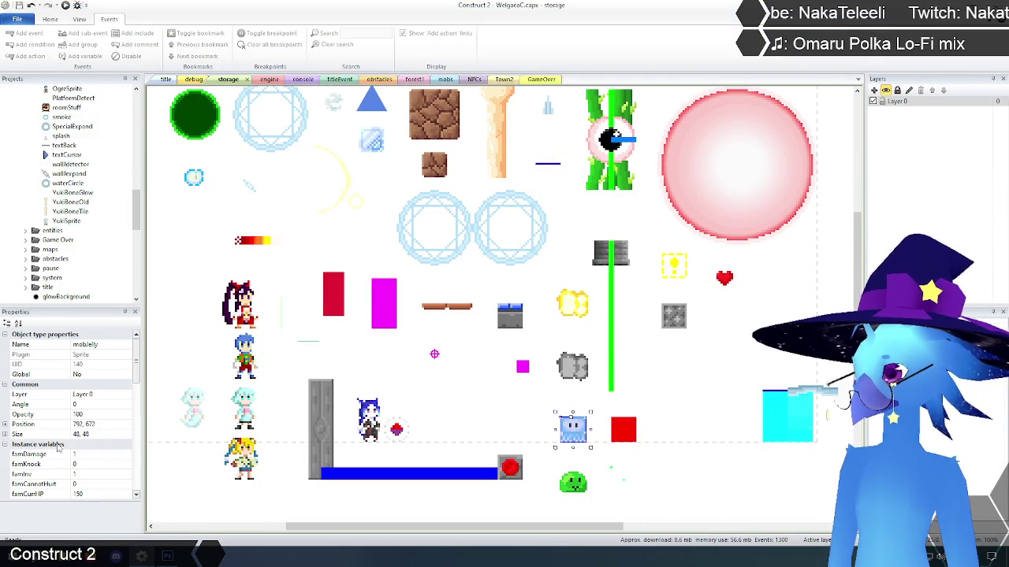
scroll(108, 428, "down", 1)
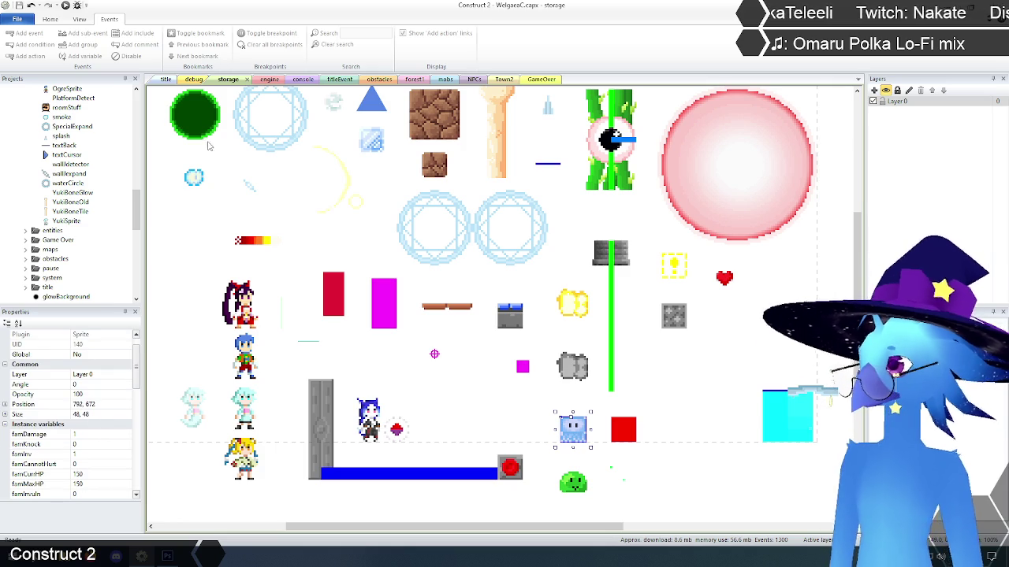
left_click(262, 79)
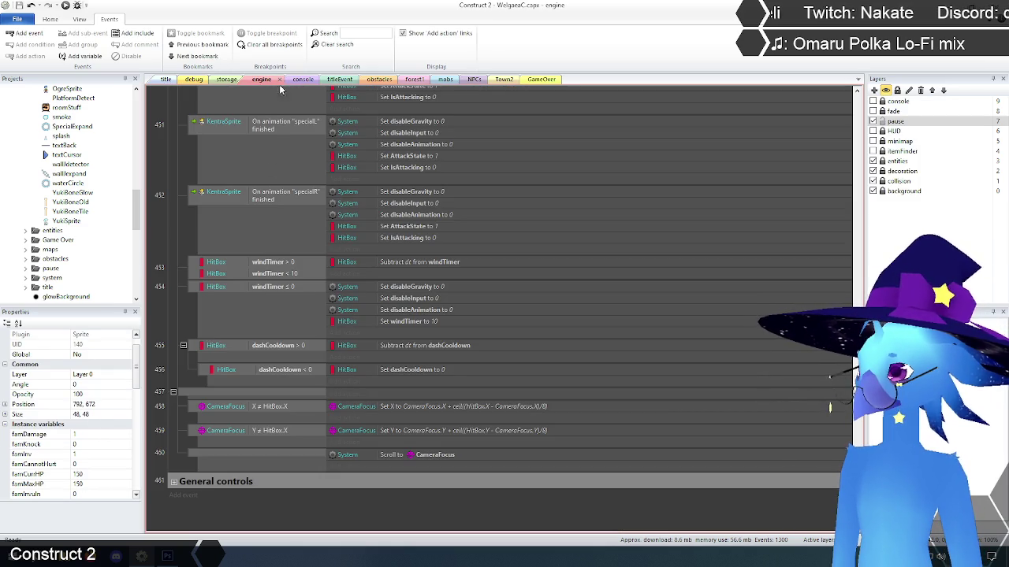
left_click(380, 80)
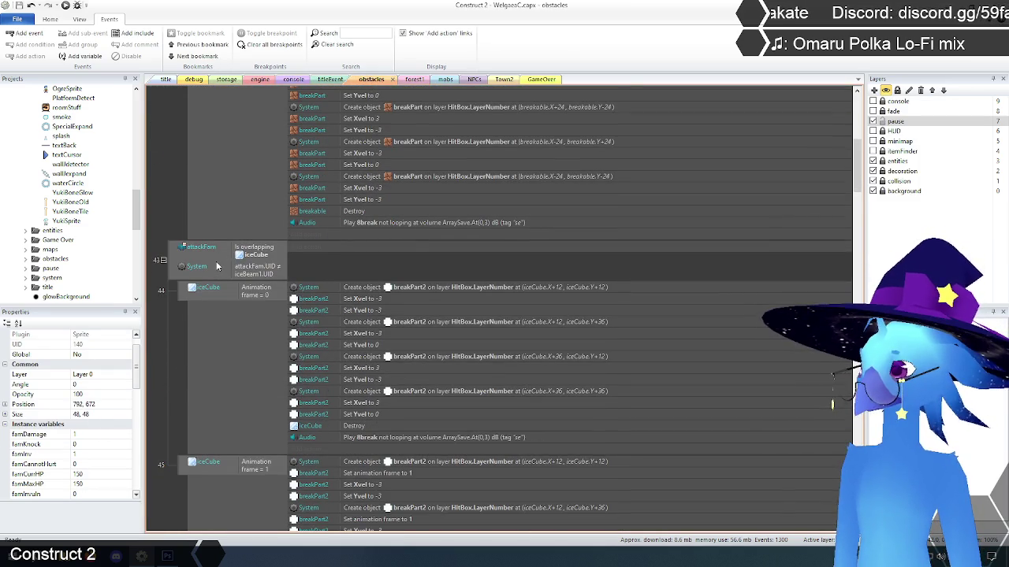
scroll(216, 267, "up", 1)
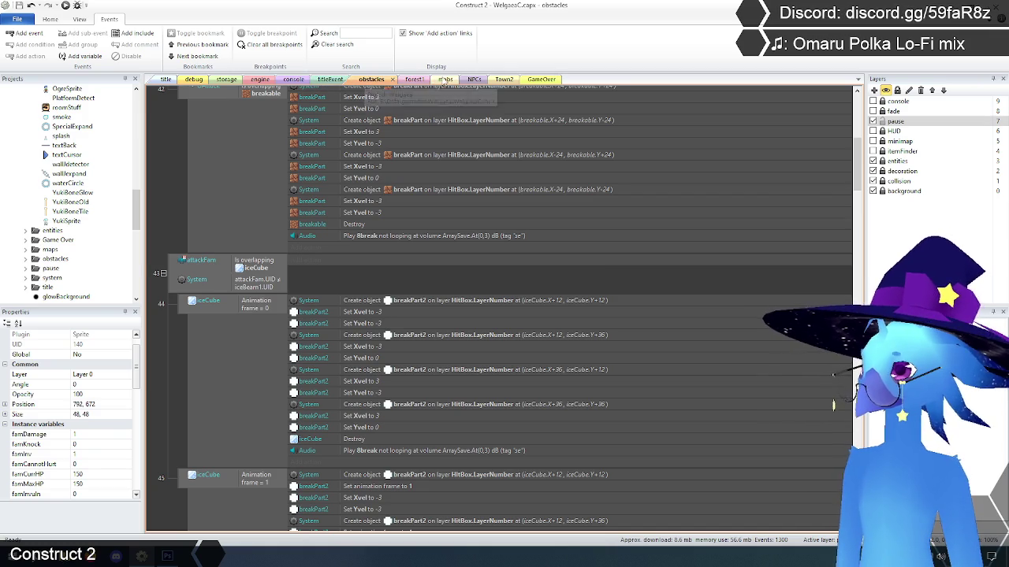
left_click(444, 79)
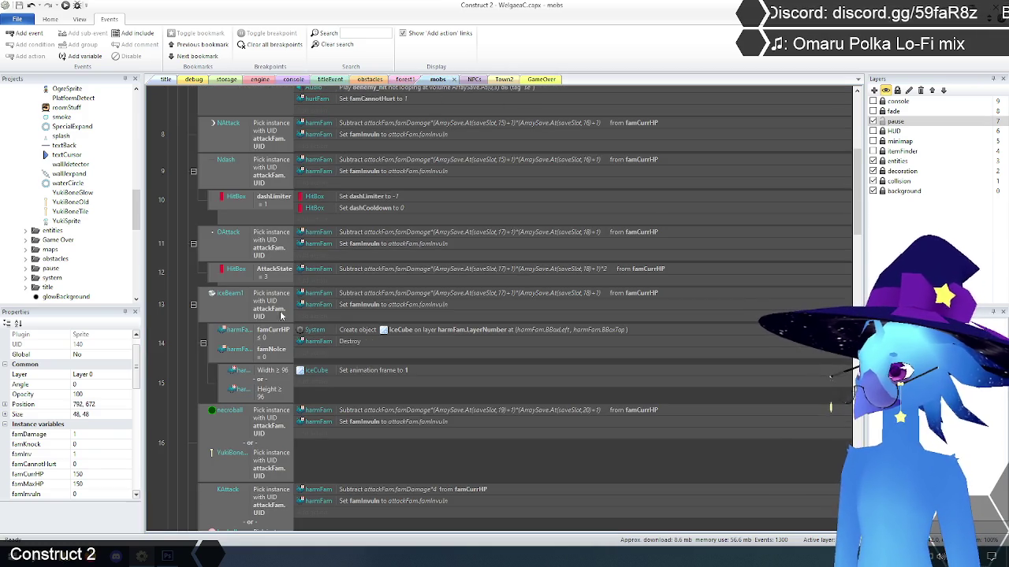
Step: Change the harmFam Width ≥ 96 condition to Width ≥ 48 and switch to the title layout
double_click(272, 377)
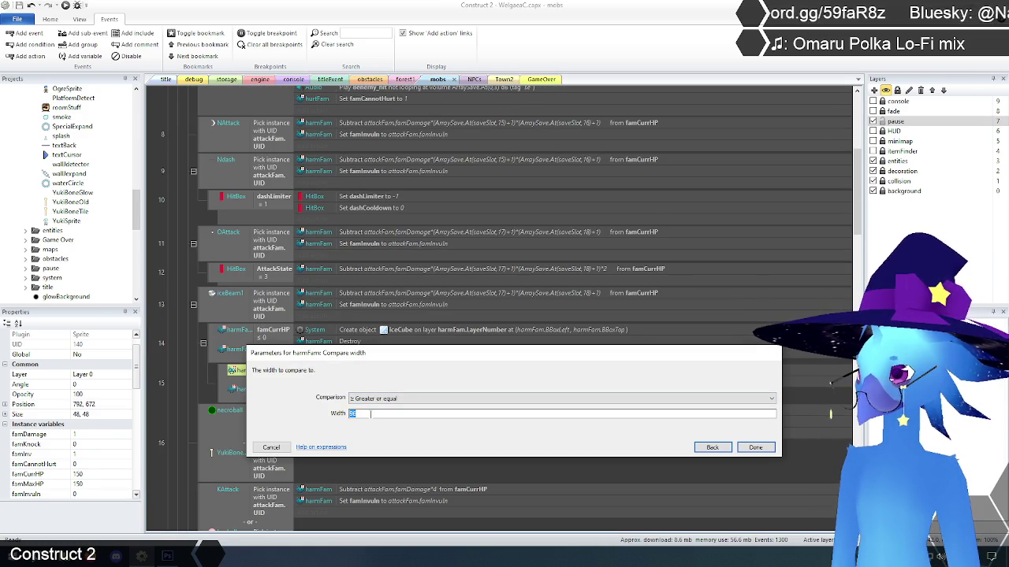
type("48")
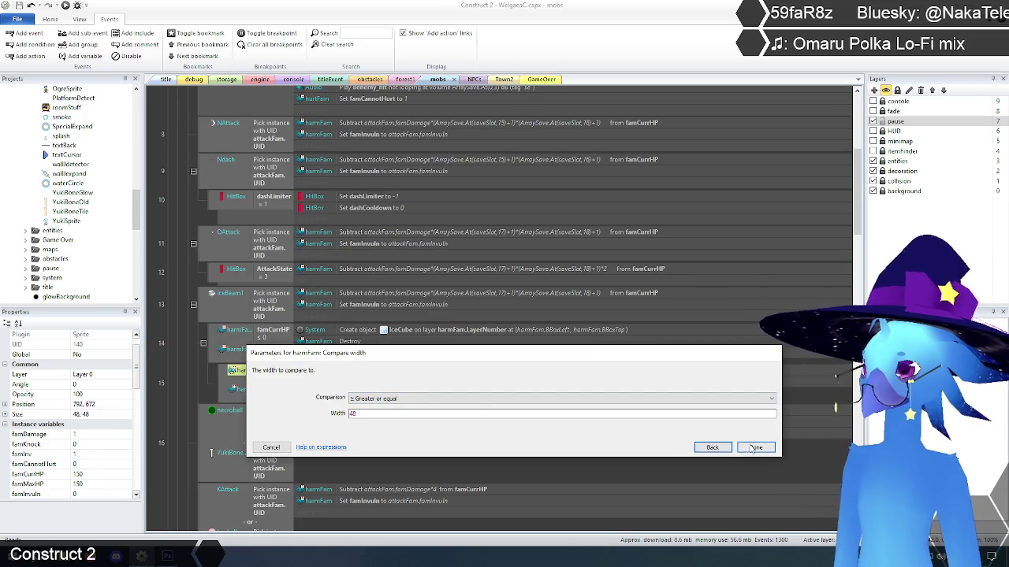
left_click(755, 447)
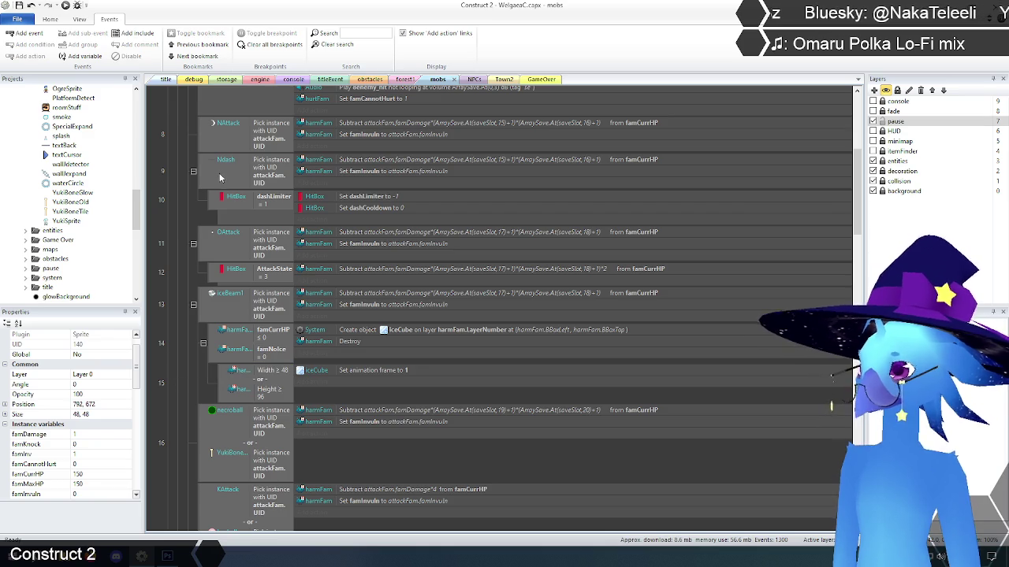
left_click(167, 80)
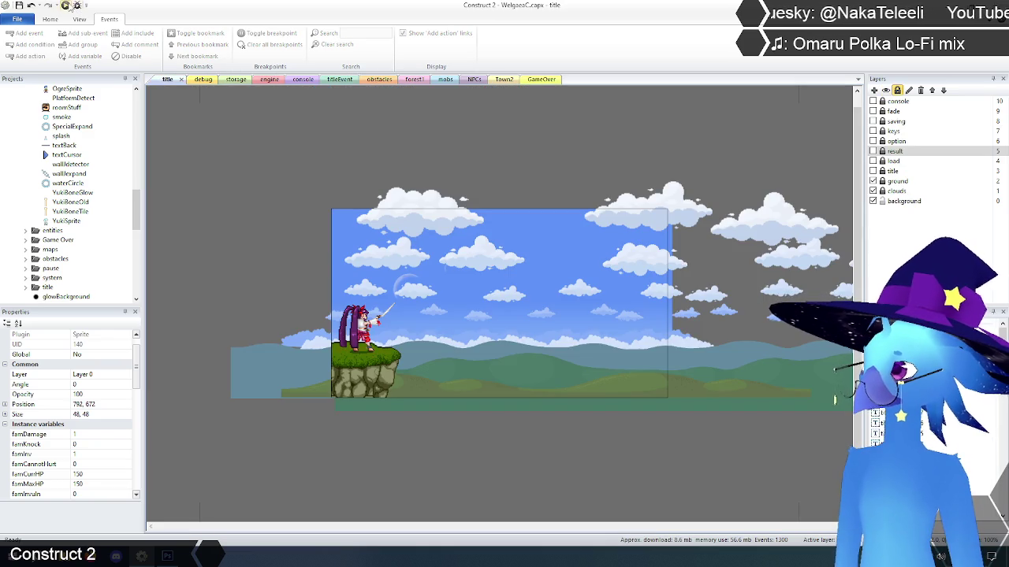
Step: Preview the game, load save slot 1, cast the ice spell and slash the ice blocks
left_click(66, 5)
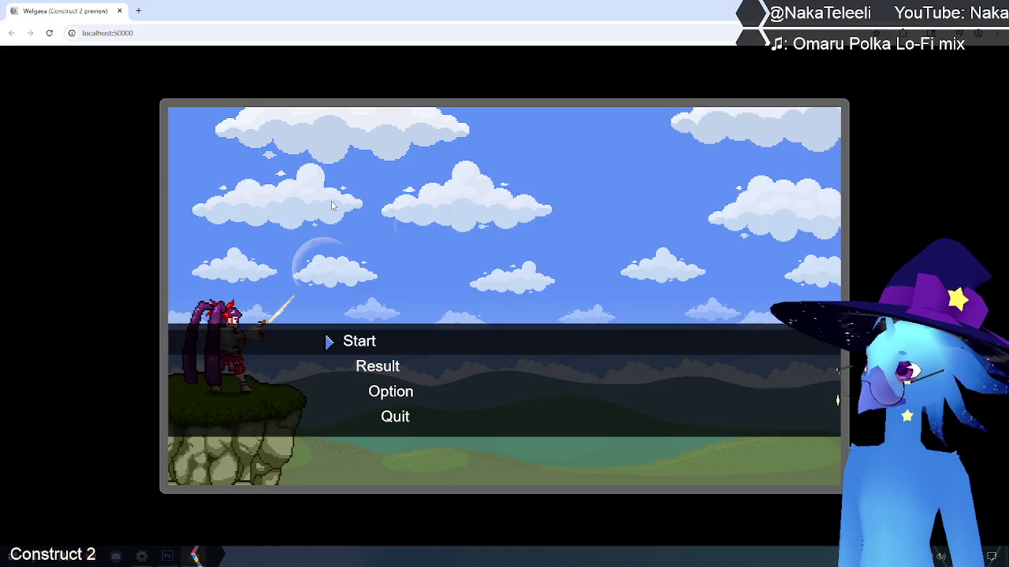
key("z")
key("z")
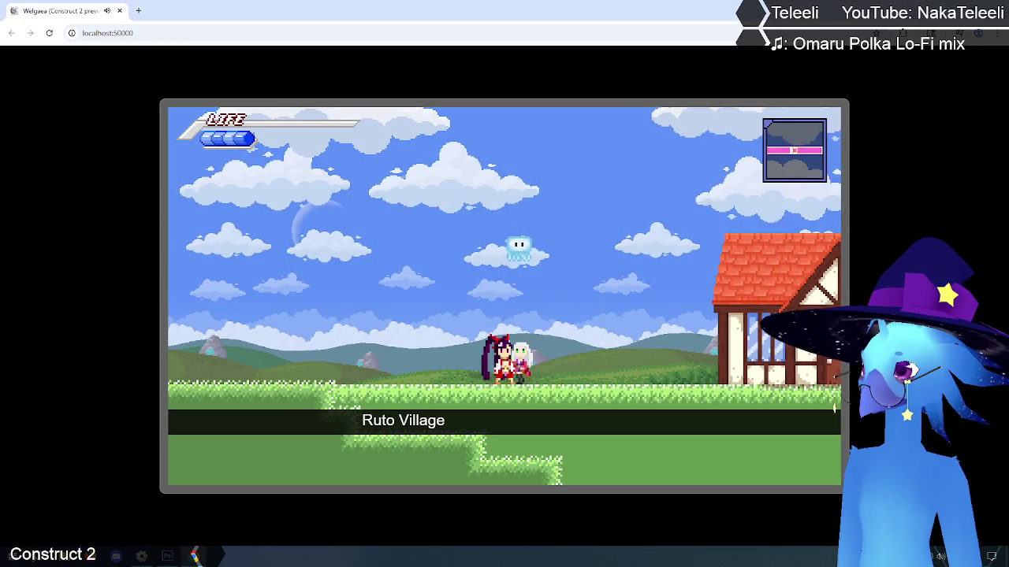
key("z")
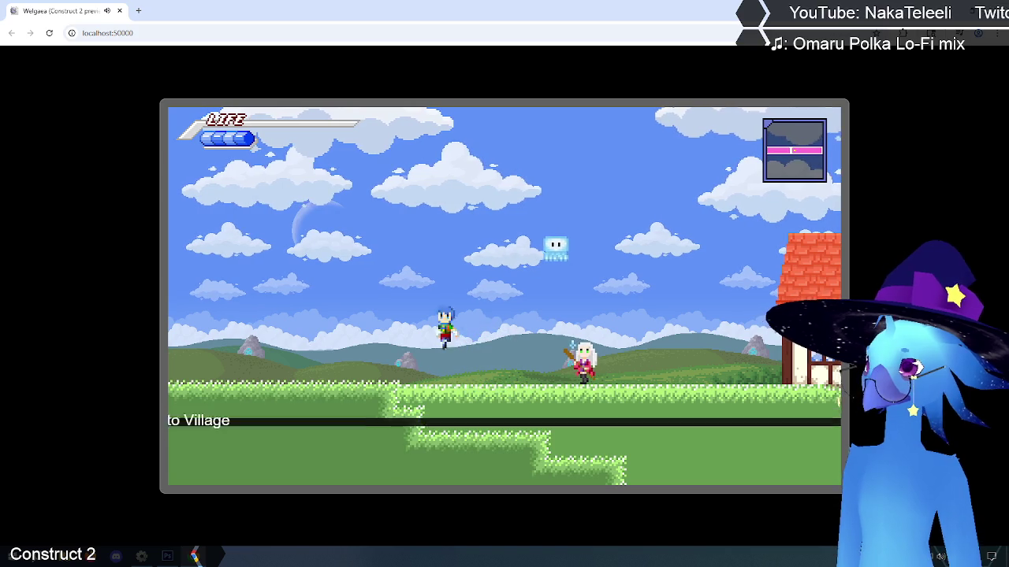
key("Right")
key("z")
key("x")
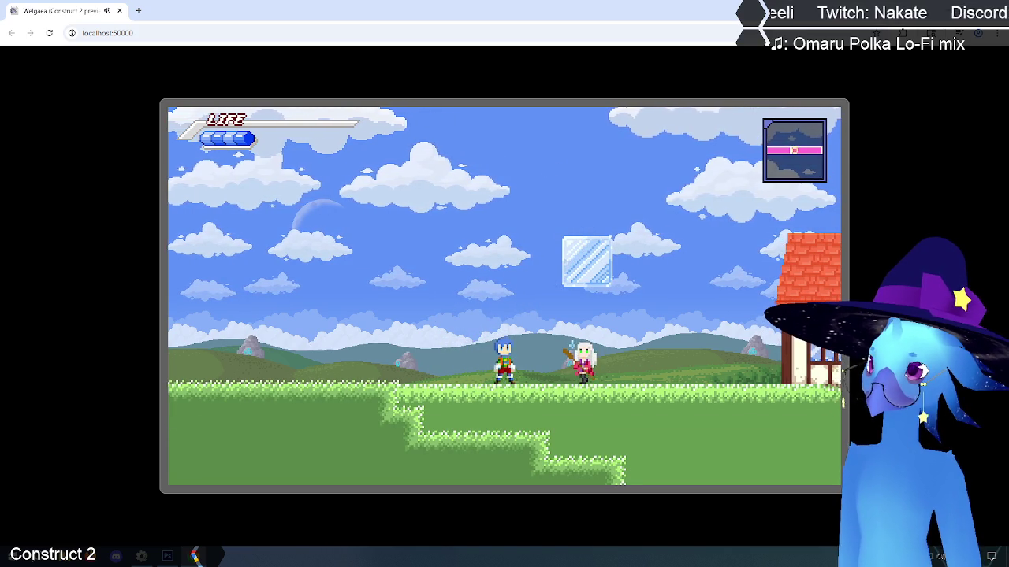
key("z")
key("Right")
key("x")
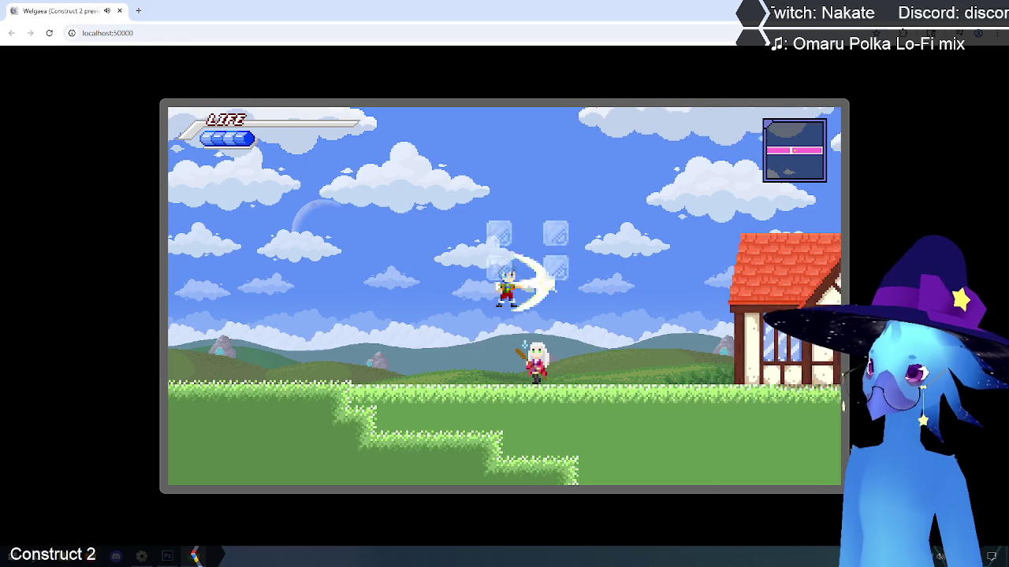
Step: Pause, end the game, and move to the Quit option on the title screen
key("Escape")
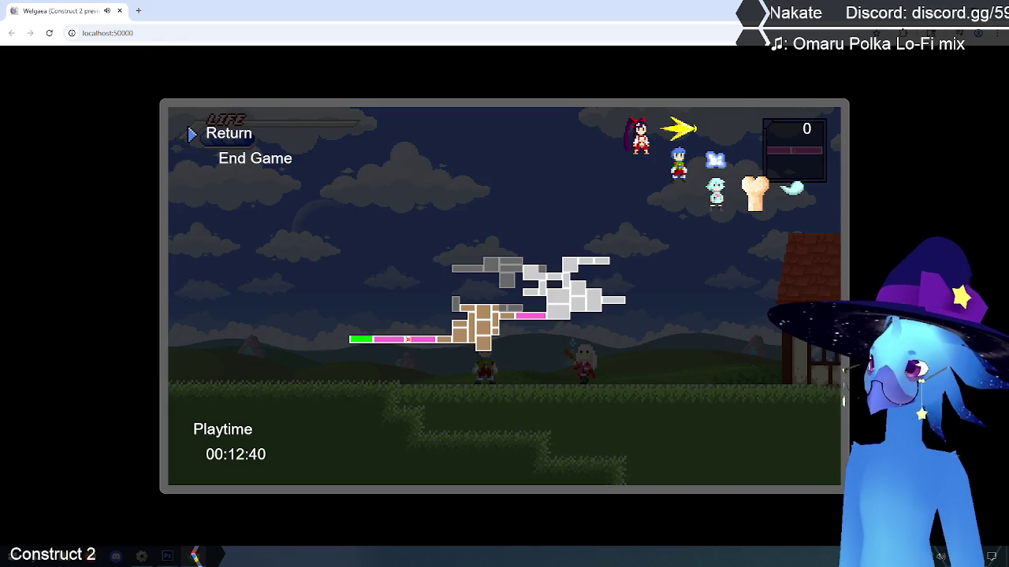
key("Down")
key("z")
key("Down")
key("Down")
key("Down")
Step: Quit the preview, switch to the storage layout, and open the iceCube sprite's animations
key("z")
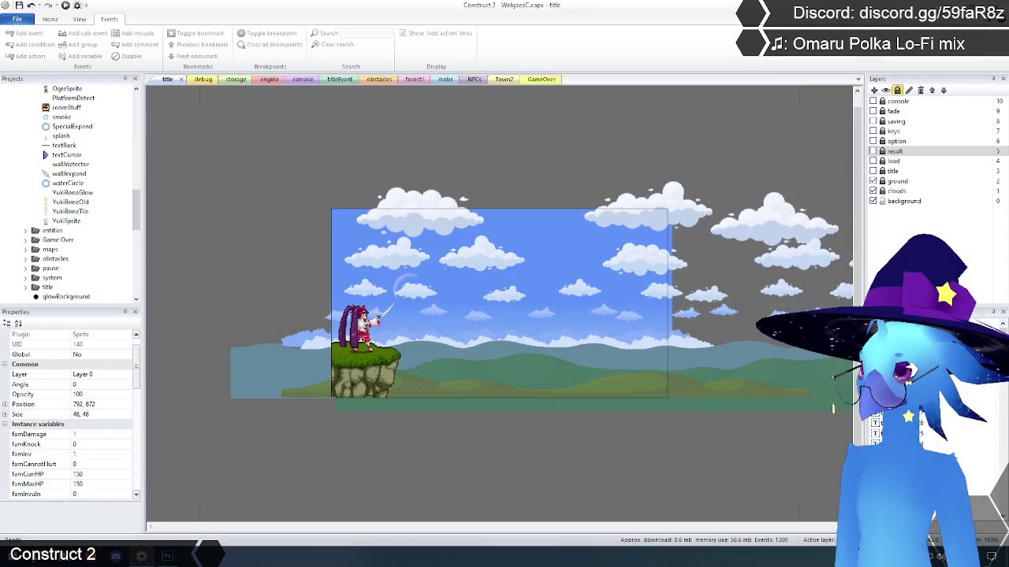
left_click(223, 112)
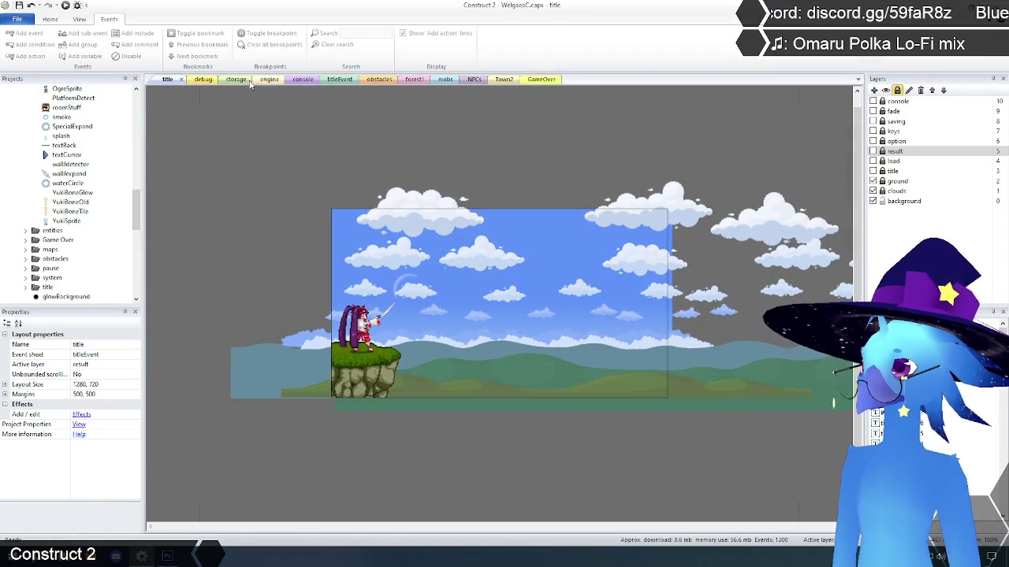
left_click(236, 79)
scroll(367, 245, "up", 2)
left_click(372, 217)
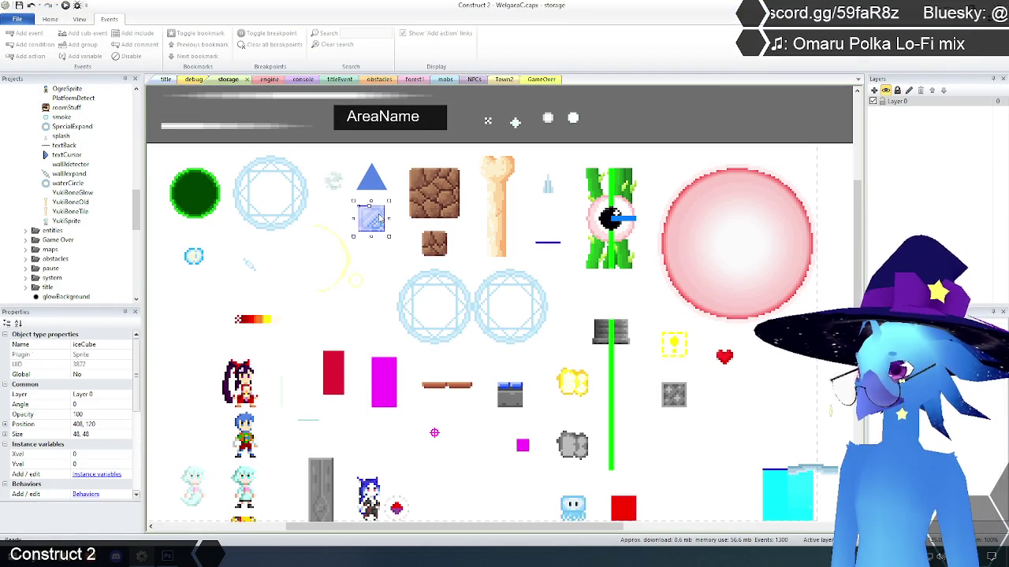
right_click(376, 215)
left_click(418, 256)
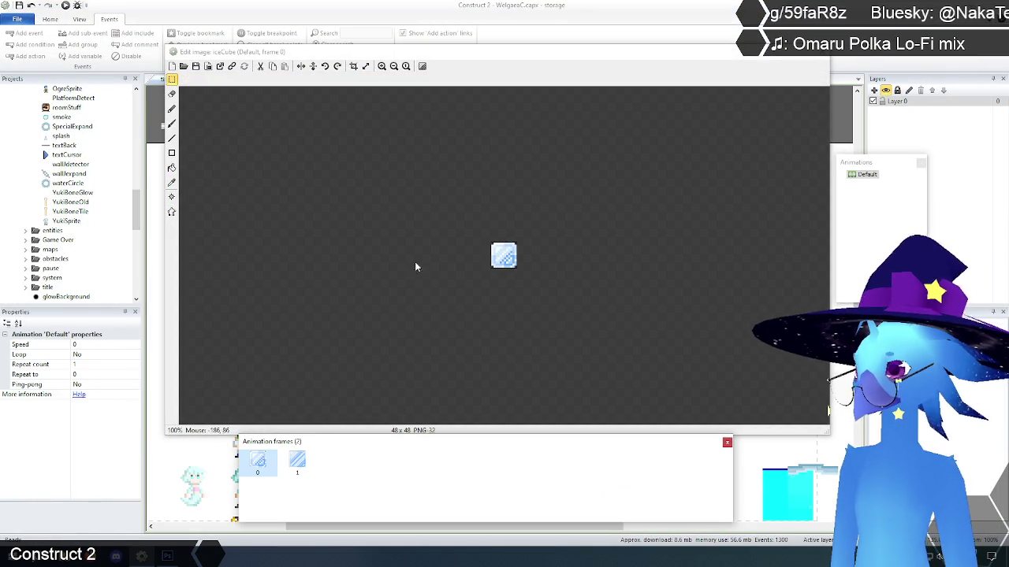
Step: Compare iceCube frames 0 and 1, checking origin points and collision polygons, then close the editor
left_click(380, 66)
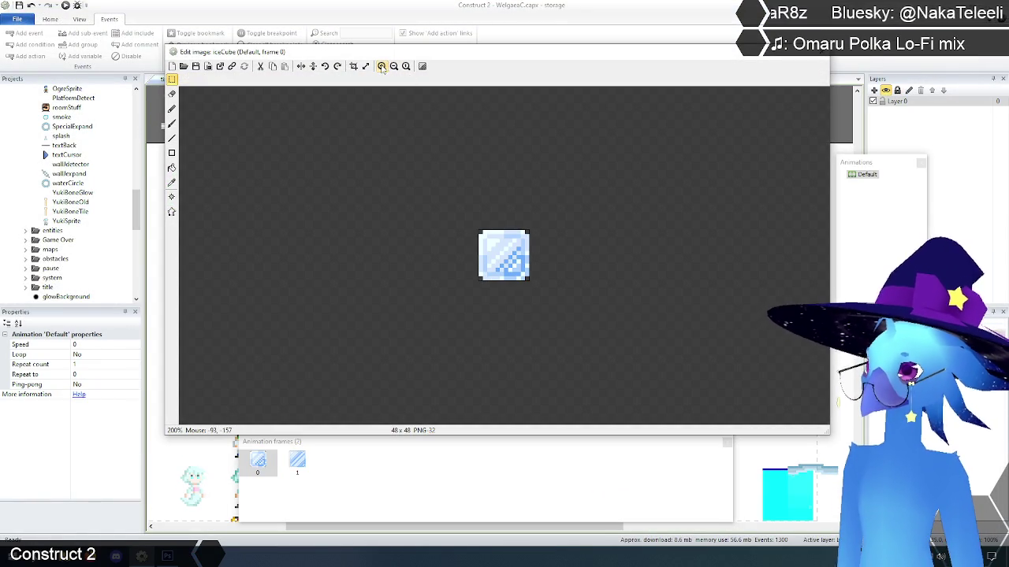
left_click(298, 461)
left_click(257, 463)
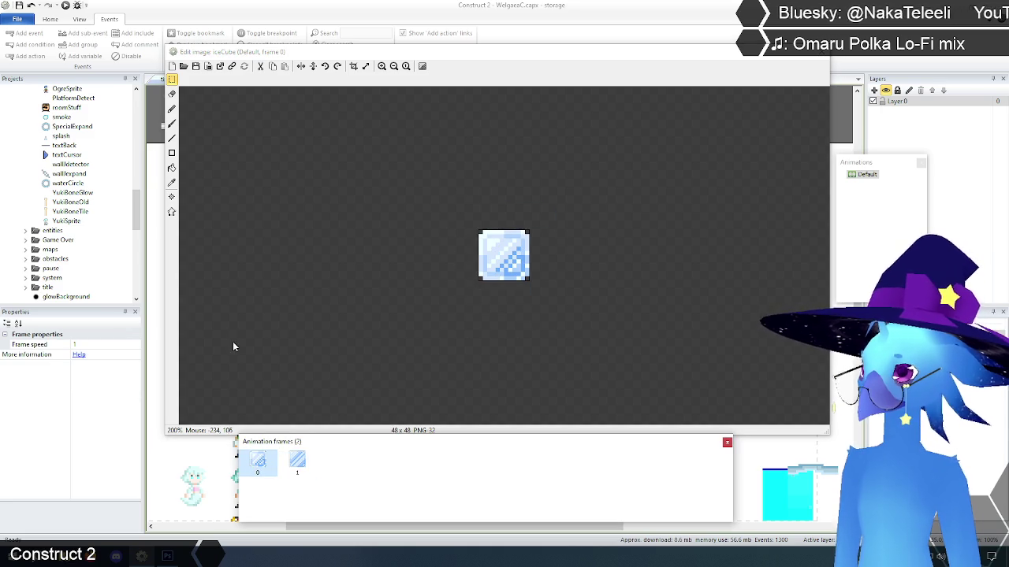
left_click(172, 197)
left_click(297, 461)
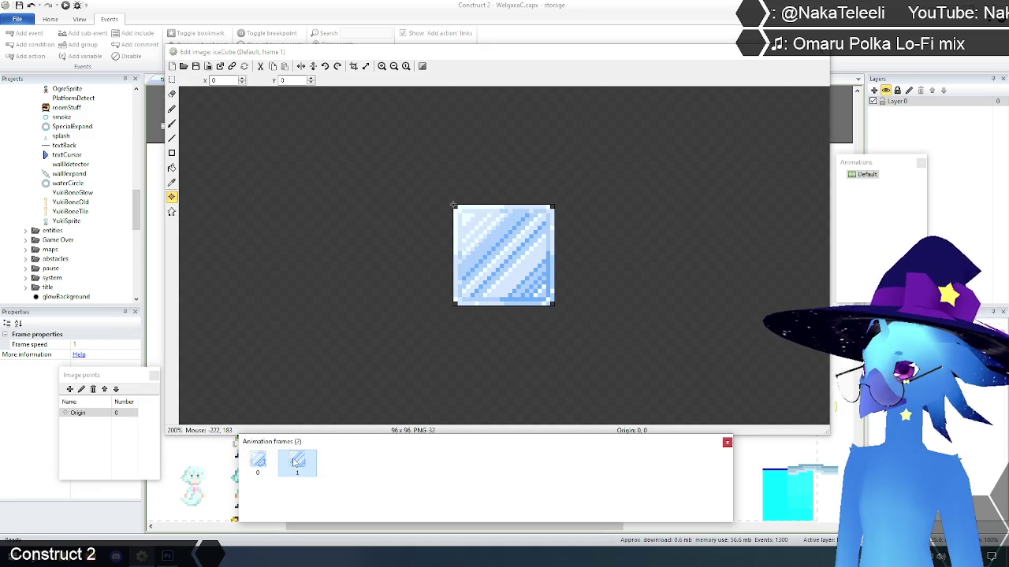
left_click(258, 462)
left_click(172, 211)
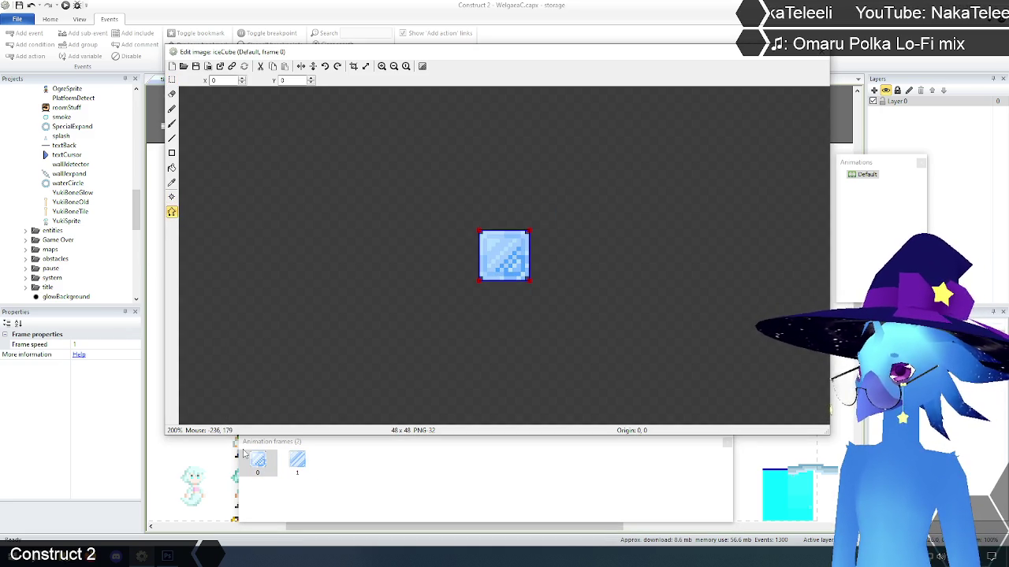
left_click(297, 463)
left_click(257, 463)
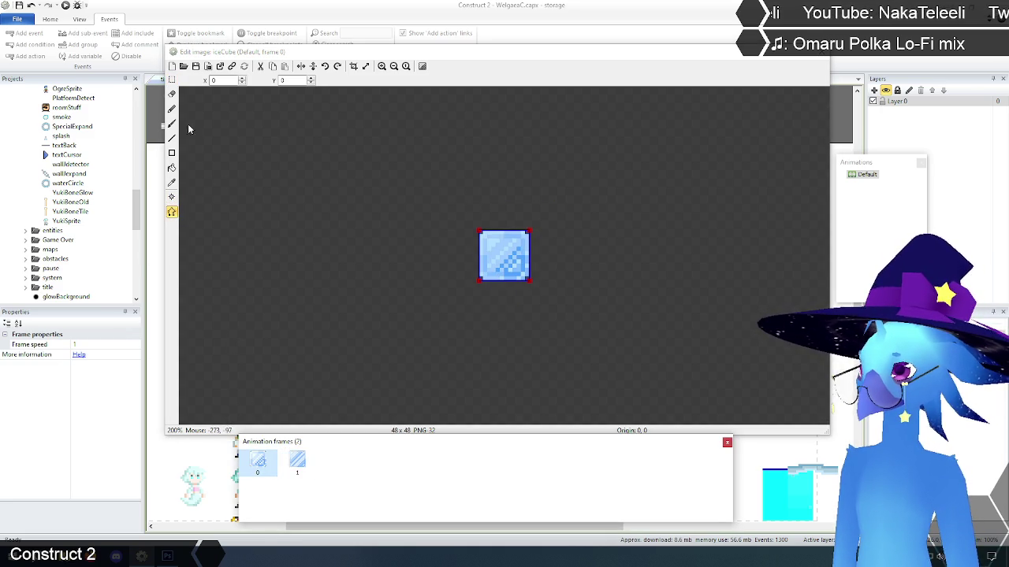
left_click(172, 79)
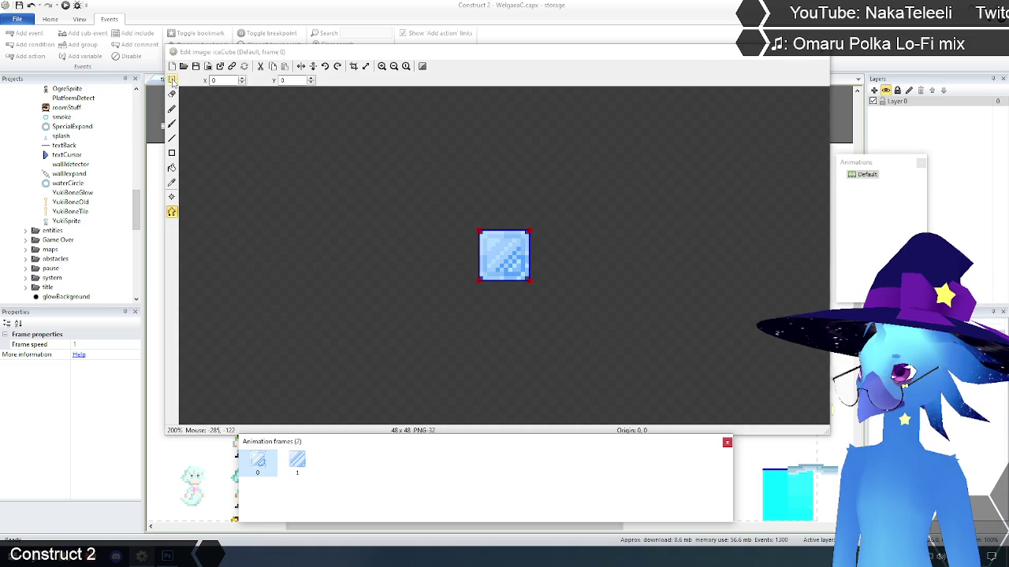
left_click(823, 55)
Step: Select and deselect the blue jelly enemy and the ice cube sprite in the storage layout
scroll(371, 310, "down", 2)
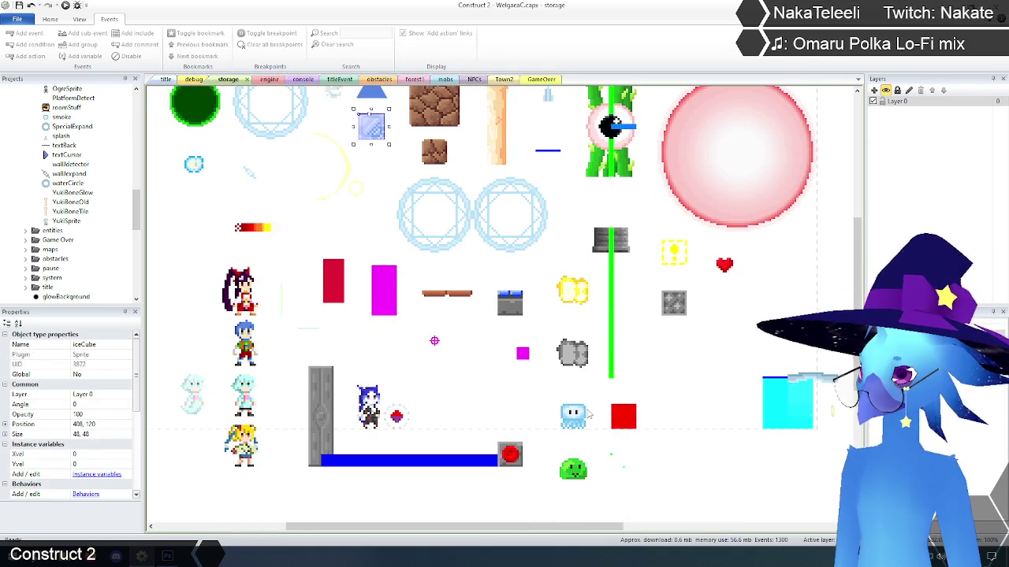
left_click(582, 416)
left_click(506, 403)
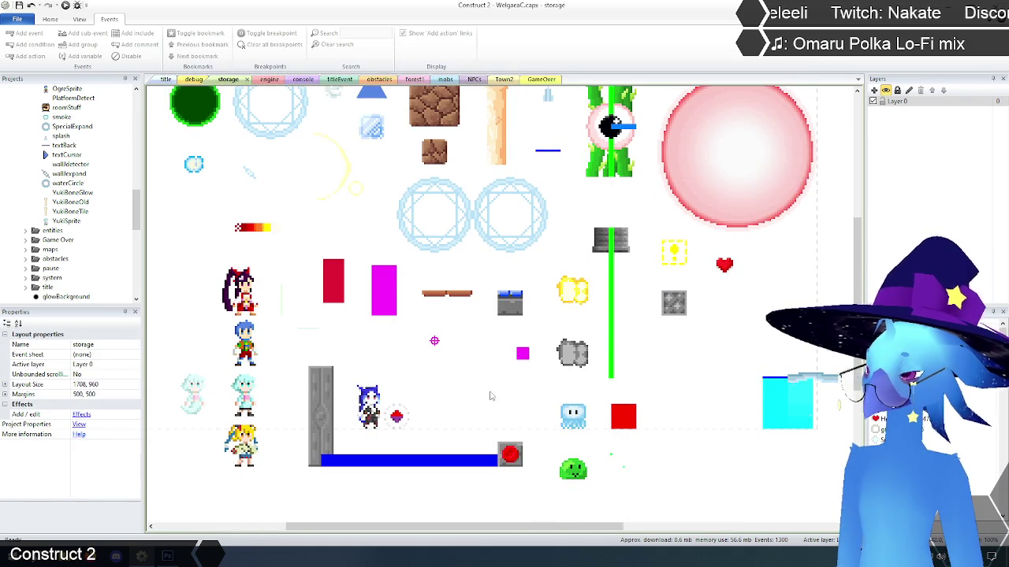
scroll(490, 397, "up", 2)
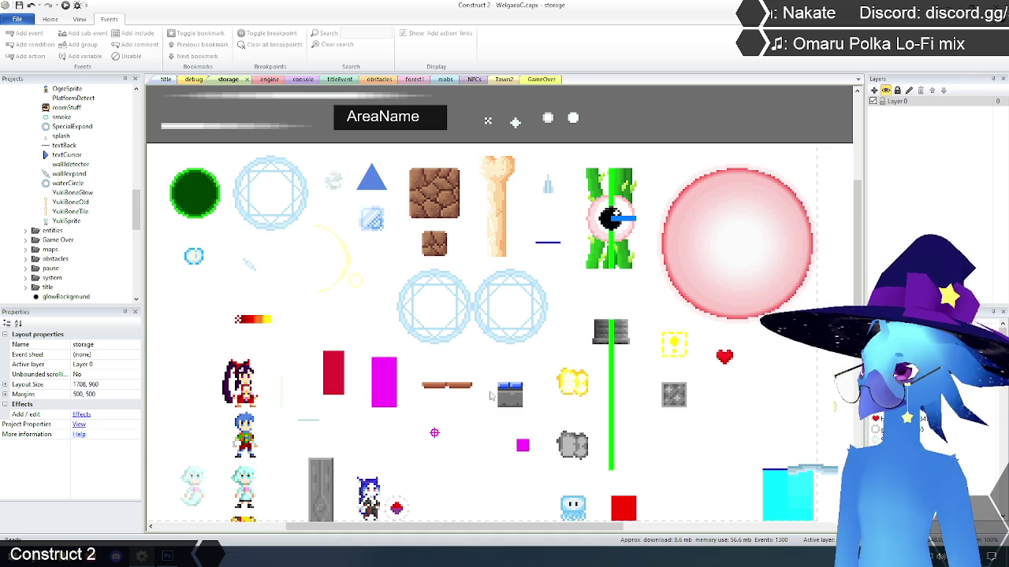
scroll(475, 392, "up", 2)
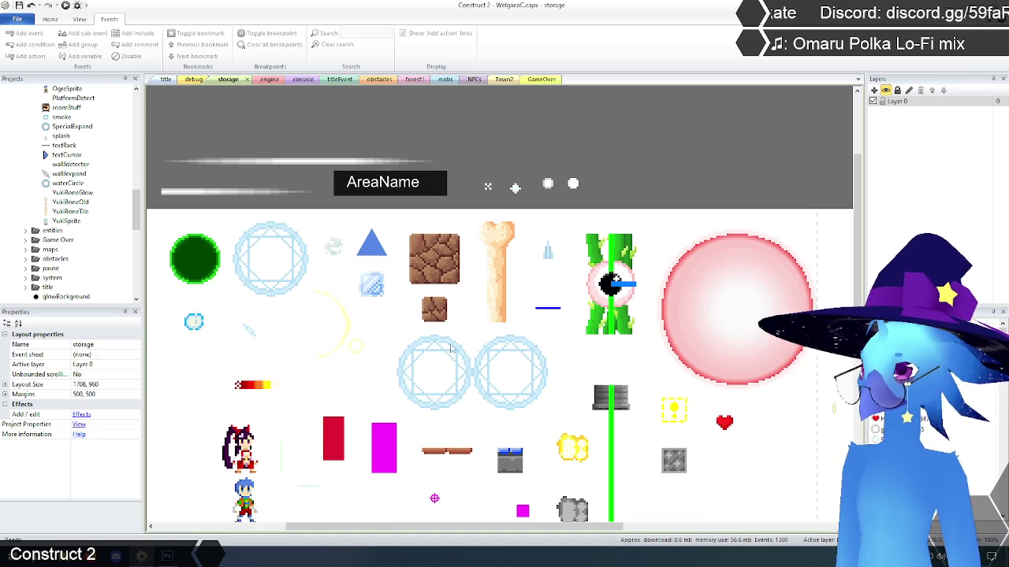
left_click(375, 289)
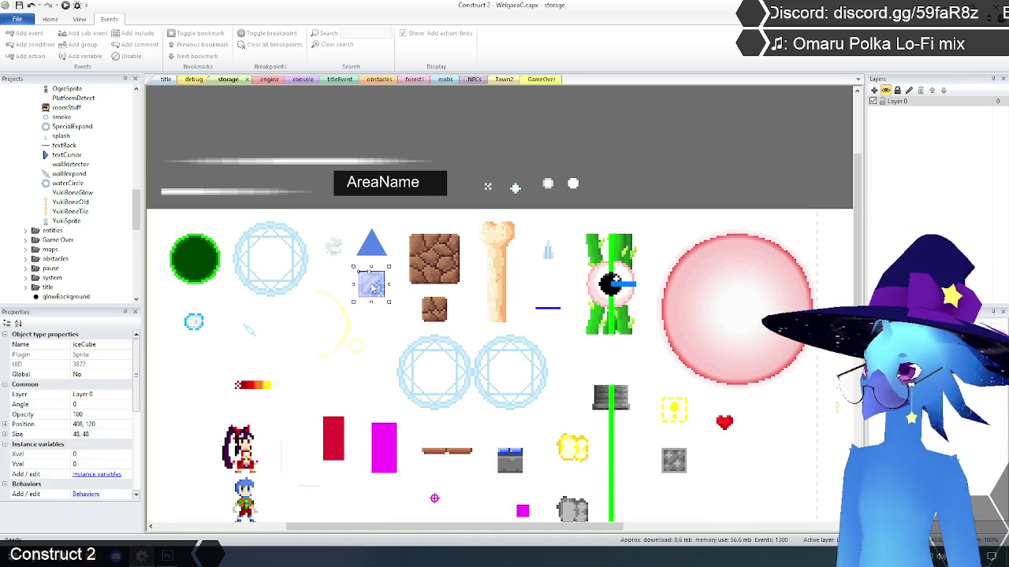
left_click(256, 117)
Step: Switch between the engine sheet and storage, then open the obstacles sheet at event 45
left_click(269, 80)
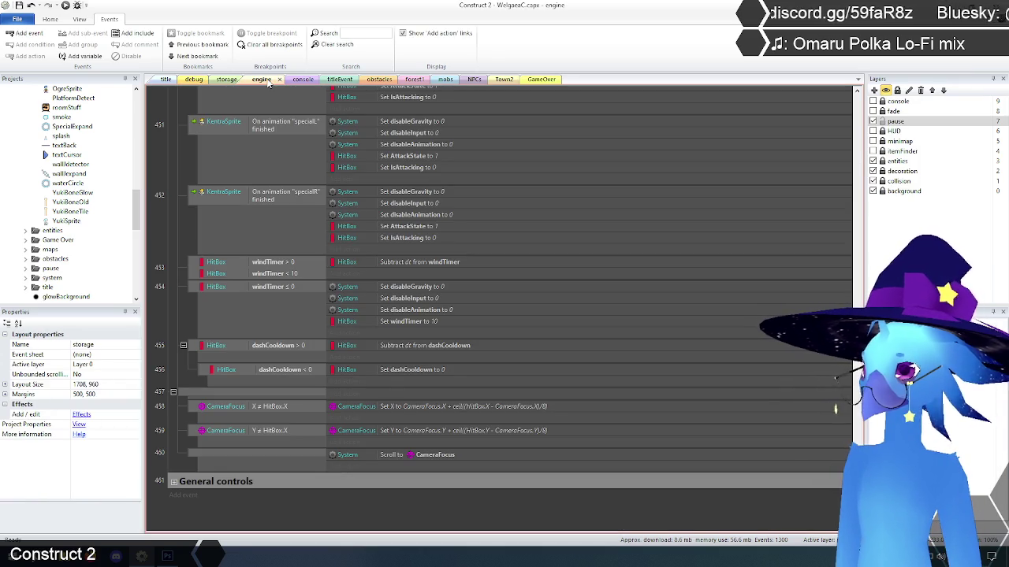
left_click(226, 80)
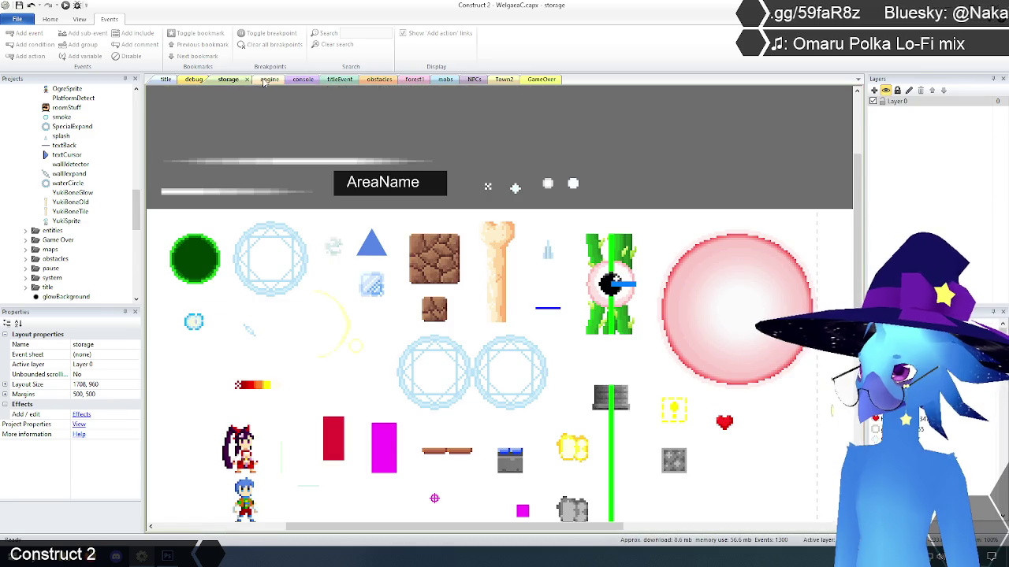
left_click(261, 79)
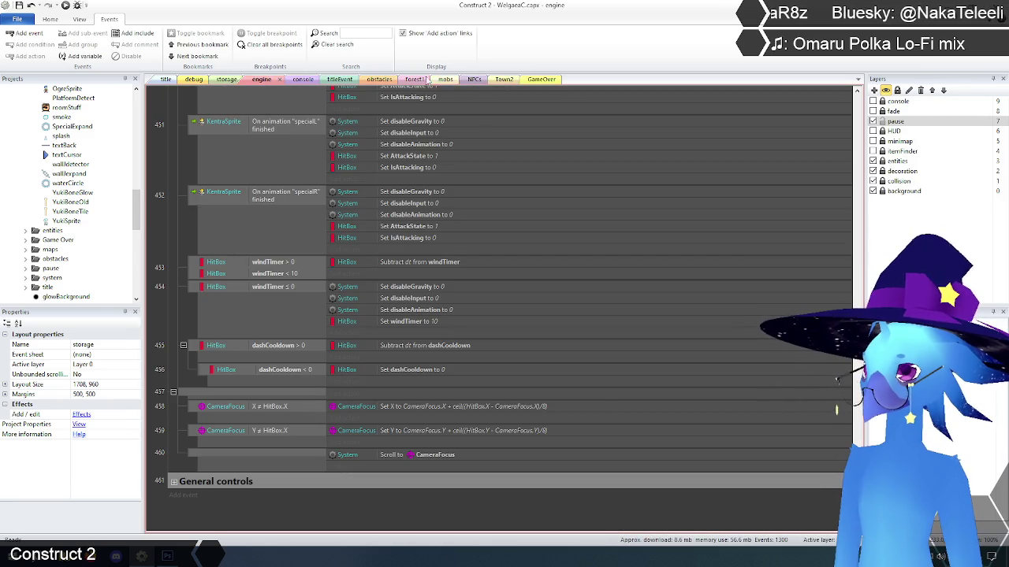
left_click(377, 80)
scroll(211, 339, "down", 5)
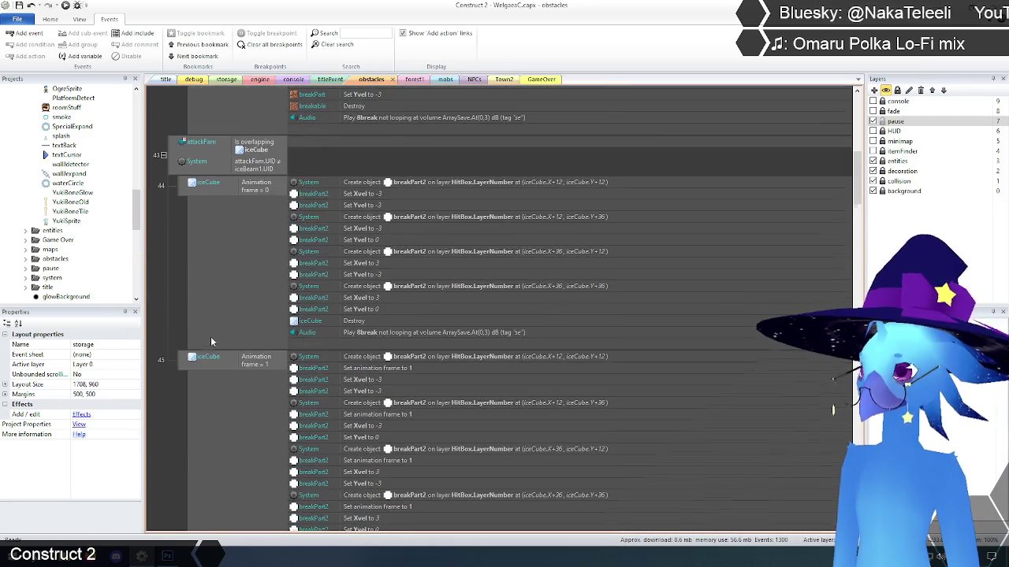
Step: Change the first breakPart2 Create object action in event 45 to offsets of -24 on X and Y
scroll(211, 340, "up", 1)
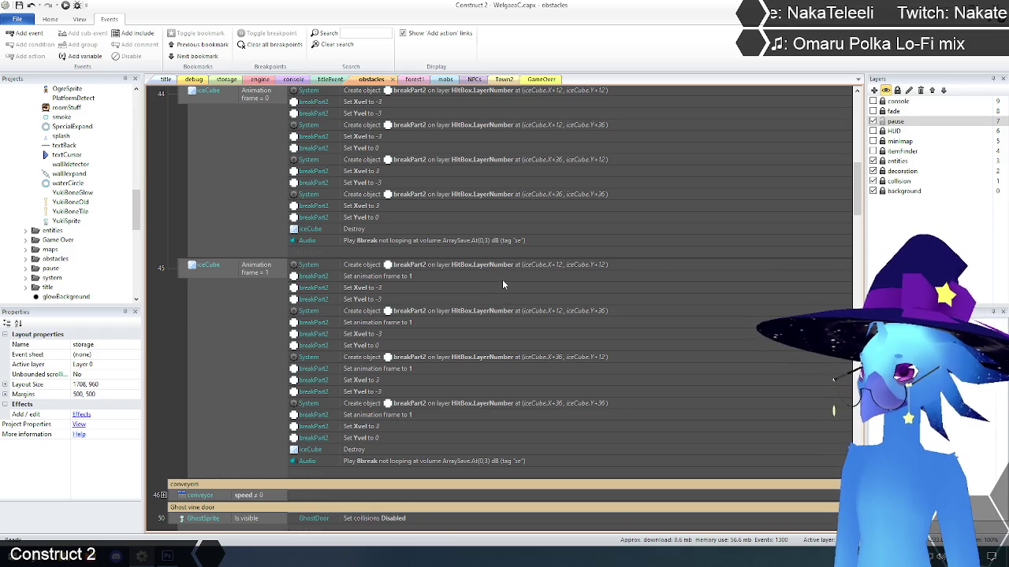
double_click(514, 264)
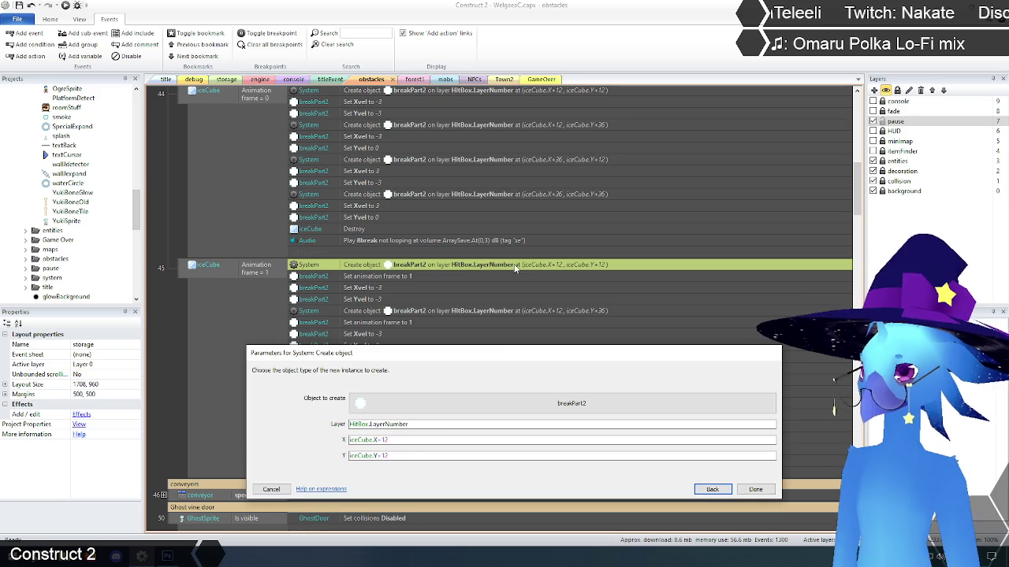
left_click(432, 438)
key("BackSpace")
key("BackSpace")
key("BackSpace")
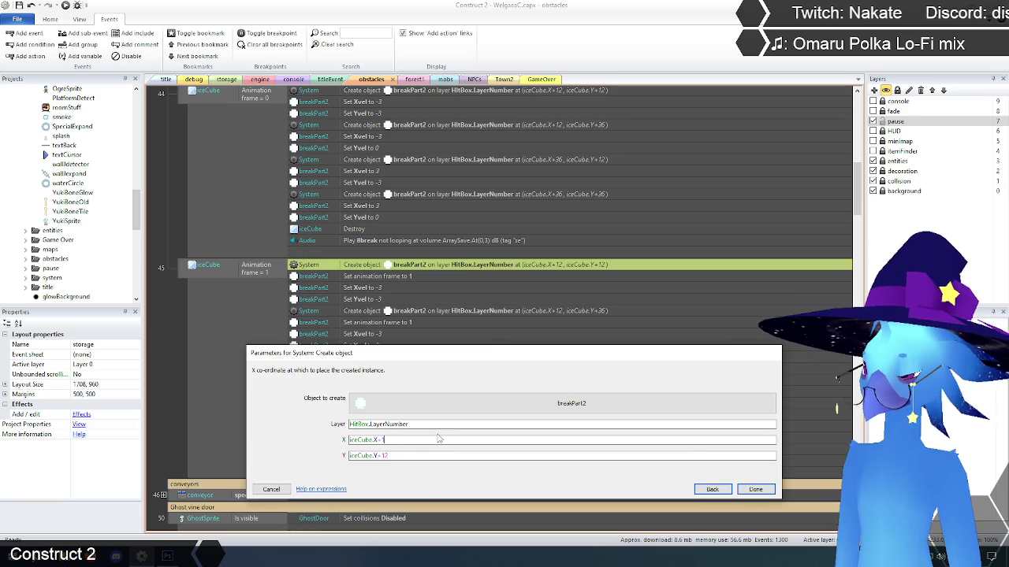
type("-24")
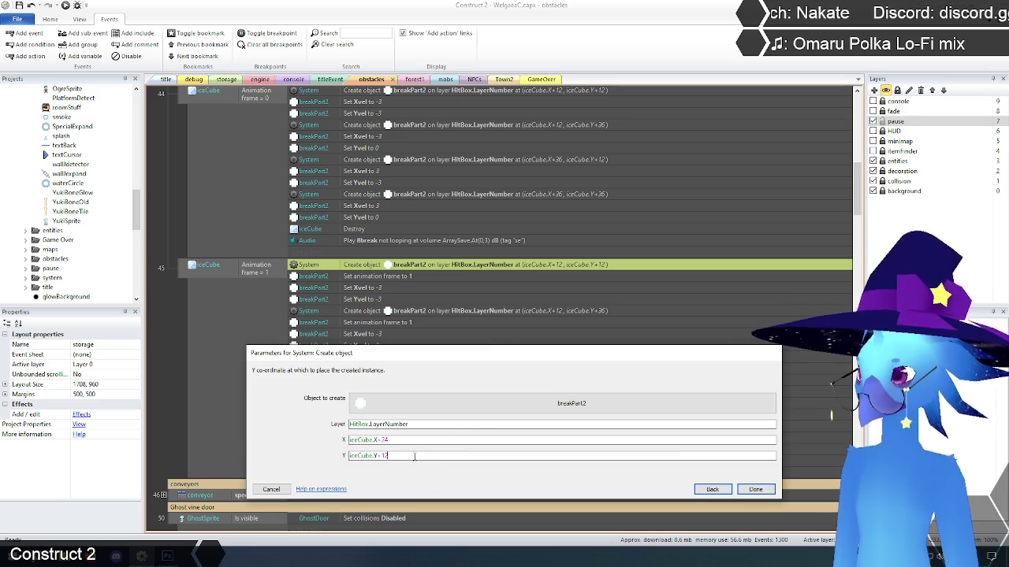
key("BackSpace")
key("BackSpace")
key("BackSpace")
type("-24")
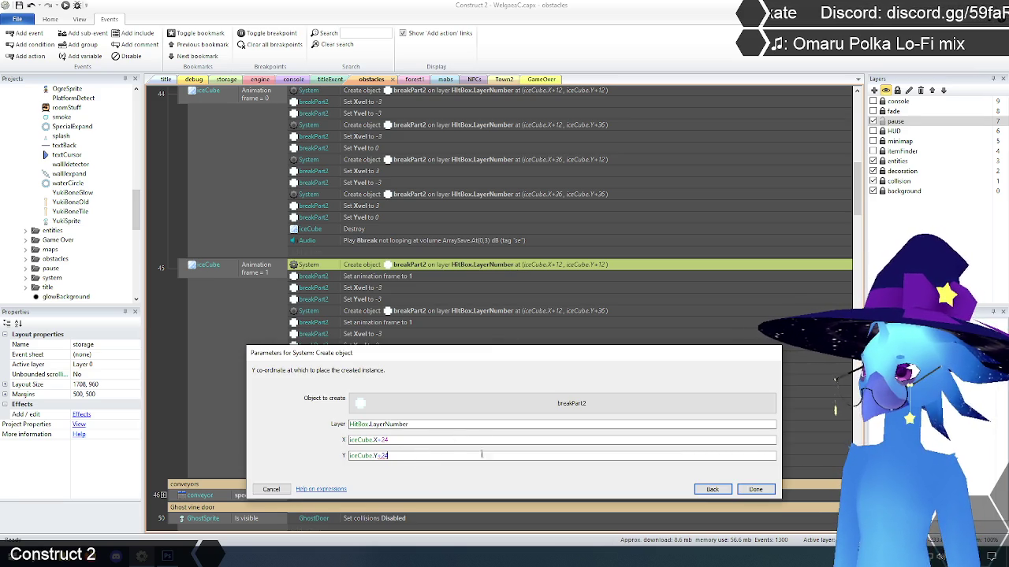
left_click(755, 490)
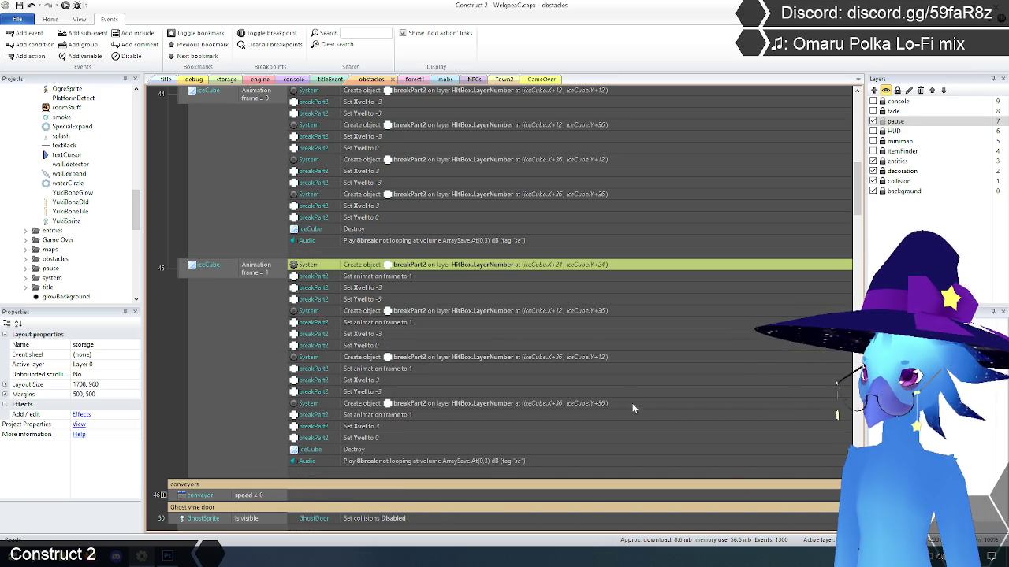
Step: Set the second breakPart2 spawn's offsets to X+24 and Y+72
double_click(571, 311)
left_click(398, 440)
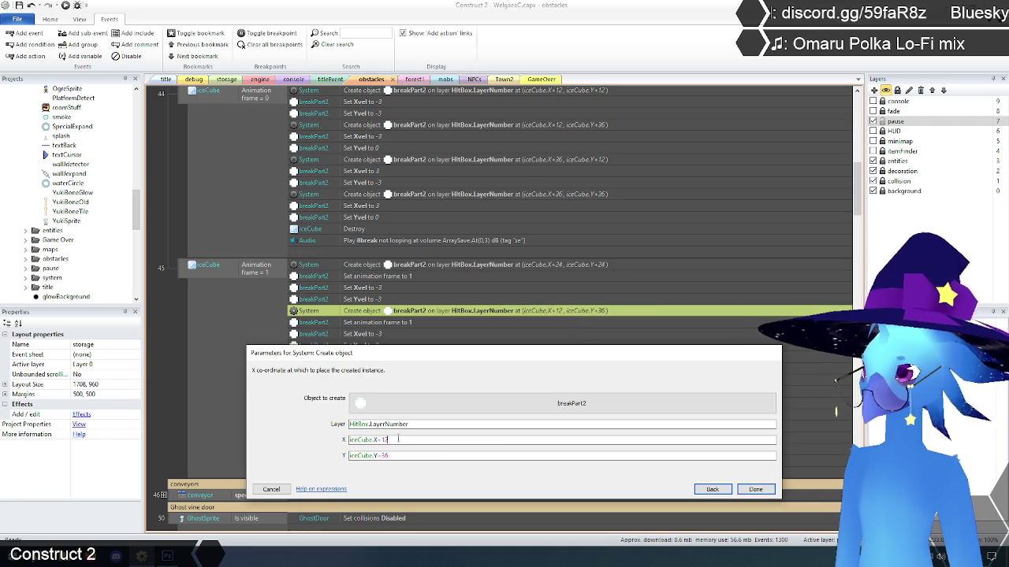
key("BackSpace")
key("BackSpace")
type("24")
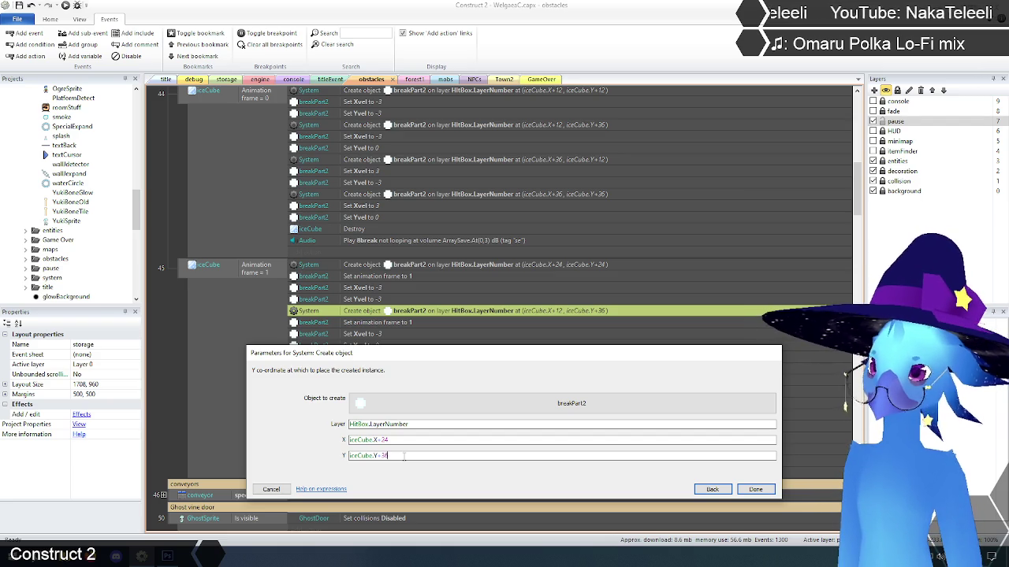
key("BackSpace")
key("BackSpace")
type("2")
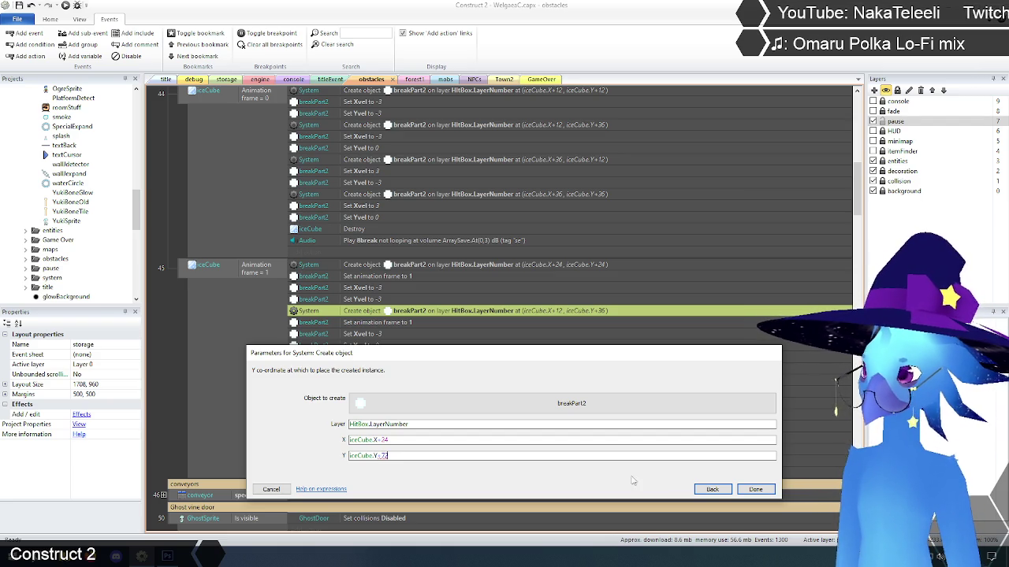
left_click(753, 490)
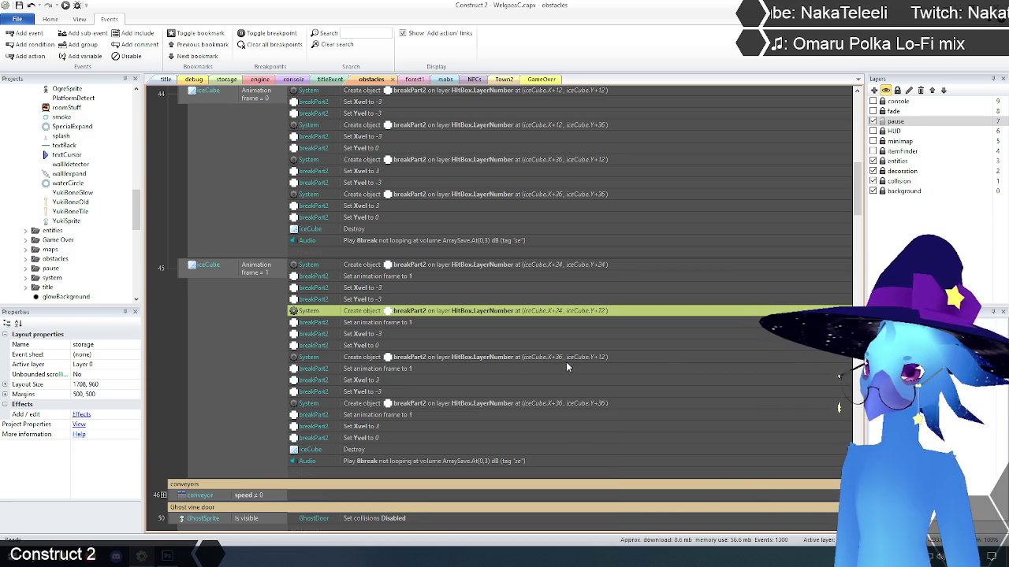
Step: Move the third breakPart2 spawn from X+36, Y+12 to iceCube.X+72, iceCube.Y+24
double_click(563, 356)
left_click(394, 440)
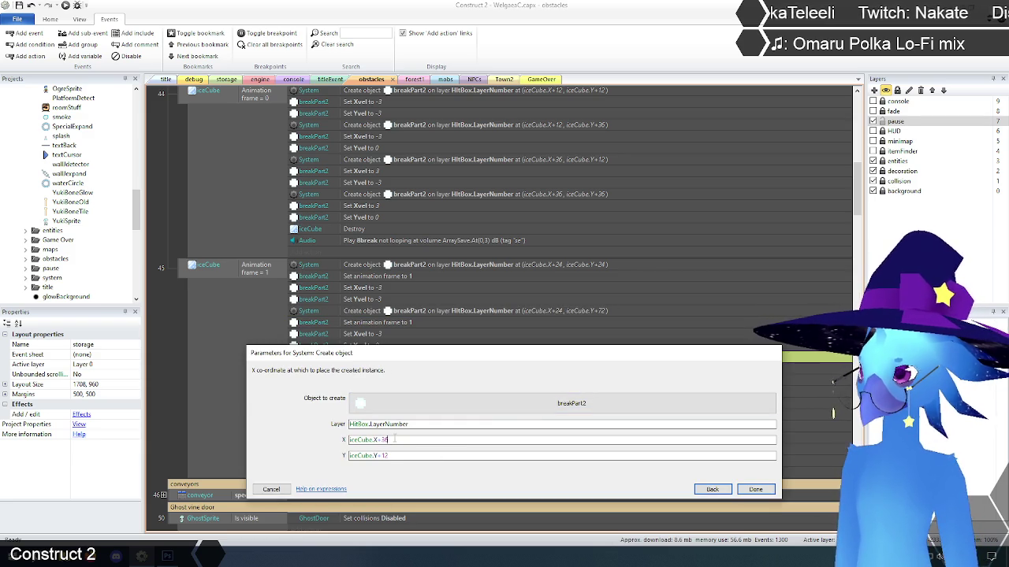
key("BackSpace")
key("BackSpace")
type("72")
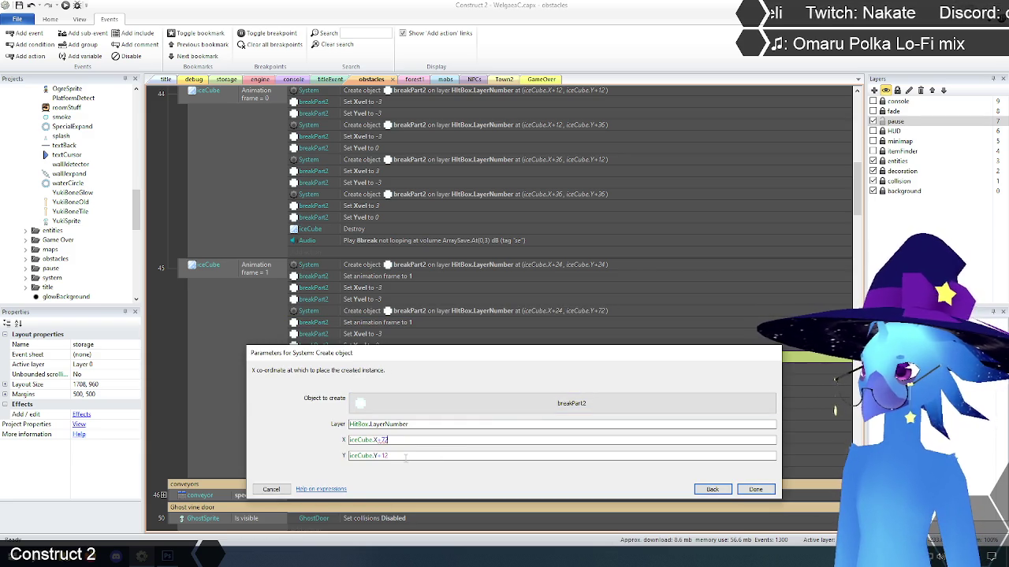
left_click(407, 456)
key("BackSpace")
key("BackSpace")
type("24")
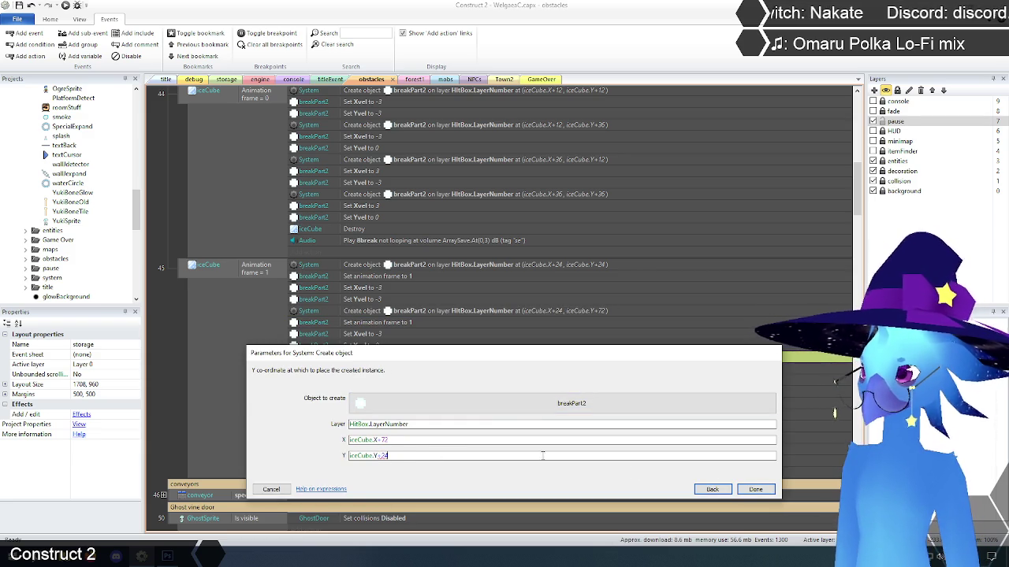
left_click(747, 490)
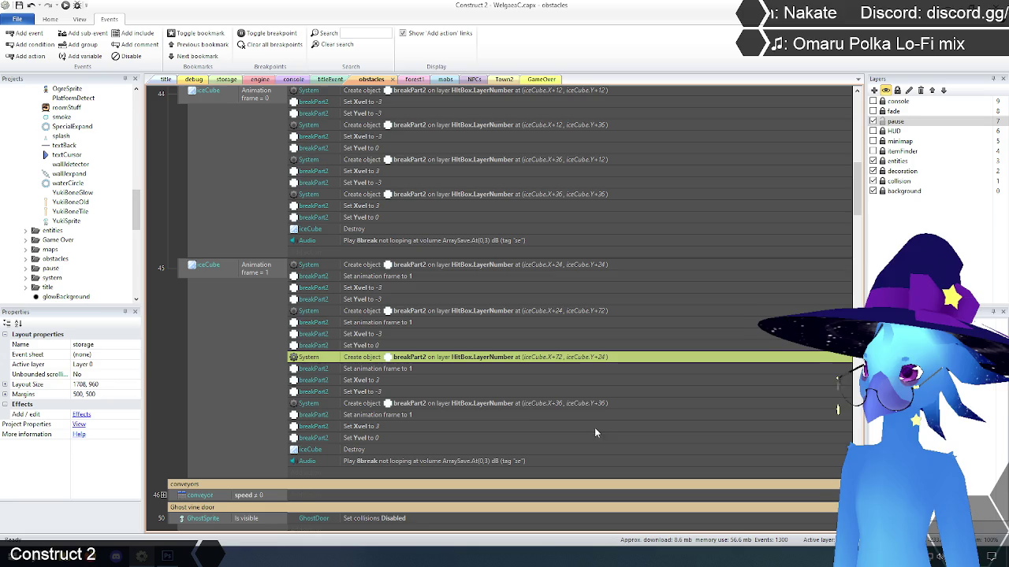
Step: Move the fourth breakPart2 spawn from X+36, Y+36 to iceCube.X+72, iceCube.Y+72
double_click(554, 402)
left_click(408, 440)
key("BackSpace")
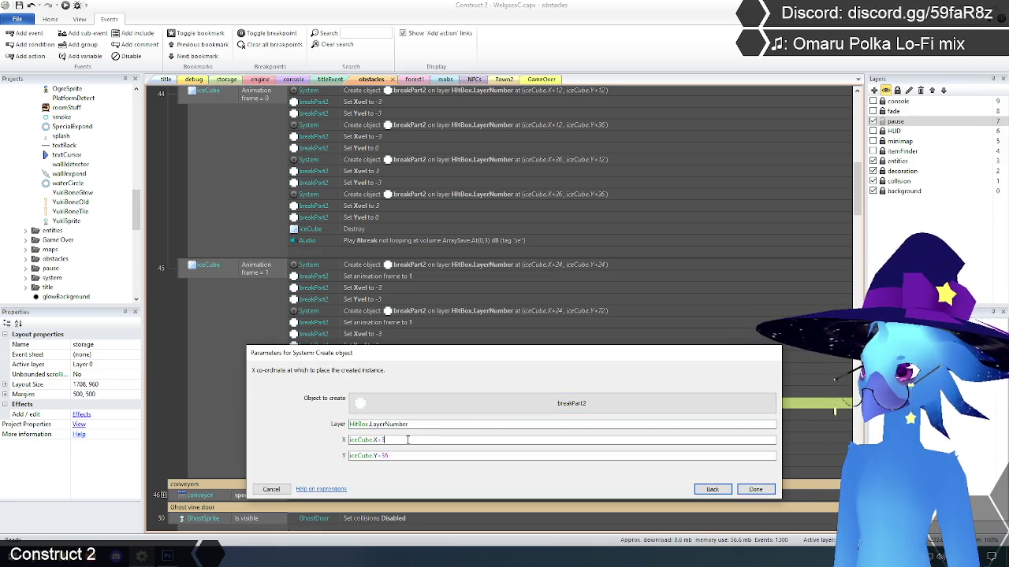
key("BackSpace")
type("72")
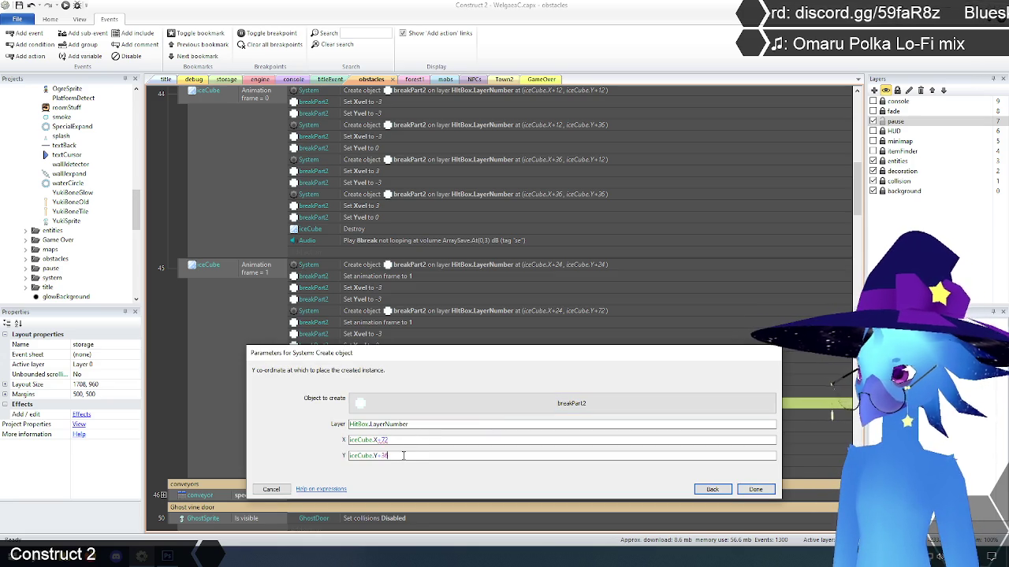
key("BackSpace")
key("BackSpace")
type("72")
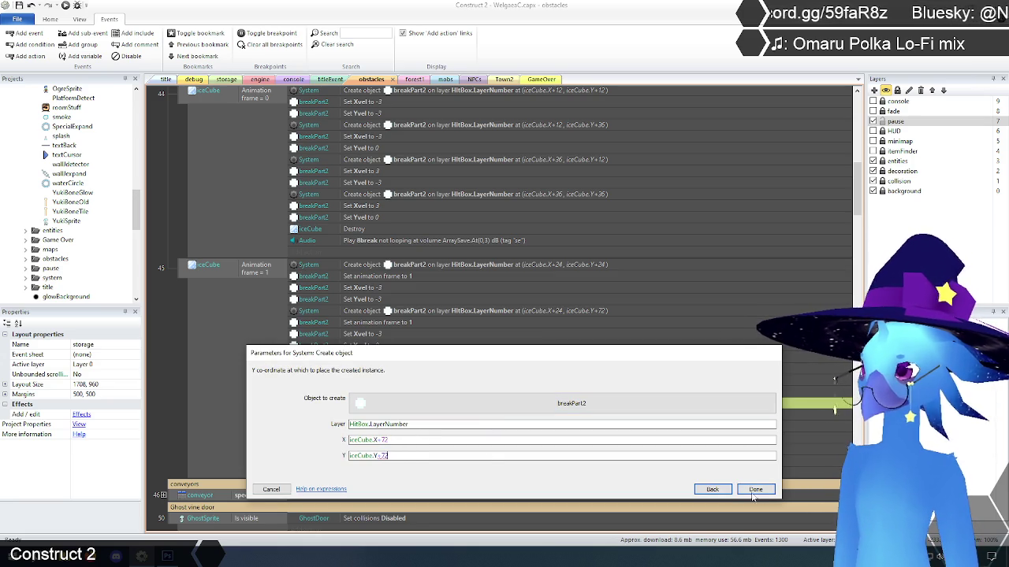
left_click(754, 490)
Step: Deselect the events, save the project, and go to the mobs event sheet
left_click(163, 389)
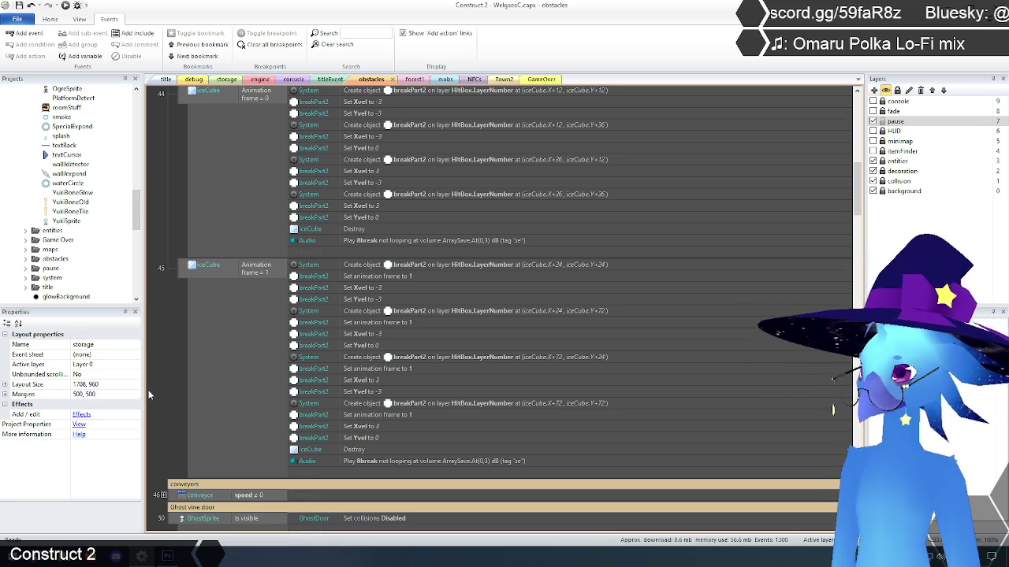
left_click(18, 5)
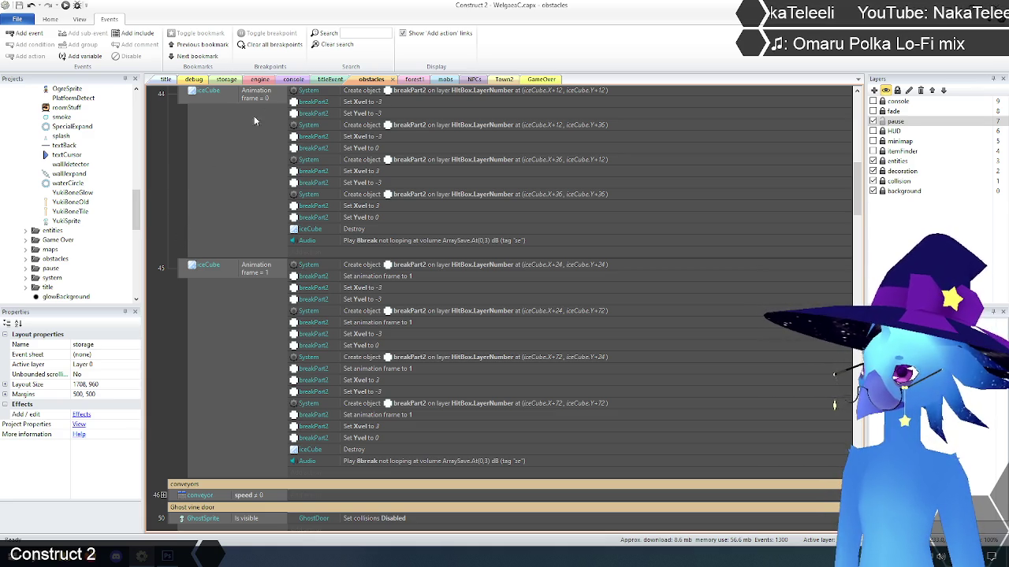
left_click(446, 80)
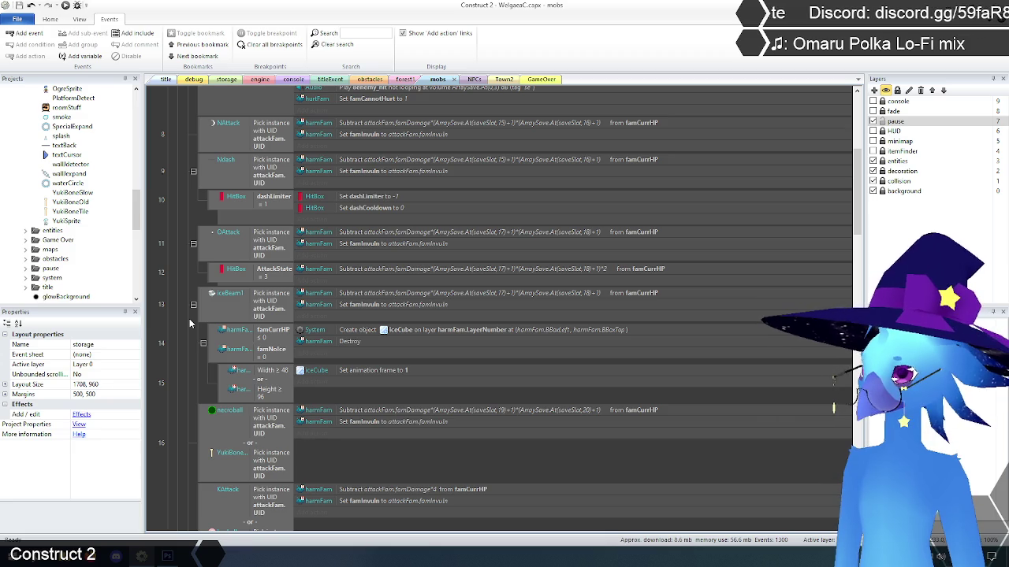
Step: Open event 14's Create object IceCube parameters and begin editing the harmFam.BBoxLeft X expression
double_click(491, 330)
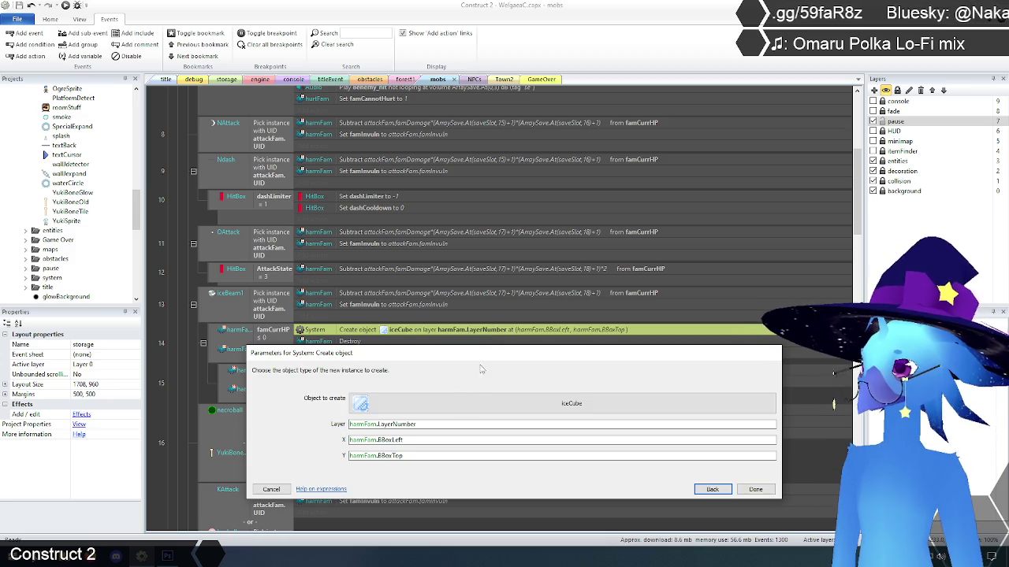
left_click(423, 443)
type("-")
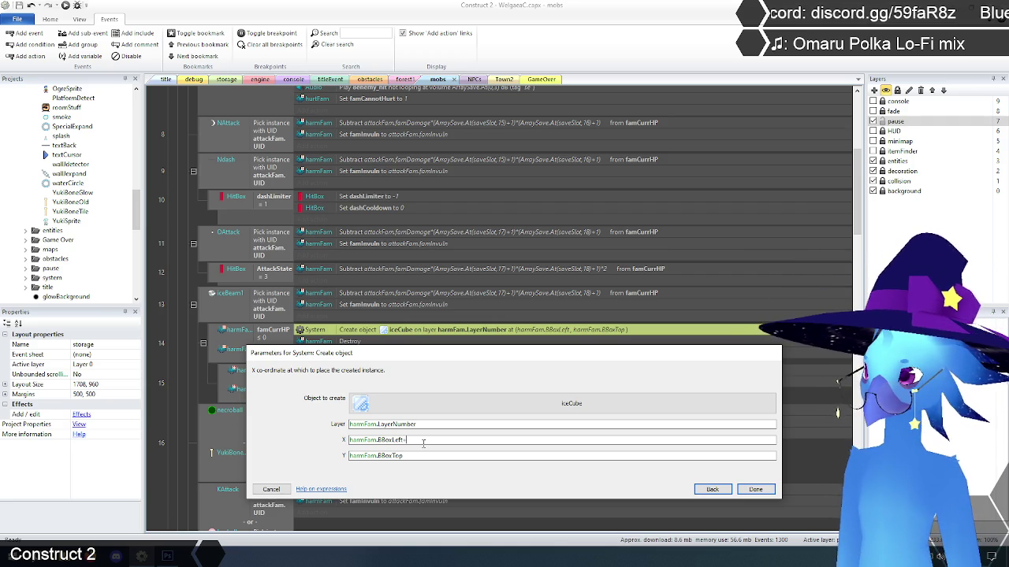
Step: Extend the X expression to harmFam.BBoxLeft+(harmFam.Width/2)-24
type("harm")
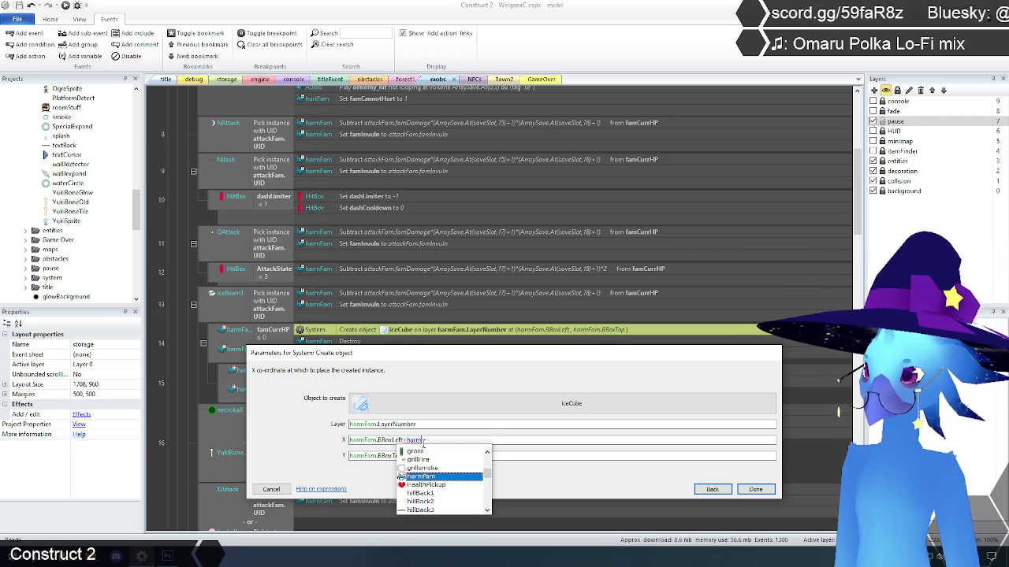
key("Return")
type(".")
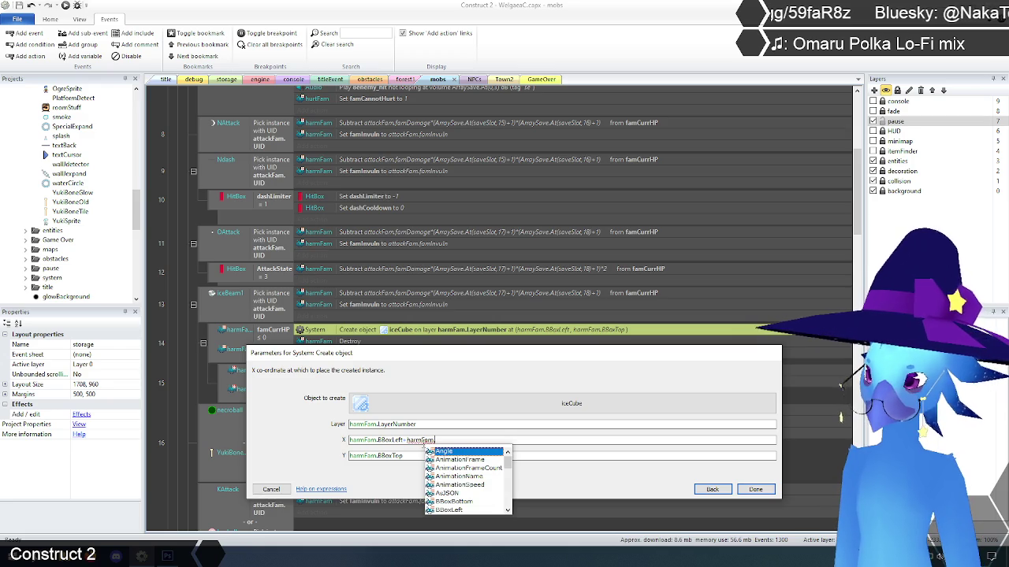
type("W")
key("Return")
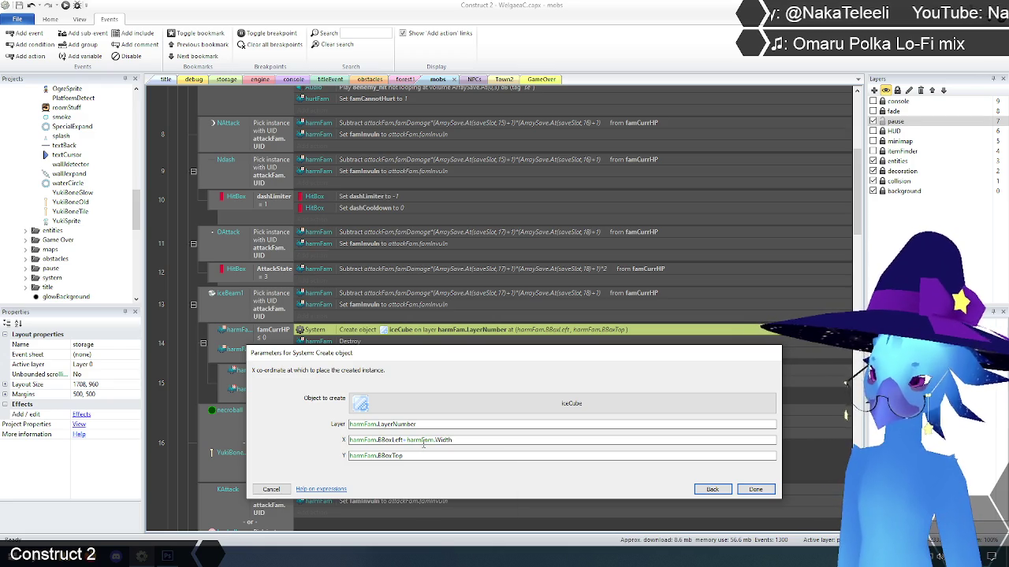
type("/2")
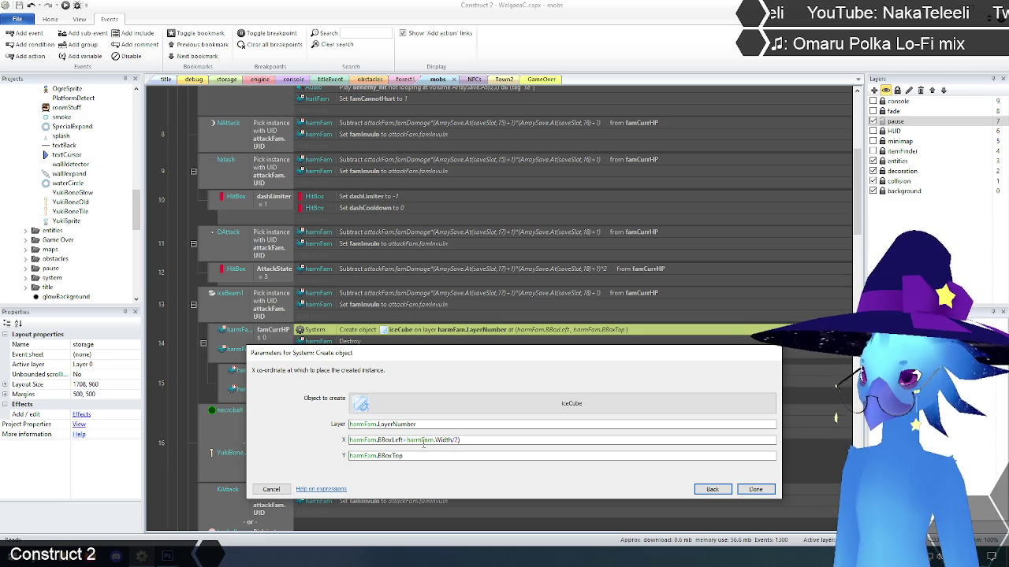
type("(")
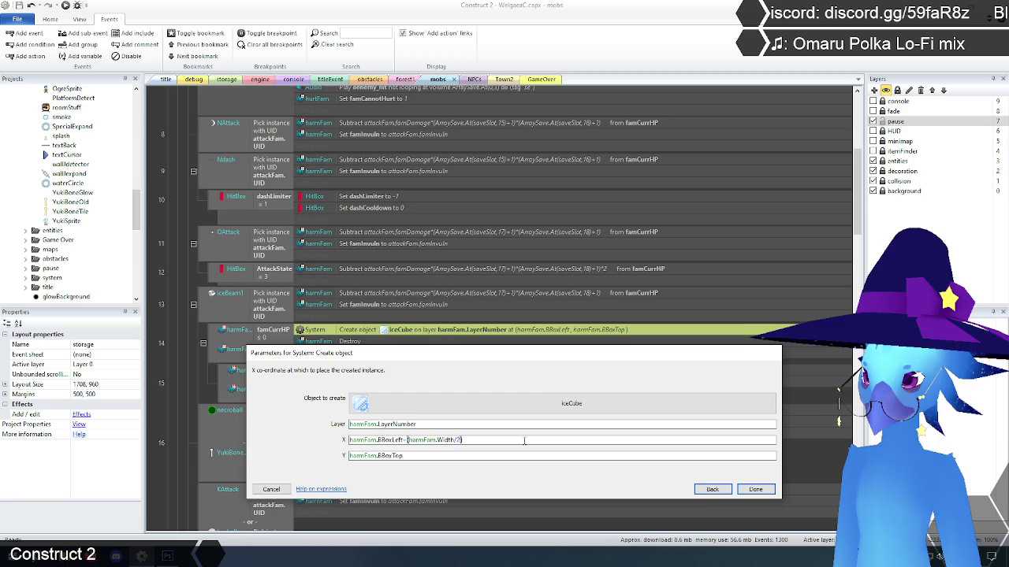
type(")-")
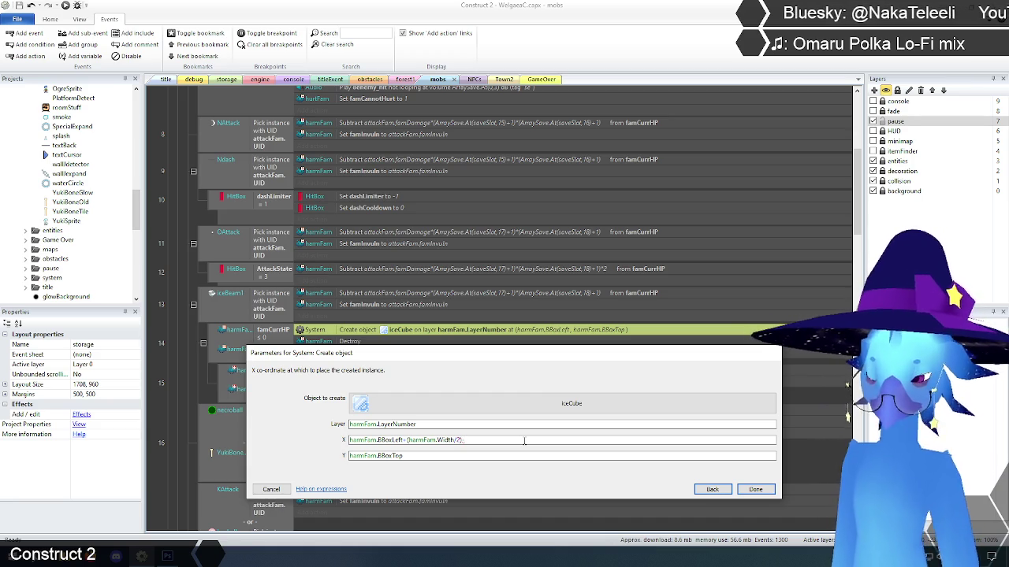
type("24")
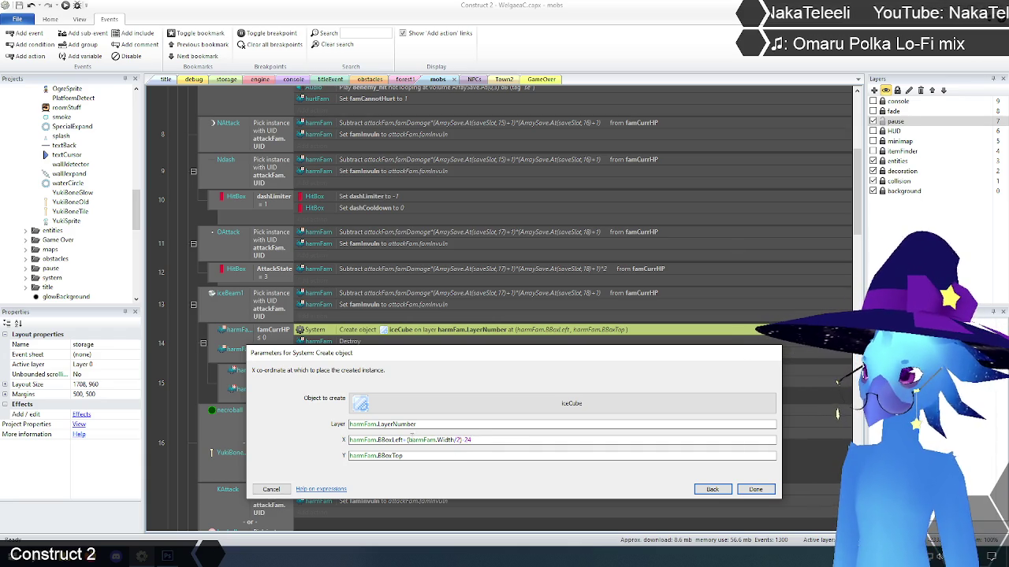
Step: Set Y to harmFam.BBoxTop+(harmFam.Height/2)-24 and confirm the spawn action
left_click_drag(403, 440, 518, 451)
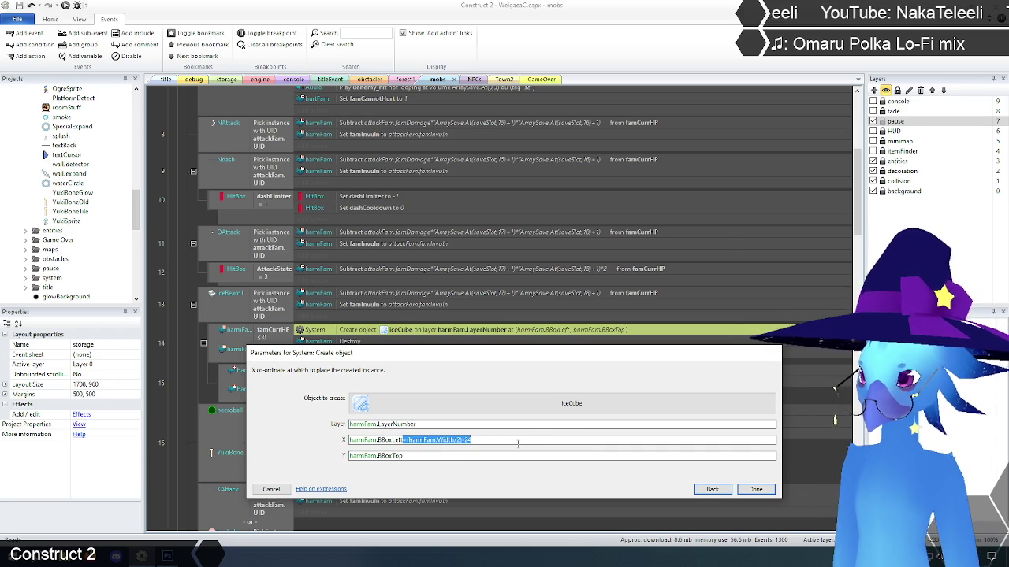
key("ctrl+c")
left_click(431, 457)
key("ctrl+v")
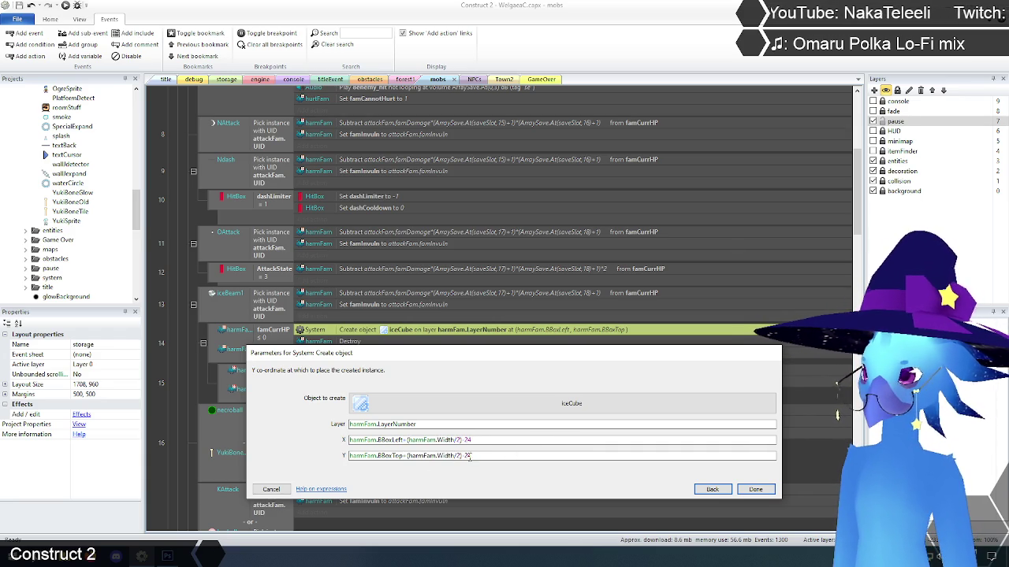
left_click(457, 455)
key("BackSpace")
key("BackSpace")
key("BackSpace")
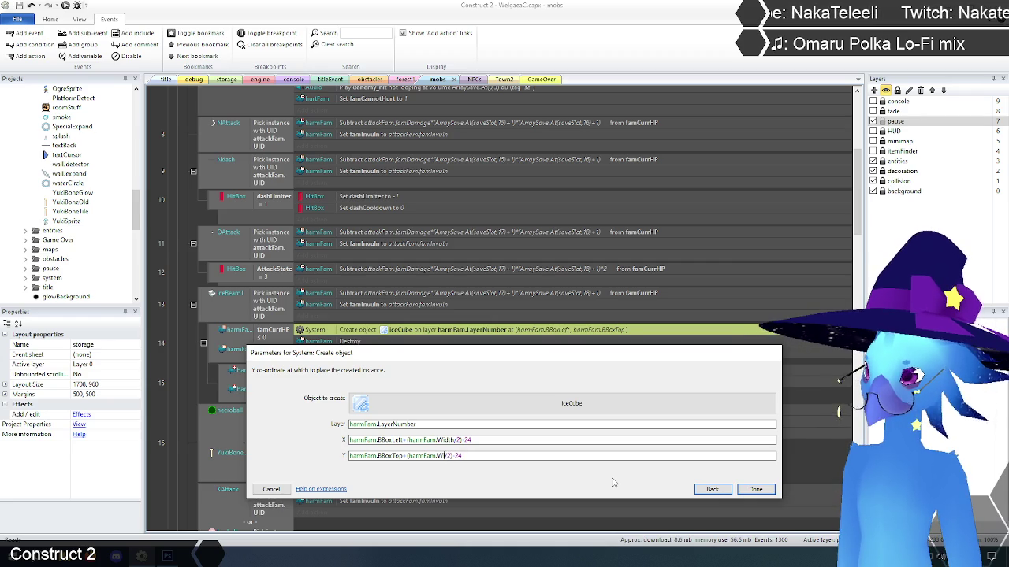
type(".Height")
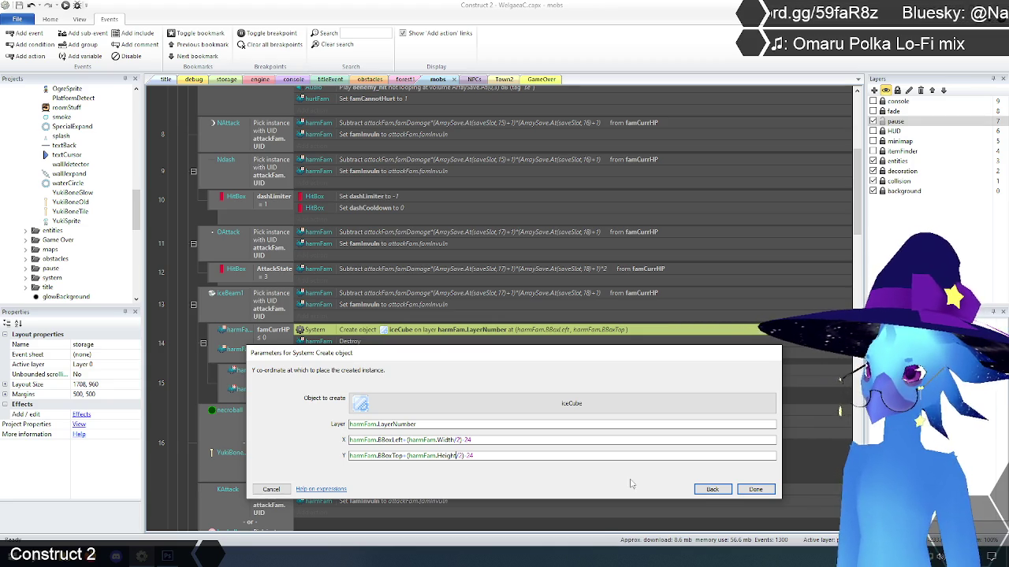
left_click(758, 490)
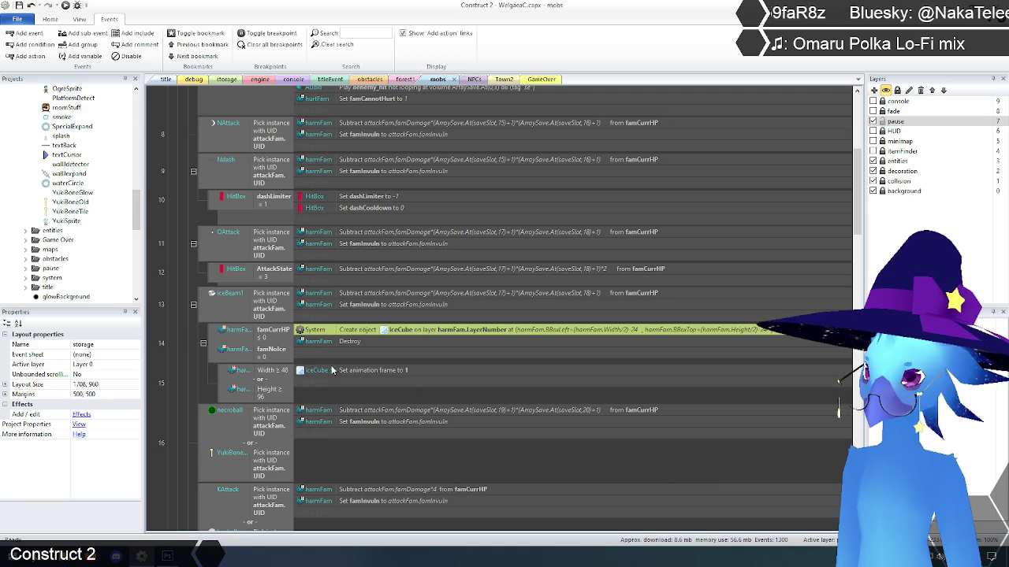
Step: Check the iceCube sprite's size in the storage layout, then return to the mobs sheet
left_click(183, 324)
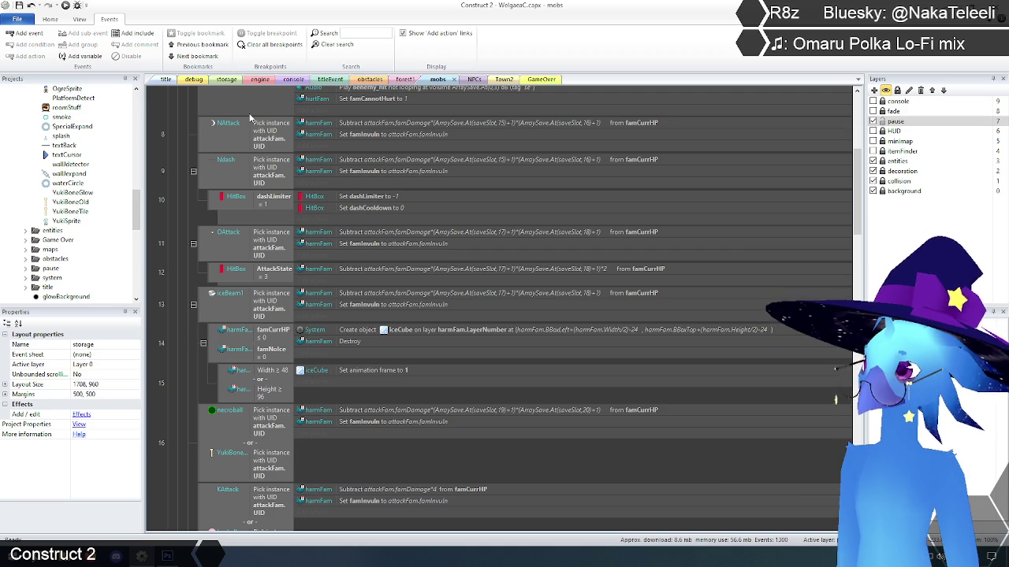
left_click(227, 80)
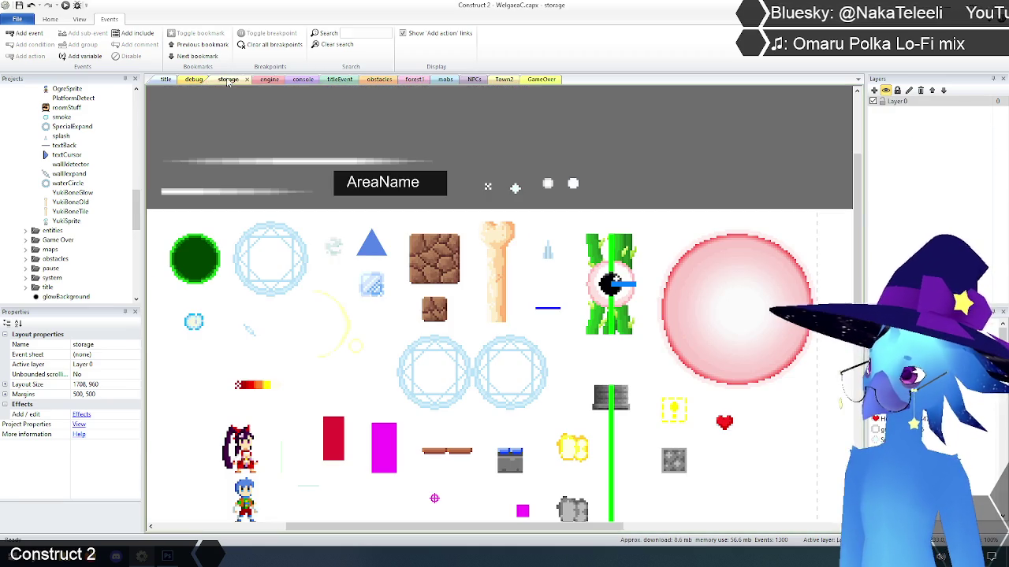
left_click(384, 286)
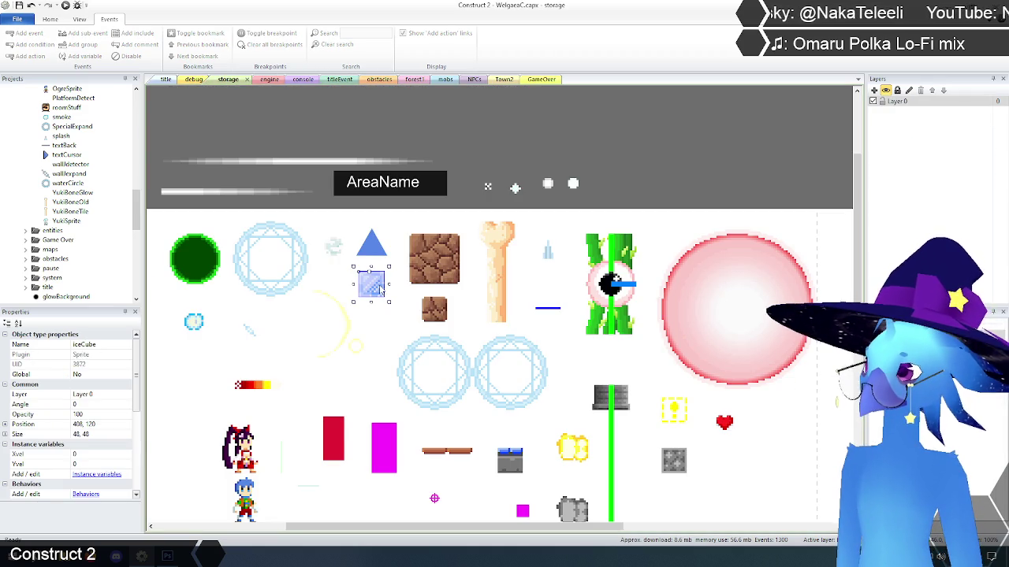
left_click(302, 103)
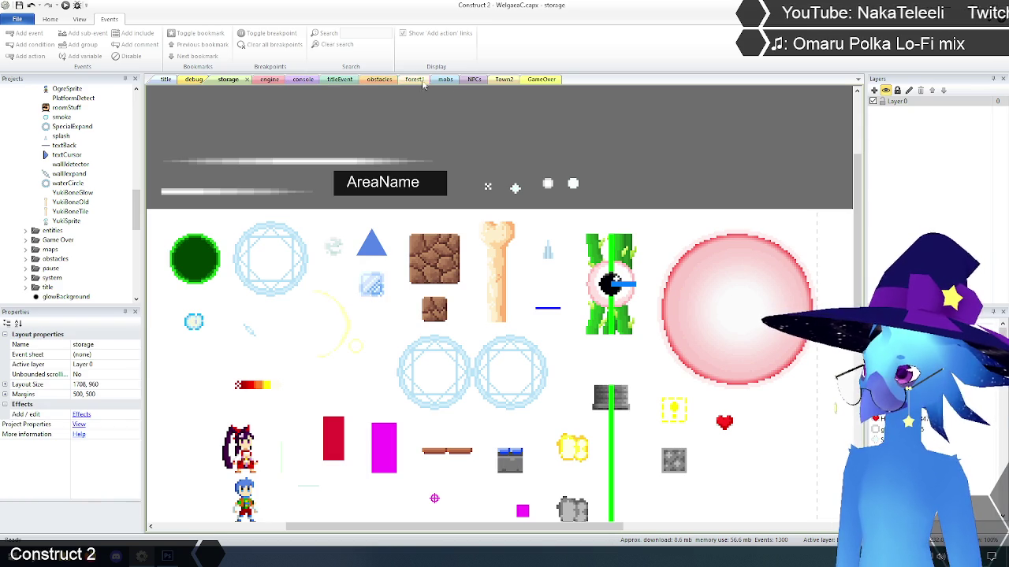
left_click(446, 80)
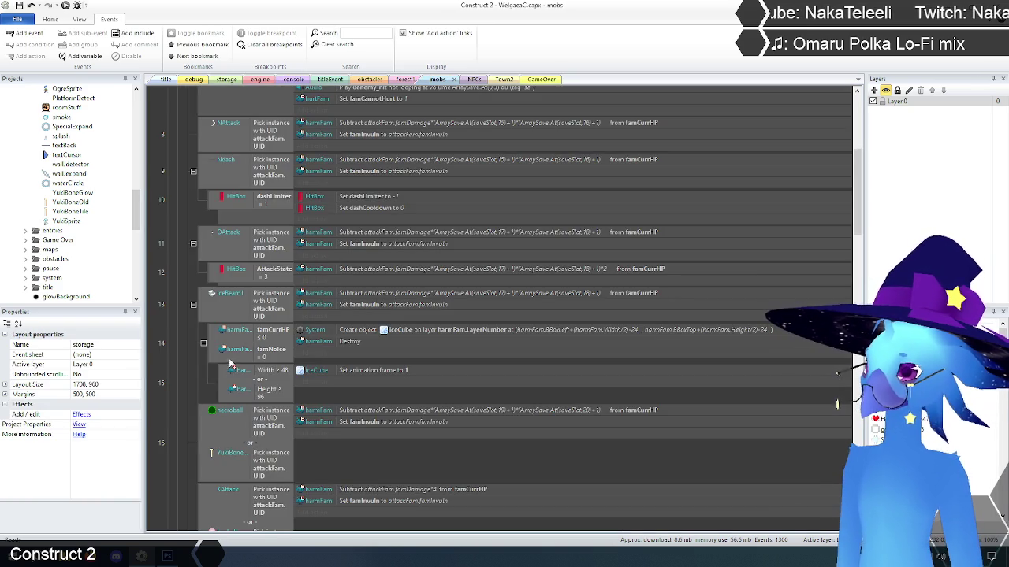
left_click(391, 333)
left_click(197, 390)
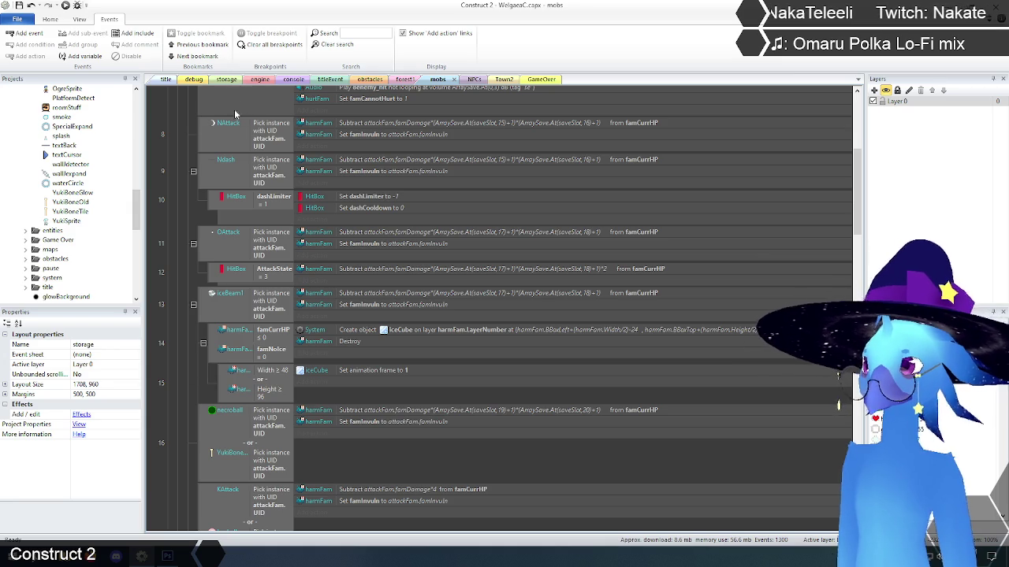
Step: Inspect the green slime's properties in the storage layout and go back to the mobs event sheet
left_click(223, 81)
scroll(315, 355, "down", 5)
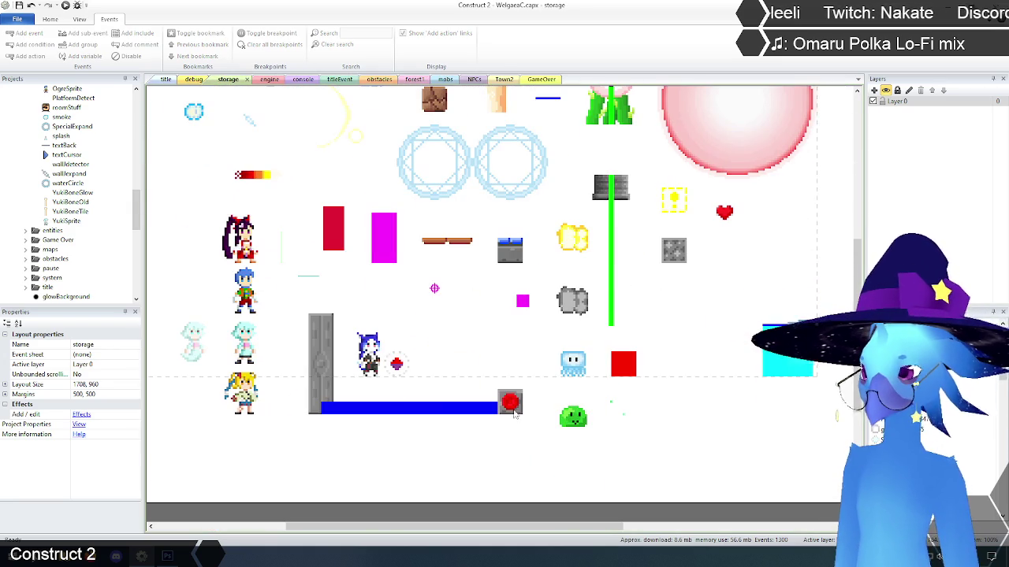
left_click(576, 420)
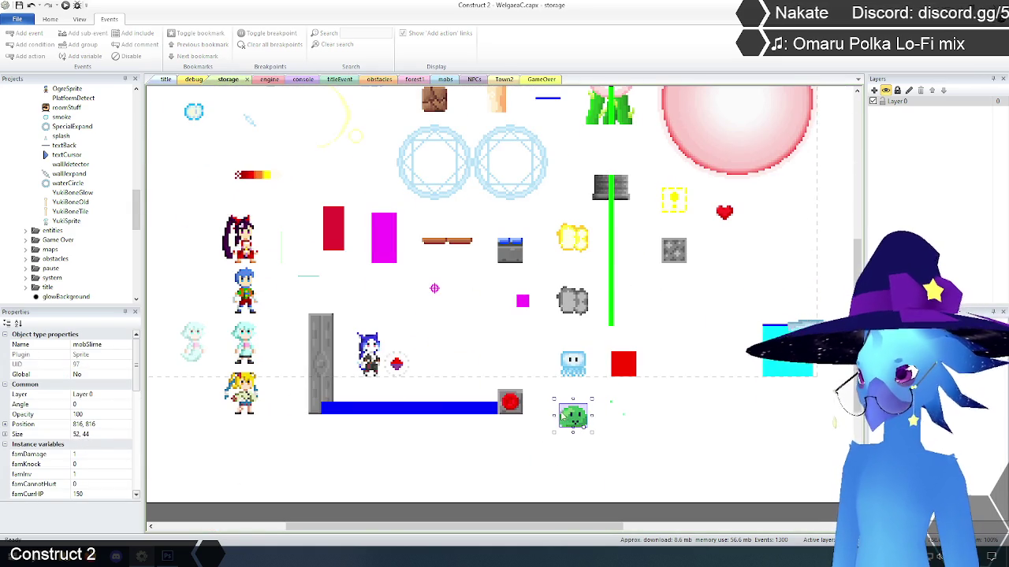
left_click(527, 454)
left_click(269, 79)
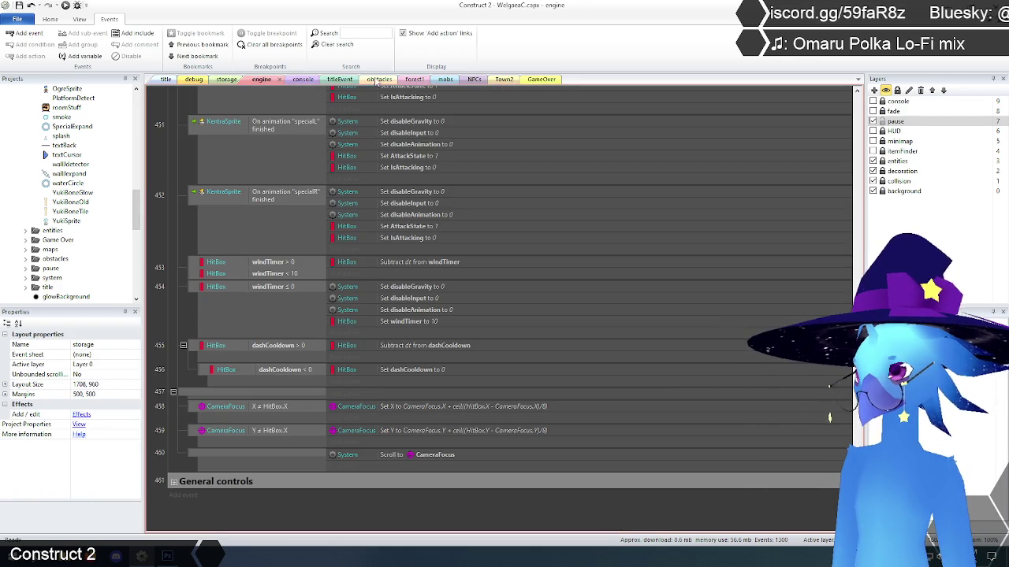
left_click(437, 79)
scroll(191, 374, "down", 2)
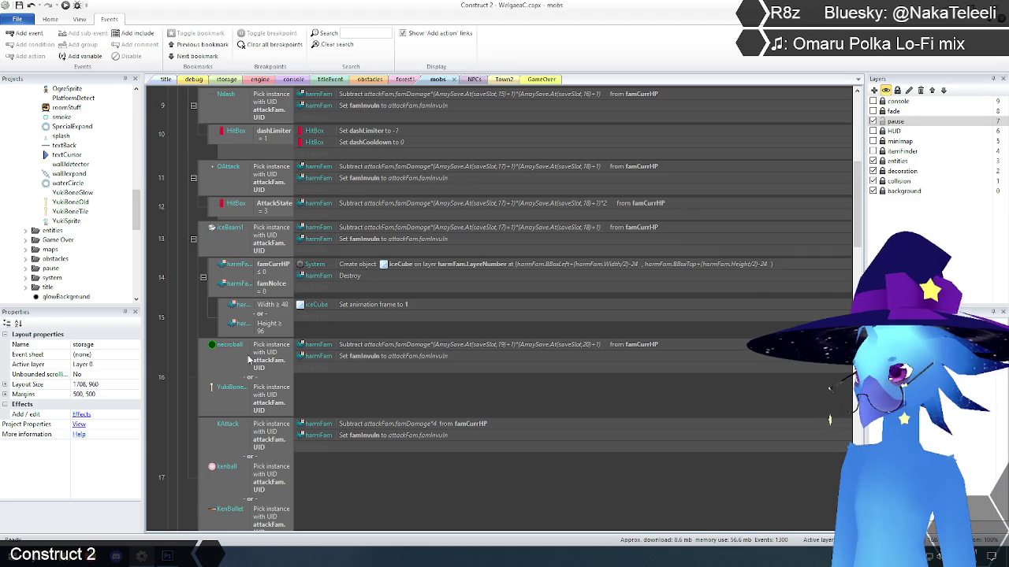
Step: Add an iceCube Set position action to event 15 with X Self.X-24 and Y Self.Y-24
left_click(351, 307)
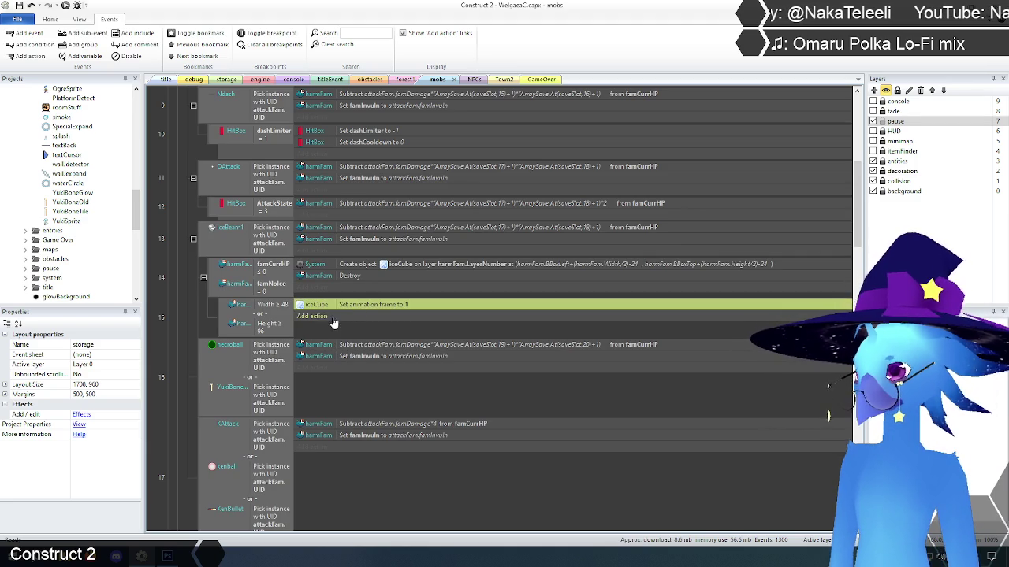
left_click(319, 317)
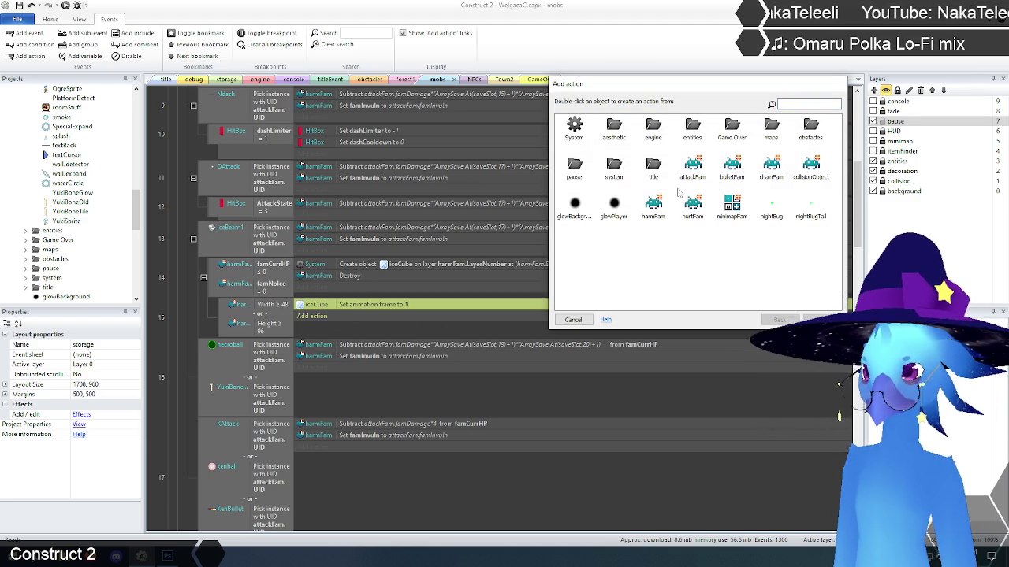
double_click(811, 127)
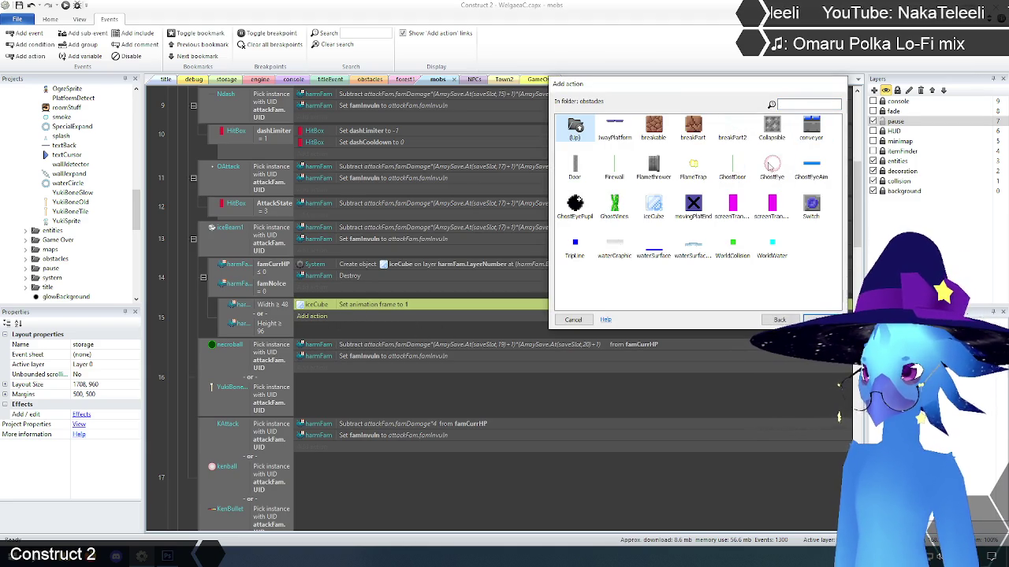
double_click(657, 211)
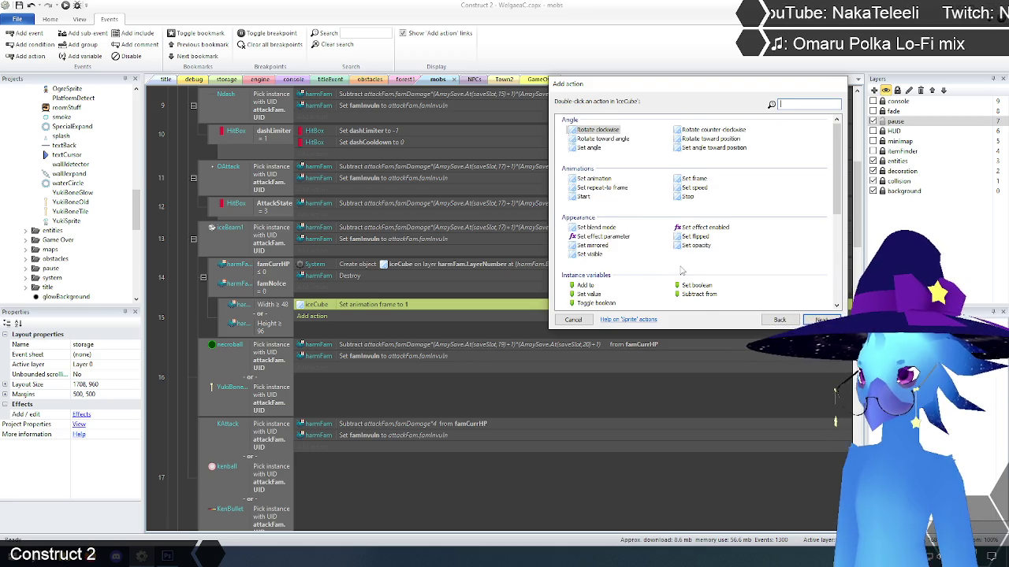
scroll(682, 271, "down", 3)
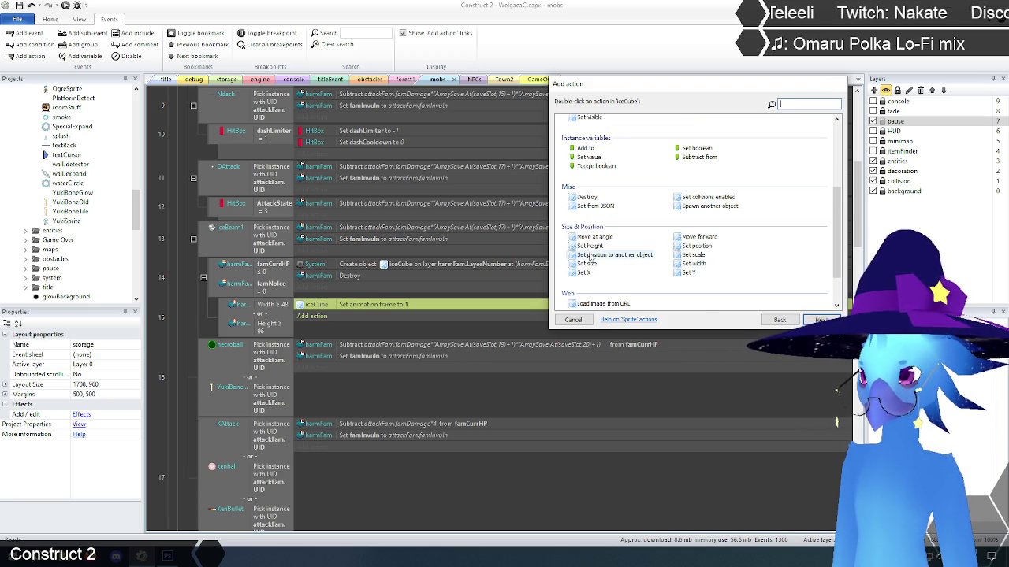
double_click(696, 245)
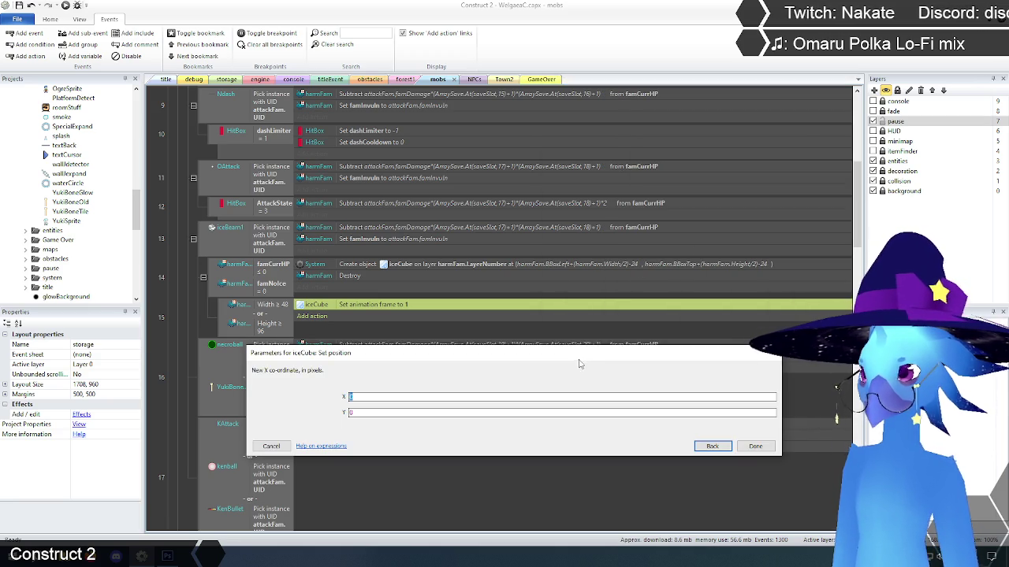
type("Self")
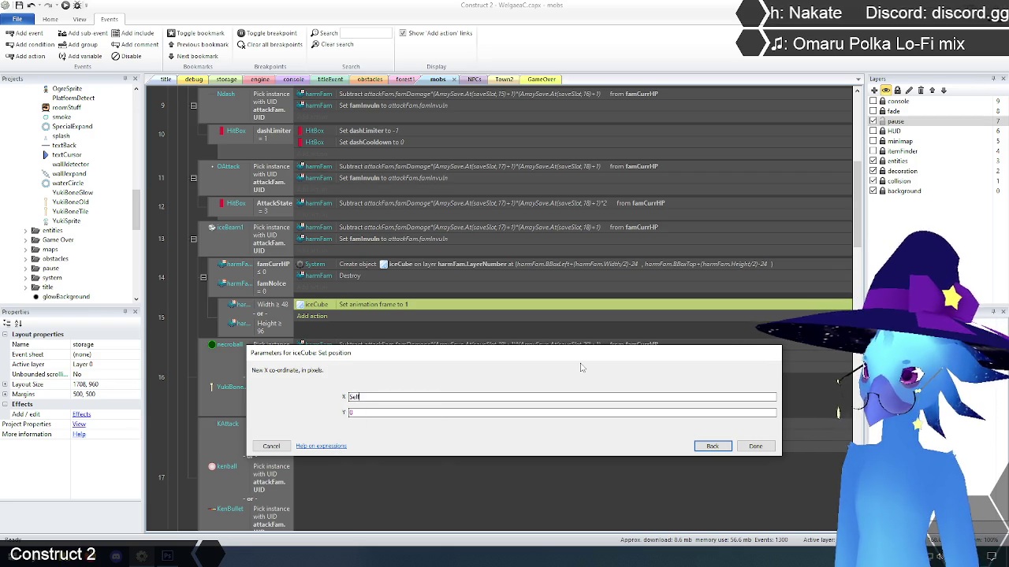
type(".x")
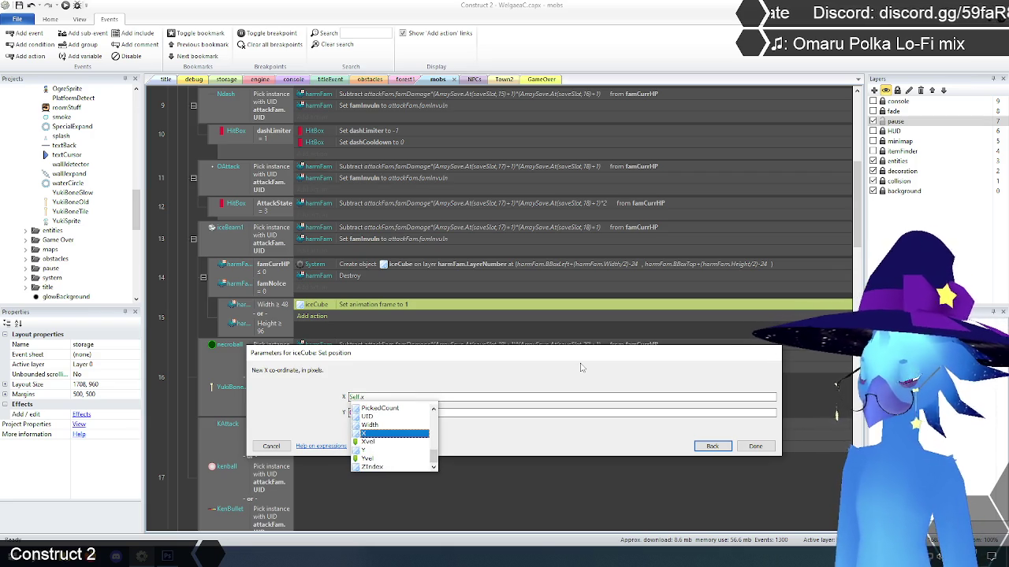
left_click(518, 397)
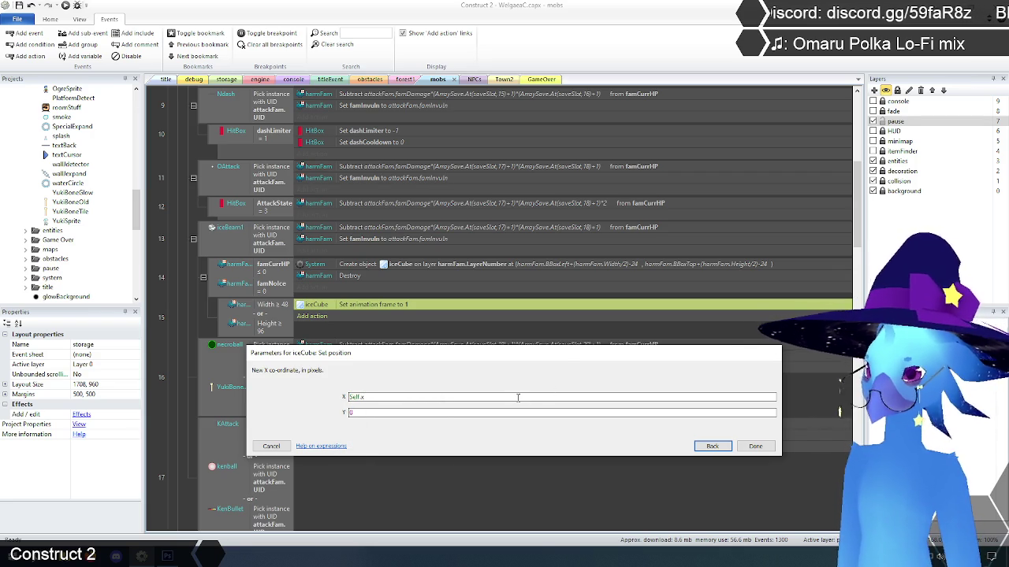
type("-24")
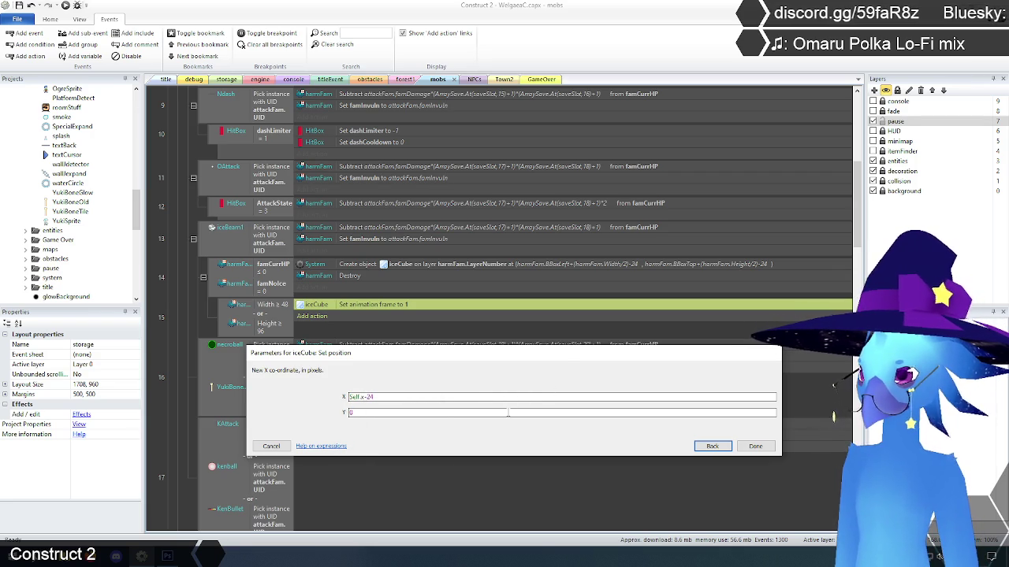
left_click(508, 413)
type("Self.Y")
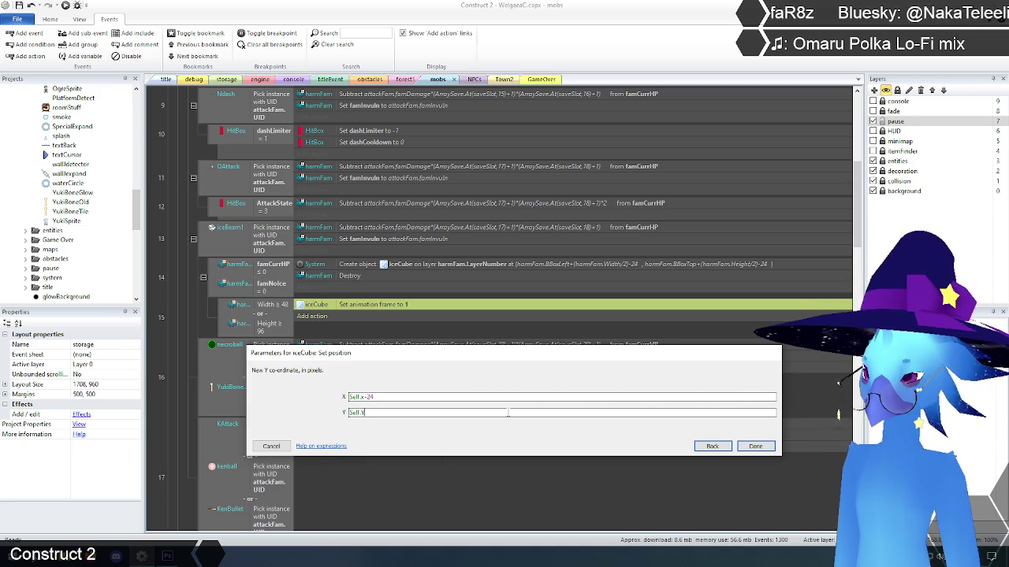
type("-24")
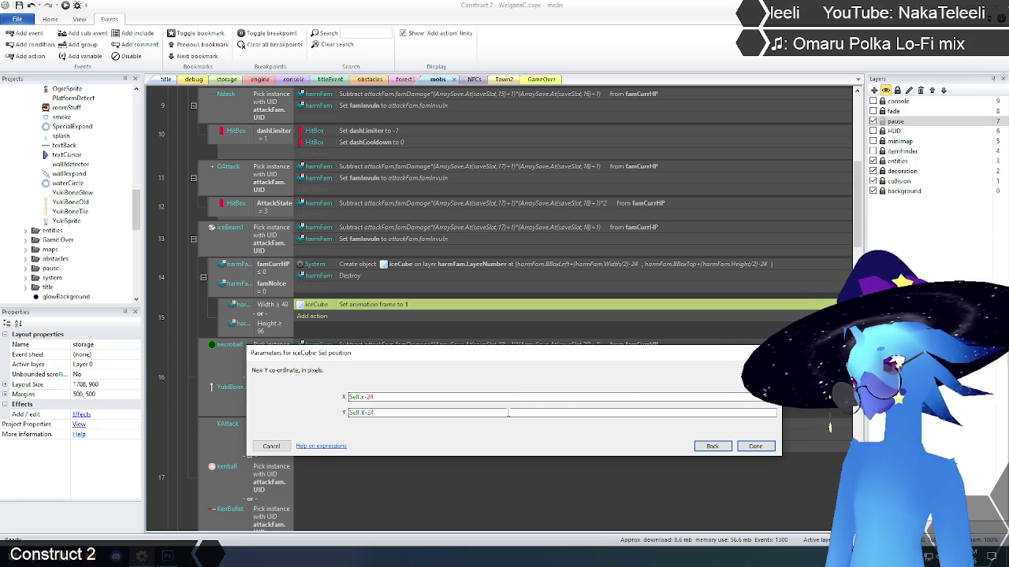
left_click(755, 447)
scroll(174, 317, "up", 2)
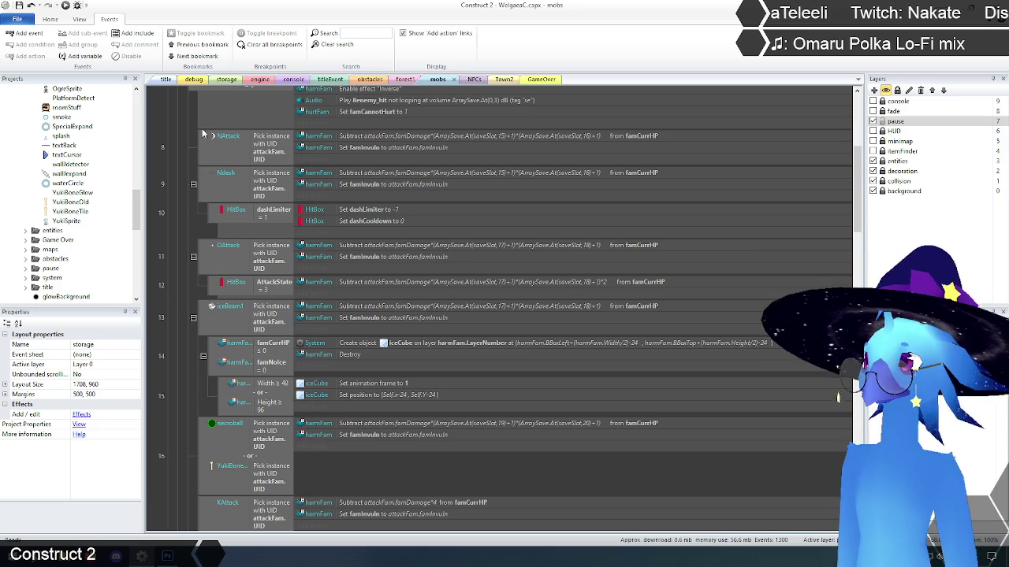
Step: Playtest from the title screen, jumping and casting ice to freeze an enemy, then return to the editor
left_click(166, 80)
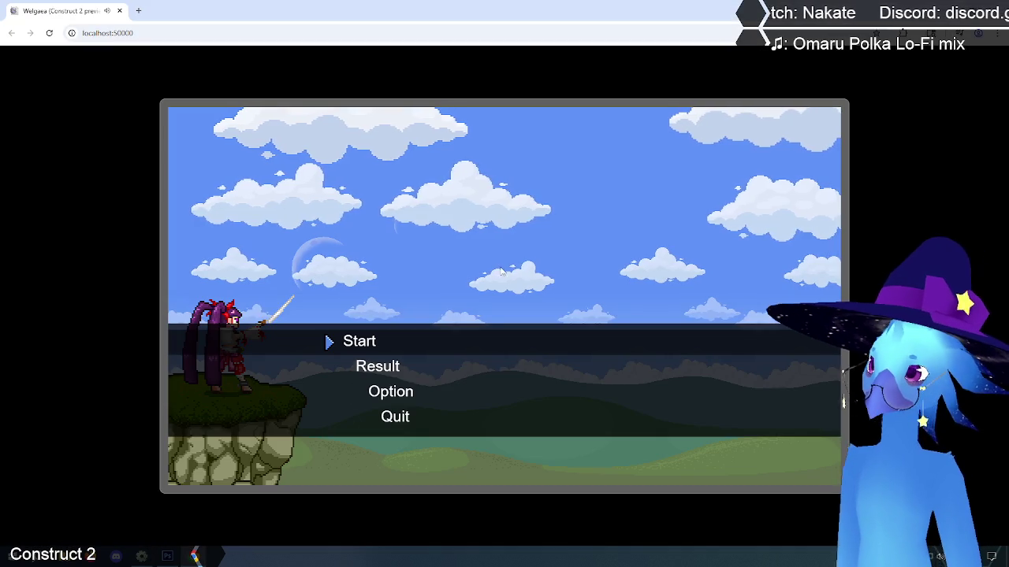
key("Return")
key("Return")
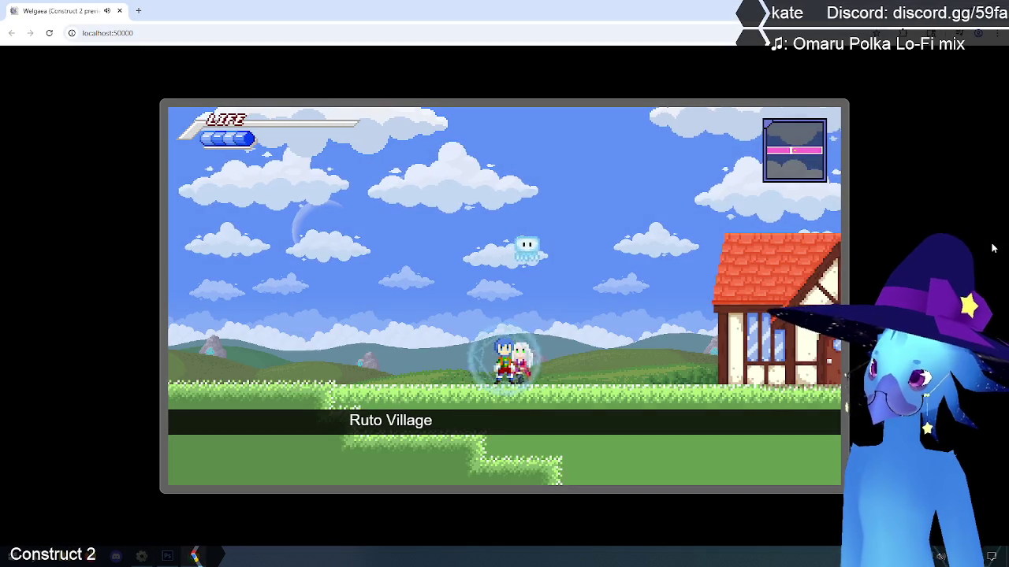
key("z")
key("x")
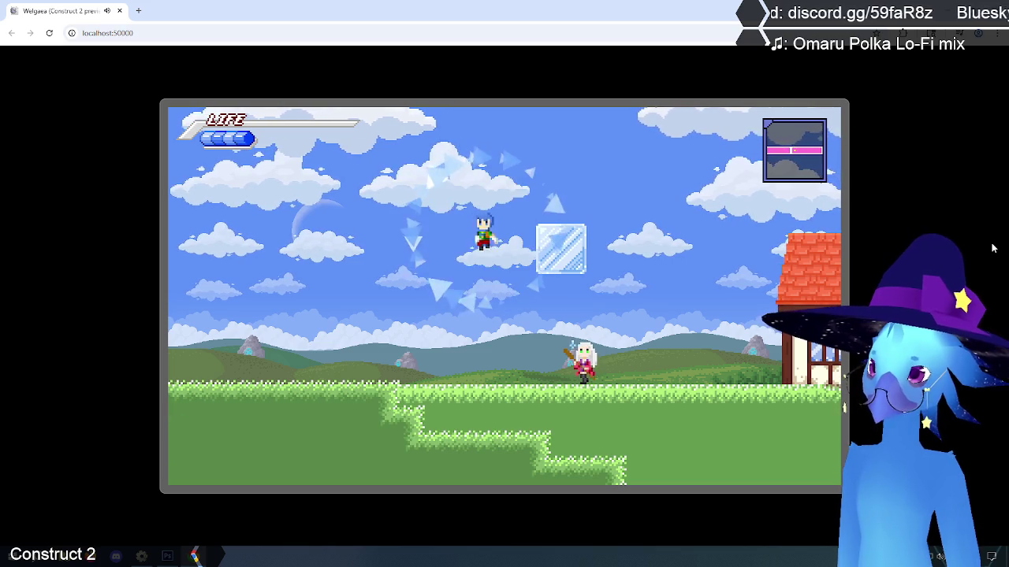
key("z")
key("Right")
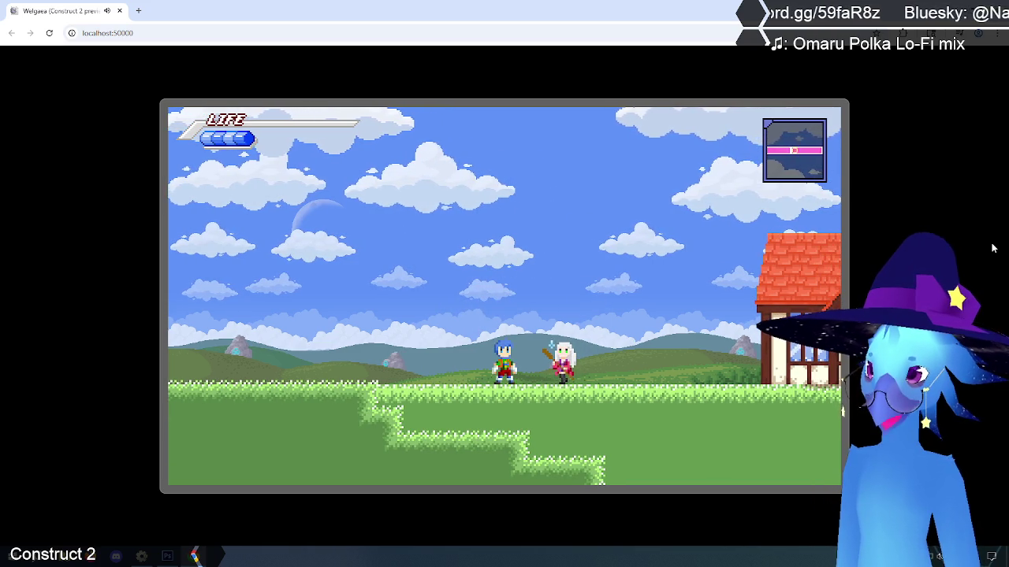
key("Left")
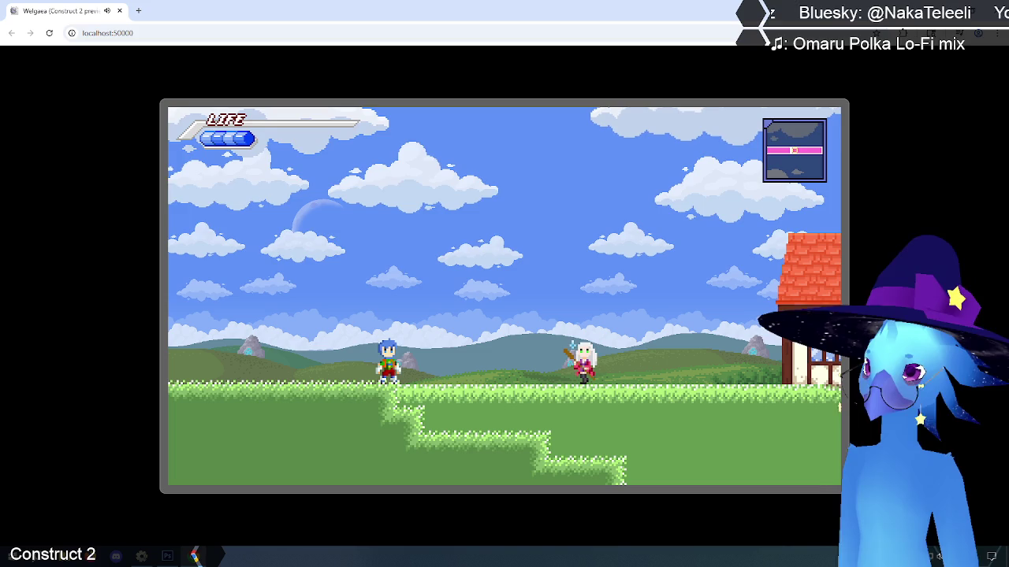
key("alt+Tab")
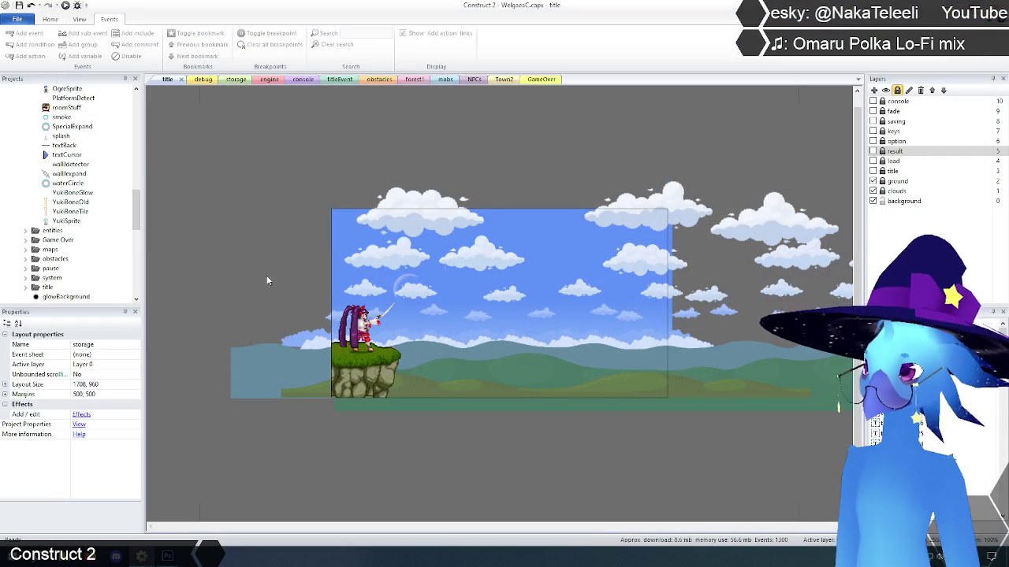
Step: Raise event 15's Width ≥ 48 check to Width ≥ 96, then preview from the title layout with F5
left_click(267, 80)
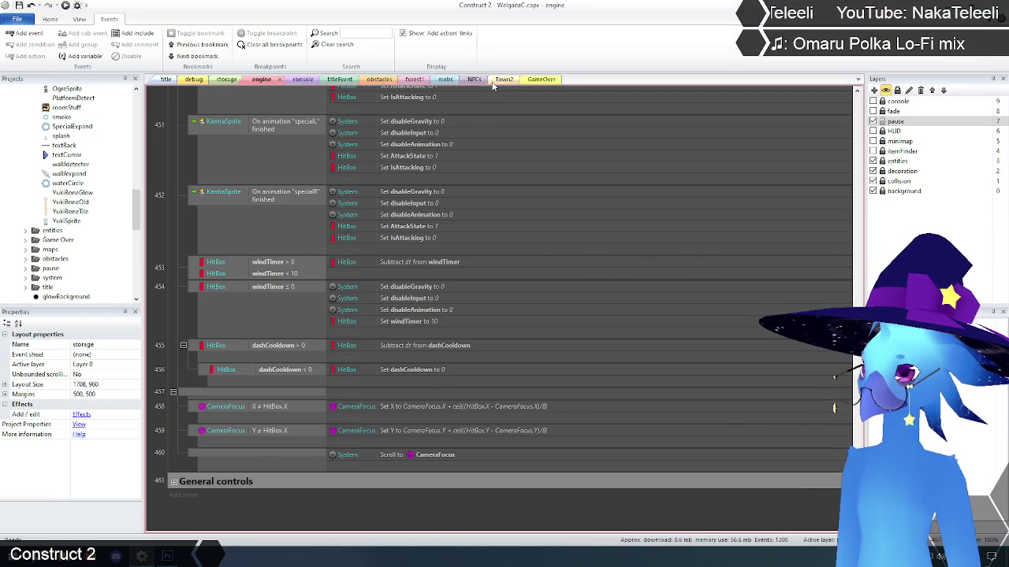
left_click(447, 80)
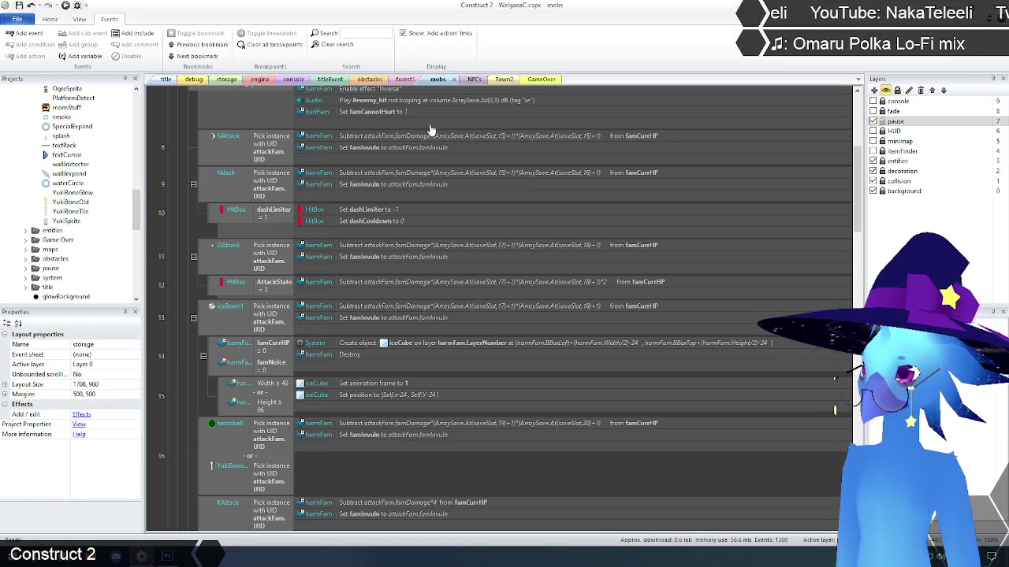
double_click(274, 386)
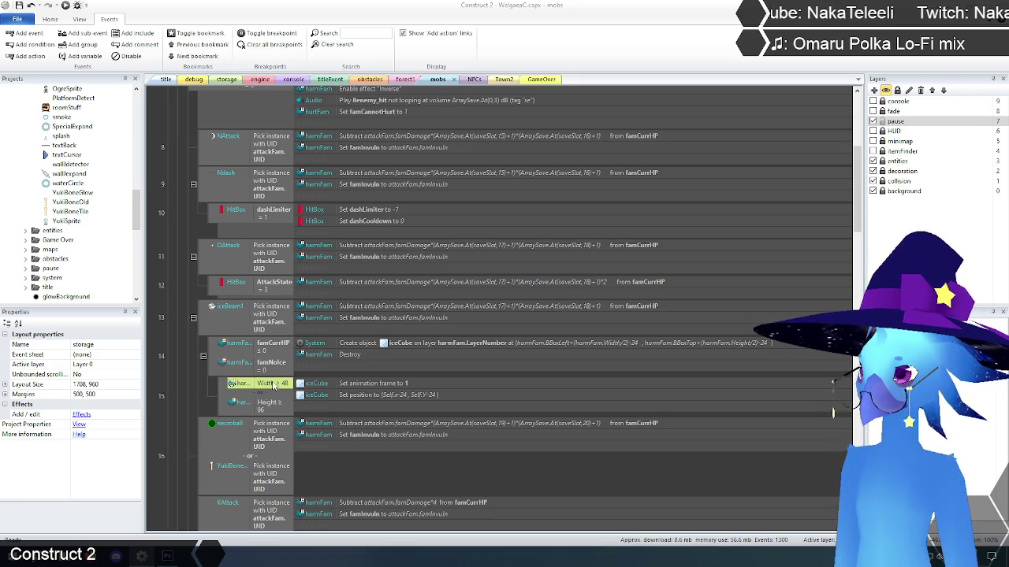
key("Tab")
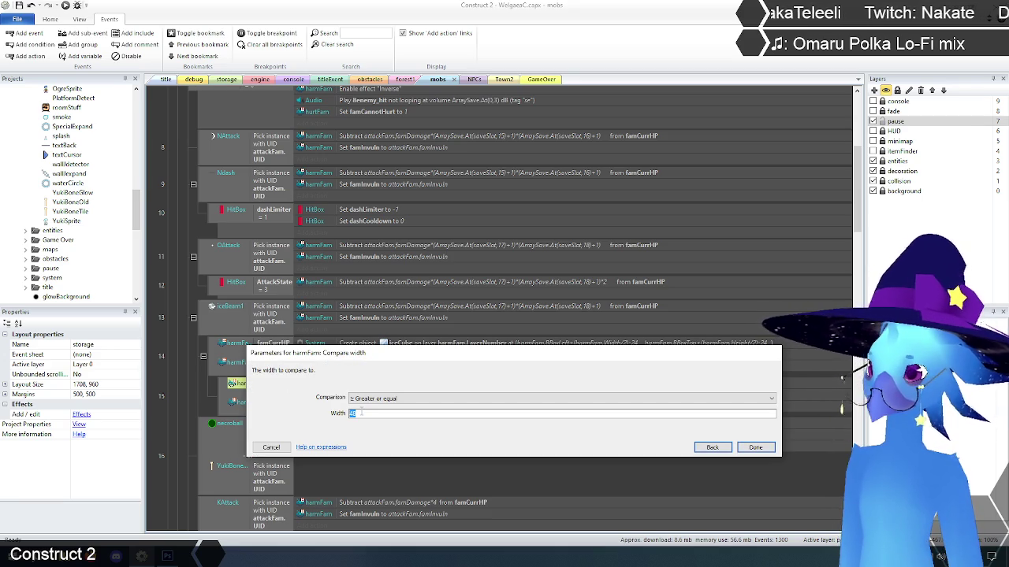
type("96")
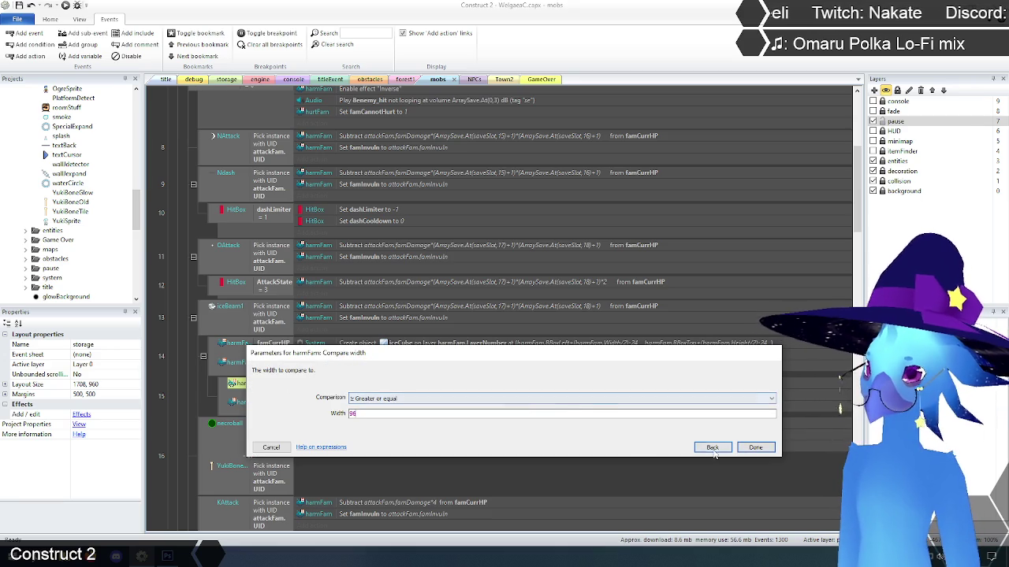
left_click(755, 447)
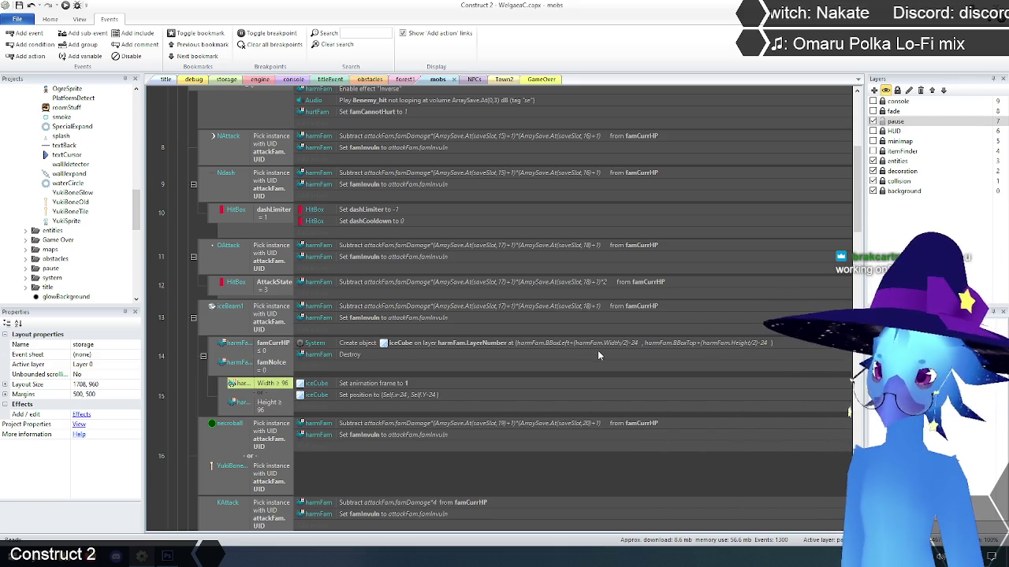
left_click(159, 81)
key("F5")
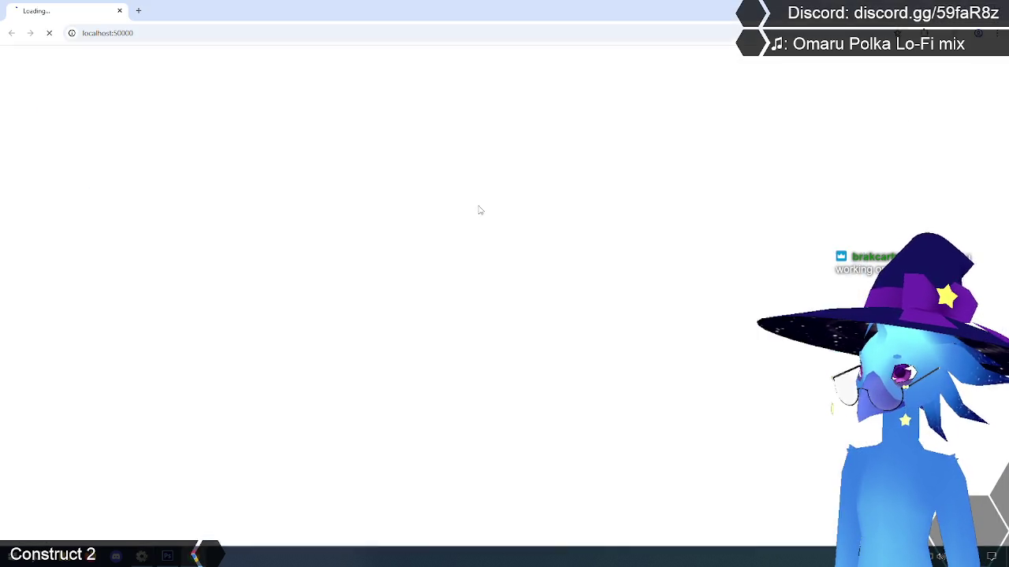
Step: Play into Ruto Village, choose End Game from the pause menu, and switch back to the editor
key("z")
key("z")
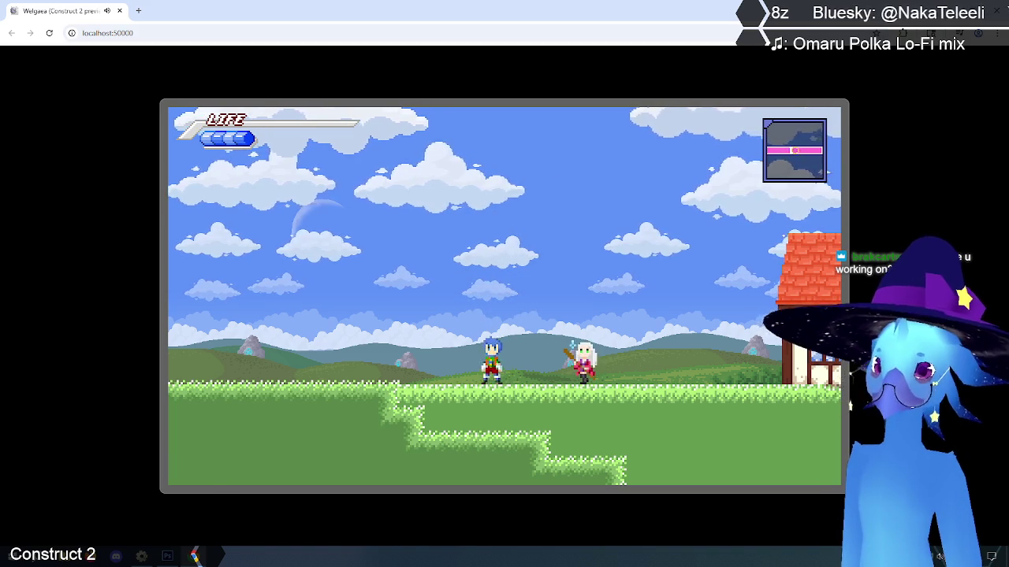
key("Escape")
key("Down")
key("Return")
key("Down")
key("Down")
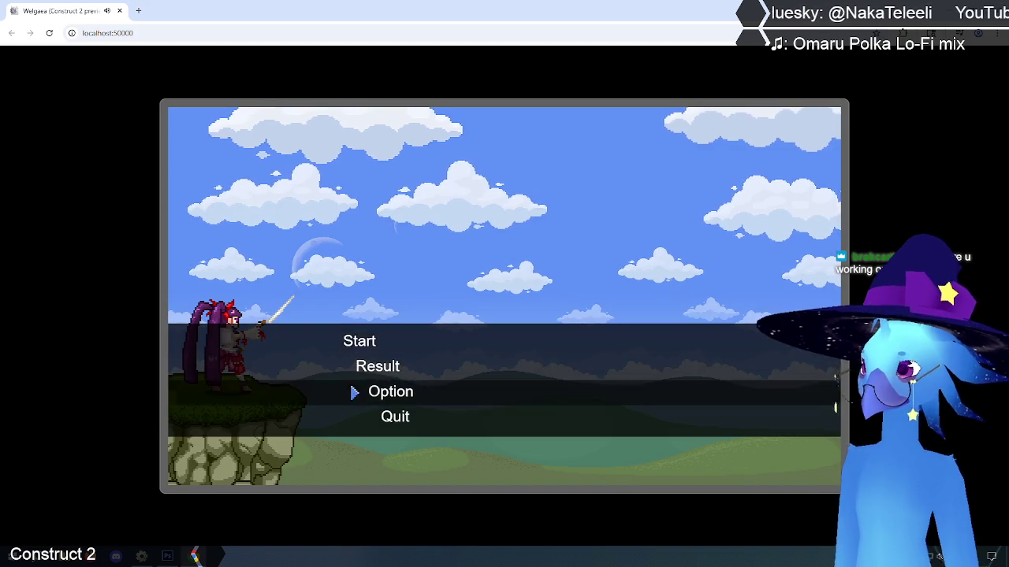
key("alt+Tab")
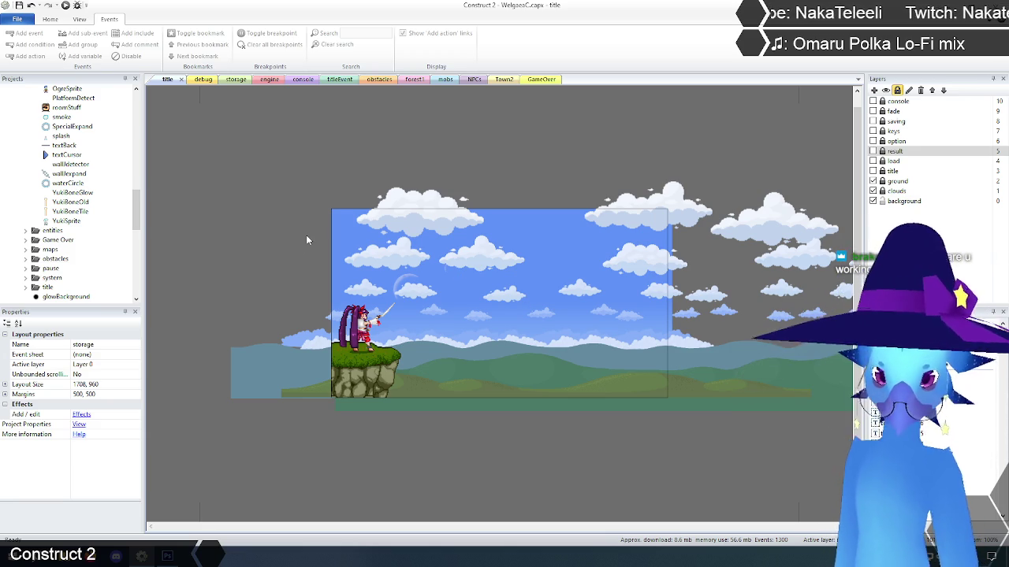
Step: Switch from the title layout to the storage layout and show its layout properties
left_click(181, 116)
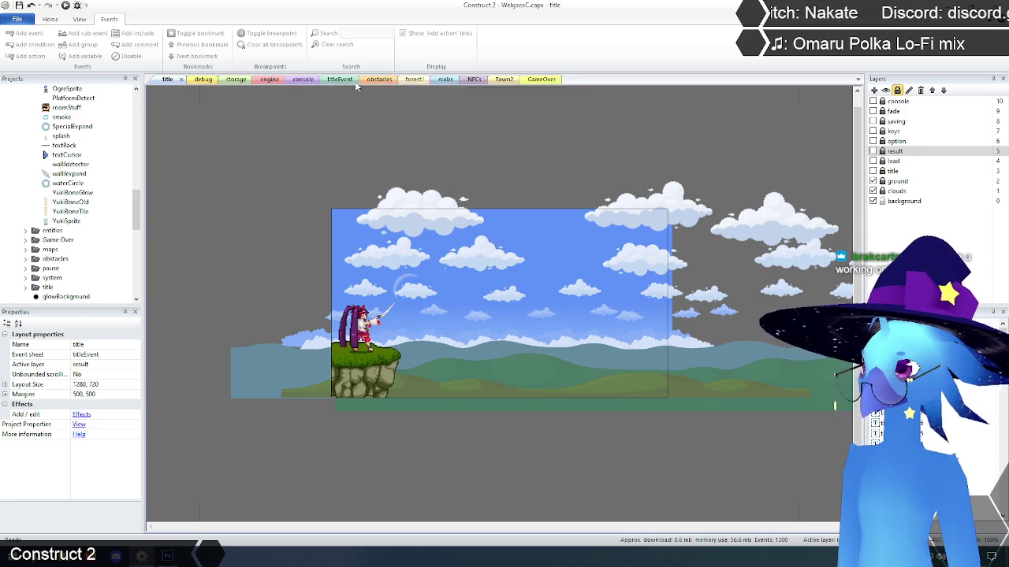
left_click(228, 79)
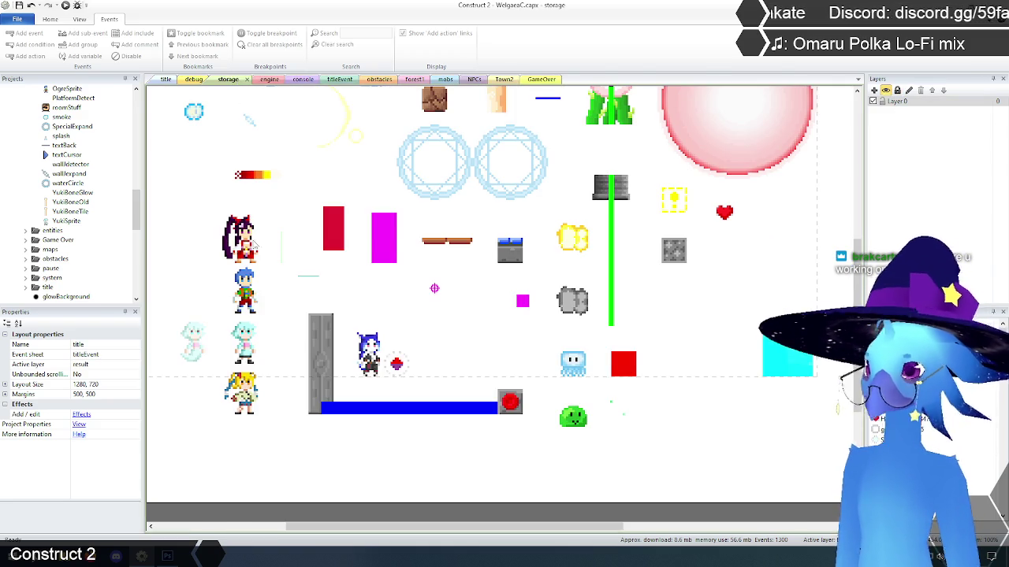
scroll(304, 292, "up", 5)
scroll(277, 287, "down", 3)
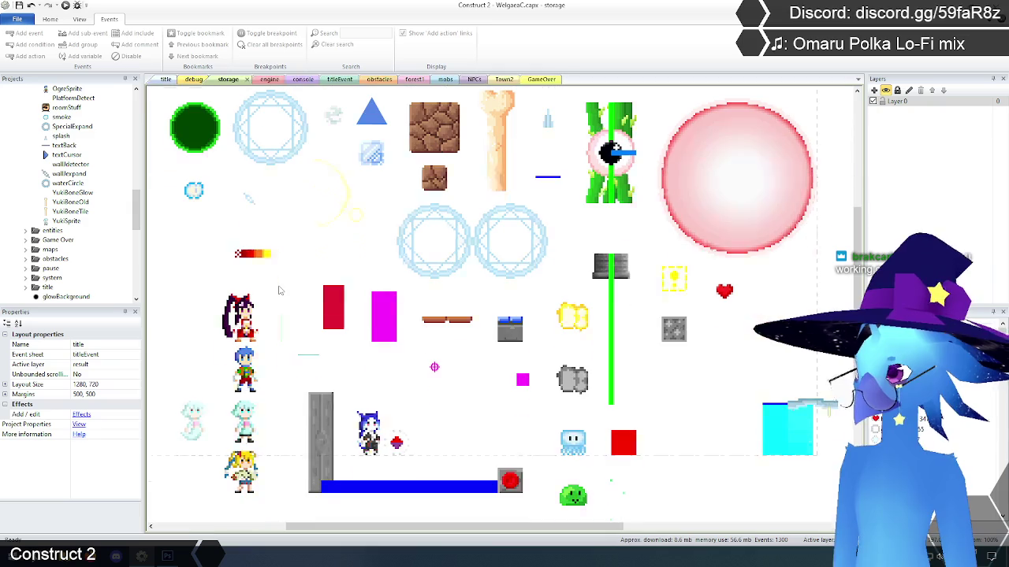
left_click(178, 279)
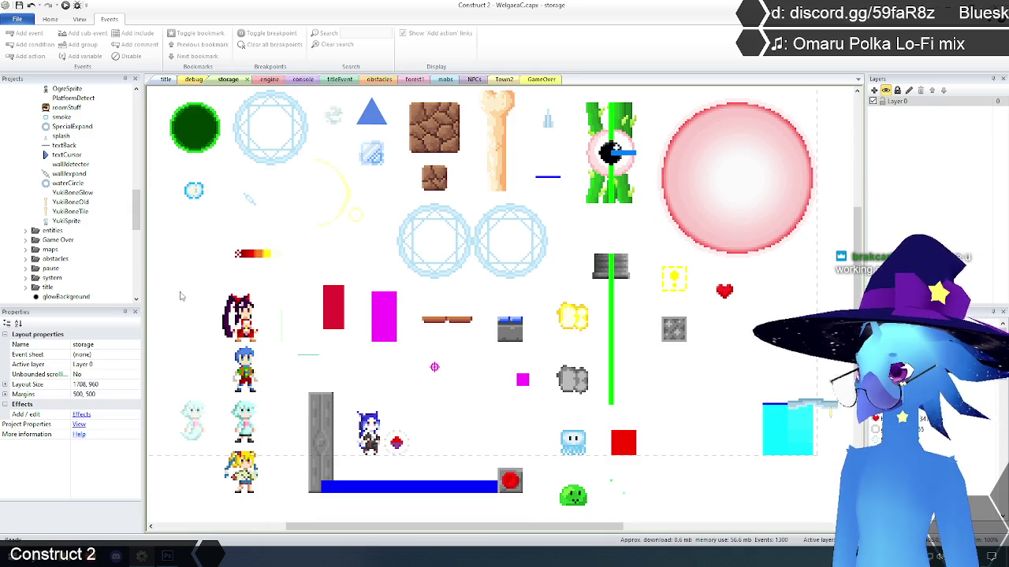
scroll(181, 296, "up", 1)
scroll(181, 296, "down", 1)
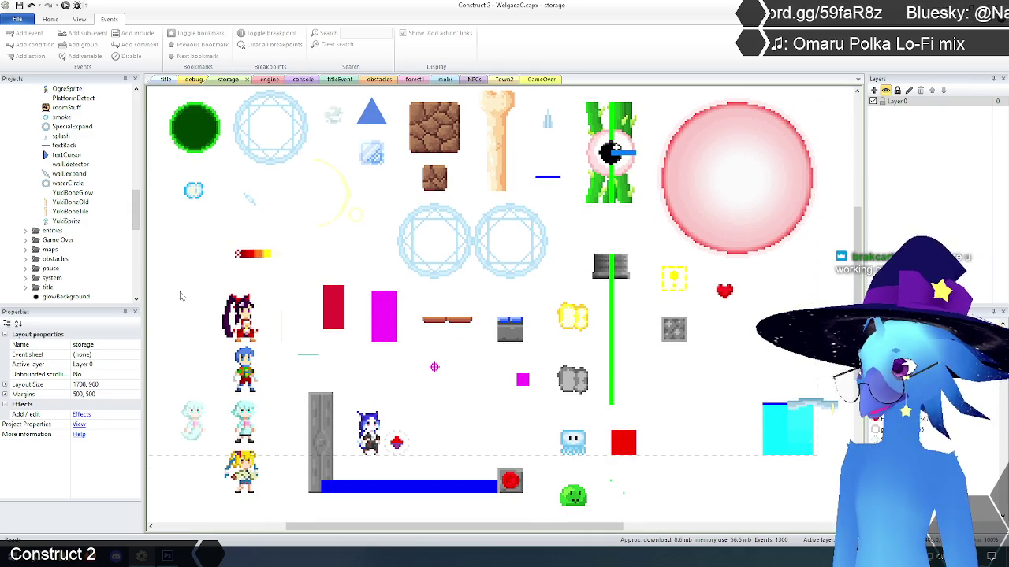
scroll(184, 289, "up", 1)
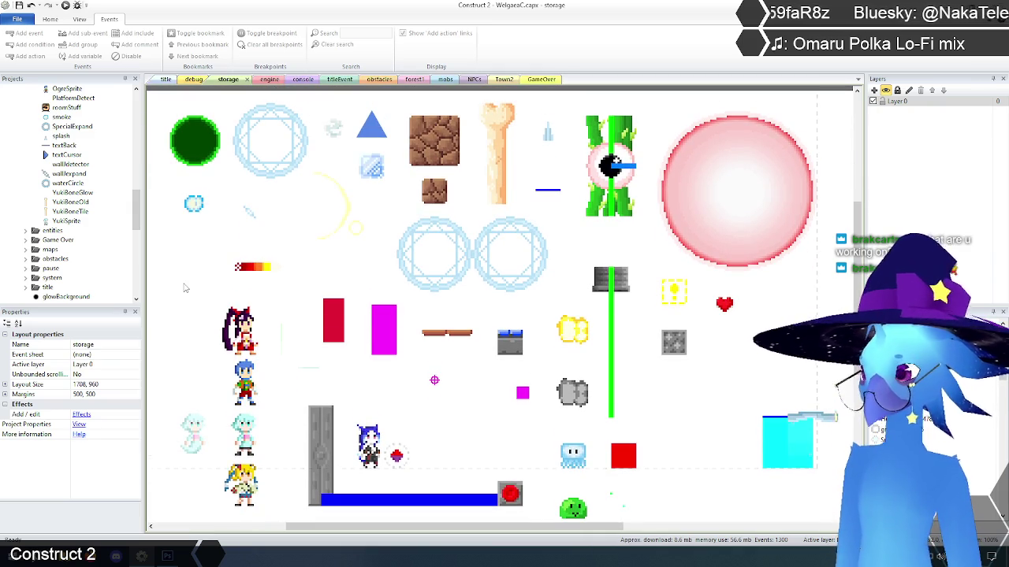
Step: Inspect the YukiSprite character and bone sprites, ending with the YukiBoneTile selected
left_click(238, 426)
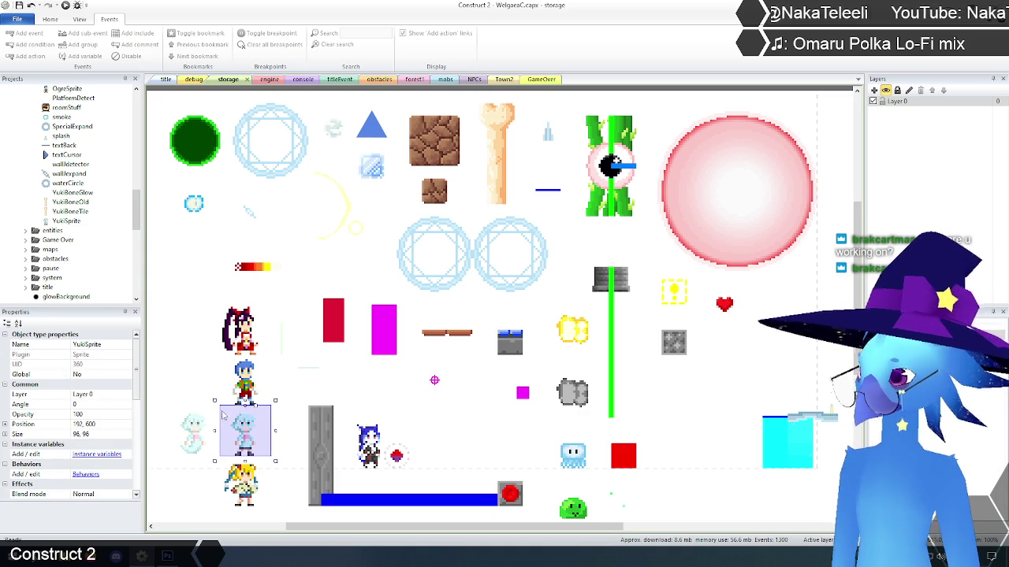
left_click(182, 304)
scroll(181, 303, "up", 3)
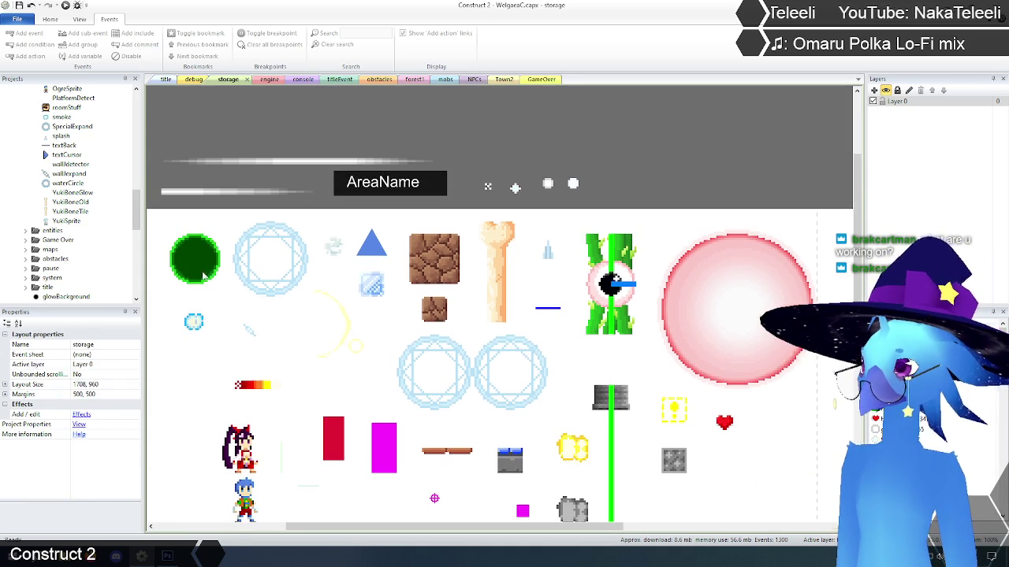
left_click(476, 252)
left_click(487, 254)
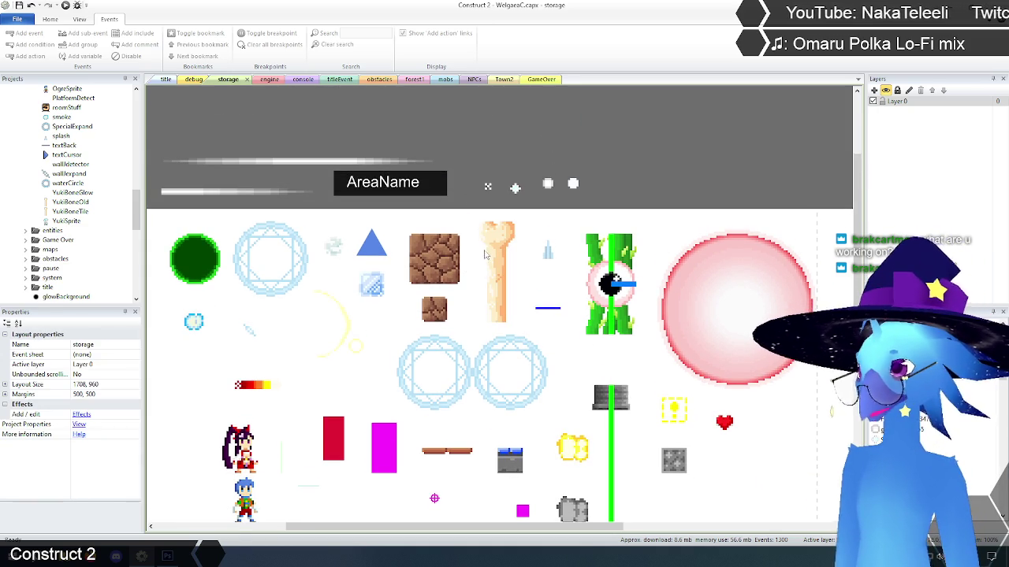
left_click(509, 262)
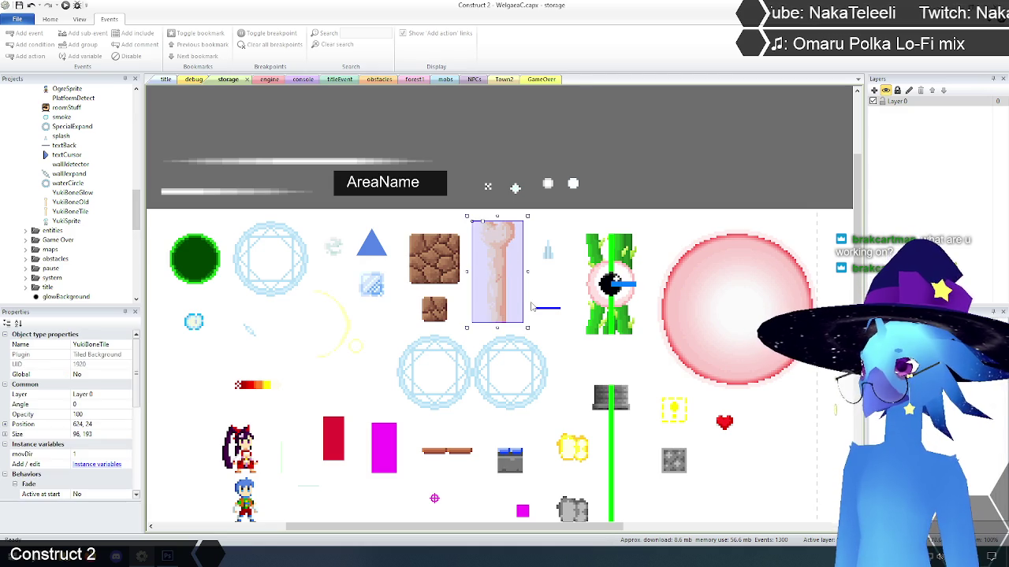
left_click(536, 117)
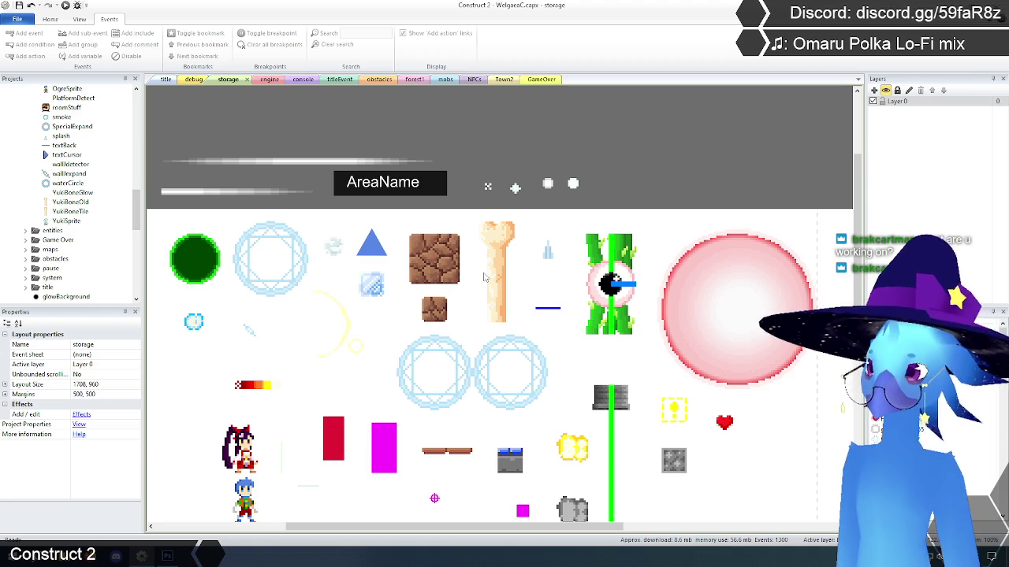
scroll(485, 277, "down", 3)
scroll(485, 268, "up", 2)
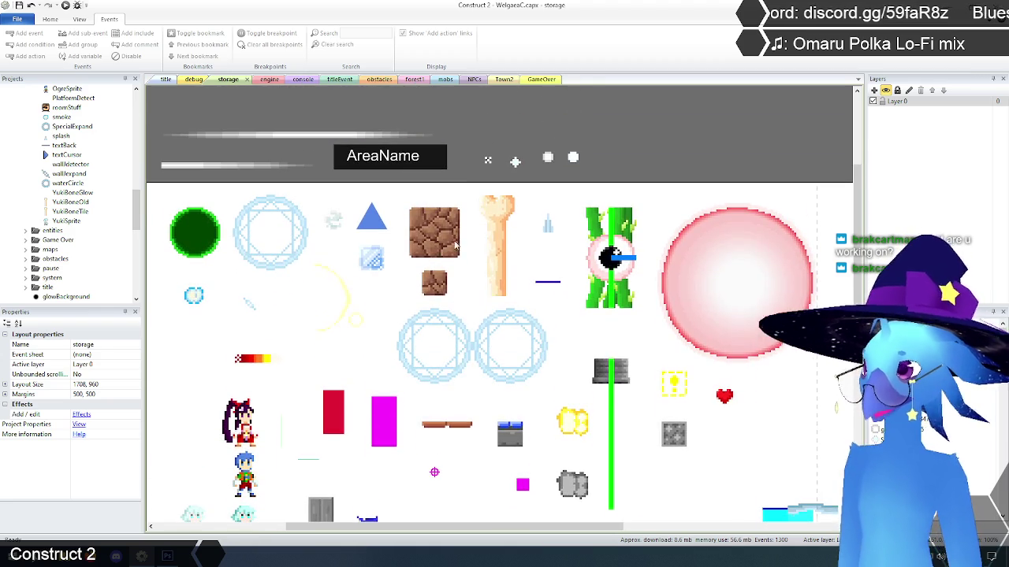
left_click(498, 228)
left_click(499, 237)
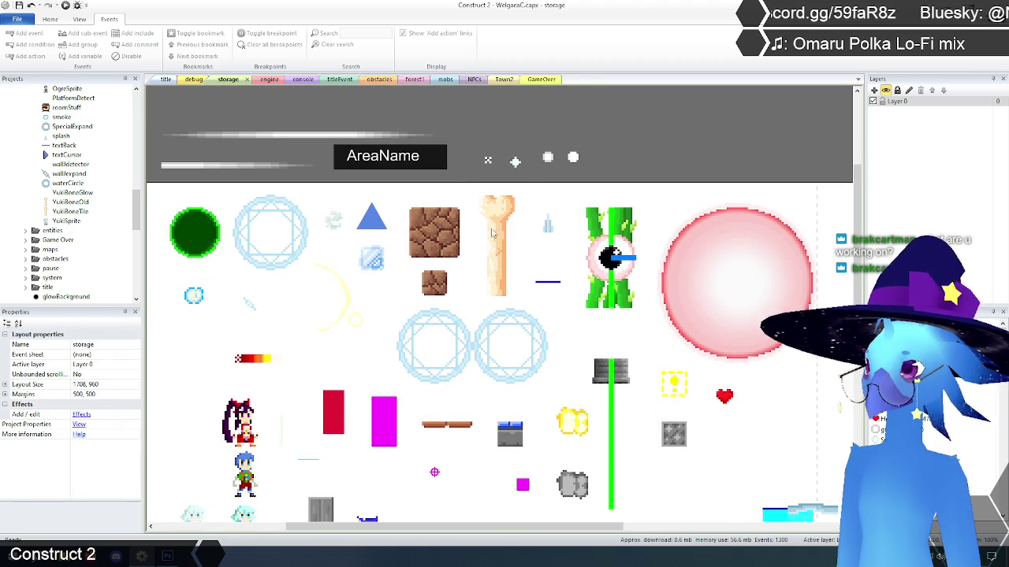
left_click(498, 244)
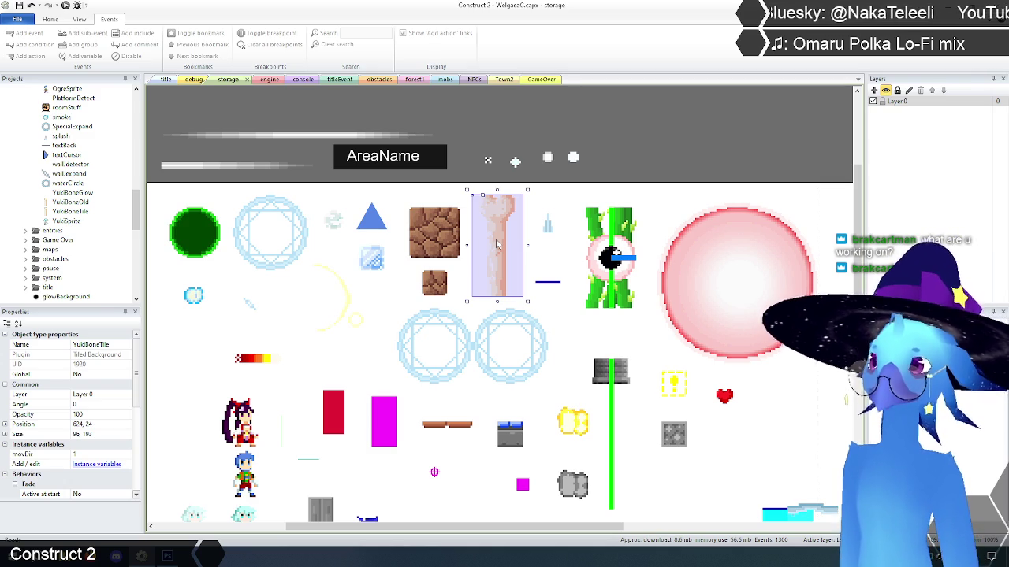
scroll(497, 244, "down", 1)
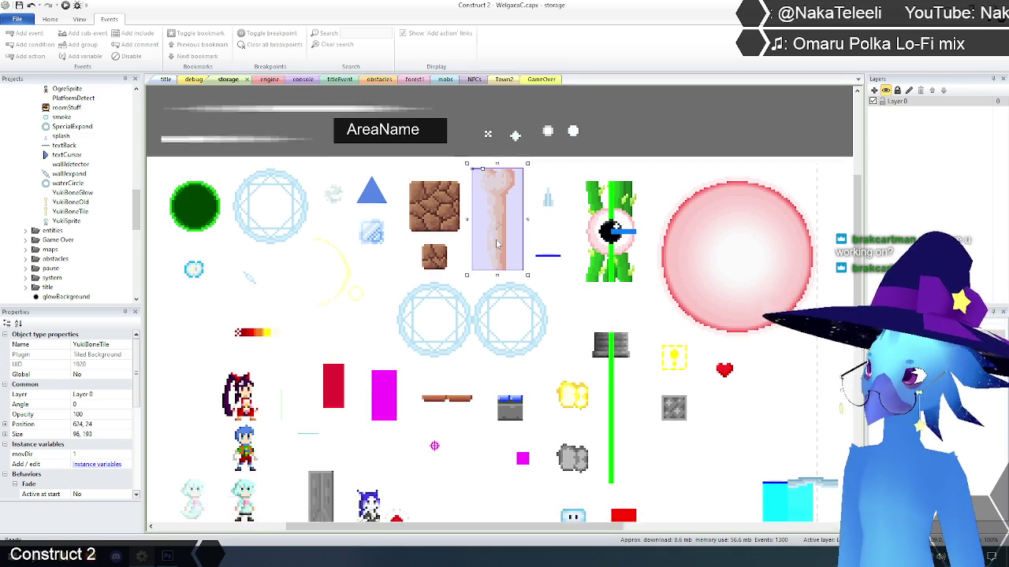
scroll(293, 432, "down", 1)
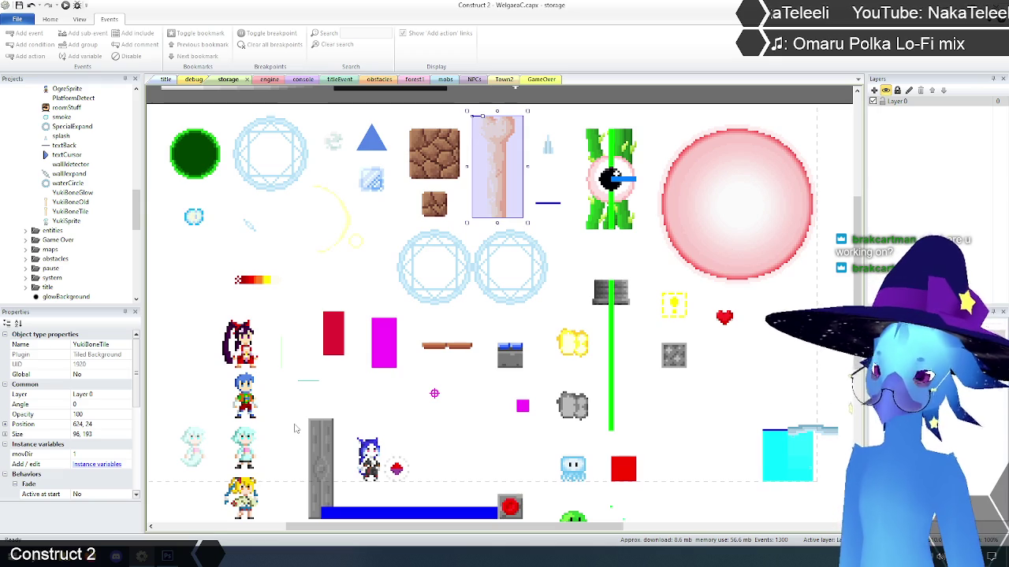
left_click(249, 399)
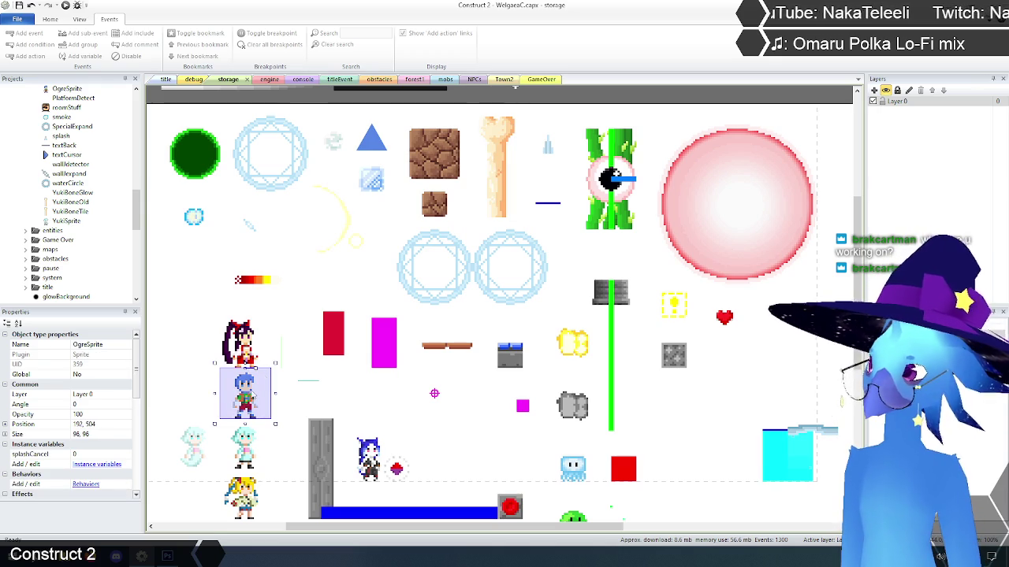
scroll(354, 435, "up", 2)
scroll(347, 449, "up", 1)
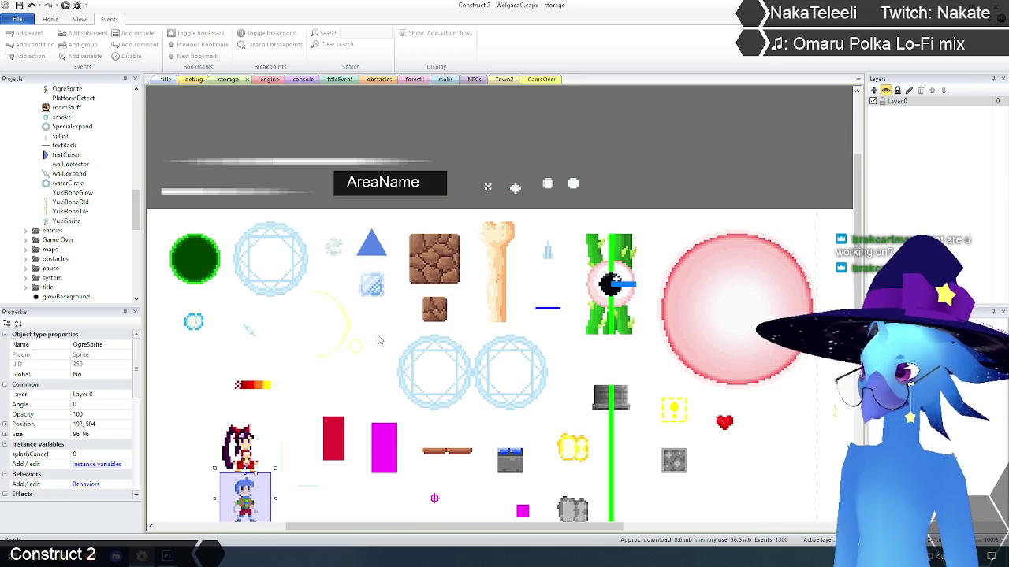
left_click(381, 298)
left_click(353, 131)
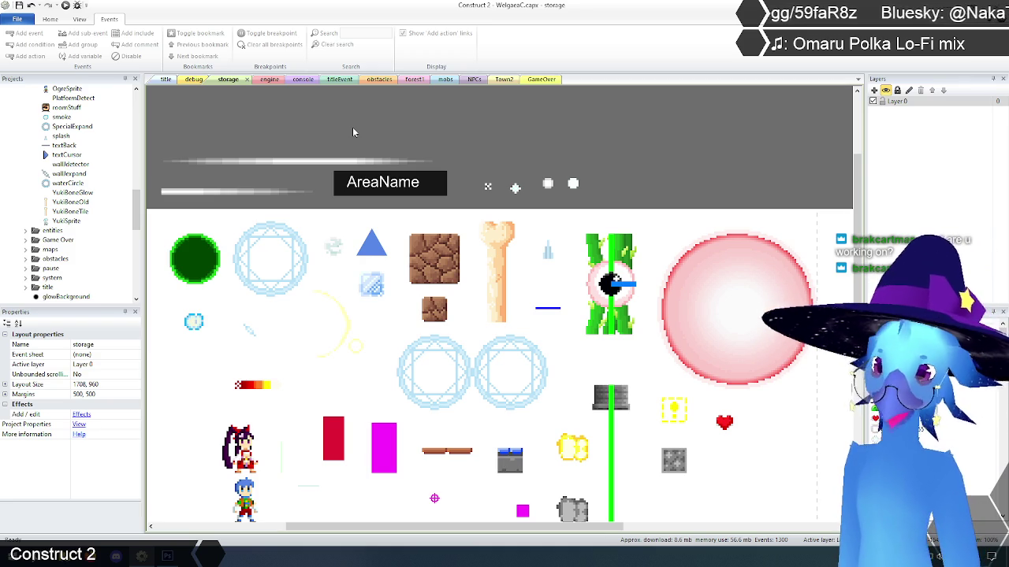
left_click(382, 135)
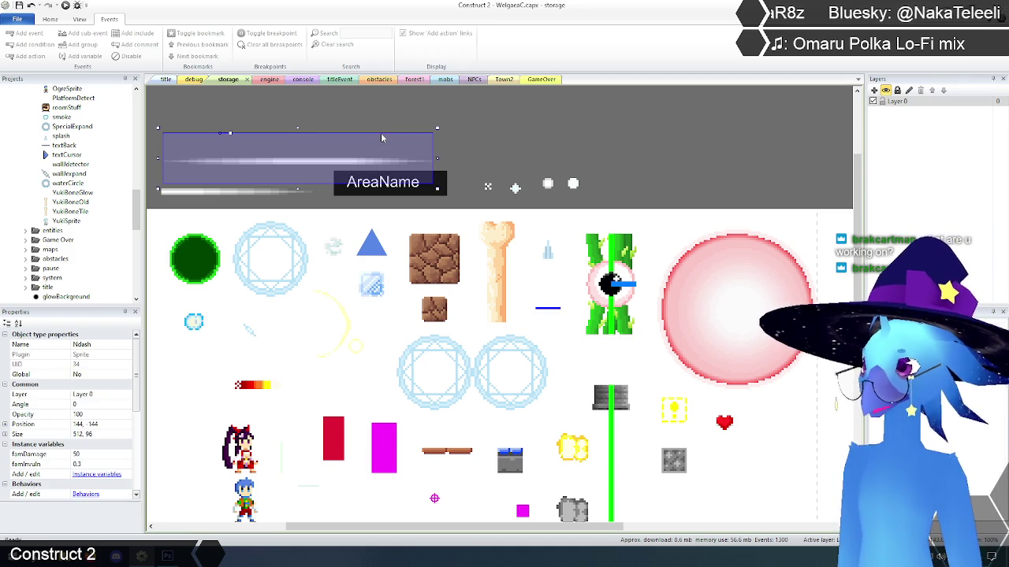
left_click(373, 114)
scroll(528, 239, "down", 5)
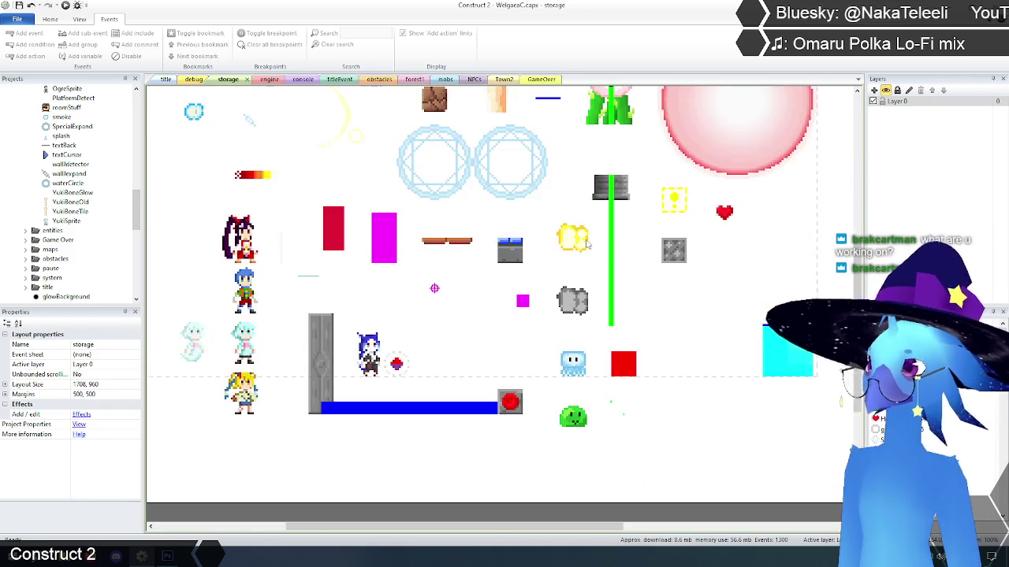
scroll(471, 465, "up", 6)
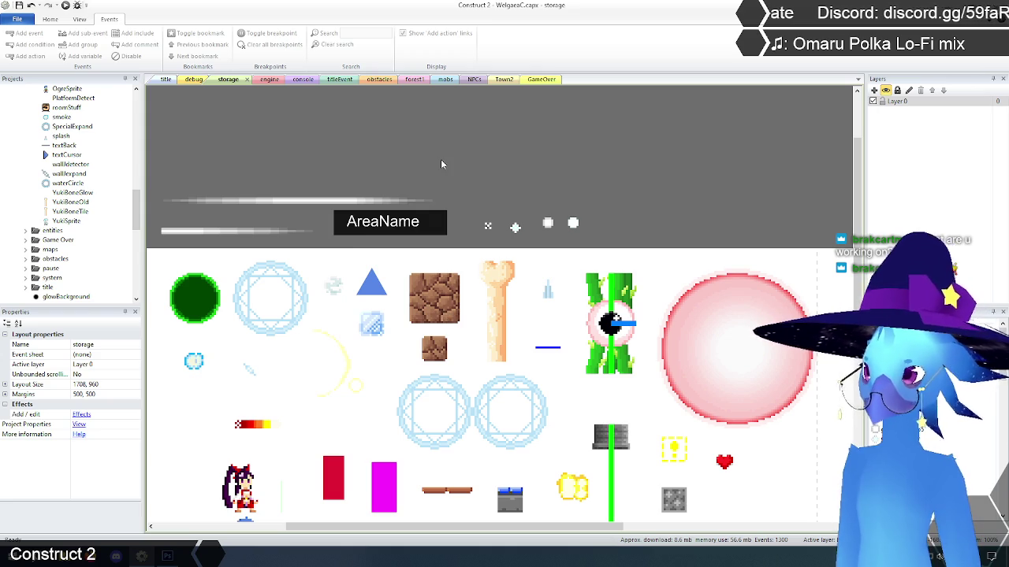
scroll(440, 163, "down", 5)
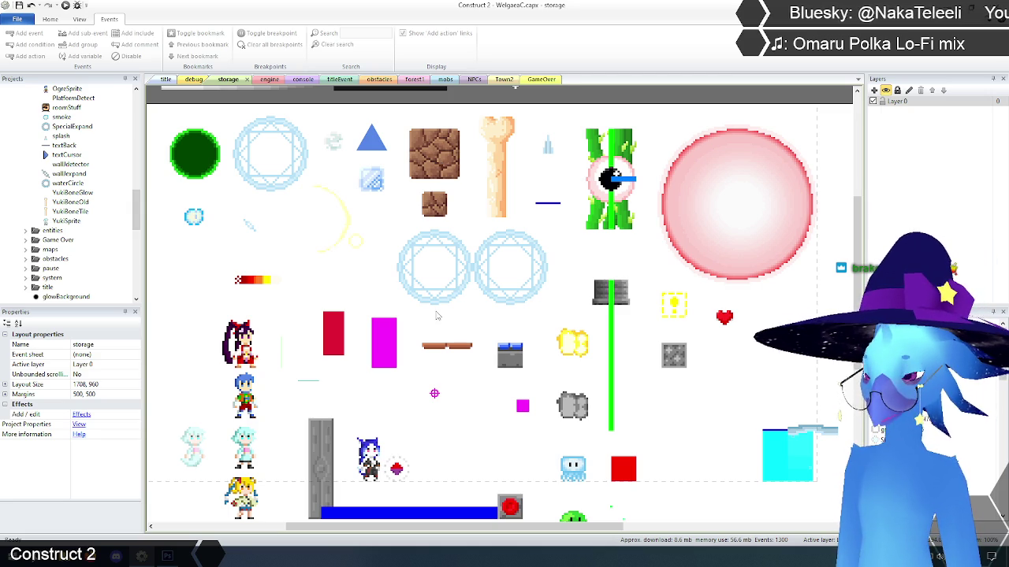
scroll(440, 312, "up", 1)
scroll(440, 312, "down", 2)
scroll(440, 312, "up", 1)
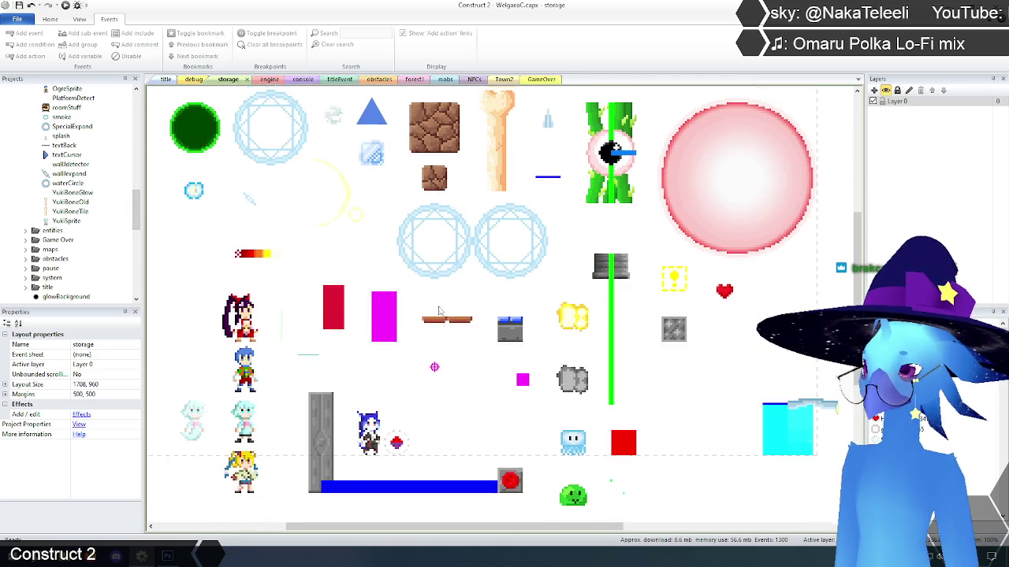
right_click(387, 181)
left_click(387, 186)
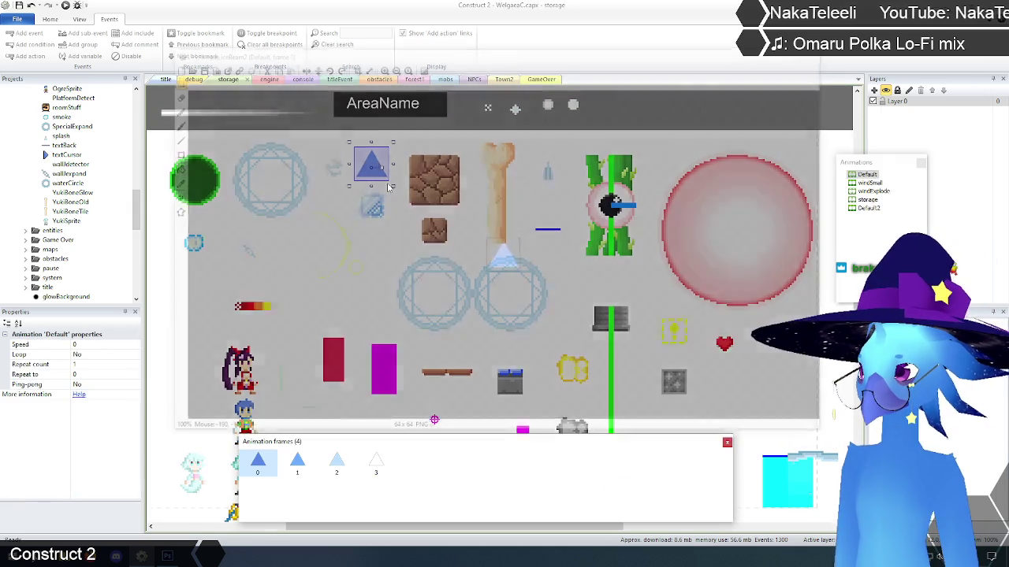
left_click(298, 463)
left_click(336, 464)
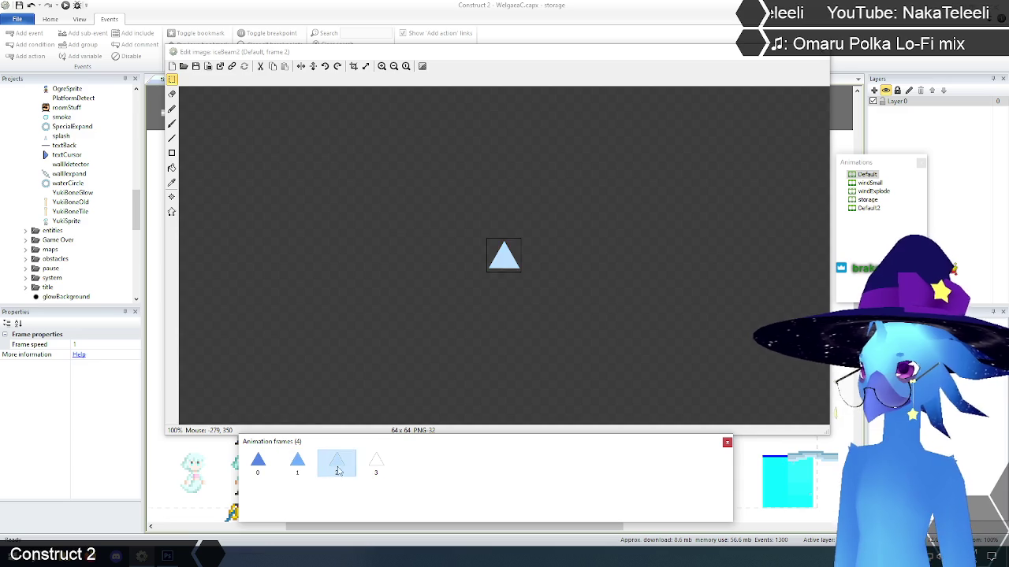
left_click(376, 463)
left_click(819, 59)
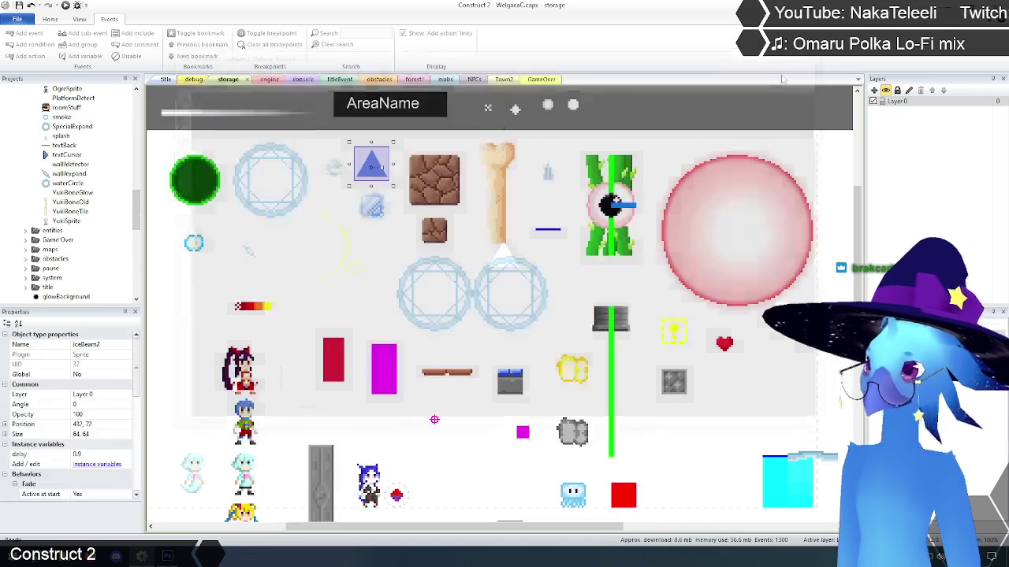
left_click(661, 119)
scroll(684, 267, "up", 1)
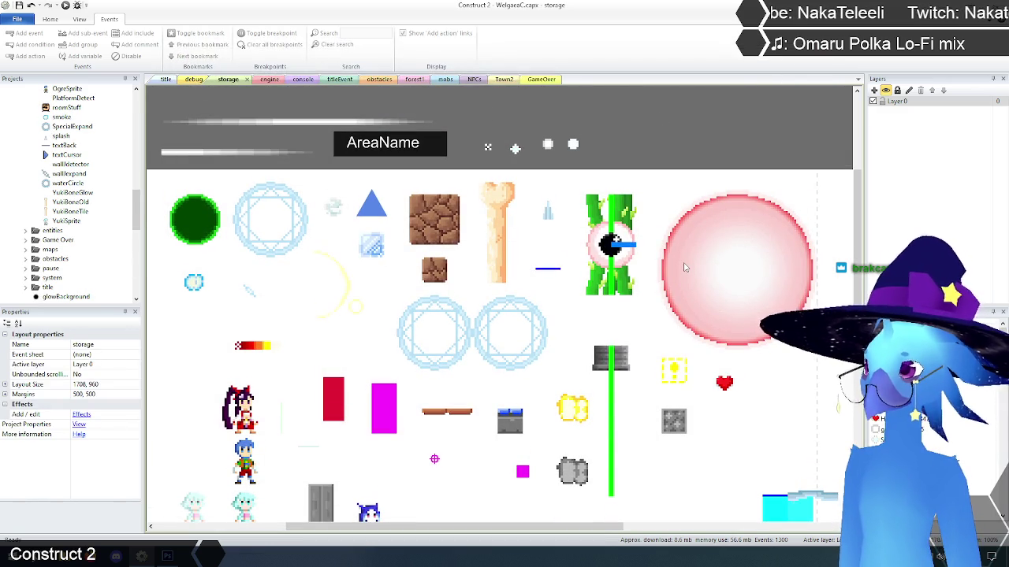
Step: Check the blue TripLine bar's properties in the storage layout, then return to the engine event sheet
scroll(684, 268, "down", 3)
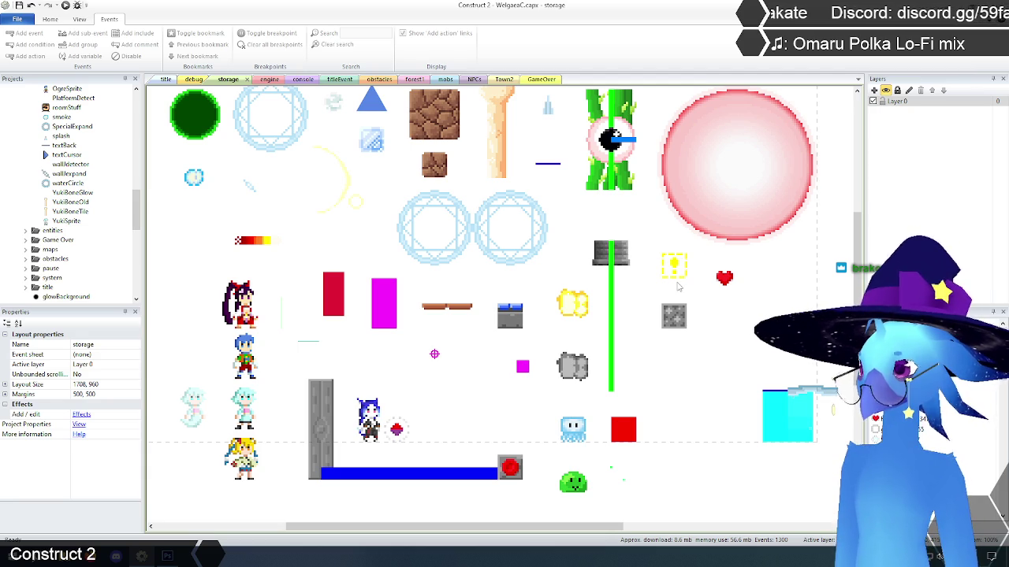
scroll(678, 288, "down", 2)
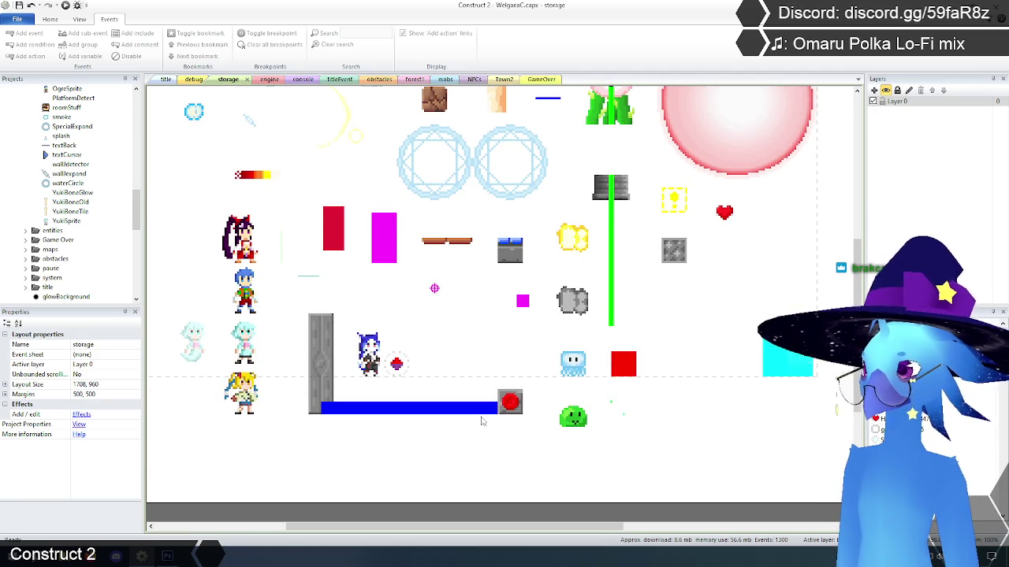
left_click(432, 409)
scroll(431, 445, "up", 1)
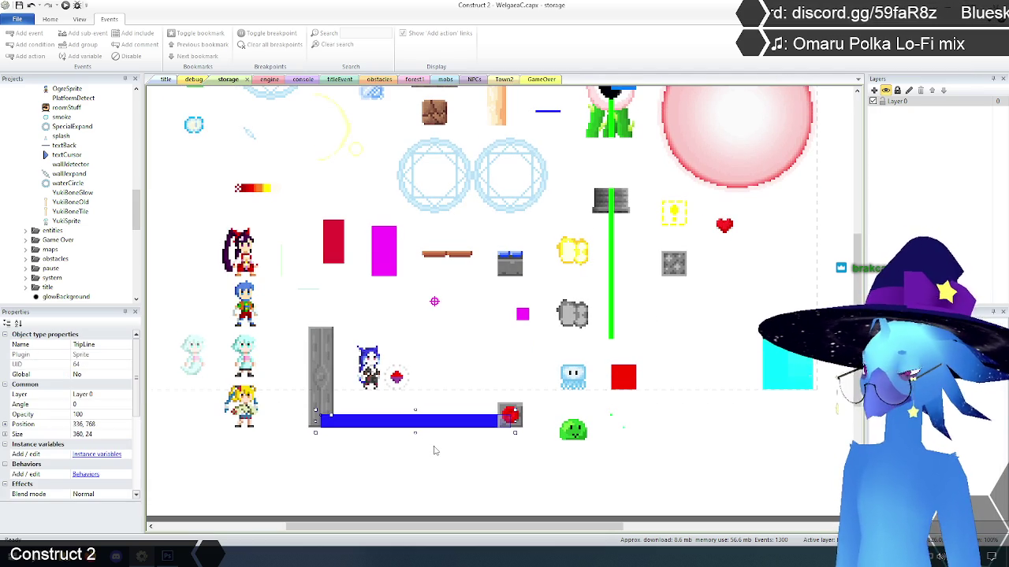
scroll(433, 450, "up", 1)
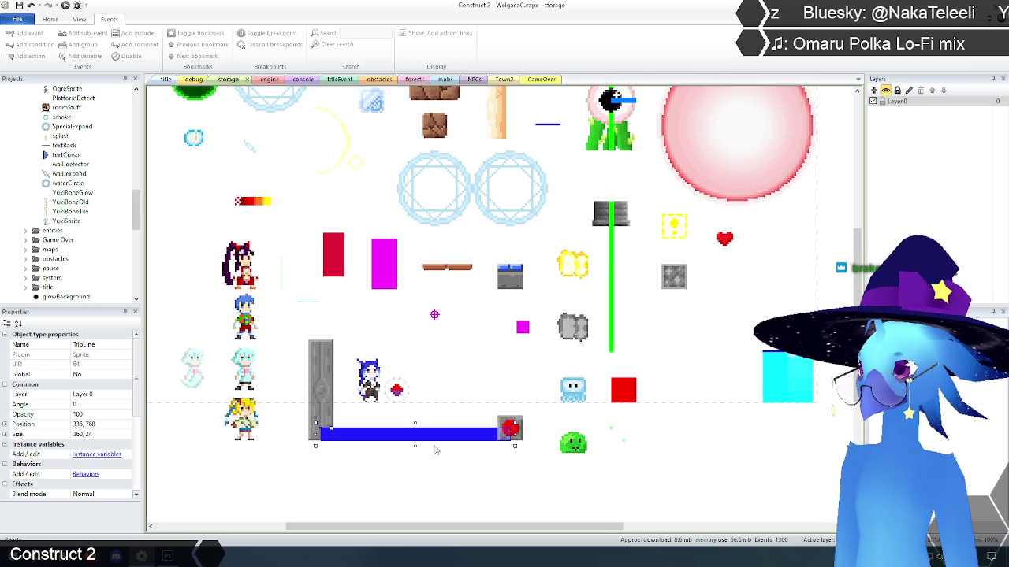
left_click(264, 80)
type("trip")
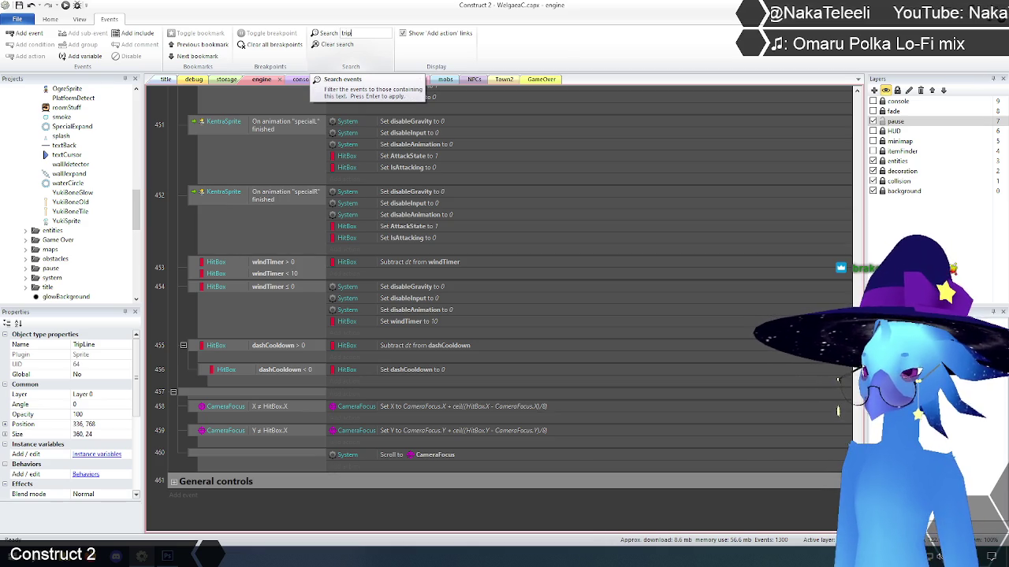
Step: Search the engine and obstacles event sheets for 'tripline' references
type("line")
key("Return")
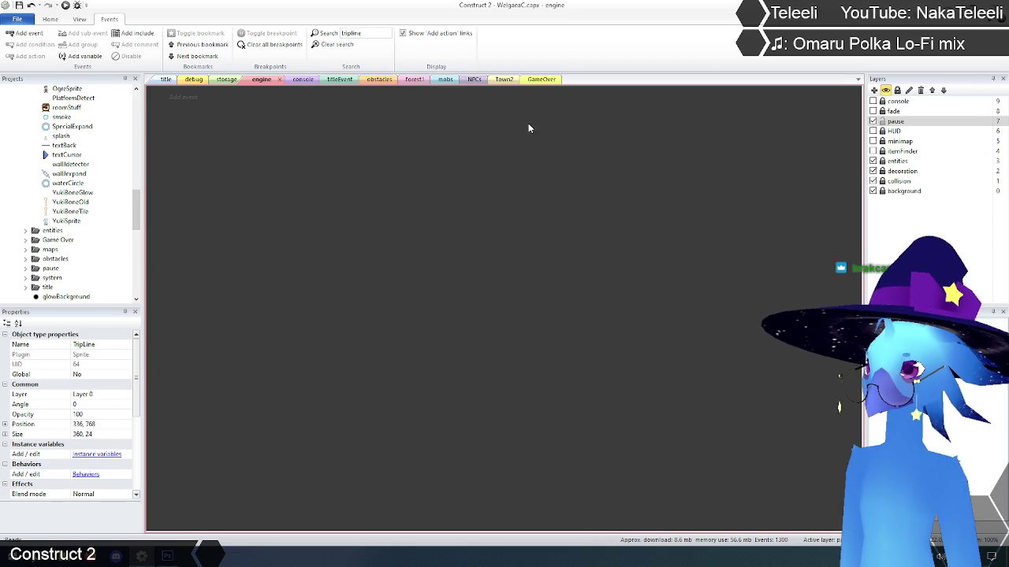
left_click(372, 80)
left_click(360, 35)
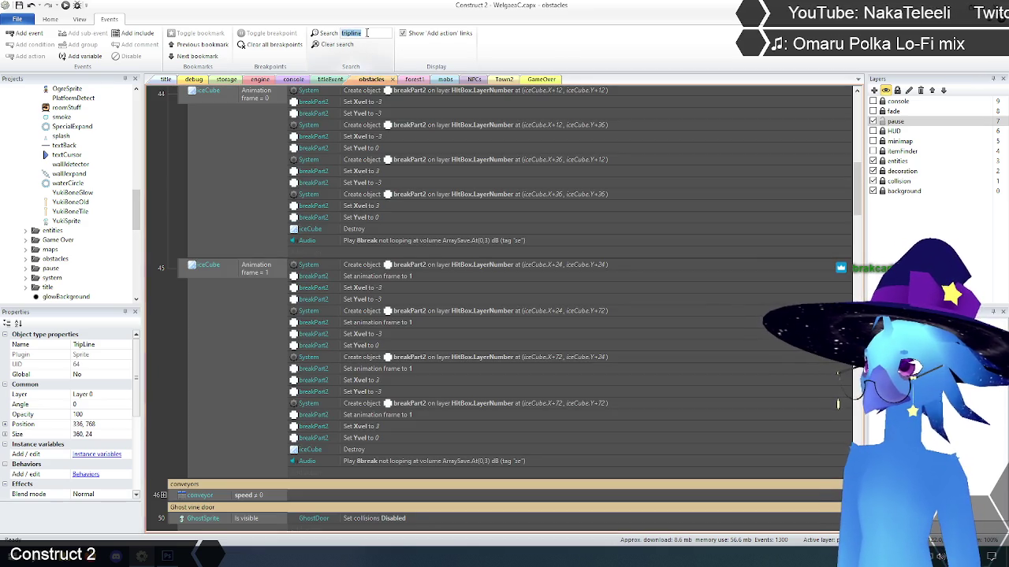
key("Return")
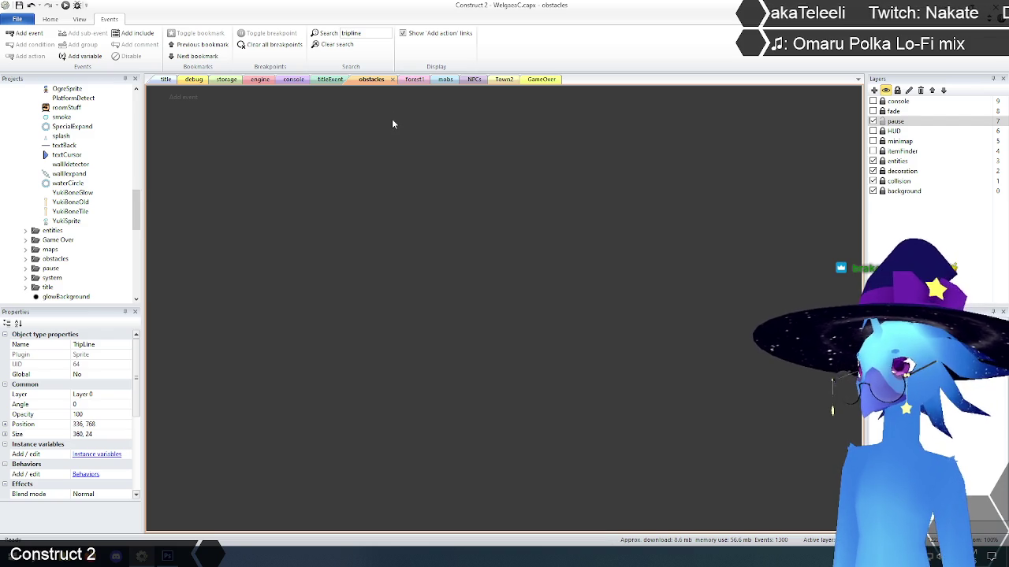
Step: Clear the search, look through the obstacles events, and return to the engine sheet
left_click(335, 45)
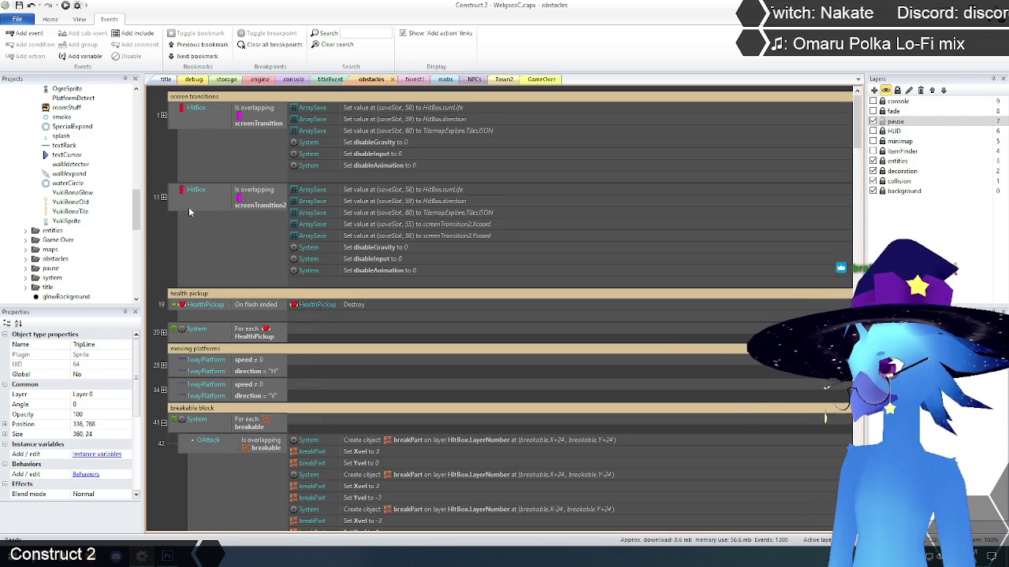
scroll(189, 211, "down", 3)
scroll(179, 213, "down", 10)
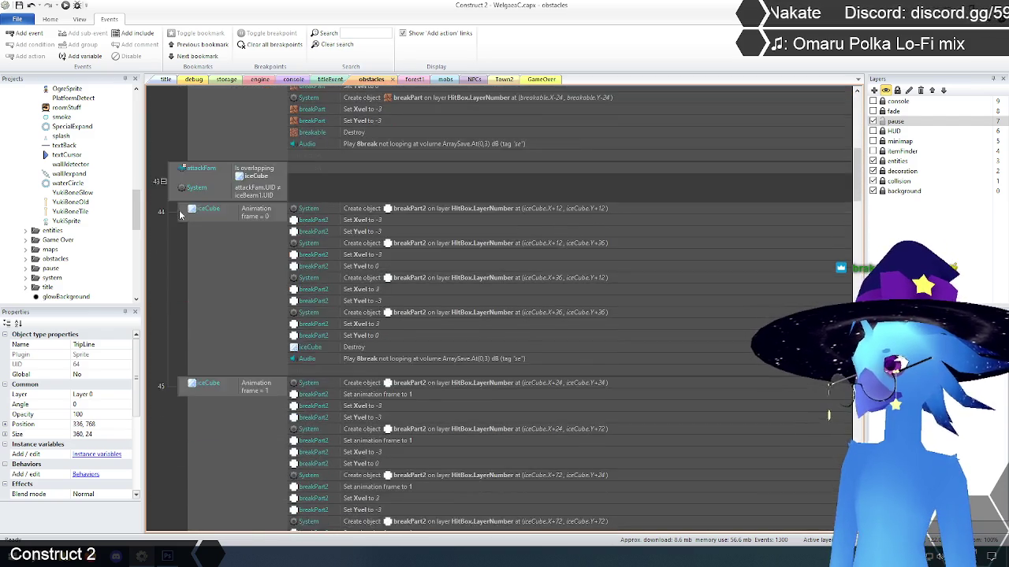
scroll(179, 210, "down", 7)
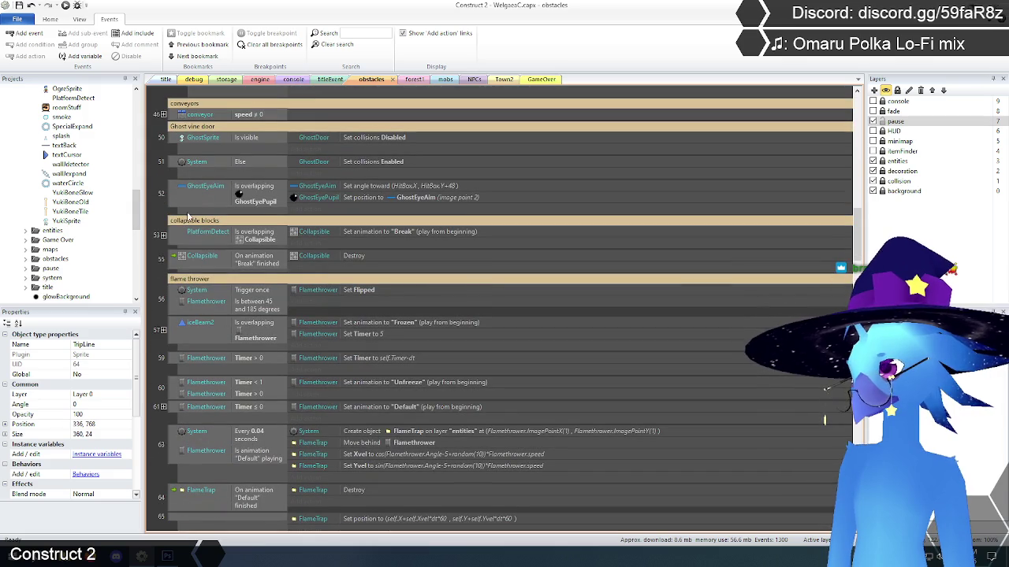
scroll(181, 169, "down", 6)
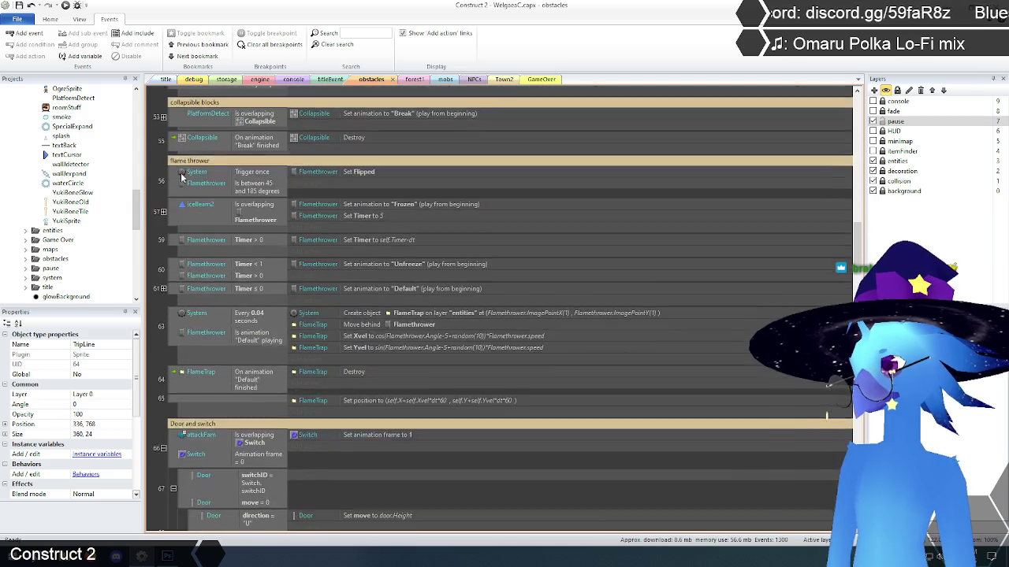
scroll(181, 177, "down", 5)
scroll(263, 115, "down", 5)
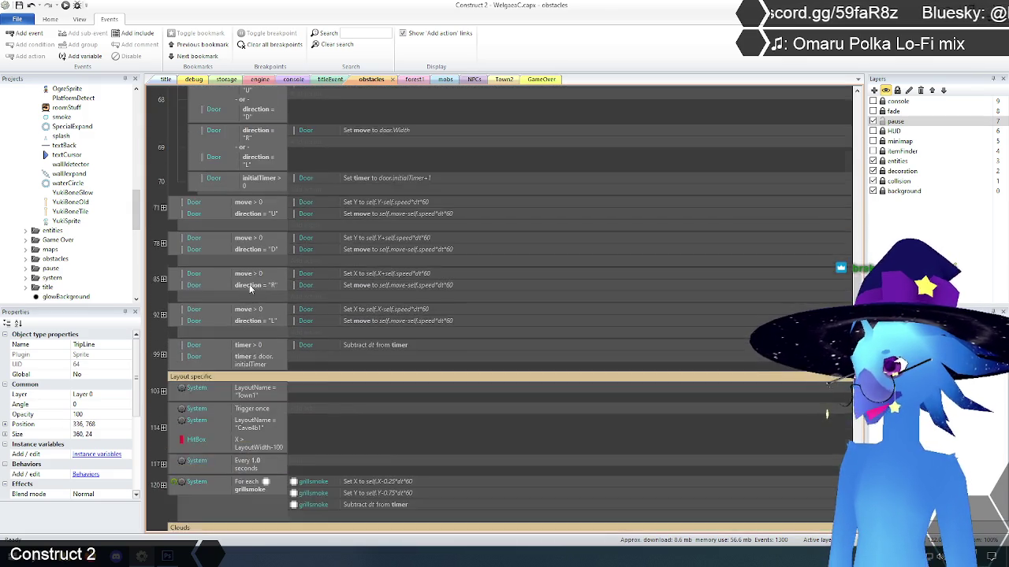
left_click(260, 80)
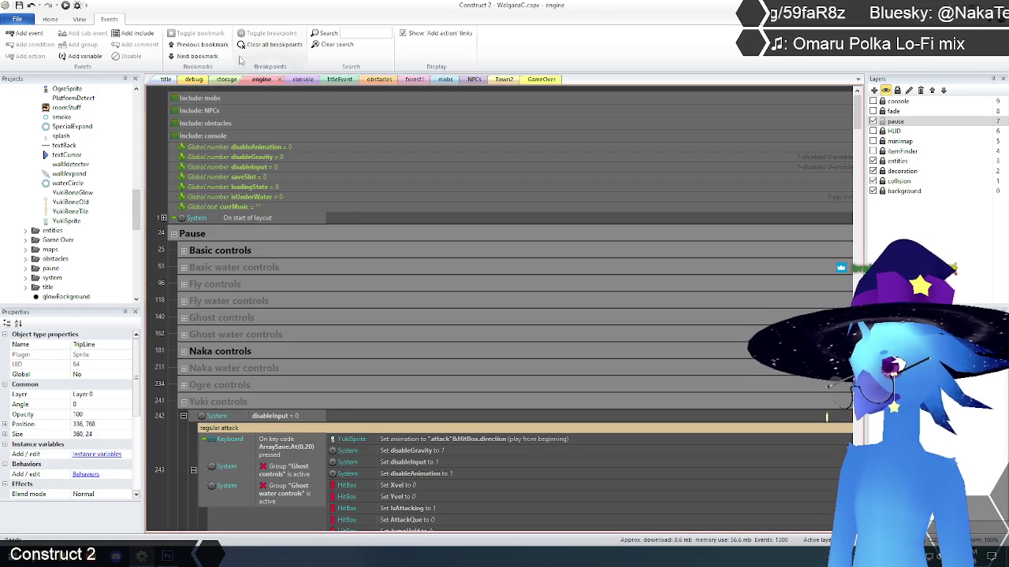
Step: Rename the TripLine object to TripLineOld in the storage layout
left_click(227, 80)
scroll(407, 331, "down", 2)
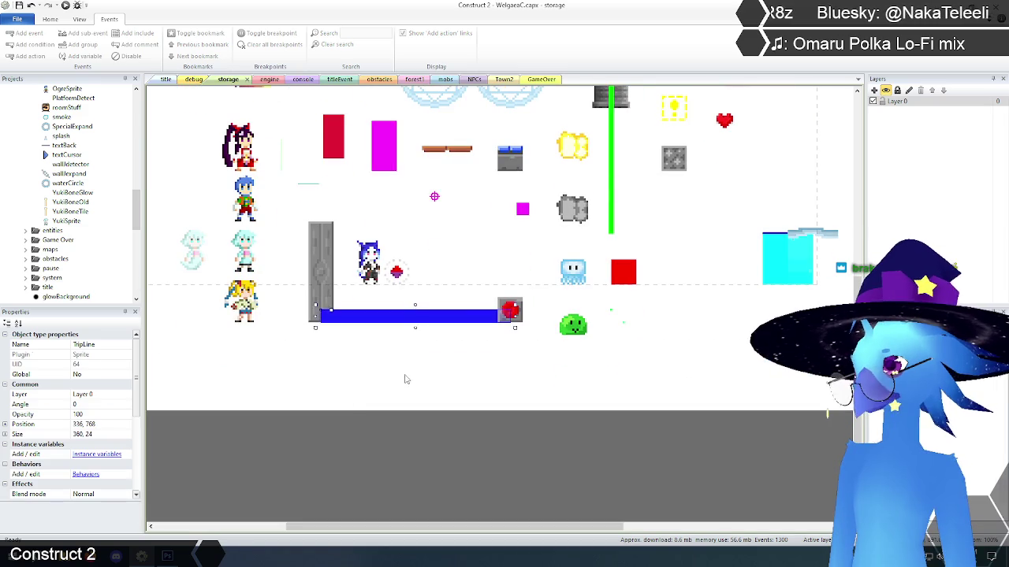
left_click(102, 344)
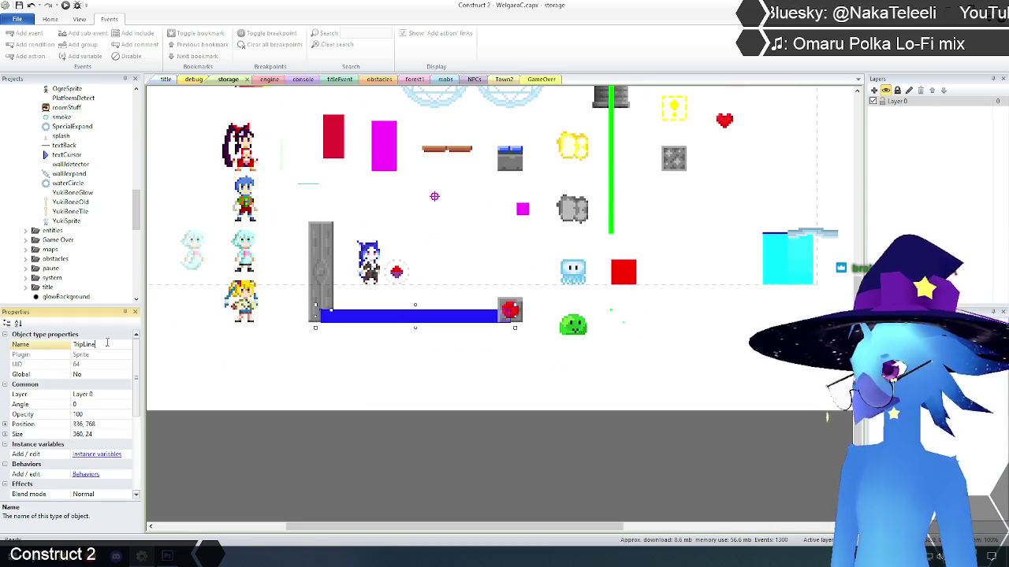
type("Old")
key("Return")
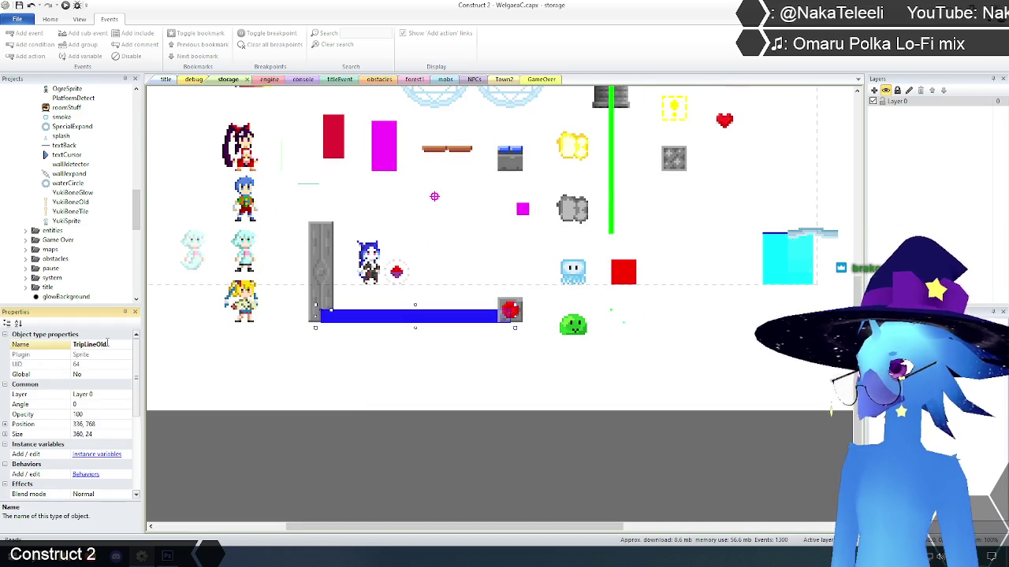
Step: Delete the blue TripLineOld bar from the storage layout
left_click(421, 373)
left_click(419, 317)
key("Delete")
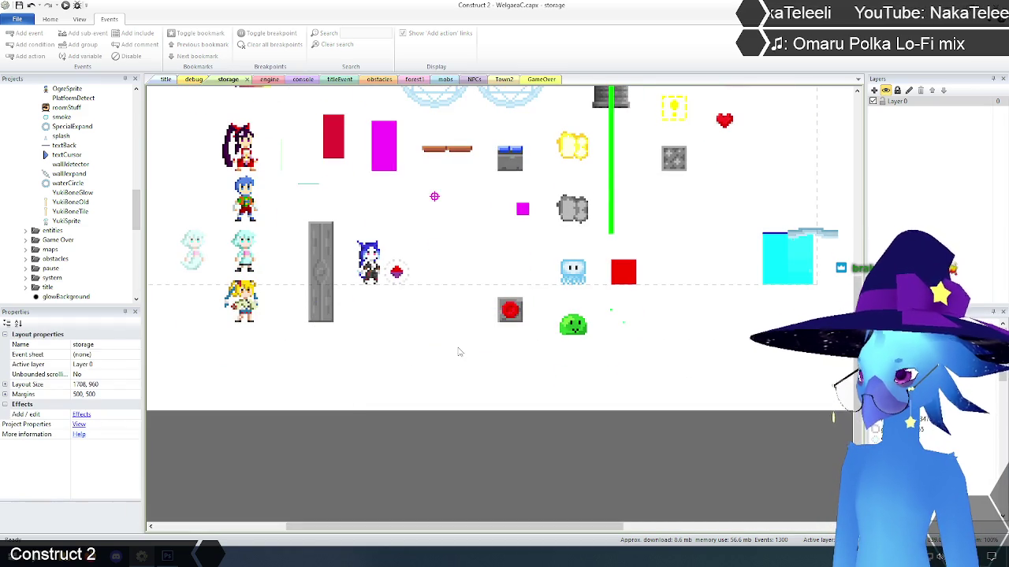
Step: Move the red switch sprite below the grey pillar
left_click_drag(508, 319, 325, 359)
left_click(386, 359)
scroll(386, 359, "up", 5)
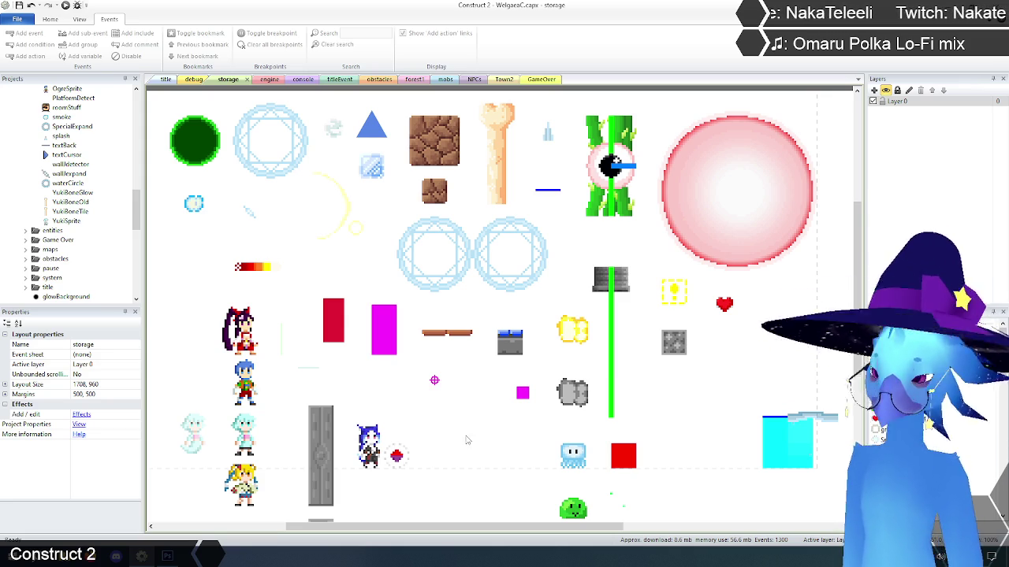
Step: Inspect the Flamethrower and OgreSprite properties in the storage layout
left_click(607, 281)
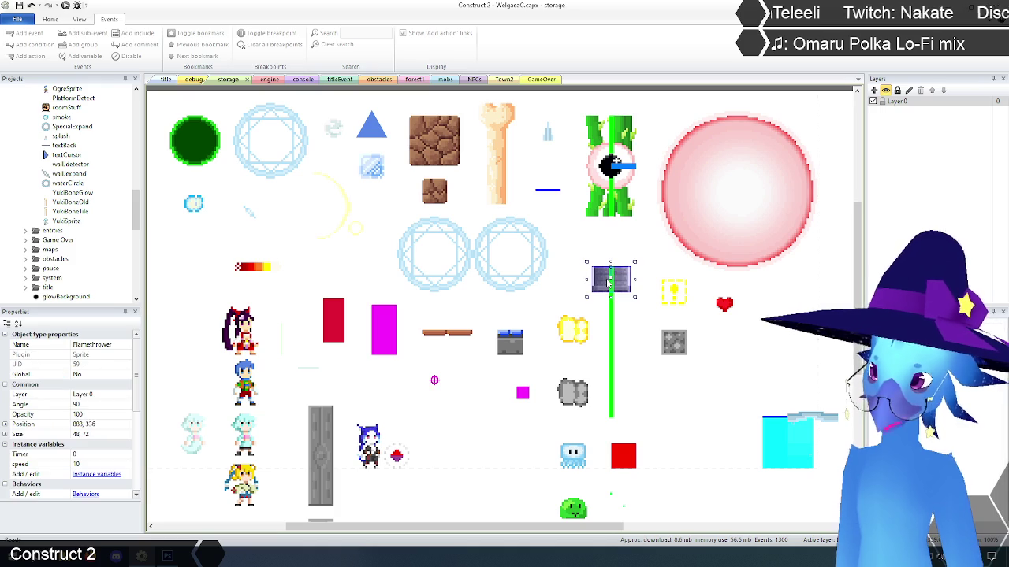
left_click(603, 282)
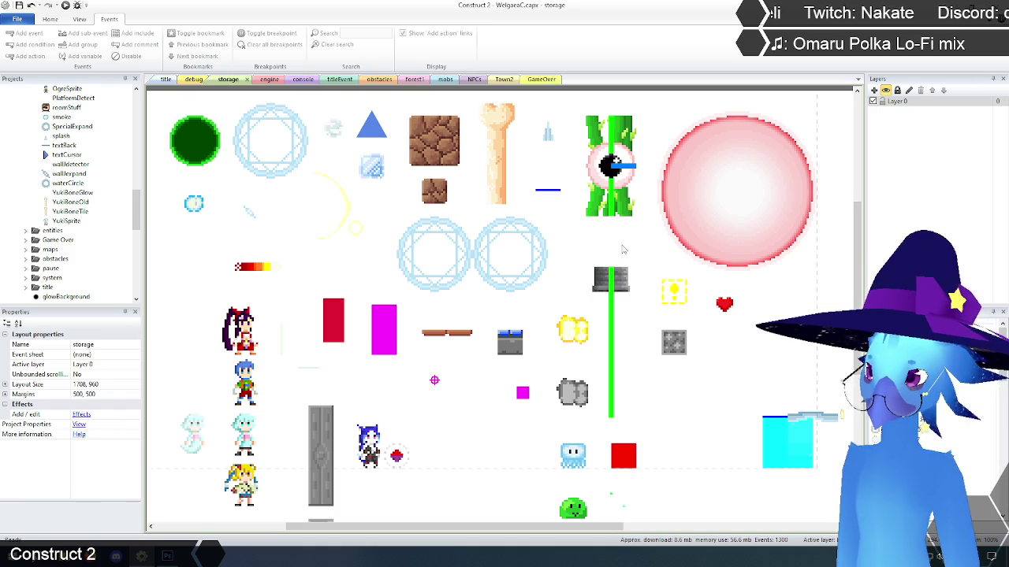
left_click(600, 283)
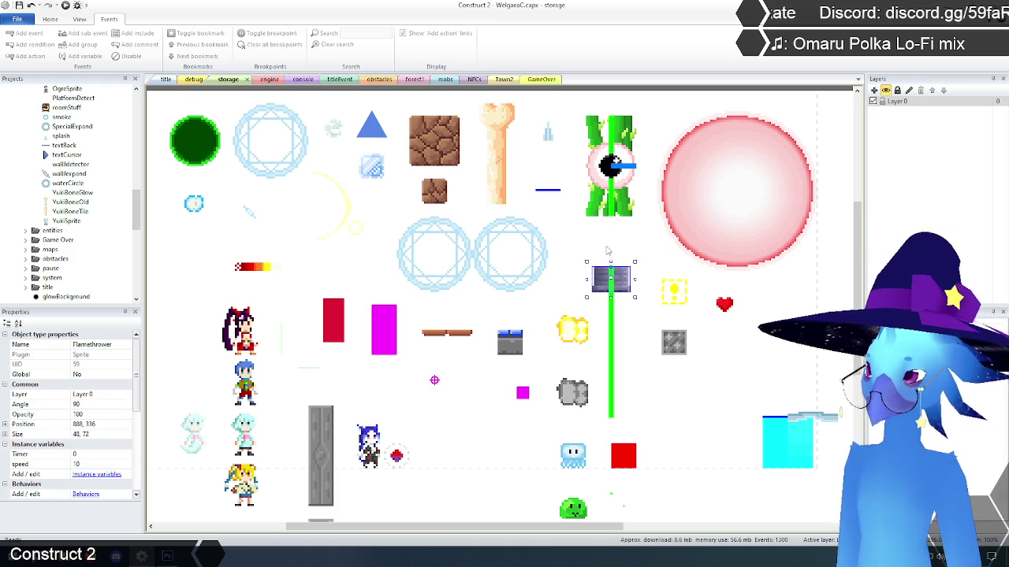
left_click(602, 288)
left_click(240, 380)
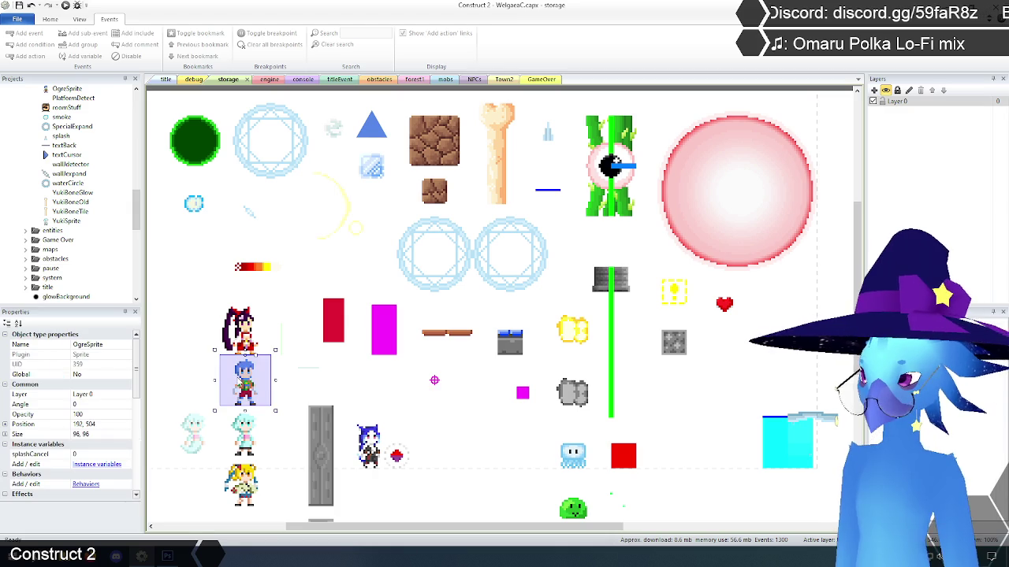
left_click(194, 372)
left_click(606, 282)
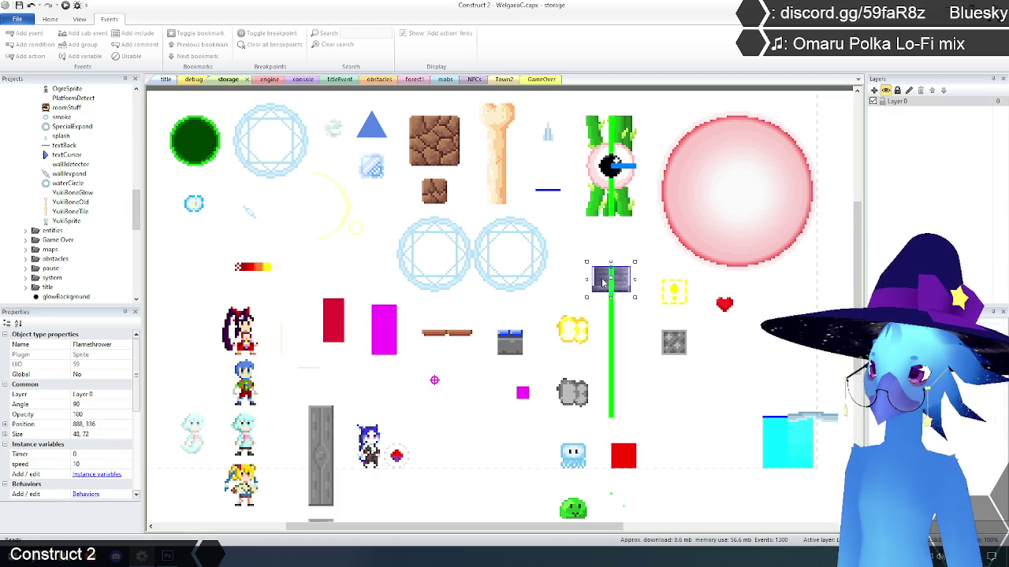
left_click(615, 245)
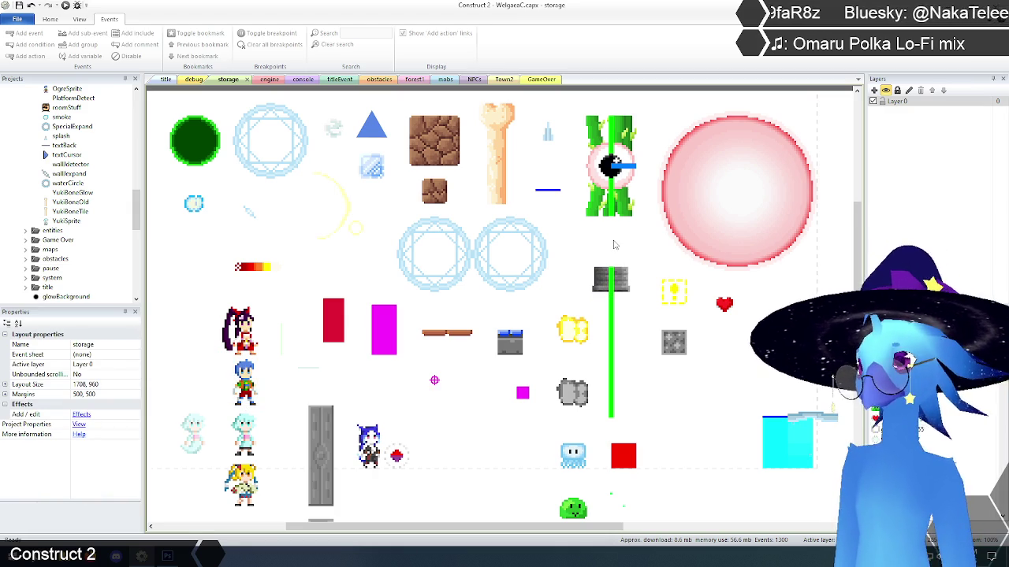
Step: Look over the rest of the storage layout, then return to the engine event sheet
scroll(613, 242, "down", 1)
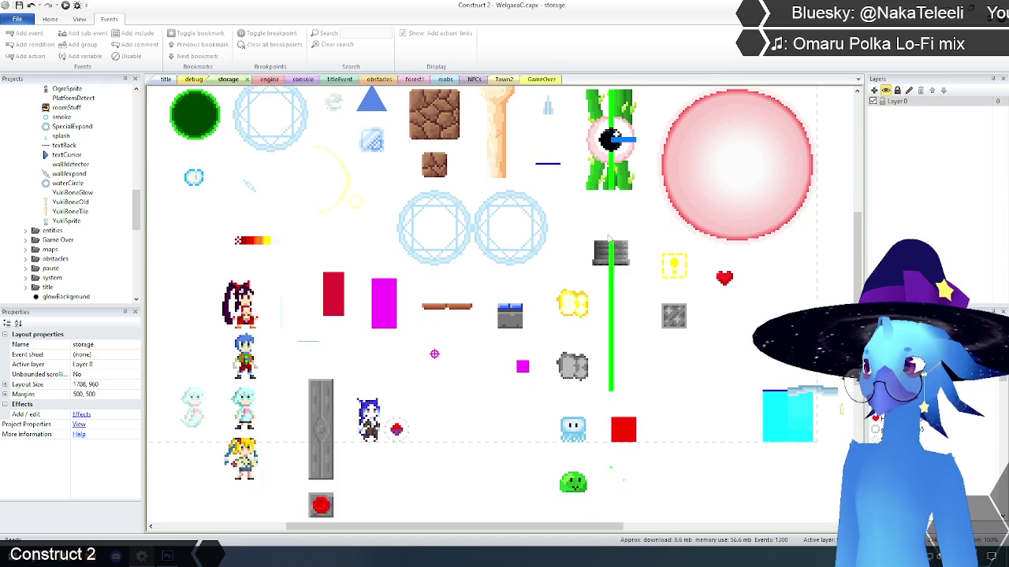
scroll(701, 142, "up", 3)
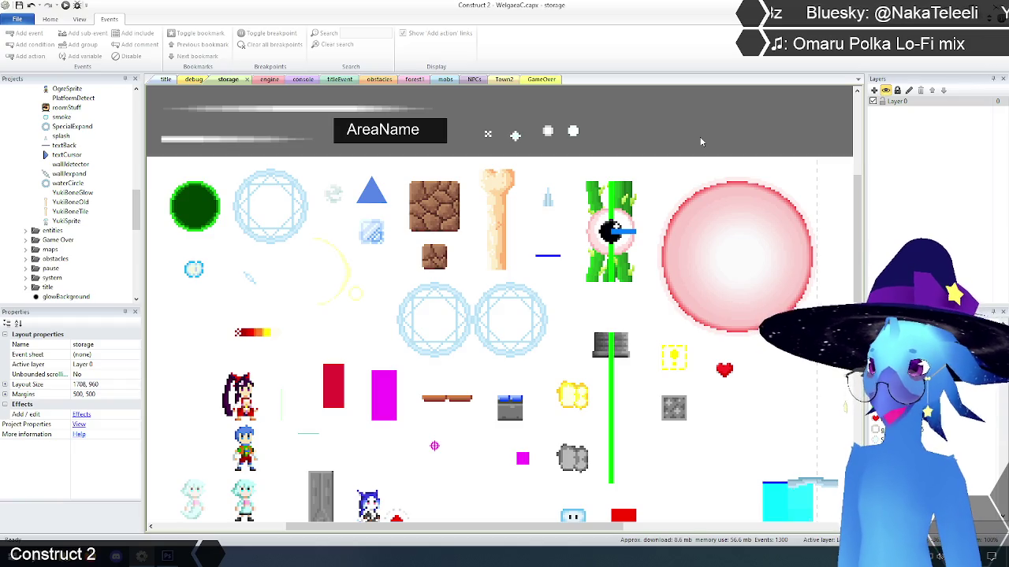
scroll(702, 142, "down", 2)
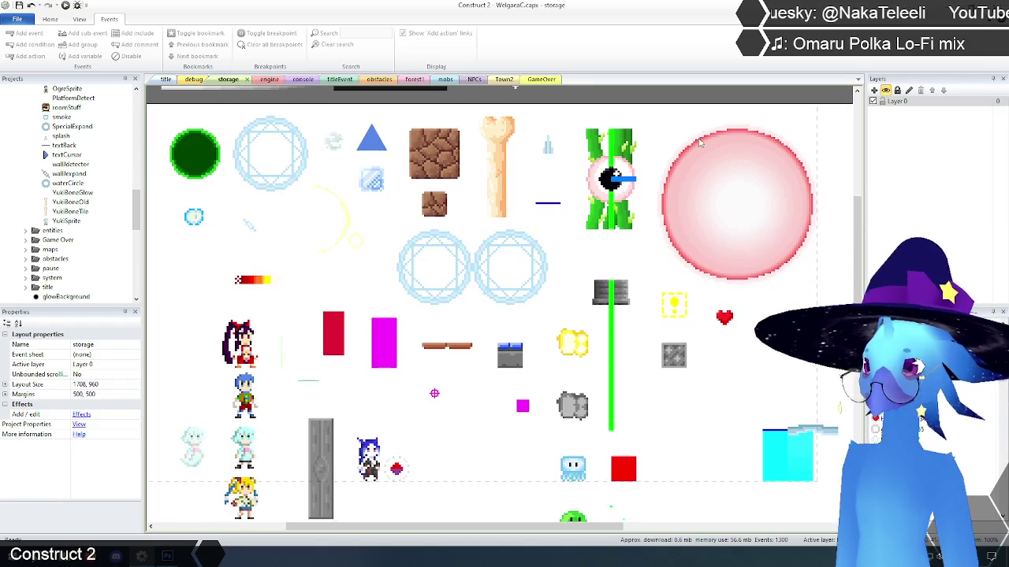
scroll(688, 126, "up", 1)
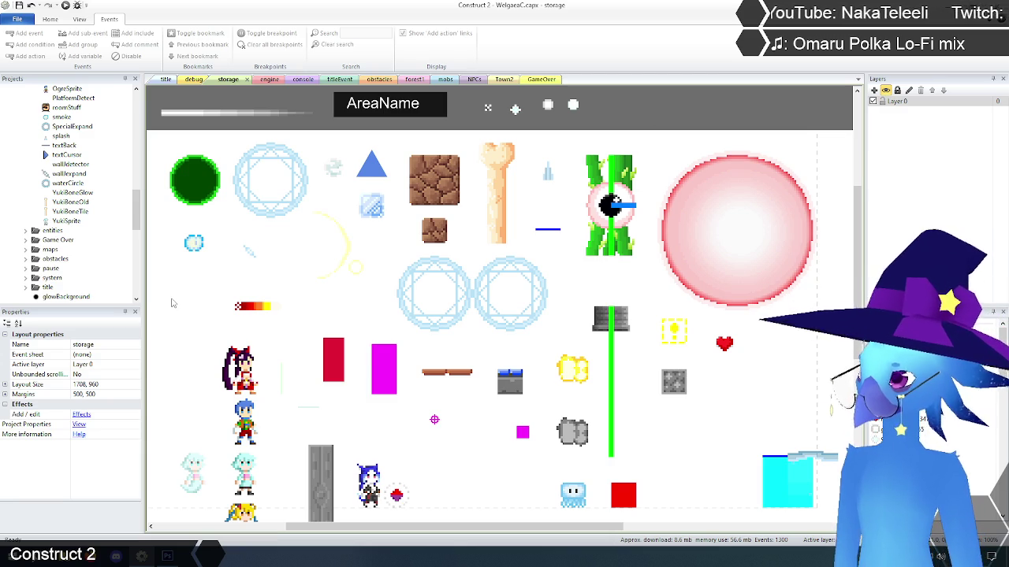
scroll(172, 302, "down", 2)
scroll(173, 303, "up", 1)
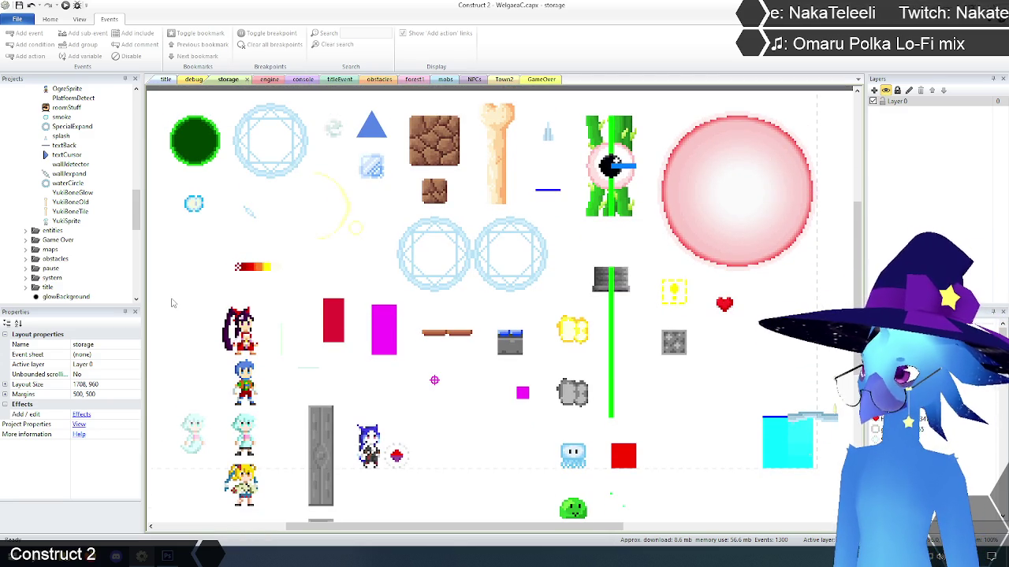
left_click(269, 80)
scroll(179, 339, "down", 2)
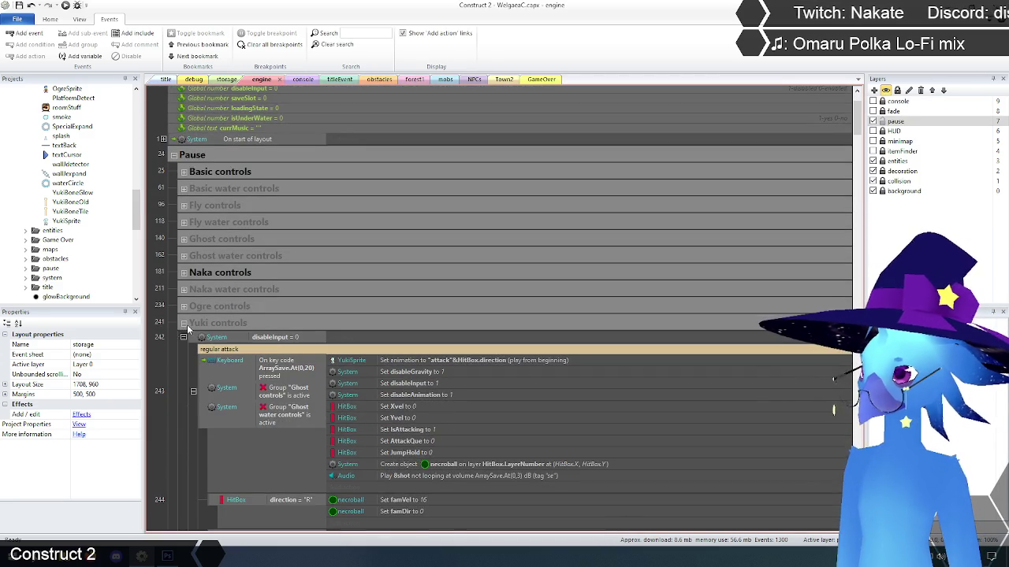
left_click(182, 323)
scroll(177, 320, "down", 5)
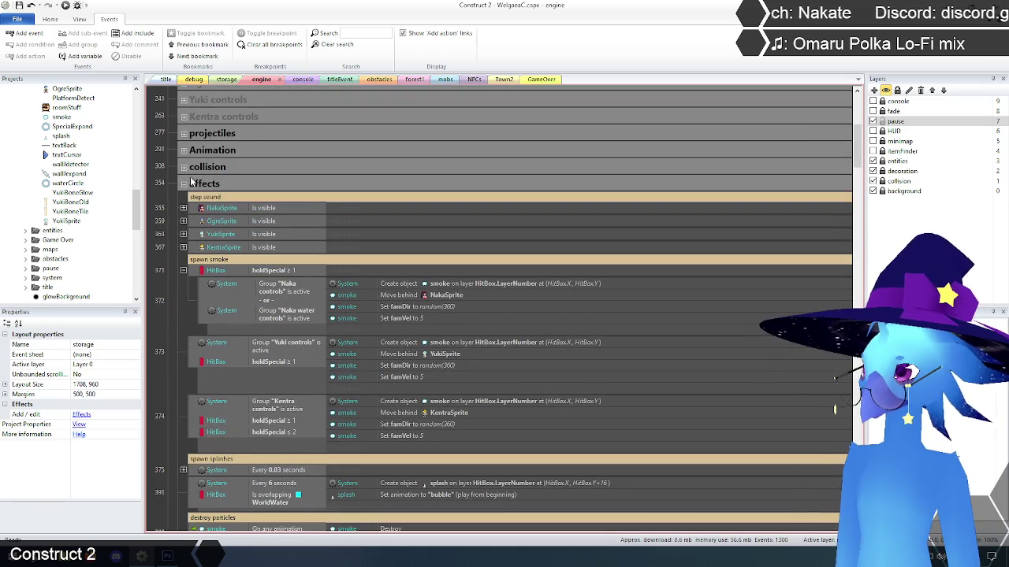
left_click(184, 183)
scroll(189, 393, "up", 6)
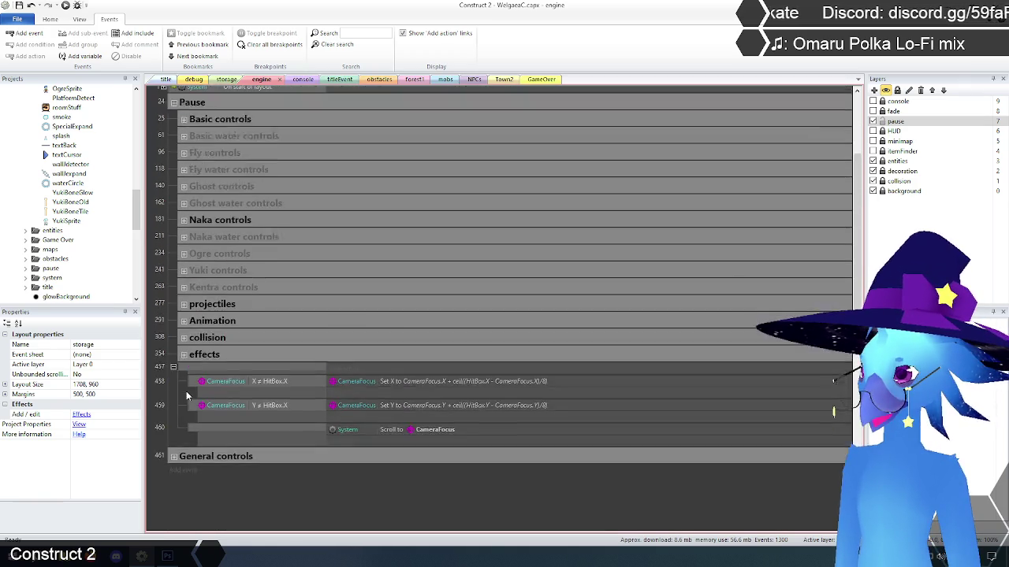
scroll(181, 393, "down", 1)
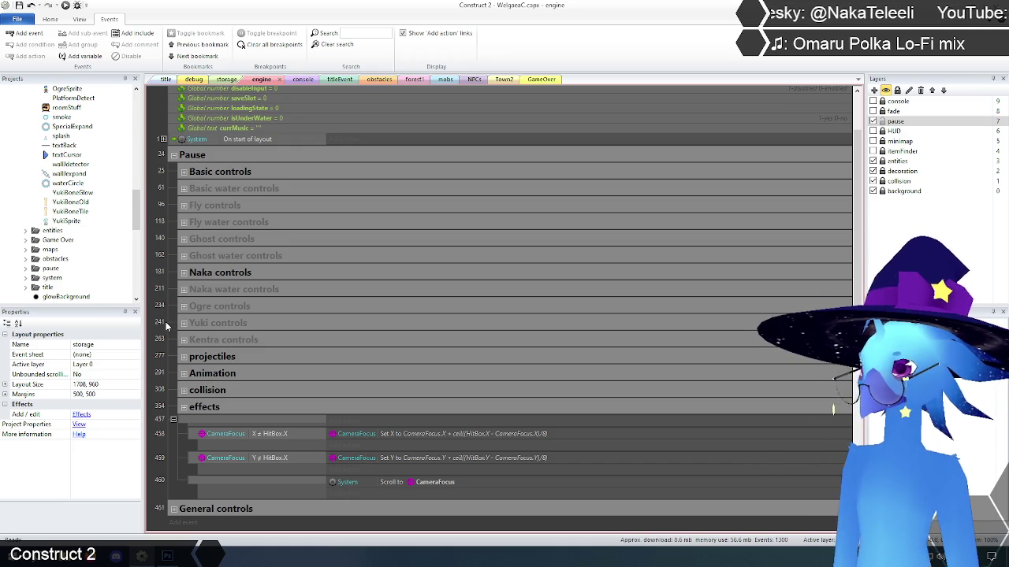
scroll(183, 444, "down", 2)
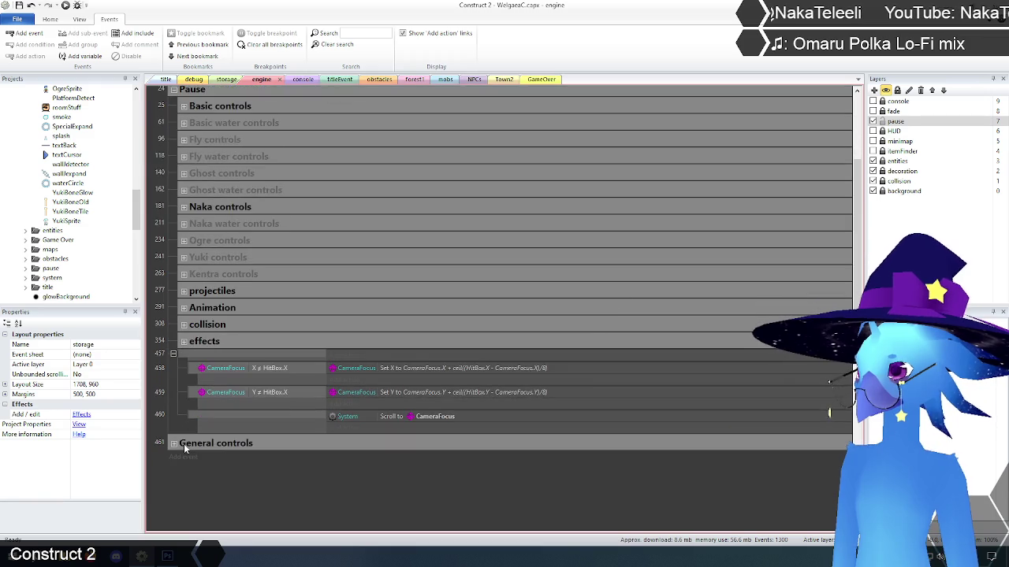
scroll(183, 444, "up", 1)
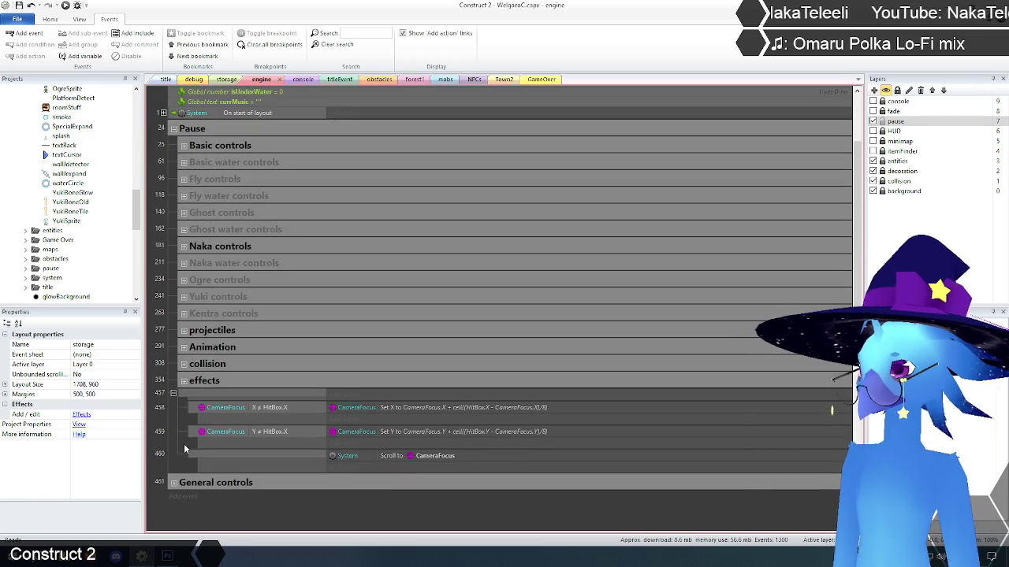
left_click(186, 394)
left_click(166, 376)
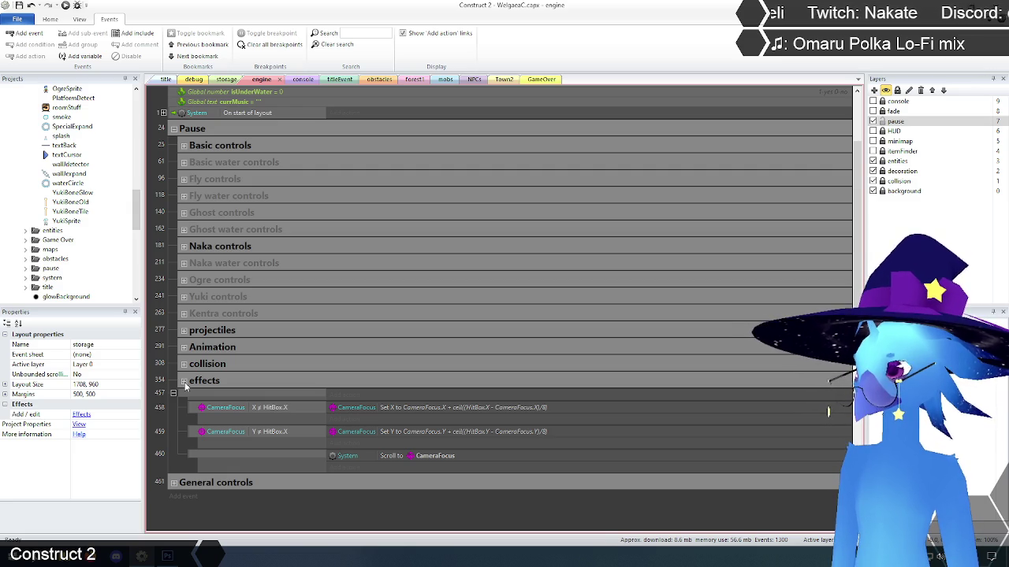
left_click(185, 383)
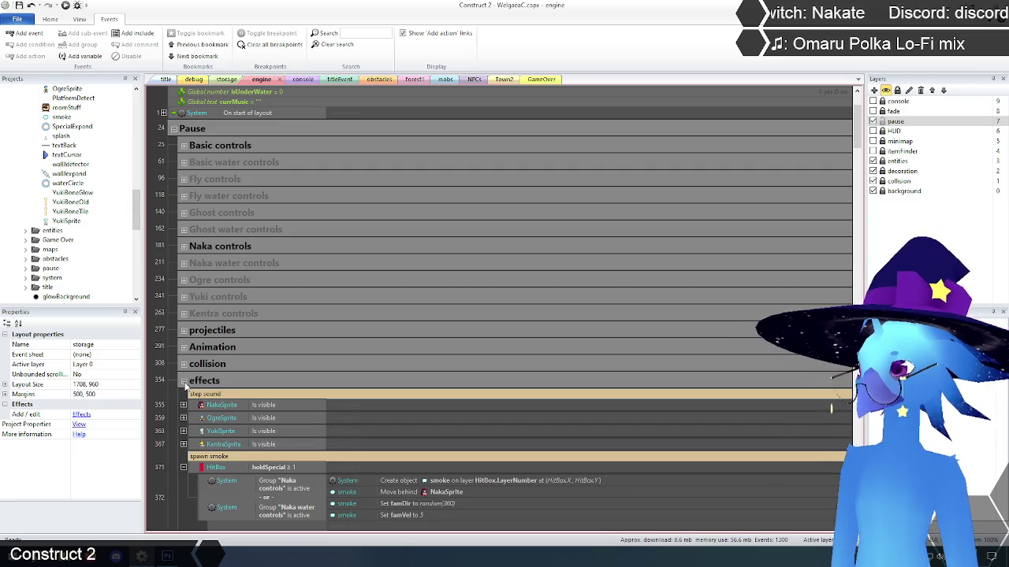
scroll(172, 384, "down", 5)
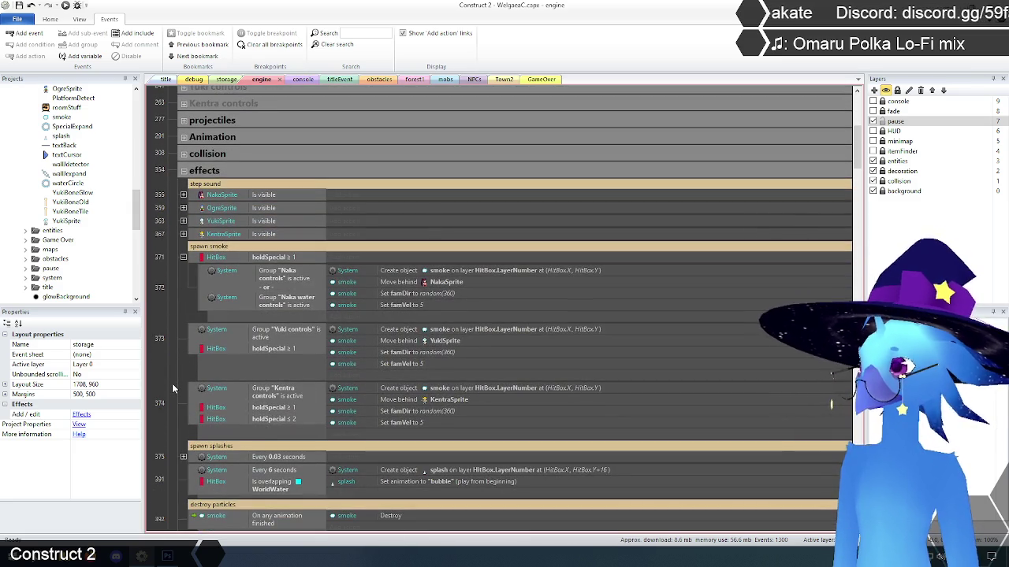
scroll(172, 383, "down", 5)
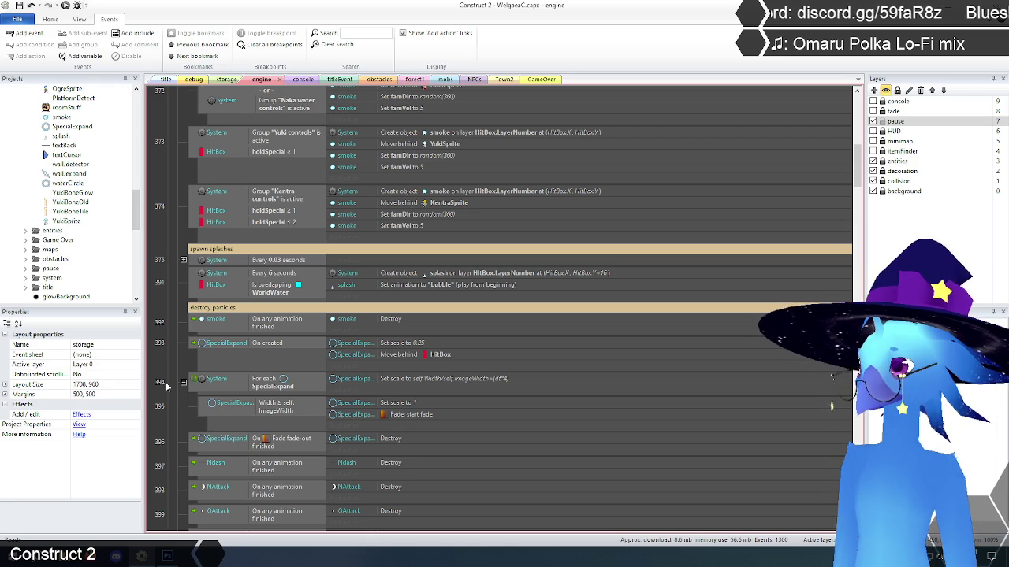
scroll(165, 386, "down", 2)
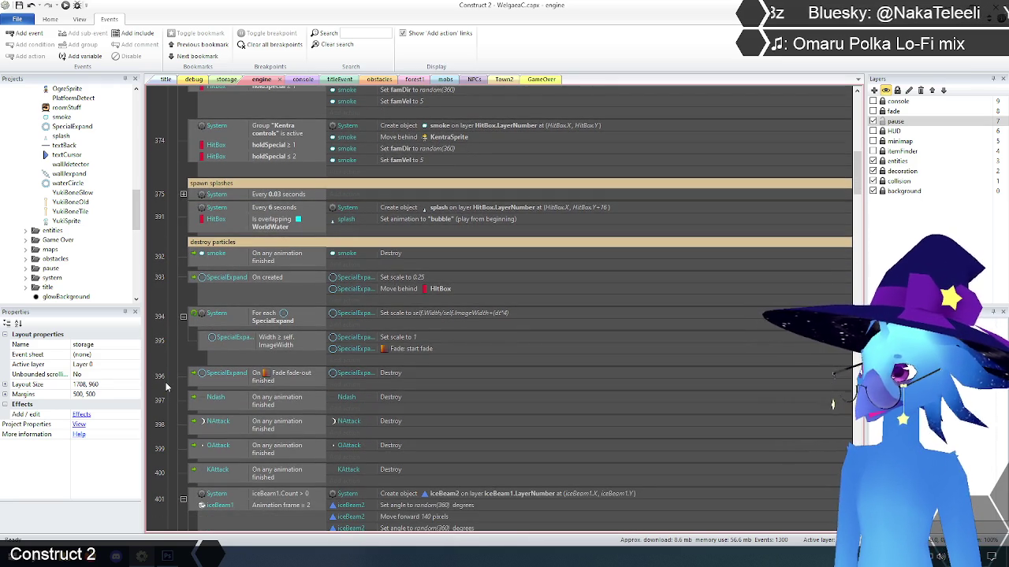
scroll(166, 386, "down", 5)
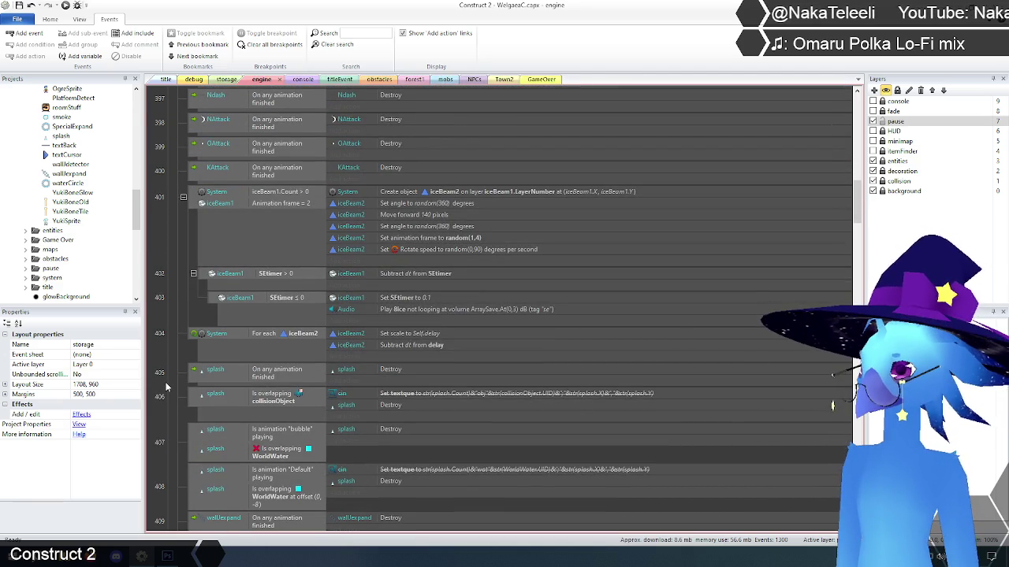
scroll(165, 386, "up", 15)
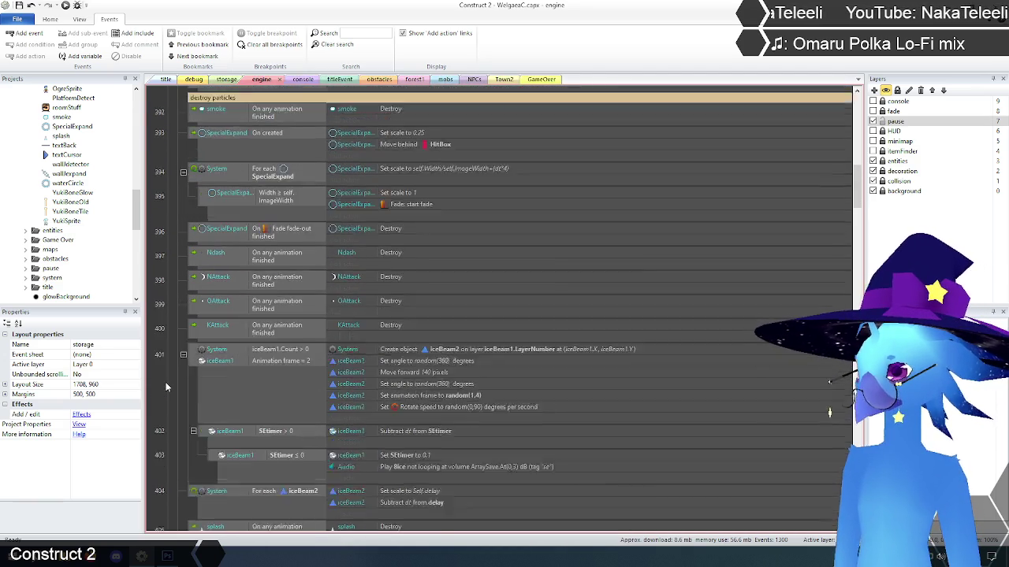
scroll(165, 382, "up", 4)
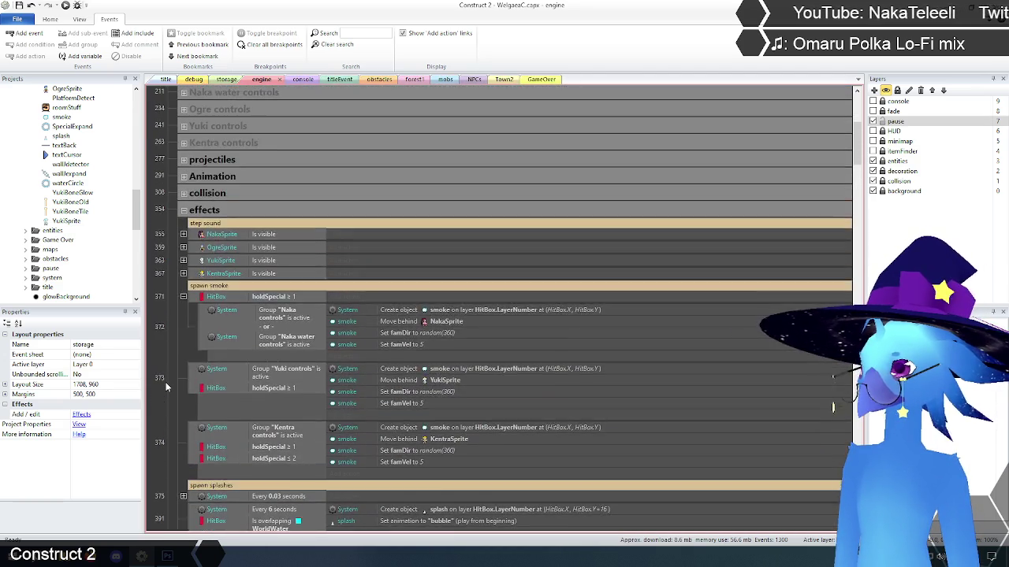
left_click(183, 355)
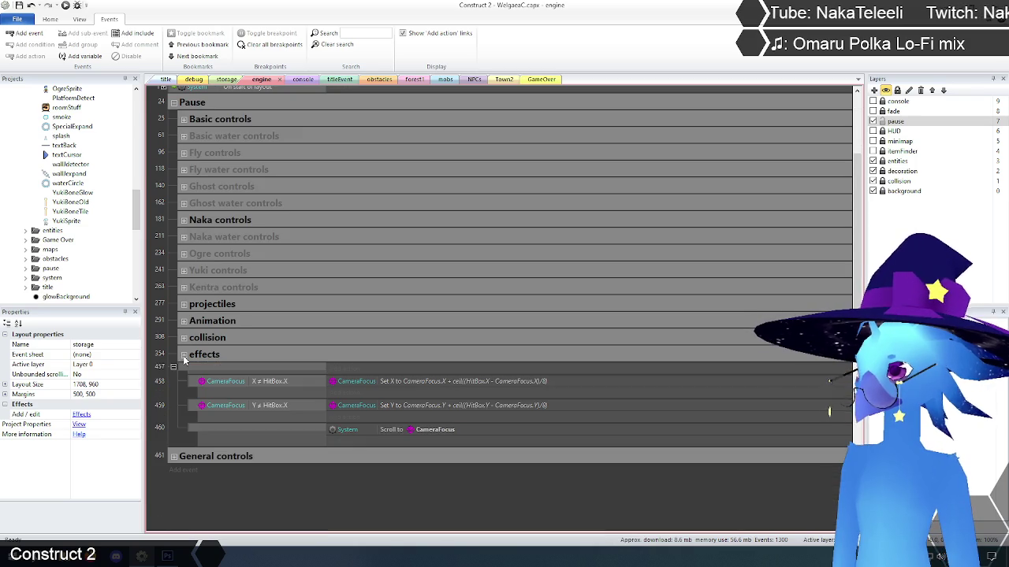
left_click(184, 356)
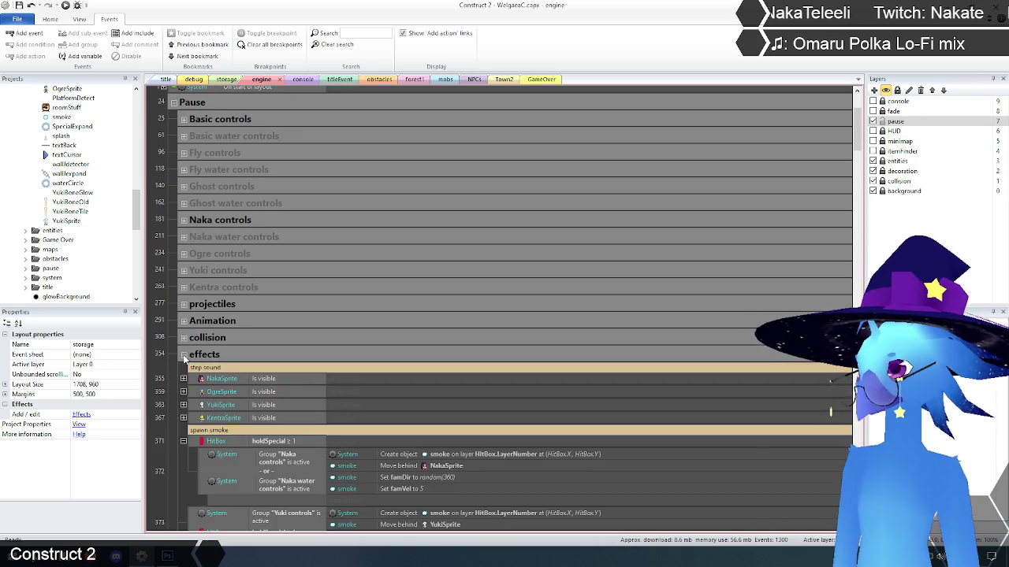
scroll(183, 359, "down", 4)
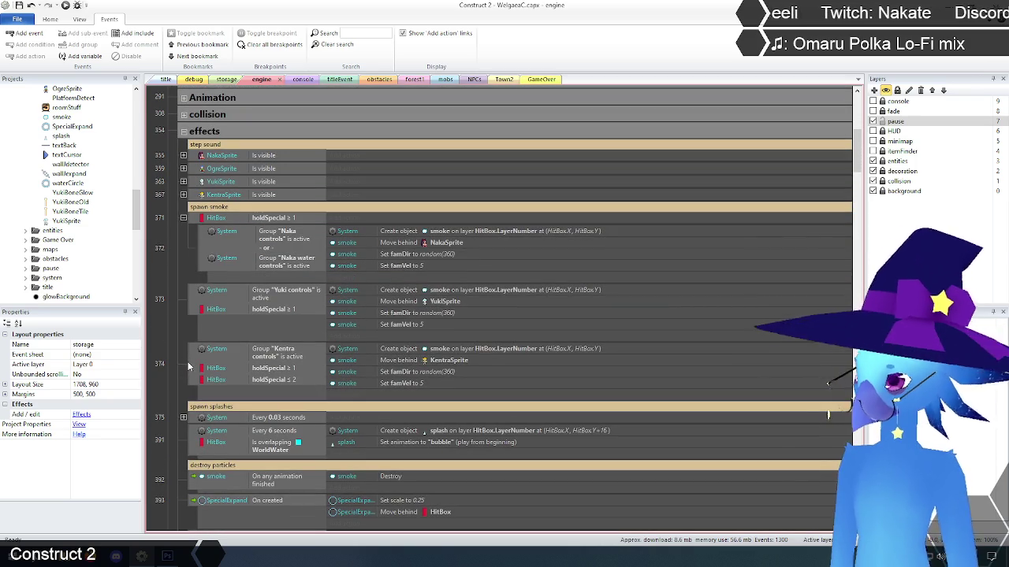
scroll(186, 358, "down", 2)
scroll(187, 356, "down", 8)
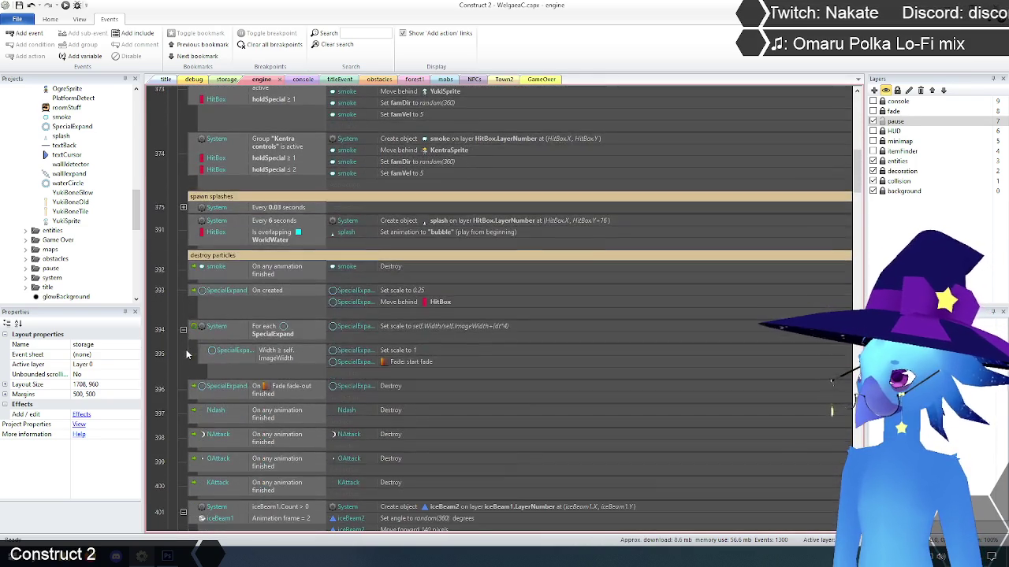
scroll(187, 352, "down", 6)
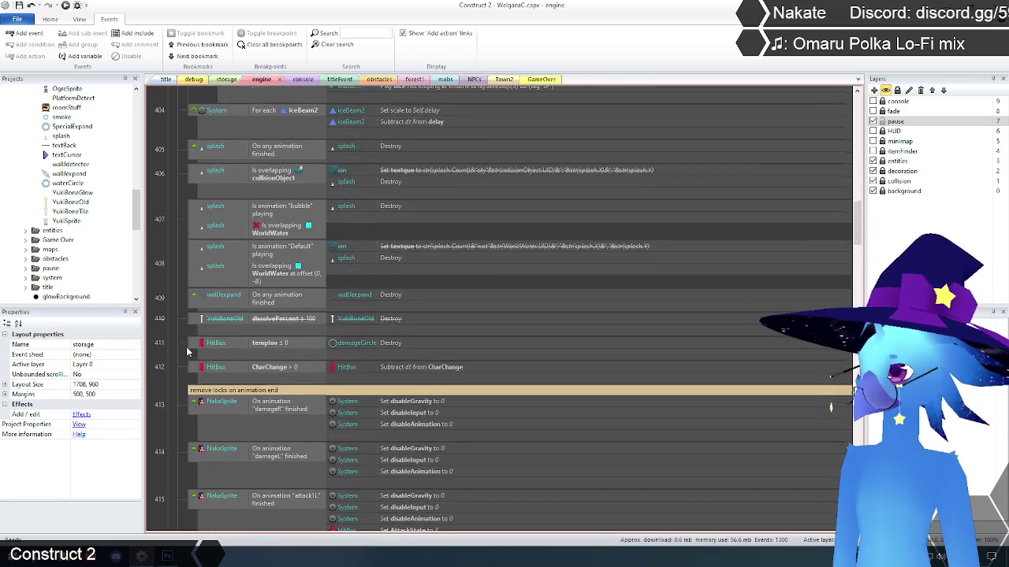
scroll(188, 352, "up", 15)
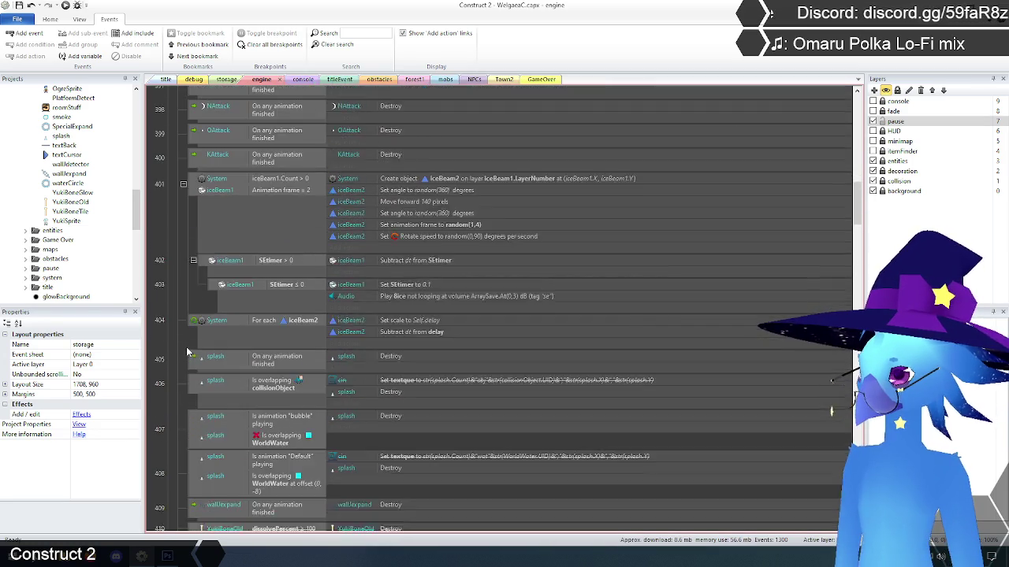
scroll(187, 353, "up", 7)
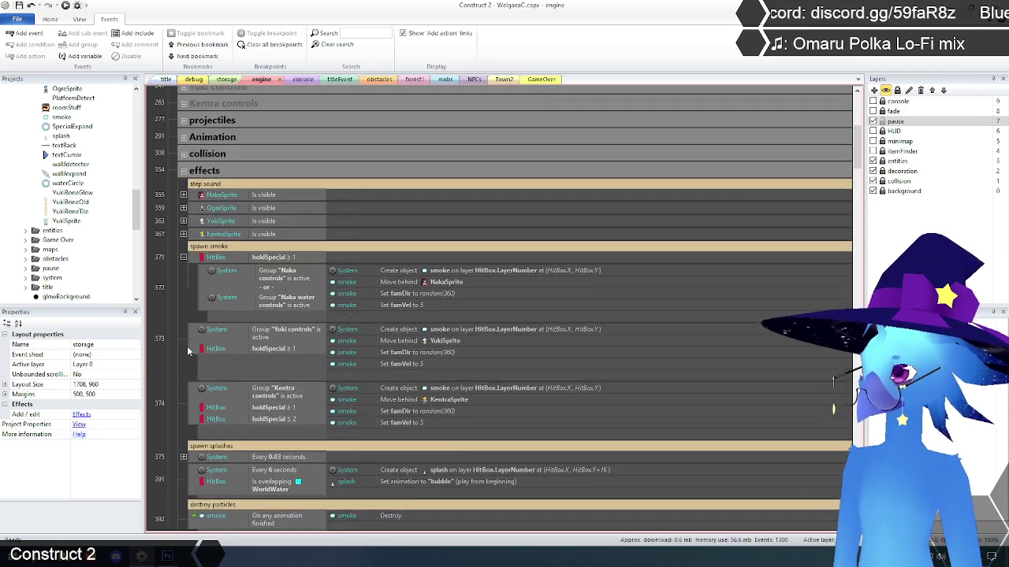
left_click(184, 250)
scroll(174, 291, "up", 4)
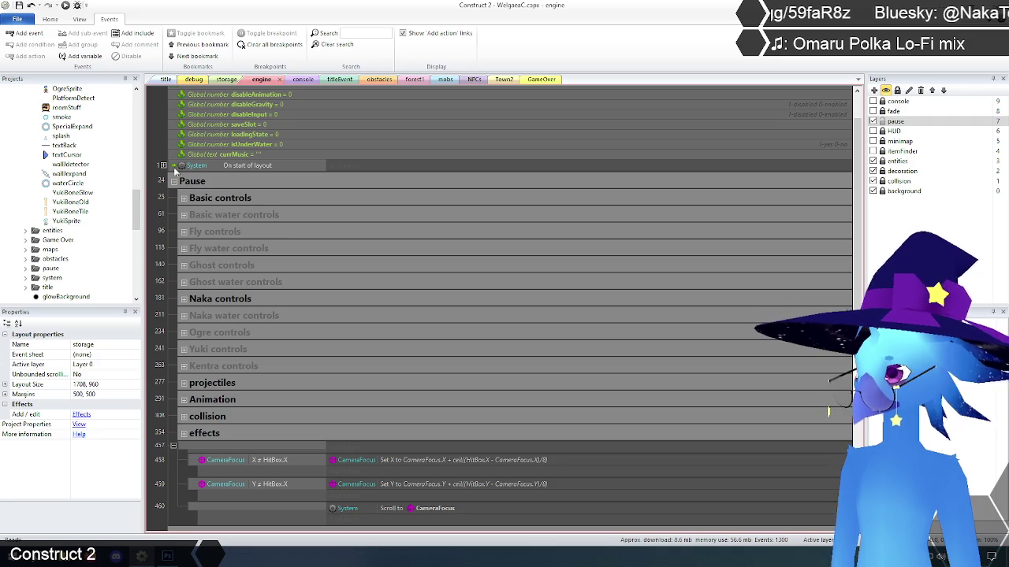
scroll(168, 198, "down", 3)
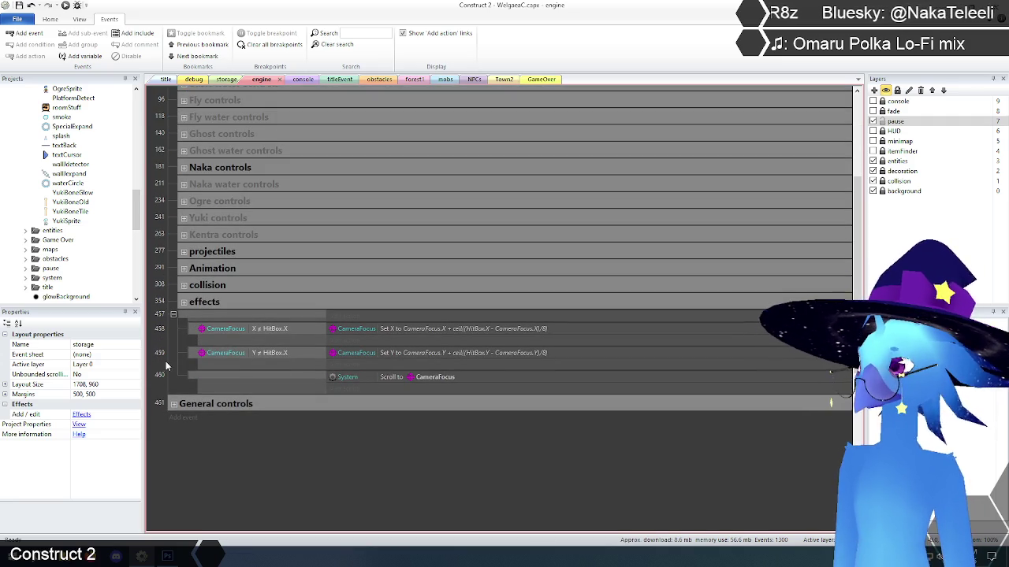
scroll(164, 348, "up", 2)
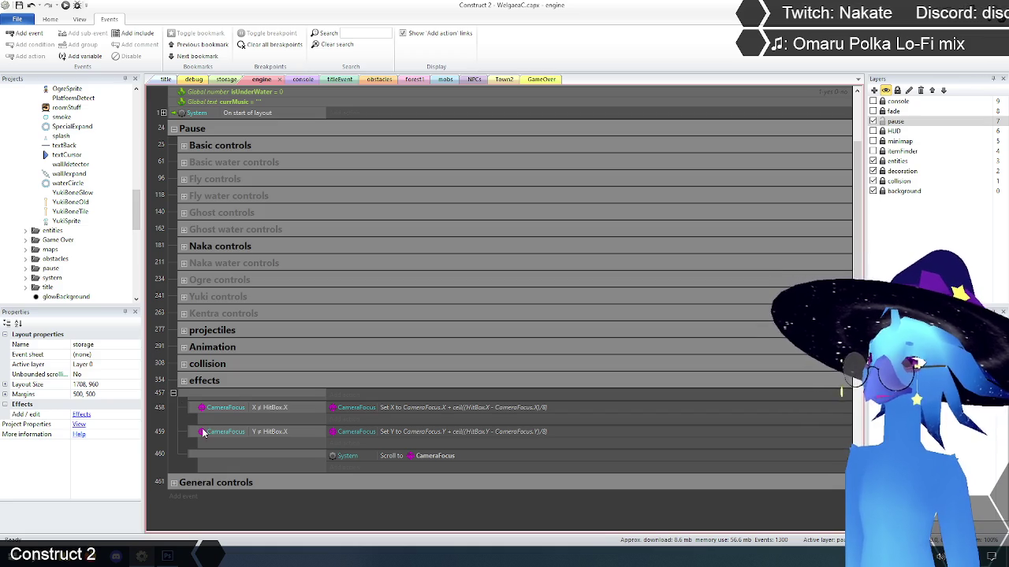
left_click(227, 384)
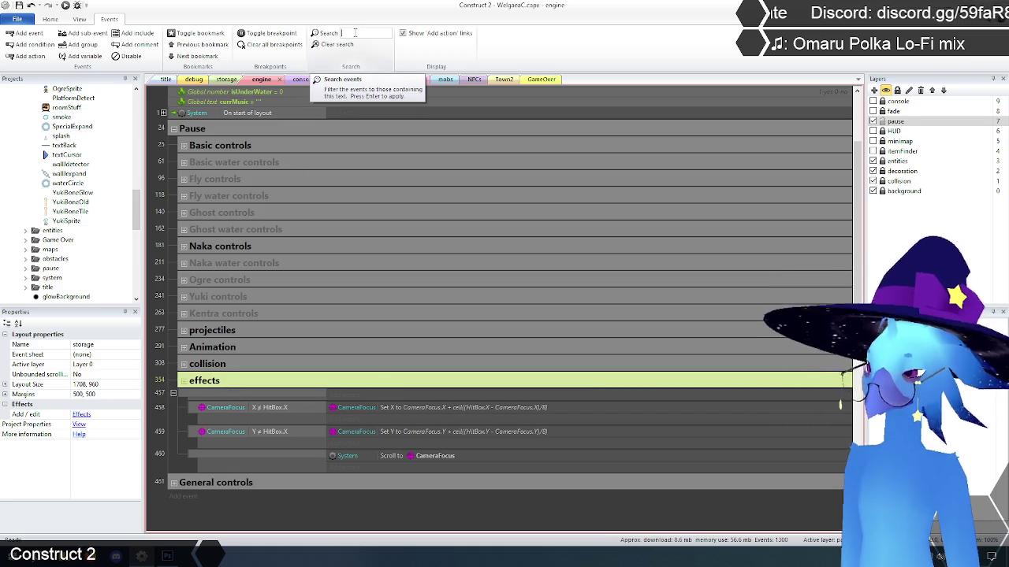
Step: Filter the engine sheet for 'effects', then for 'basic controls', clearing each search
type("effects")
key("Return")
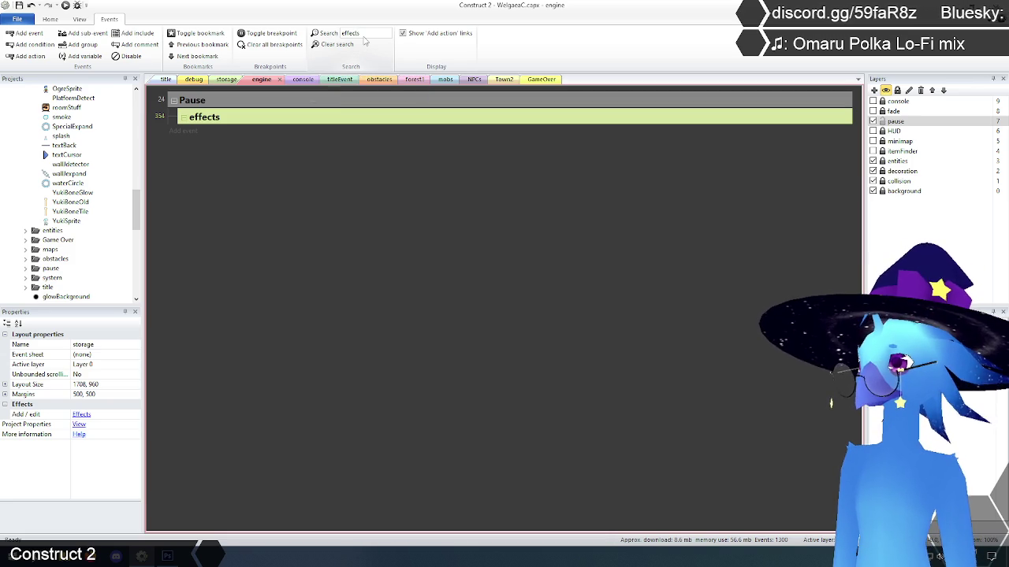
left_click(288, 164)
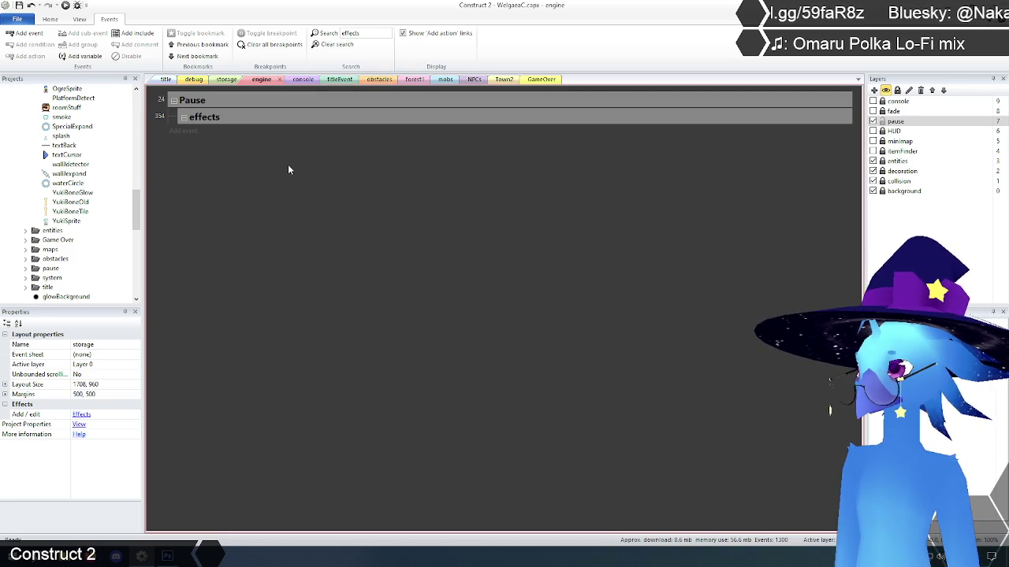
left_click(334, 46)
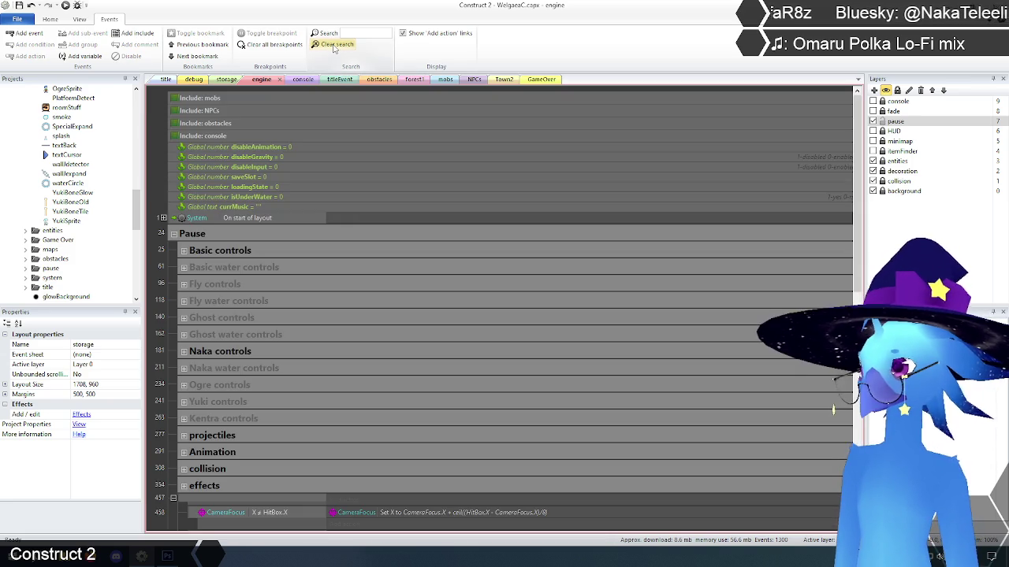
scroll(236, 197, "down", 3)
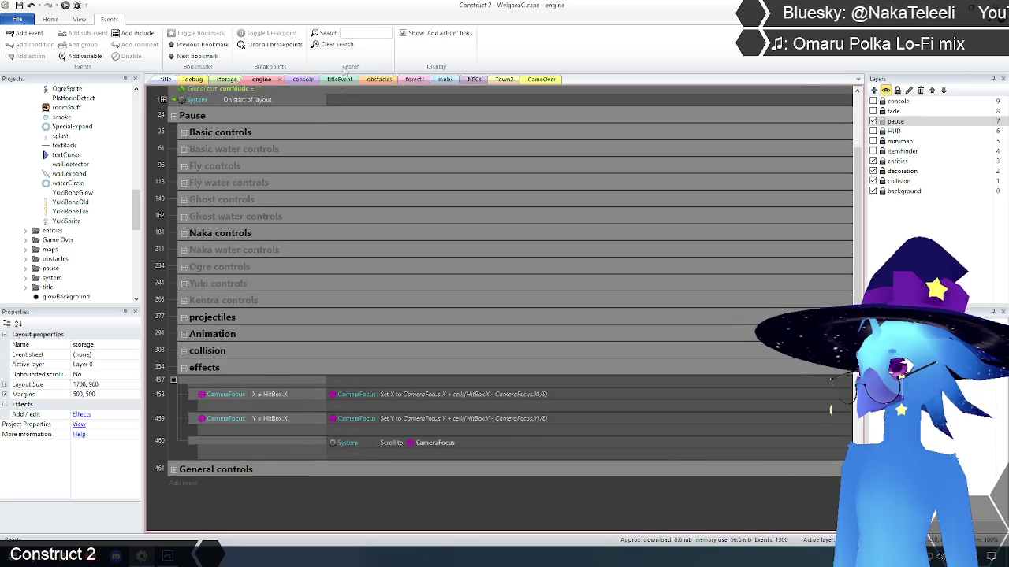
type("b")
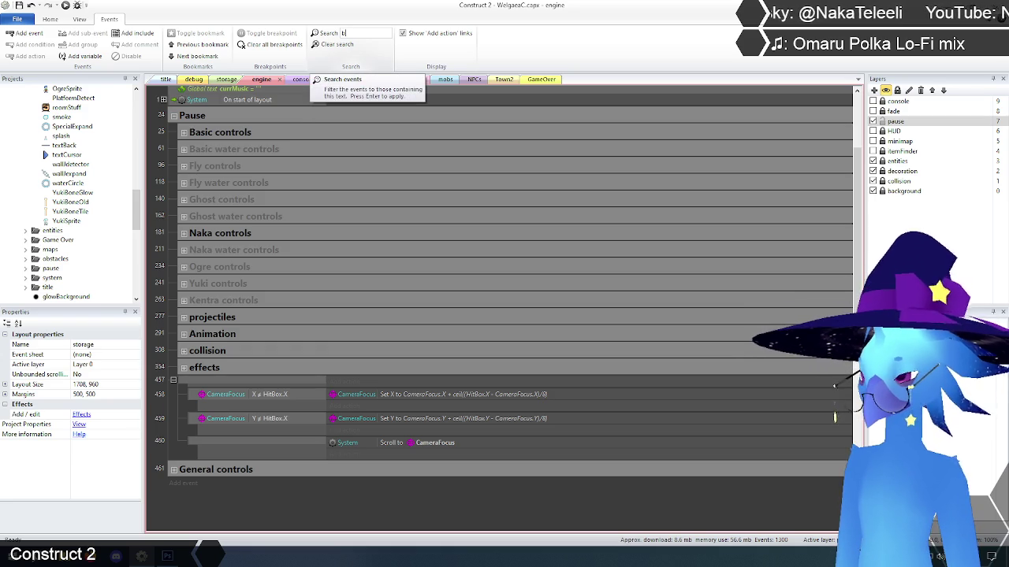
type("asic controls")
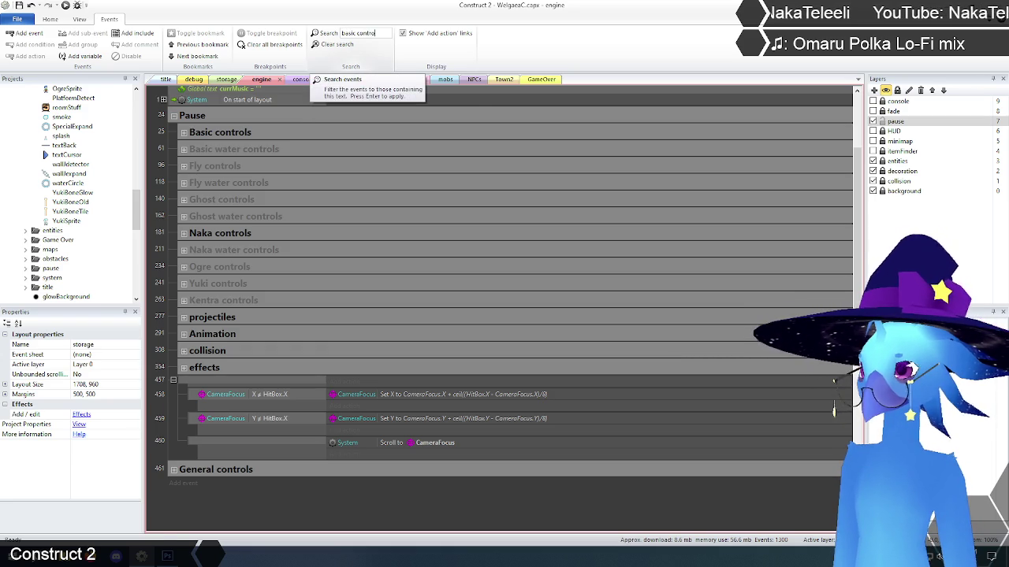
key("Return")
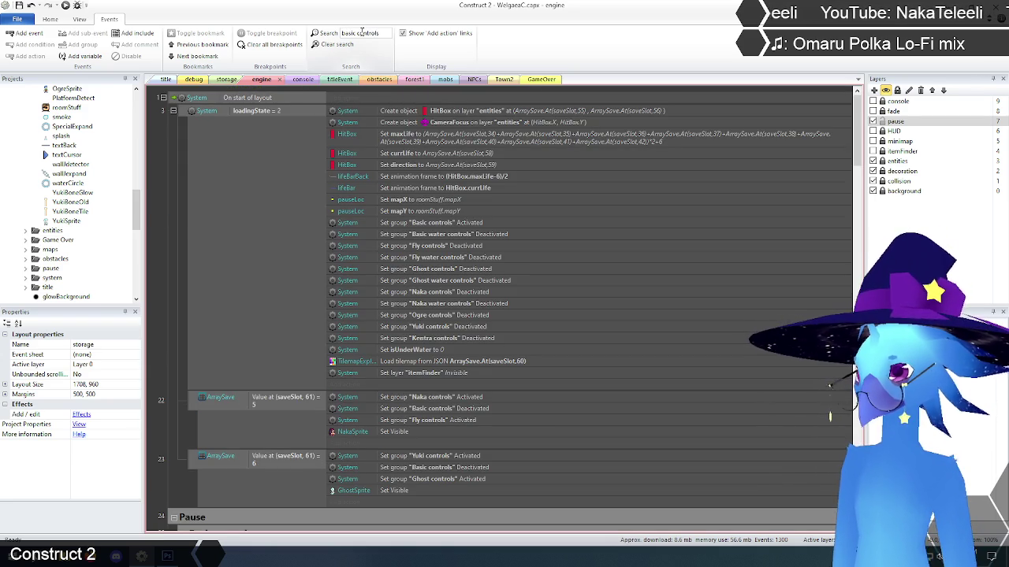
left_click(335, 44)
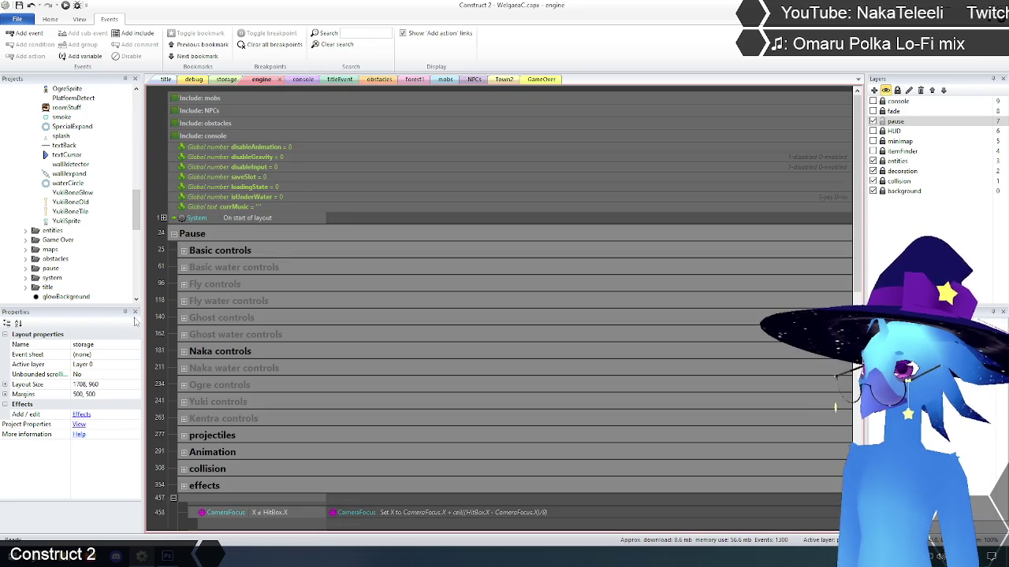
Step: Collapse the effects group containing the CameraFocus events
scroll(172, 306, "down", 5)
left_click(175, 302)
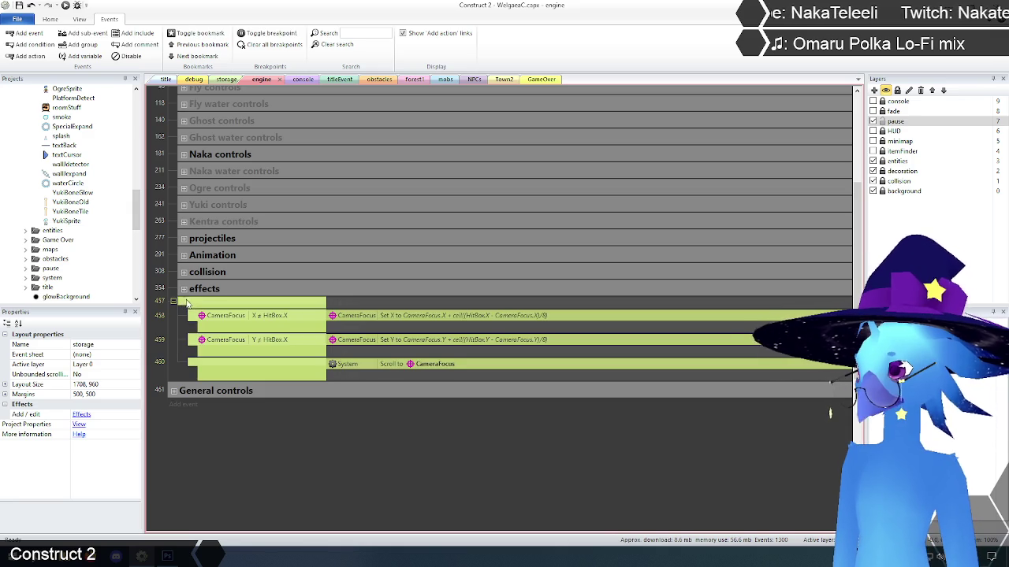
left_click(183, 289)
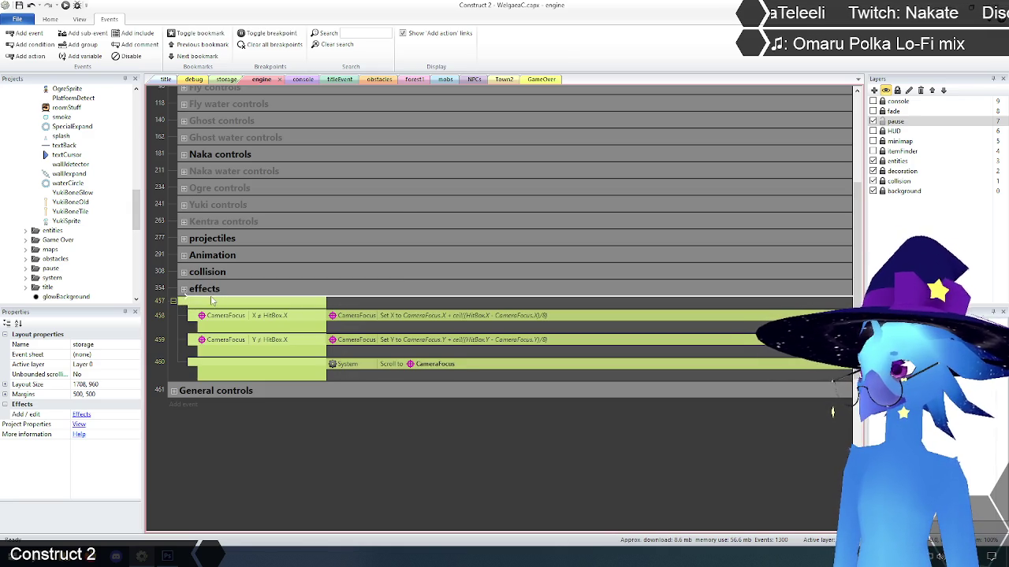
scroll(210, 299, "up", 5)
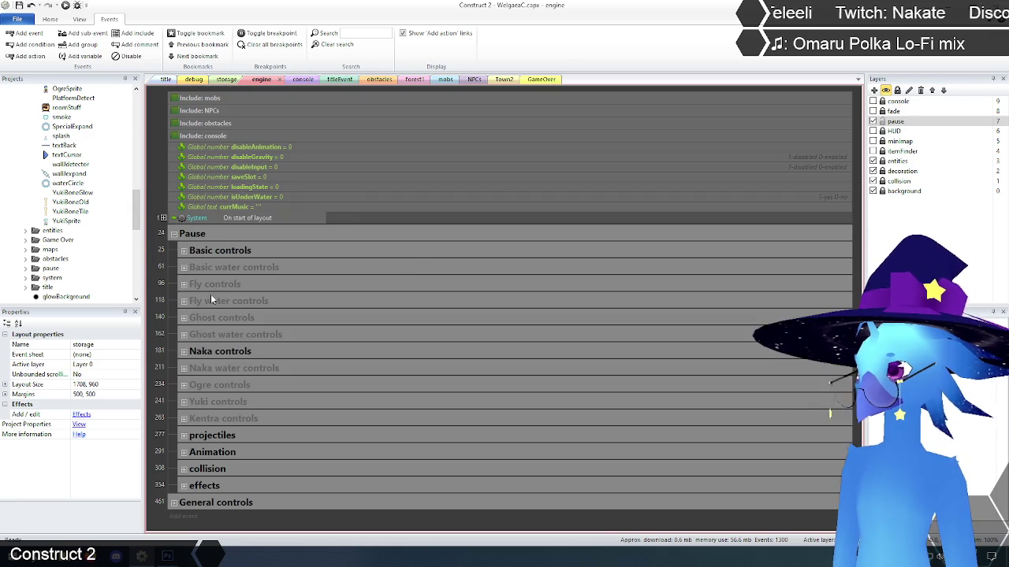
Step: Expand the effects group again to reach its camera events
left_click(183, 485)
scroll(204, 311, "down", 3)
scroll(203, 310, "down", 8)
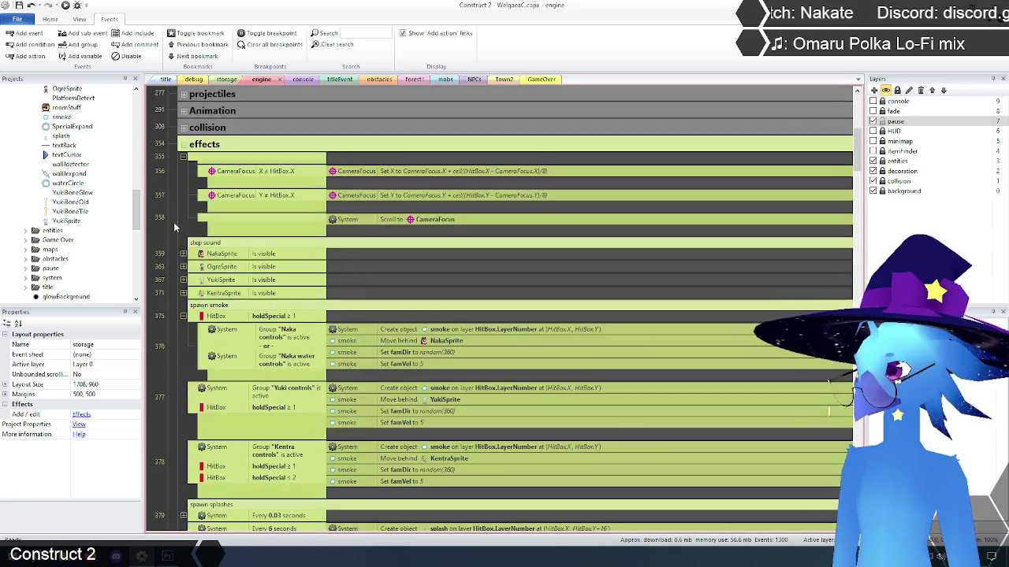
left_click(177, 218)
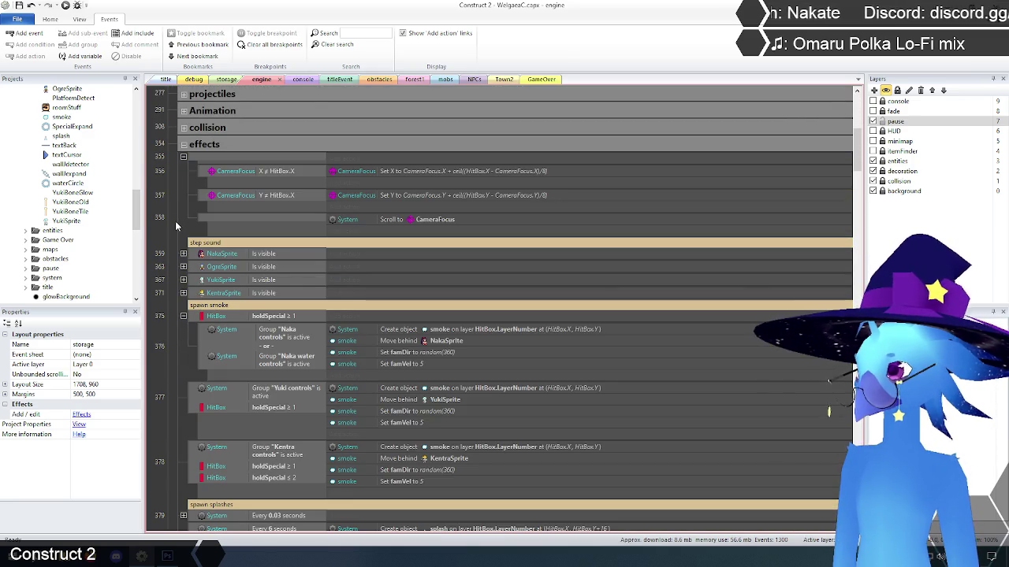
Step: Insert a 'camera focus' comment above camera event 355
left_click(199, 169)
right_click(199, 158)
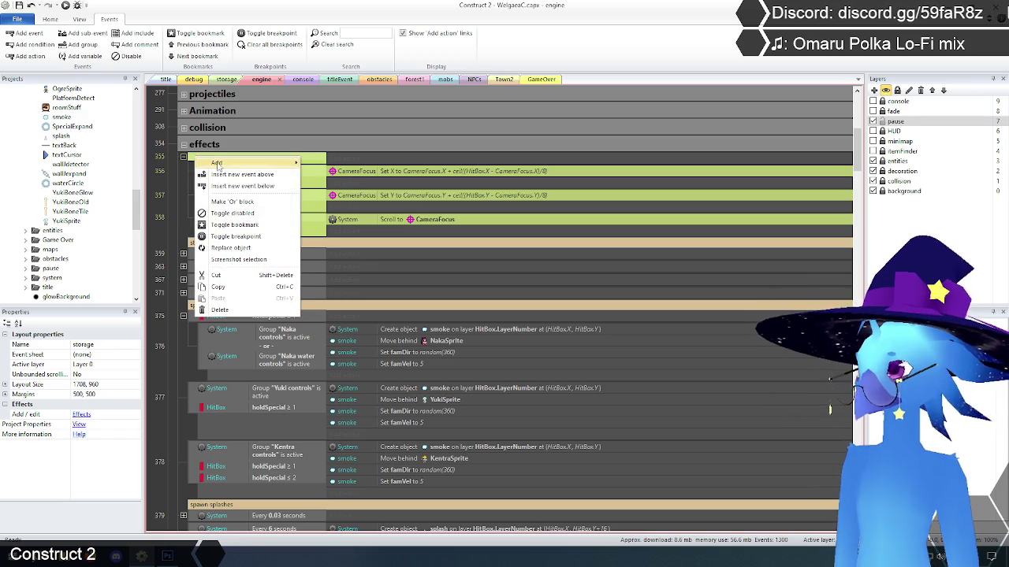
mouse_move(221, 165)
left_click(342, 213)
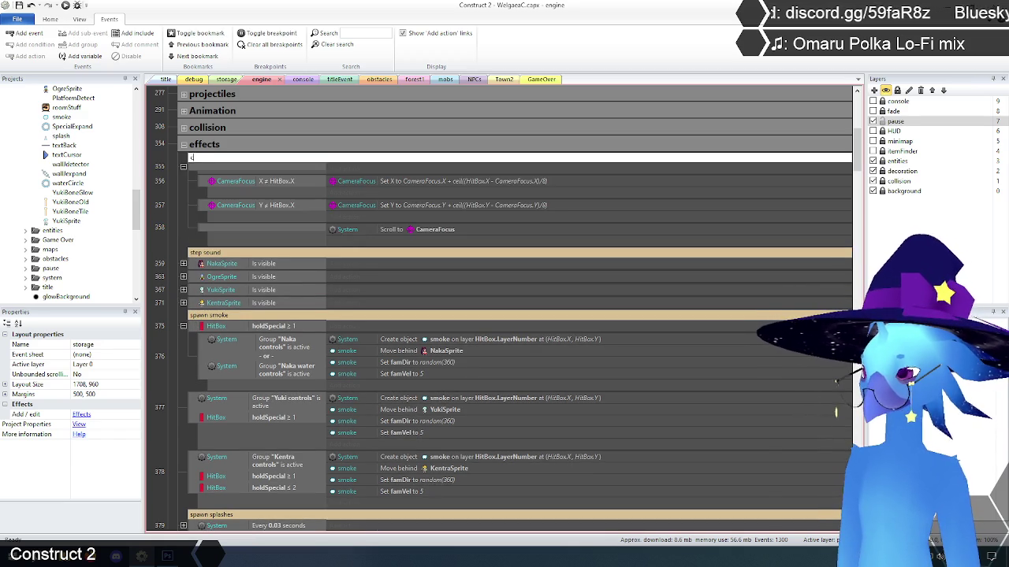
type("camera")
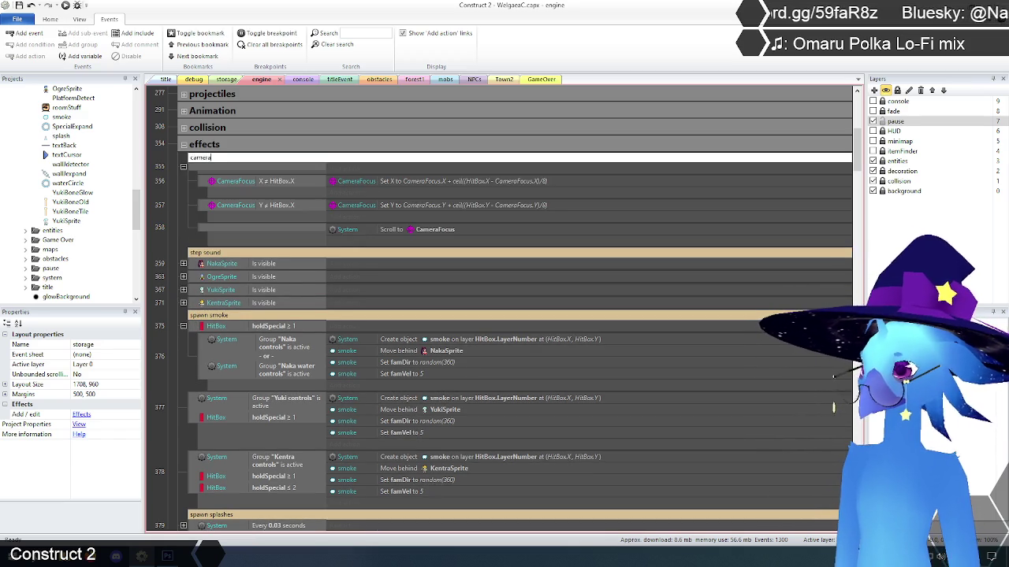
type(" focus")
key("Return")
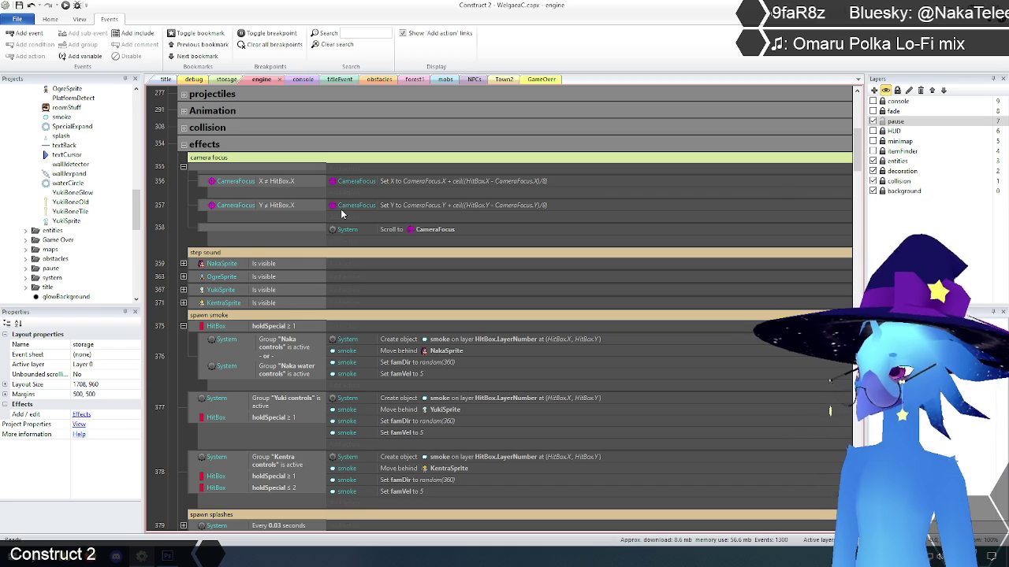
left_click(164, 221)
scroll(166, 227, "up", 3)
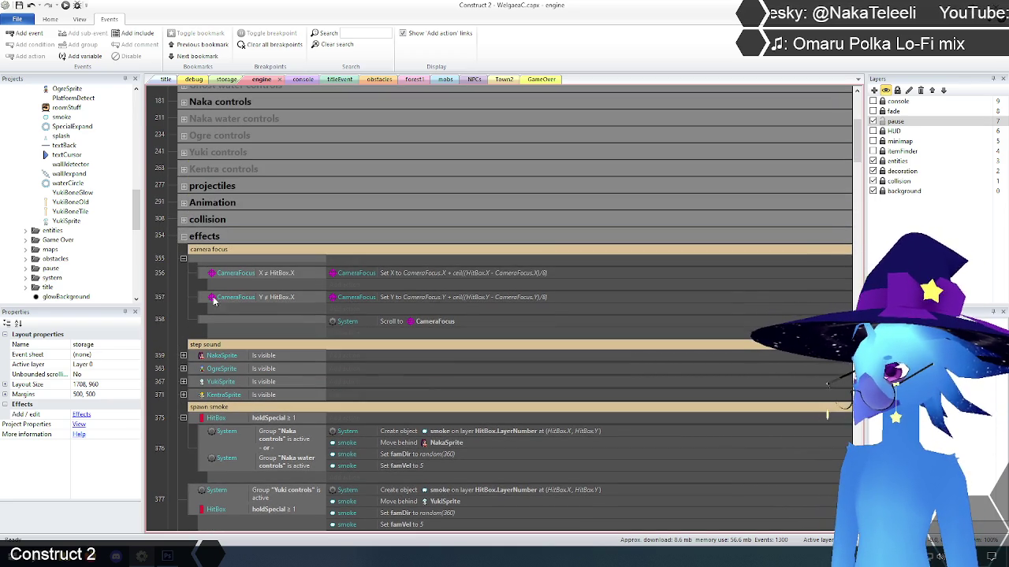
left_click(194, 262)
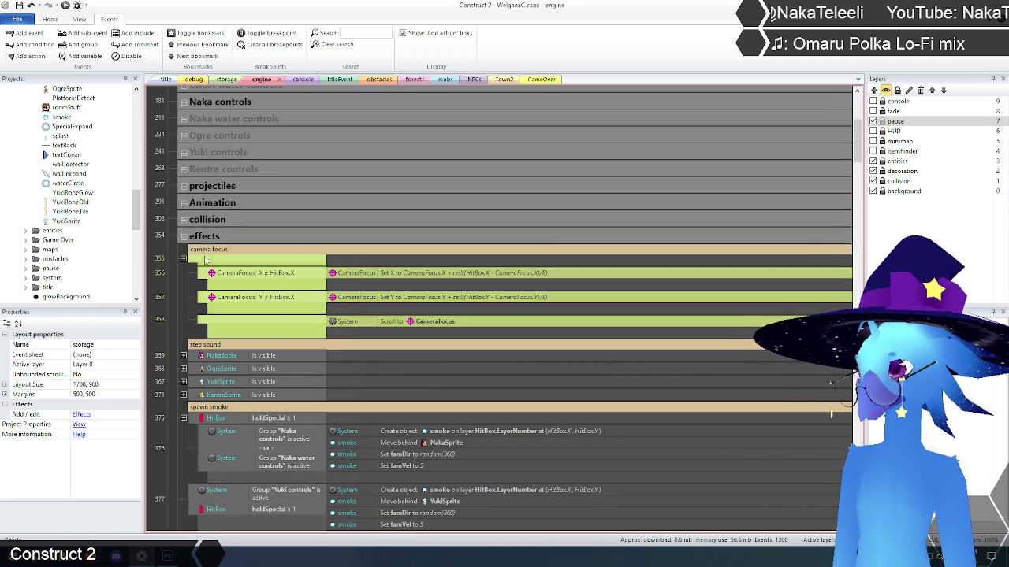
key("Escape")
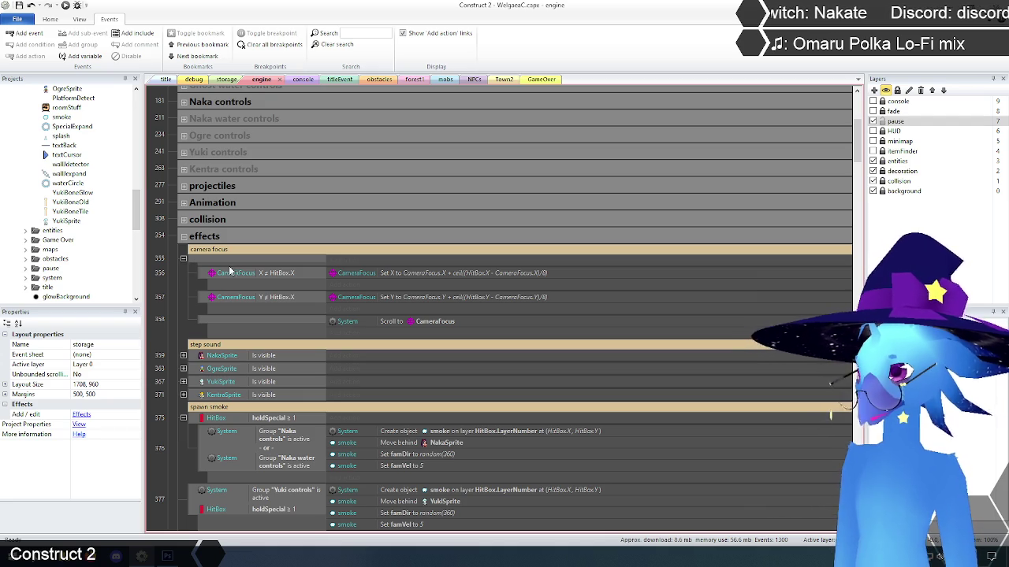
Step: Collapse the effects group and expand the General controls group
scroll(183, 300, "down", 2)
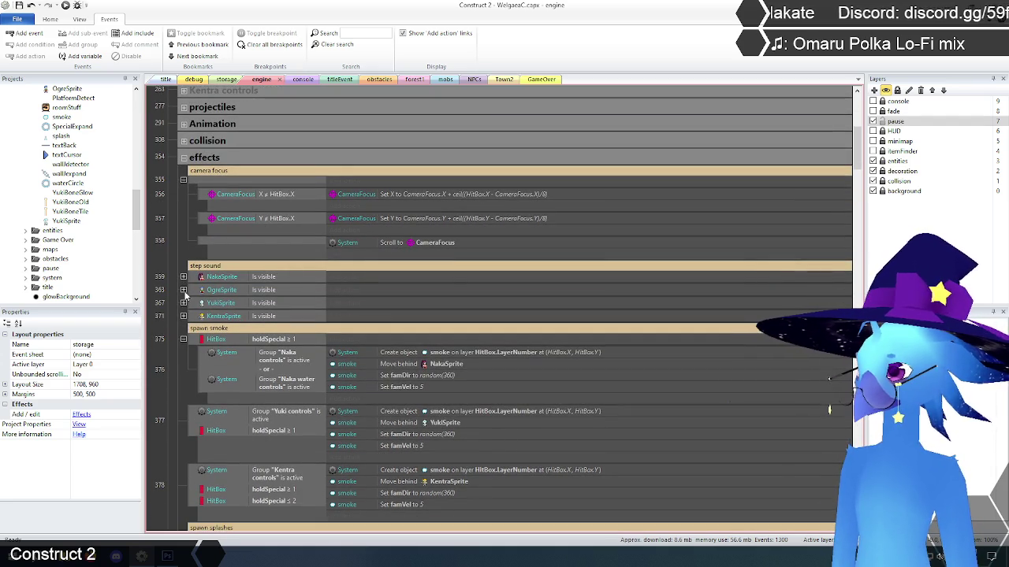
left_click(210, 187)
left_click(175, 223)
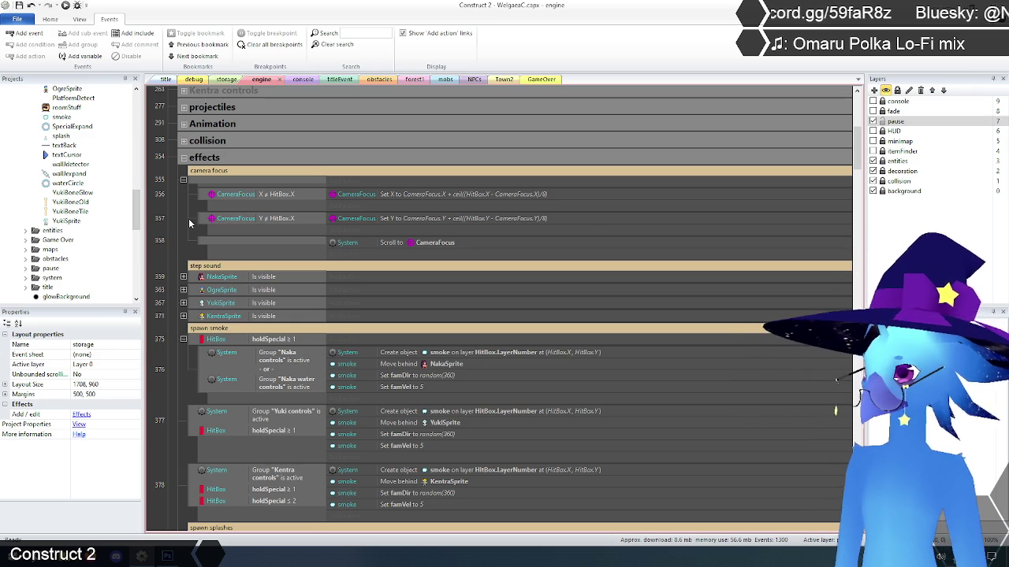
left_click(182, 158)
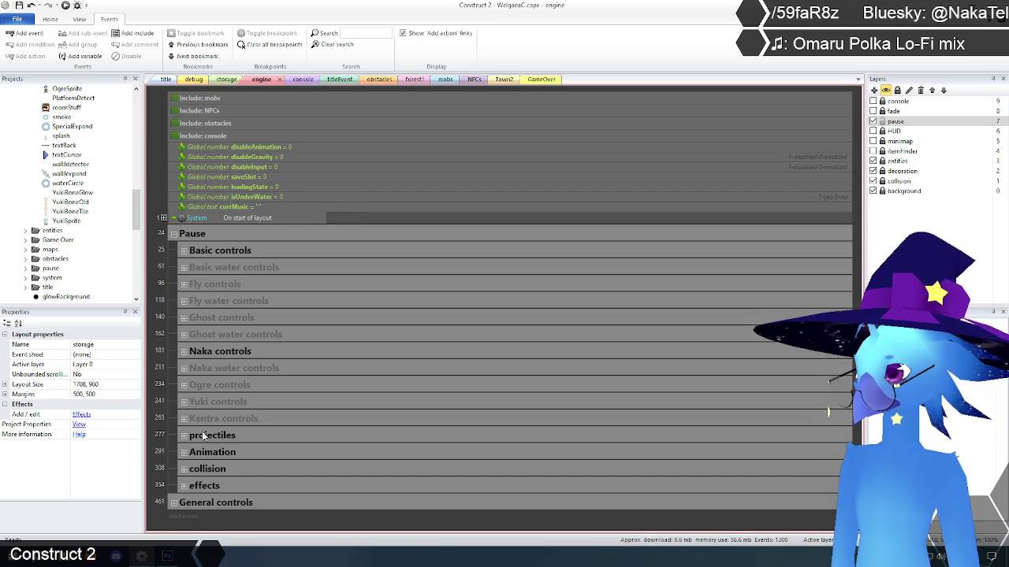
left_click(174, 502)
Step: Scroll through General controls' playtime saving, map bounds checks and Pause Trigger events
scroll(179, 457, "down", 5)
scroll(179, 428, "down", 4)
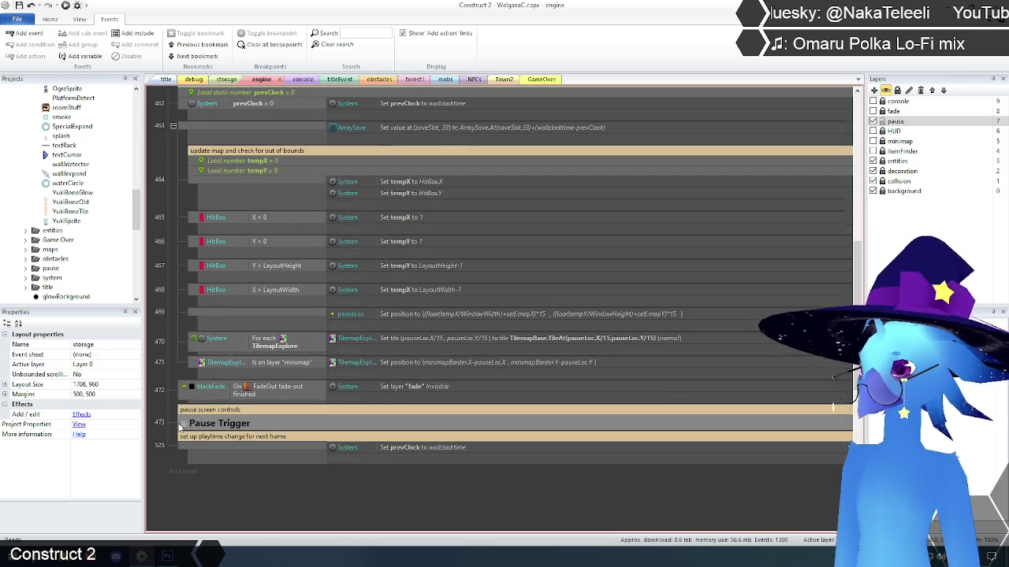
scroll(179, 428, "up", 1)
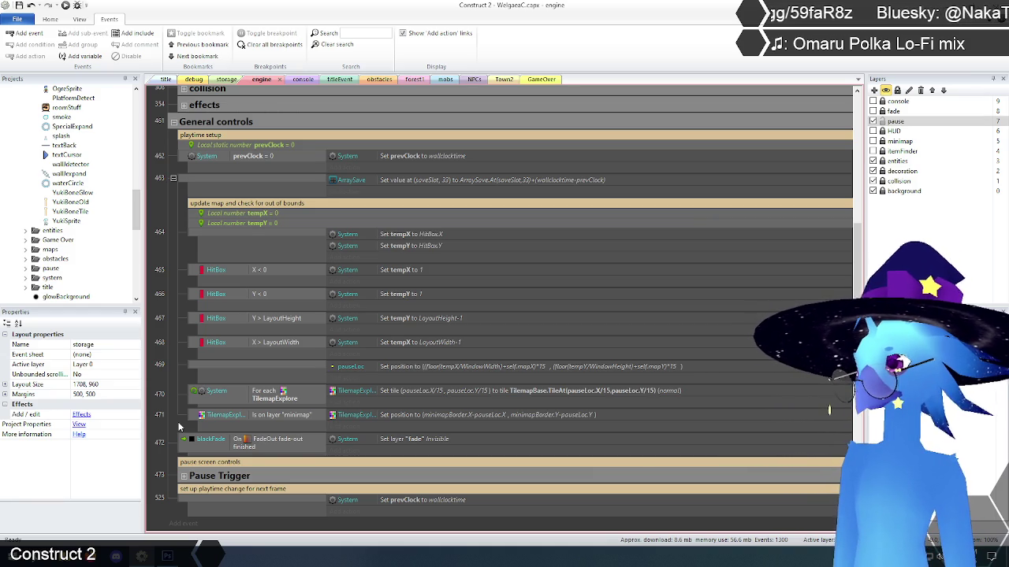
scroll(179, 427, "up", 2)
scroll(179, 426, "down", 2)
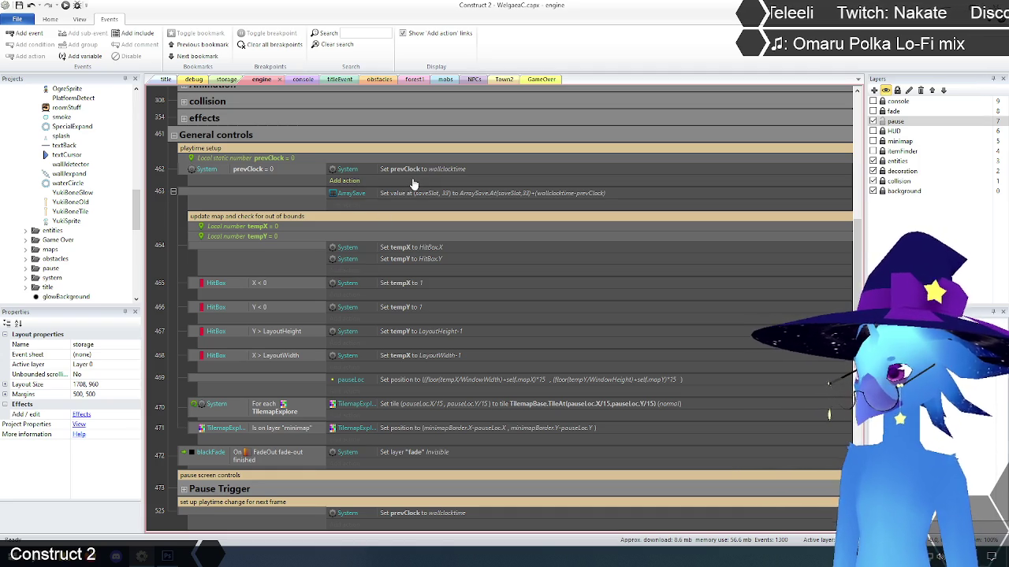
scroll(184, 274, "down", 1)
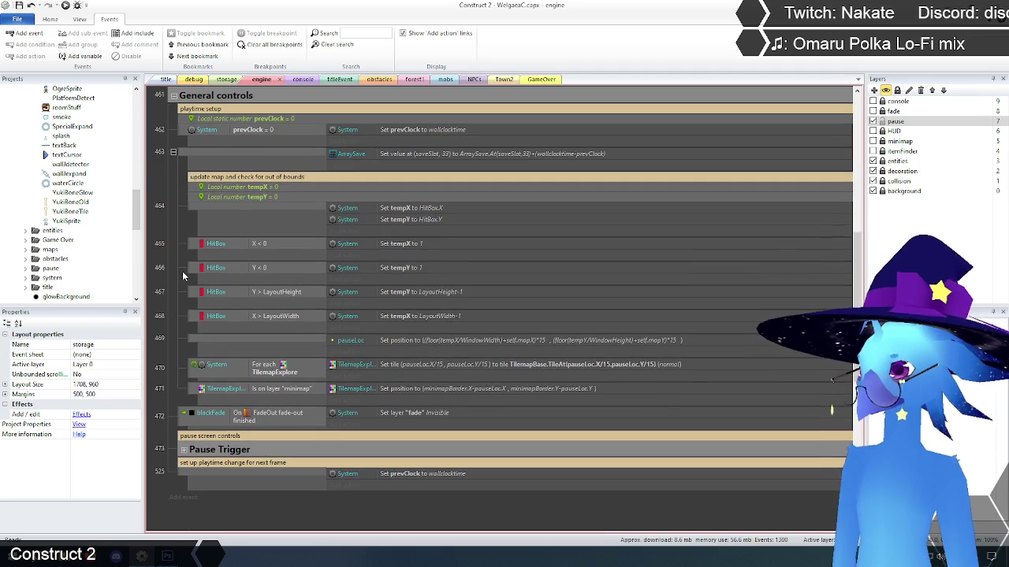
scroll(182, 274, "up", 1)
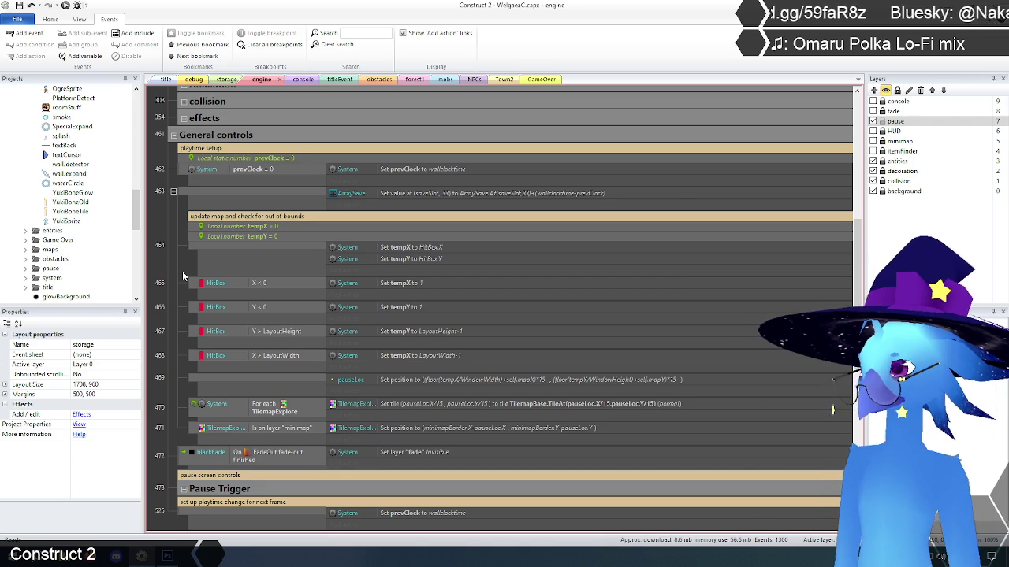
scroll(182, 275, "down", 3)
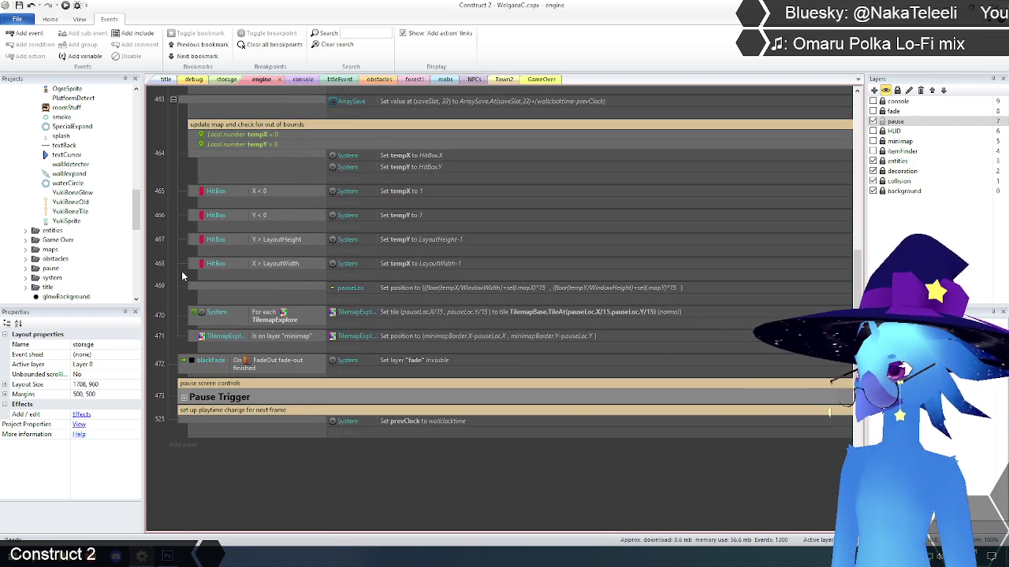
scroll(178, 409, "up", 5)
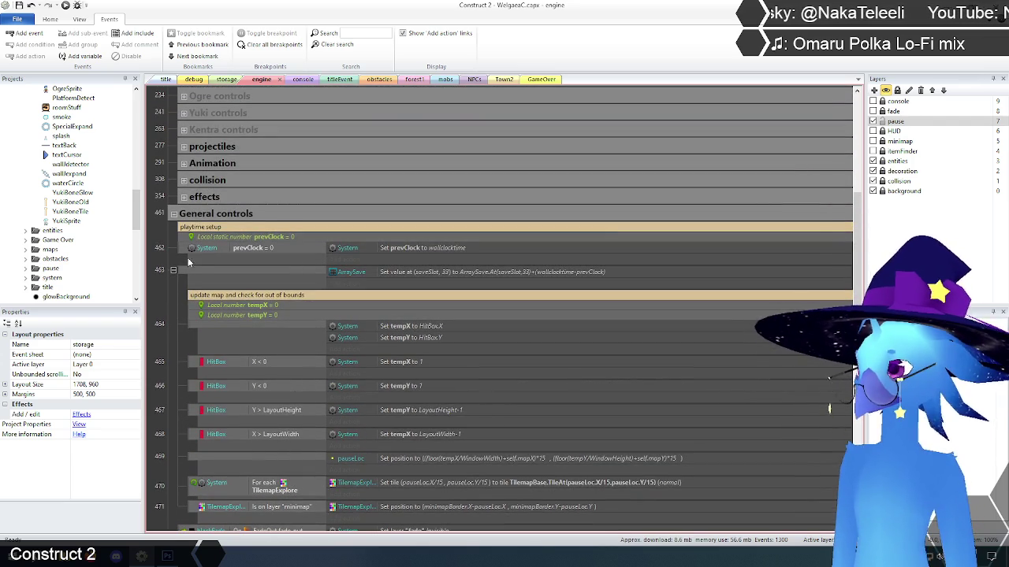
scroll(188, 257, "down", 8)
scroll(177, 252, "down", 3)
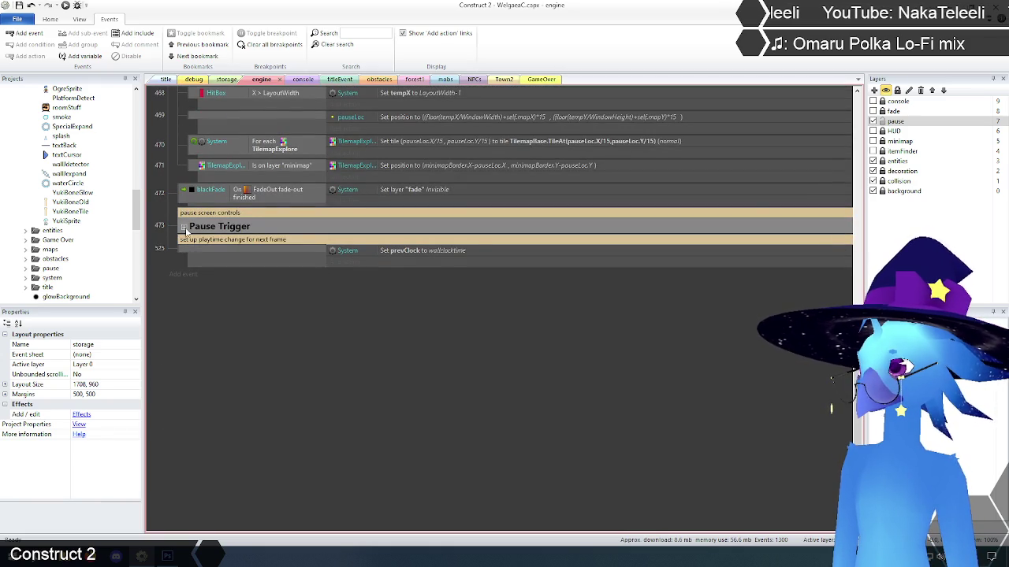
left_click(184, 227)
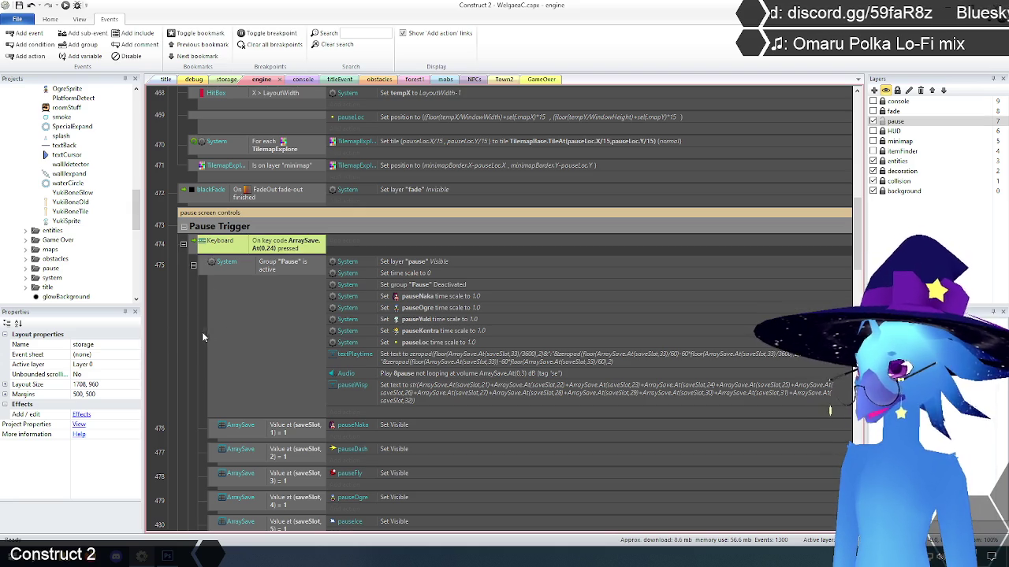
scroll(188, 336, "up", 10)
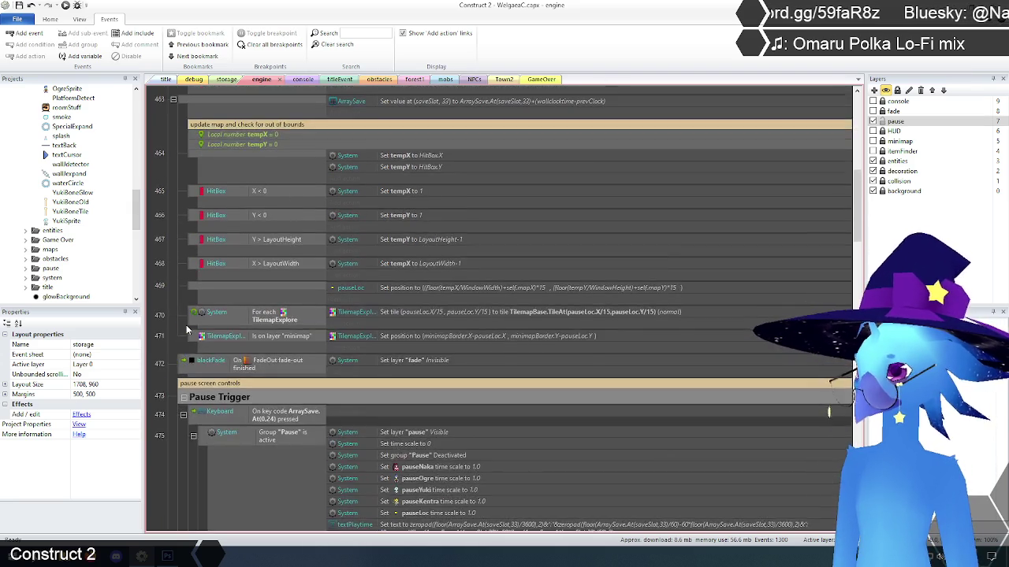
scroll(186, 331, "up", 5)
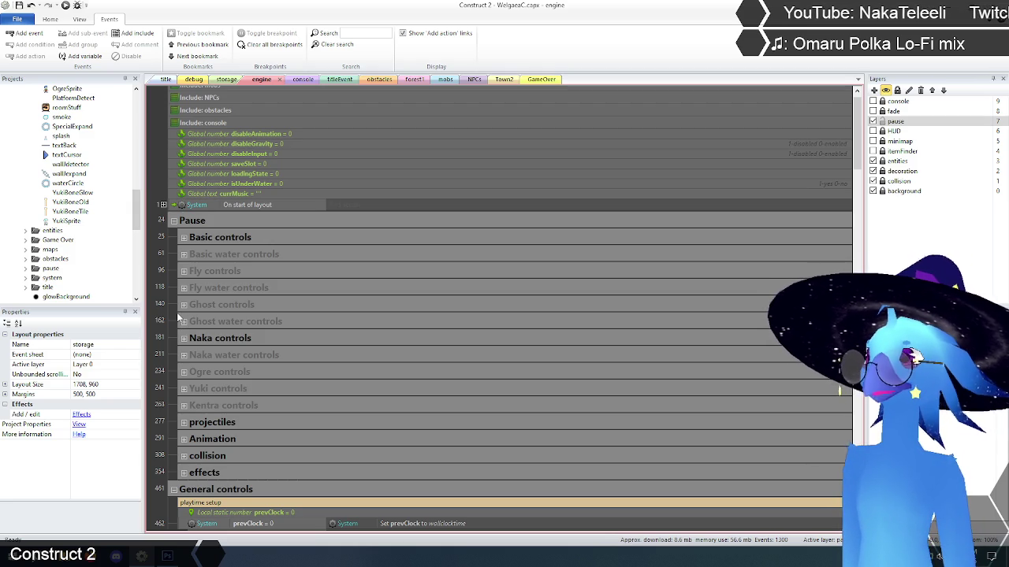
scroll(173, 319, "down", 5)
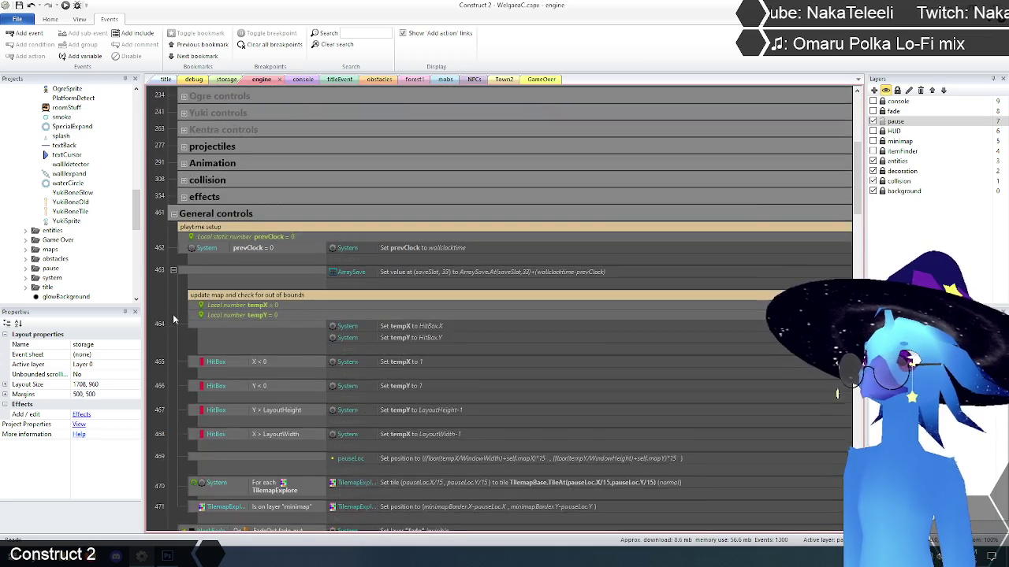
scroll(173, 319, "down", 6)
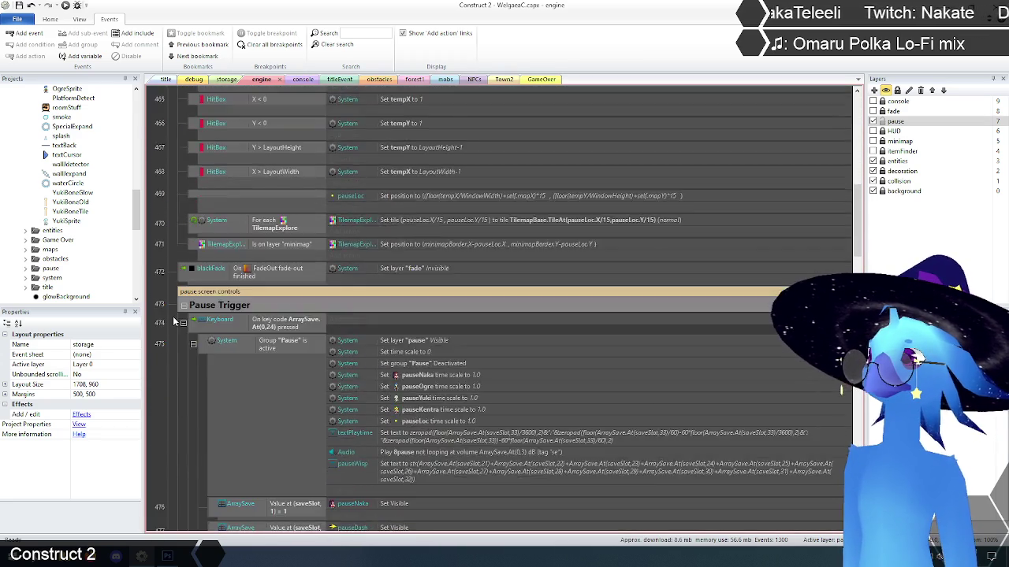
scroll(173, 321, "up", 1)
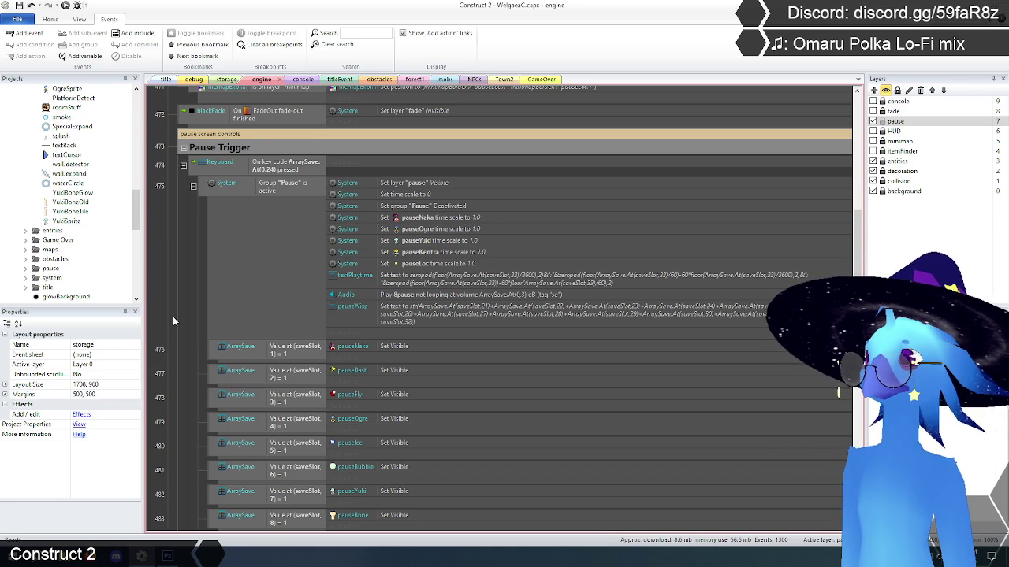
scroll(173, 321, "up", 2)
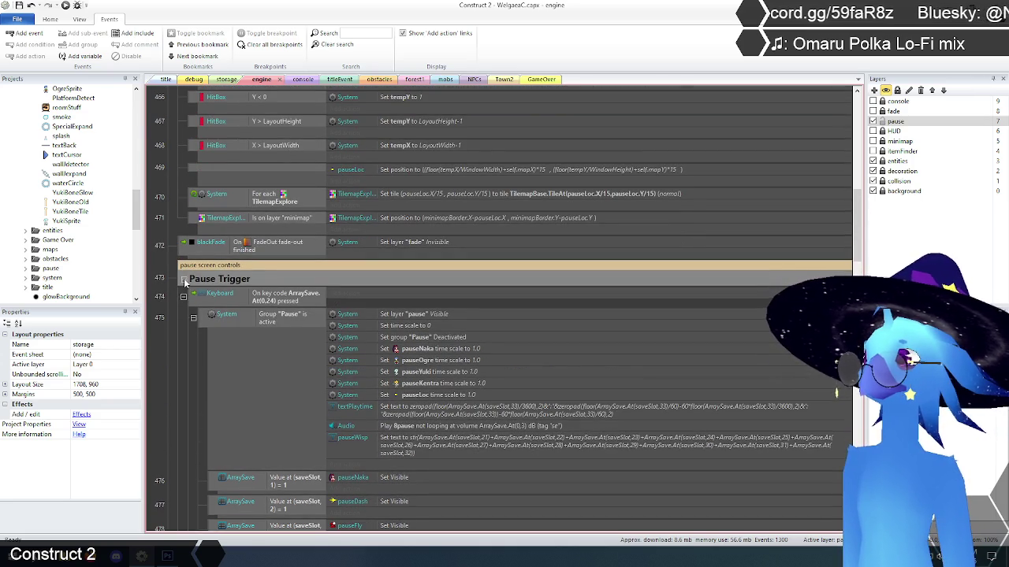
left_click(184, 280)
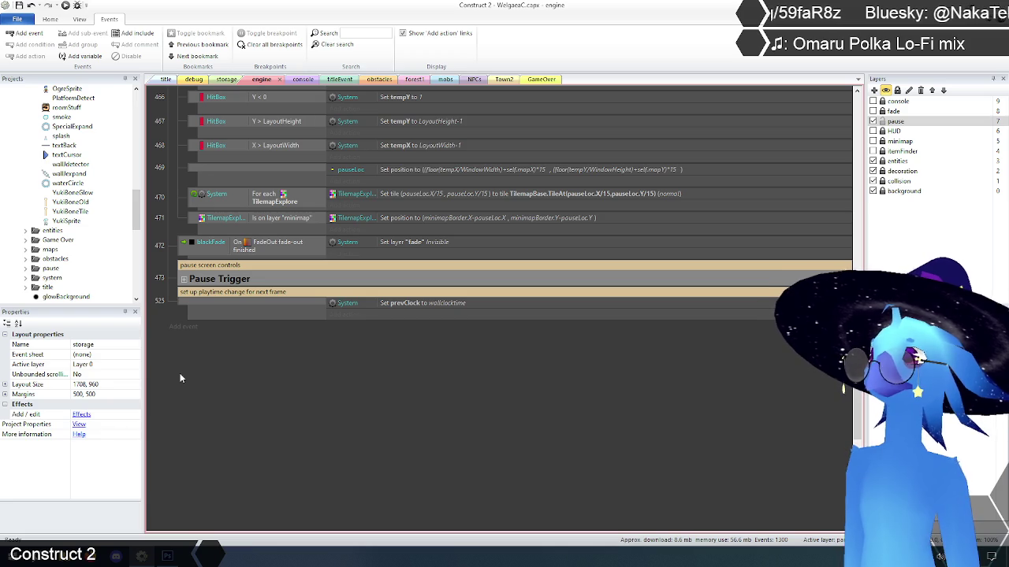
scroll(180, 379, "up", 3)
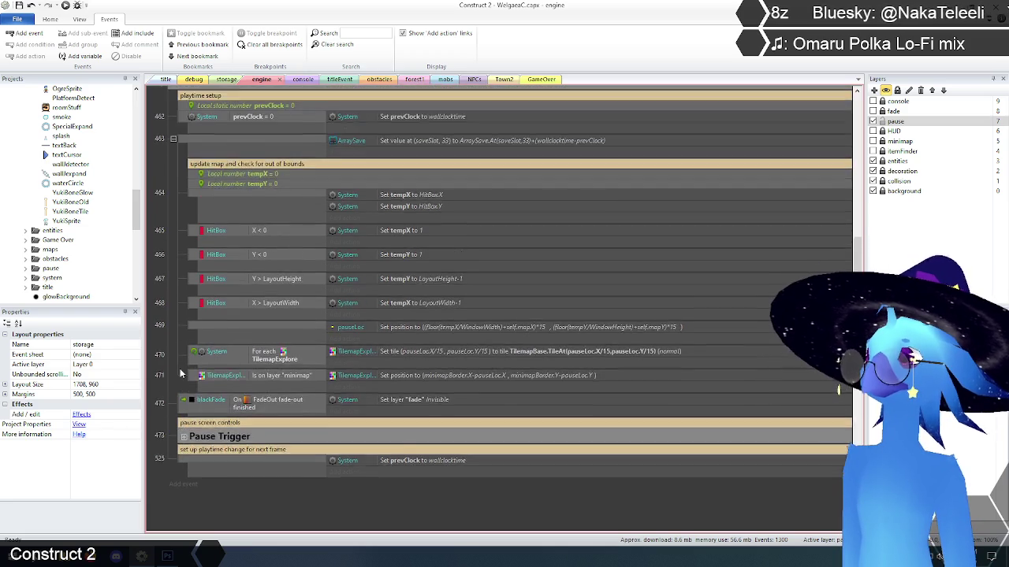
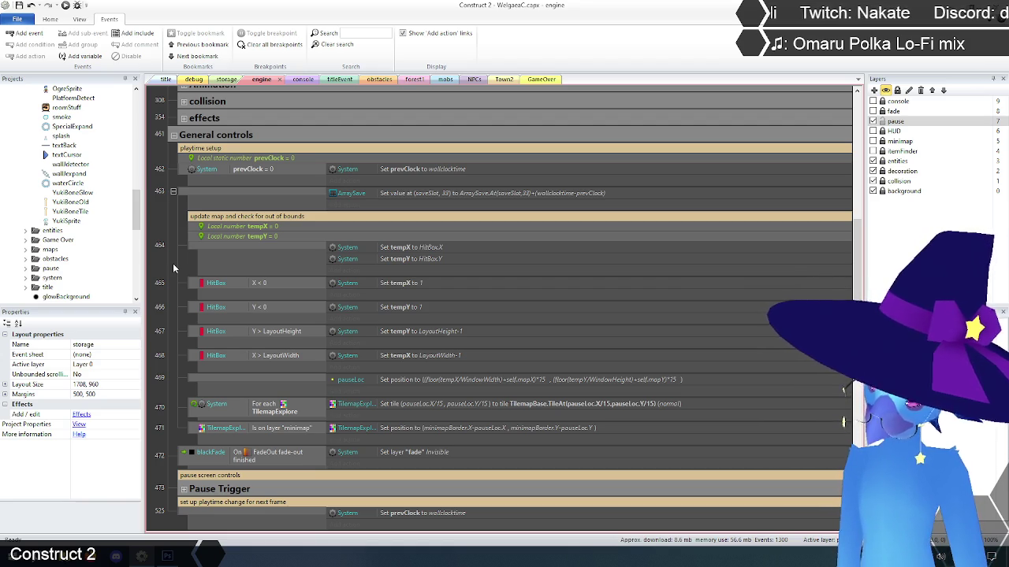
Step: Select the General controls group heading in the engine event sheet
scroll(188, 313, "up", 5)
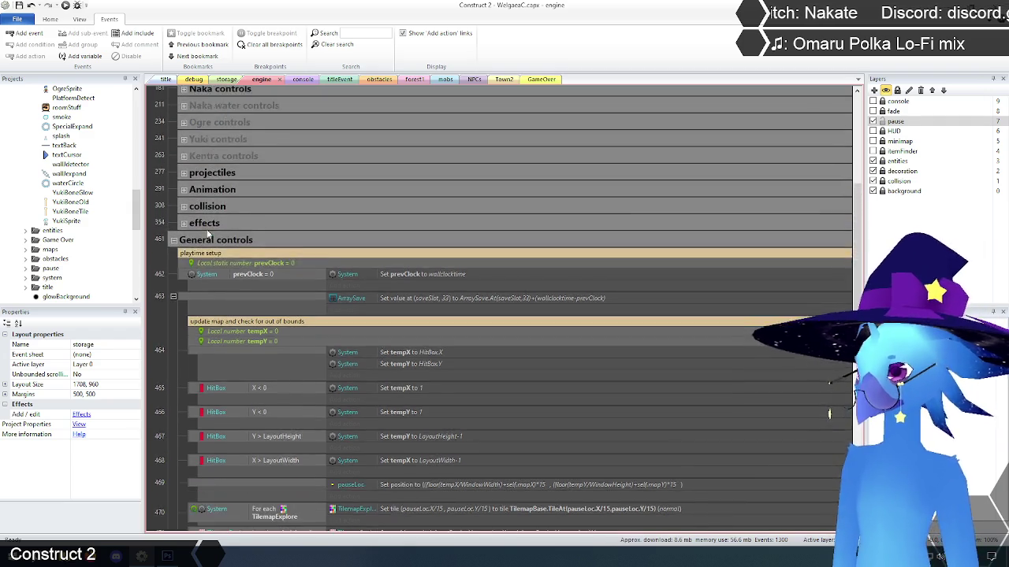
scroll(177, 314, "down", 1)
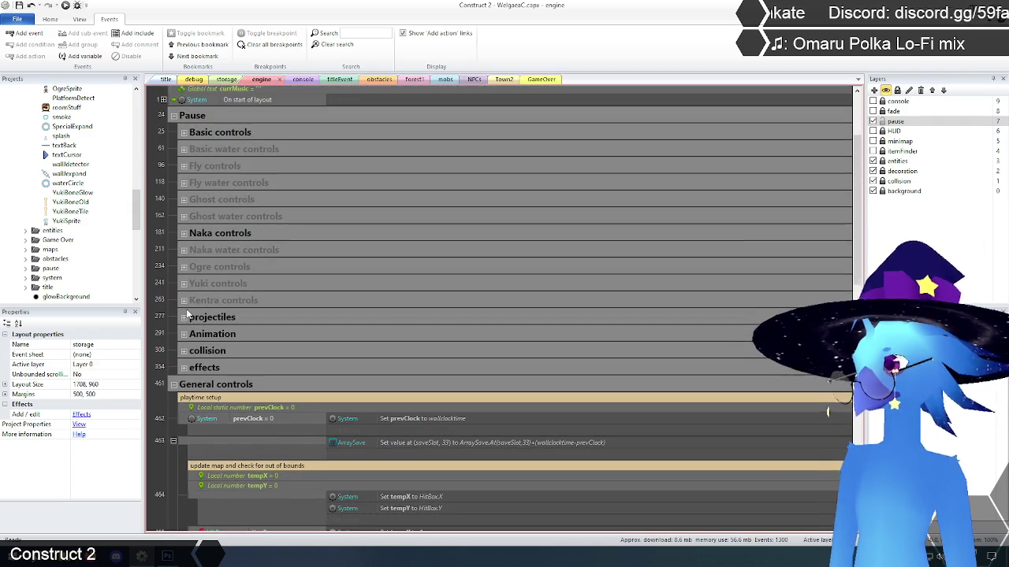
left_click(210, 386)
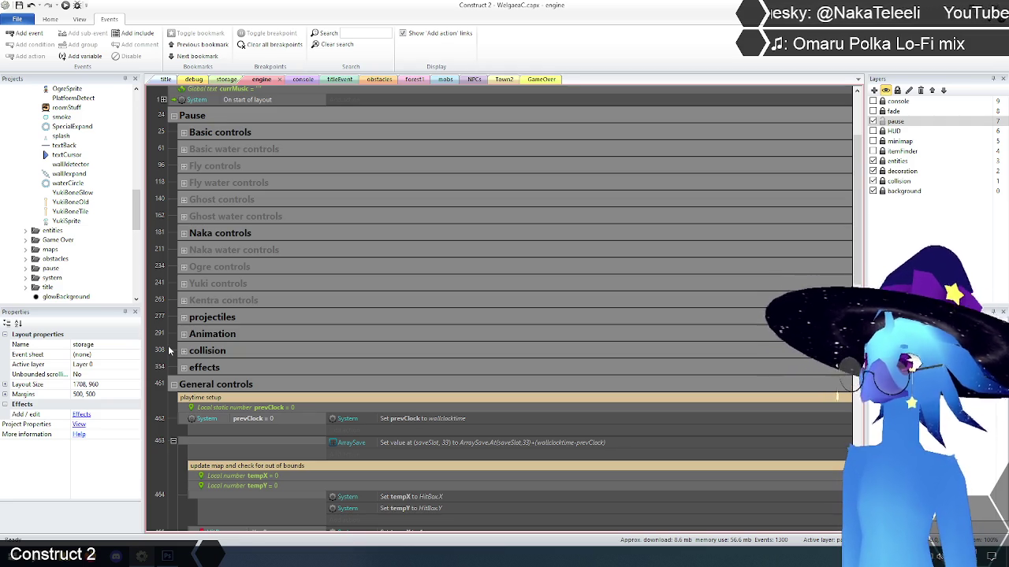
Step: Collapse the General controls group and rename it to 'Engine controls'
double_click(228, 384)
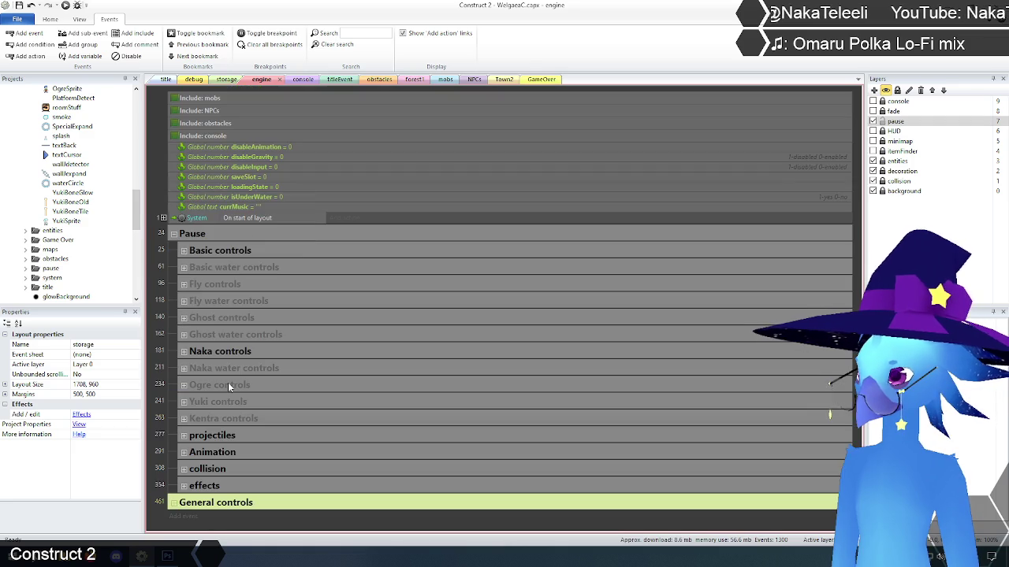
right_click(212, 508)
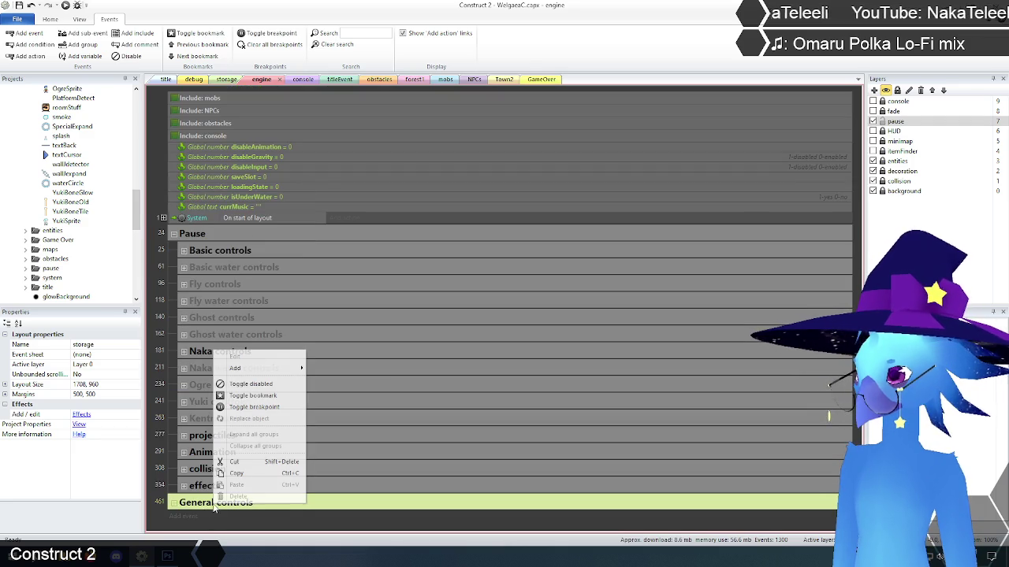
left_click(254, 362)
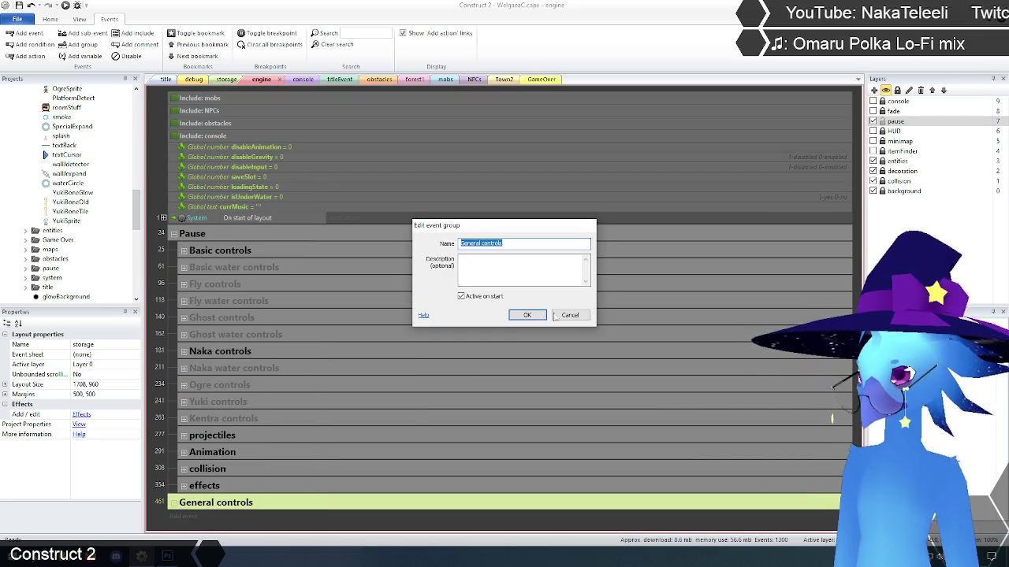
type("Engine c")
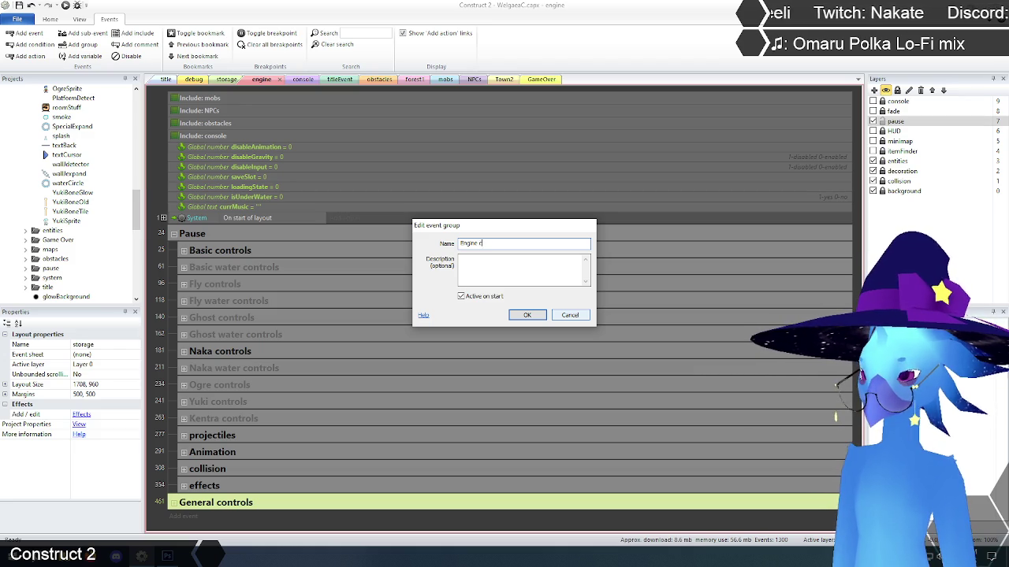
type("ontrols")
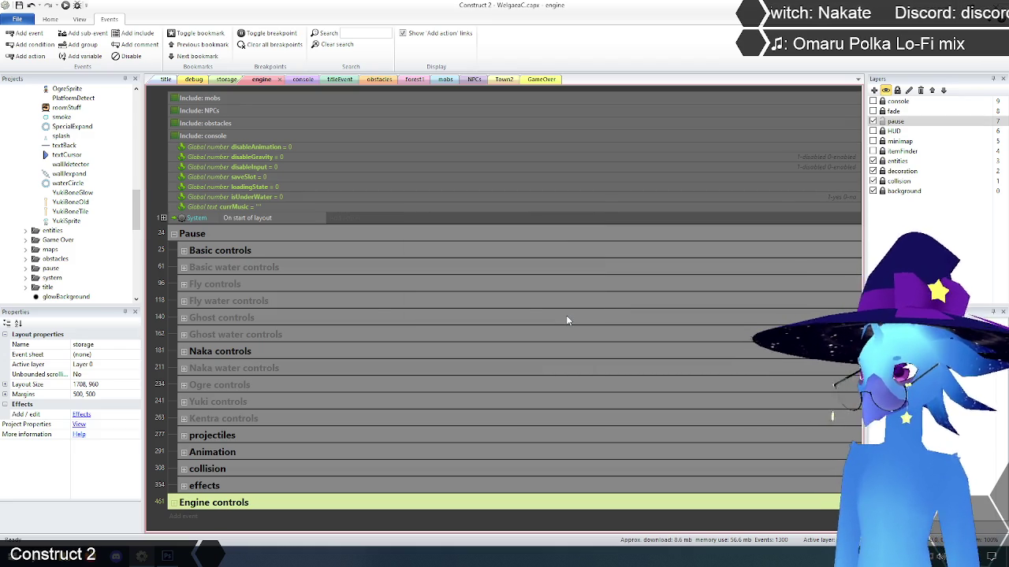
left_click(159, 300)
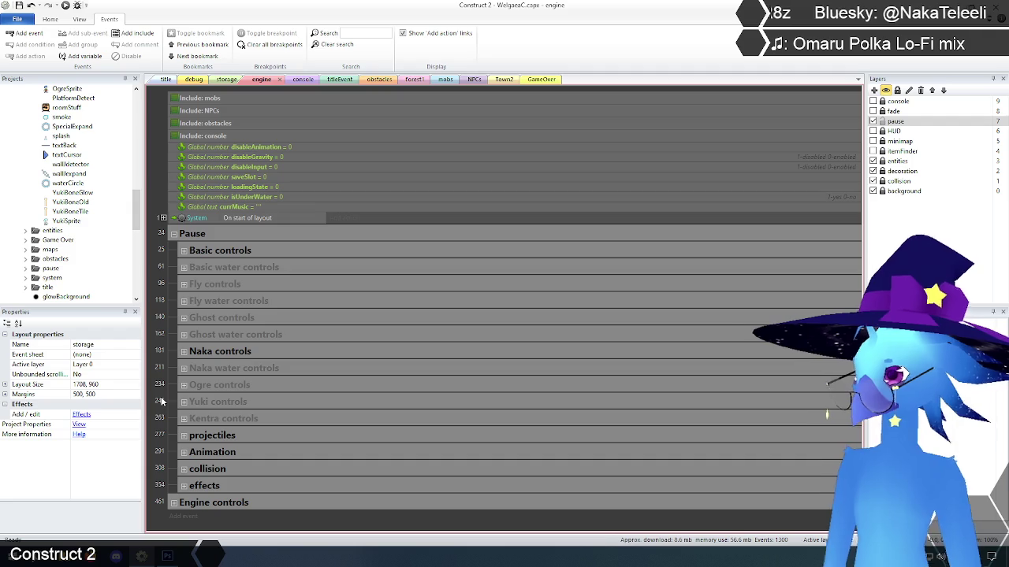
left_click(183, 454)
scroll(178, 441, "down", 5)
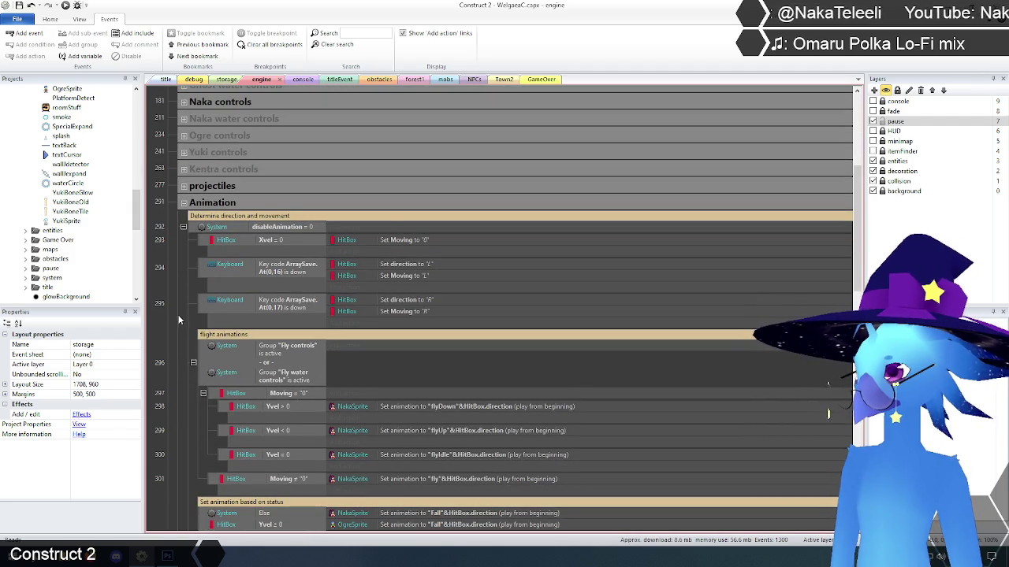
scroll(181, 315, "down", 4)
scroll(193, 309, "down", 2)
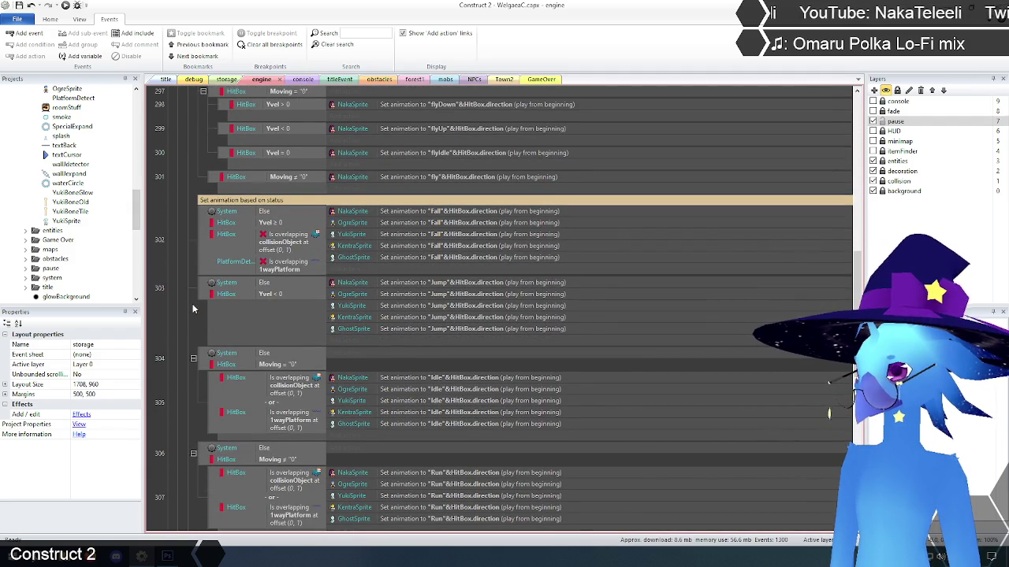
scroll(180, 288, "down", 3)
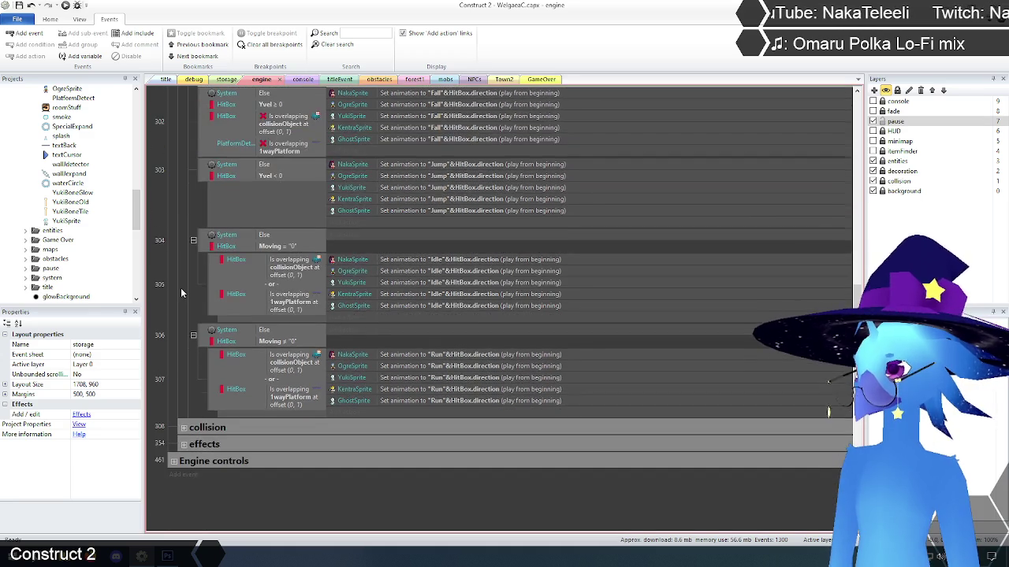
scroll(180, 287, "up", 6)
scroll(180, 287, "up", 3)
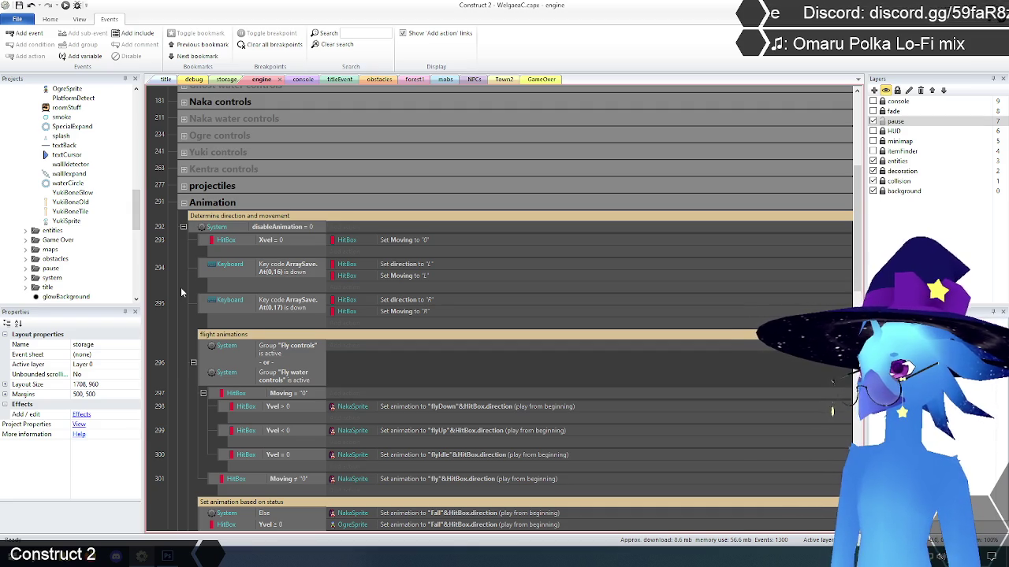
scroll(181, 287, "down", 2)
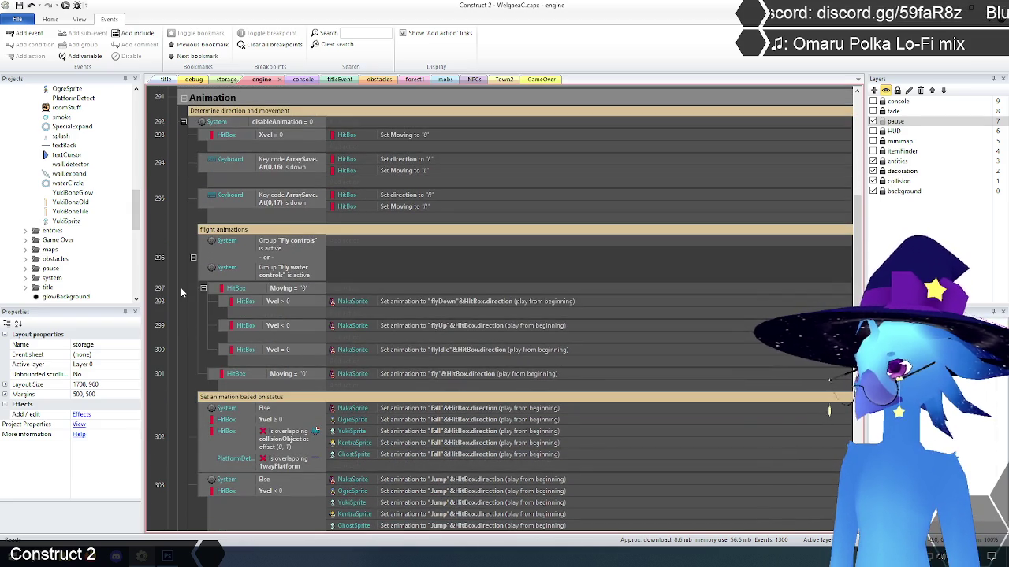
scroll(180, 290, "down", 4)
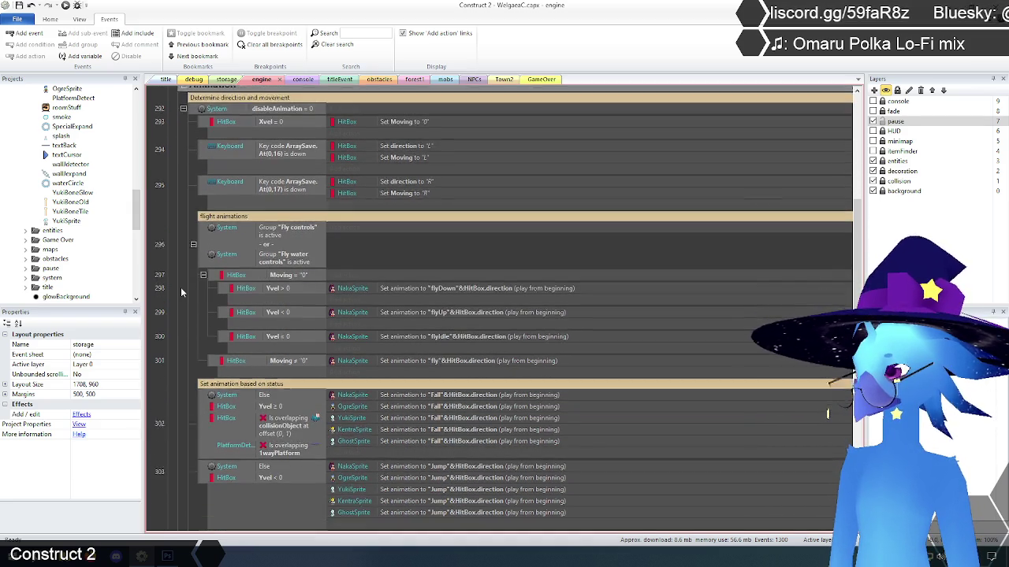
scroll(180, 290, "down", 2)
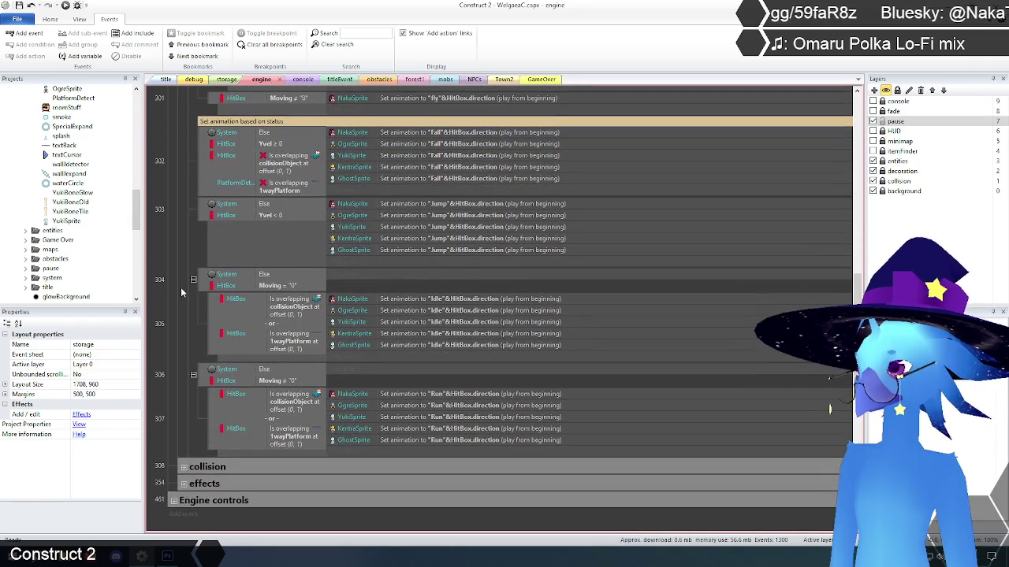
scroll(180, 290, "up", 6)
scroll(180, 287, "up", 3)
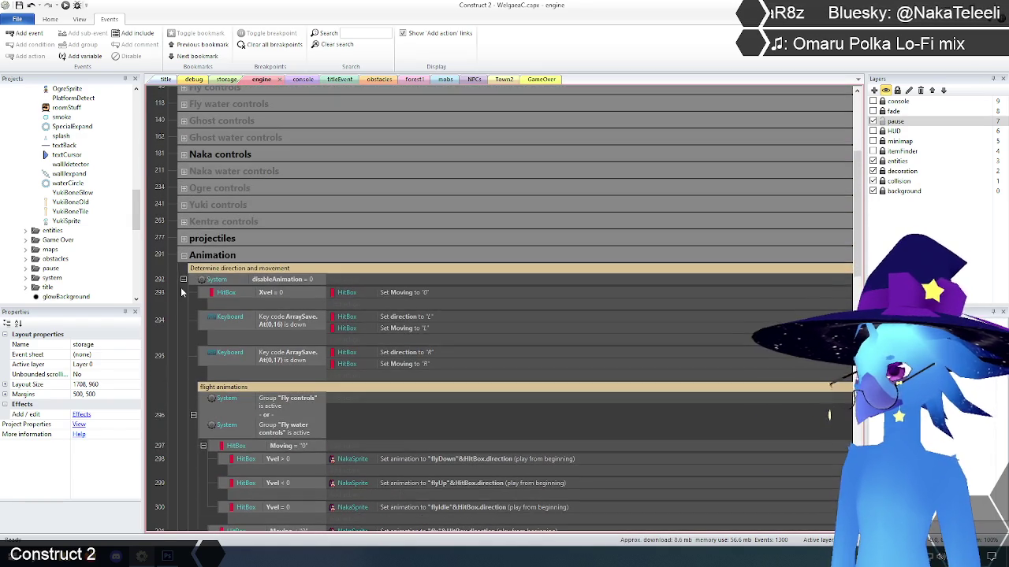
left_click(186, 262)
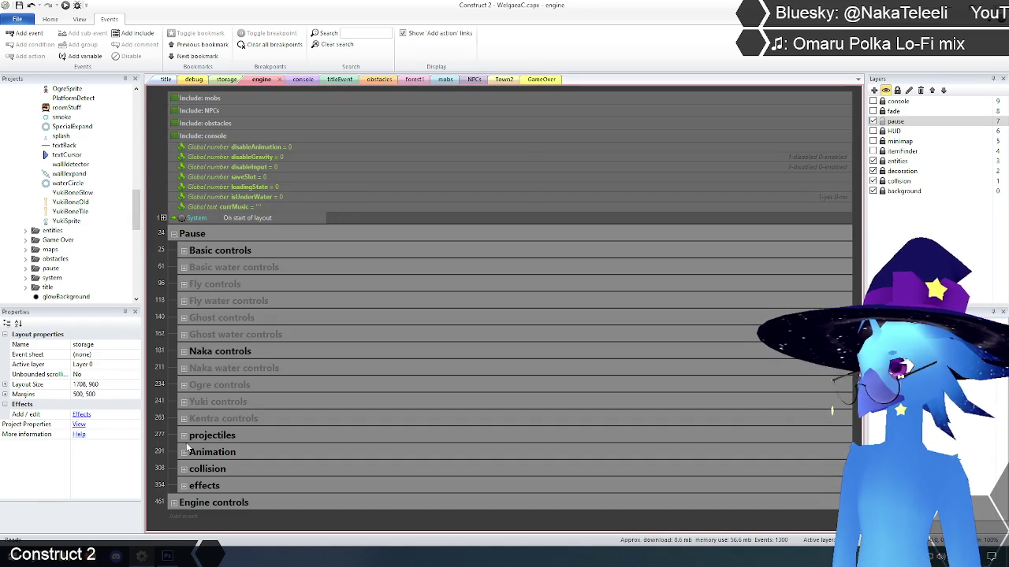
Step: Expand the collision group and review its events down to the water collision section
left_click(184, 469)
scroll(167, 405, "down", 3)
scroll(167, 404, "down", 6)
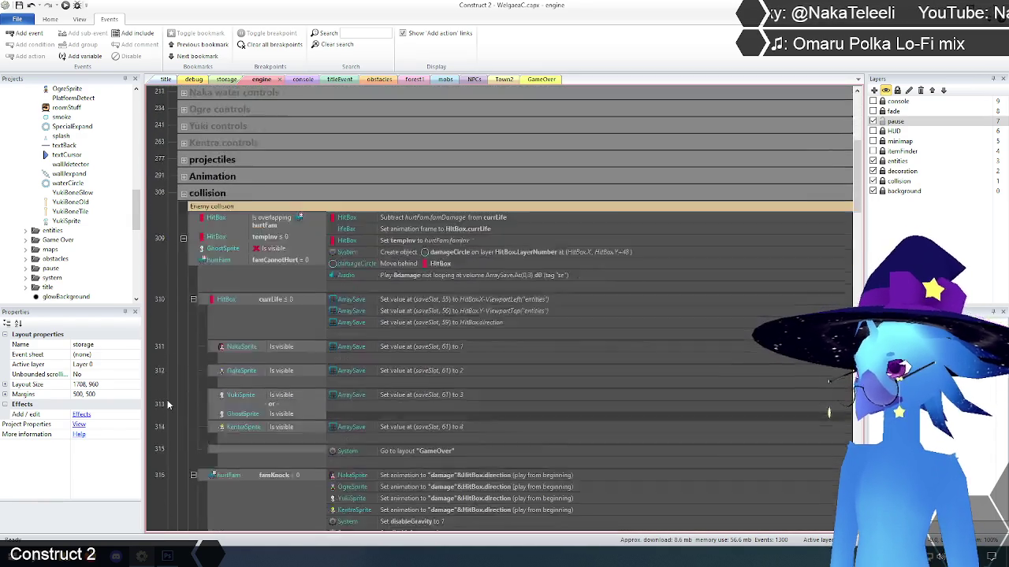
scroll(164, 396, "down", 3)
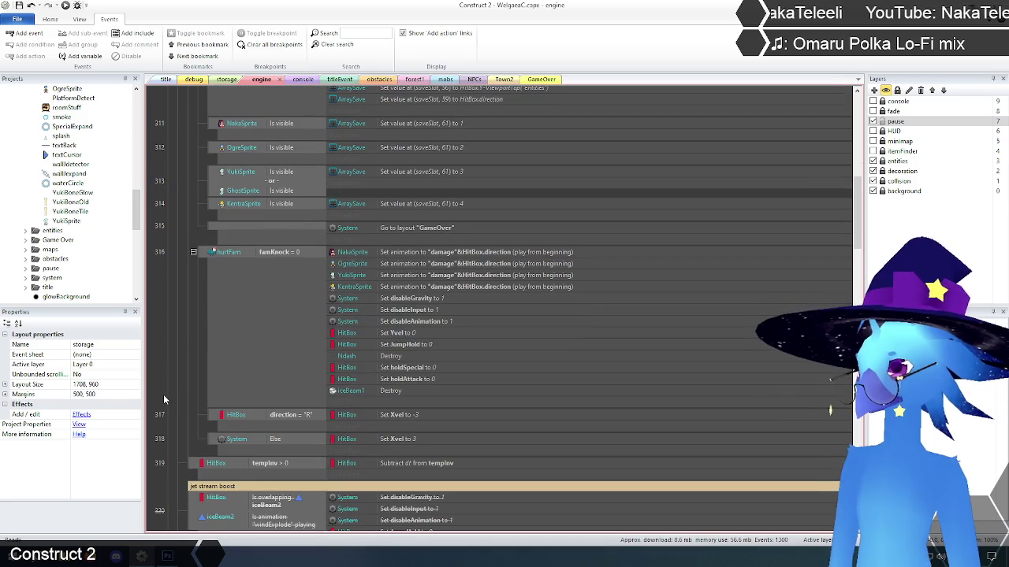
scroll(163, 394, "down", 2)
scroll(164, 399, "down", 2)
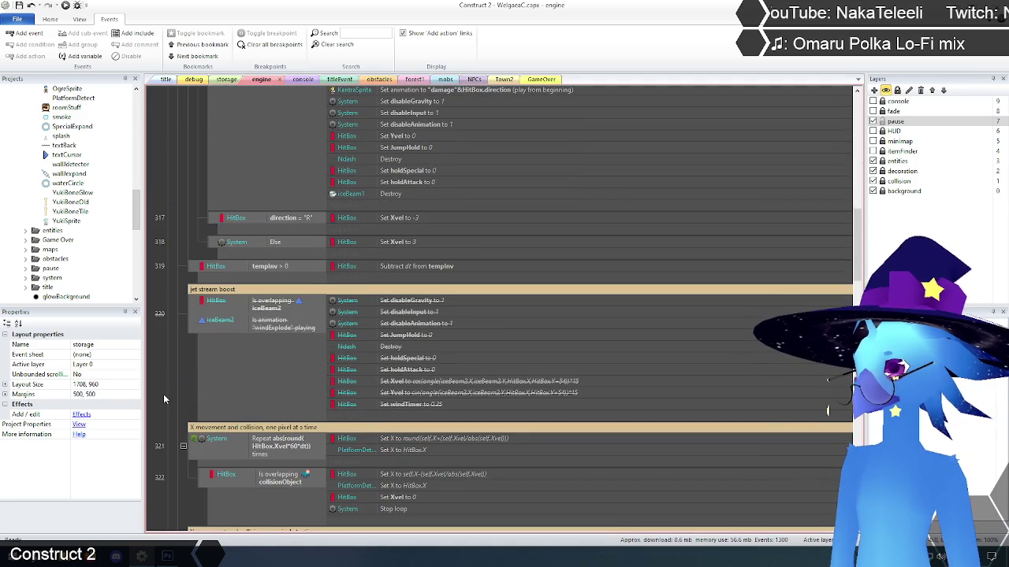
scroll(187, 394, "down", 4)
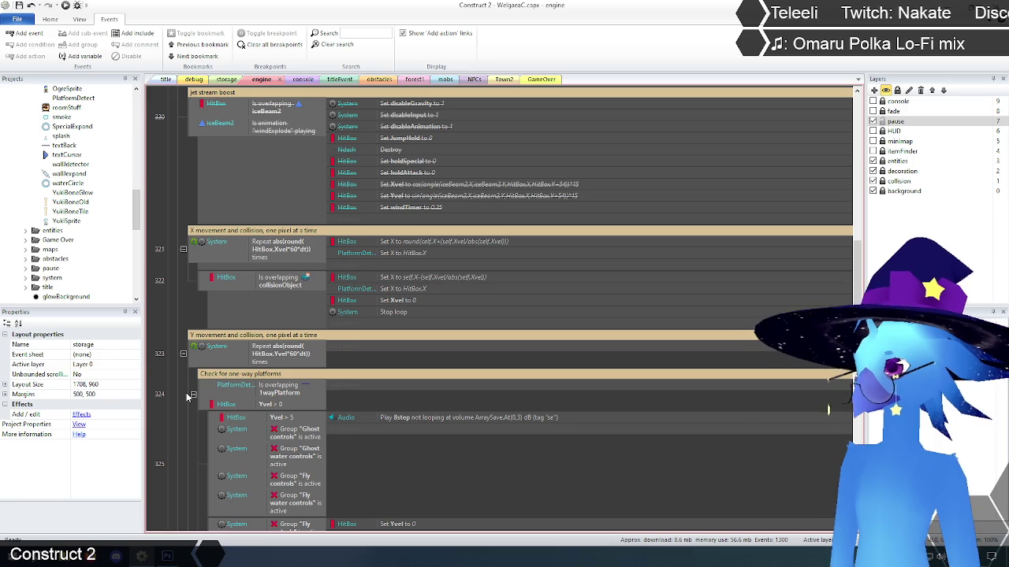
scroll(188, 397, "down", 8)
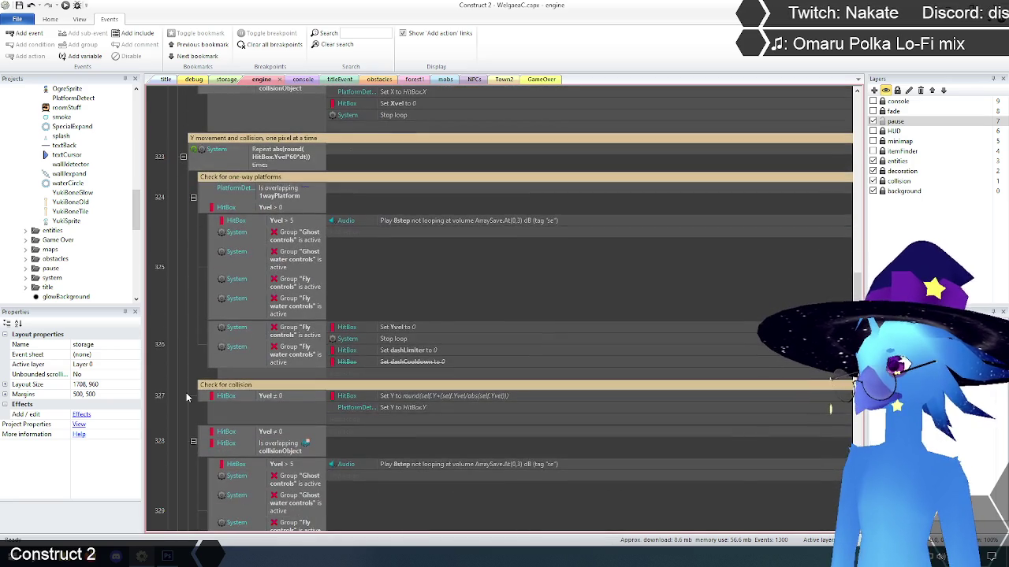
scroll(186, 393, "down", 6)
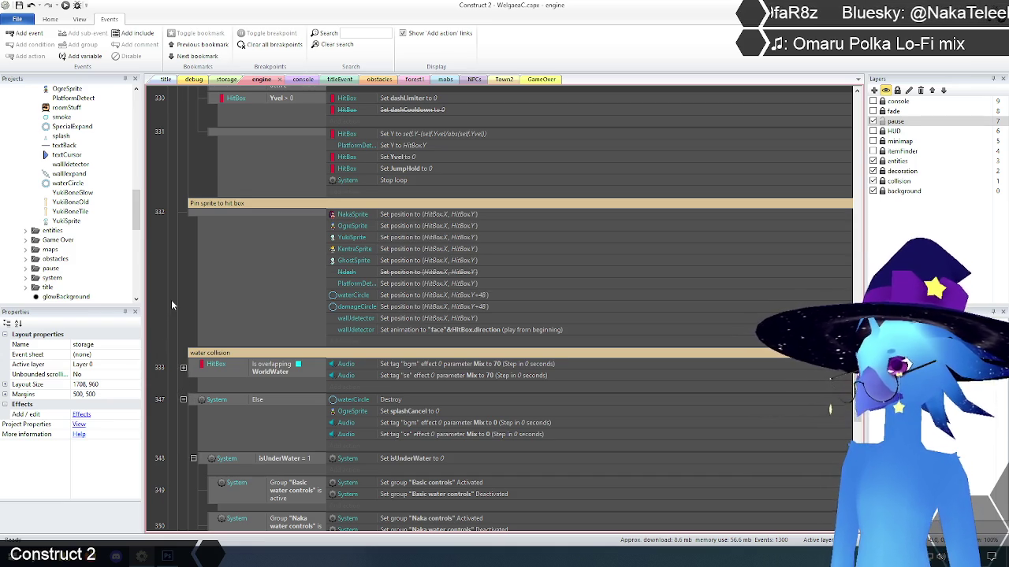
Step: Inspect the NakaSprite set-position action in event 332, then collapse the collision group
left_click(356, 216)
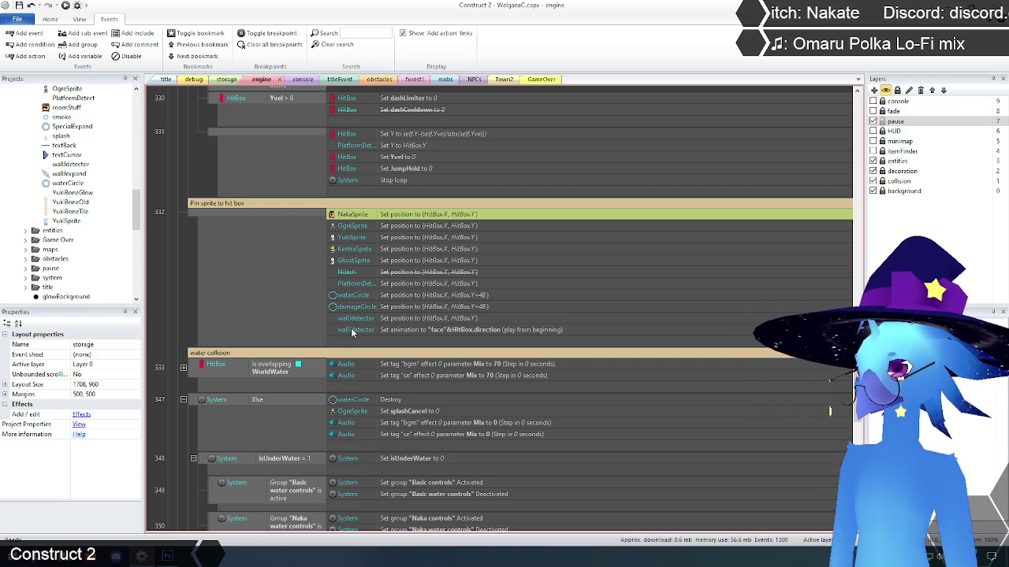
left_click(157, 290)
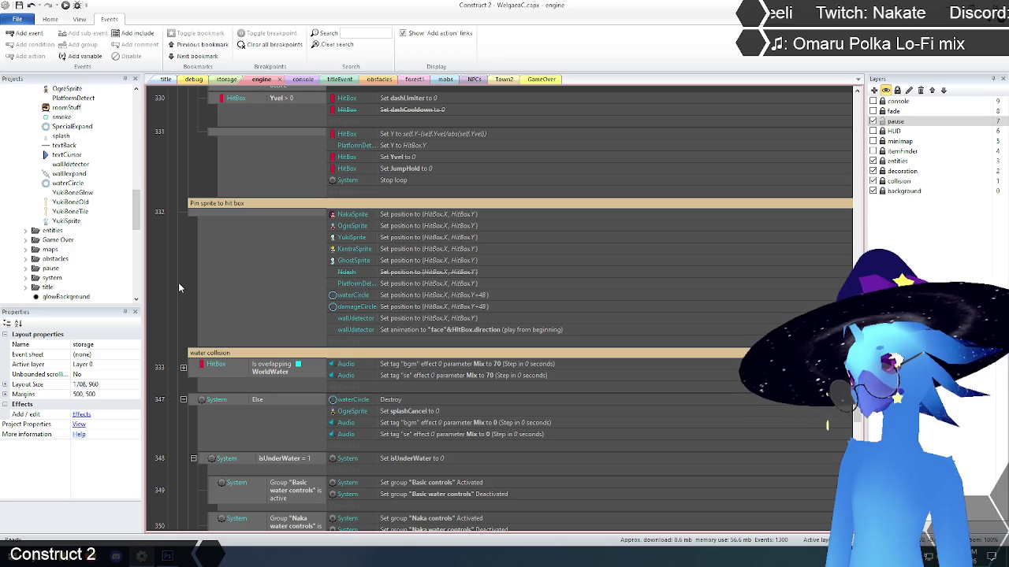
scroll(179, 288, "down", 5)
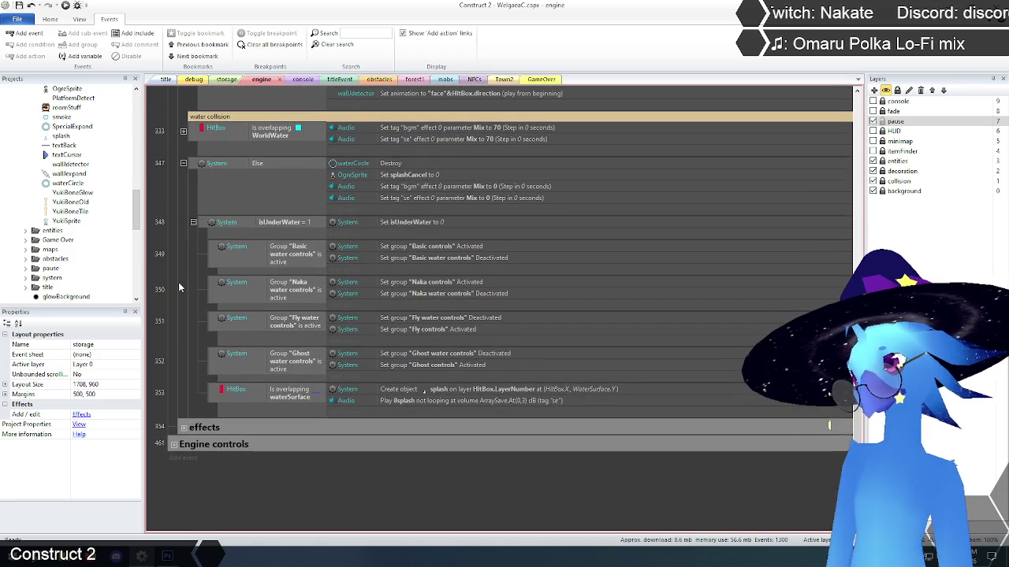
scroll(178, 394, "up", 2)
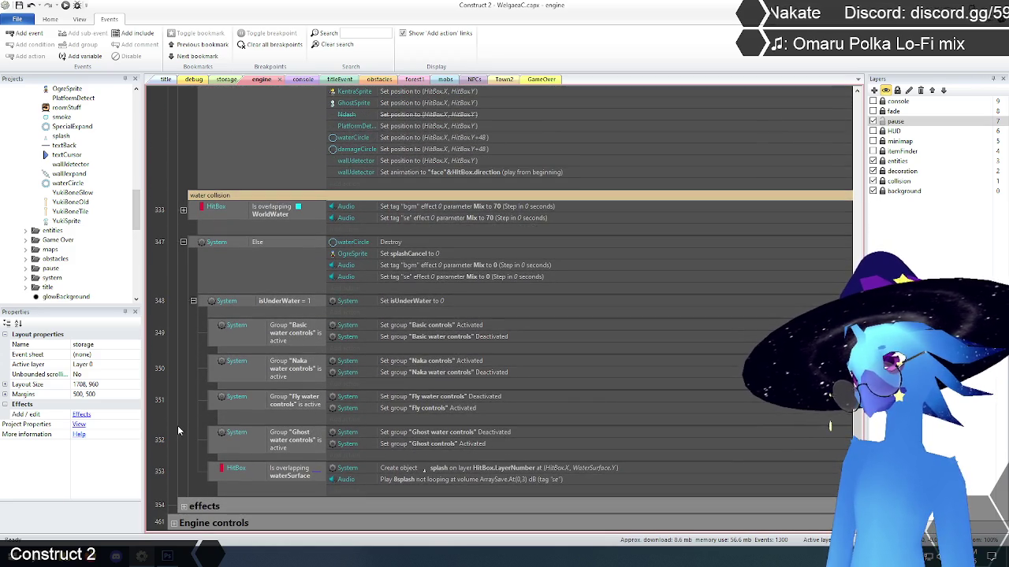
scroll(183, 386, "up", 8)
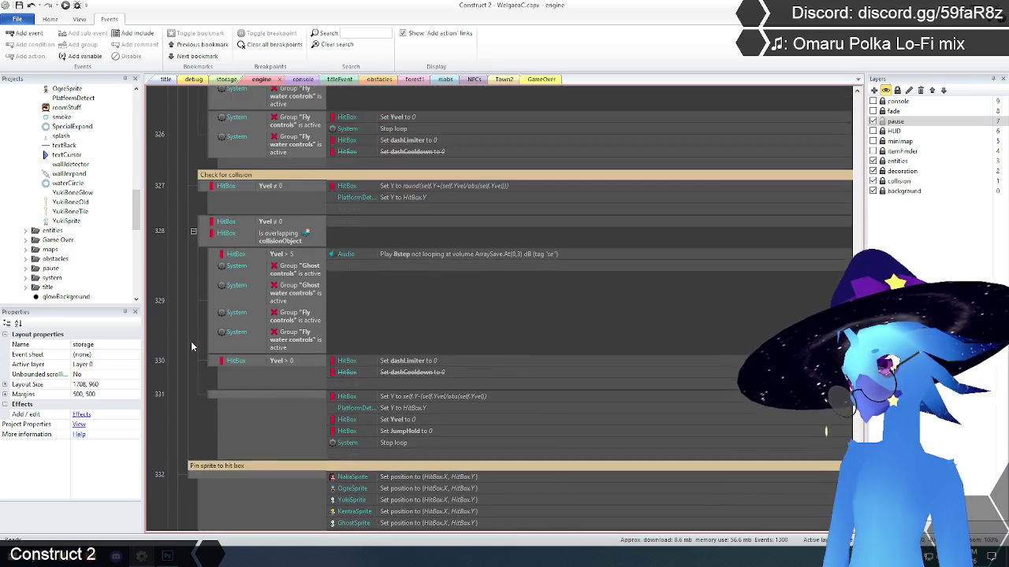
scroll(191, 345, "up", 8)
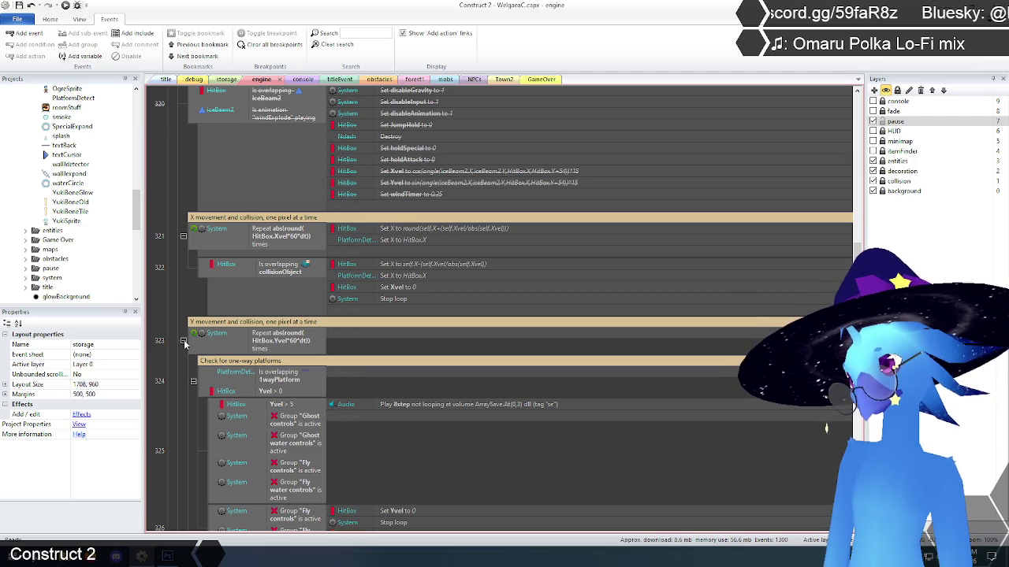
scroll(183, 344, "up", 8)
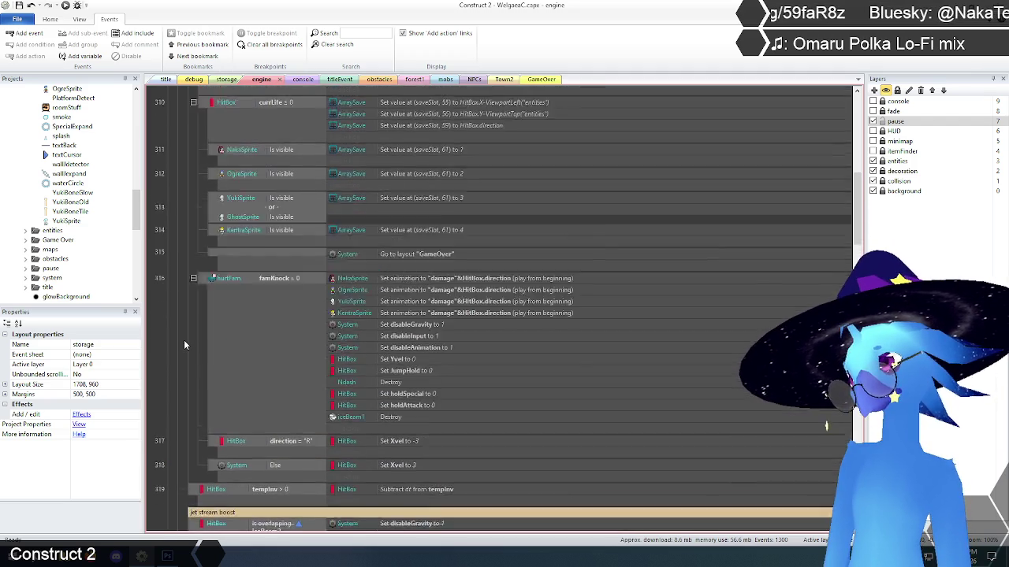
scroll(184, 345, "up", 7)
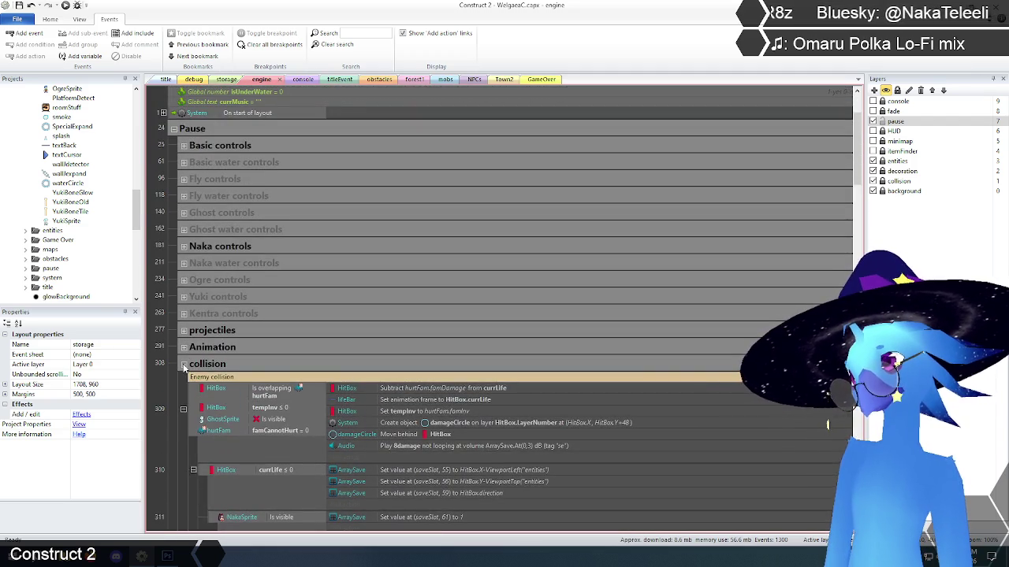
left_click(183, 365)
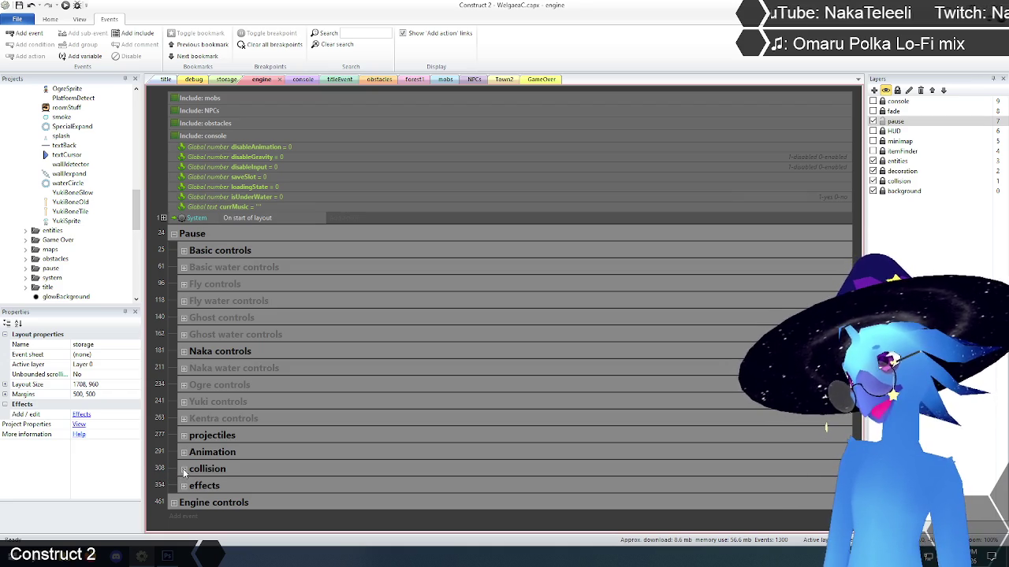
left_click(218, 468)
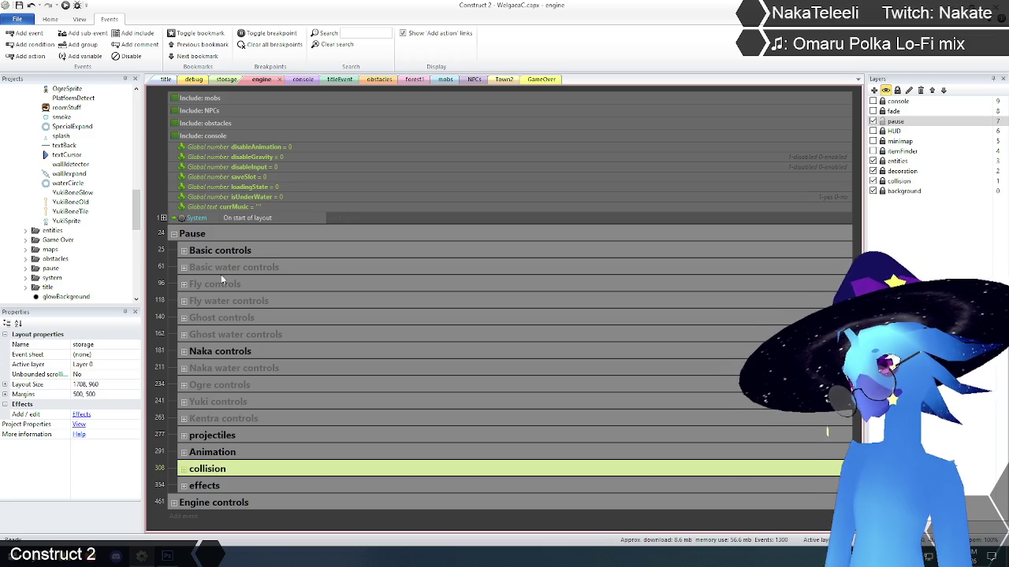
left_click(222, 250)
left_click(163, 331)
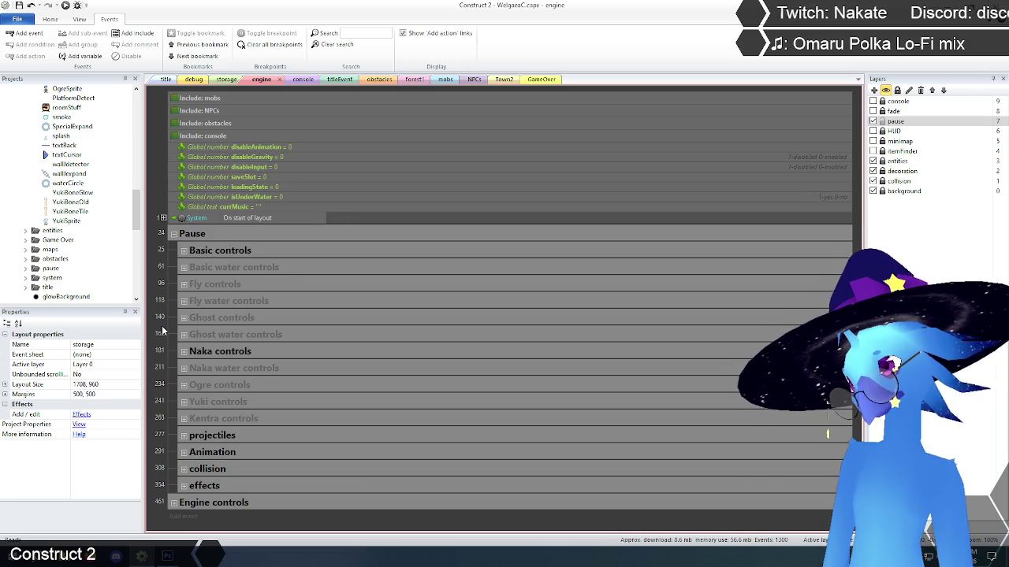
left_click(184, 250)
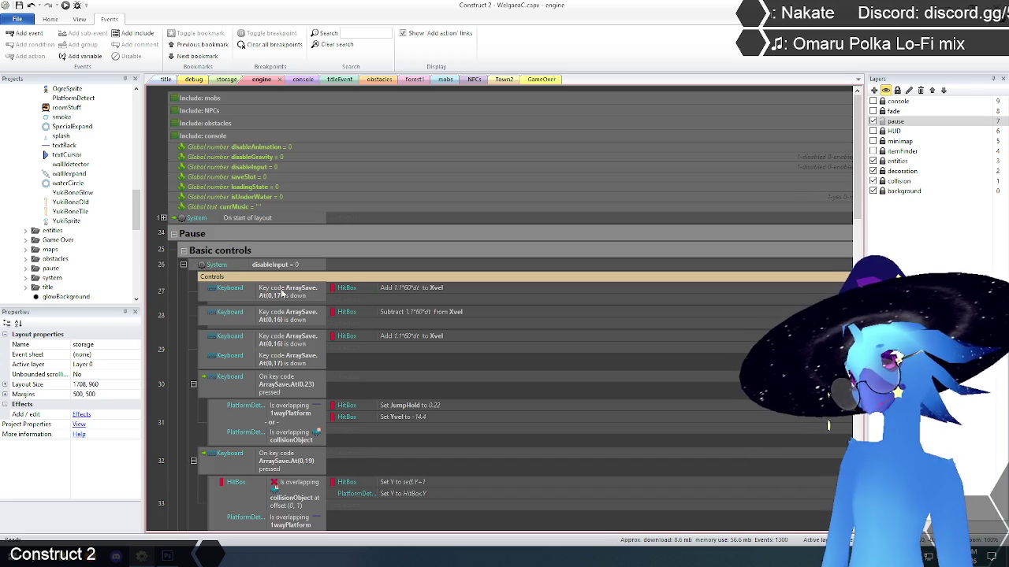
left_click(183, 251)
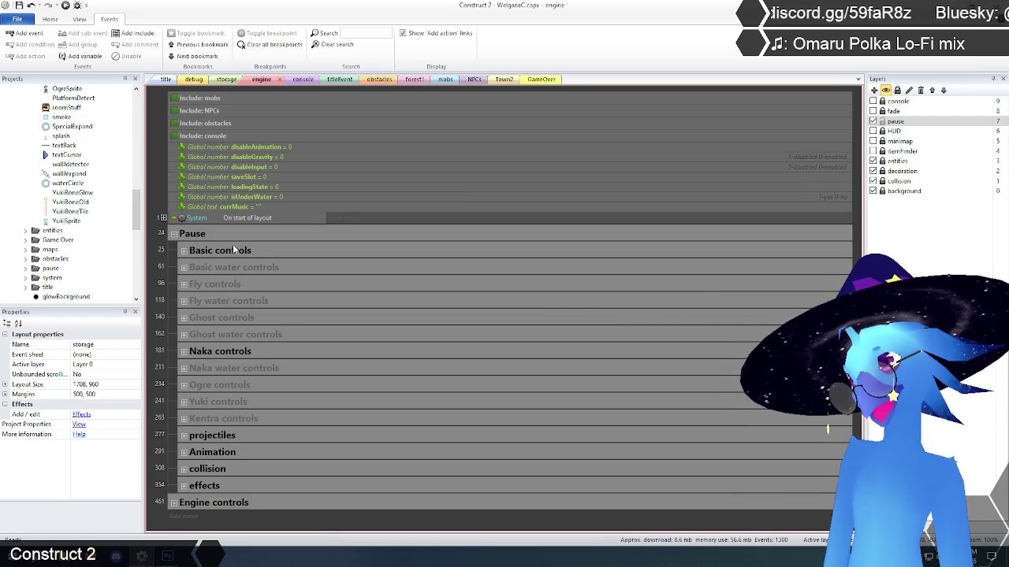
left_click(225, 252)
left_click(170, 266)
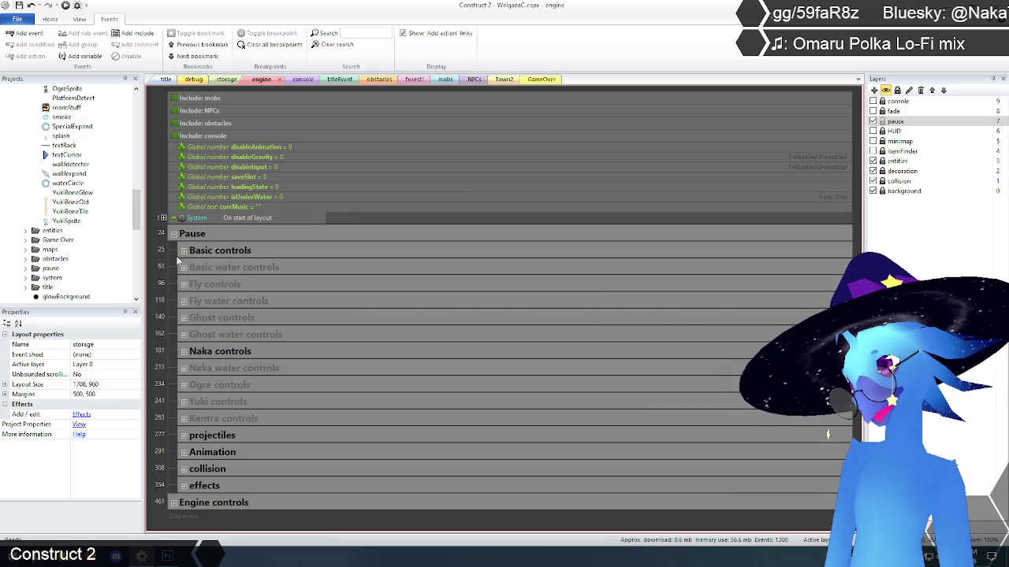
left_click(184, 250)
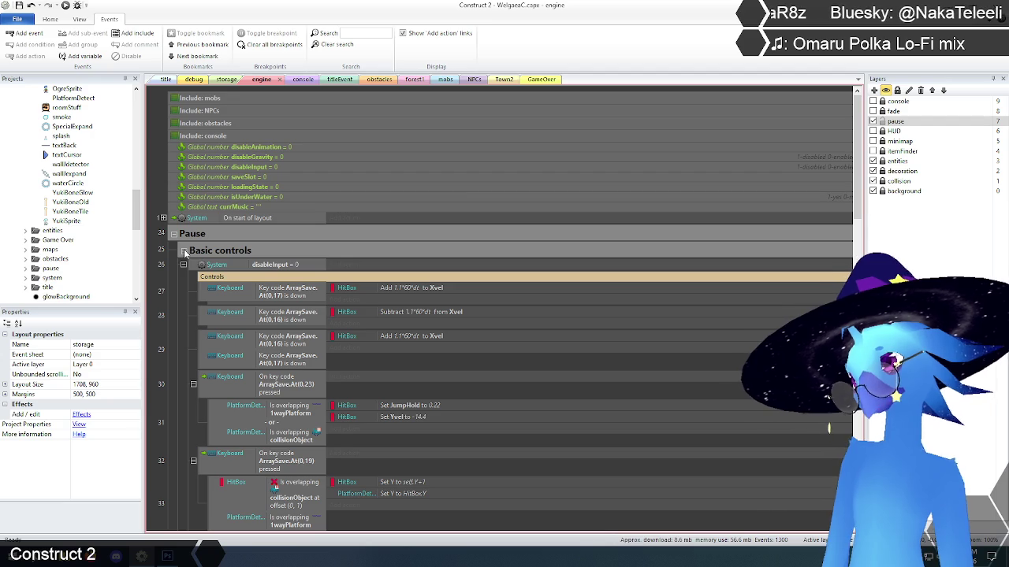
left_click(184, 251)
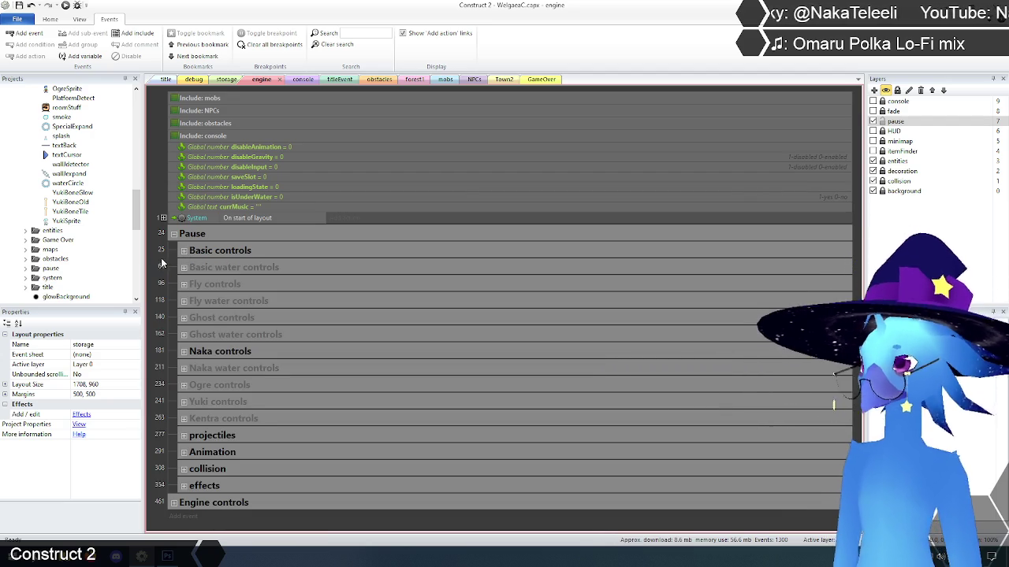
left_click(361, 32)
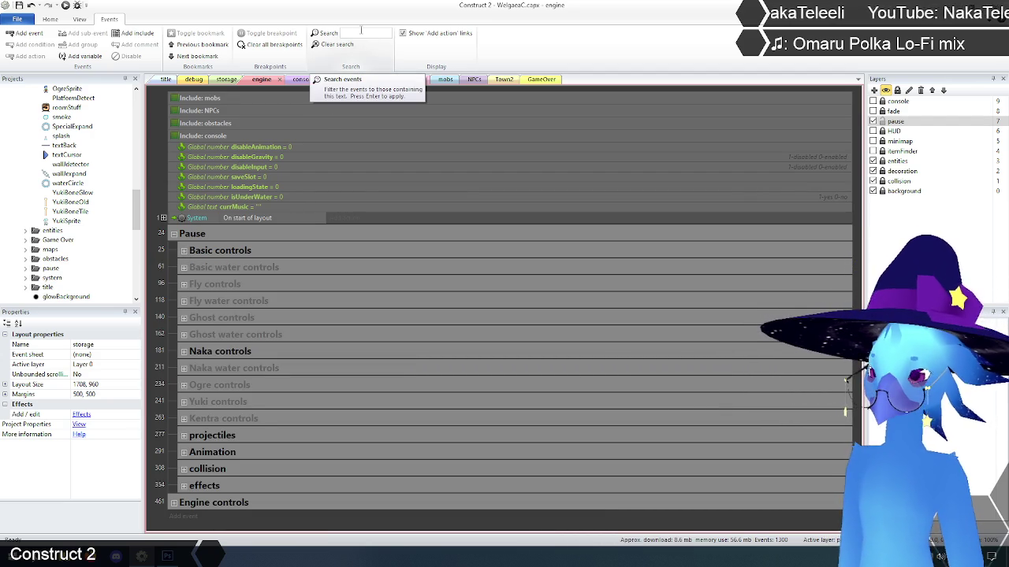
Step: Search the events for 'basic controls' and review the matching Naka and Yuki controls events
type("basic controls")
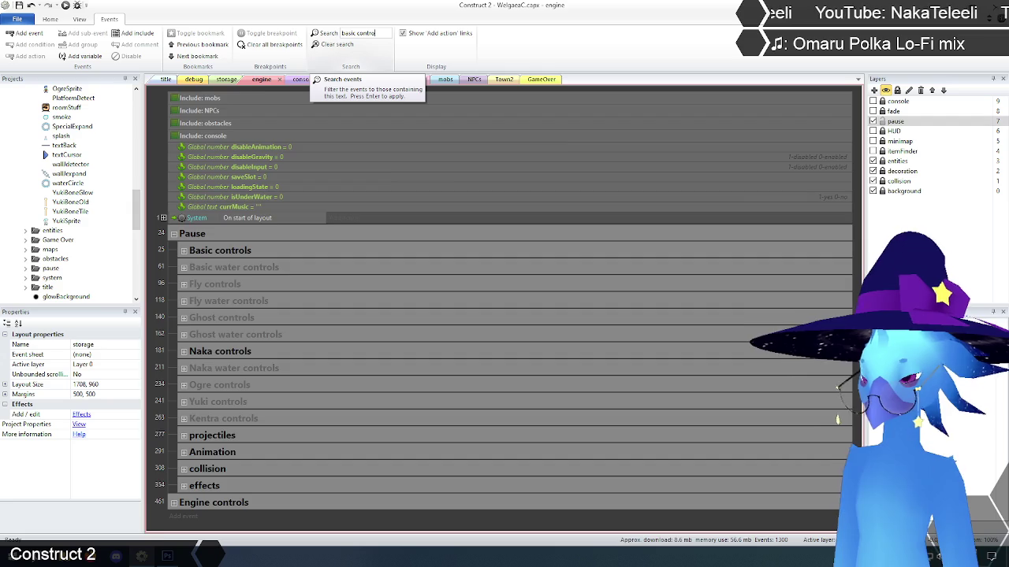
key("Return")
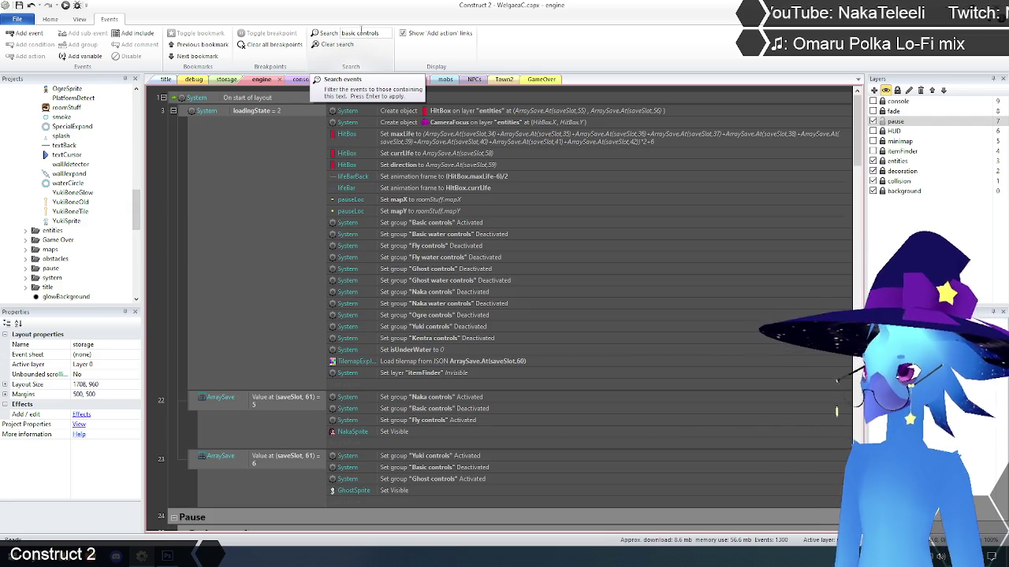
scroll(212, 220, "down", 3)
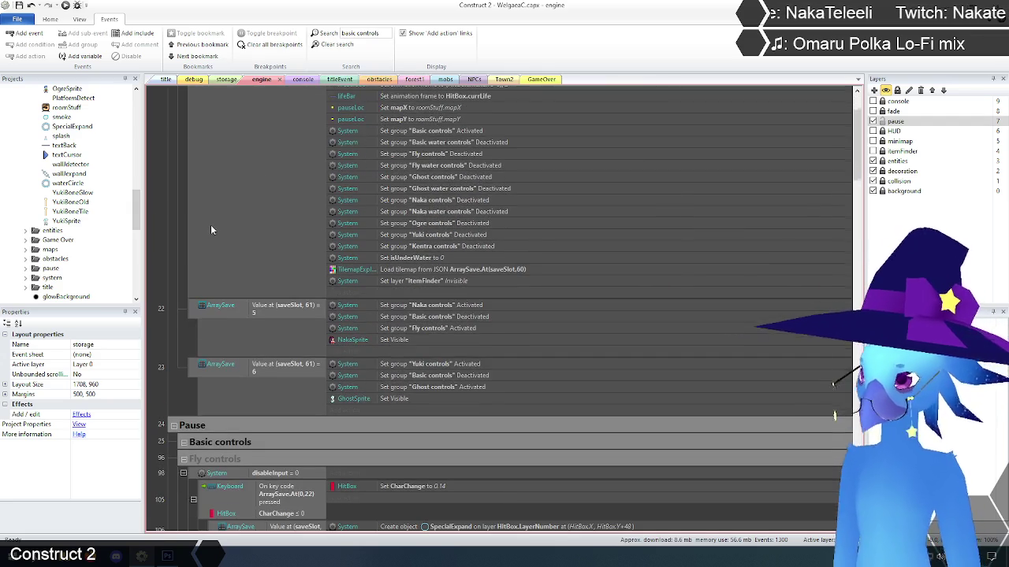
scroll(200, 231, "down", 12)
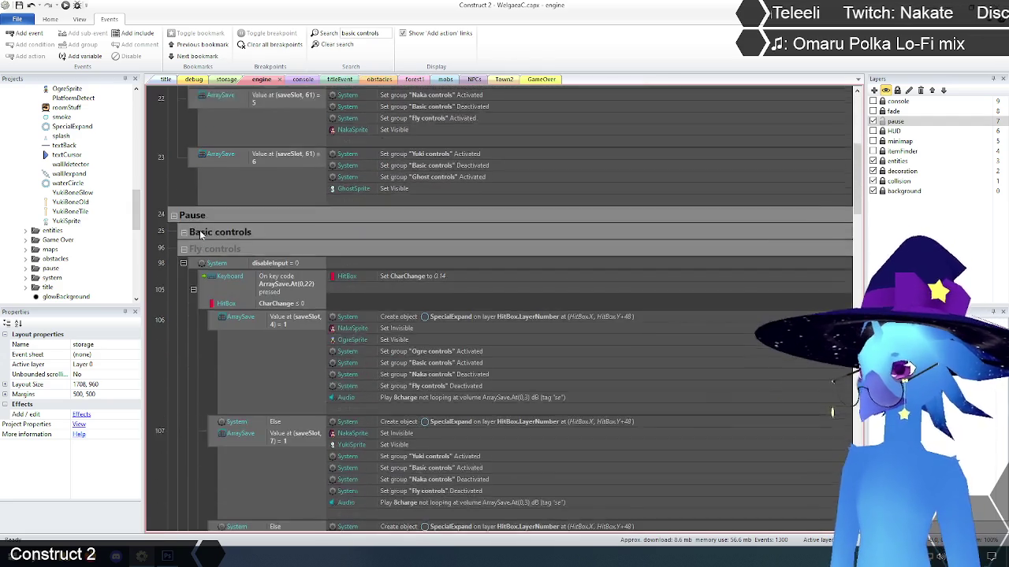
scroll(199, 229, "down", 14)
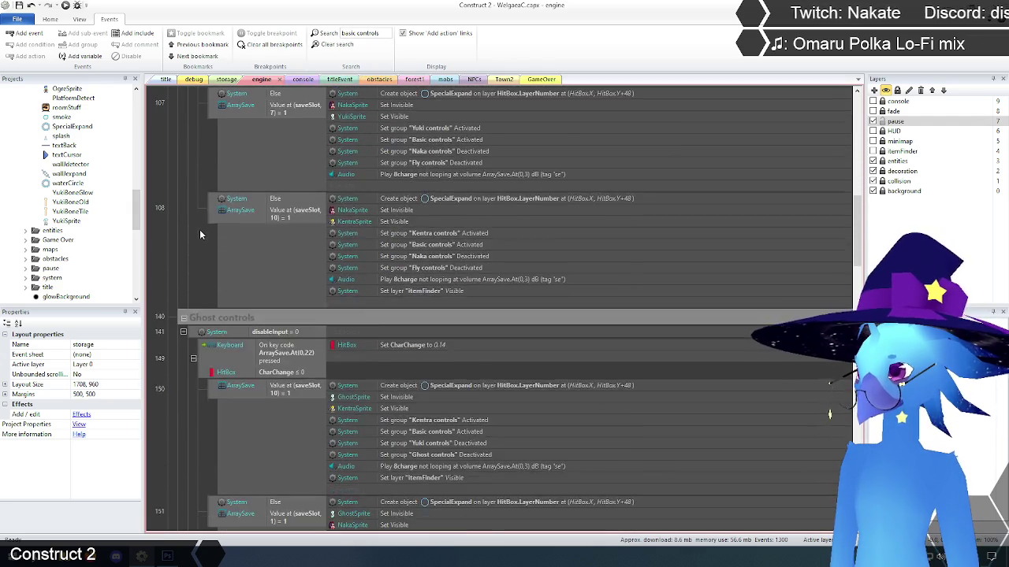
scroll(198, 230, "down", 15)
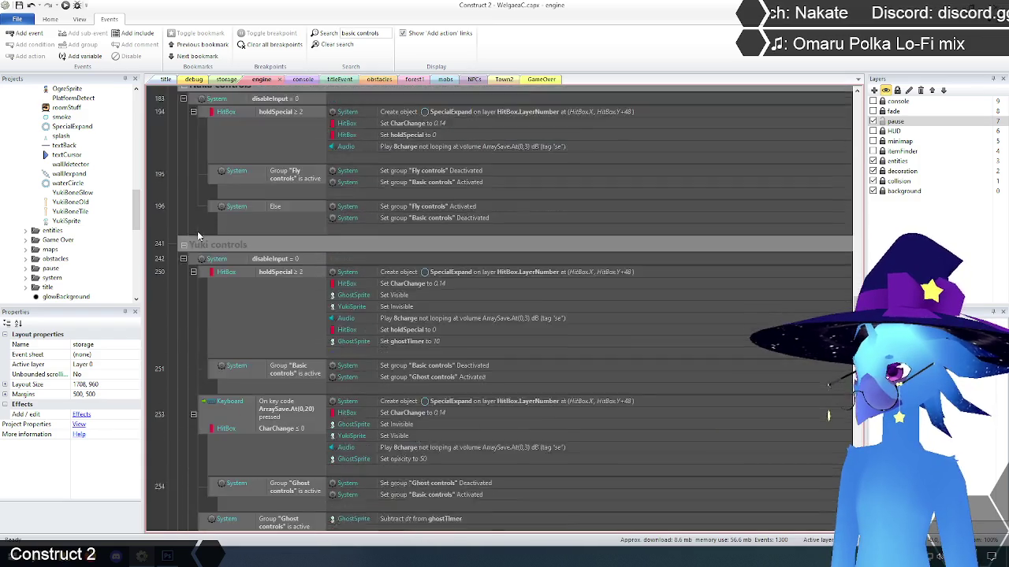
scroll(196, 231, "down", 5)
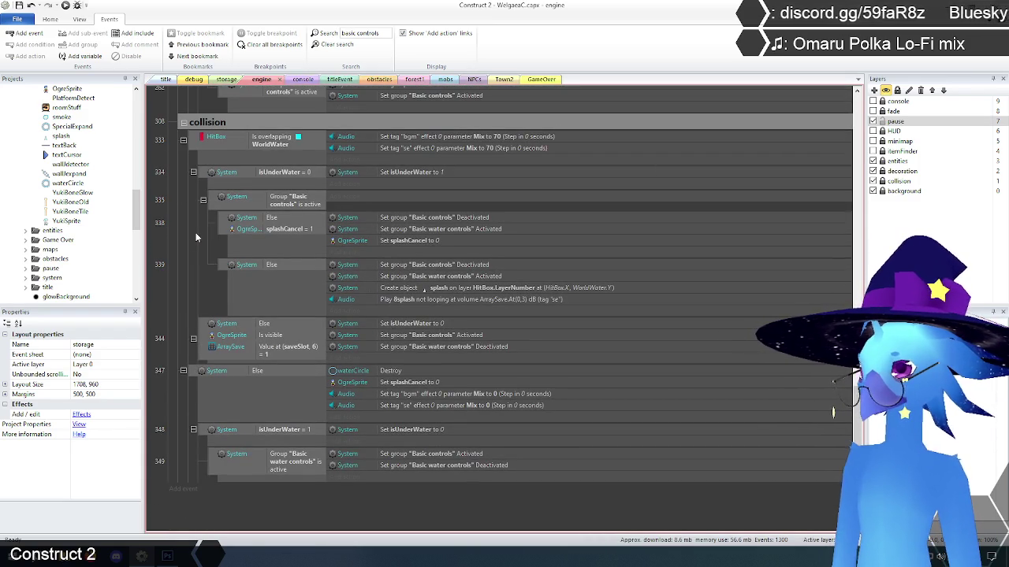
scroll(195, 232, "up", 5)
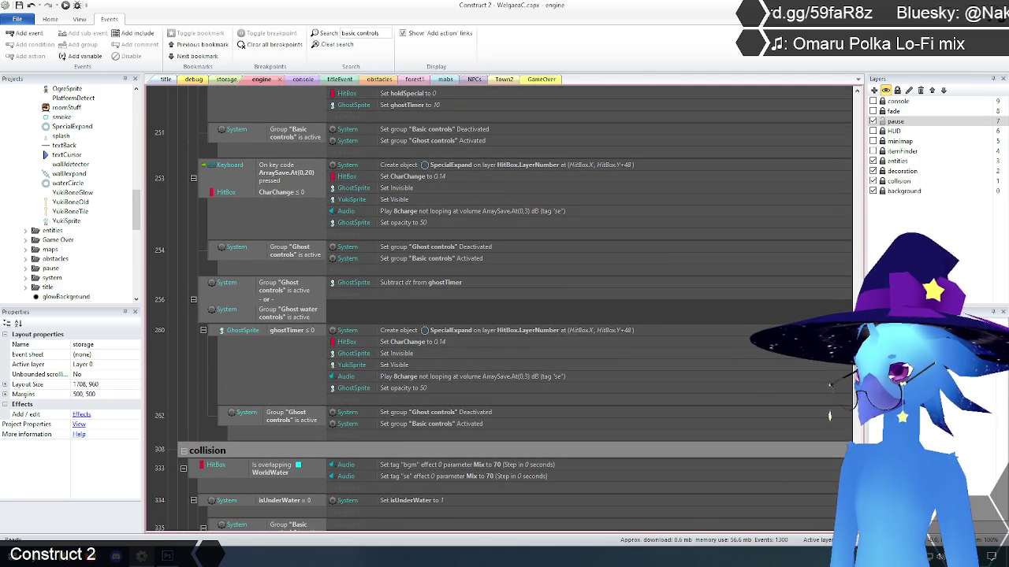
scroll(271, 230, "up", 15)
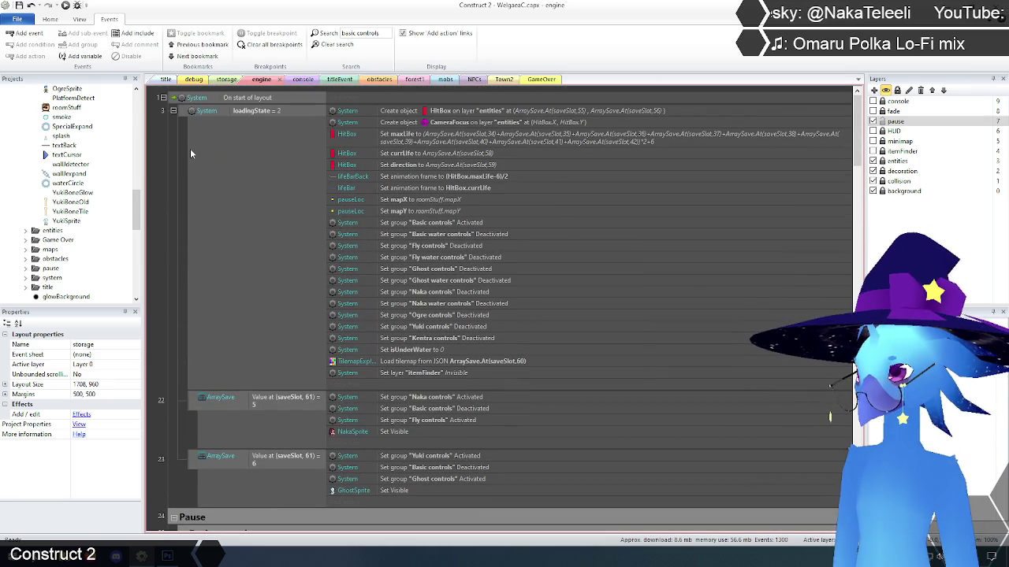
scroll(190, 149, "down", 5)
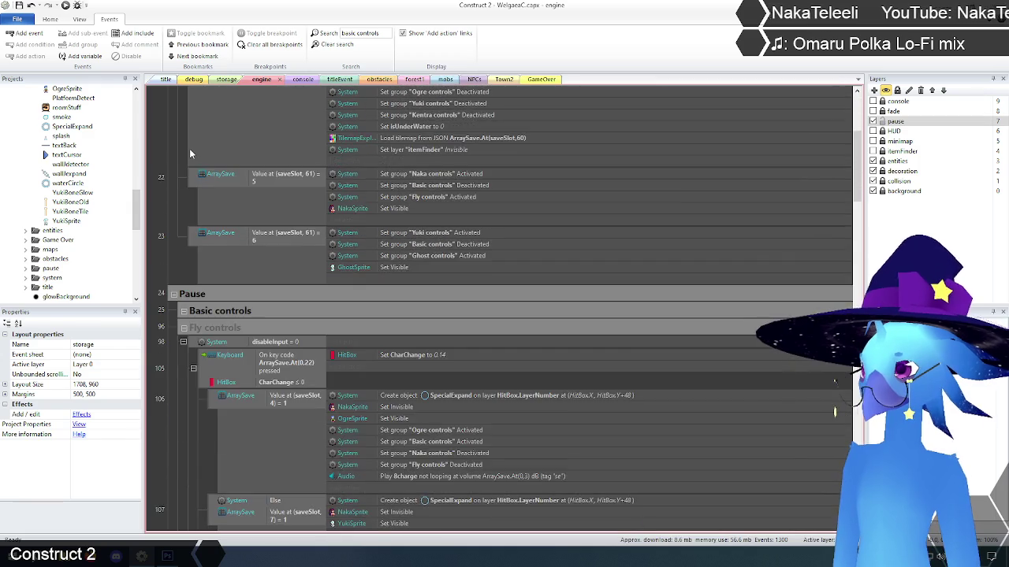
scroll(189, 153, "down", 3)
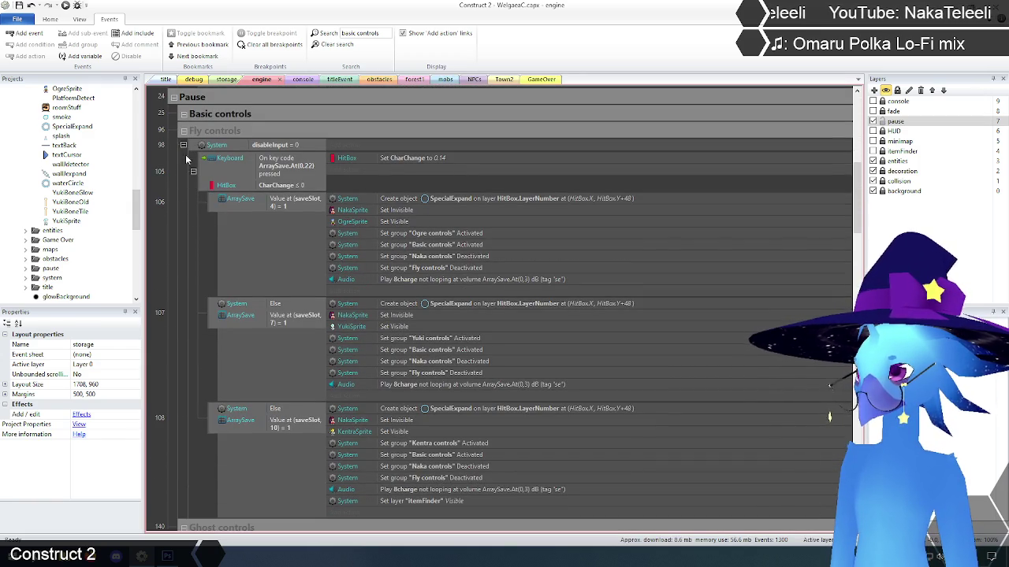
scroll(184, 226, "down", 1)
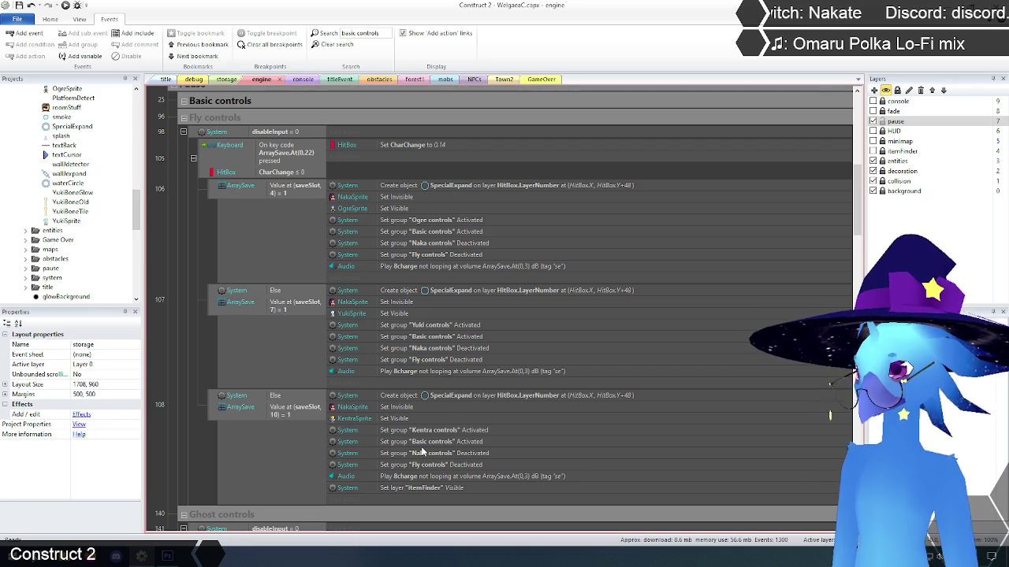
scroll(410, 434, "down", 5)
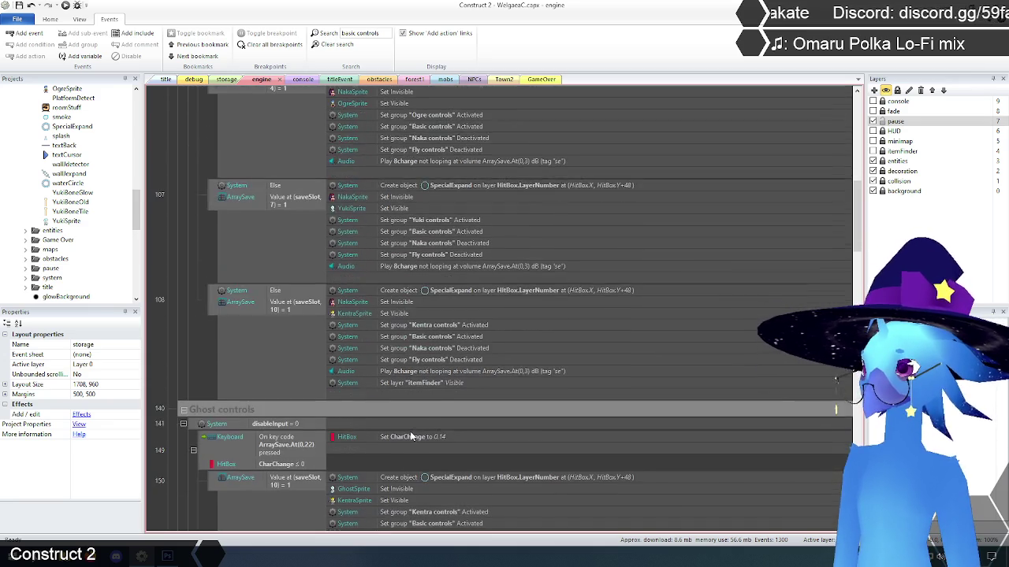
scroll(410, 433, "down", 2)
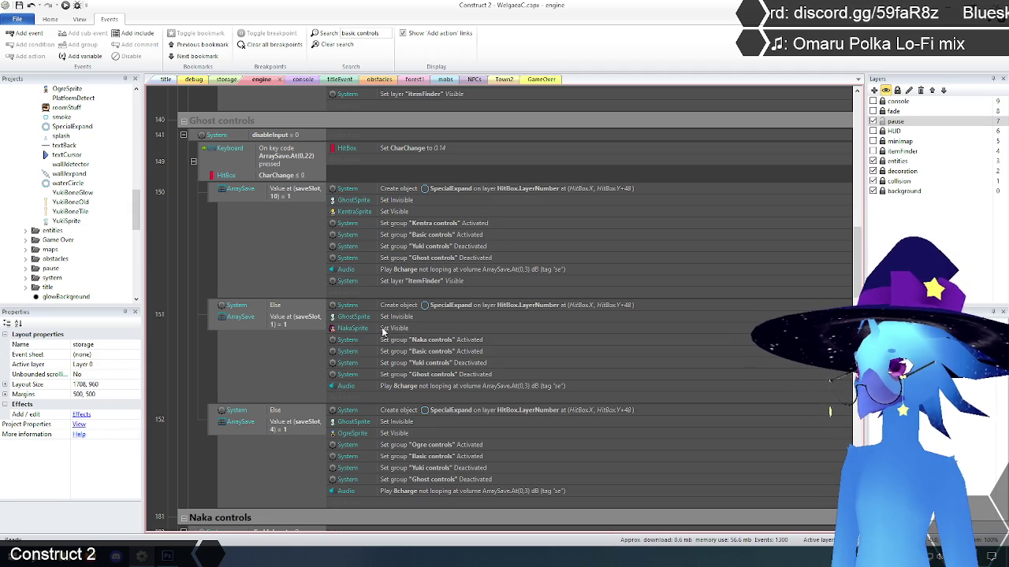
scroll(281, 319, "down", 5)
scroll(281, 317, "down", 1)
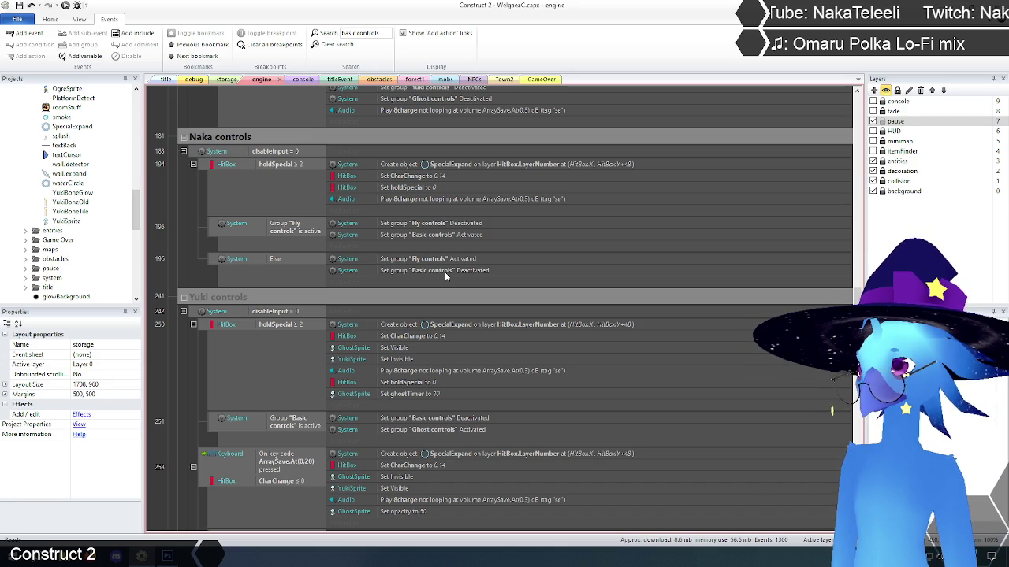
Step: Clear the search and expand the Animation group to browse its events
left_click(335, 45)
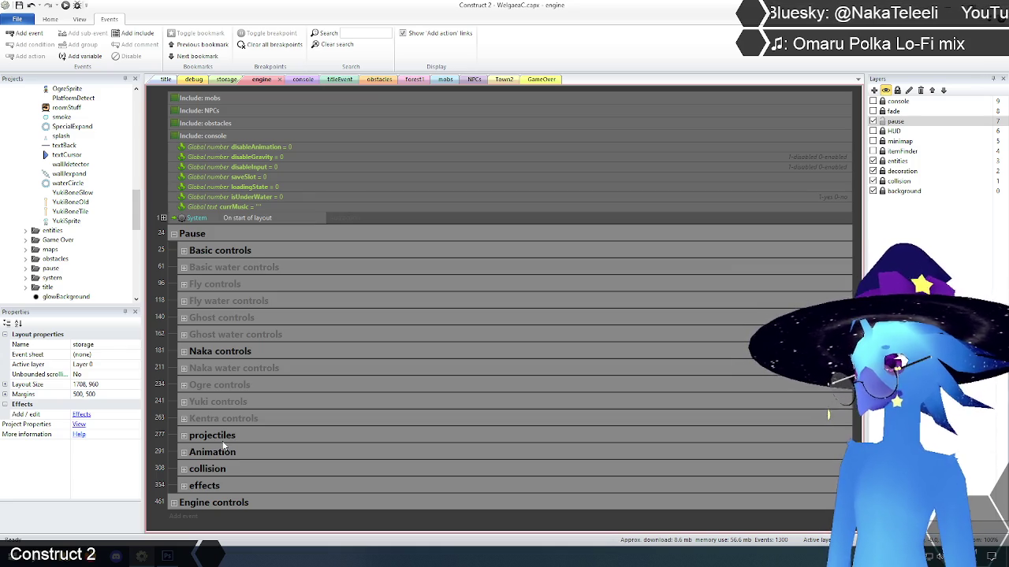
left_click(183, 452)
scroll(183, 451, "down", 5)
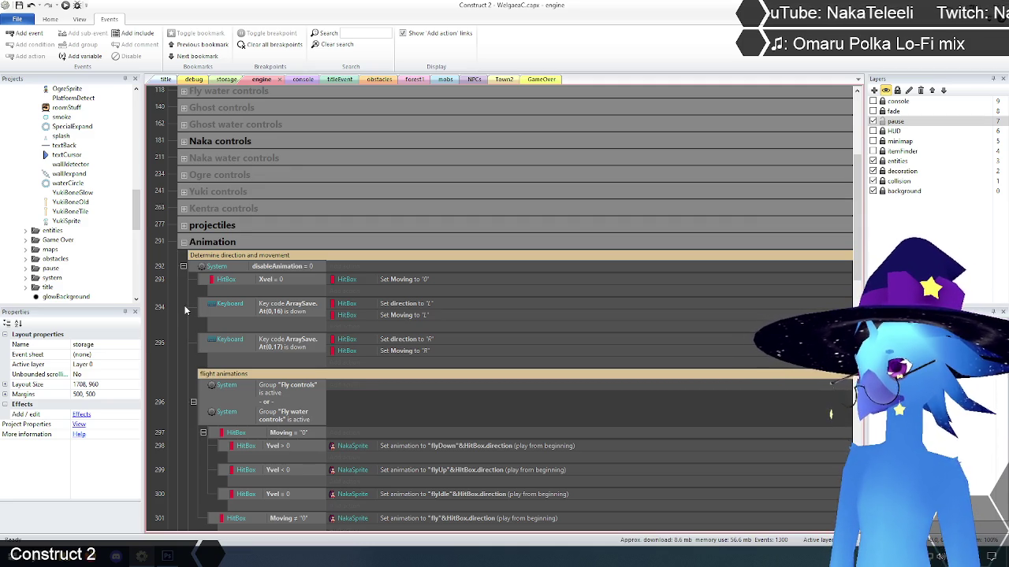
scroll(185, 310, "down", 5)
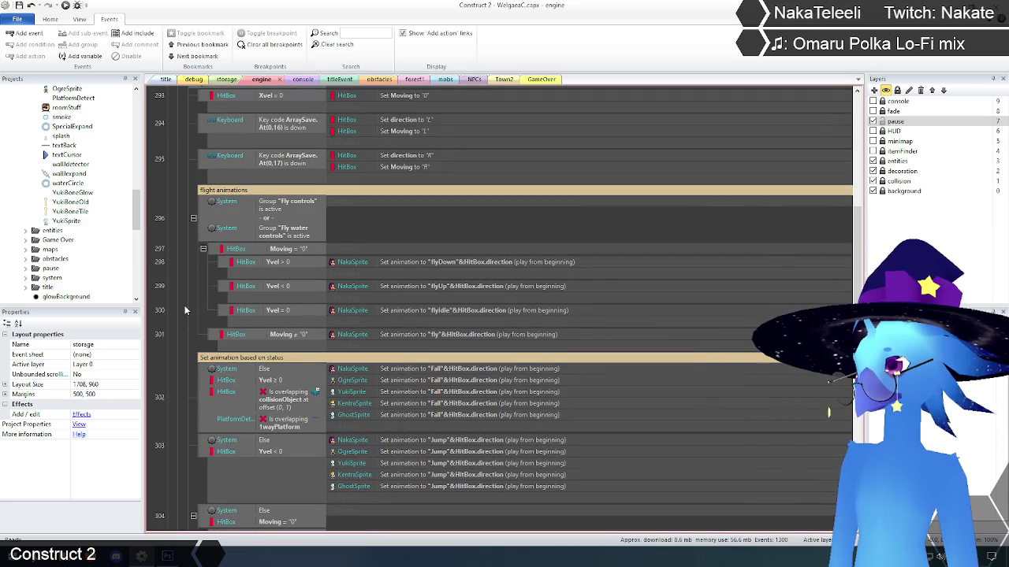
scroll(185, 310, "down", 5)
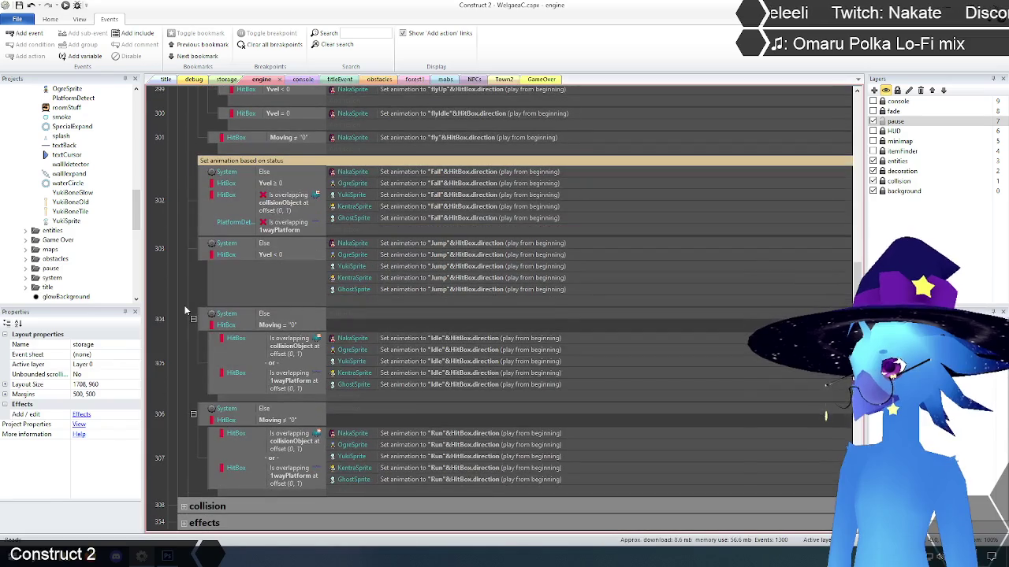
scroll(186, 310, "down", 2)
scroll(184, 308, "up", 10)
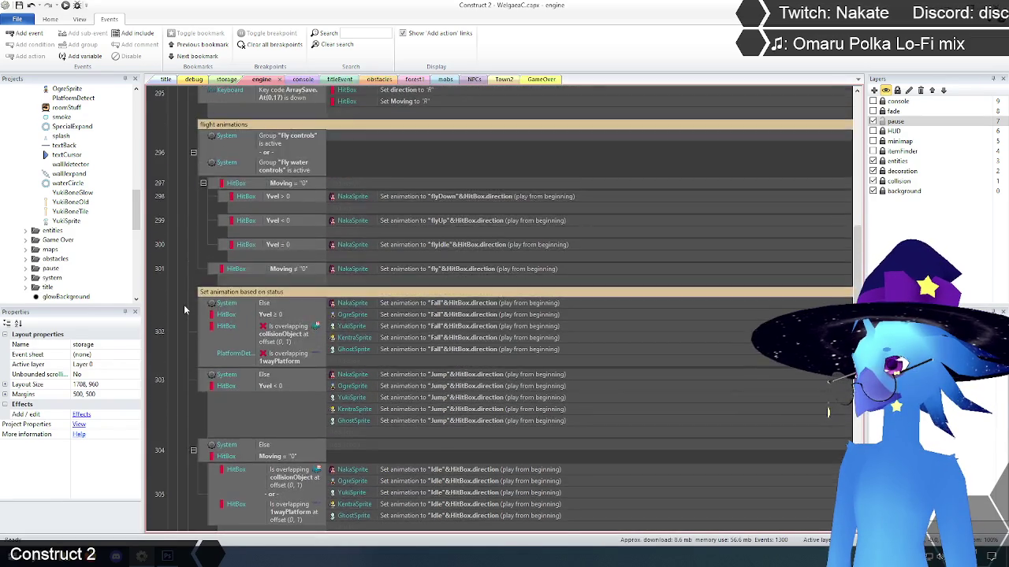
scroll(183, 307, "up", 2)
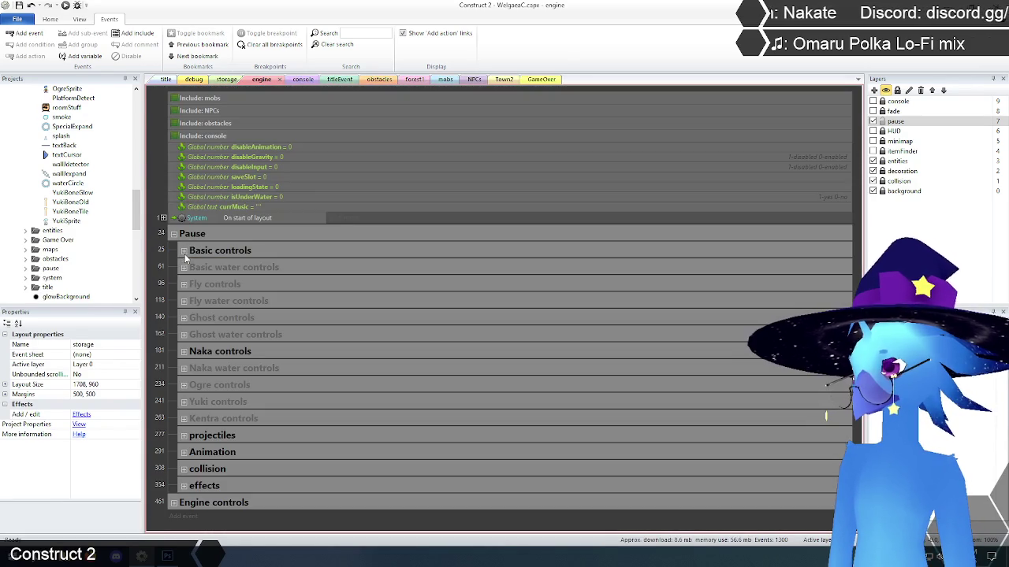
scroll(181, 285, "up", 5)
Step: Expand the effects group, review its events, and collapse it again
left_click(183, 485)
scroll(177, 408, "down", 6)
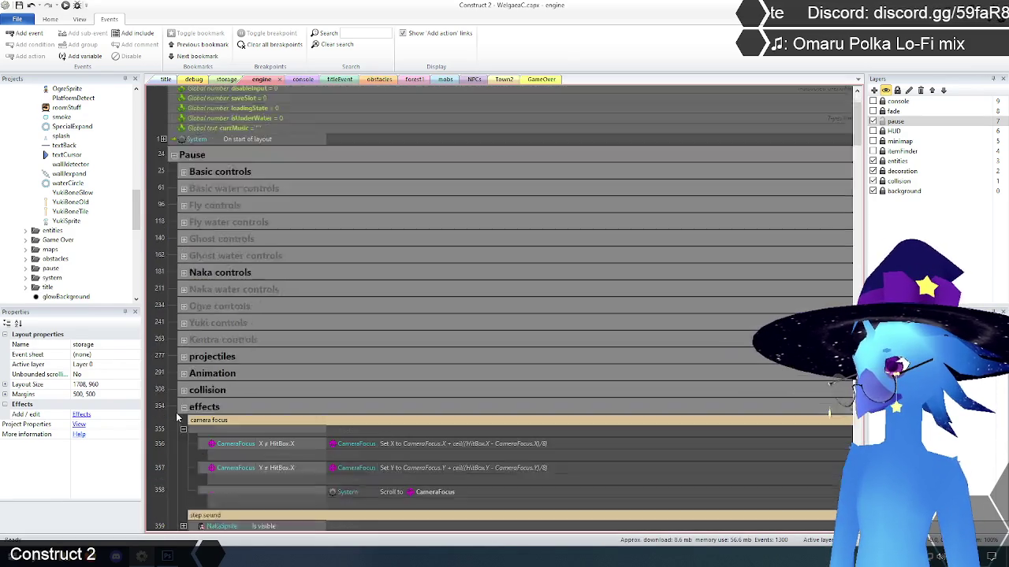
scroll(173, 402, "down", 3)
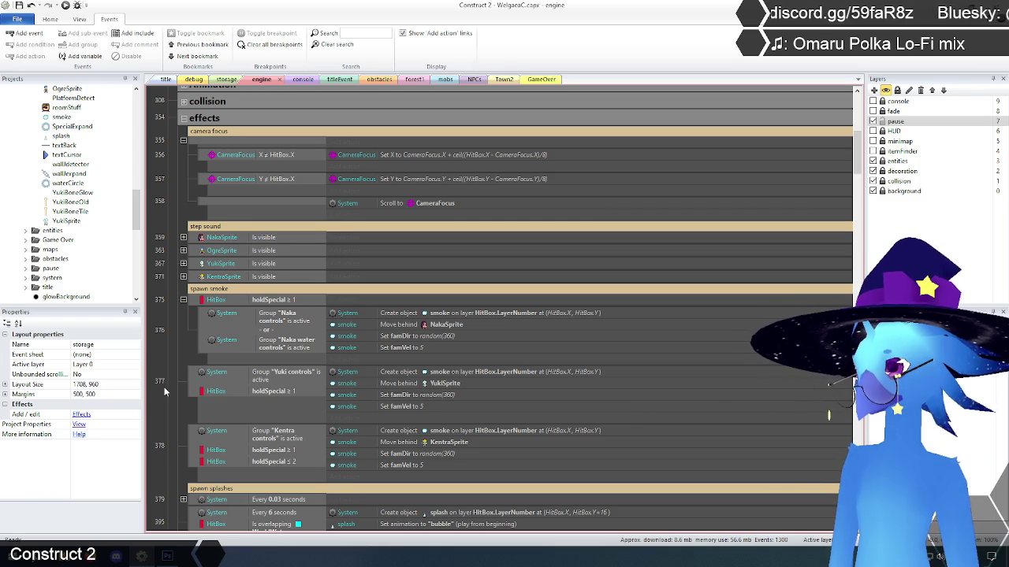
scroll(162, 387, "down", 3)
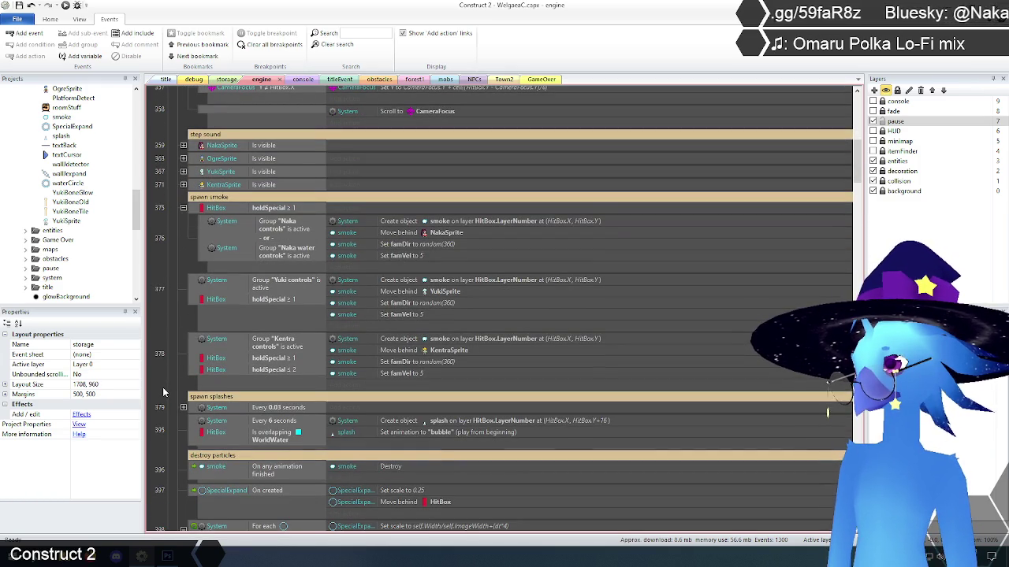
scroll(162, 374, "down", 2)
scroll(164, 371, "down", 1)
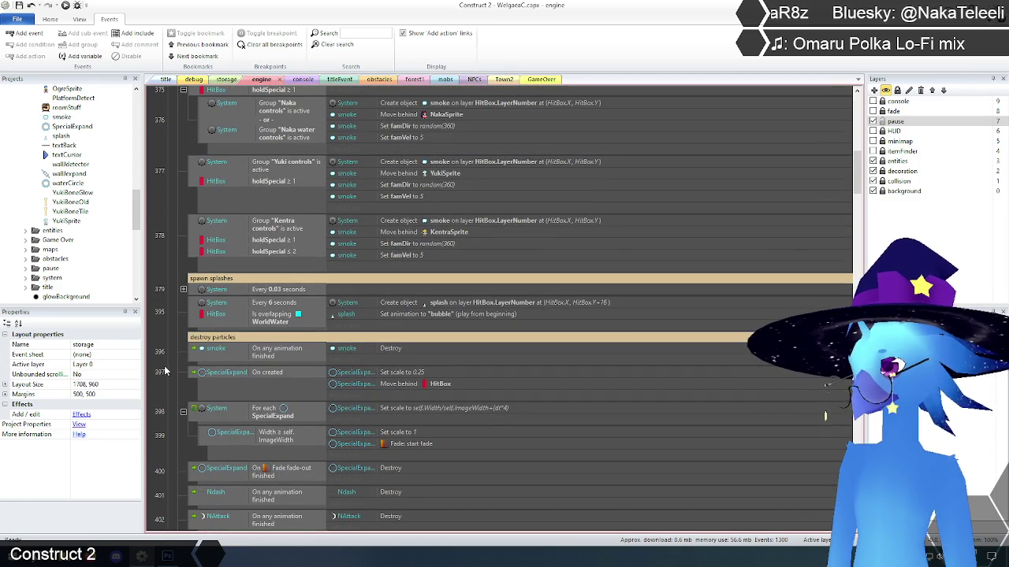
scroll(164, 371, "down", 2)
scroll(164, 365, "down", 10)
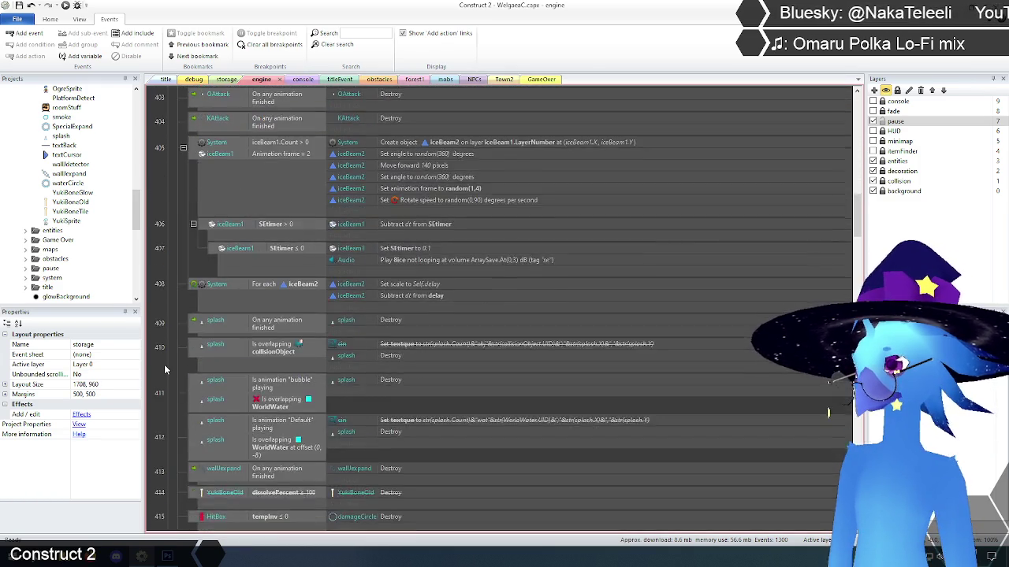
scroll(164, 366, "down", 15)
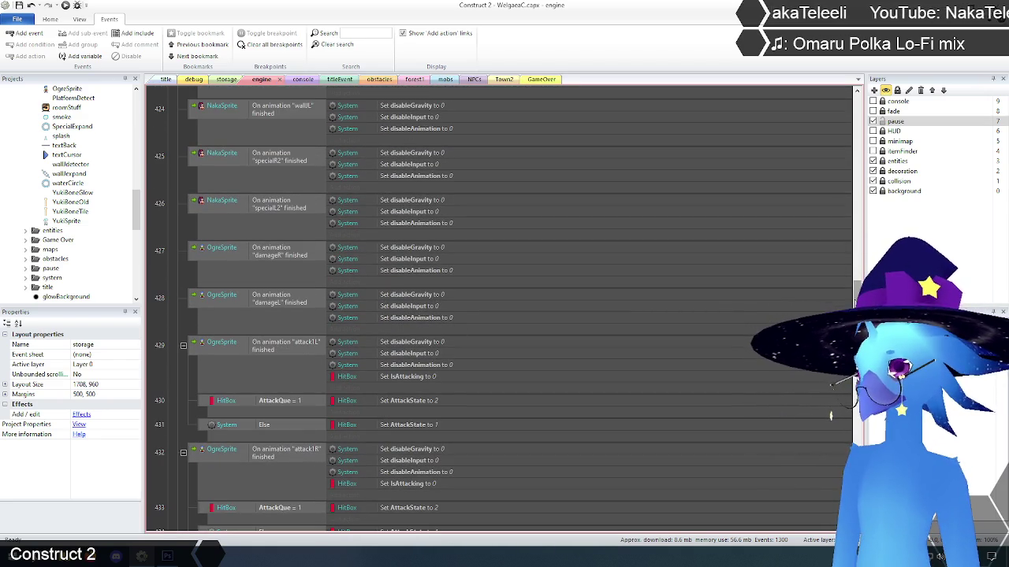
scroll(719, 313, "down", 6)
scroll(825, 416, "down", 10)
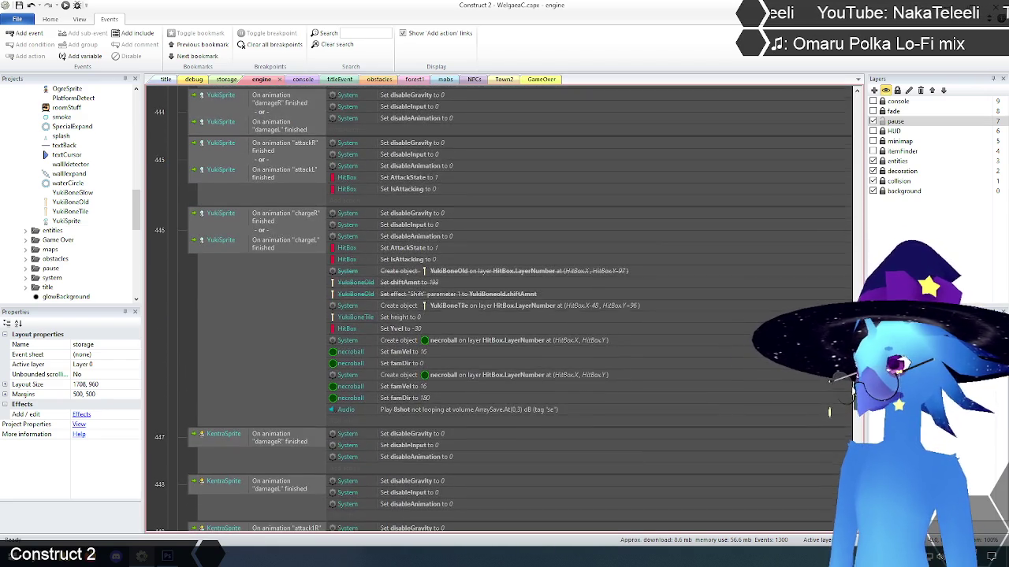
scroll(843, 275, "up", 20)
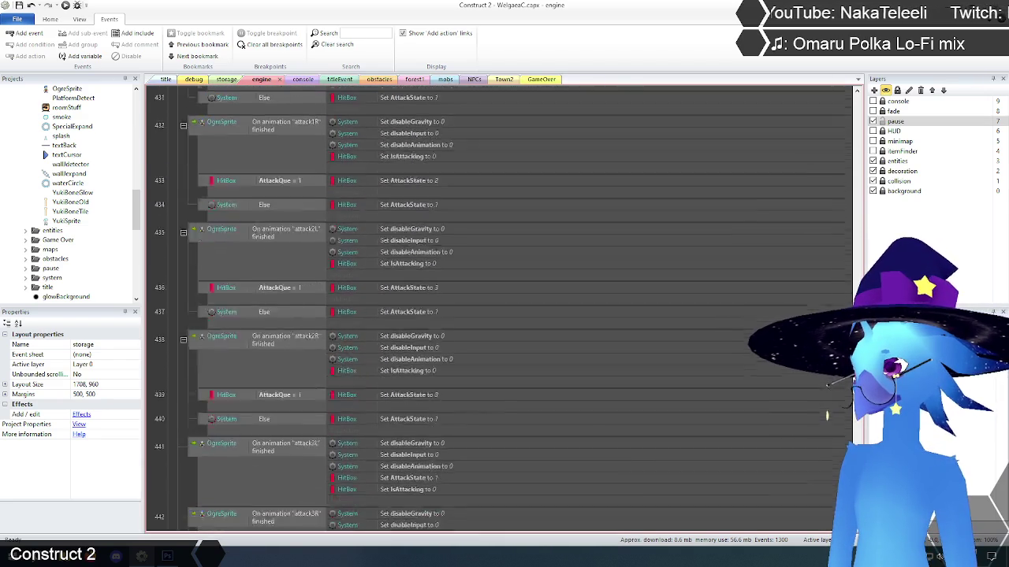
scroll(843, 192, "up", 20)
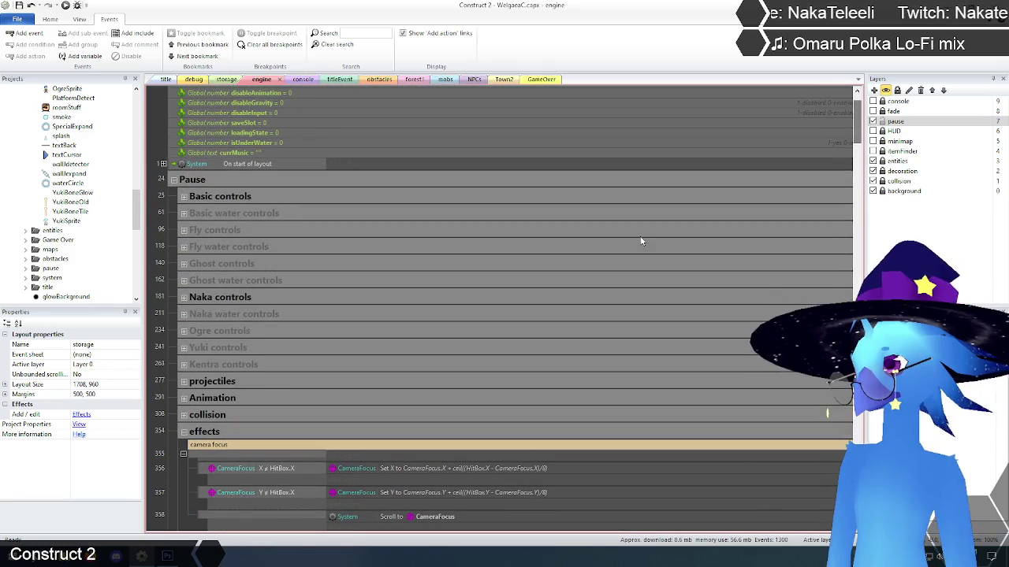
left_click(184, 431)
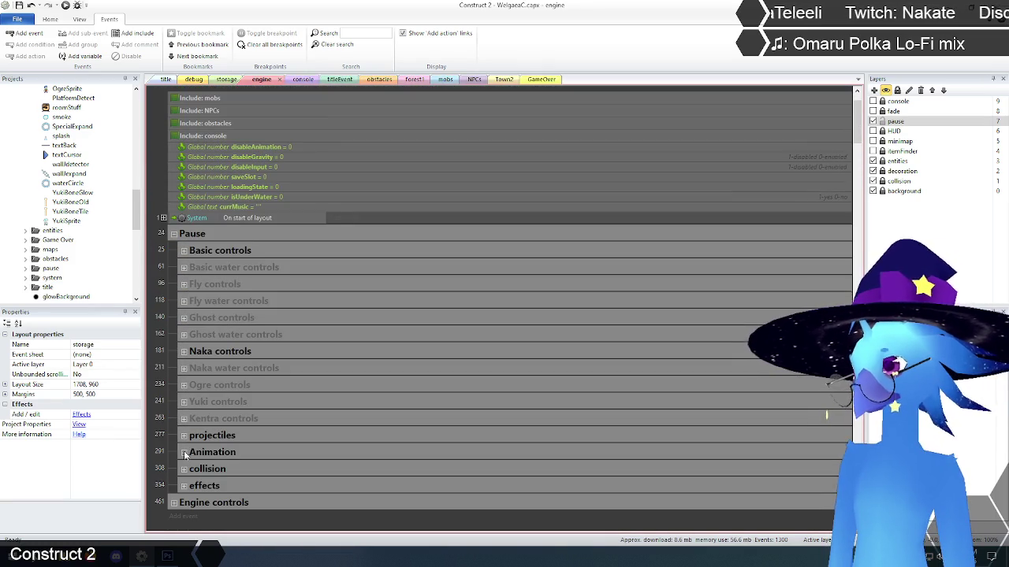
Step: Expand the Animation group and review its direction, movement and flight animation events
left_click(184, 452)
scroll(328, 454, "down", 5)
scroll(328, 454, "down", 3)
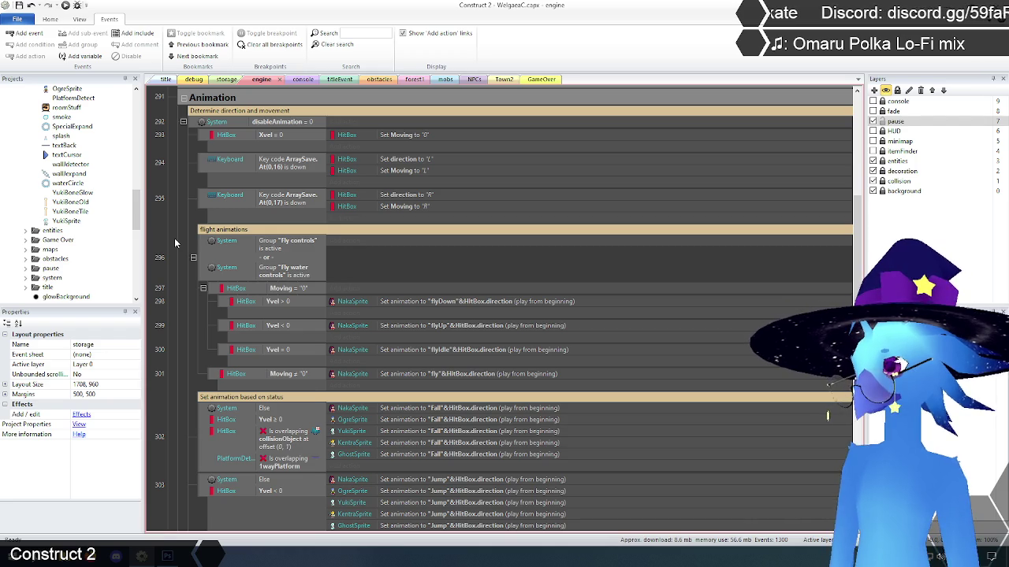
scroll(174, 243, "down", 6)
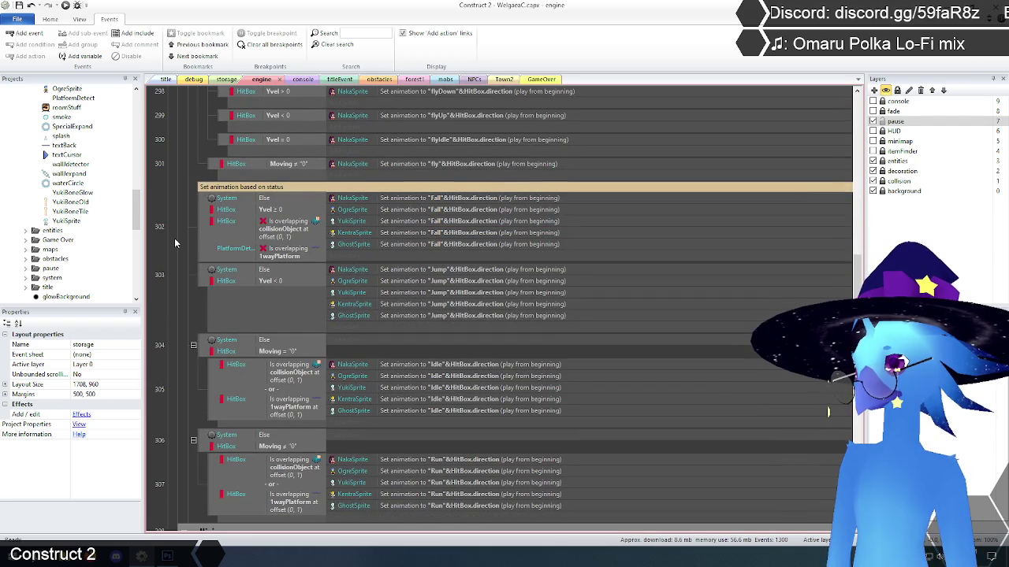
scroll(175, 243, "down", 3)
scroll(175, 242, "up", 8)
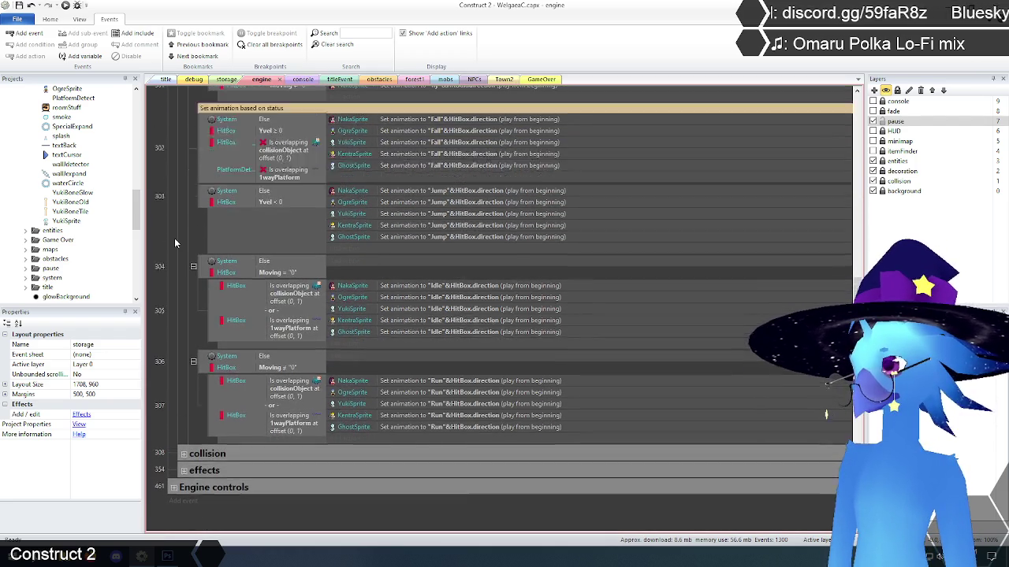
scroll(174, 238, "up", 7)
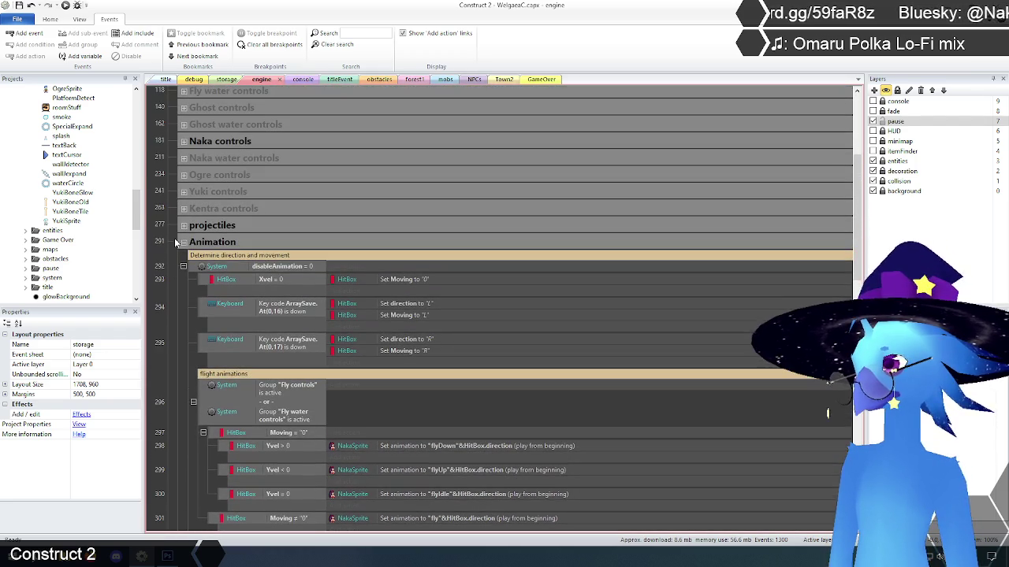
Step: Collapse the Animation group and search the events for 'animation', browsing the matches
left_click(185, 240)
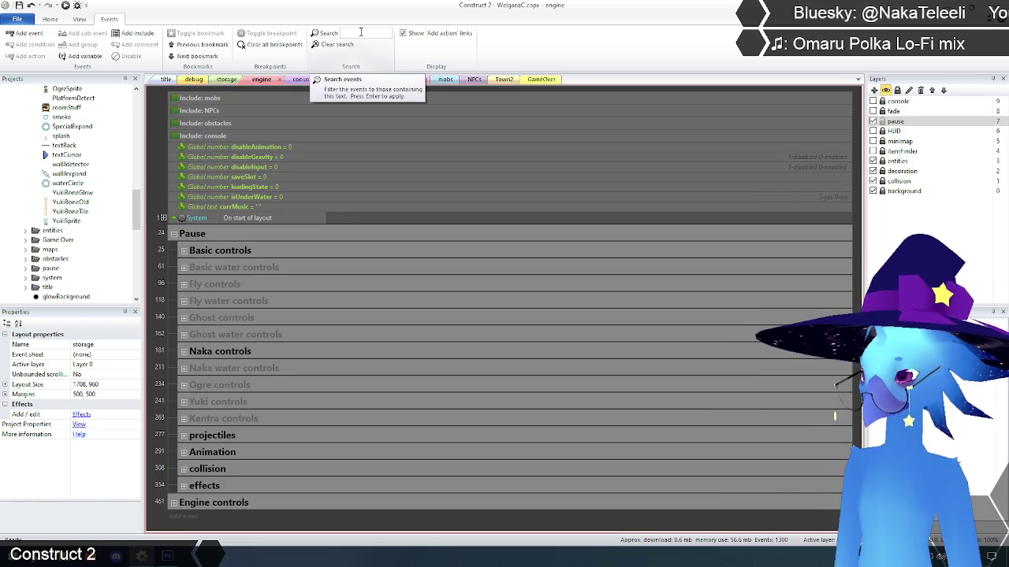
type("animation")
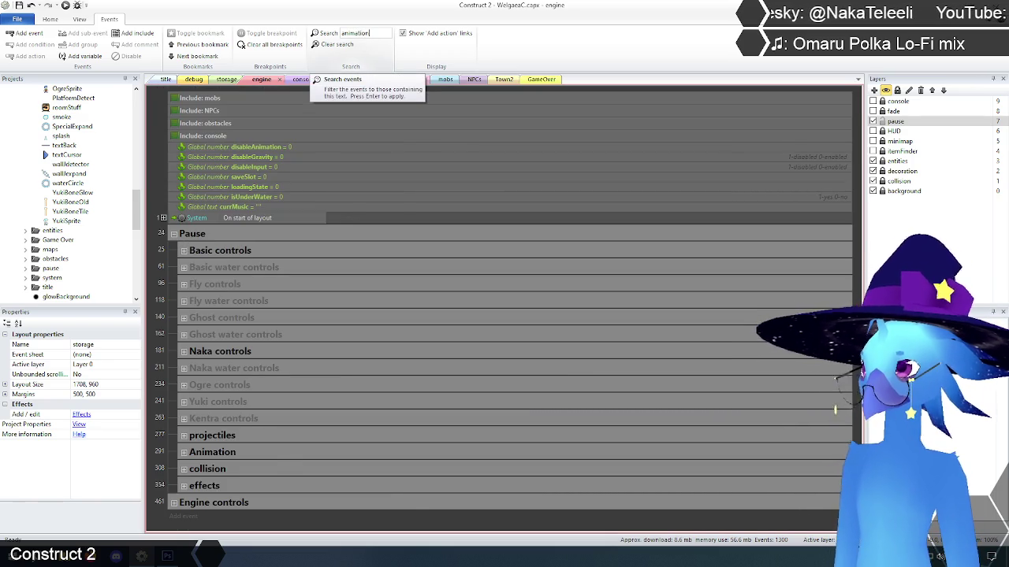
key("Return")
scroll(288, 244, "down", 5)
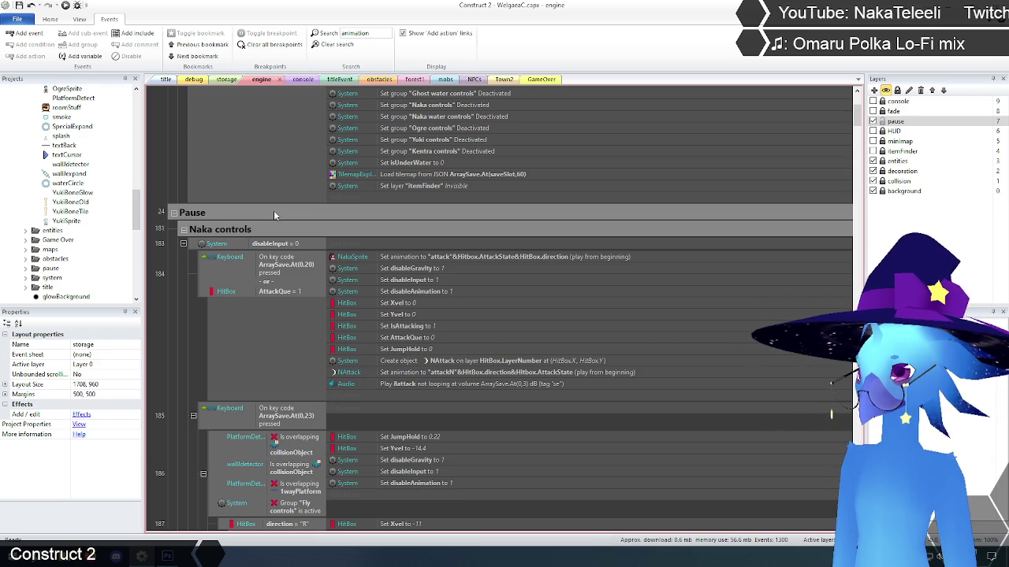
scroll(196, 312, "down", 7)
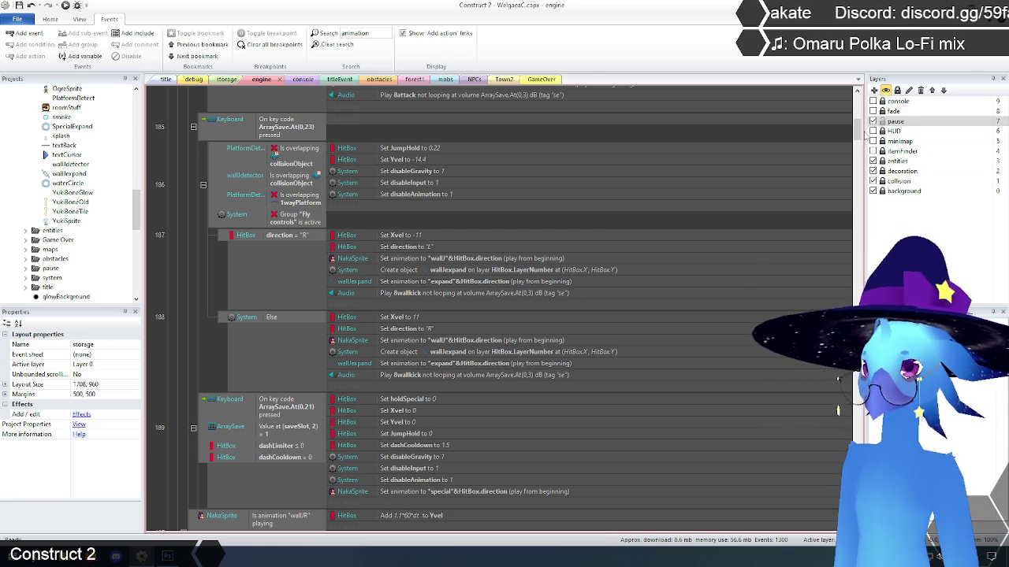
left_click_drag(859, 130, 858, 106)
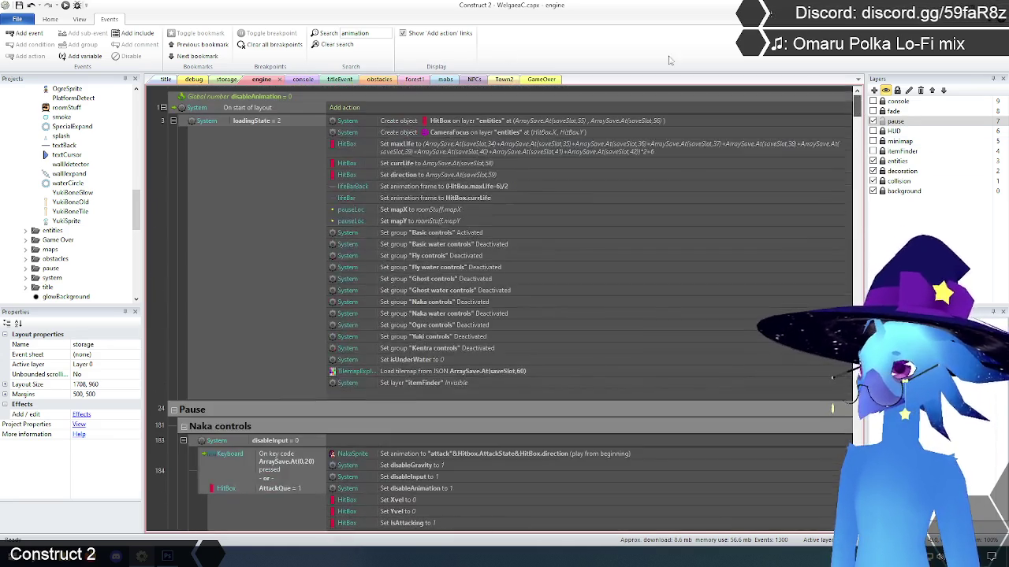
Step: Clear the search and rename the Animation group to 'AnimationG'
left_click(350, 46)
left_click(225, 455)
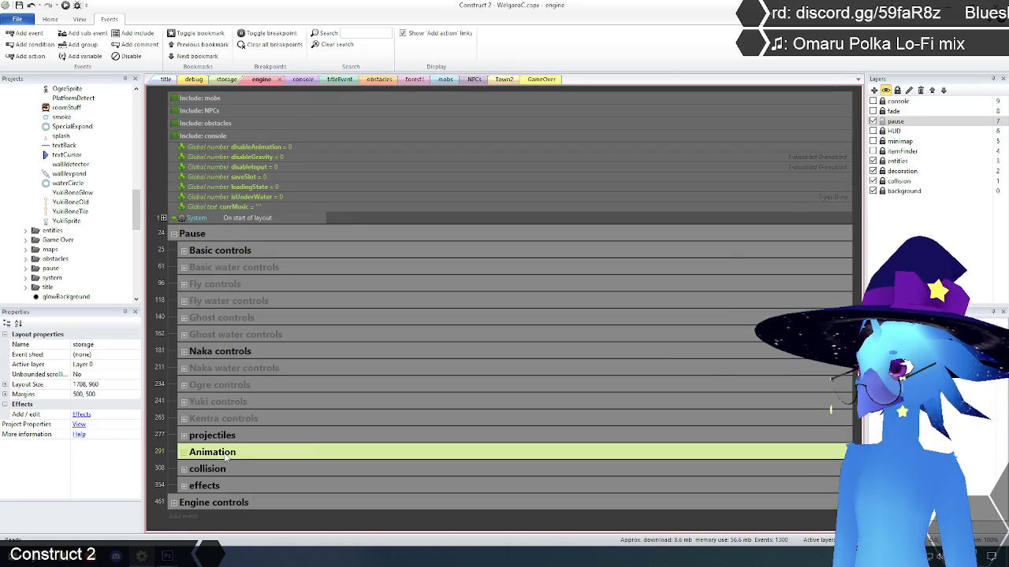
right_click(225, 455)
left_click(260, 310)
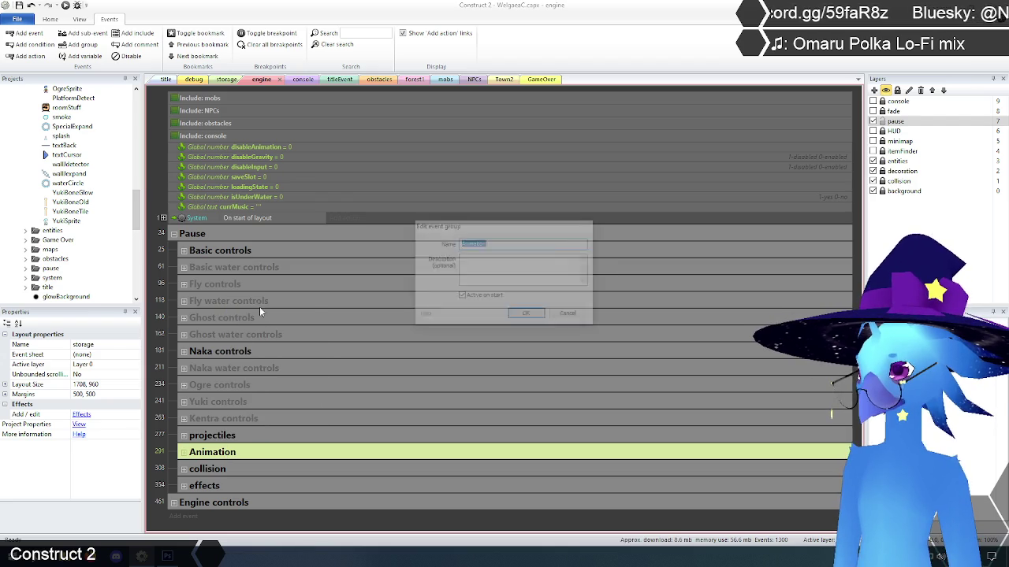
left_click(498, 243)
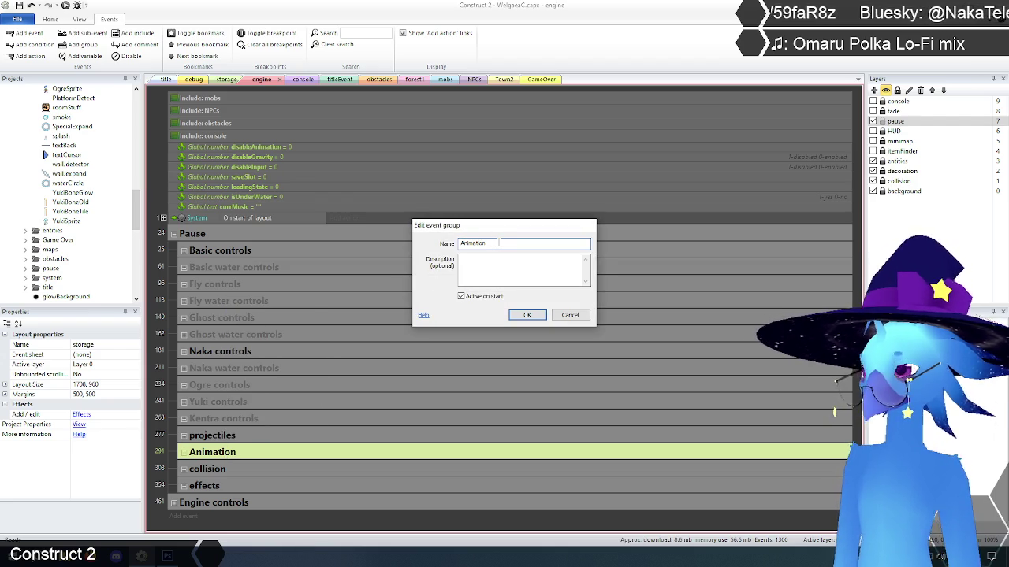
left_click(528, 315)
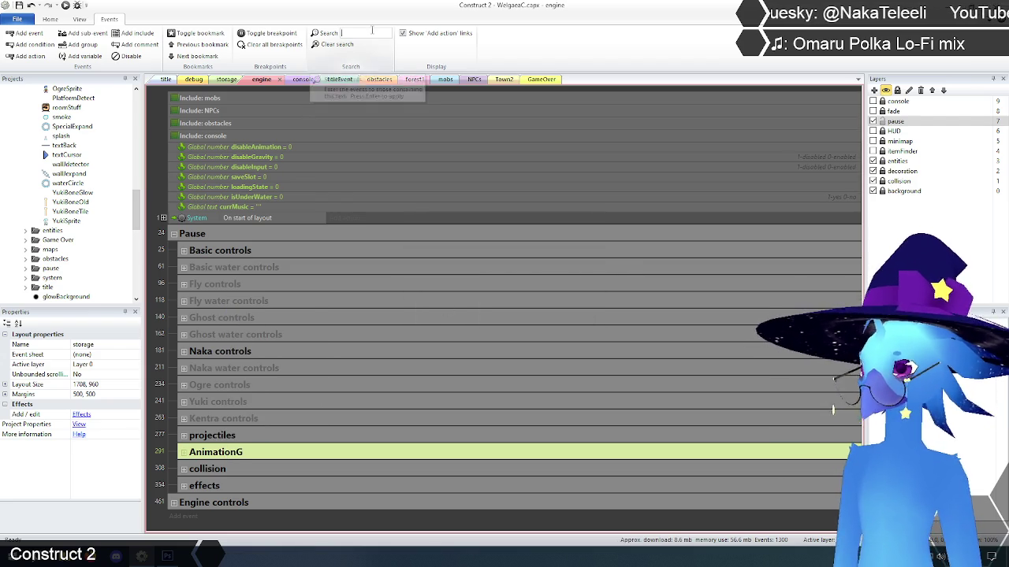
left_click(365, 32)
type("animation")
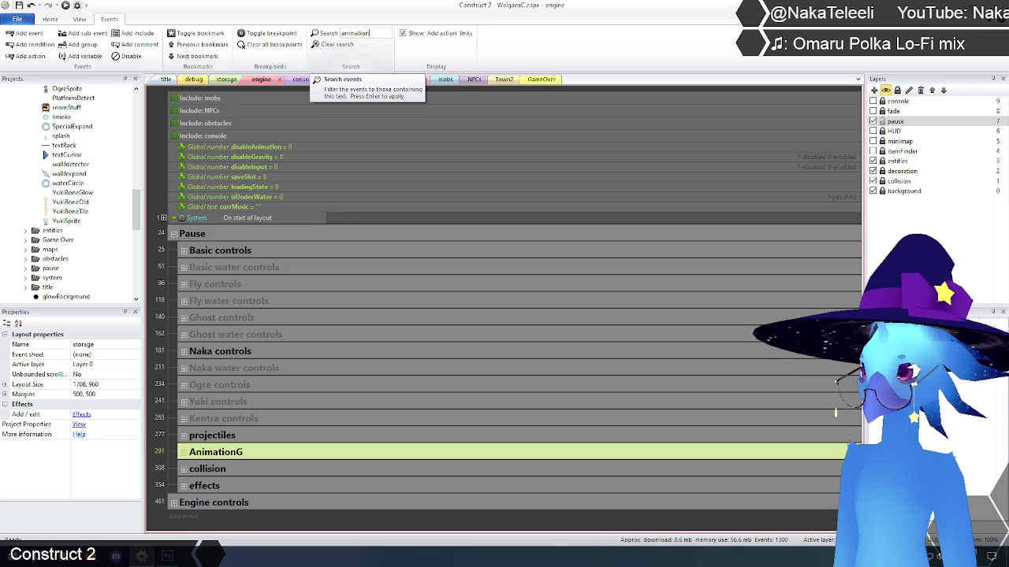
type("G")
key("Return")
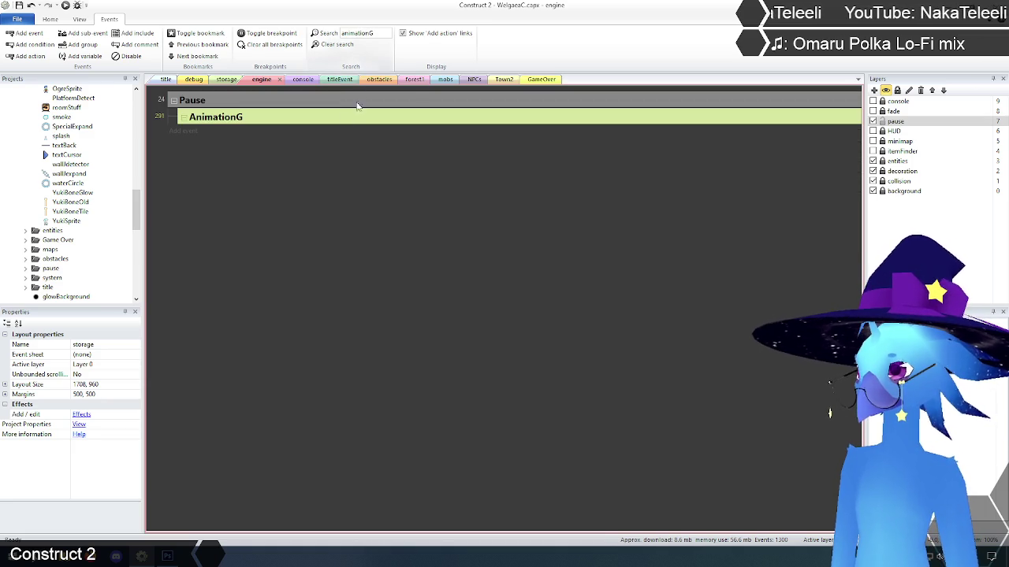
left_click(330, 246)
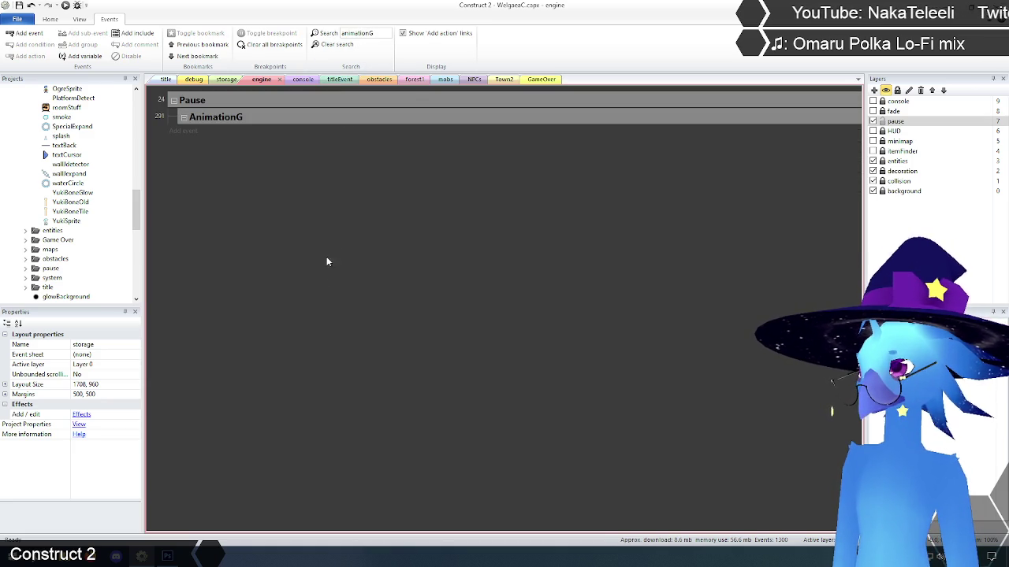
left_click(334, 44)
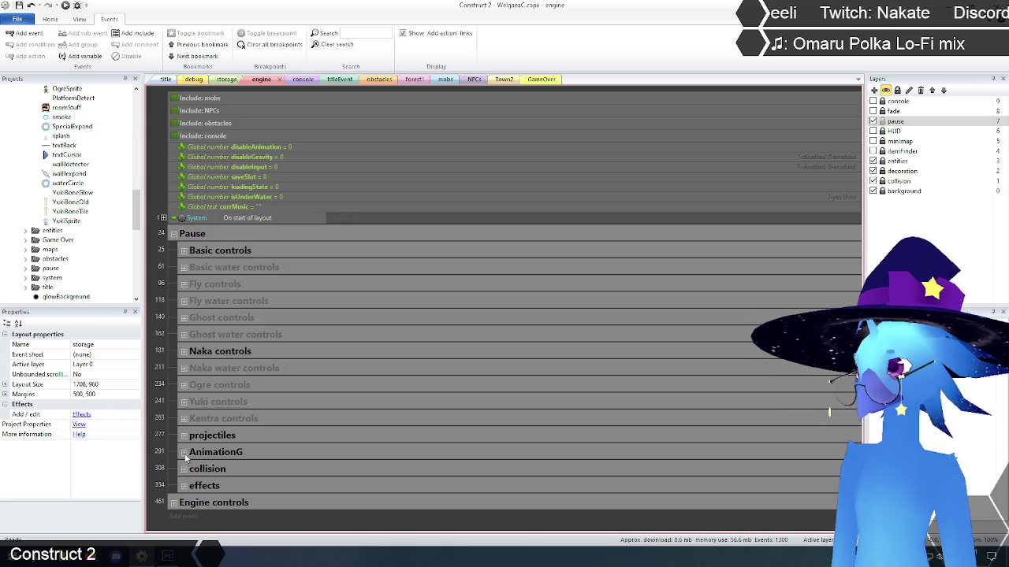
left_click(358, 34)
type("e")
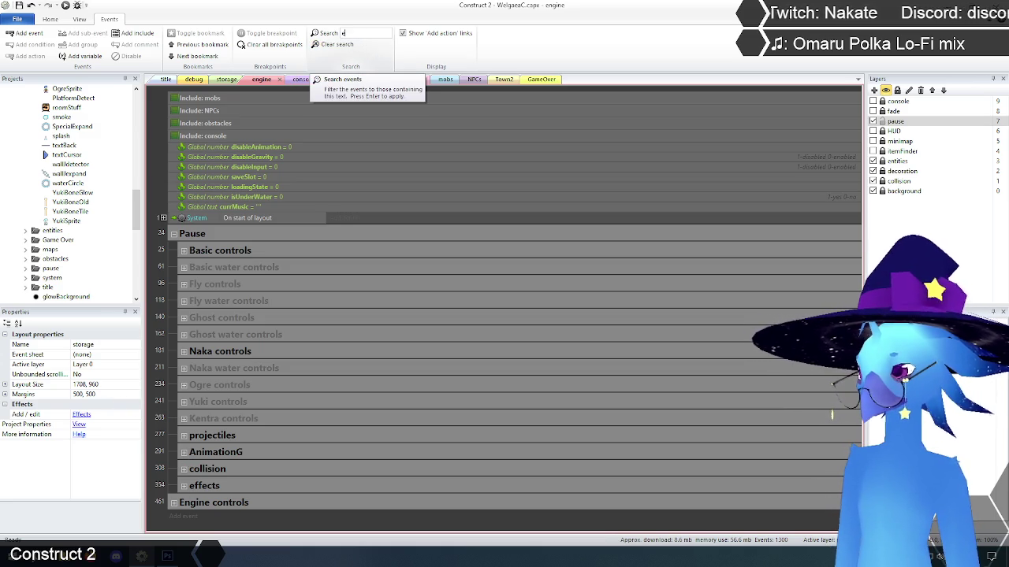
type("ffects")
key("Return")
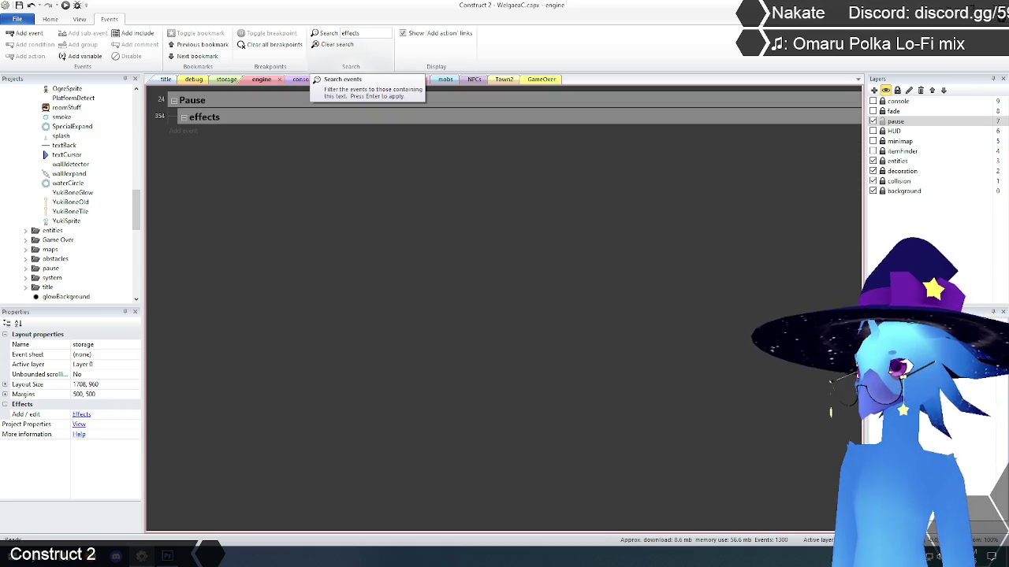
left_click(337, 44)
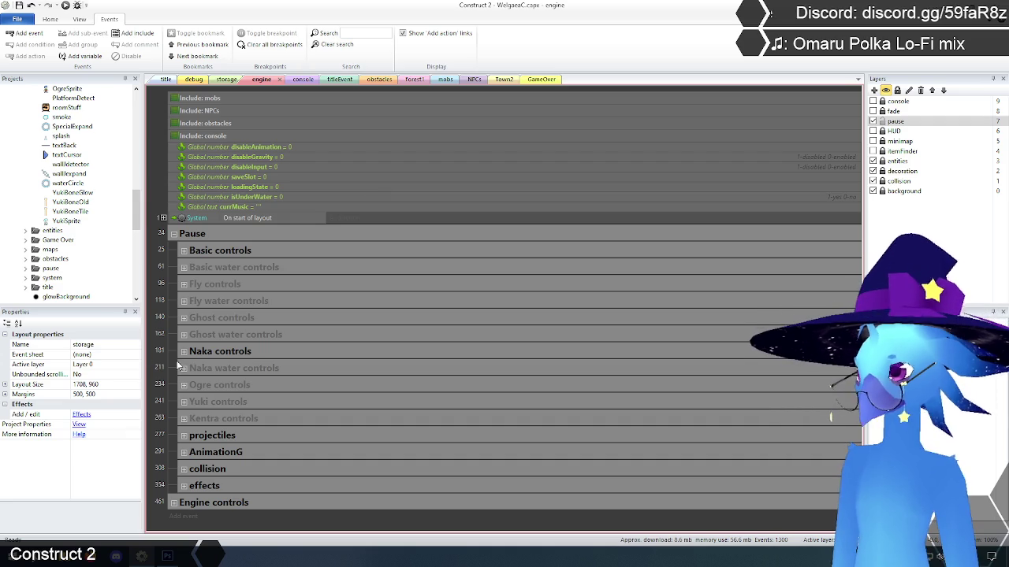
Step: Expand AnimationG and select its 'Determine direction and movement' event block
left_click(184, 453)
scroll(224, 406, "down", 3)
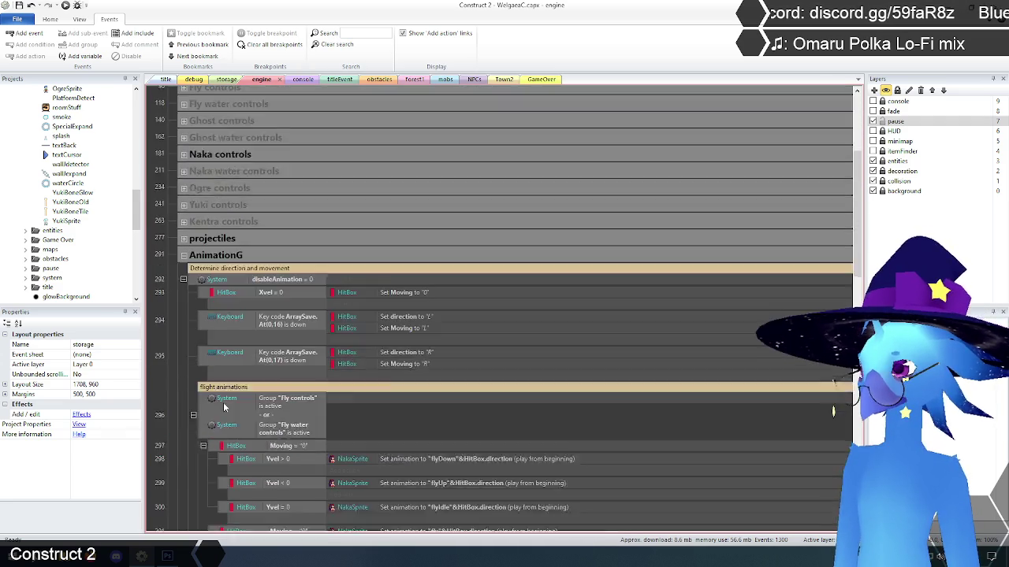
scroll(225, 406, "down", 3)
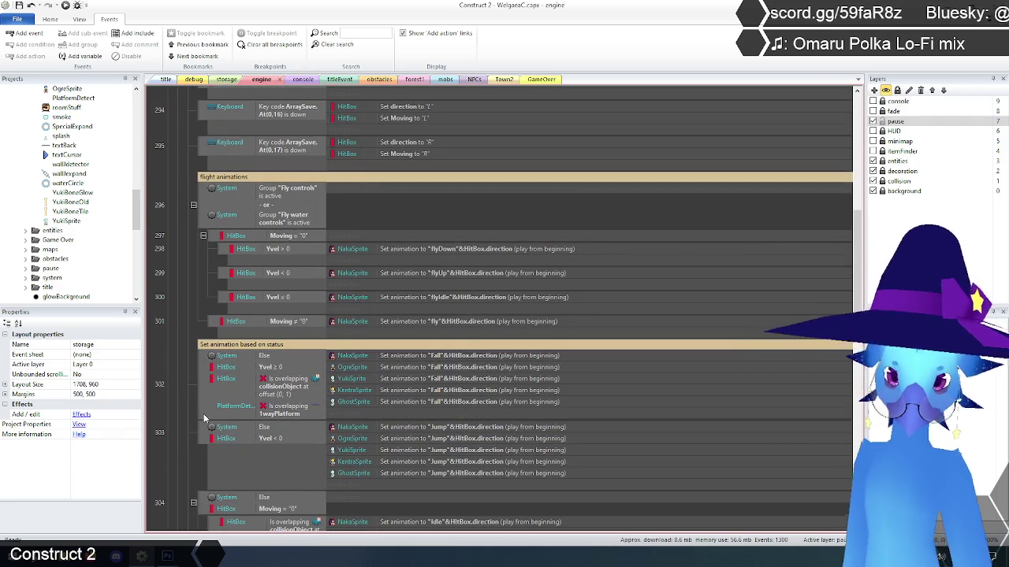
scroll(204, 419, "up", 3)
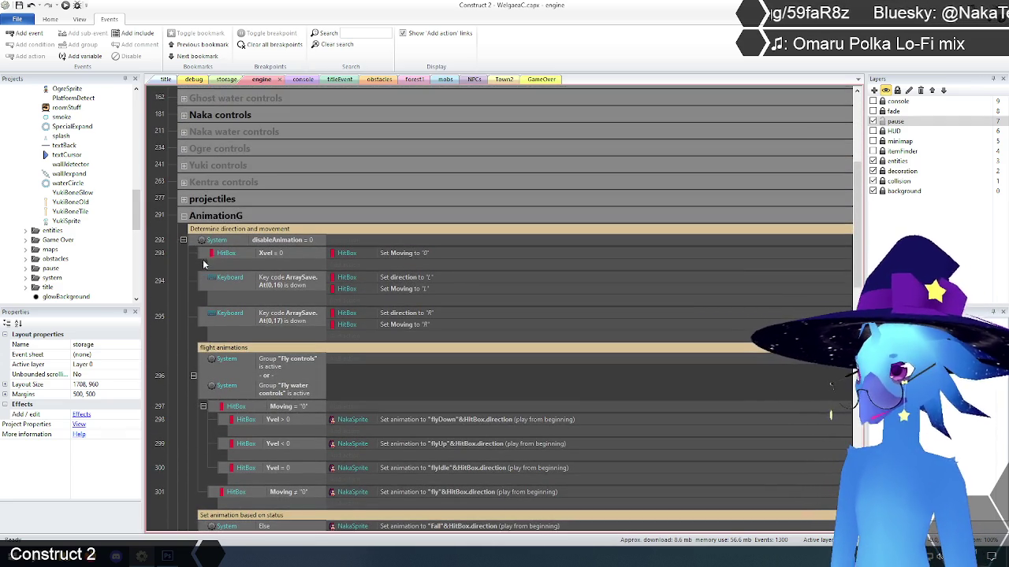
left_click(197, 230)
scroll(199, 304, "down", 2)
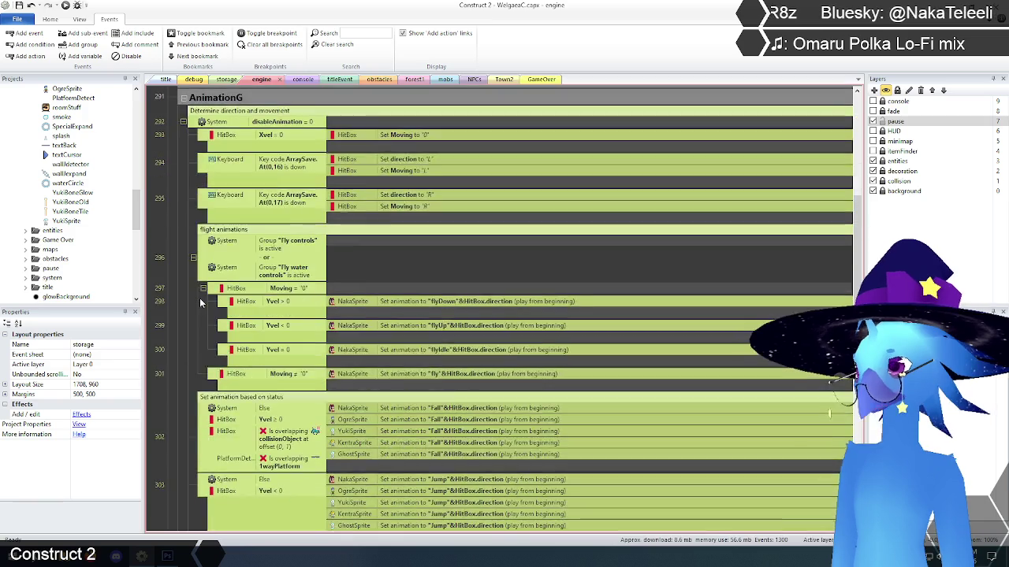
scroll(200, 300, "down", 3)
scroll(196, 320, "up", 4)
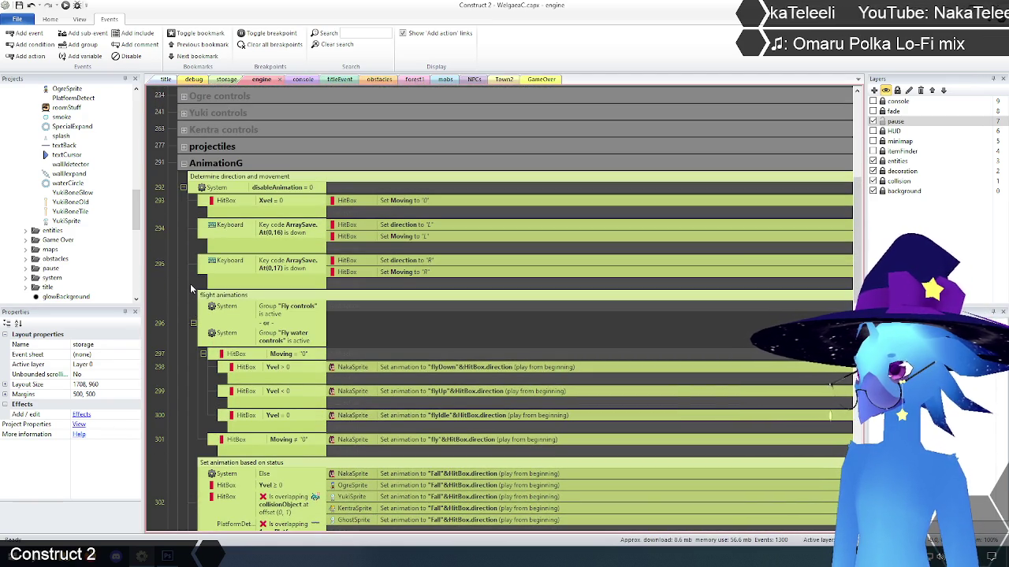
scroll(183, 268, "down", 8)
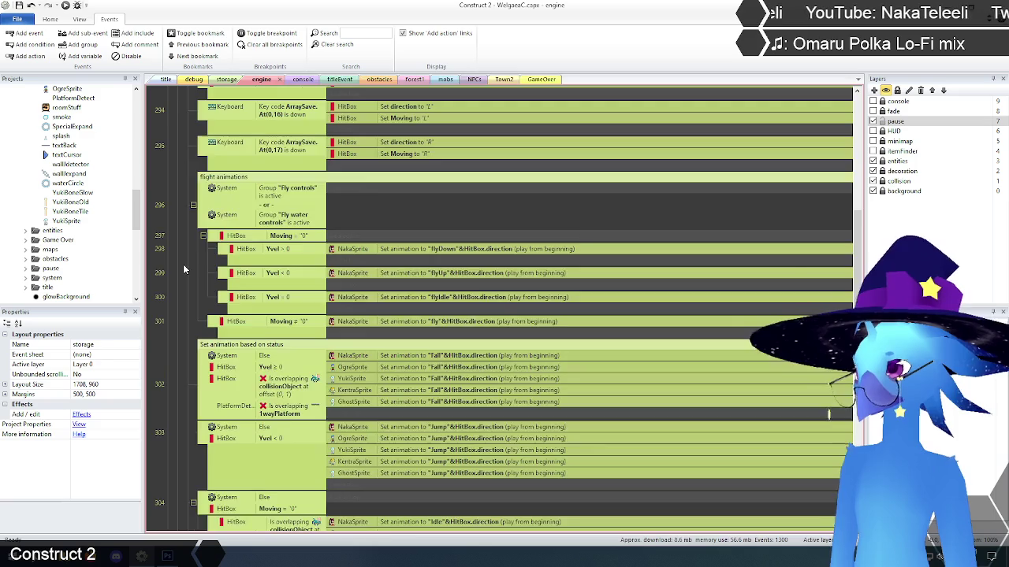
scroll(184, 258, "down", 1)
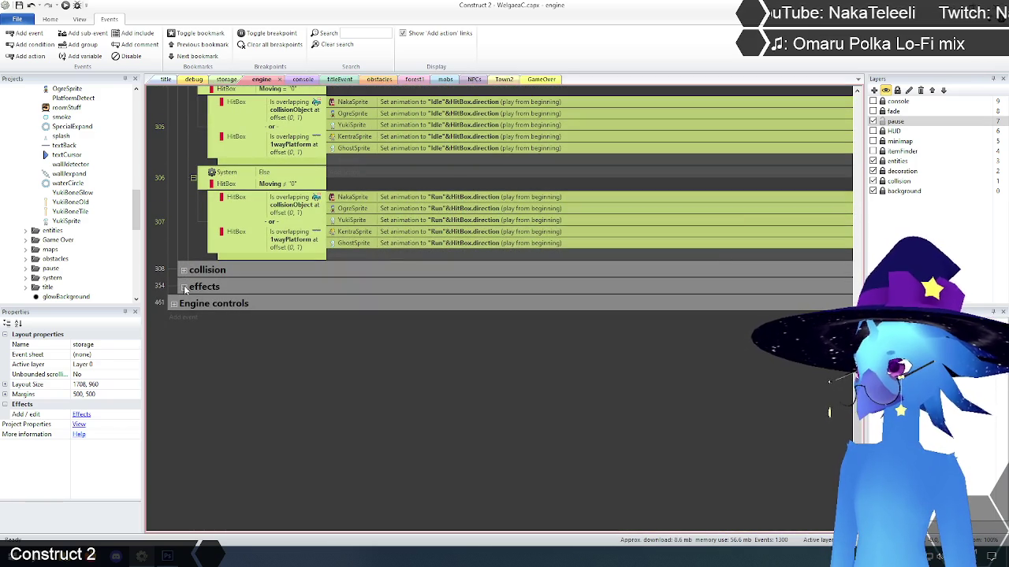
Step: Expand effects and paste the copied animation events at the camera focus comment
left_click(183, 286)
left_click(197, 303)
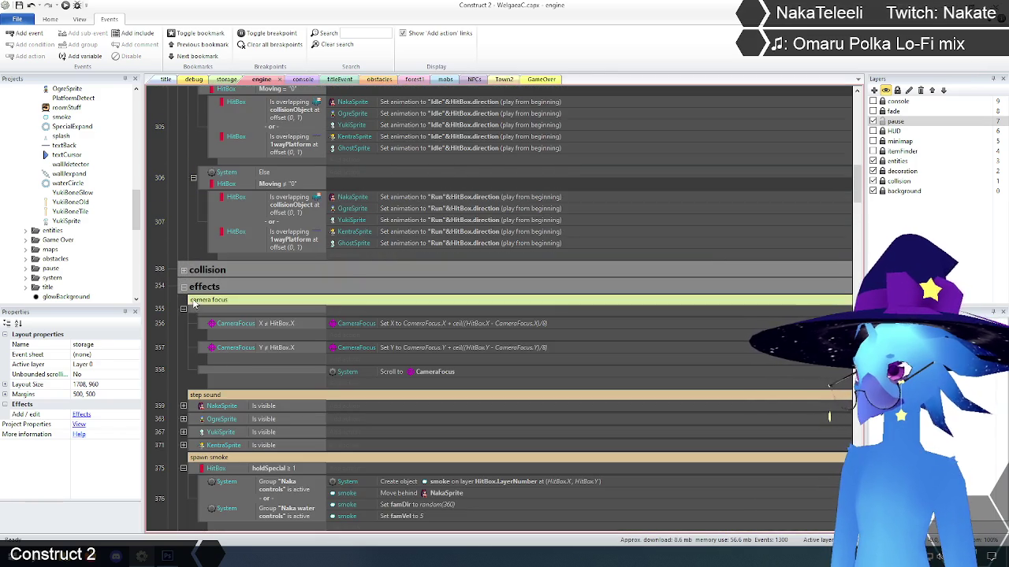
key("ctrl+v")
left_click(193, 357)
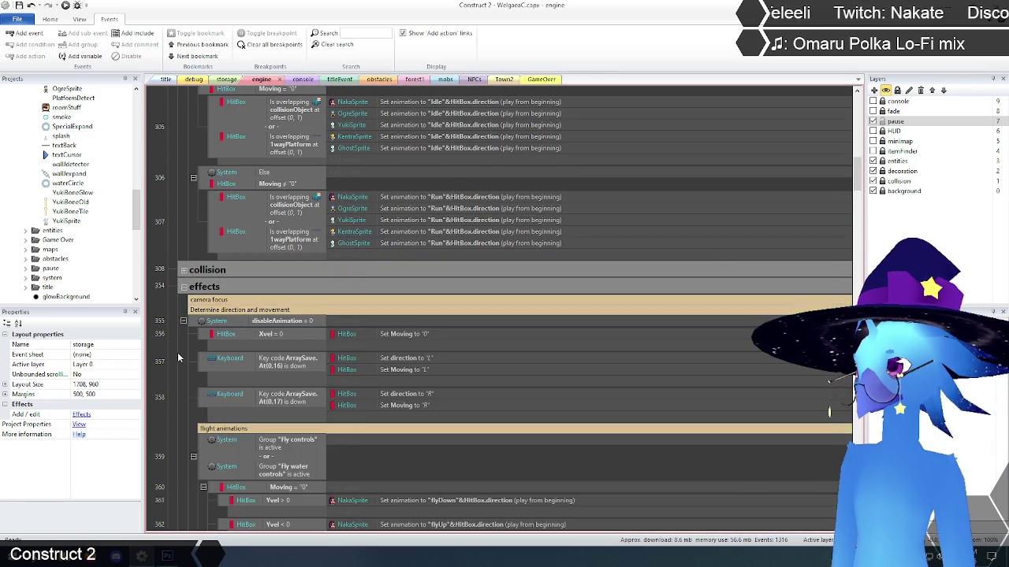
Step: Collapse event 355 and move the camera focus comment below it
scroll(193, 292, "down", 2)
left_click(182, 230)
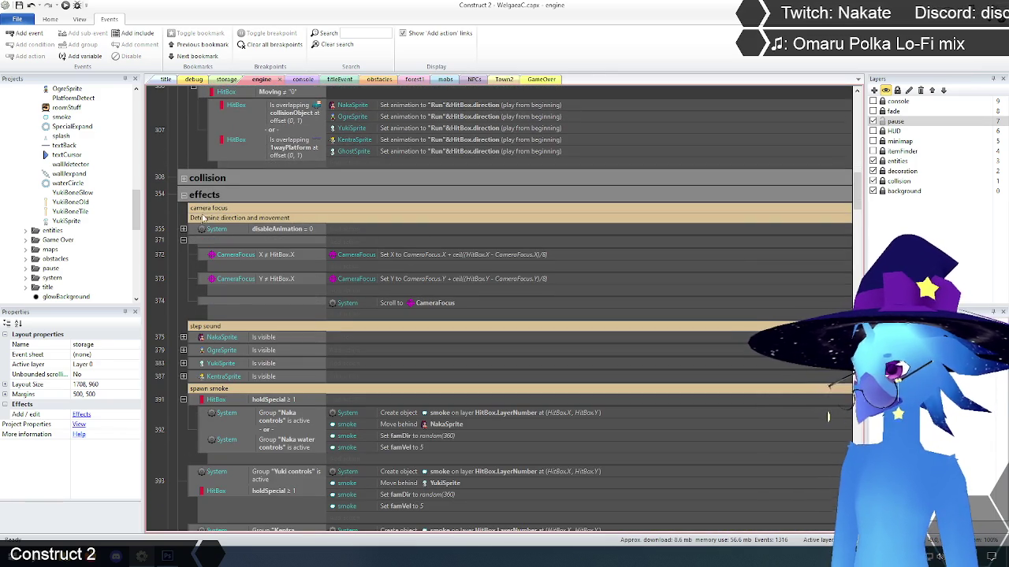
left_click(210, 211)
left_click_drag(213, 211, 211, 243)
left_click(166, 245)
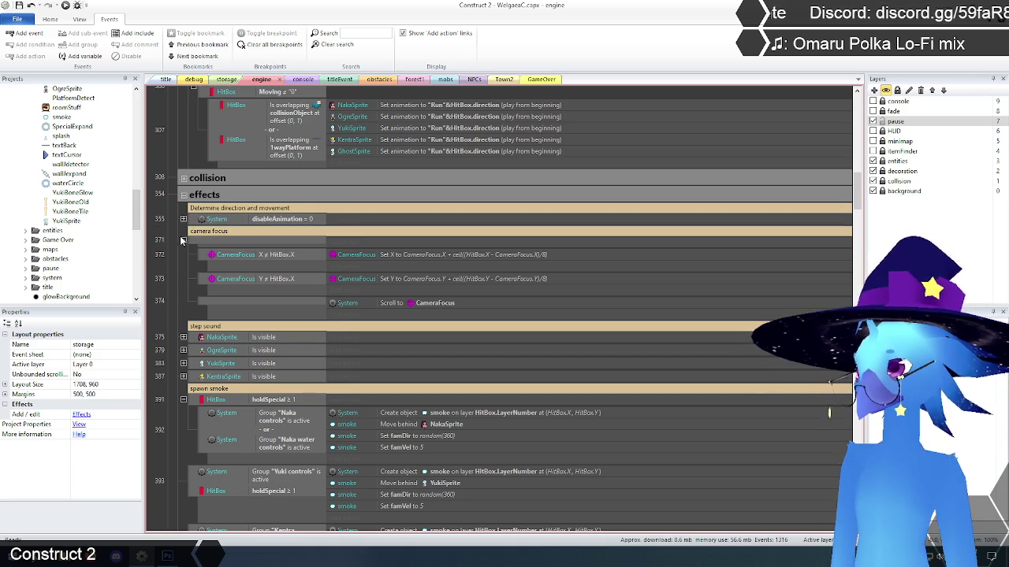
Step: Expand event 355 and move the 'Determine direction and movement' comment inside it
scroll(167, 240, "up", 1)
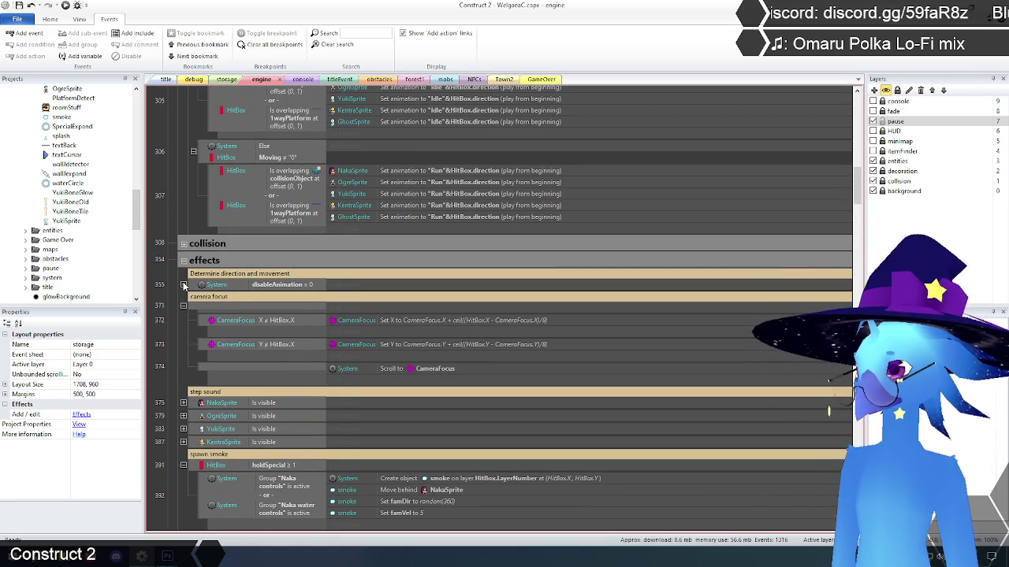
left_click(182, 284)
left_click(179, 323)
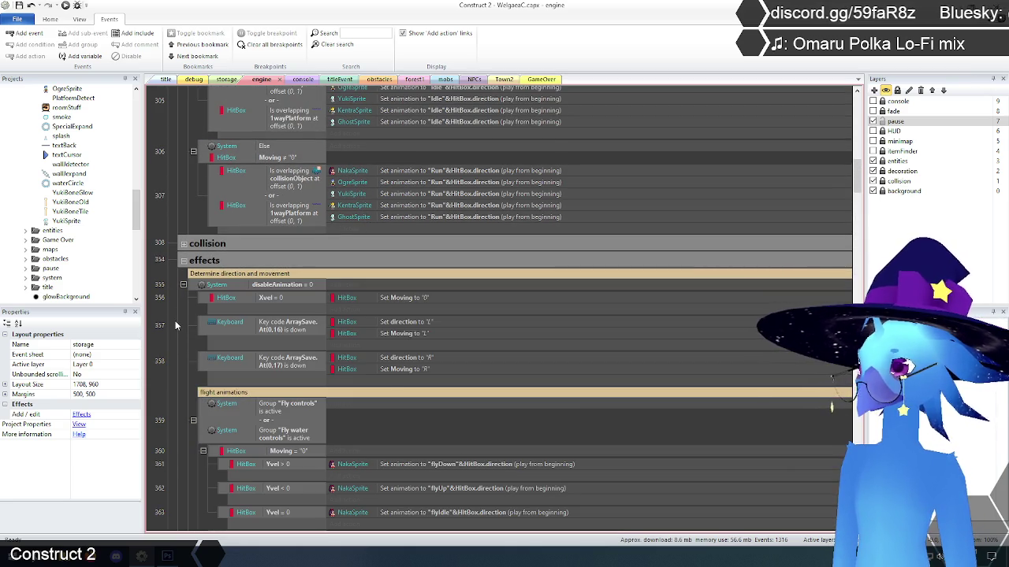
scroll(175, 323, "down", 1)
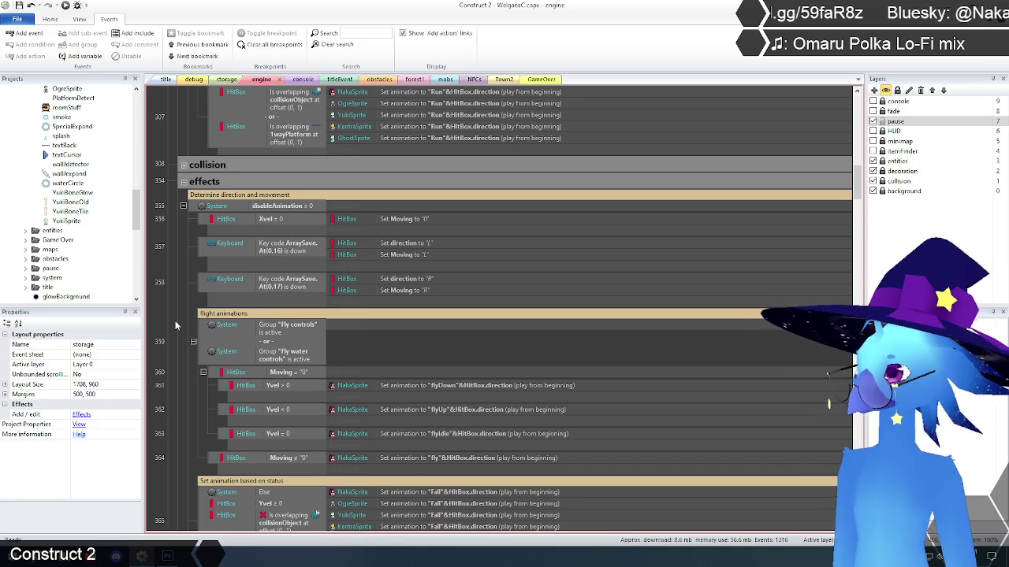
left_click(245, 197)
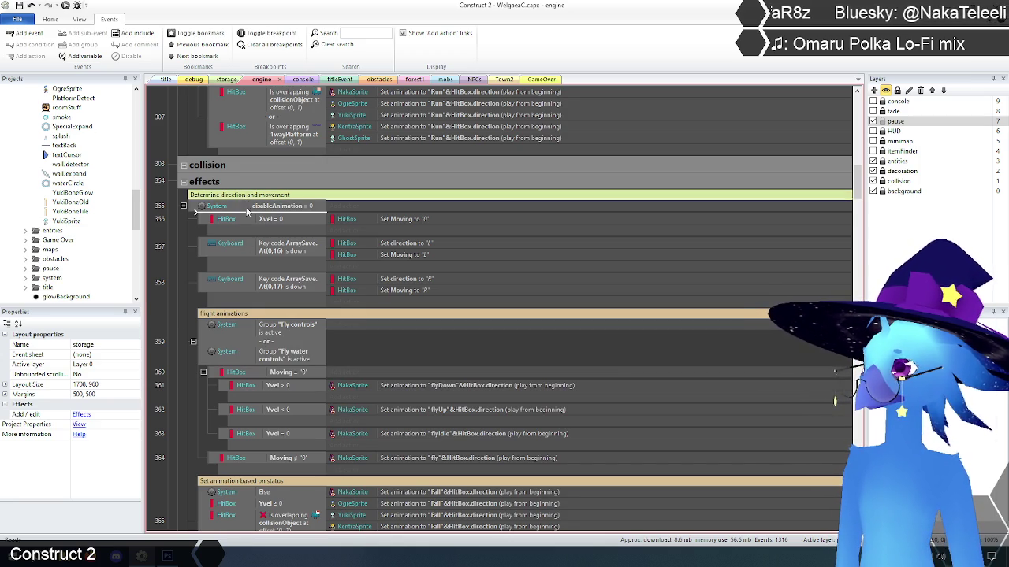
left_click_drag(247, 208, 249, 212)
left_click(175, 308)
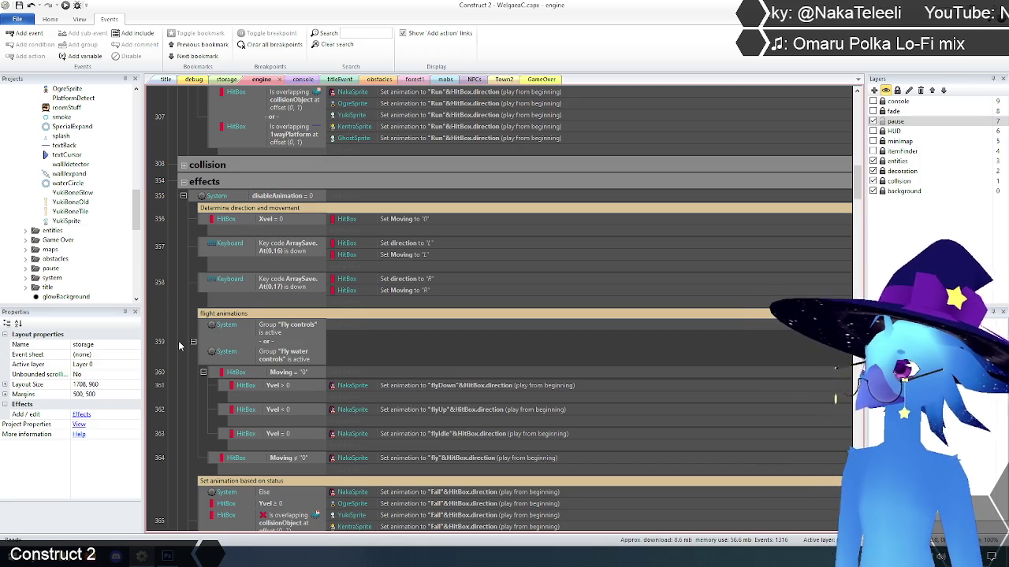
Step: Add a 'determine animation' comment above event 355
left_click(197, 201)
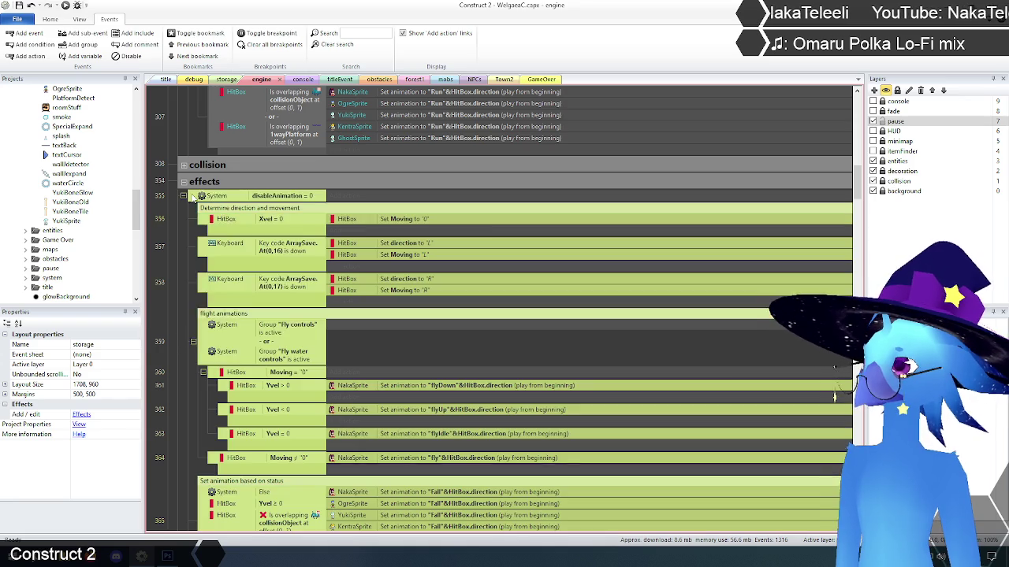
right_click(197, 200)
mouse_move(209, 202)
left_click(332, 251)
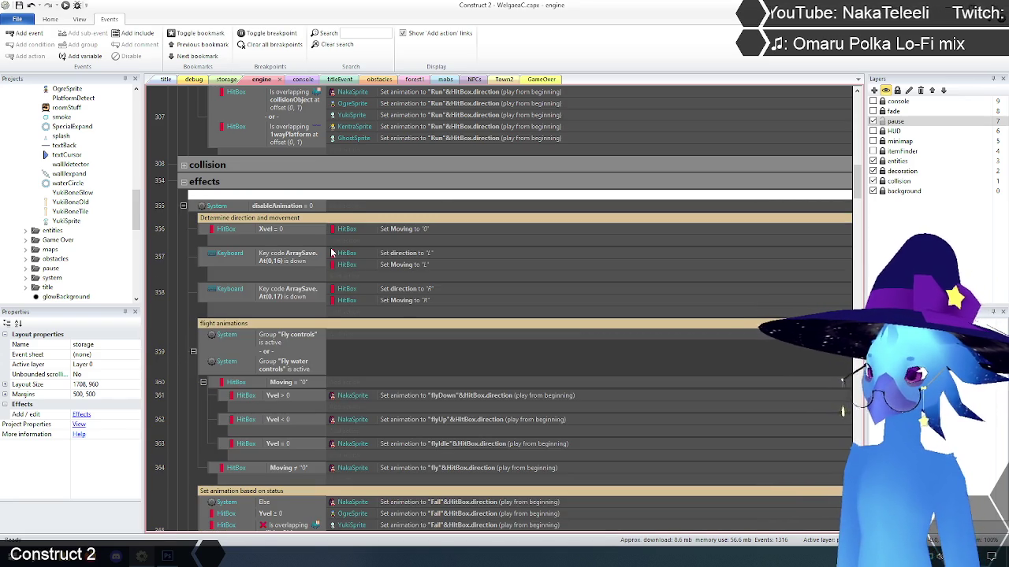
type("determine animation")
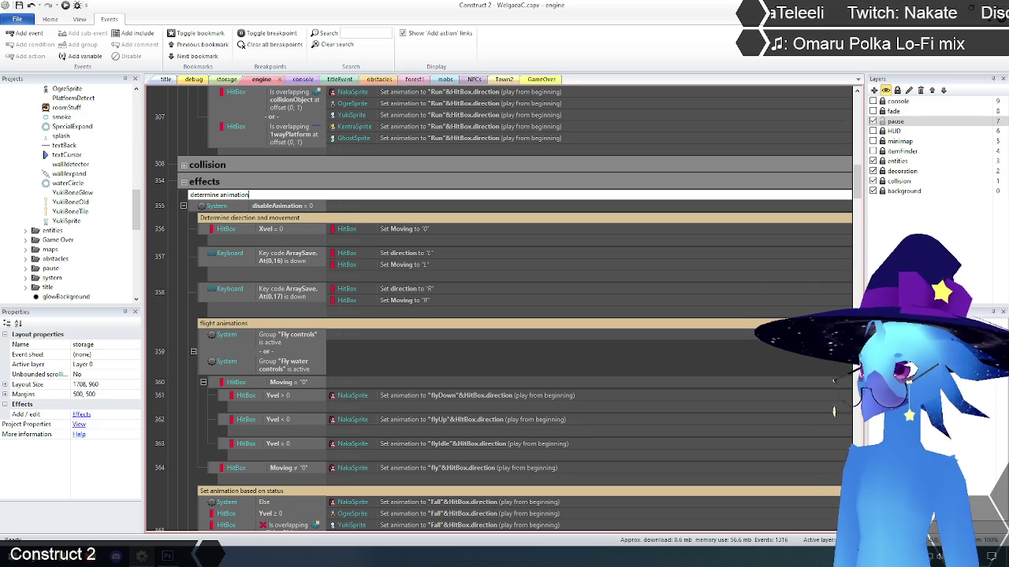
key("Return")
left_click(192, 279)
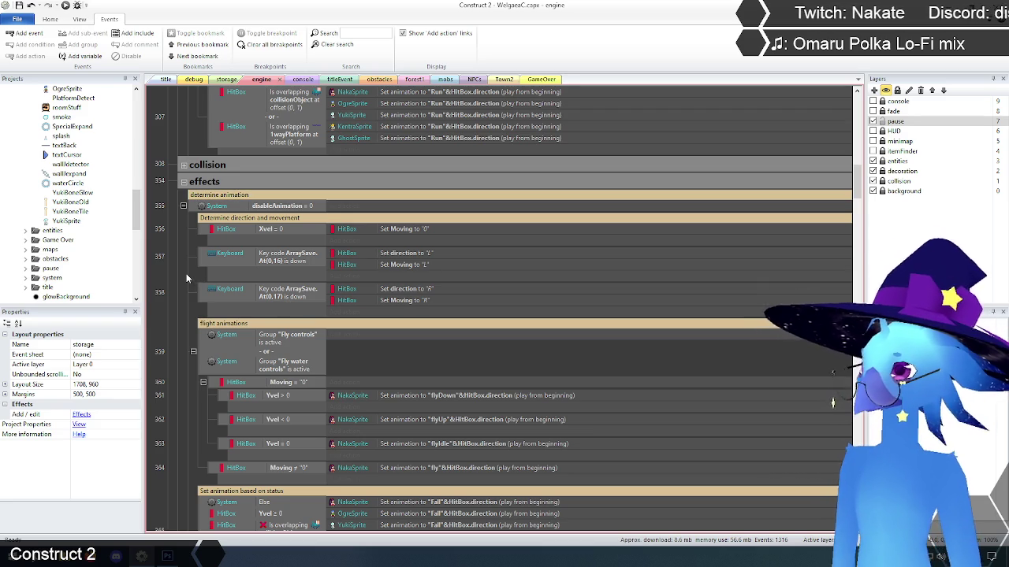
Step: Rename the 'determine animation' comment to 'animation control' and collapse the effects group
scroll(183, 276, "down", 3)
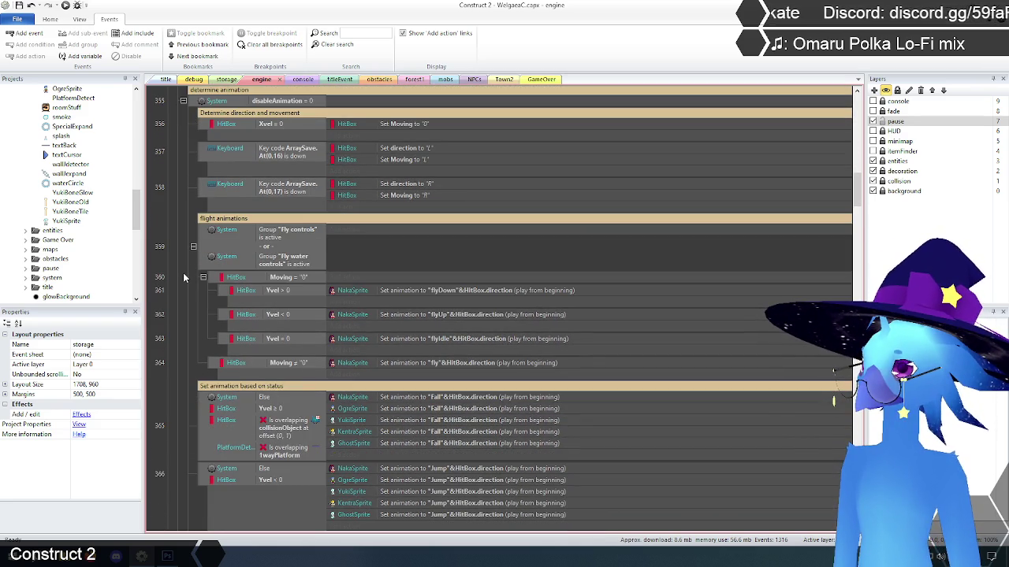
scroll(183, 273, "down", 10)
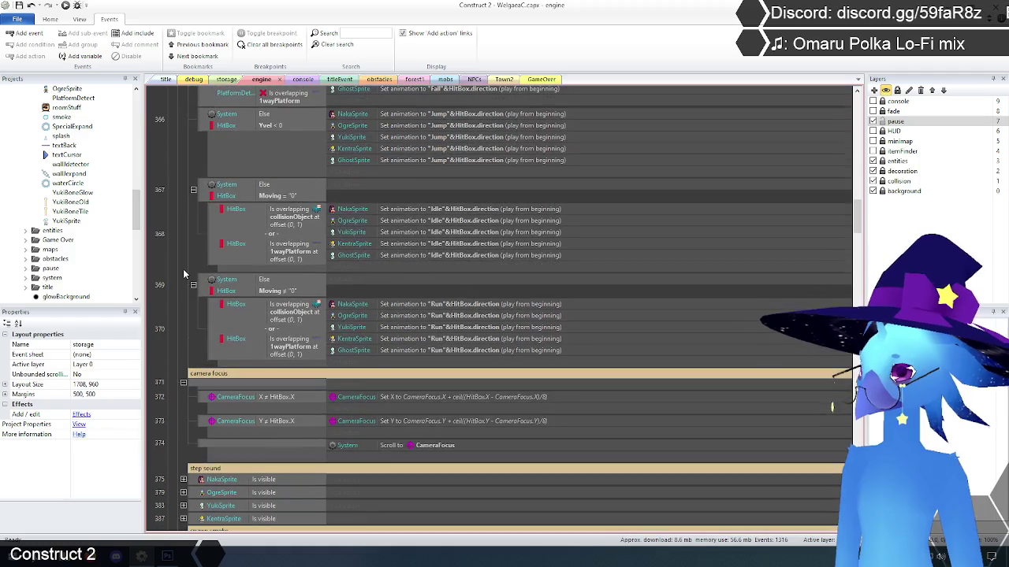
scroll(183, 273, "up", 10)
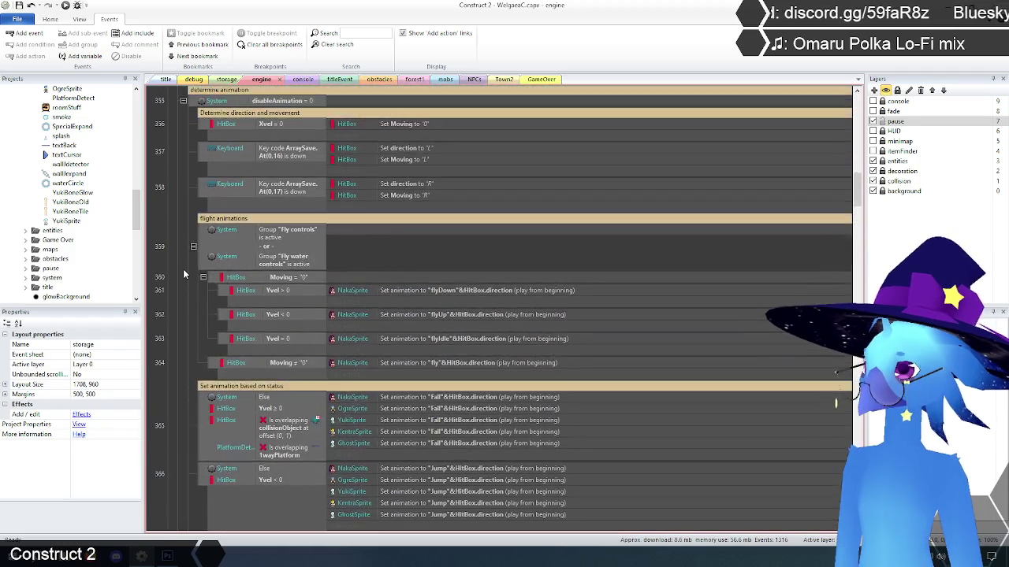
scroll(183, 273, "up", 2)
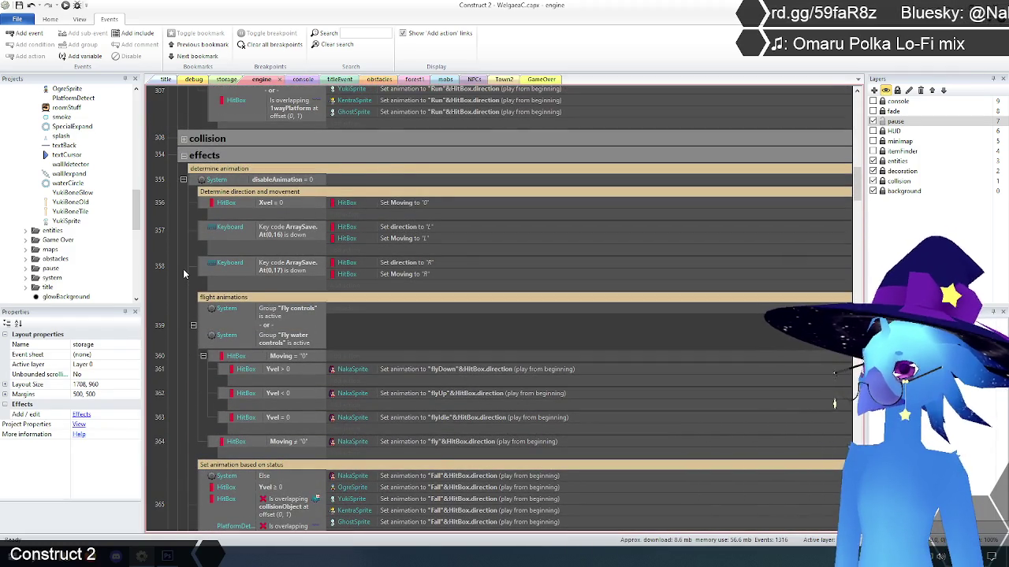
scroll(182, 274, "down", 8)
scroll(184, 273, "up", 3)
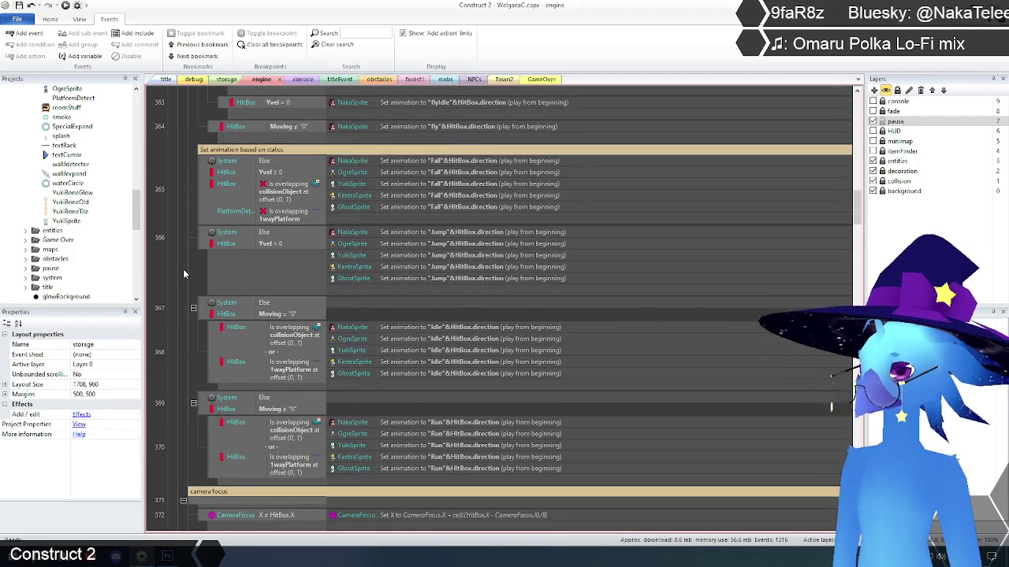
scroll(182, 272, "up", 7)
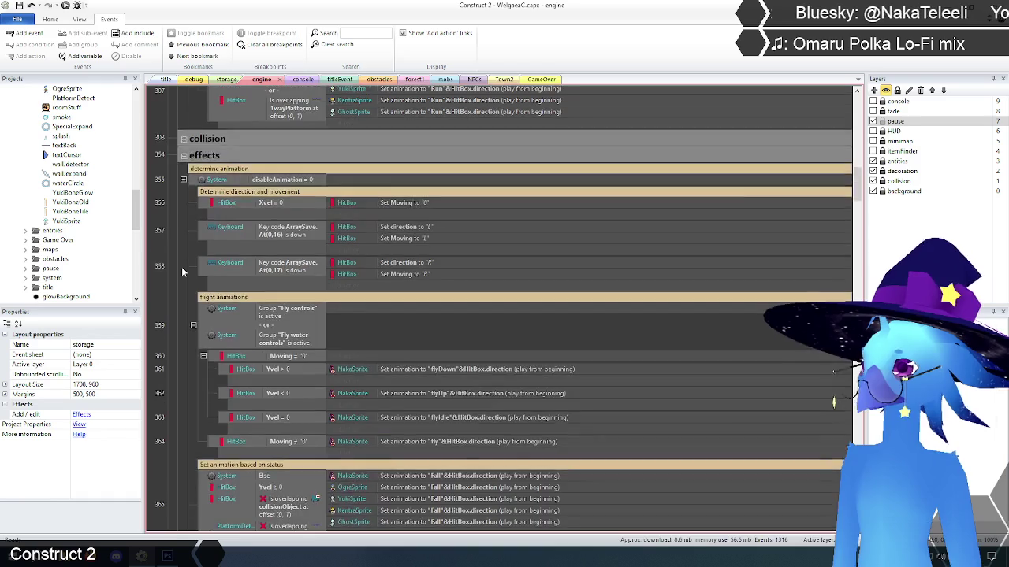
scroll(182, 272, "down", 2)
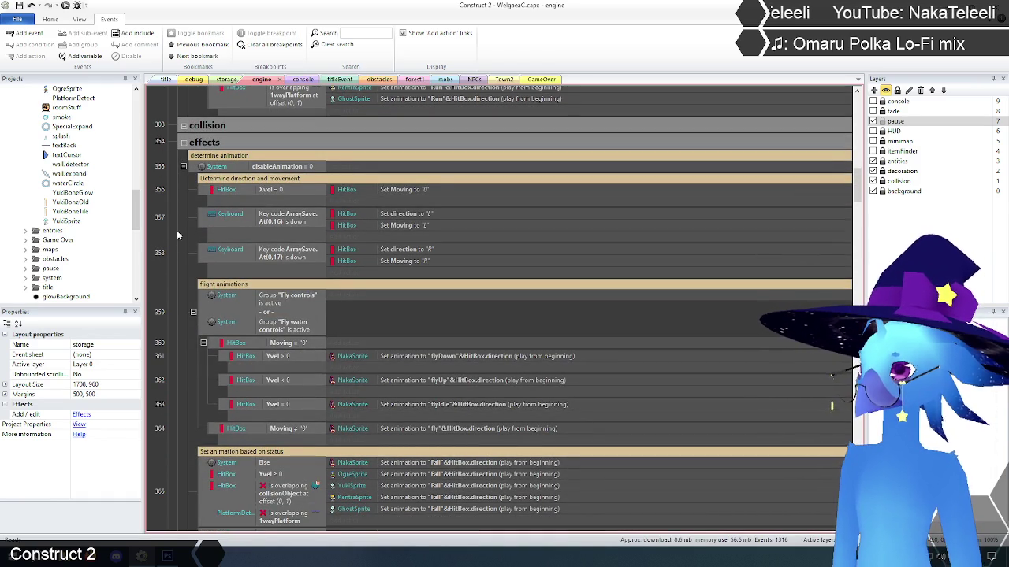
scroll(180, 222, "up", 2)
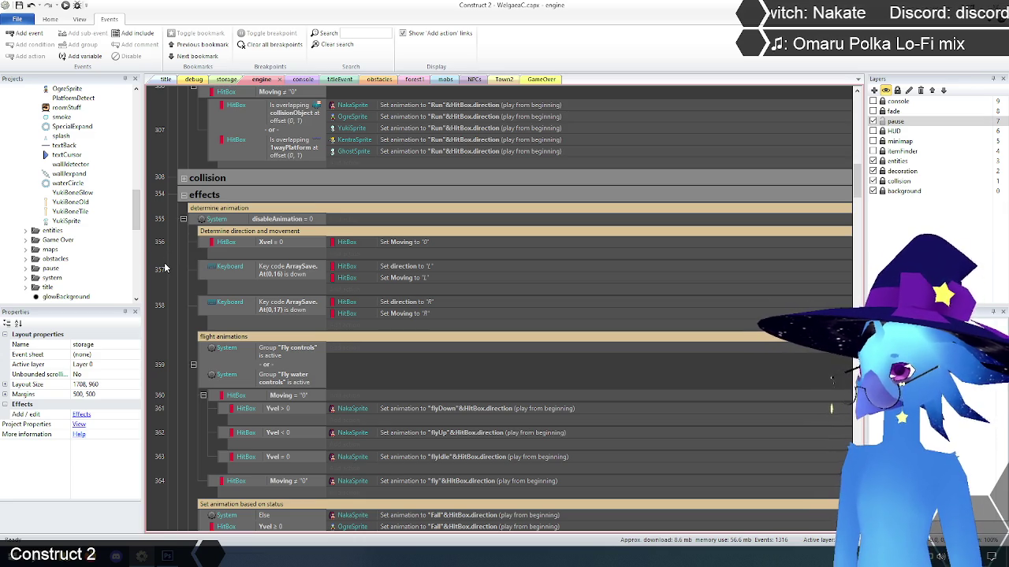
double_click(240, 208)
type("an")
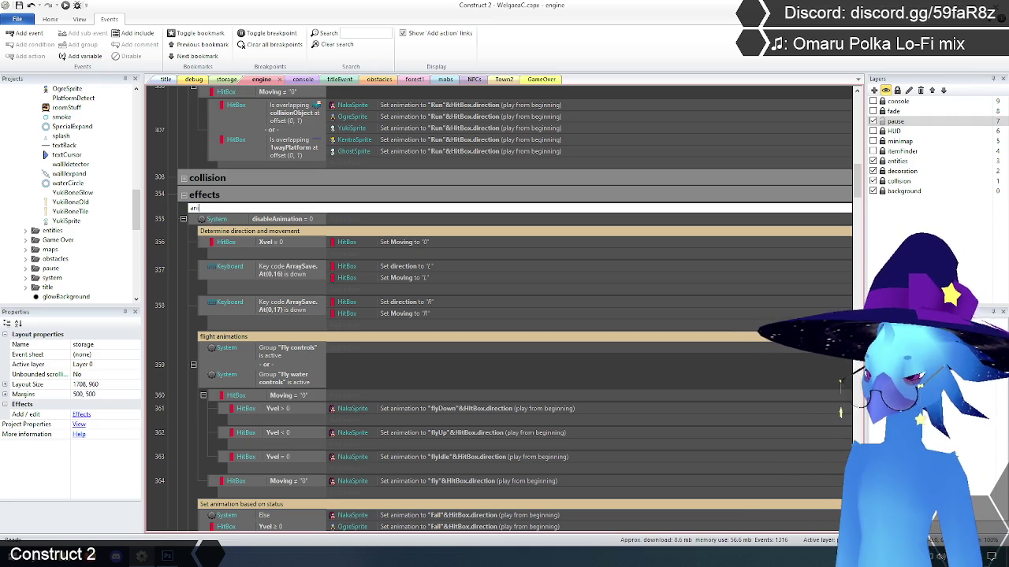
type("imation control")
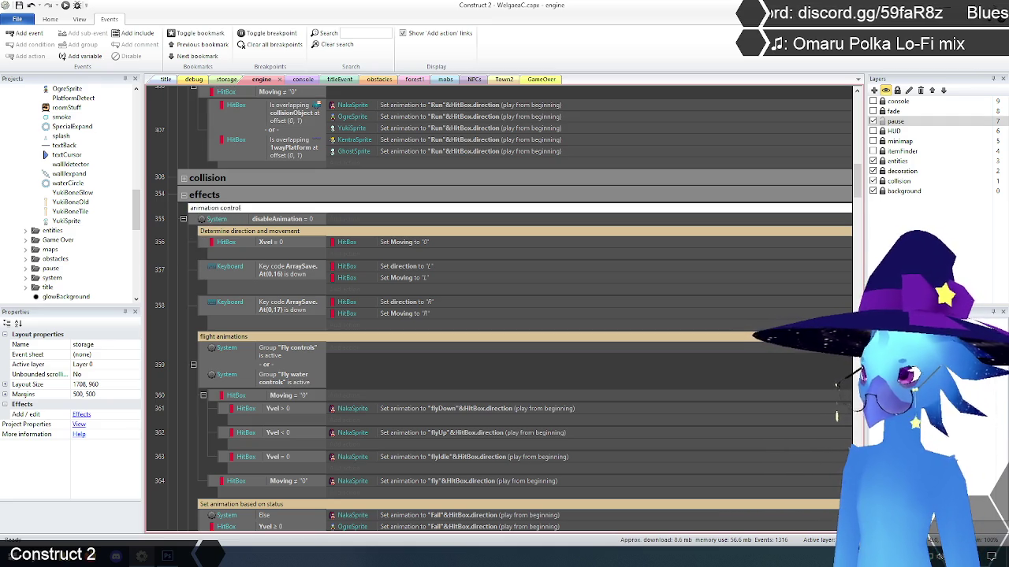
left_click(158, 281)
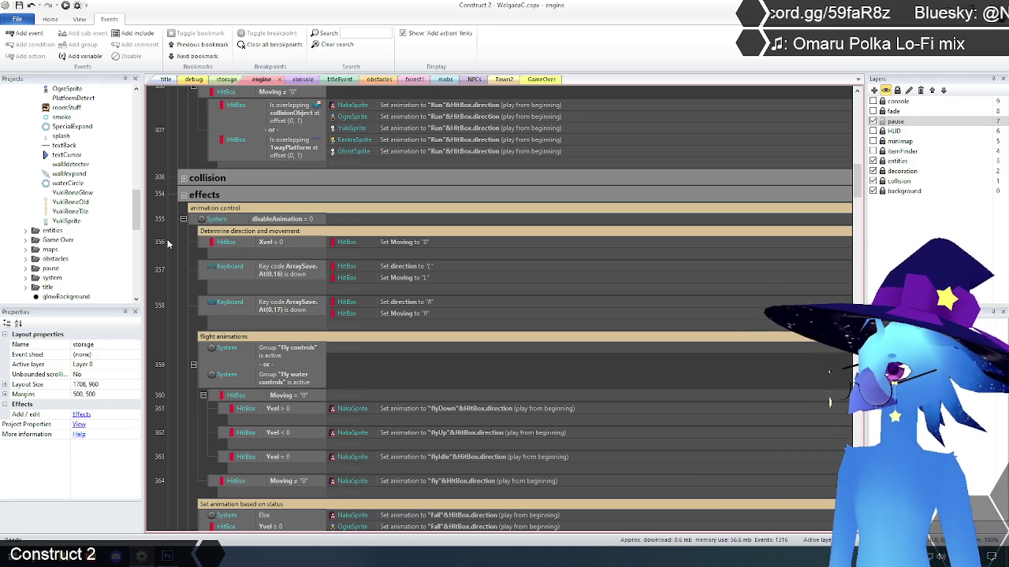
left_click(185, 197)
Step: Expand the projectiles group, scroll through its events, then collapse it again
scroll(173, 272, "up", 10)
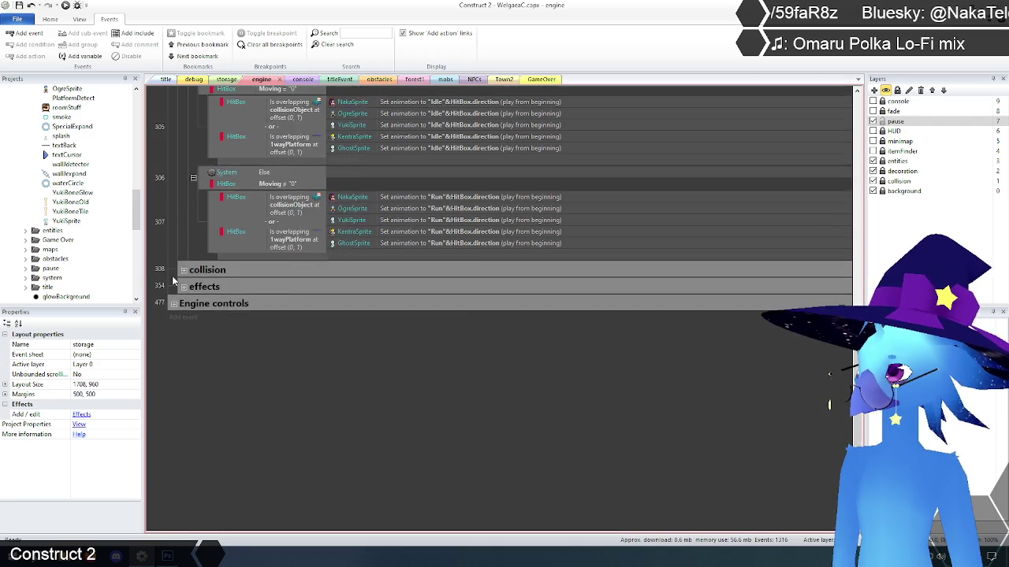
scroll(174, 275, "up", 3)
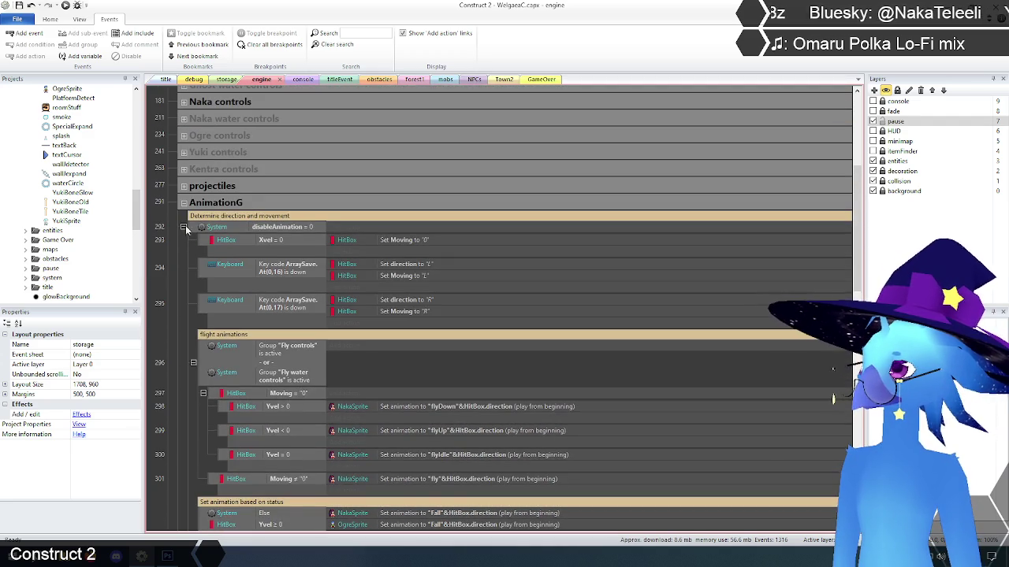
left_click(235, 207)
scroll(195, 265, "up", 10)
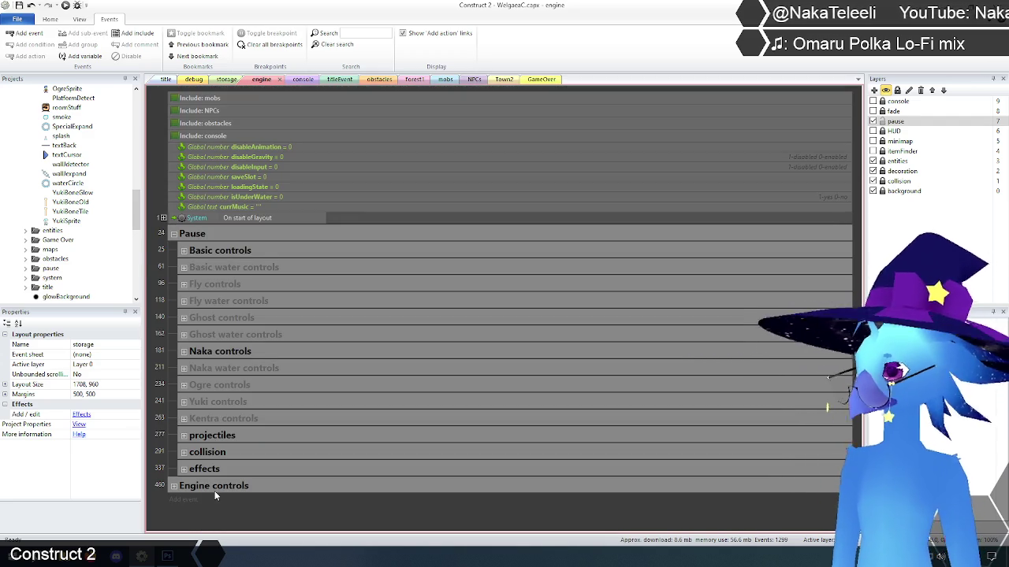
left_click(184, 437)
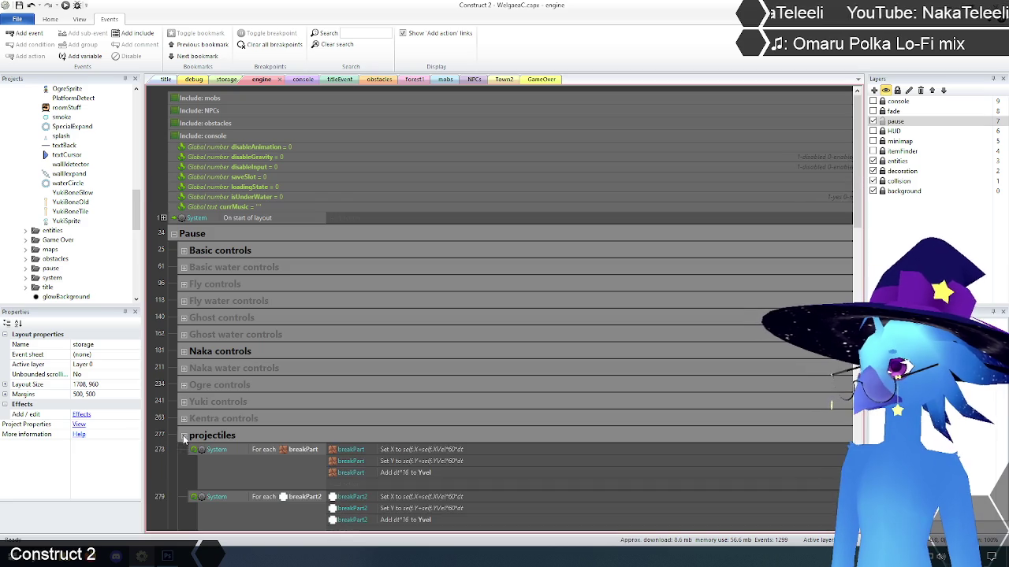
scroll(182, 435, "down", 10)
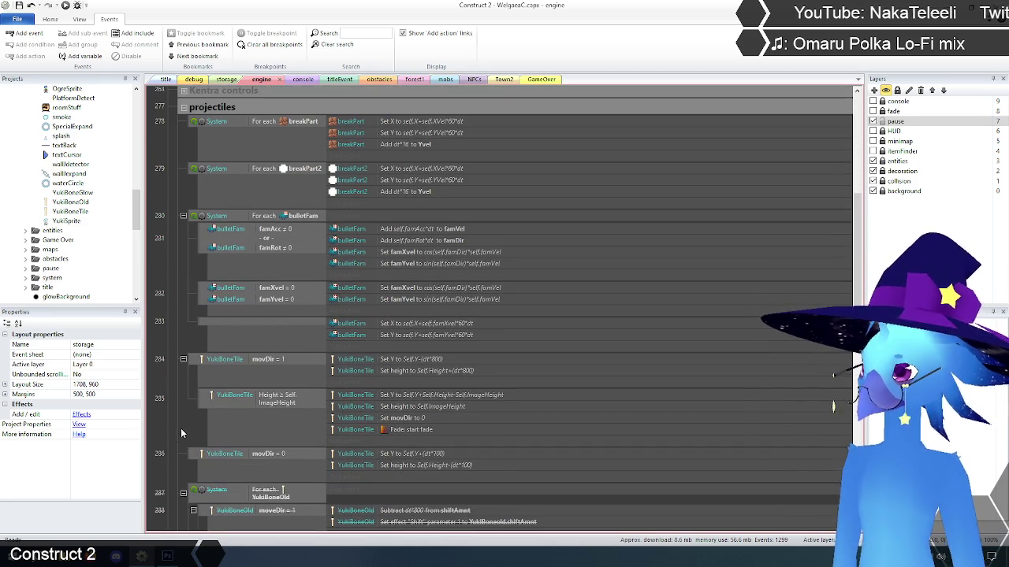
scroll(174, 428, "down", 3)
scroll(173, 428, "down", 3)
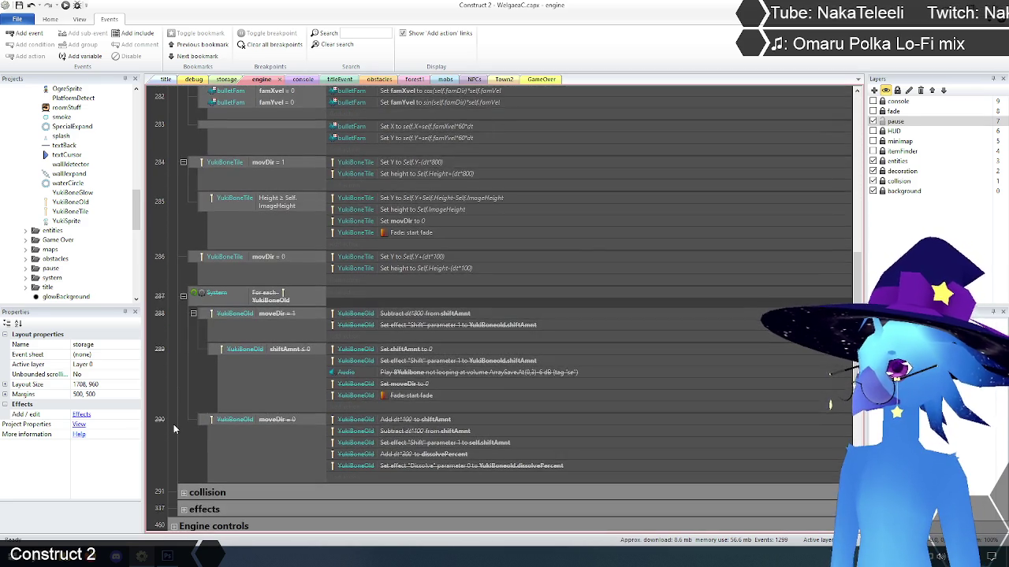
scroll(173, 428, "down", 3)
scroll(173, 428, "up", 3)
scroll(174, 428, "up", 6)
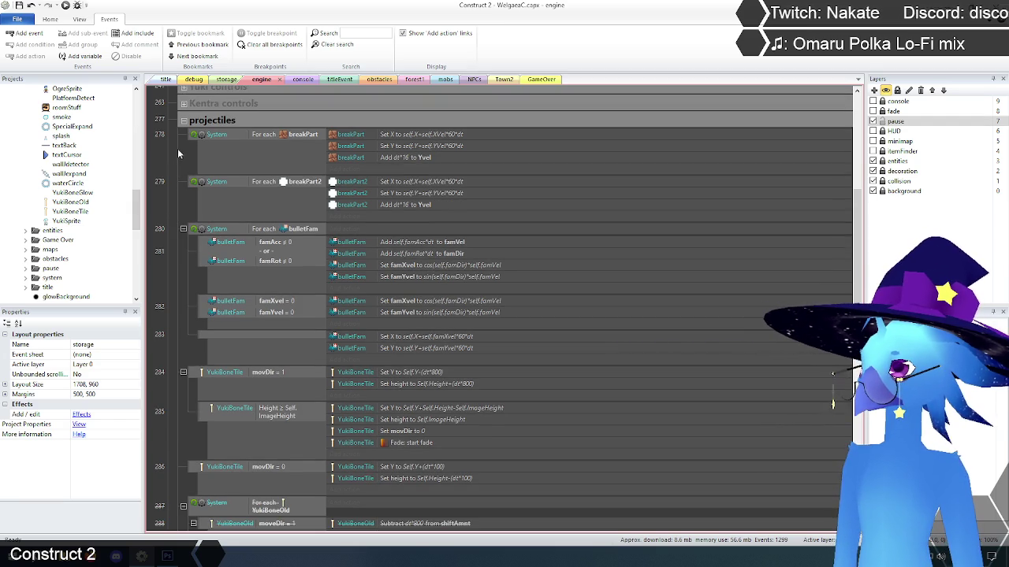
left_click(183, 121)
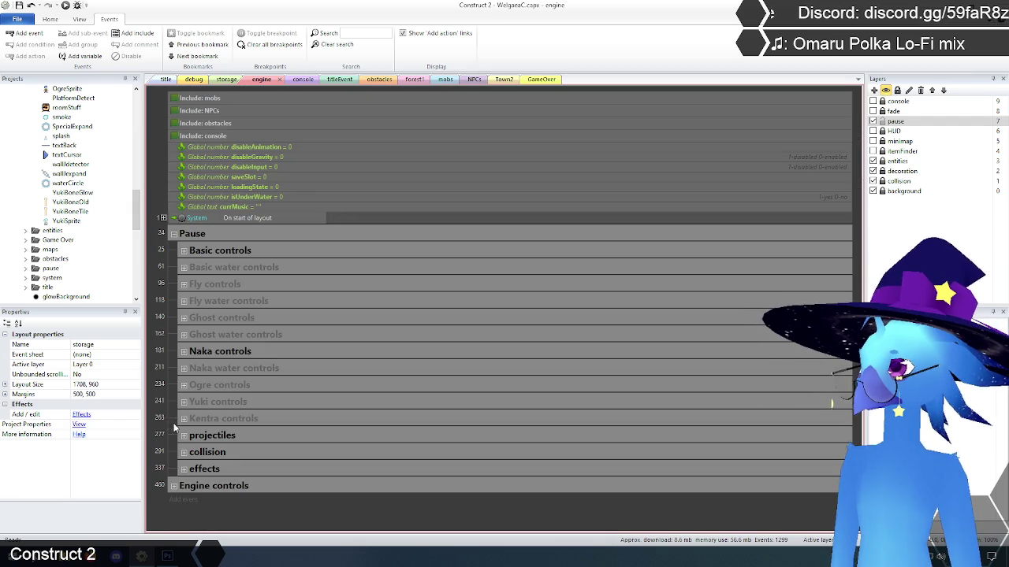
Step: Reopen the projectiles group, search the sheet for 'projectiles', then clear the search
left_click(233, 439)
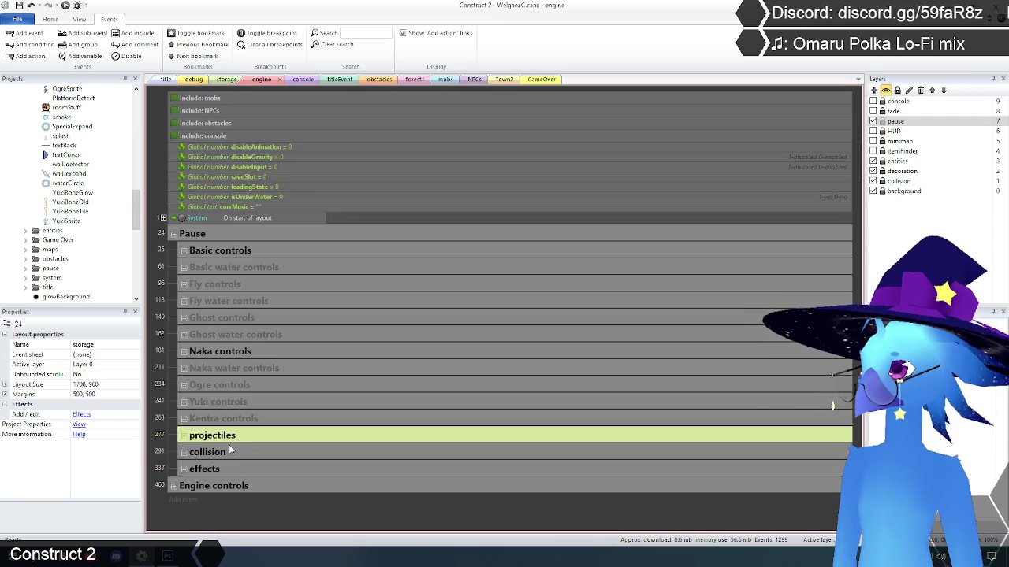
left_click(183, 435)
scroll(173, 423, "down", 5)
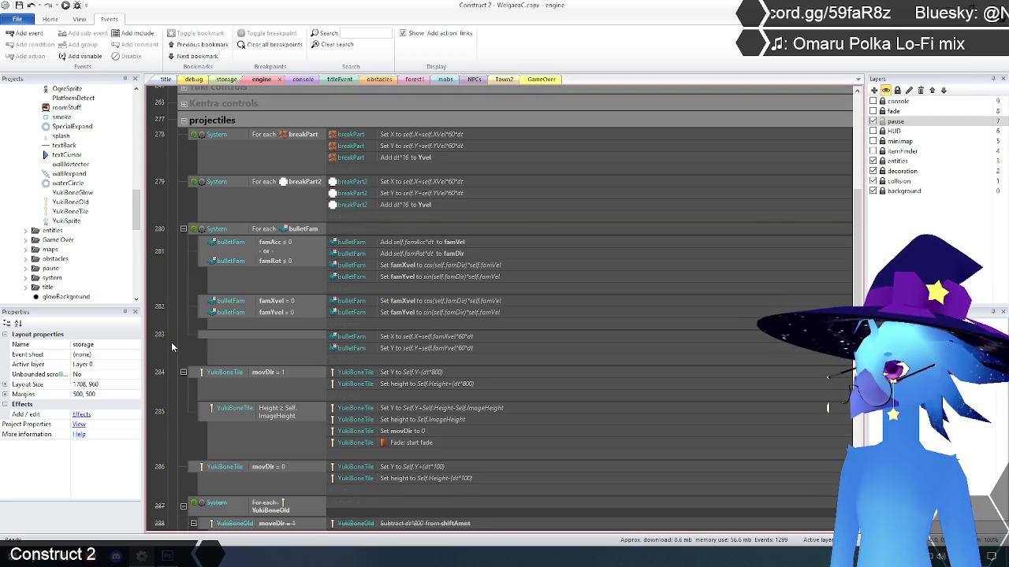
left_click(171, 342)
scroll(177, 350, "down", 3)
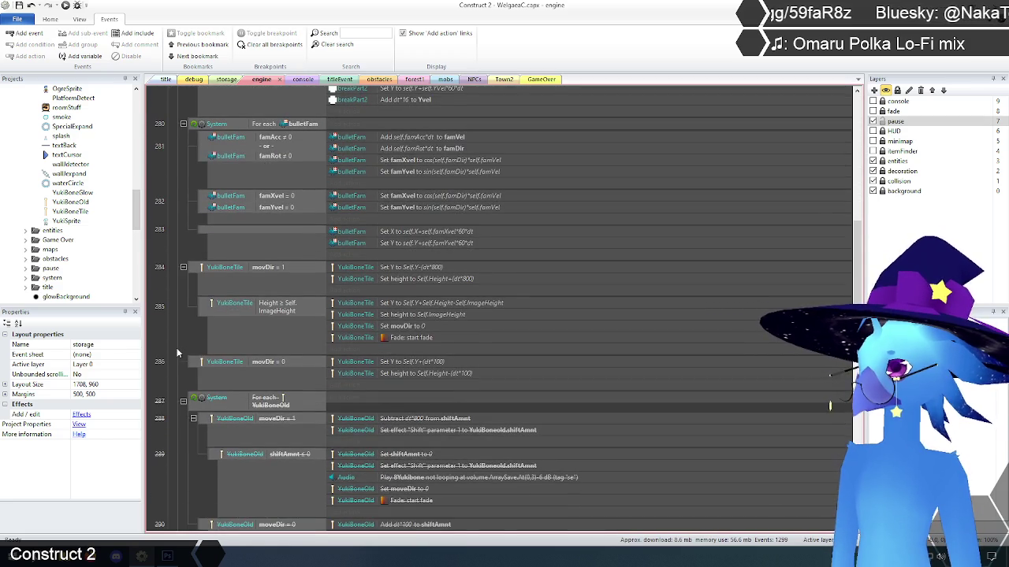
scroll(177, 353, "down", 2)
scroll(177, 353, "up", 6)
type("p")
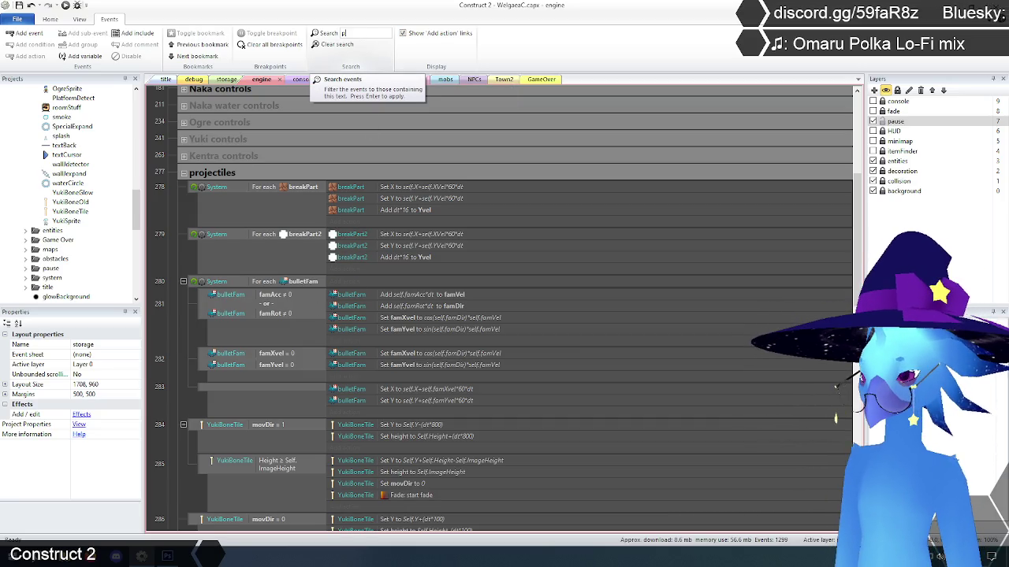
type("rojectiles")
key("Return")
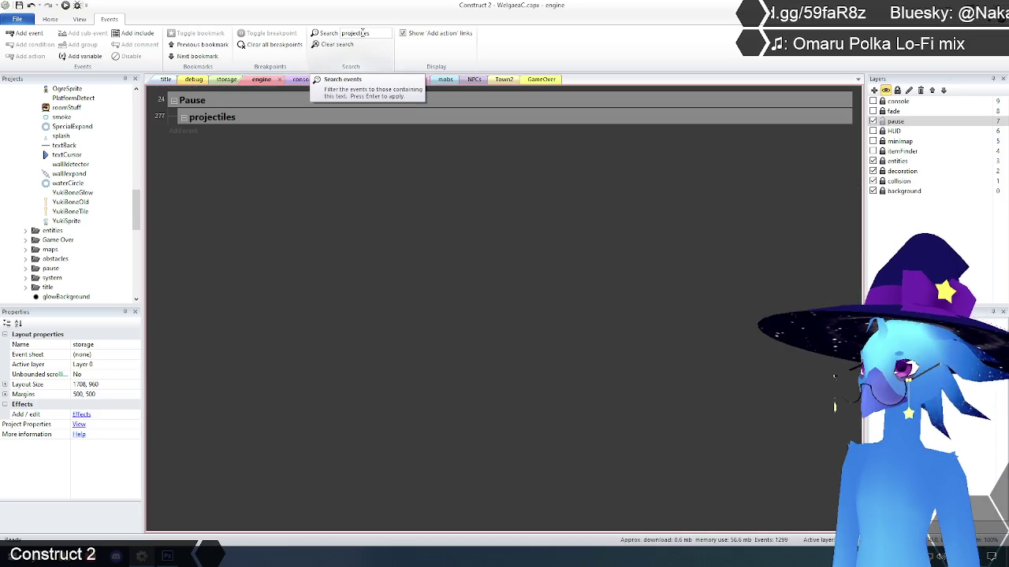
left_click(337, 44)
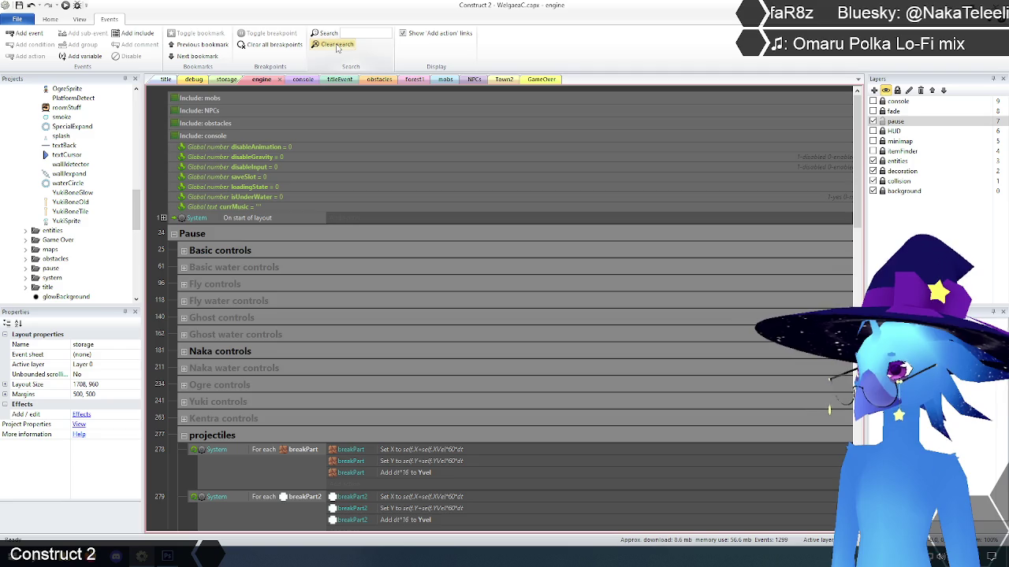
Step: Select YukiBoneTile events 284–286, then reselect breakPart events 278 through 283 and press D
scroll(235, 338, "down", 2)
scroll(233, 317, "down", 3)
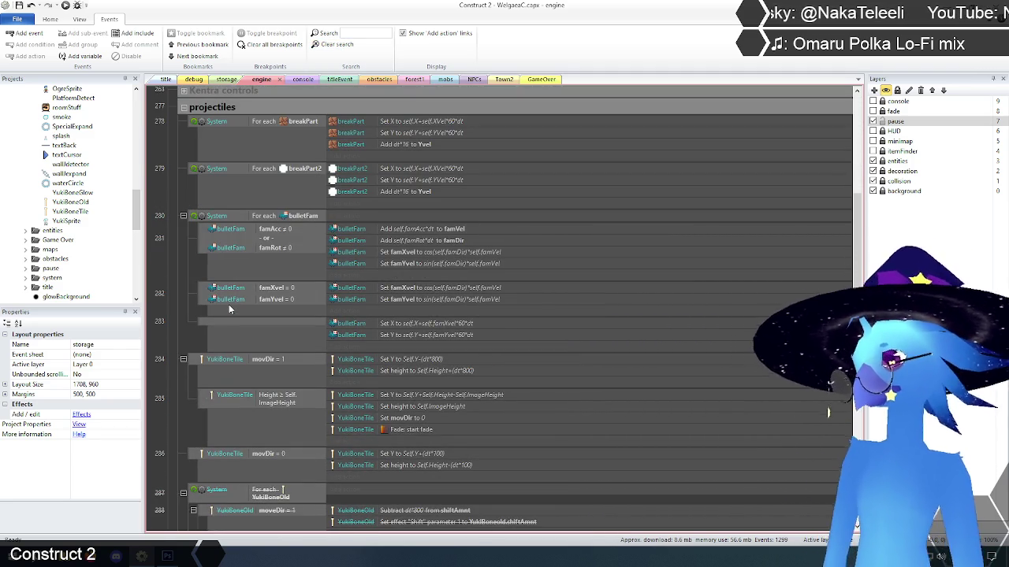
scroll(316, 305, "down", 2)
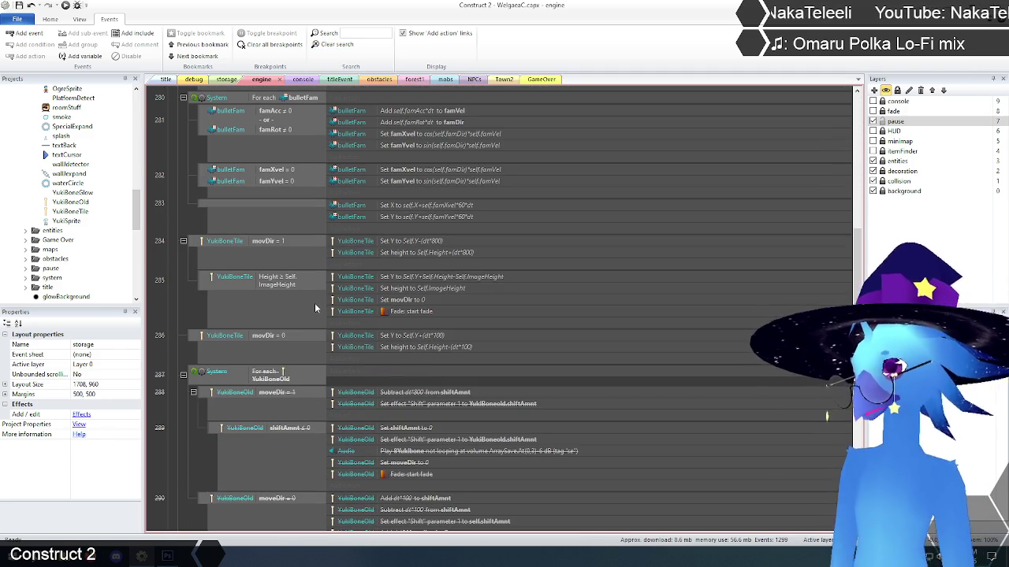
left_click(220, 251)
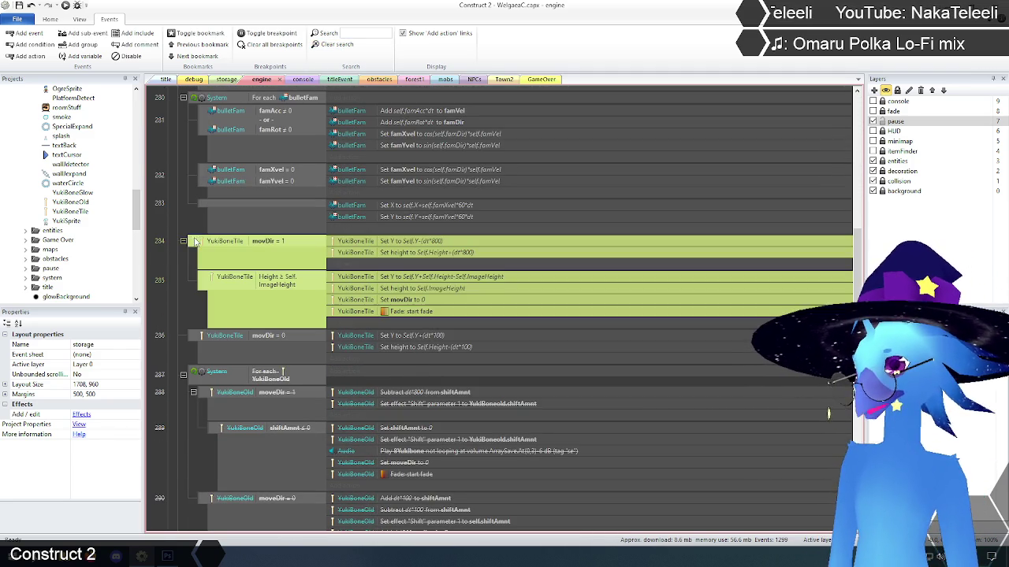
left_click(180, 350, "shift")
scroll(173, 361, "up", 2)
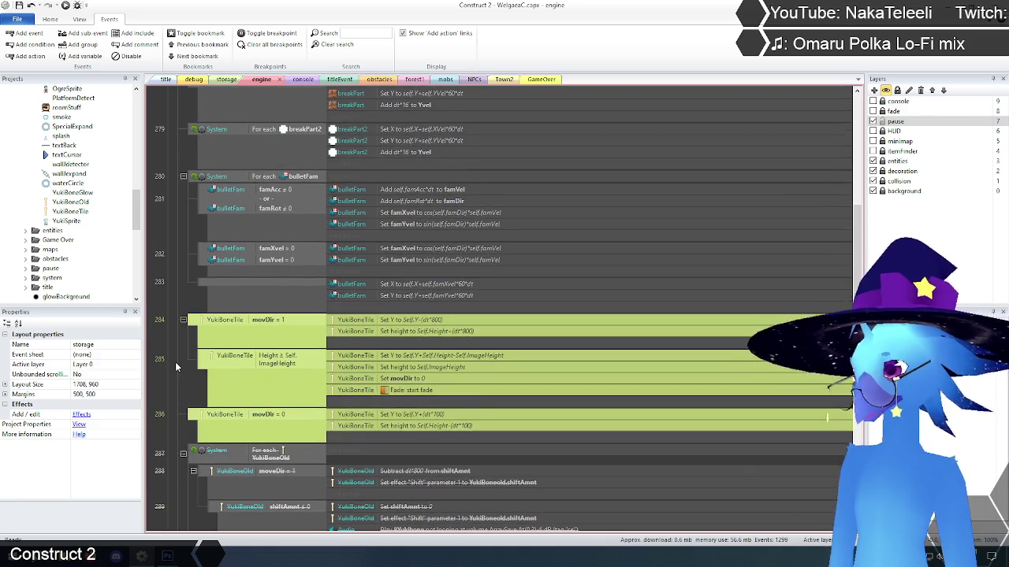
scroll(176, 367, "up", 1)
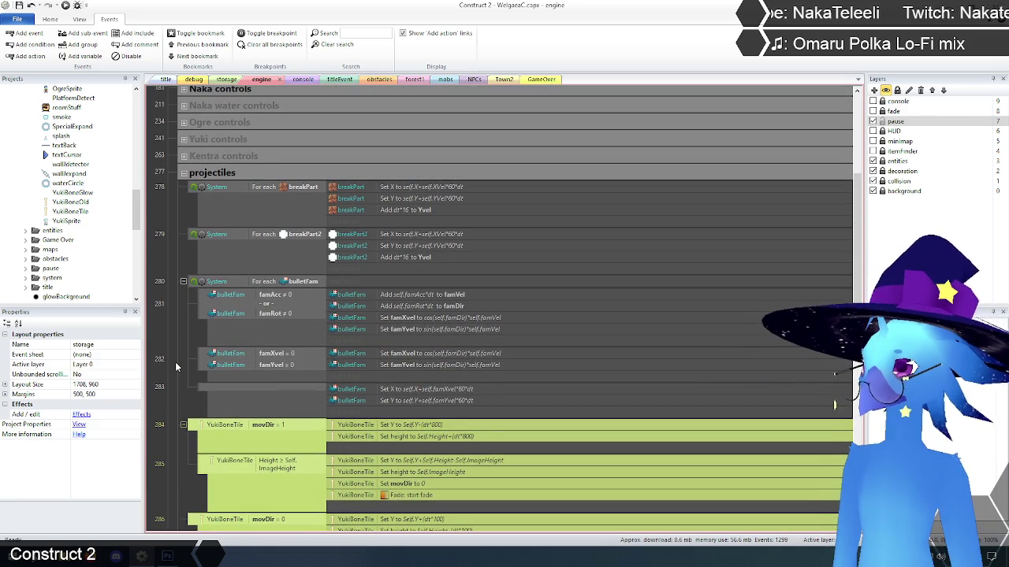
left_click(197, 190)
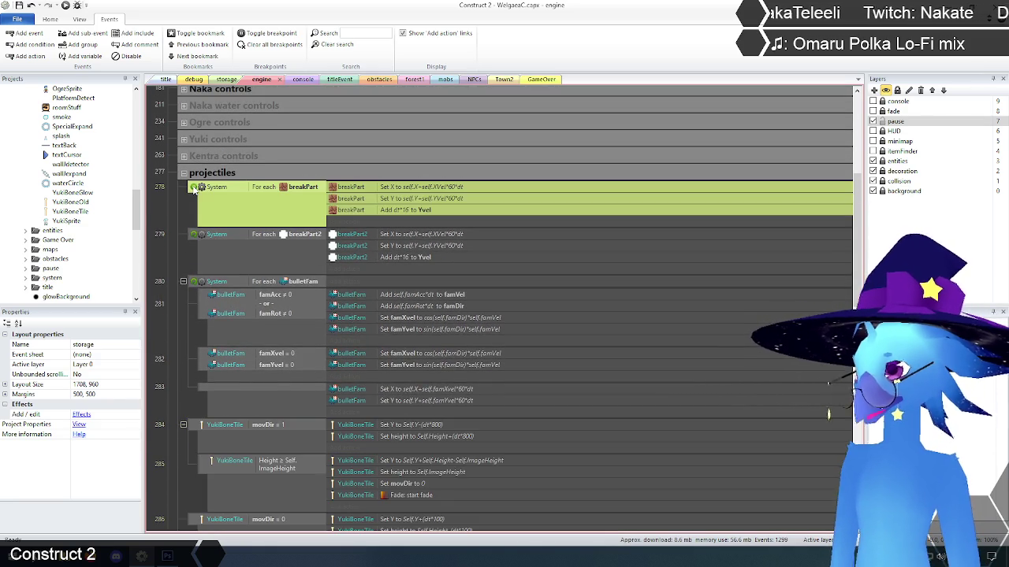
left_click(194, 282, "shift")
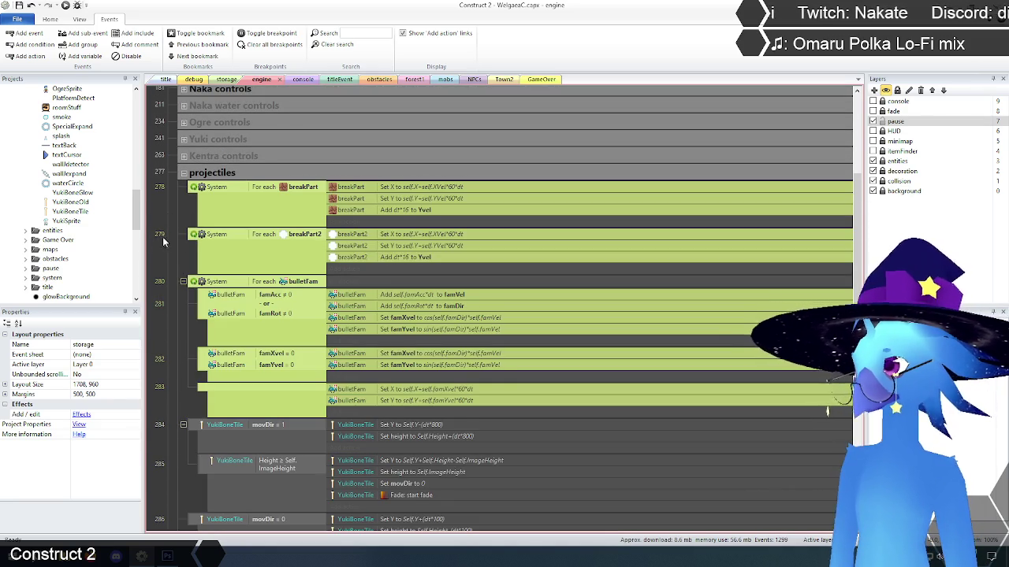
key("d")
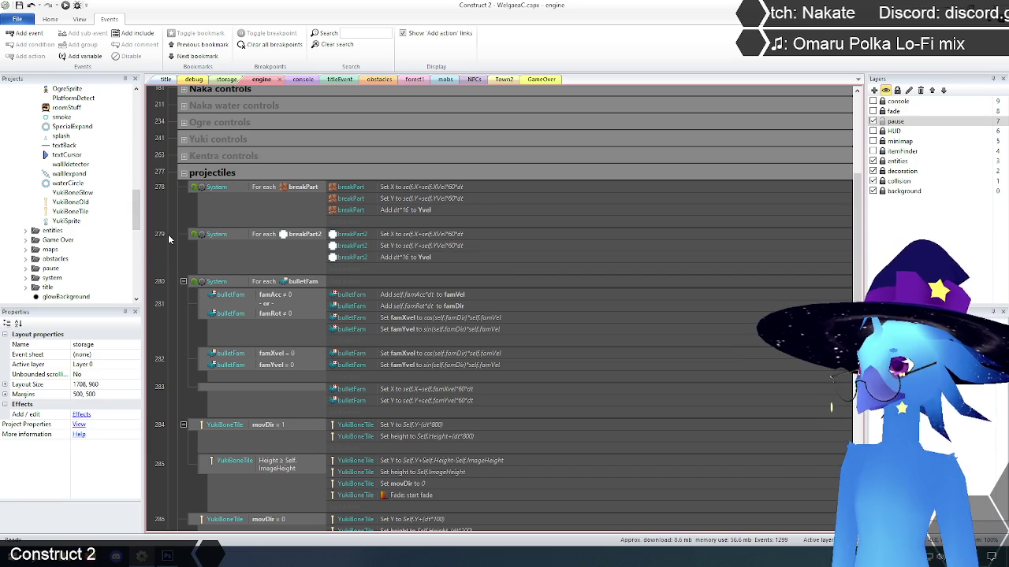
left_click(381, 82)
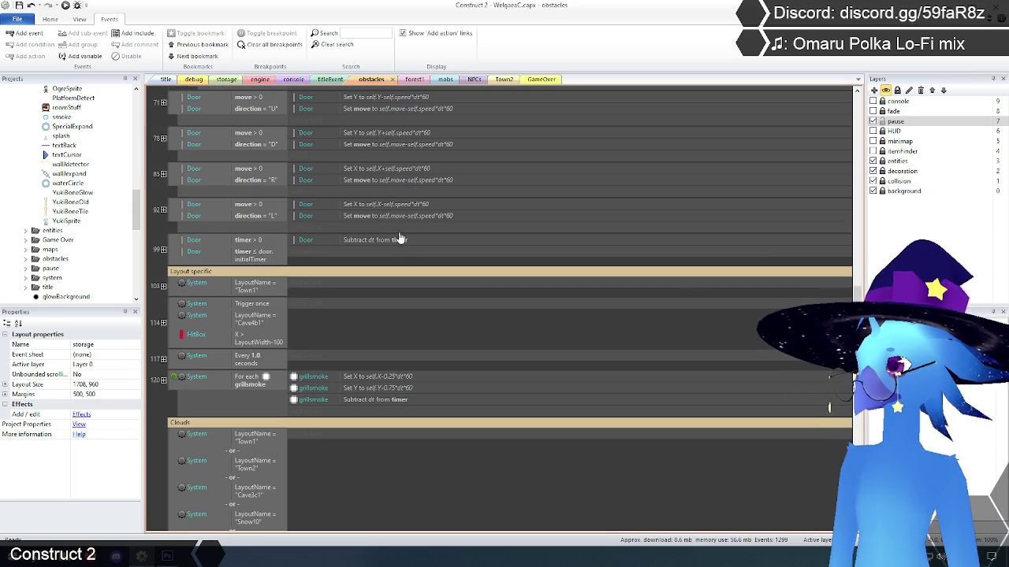
scroll(240, 167, "up", 15)
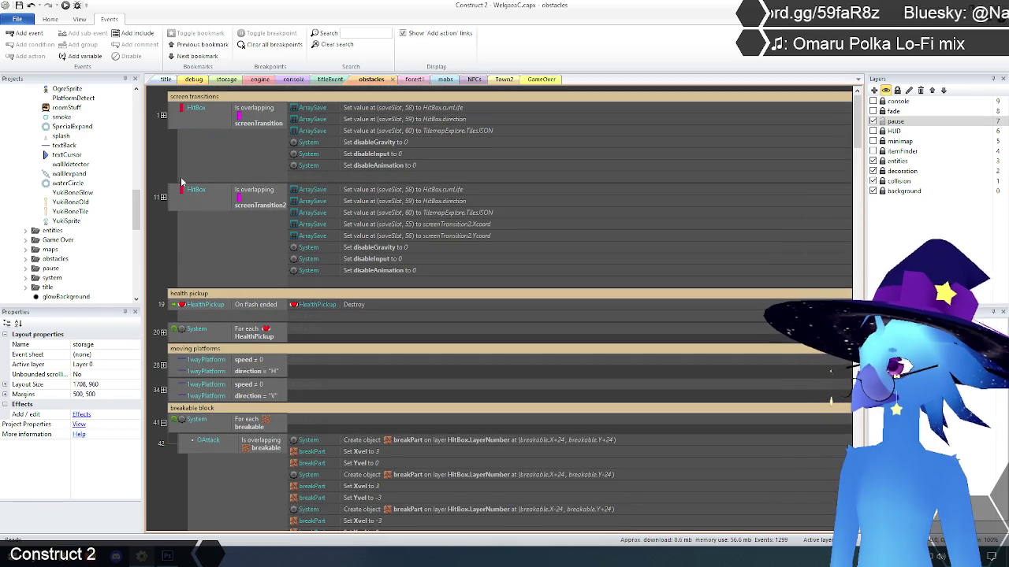
scroll(189, 172, "down", 3)
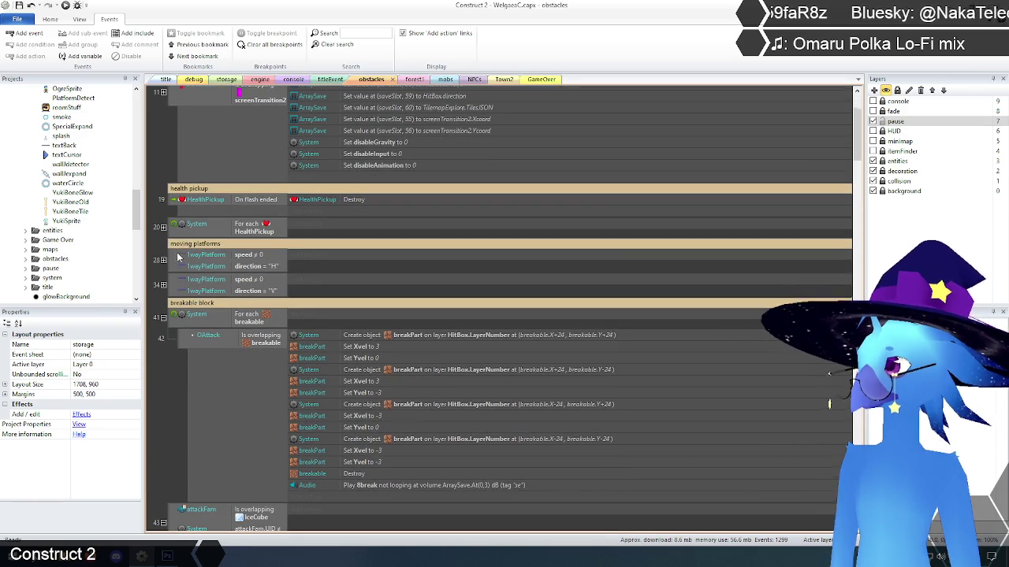
scroll(180, 259, "down", 3)
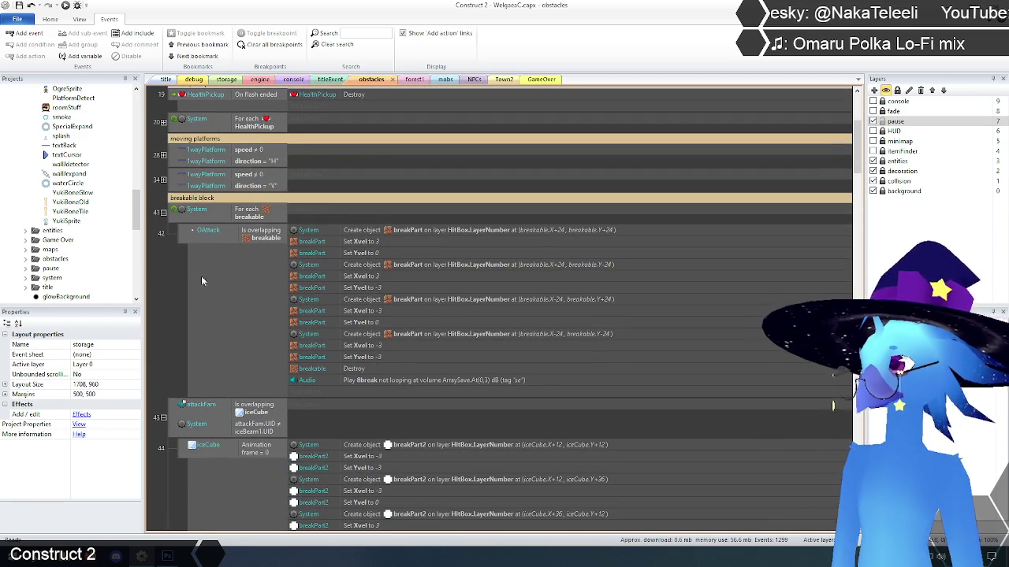
scroll(307, 315, "down", 3)
scroll(299, 315, "down", 15)
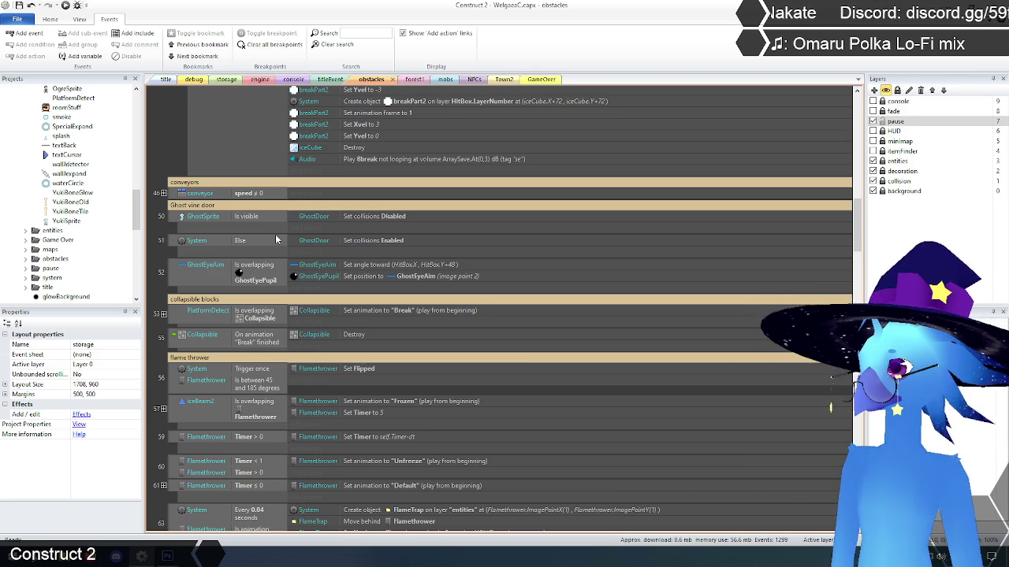
scroll(275, 234, "down", 5)
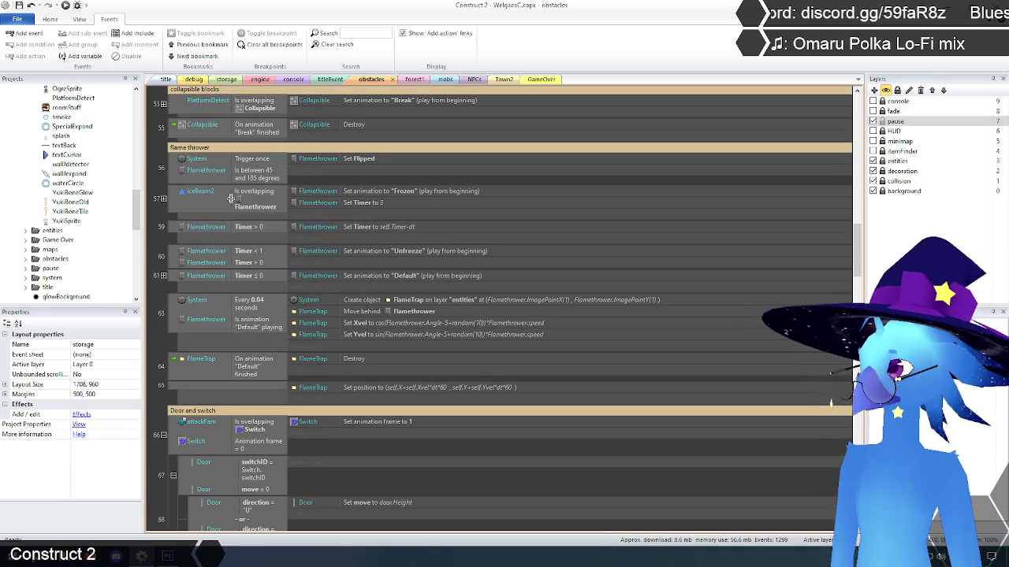
scroll(230, 198, "down", 6)
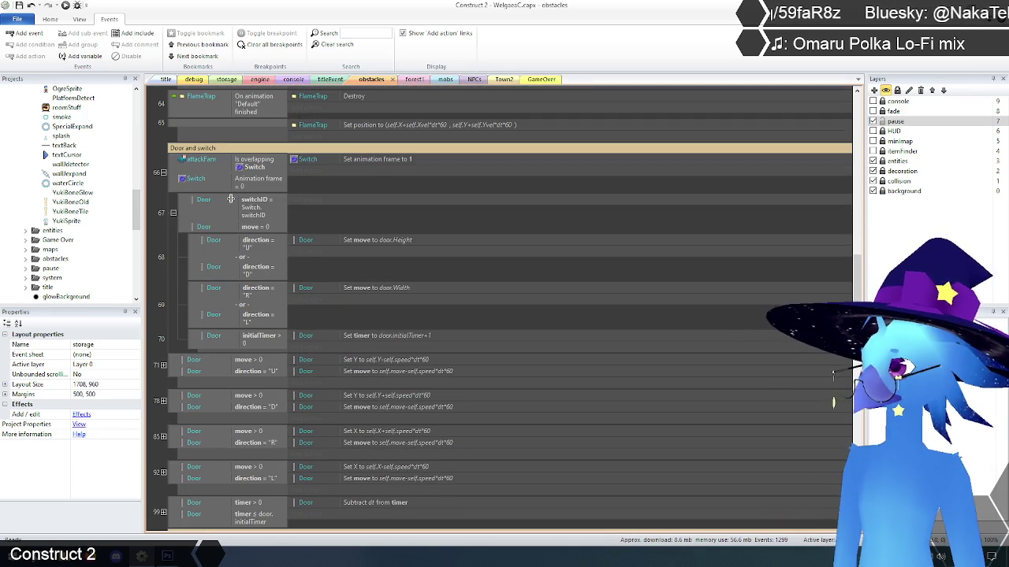
scroll(230, 198, "up", 2)
scroll(230, 197, "down", 10)
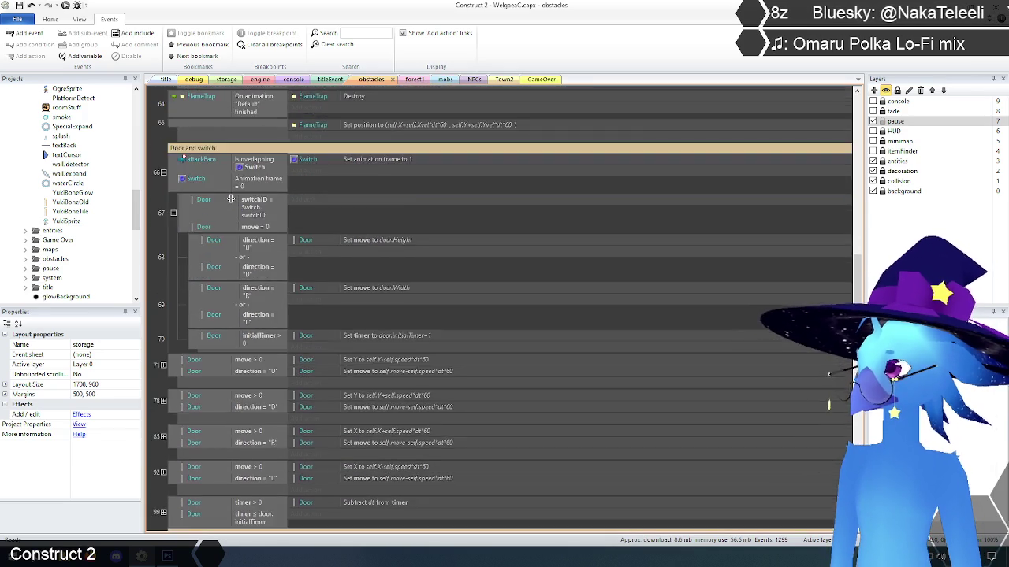
scroll(230, 198, "down", 2)
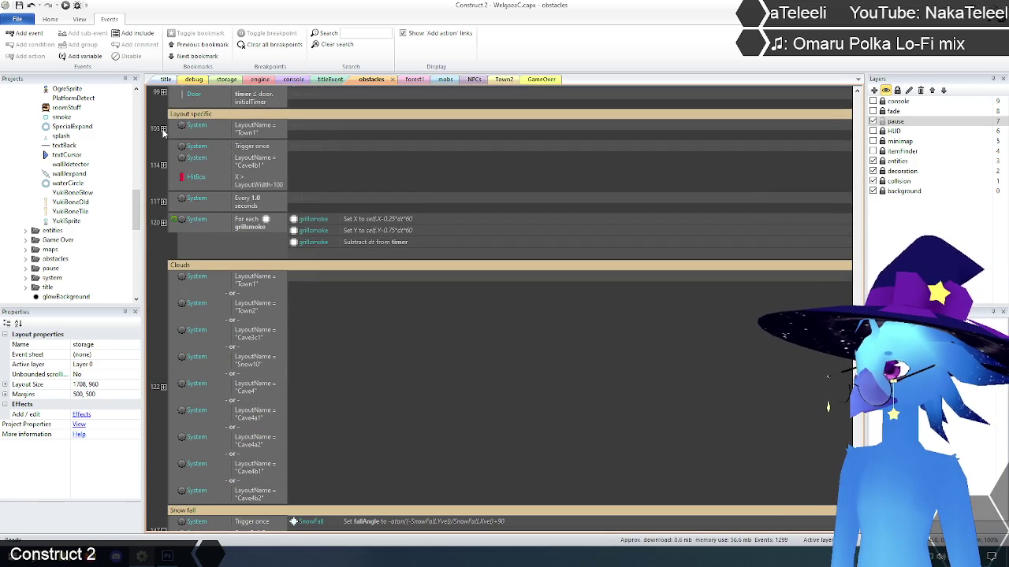
Step: Expand and collapse events 103 and 114 to inspect their sub-events
left_click(163, 130)
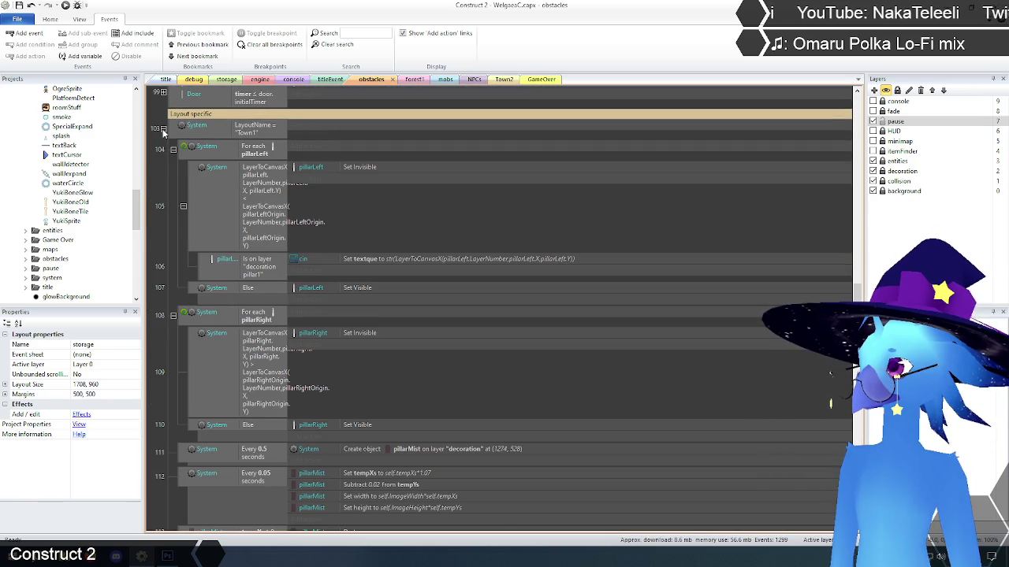
left_click(163, 130)
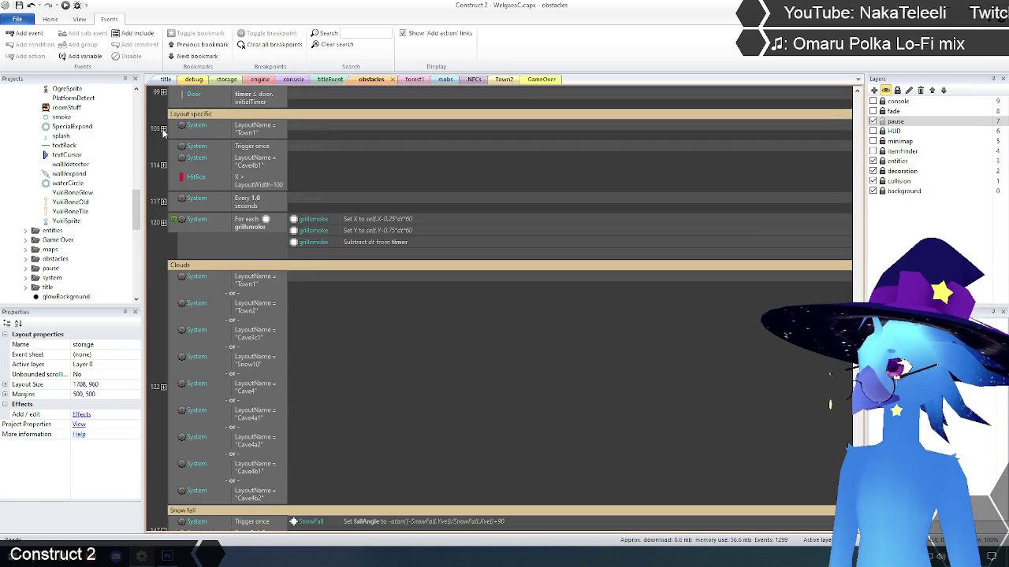
left_click(163, 164)
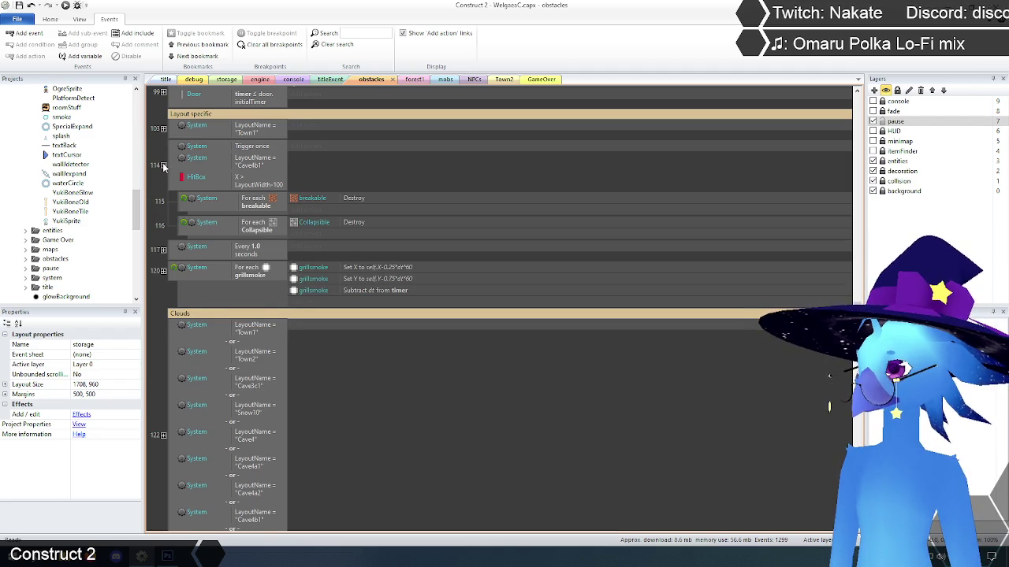
left_click(162, 166)
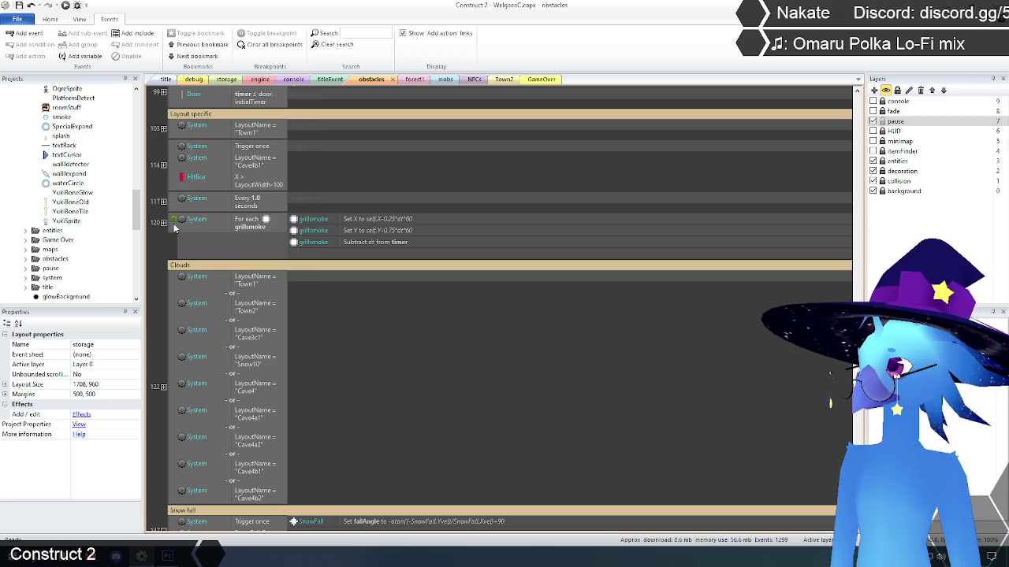
Step: Scroll the obstacles sheet, then return to the engine sheet and collapse the projectiles group
scroll(175, 227, "down", 5)
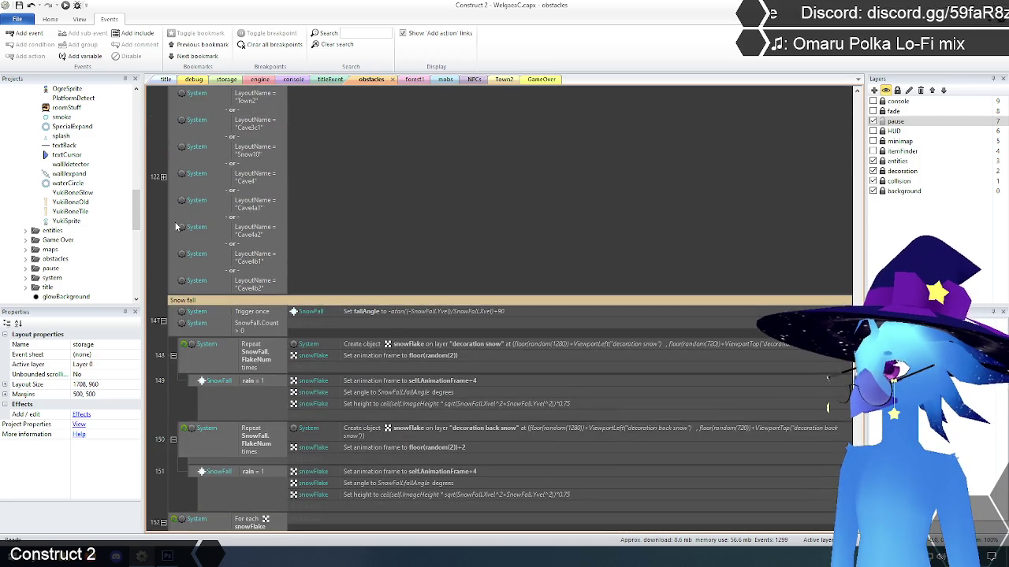
scroll(175, 227, "down", 6)
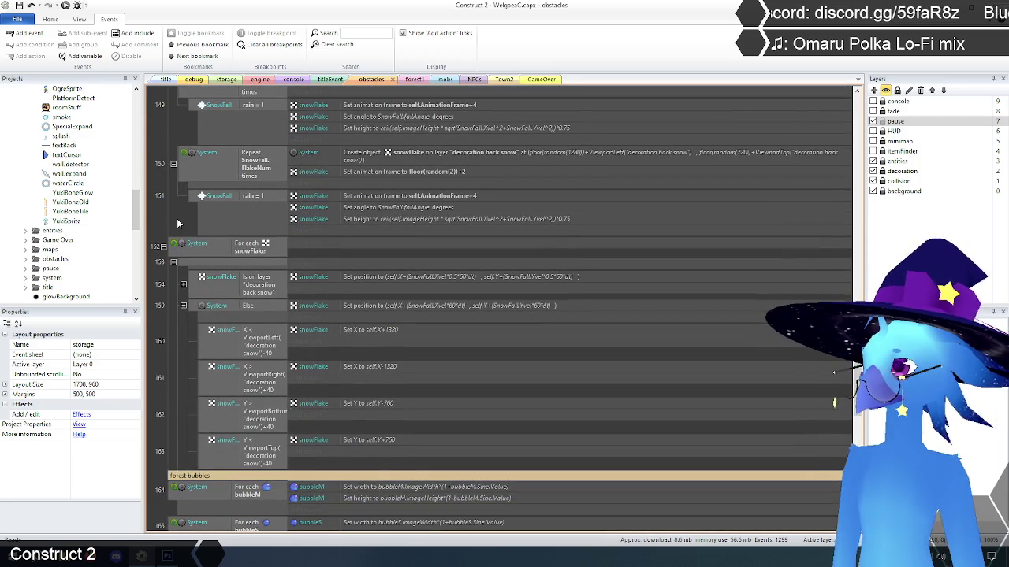
scroll(177, 224, "down", 8)
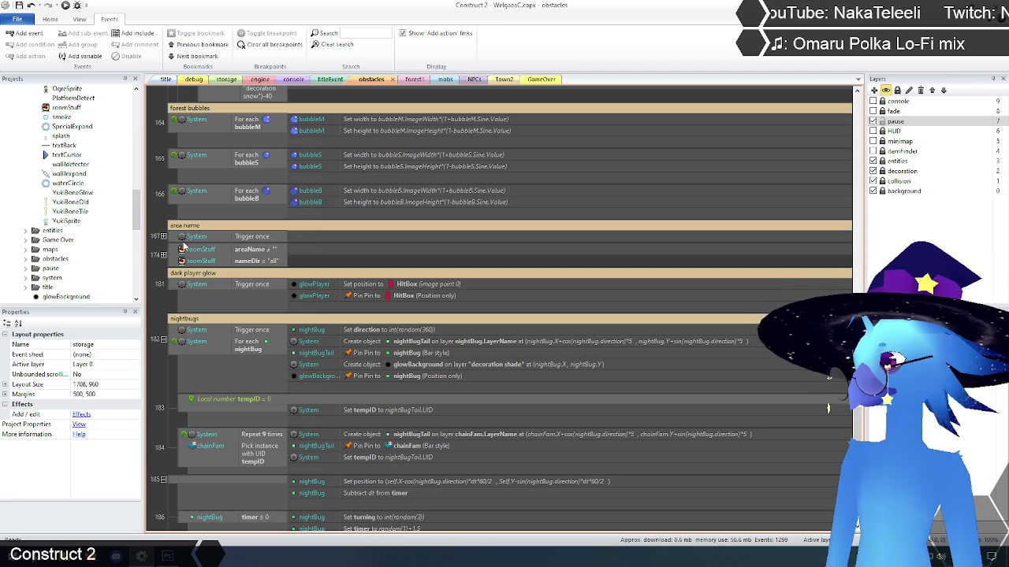
scroll(182, 246, "down", 3)
scroll(184, 245, "down", 2)
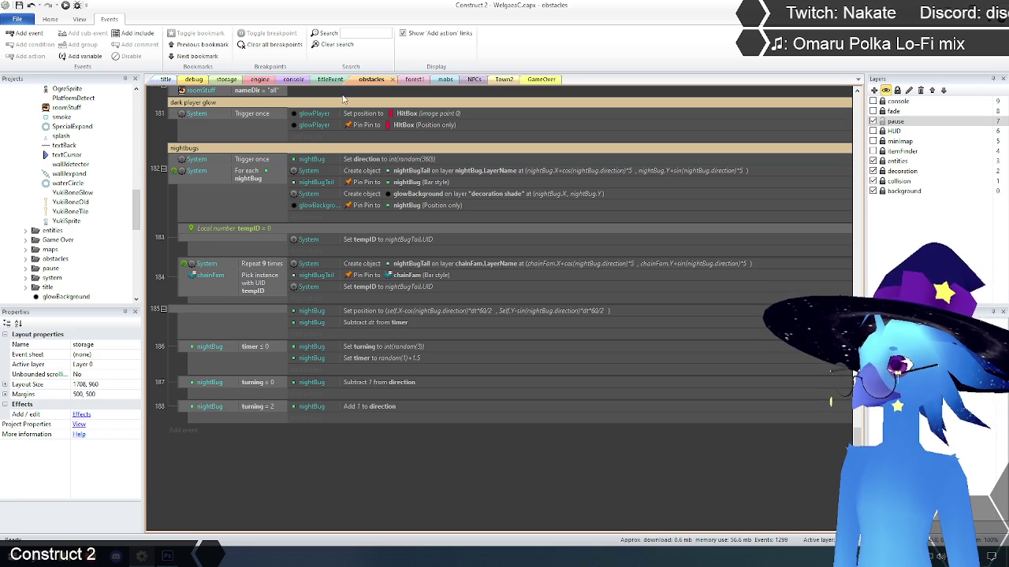
left_click(260, 80)
left_click(183, 173)
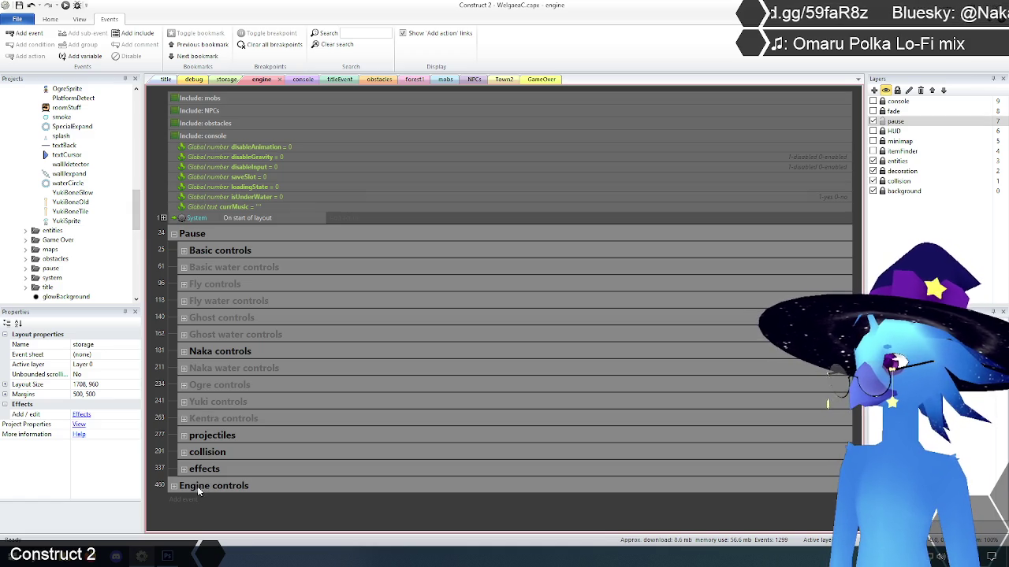
Step: Expand the projectiles group and select the YukiBoneTile events 284 through 286
left_click(183, 435)
scroll(221, 429, "down", 10)
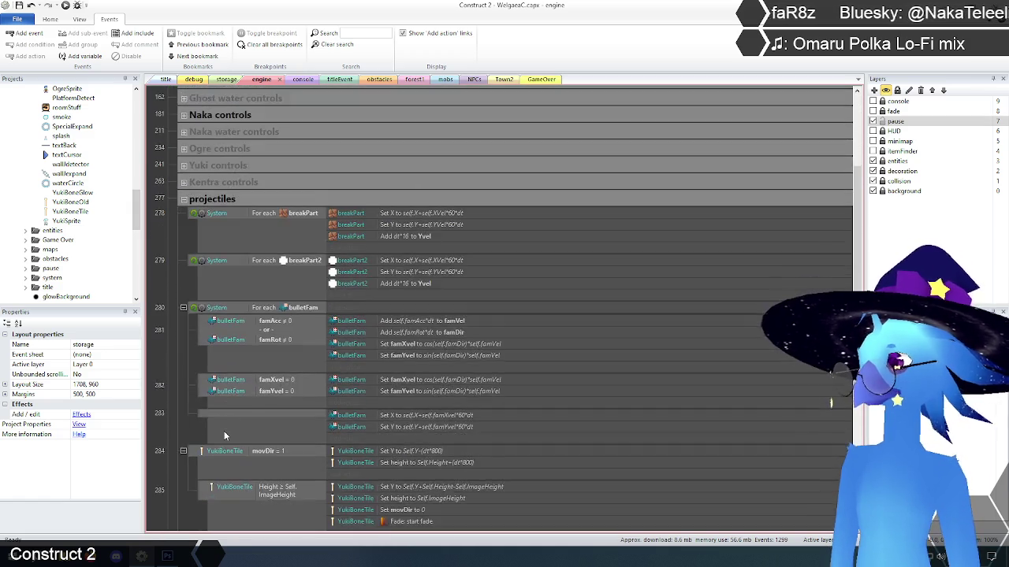
scroll(190, 405, "down", 1)
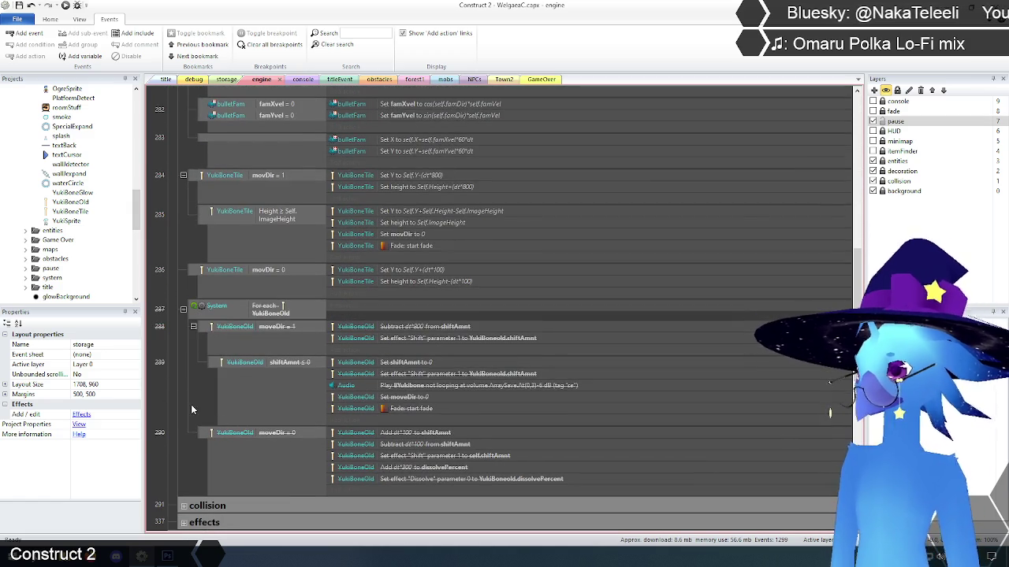
scroll(193, 403, "up", 1)
scroll(201, 413, "down", 1)
scroll(203, 413, "down", 1)
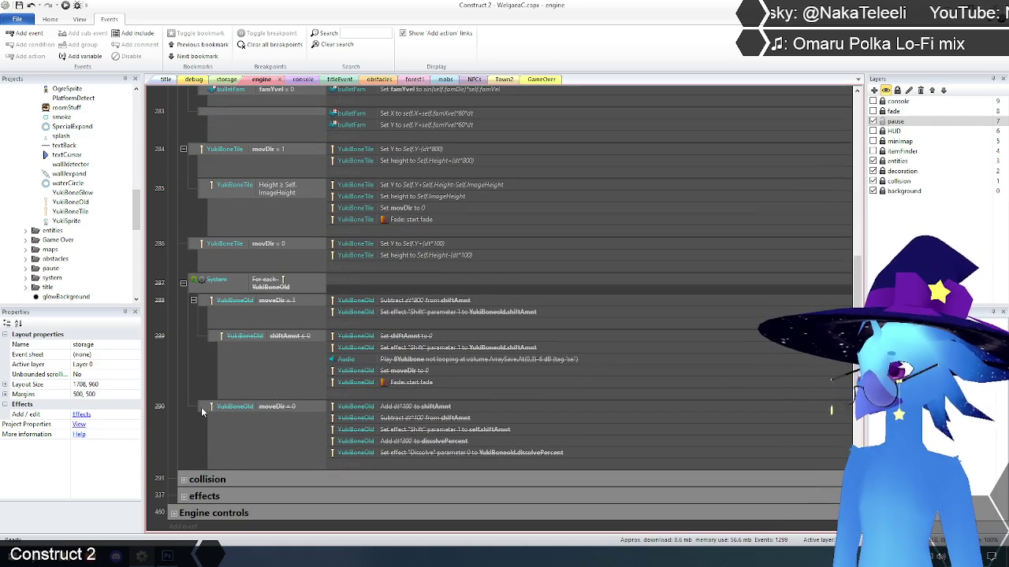
scroll(203, 403, "up", 5)
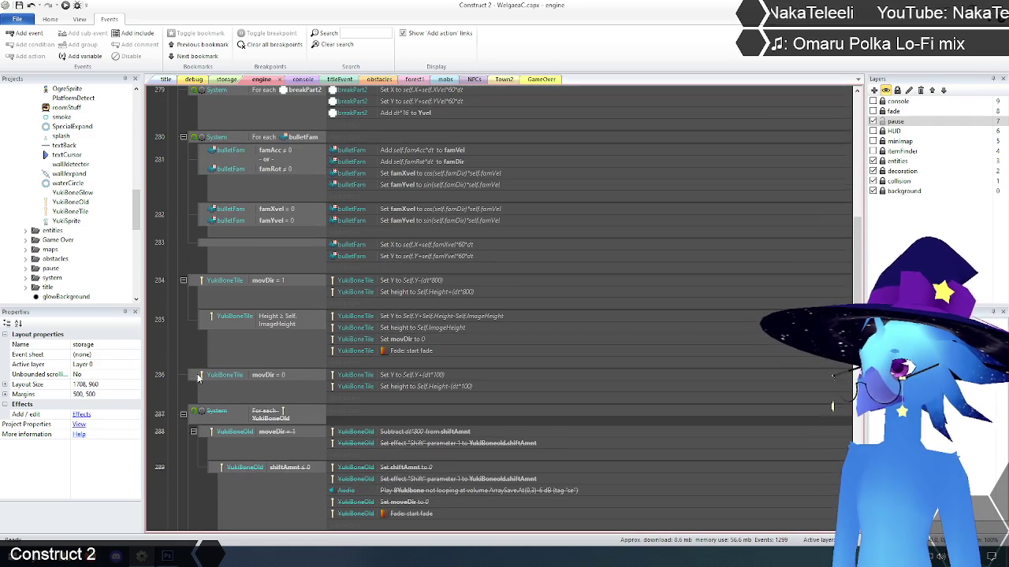
left_click(189, 290)
left_click(196, 377, "shift")
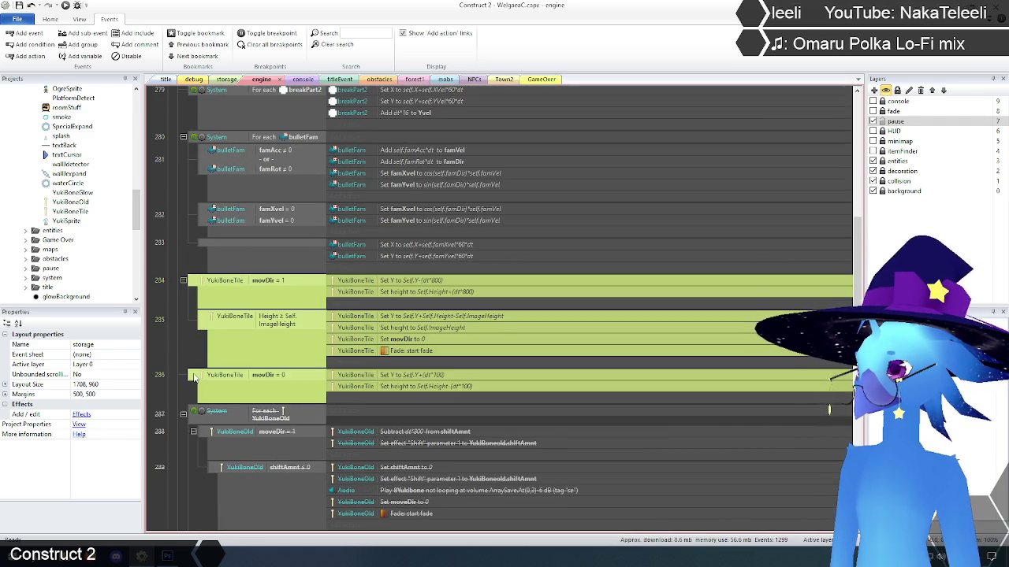
scroll(185, 365, "up", 4)
scroll(230, 368, "down", 3)
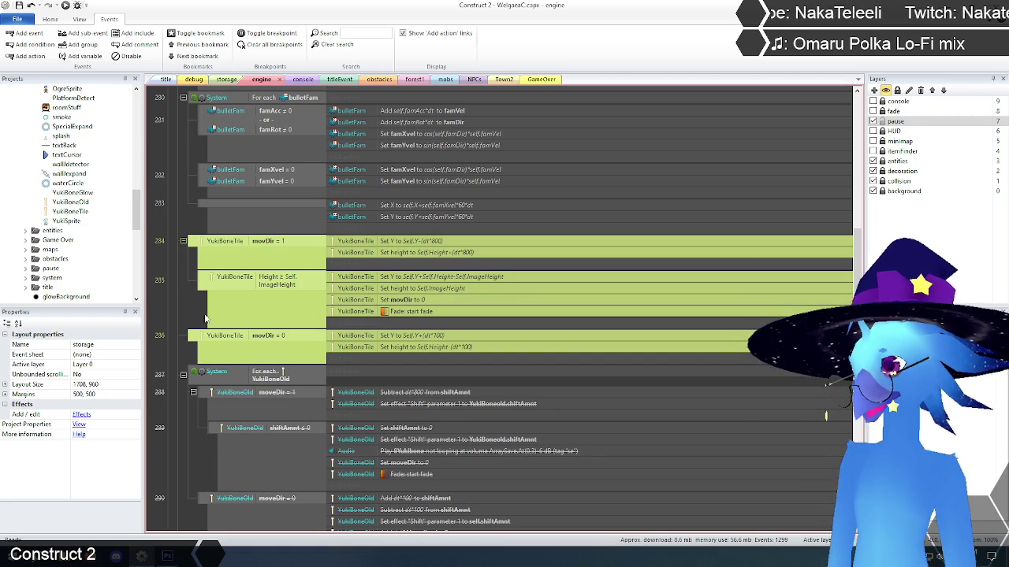
scroll(178, 301, "down", 5)
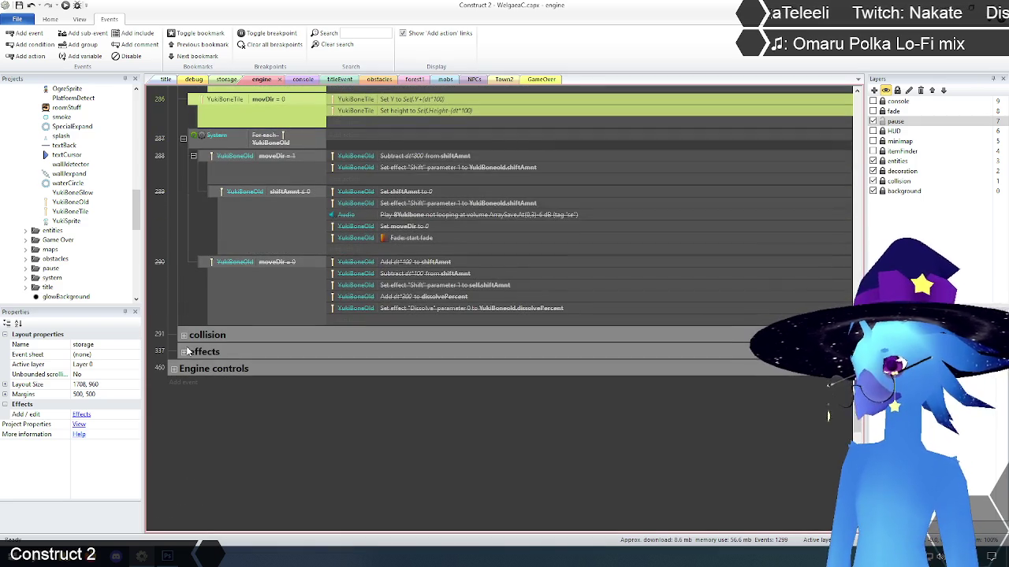
left_click(184, 353)
scroll(250, 352, "down", 5)
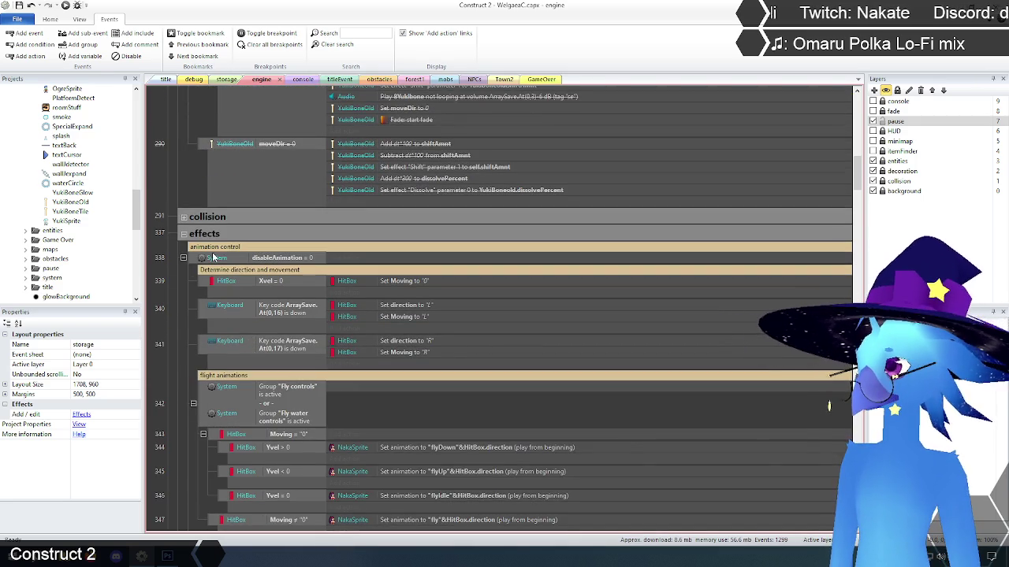
scroll(213, 257, "up", 1)
left_click(183, 166)
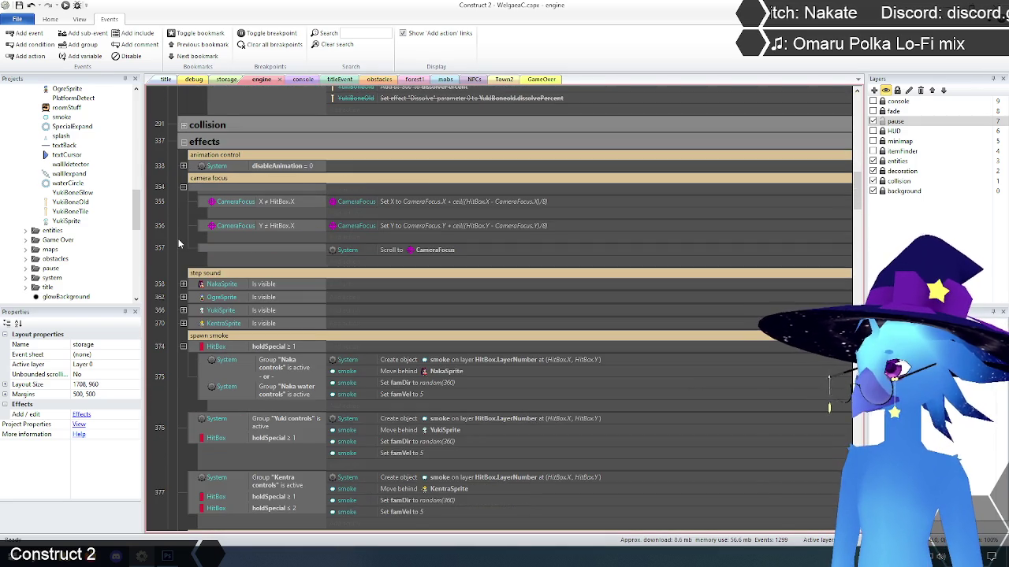
scroll(204, 240, "down", 5)
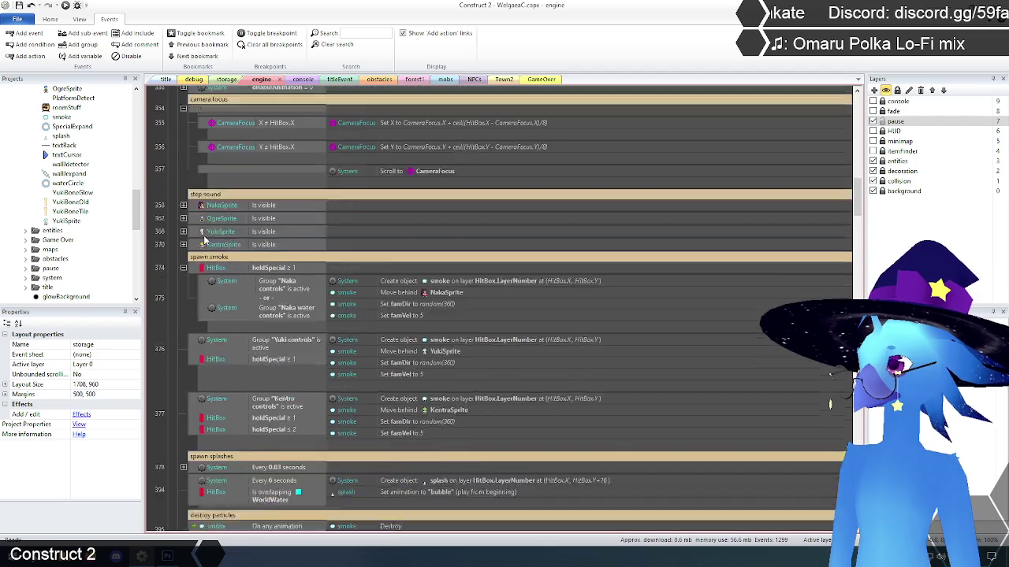
scroll(204, 240, "down", 2)
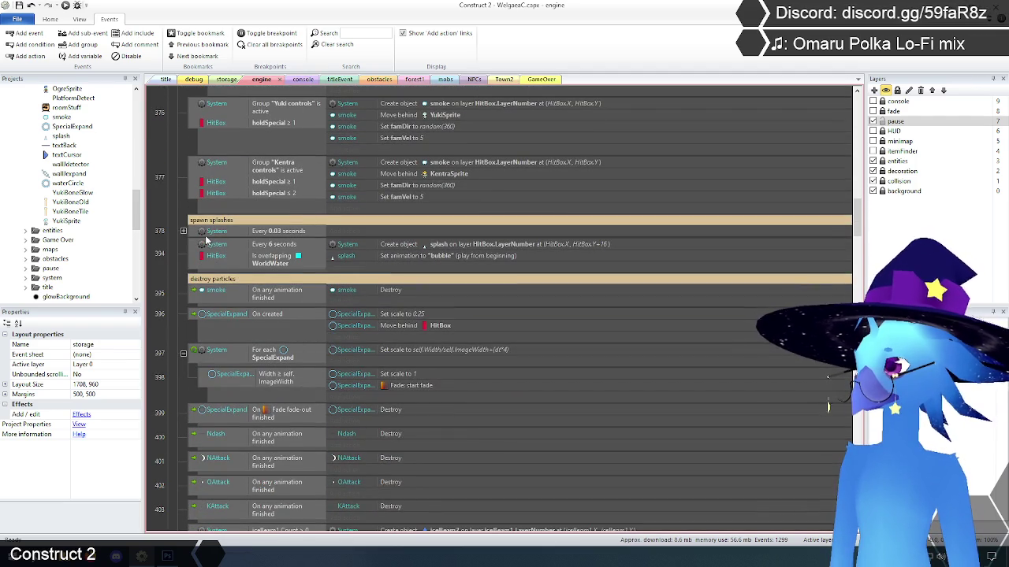
scroll(206, 241, "down", 15)
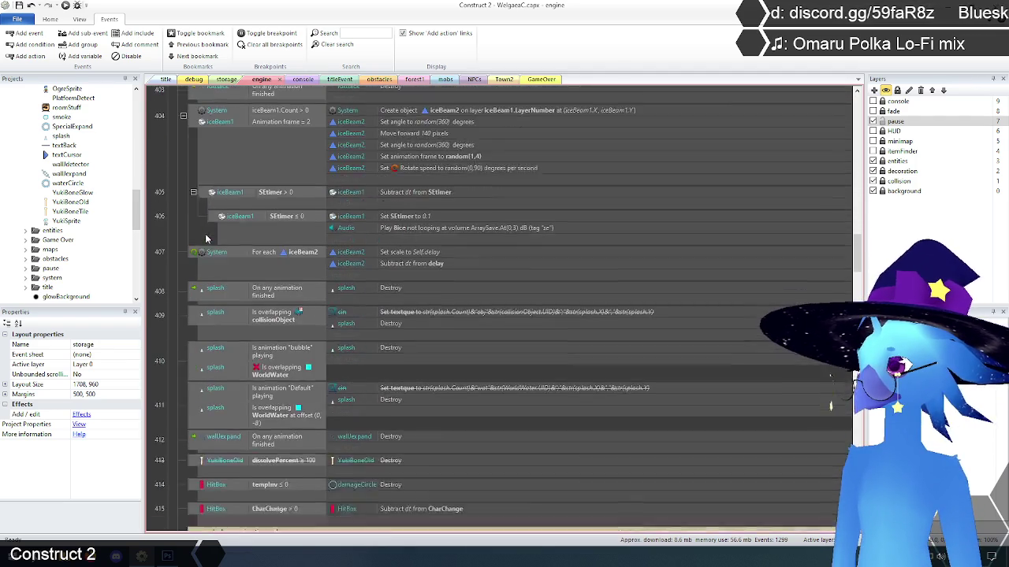
scroll(206, 240, "down", 4)
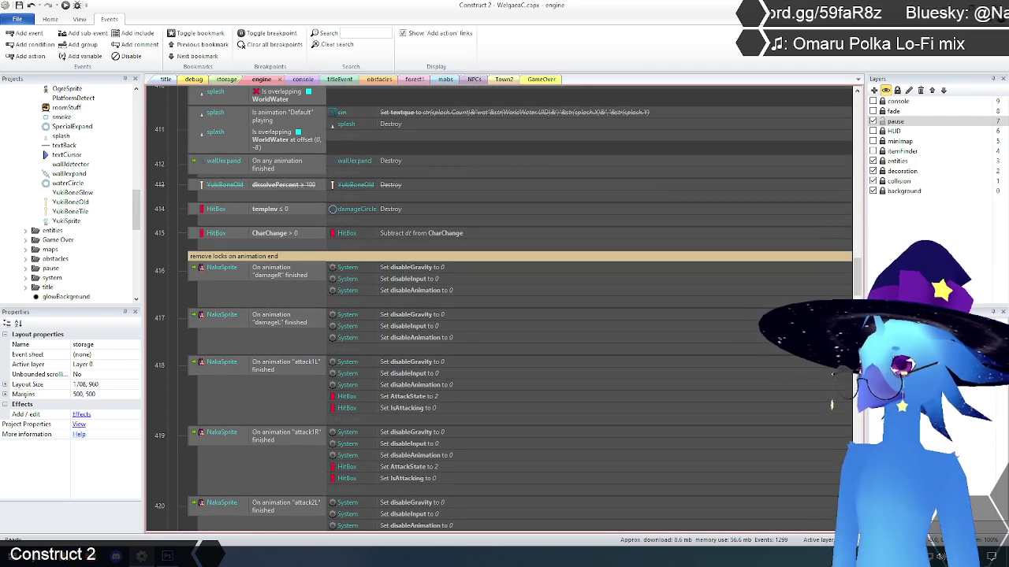
scroll(841, 383, "down", 20)
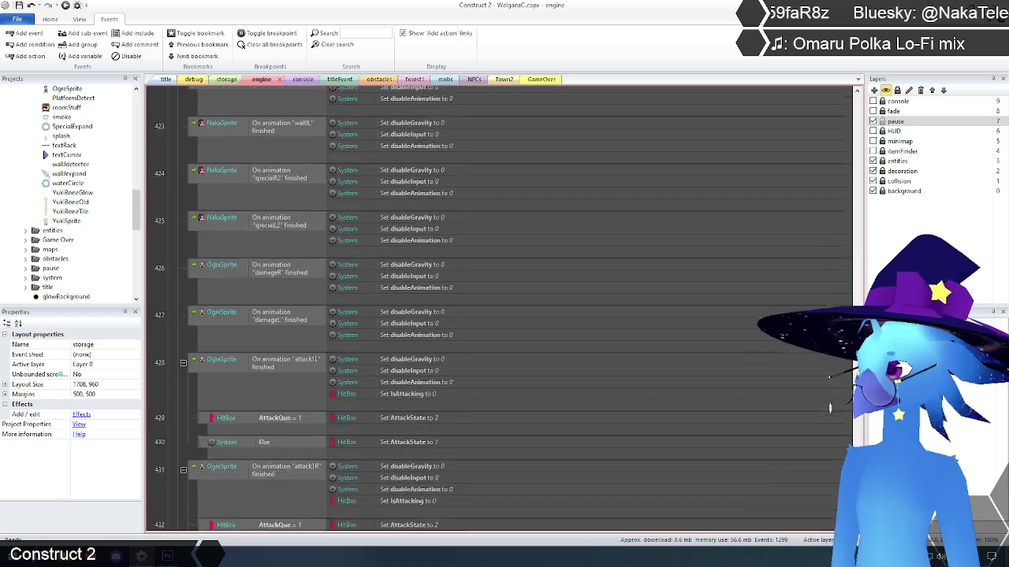
scroll(841, 383, "down", 20)
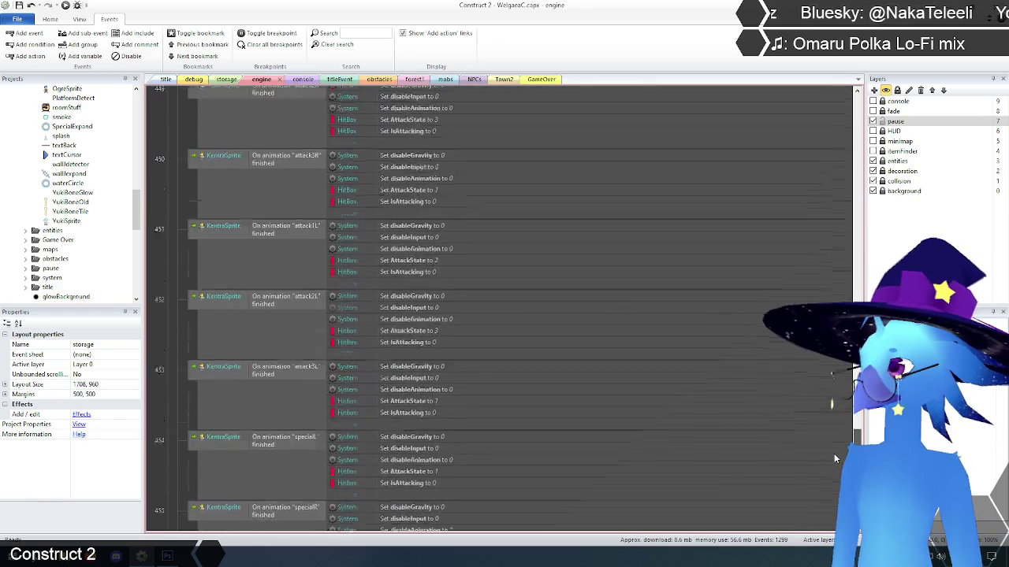
scroll(834, 481, "up", 15)
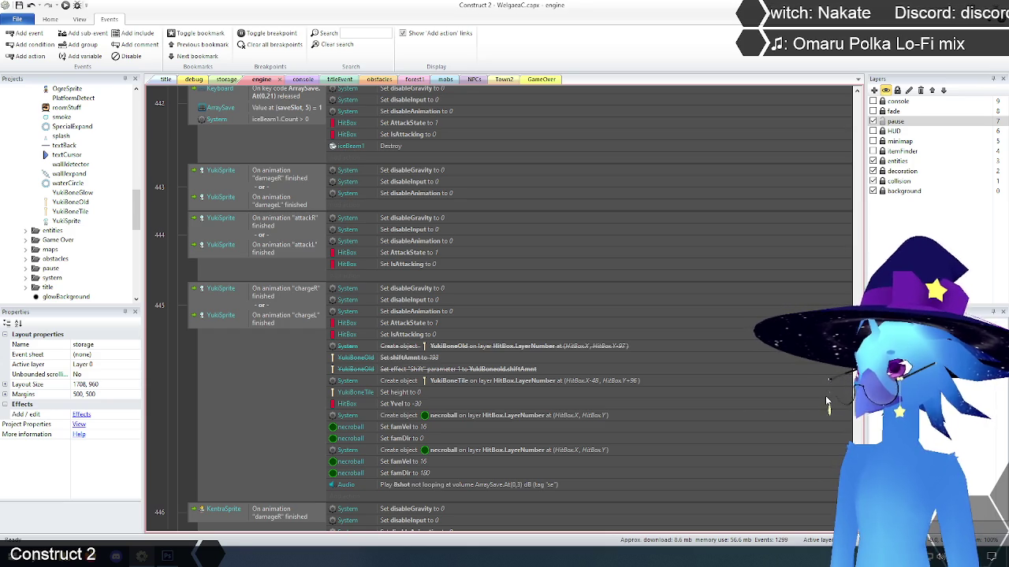
scroll(470, 338, "down", 3)
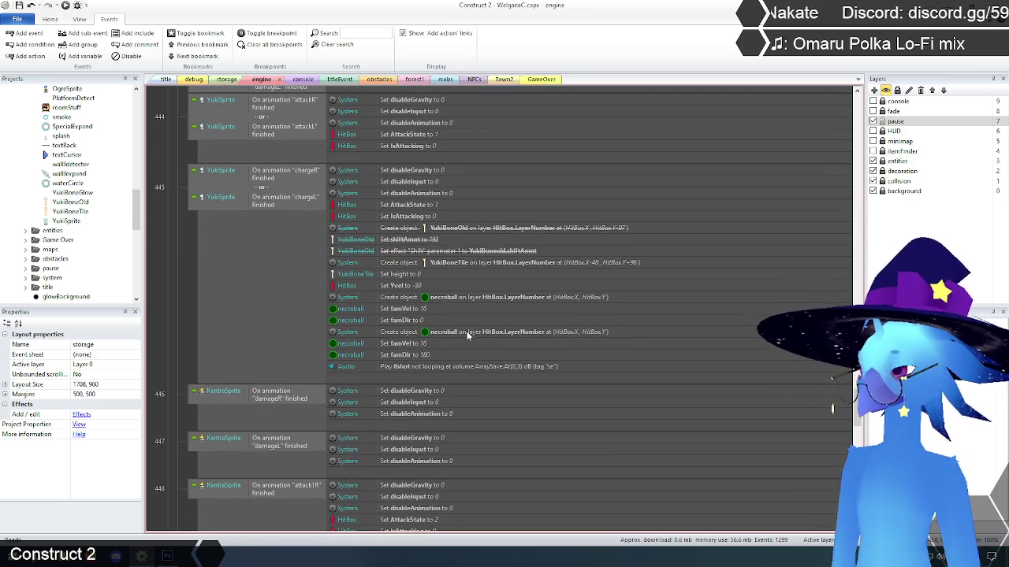
scroll(225, 260, "down", 15)
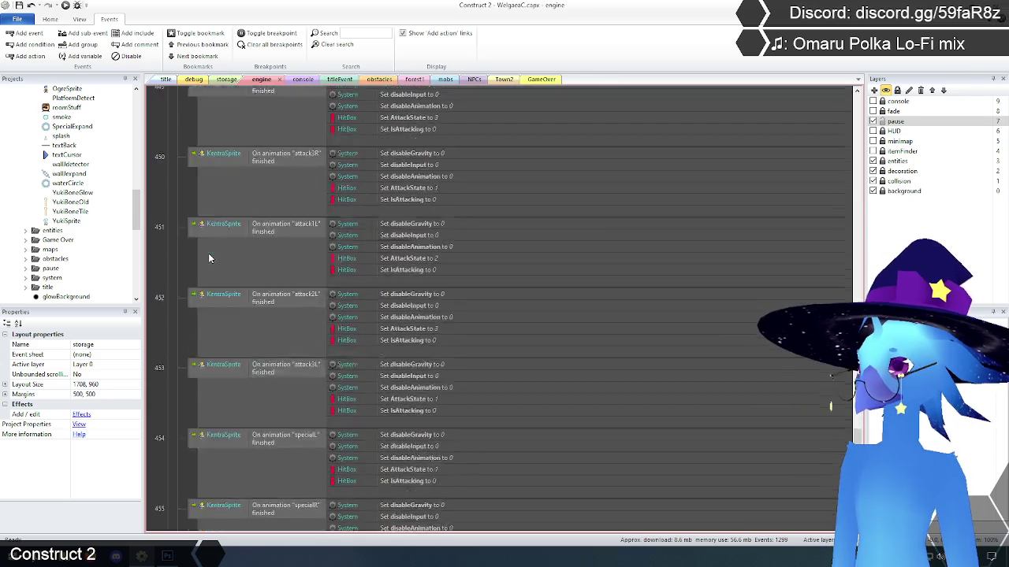
scroll(208, 253, "down", 2)
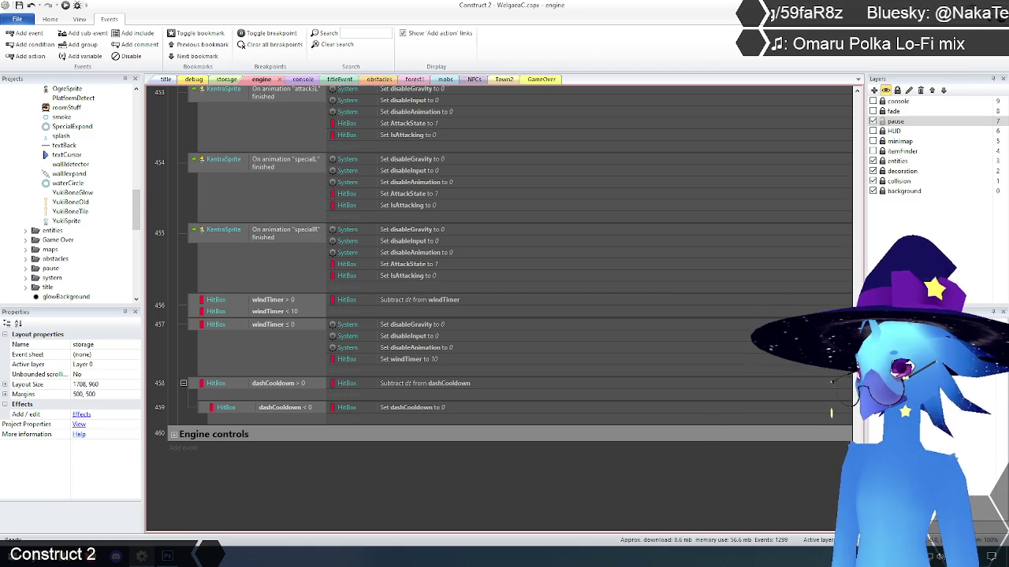
scroll(792, 436, "up", 15)
scroll(836, 259, "up", 10)
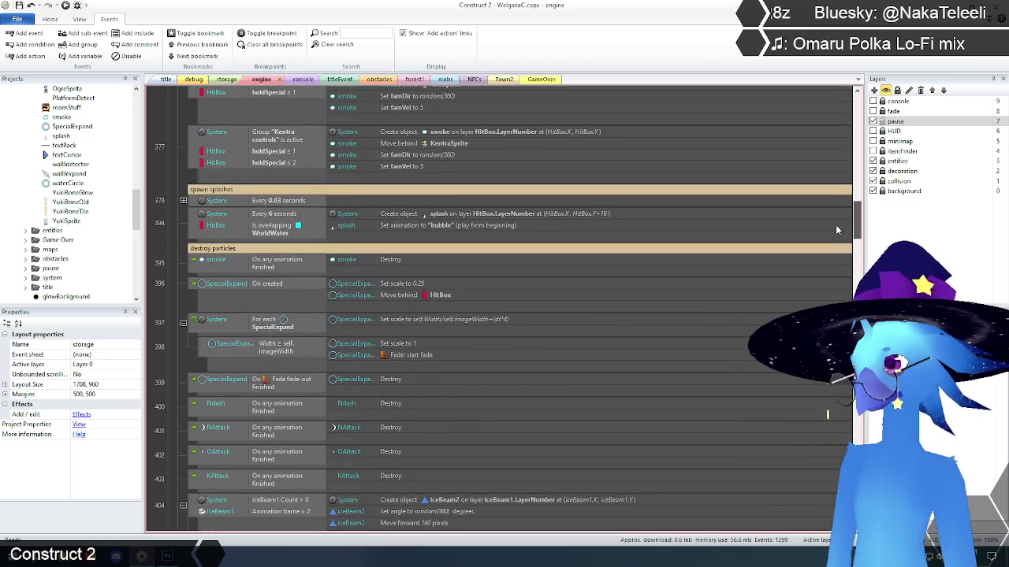
scroll(835, 225, "up", 2)
scroll(831, 230, "up", 3)
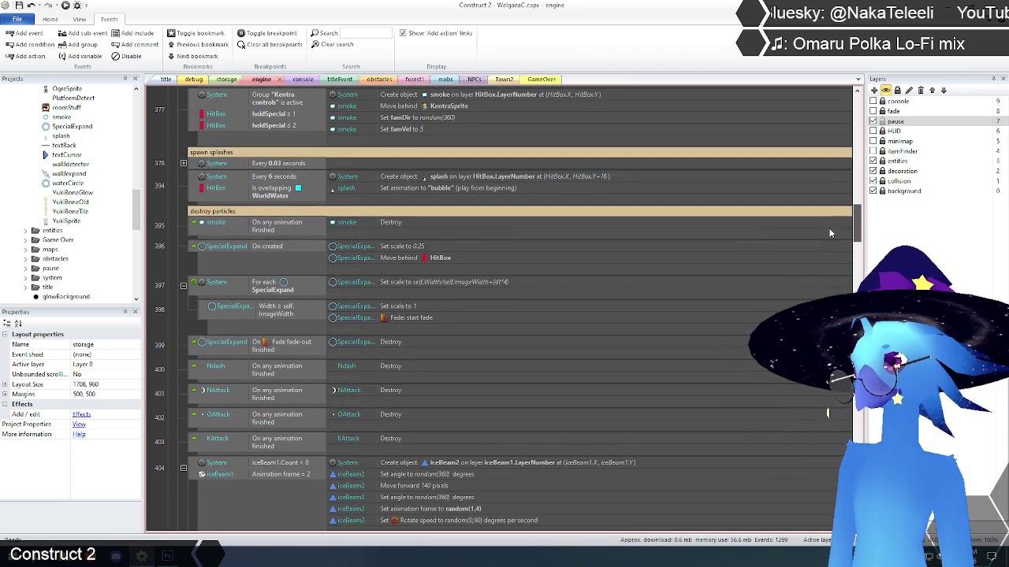
scroll(826, 217, "up", 2)
scroll(825, 220, "up", 1)
scroll(823, 214, "up", 2)
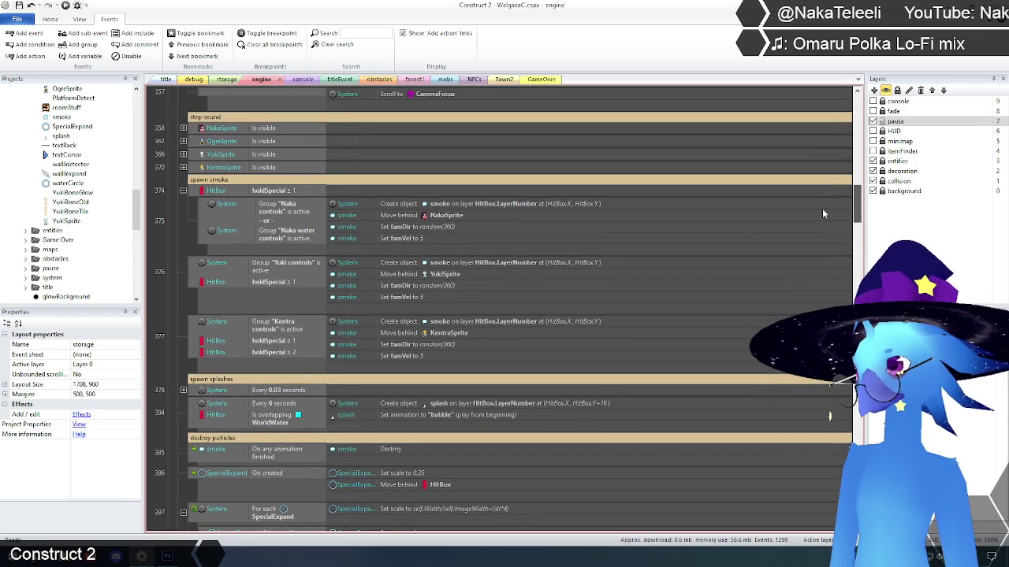
scroll(168, 418, "up", 5)
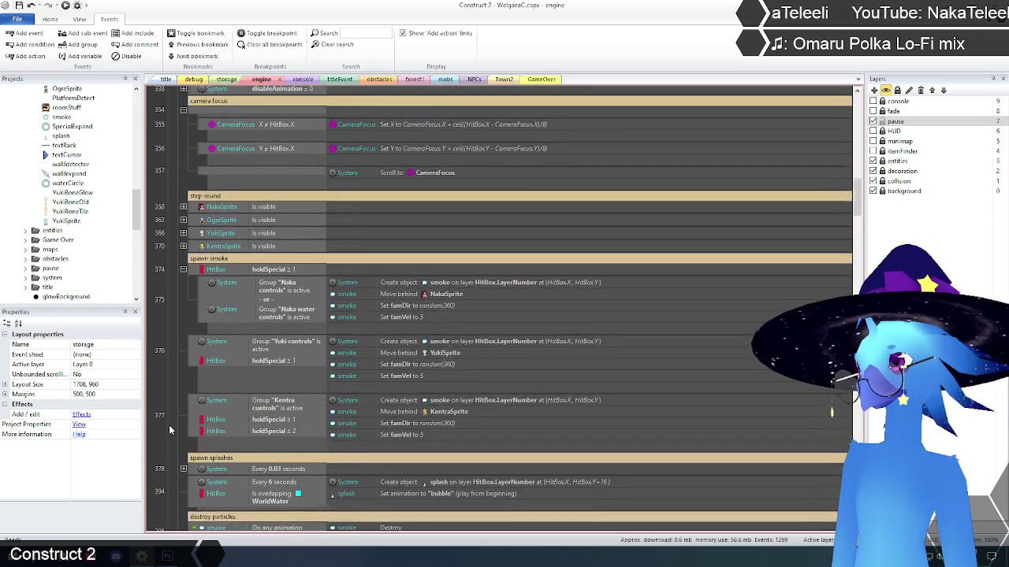
scroll(200, 440, "up", 2)
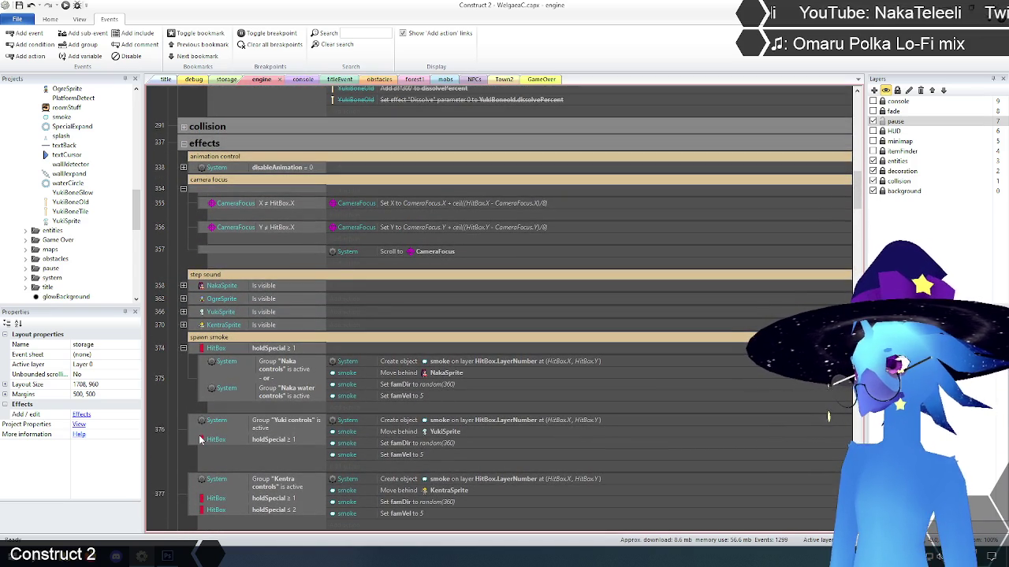
scroll(199, 439, "down", 8)
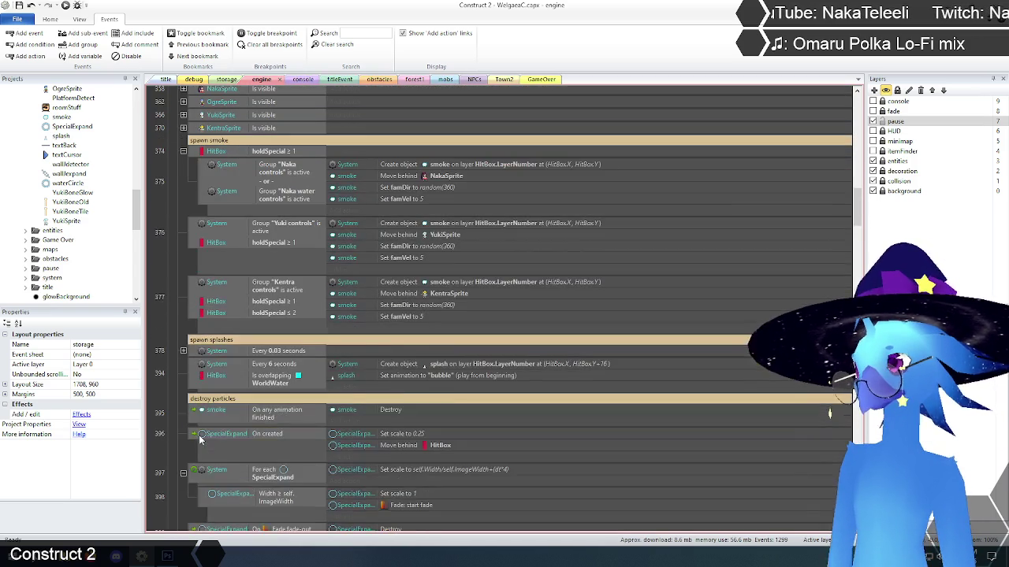
scroll(199, 440, "down", 15)
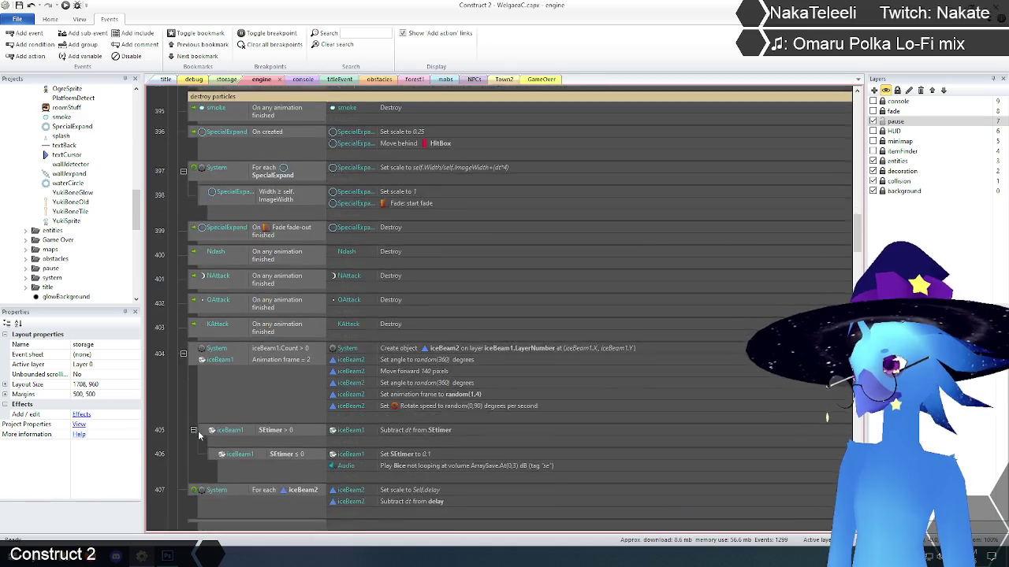
scroll(197, 429, "down", 3)
scroll(197, 429, "up", 5)
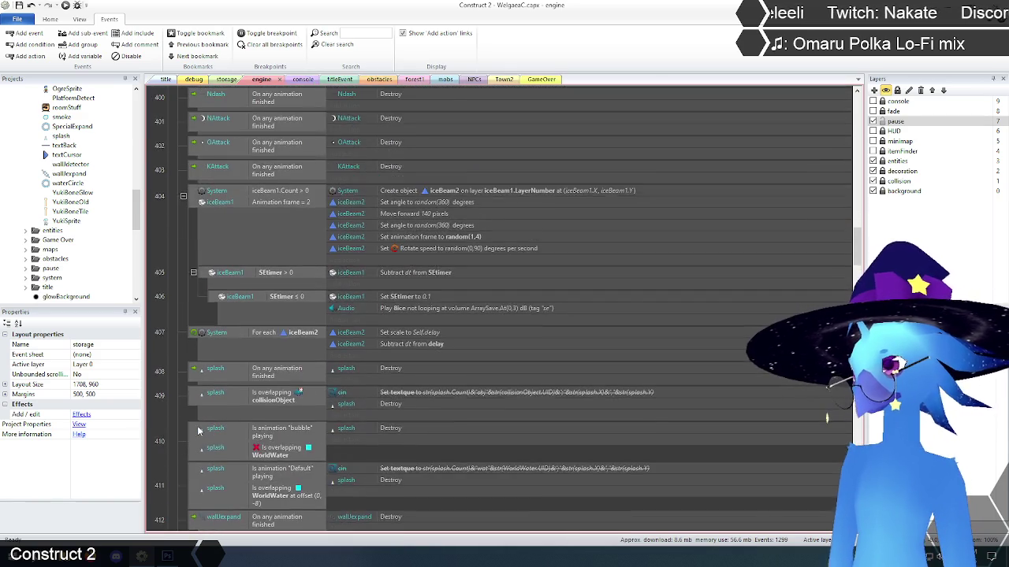
scroll(198, 429, "down", 9)
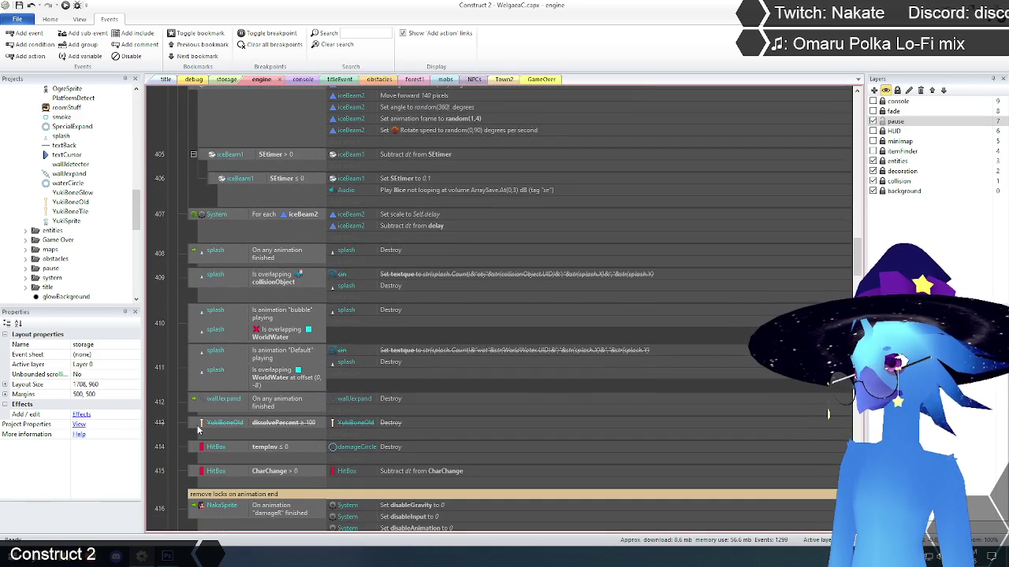
scroll(197, 431, "up", 12)
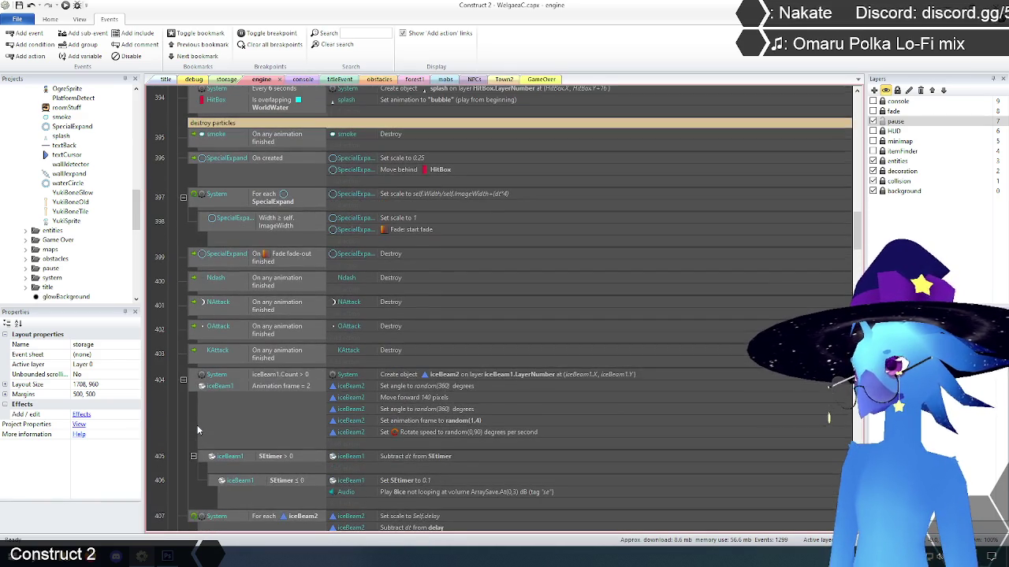
scroll(198, 429, "up", 1)
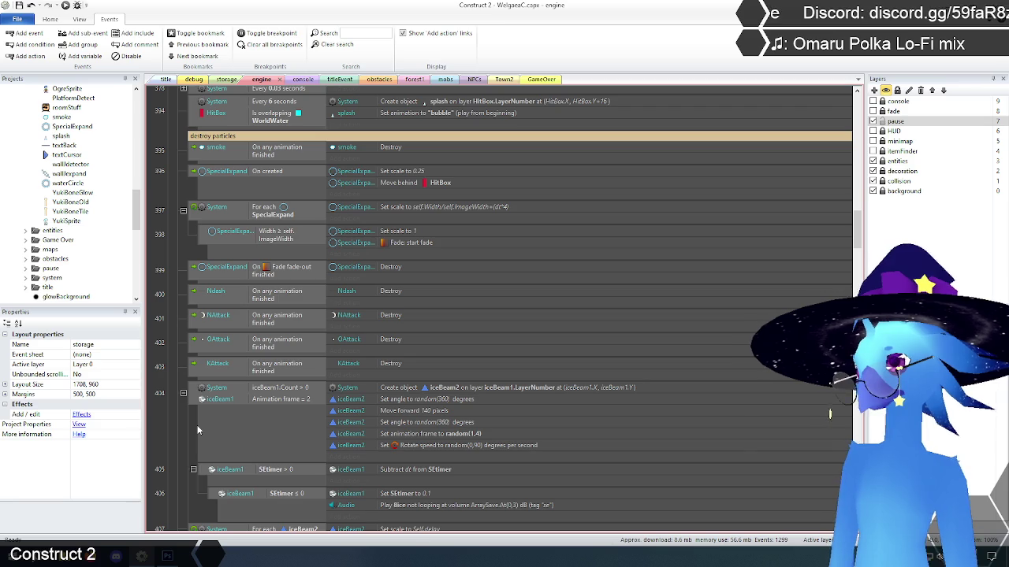
scroll(198, 429, "up", 8)
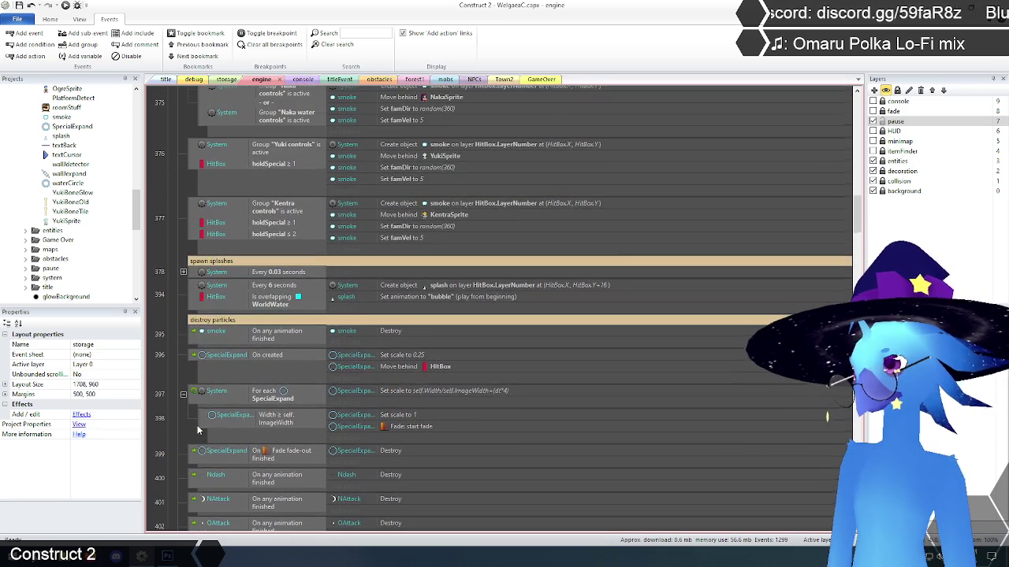
scroll(198, 430, "down", 20)
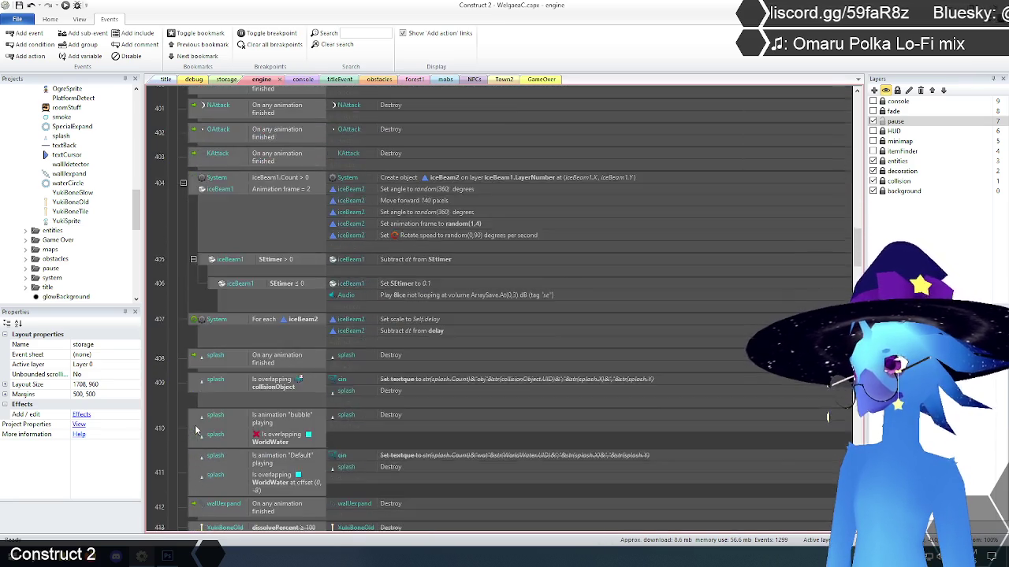
scroll(196, 429, "down", 3)
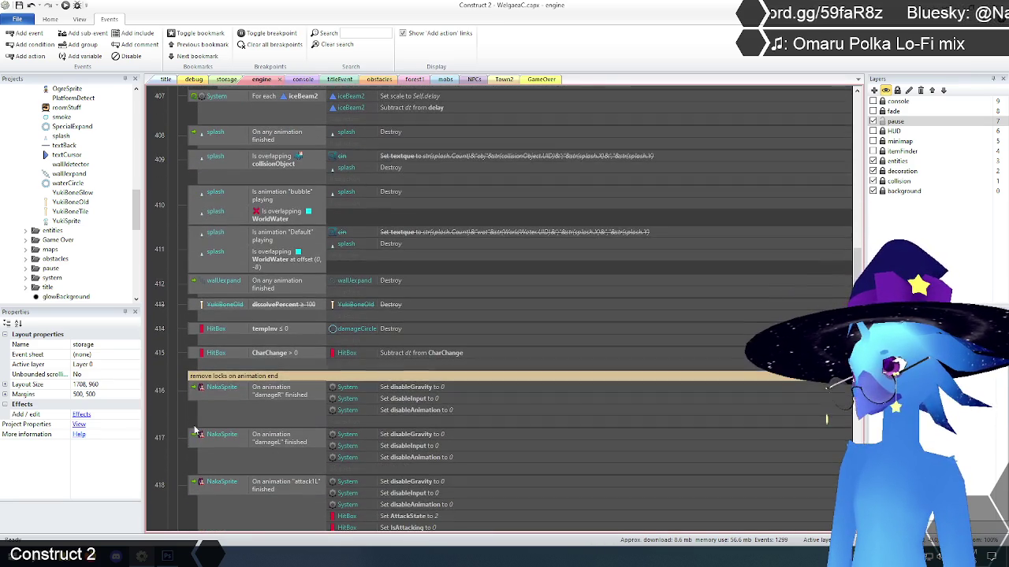
Step: Paste the YukiBoneTile events directly below CharChange event 415
left_click(196, 357)
left_click(193, 355)
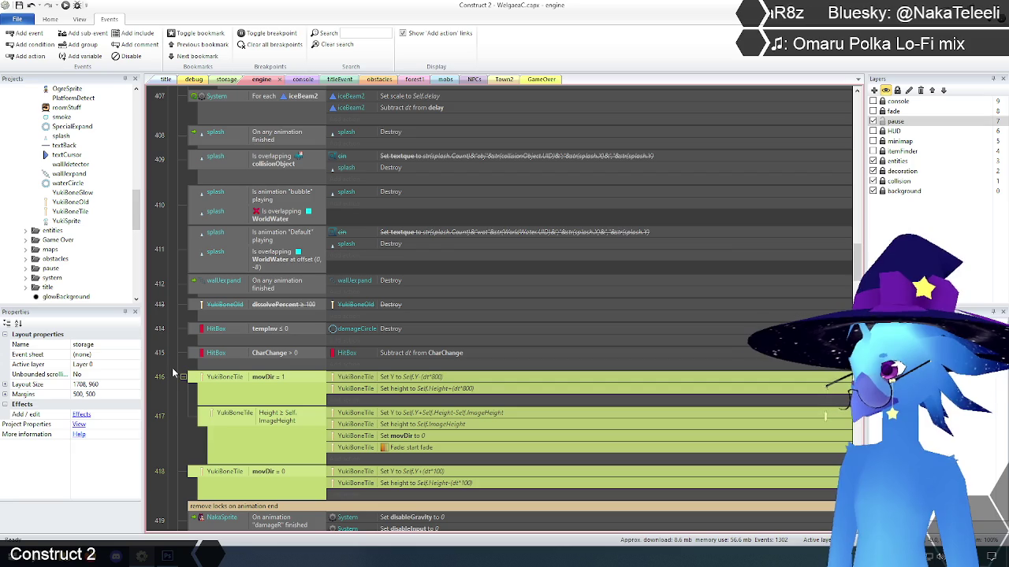
left_click(175, 351)
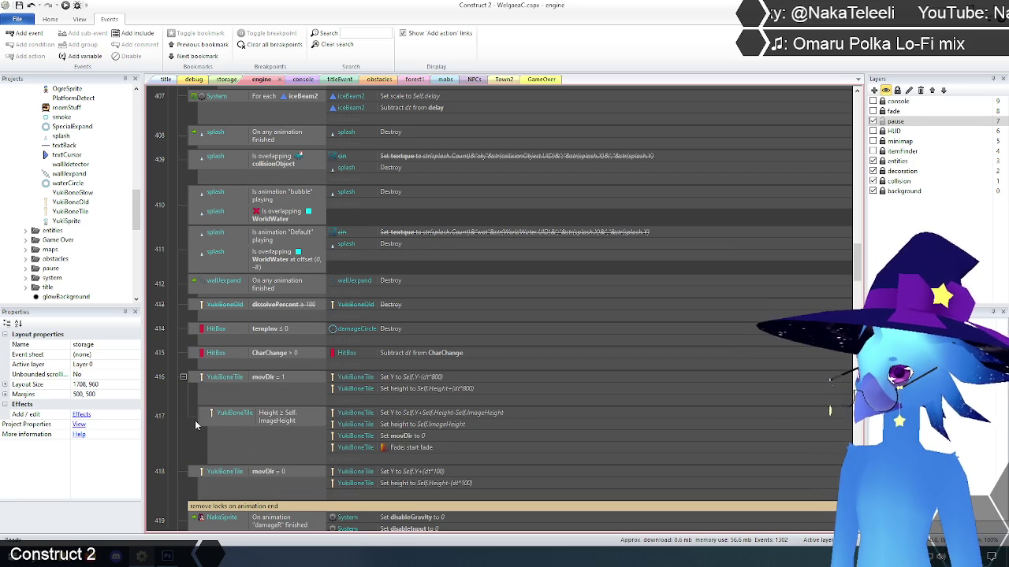
scroll(195, 420, "up", 5)
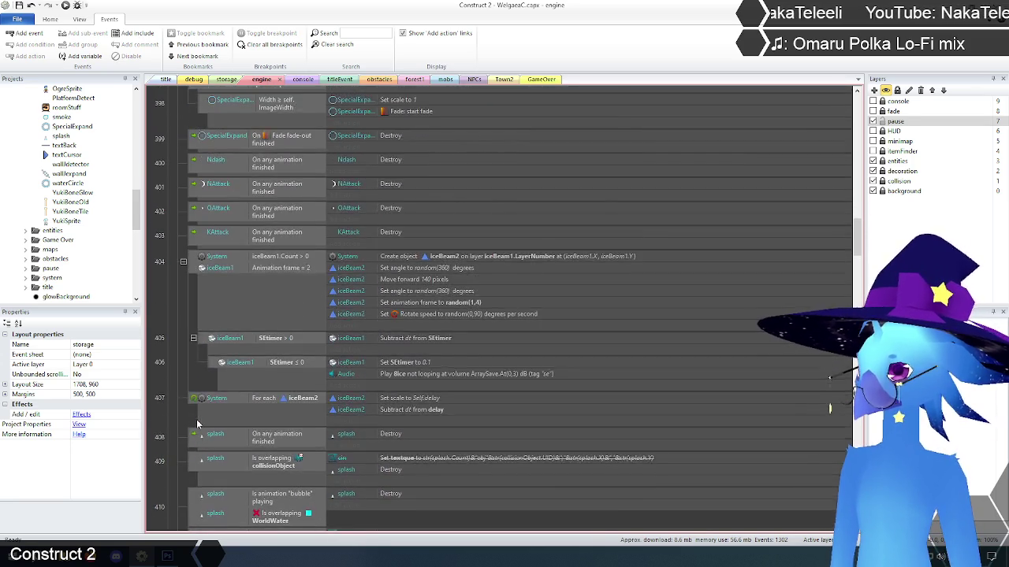
scroll(197, 419, "up", 10)
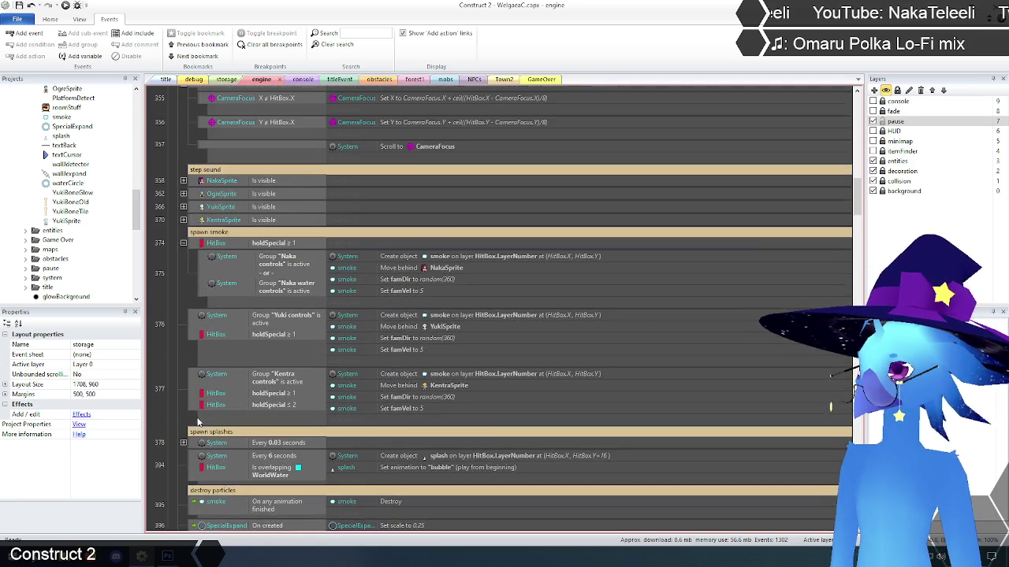
scroll(199, 423, "up", 5)
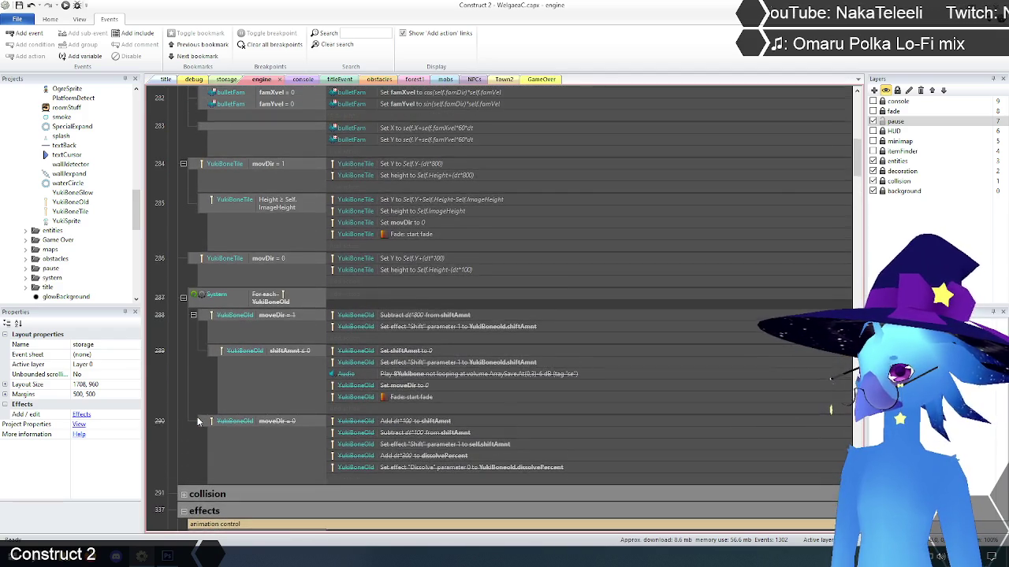
scroll(197, 423, "up", 1)
Step: Delete the original YukiBoneTile events 284–286 and the disabled For each YukiBoneOld loop
left_click(194, 237)
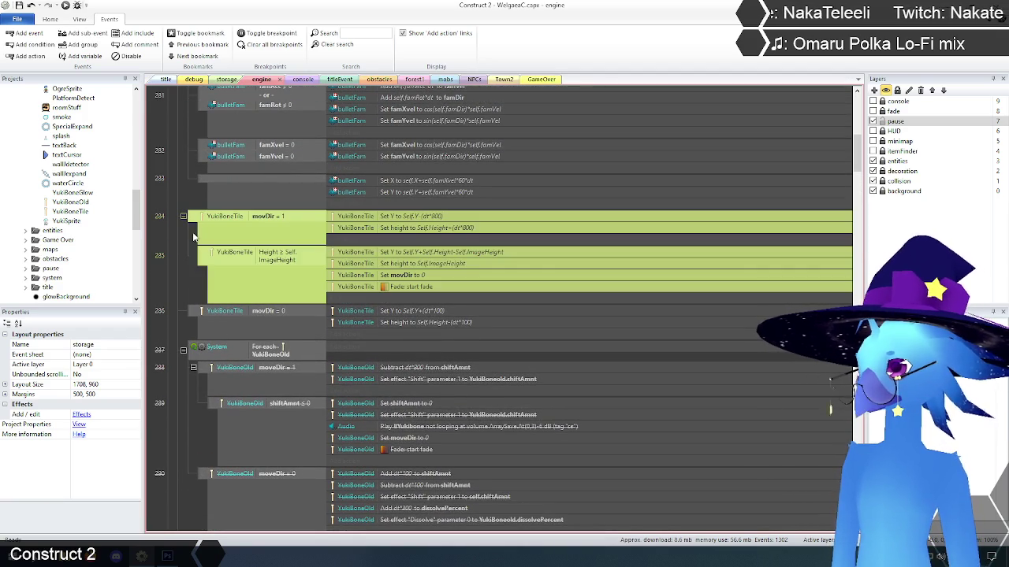
left_click(192, 315, "shift")
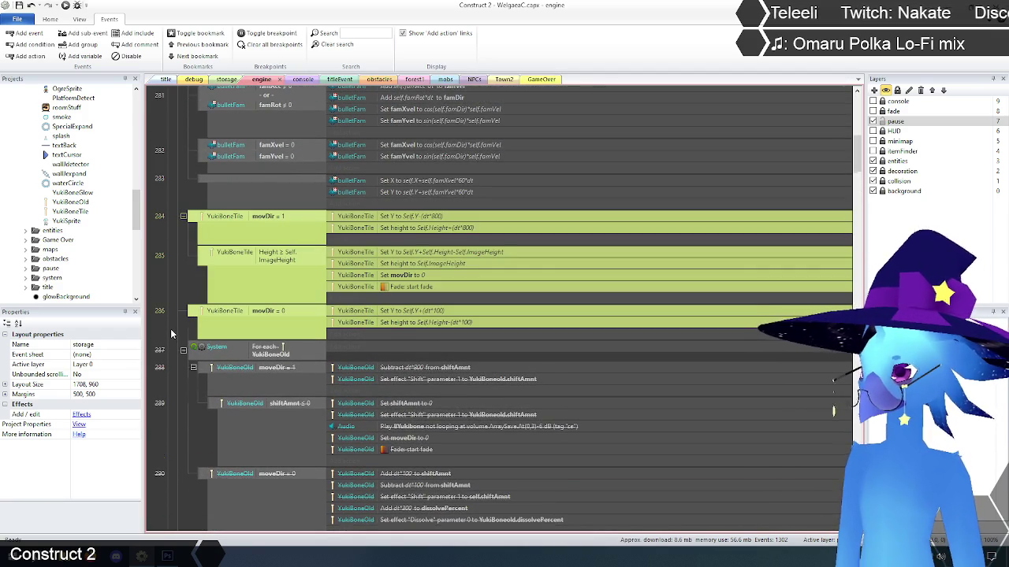
key("Delete")
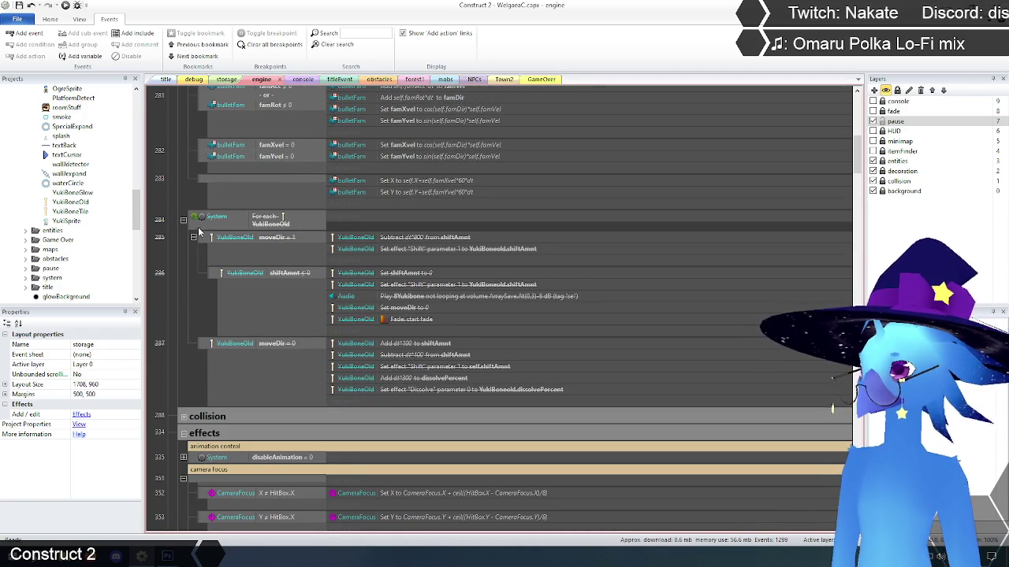
left_click(191, 220)
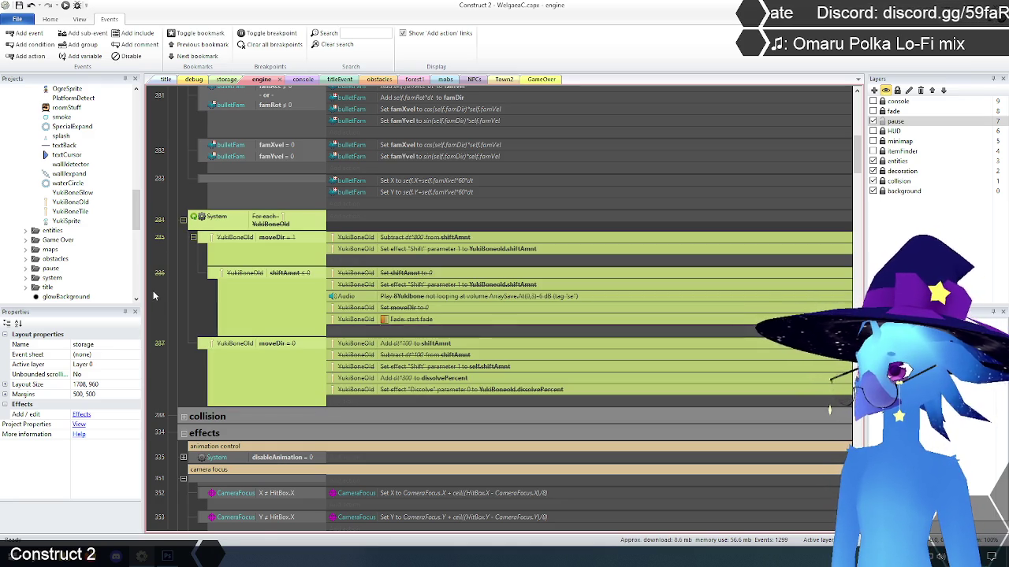
key("Delete")
left_click(182, 189)
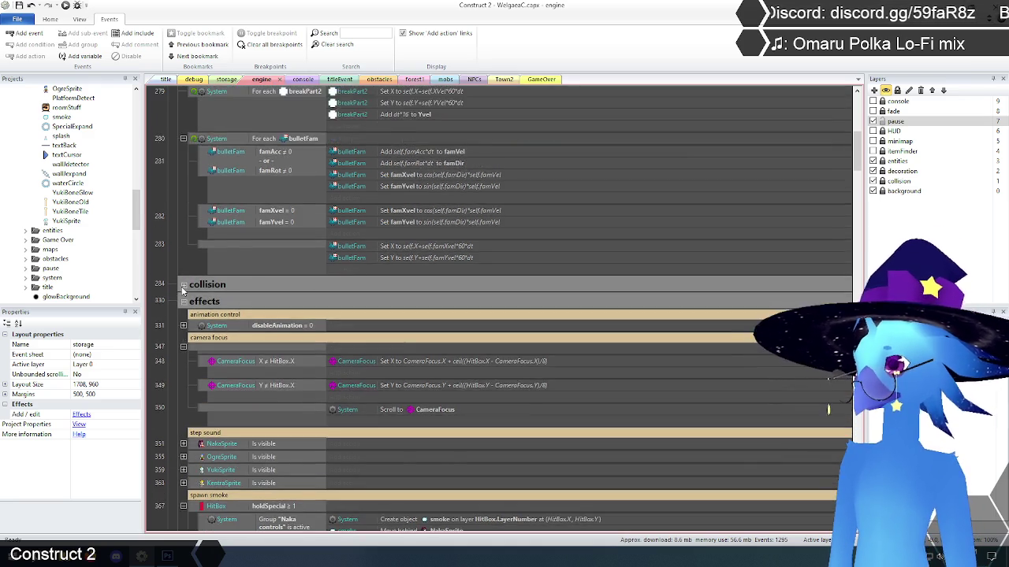
Step: Select the For each breakPart and breakPart2 events
scroll(183, 287, "up", 5)
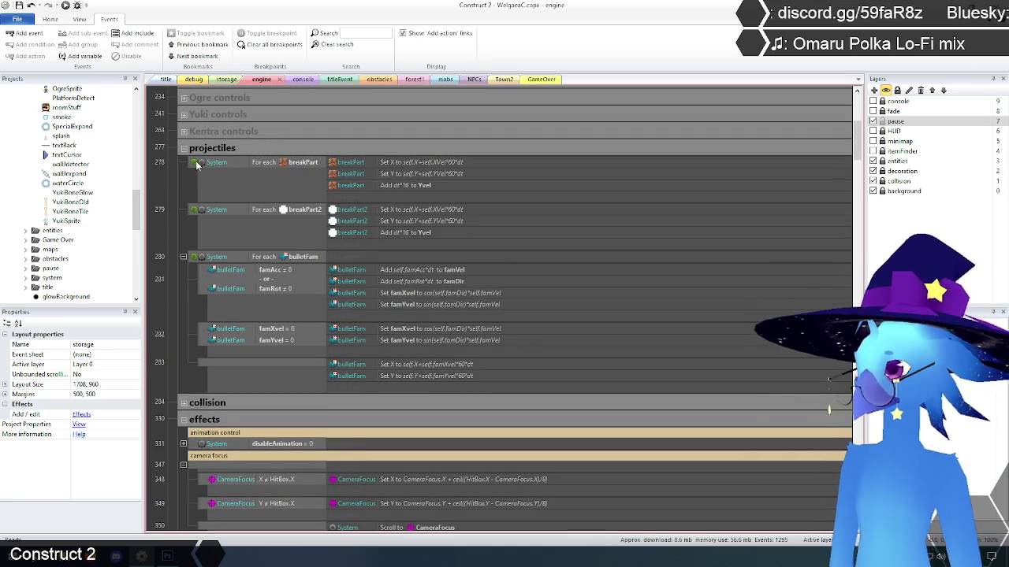
left_click(197, 165)
left_click(193, 215, "ctrl")
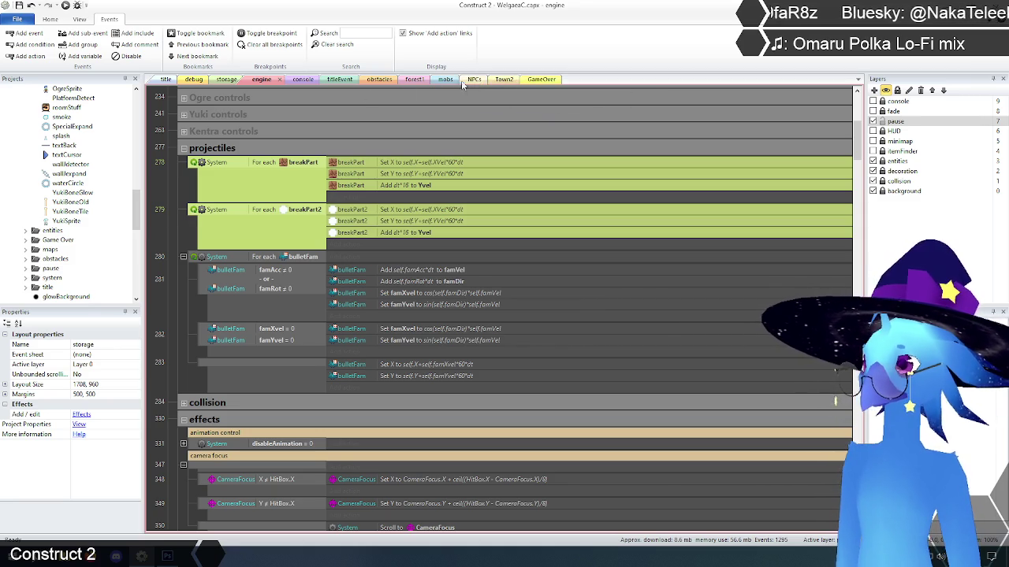
Step: On the obstacles sheet, collapse the attackFam overlap event
left_click(379, 79)
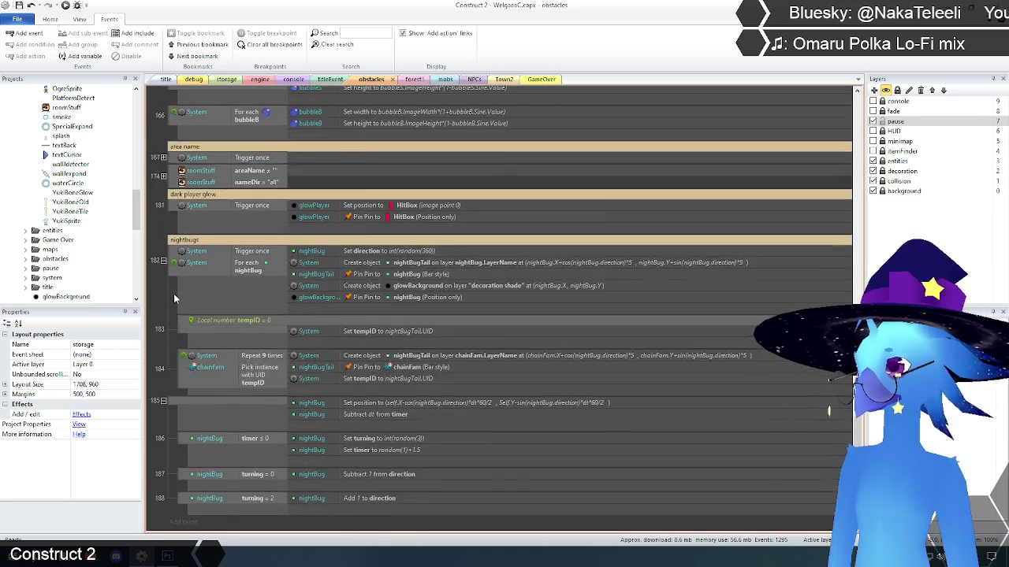
scroll(247, 293, "up", 10)
scroll(859, 214, "up", 10)
scroll(859, 215, "up", 3)
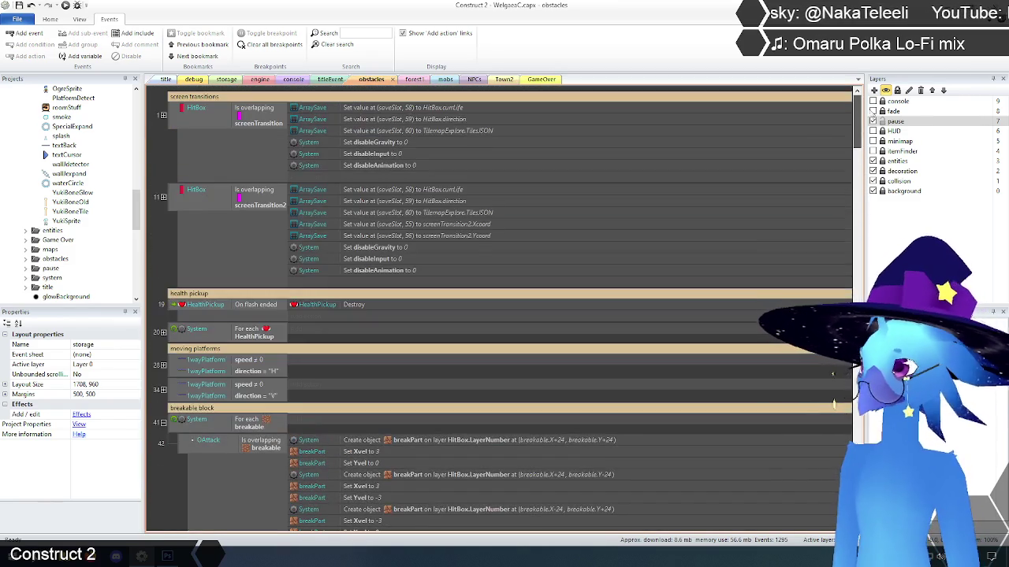
scroll(228, 254, "up", 5)
scroll(228, 254, "down", 8)
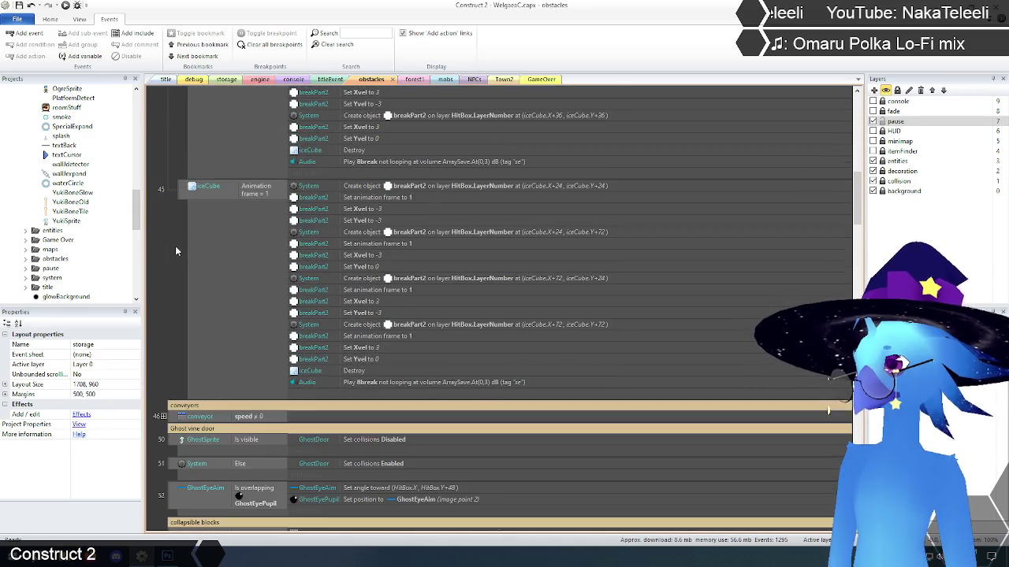
scroll(175, 246, "up", 3)
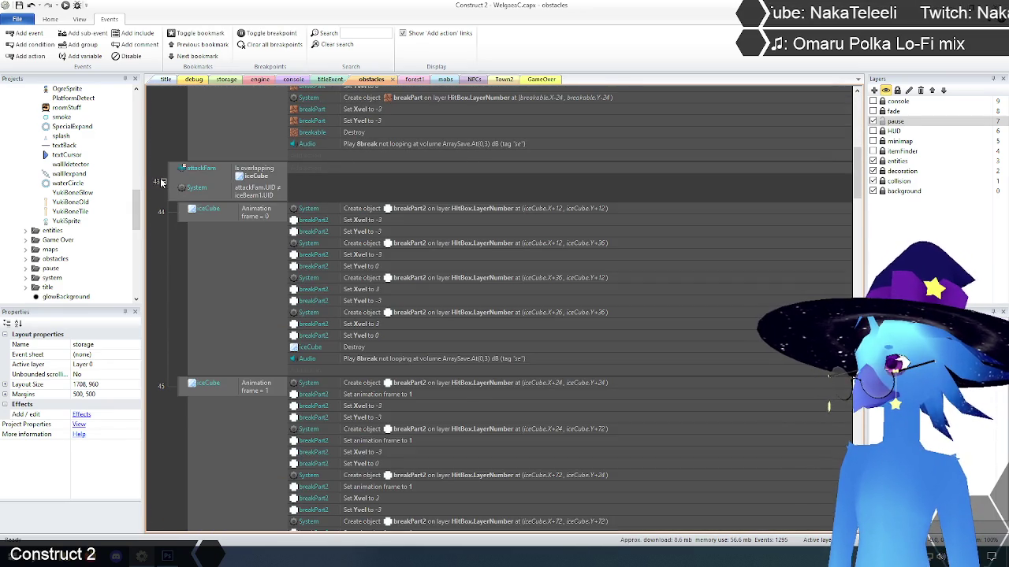
left_click(161, 182)
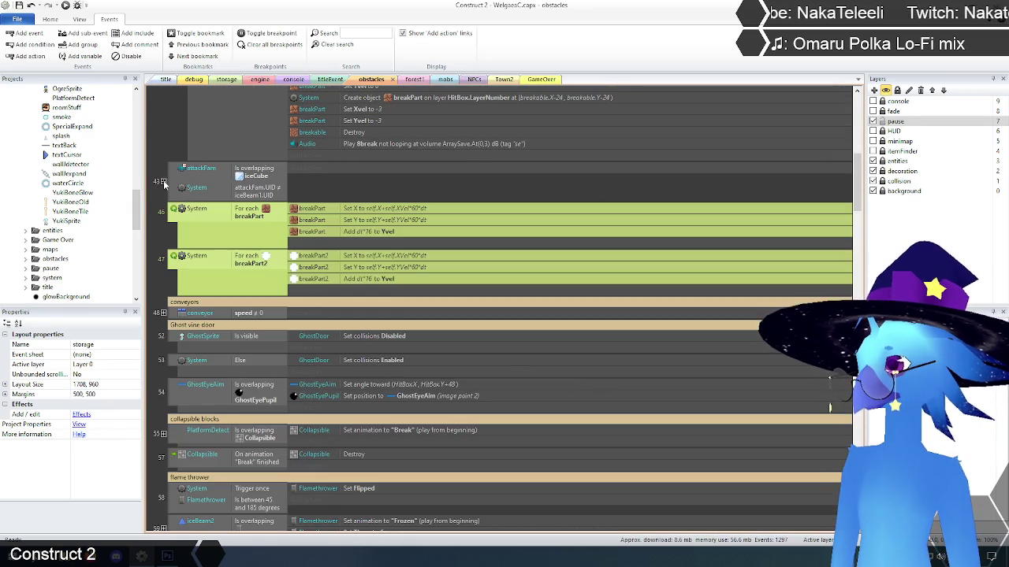
left_click(160, 182)
scroll(167, 269, "down", 5)
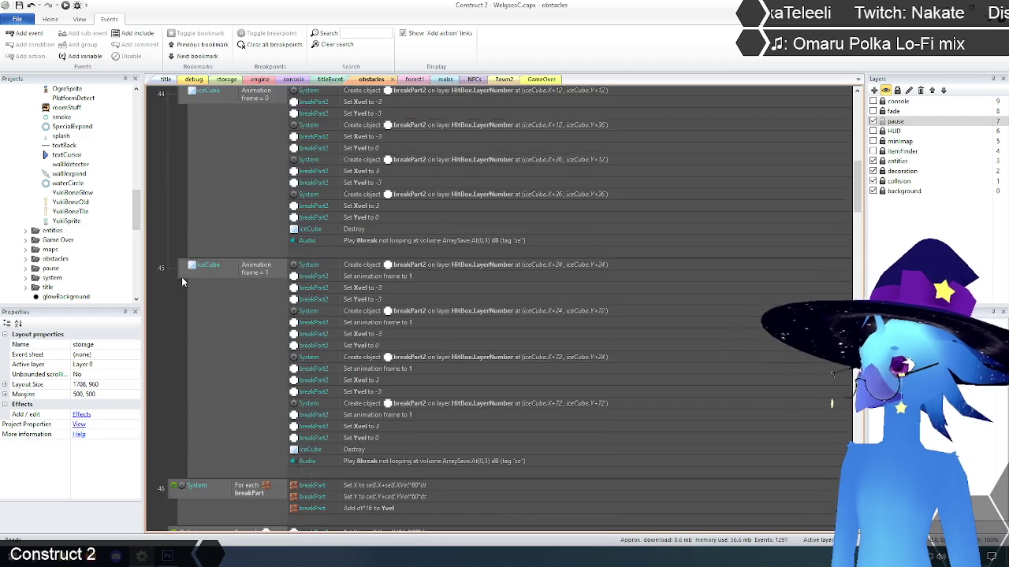
scroll(186, 278, "up", 3)
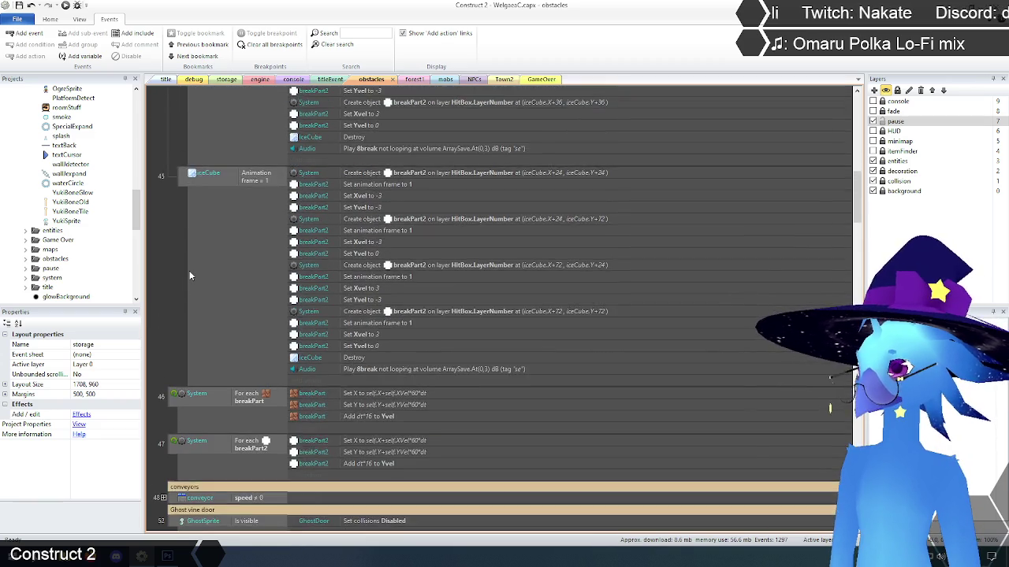
scroll(186, 273, "up", 4)
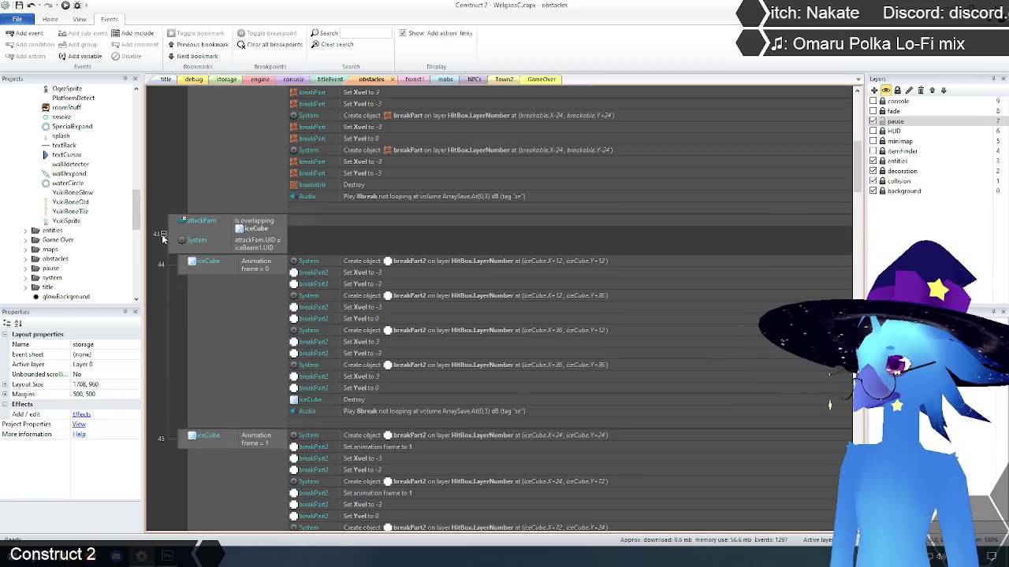
left_click(167, 243)
Step: Place the breakPart loops above attackFam, collapse For each breakable, and return to the engine sheet
scroll(190, 260, "up", 1)
left_click_drag(173, 357, 174, 287)
left_click(166, 251)
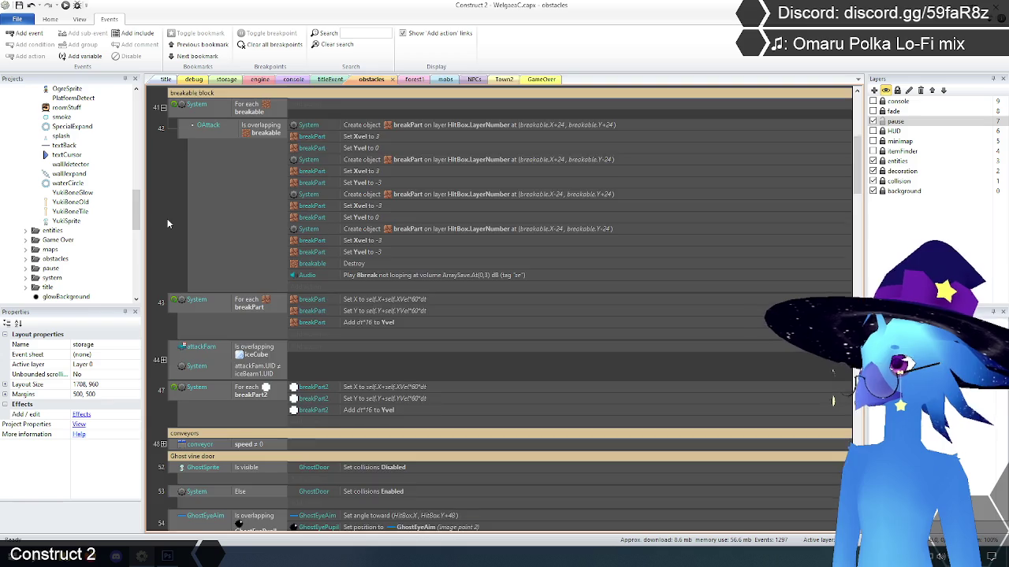
scroll(169, 213, "up", 1)
left_click(162, 159)
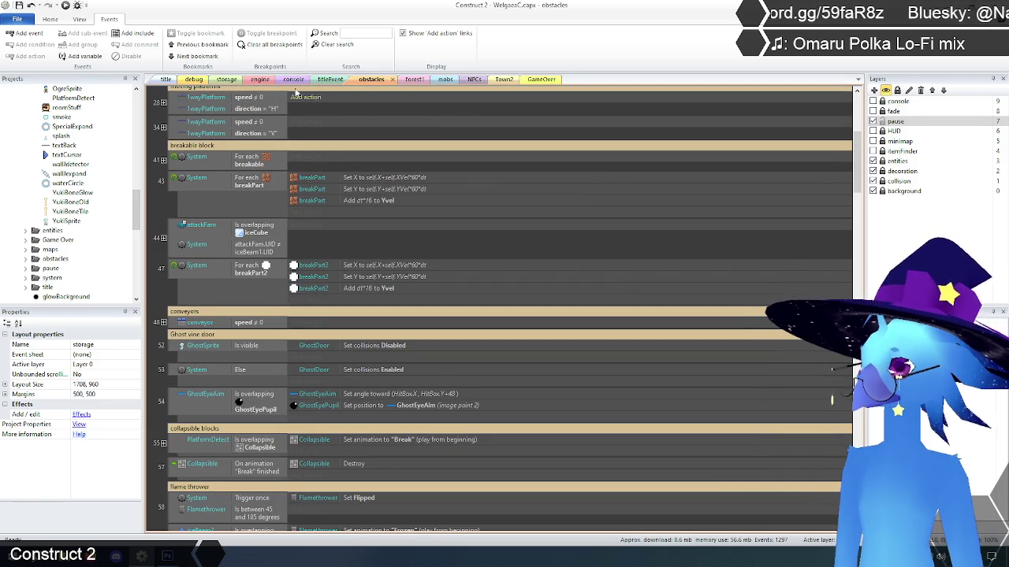
left_click(250, 82)
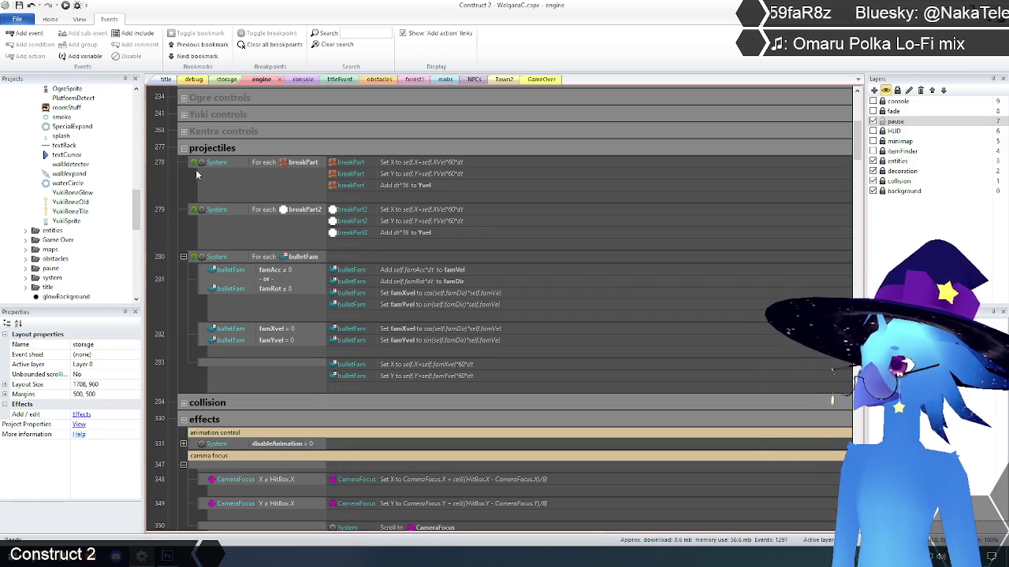
left_click(195, 166)
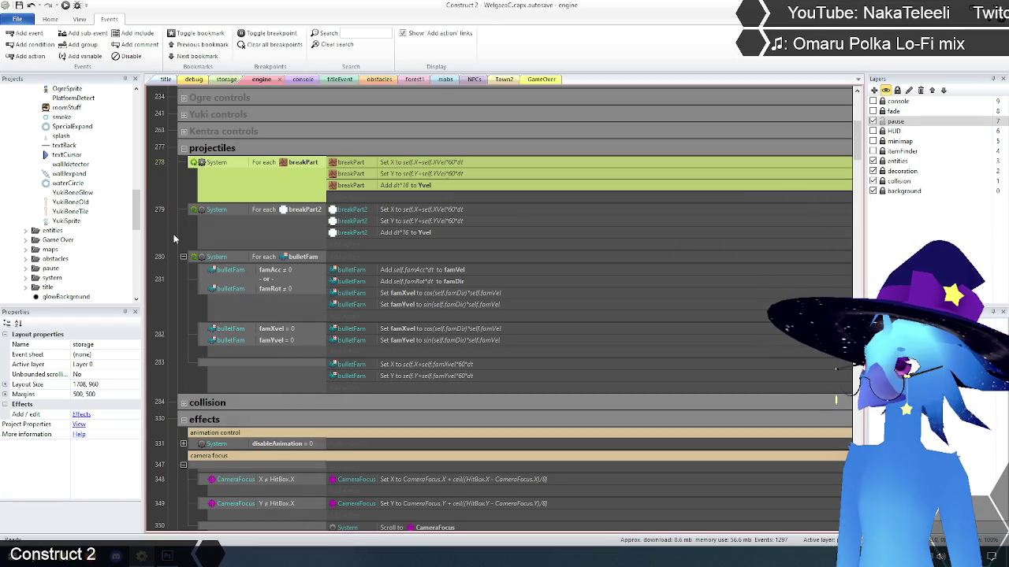
left_click(173, 234)
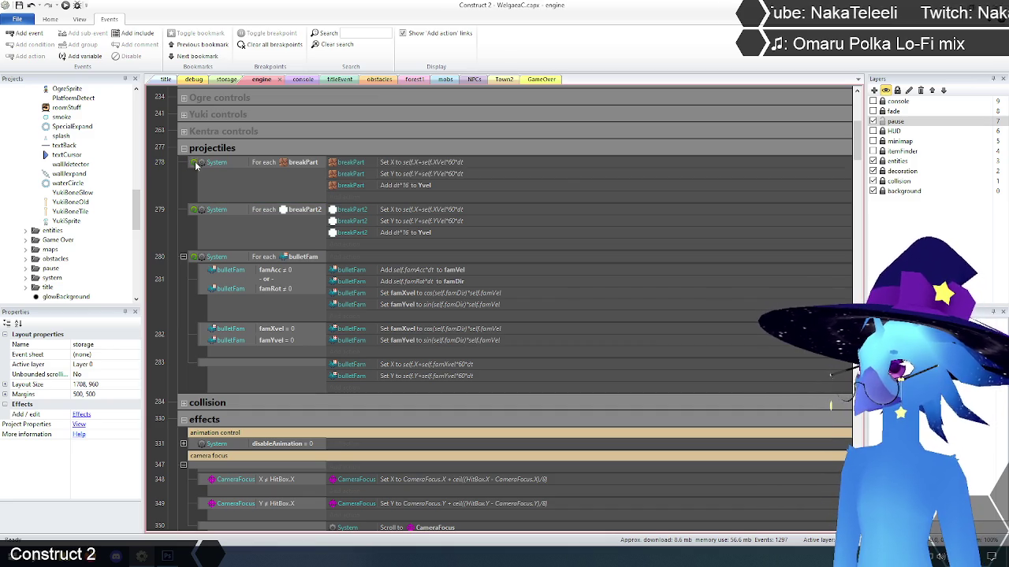
left_click(195, 167)
left_click(194, 211, "shift")
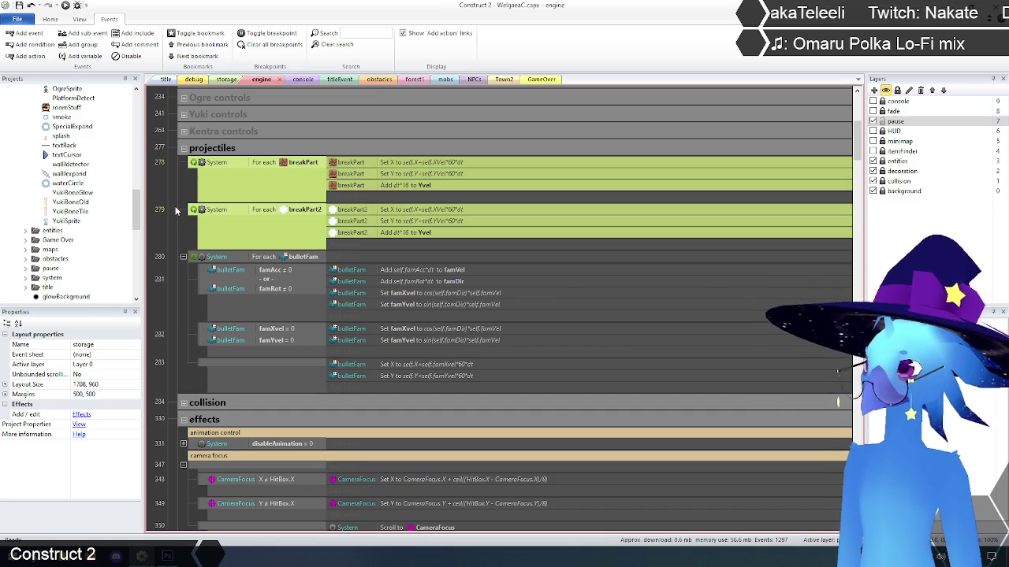
key("Delete")
left_click(175, 209)
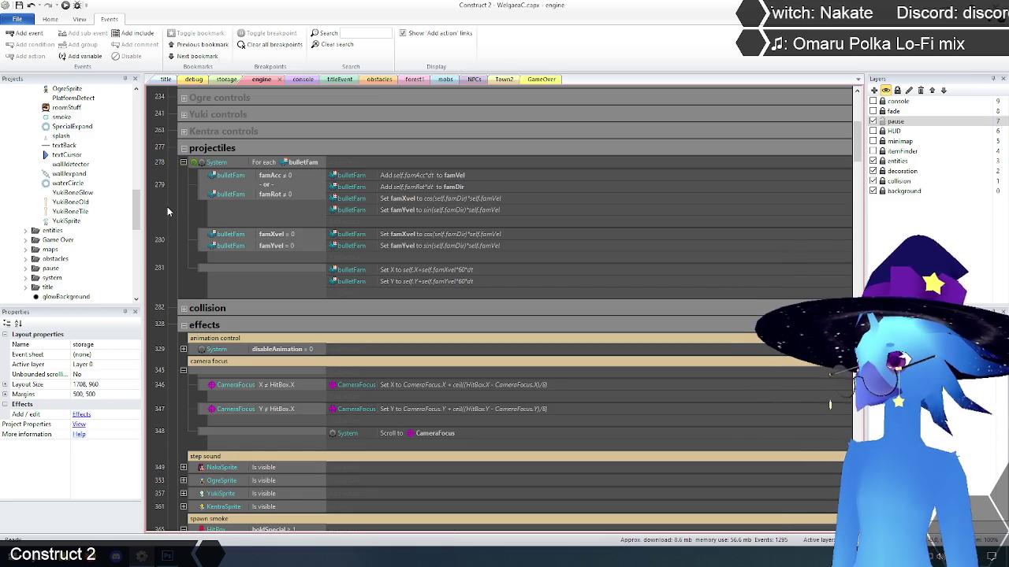
mouse_move(350, 165)
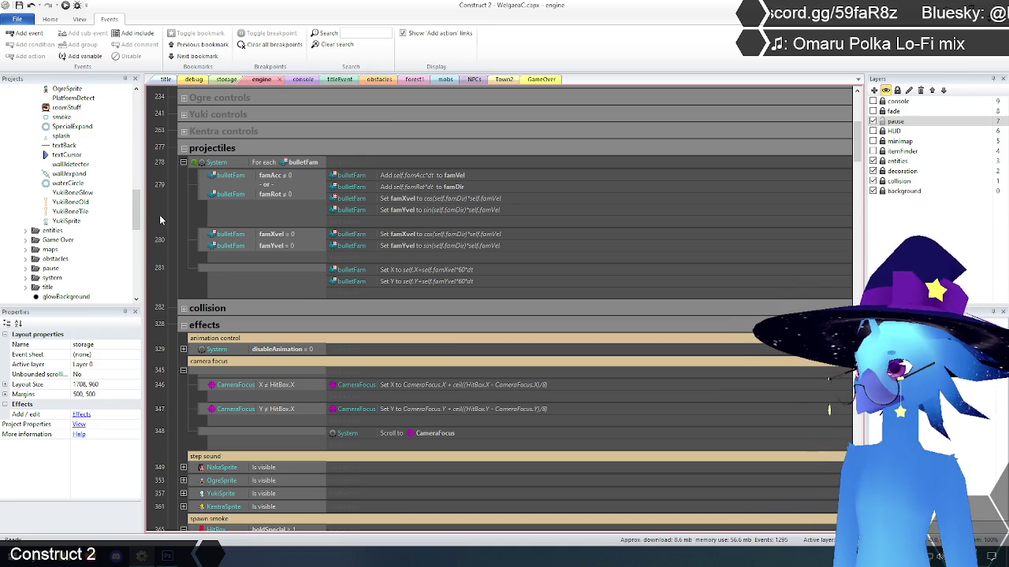
scroll(168, 230, "up", 5)
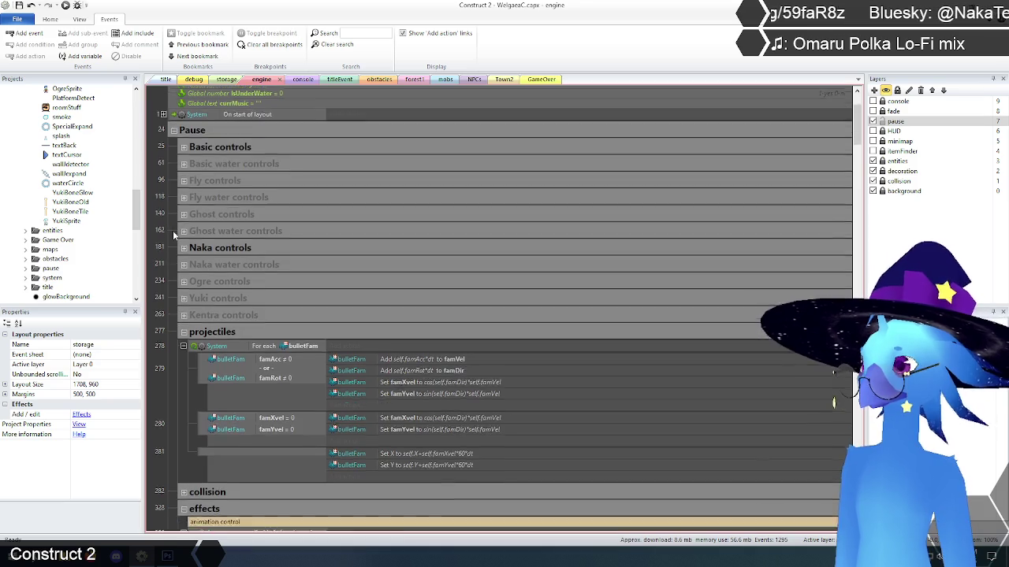
scroll(174, 234, "down", 6)
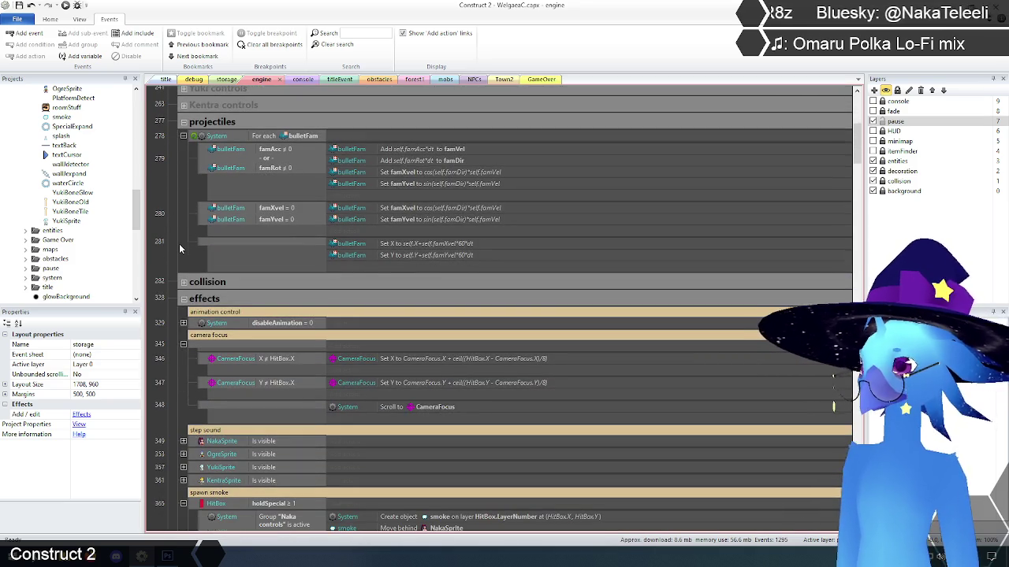
scroll(179, 249, "up", 3)
scroll(179, 242, "down", 3)
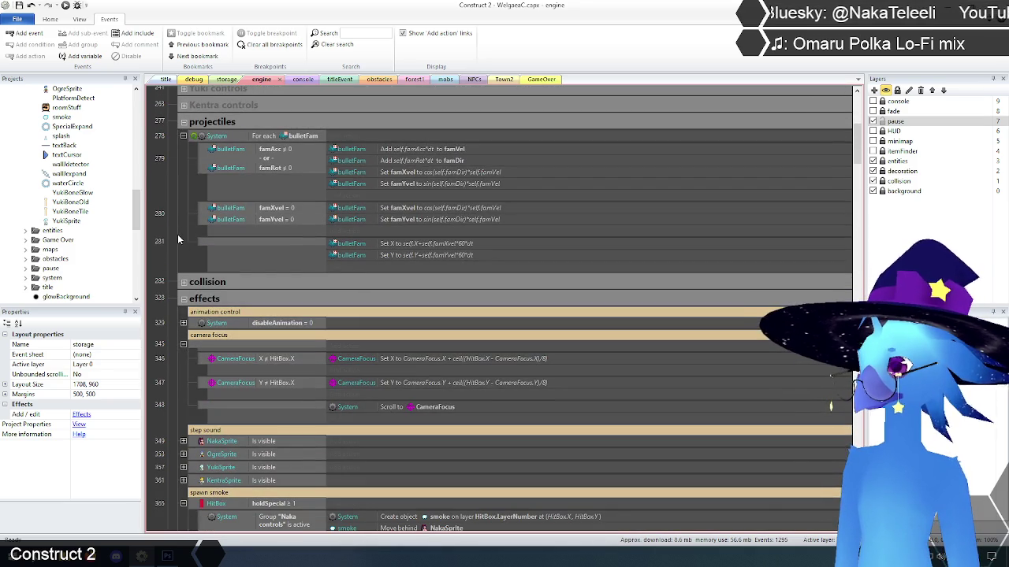
left_click(183, 299)
scroll(173, 244, "up", 2)
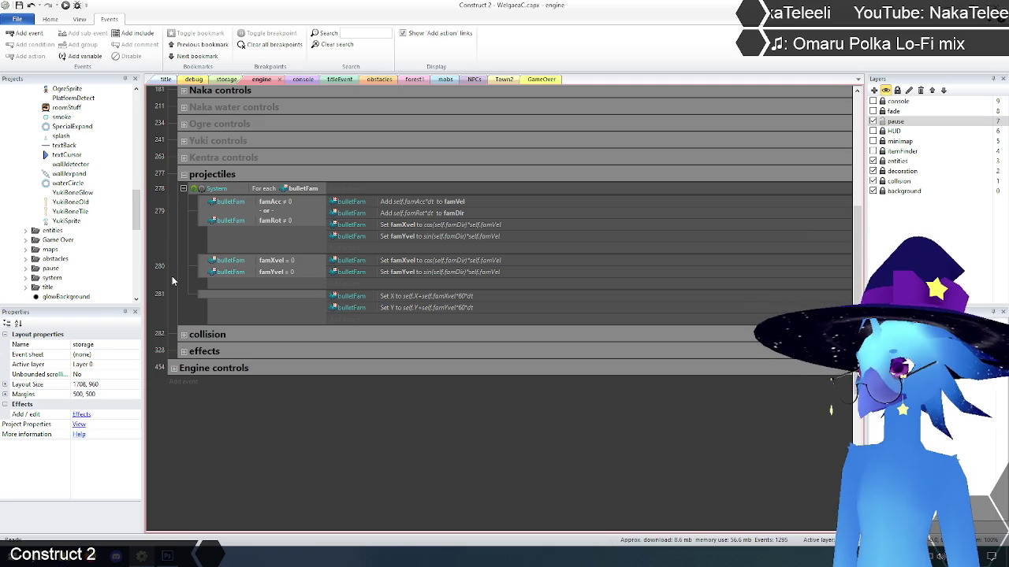
left_click(184, 352)
scroll(175, 307, "down", 3)
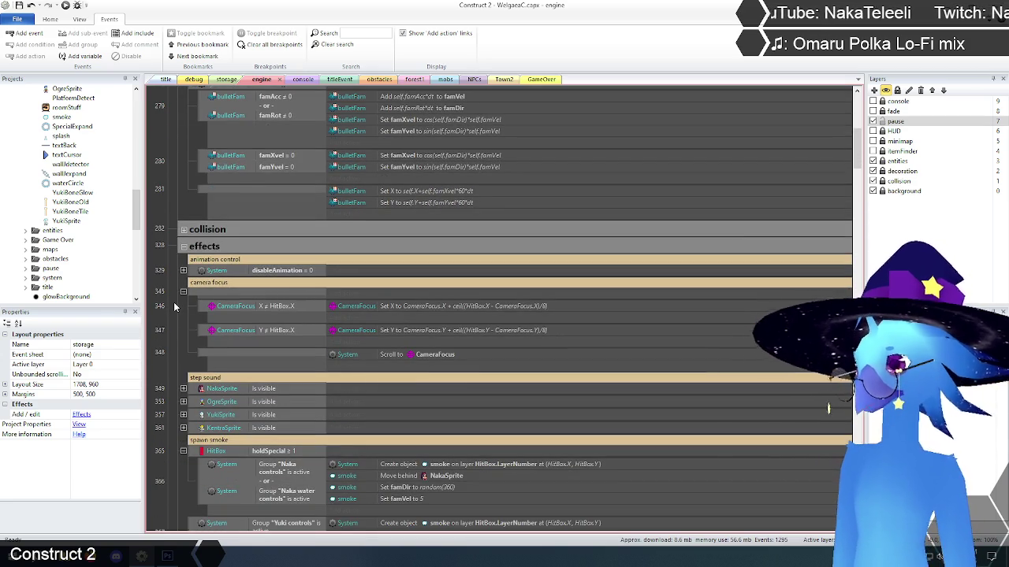
scroll(175, 309, "down", 3)
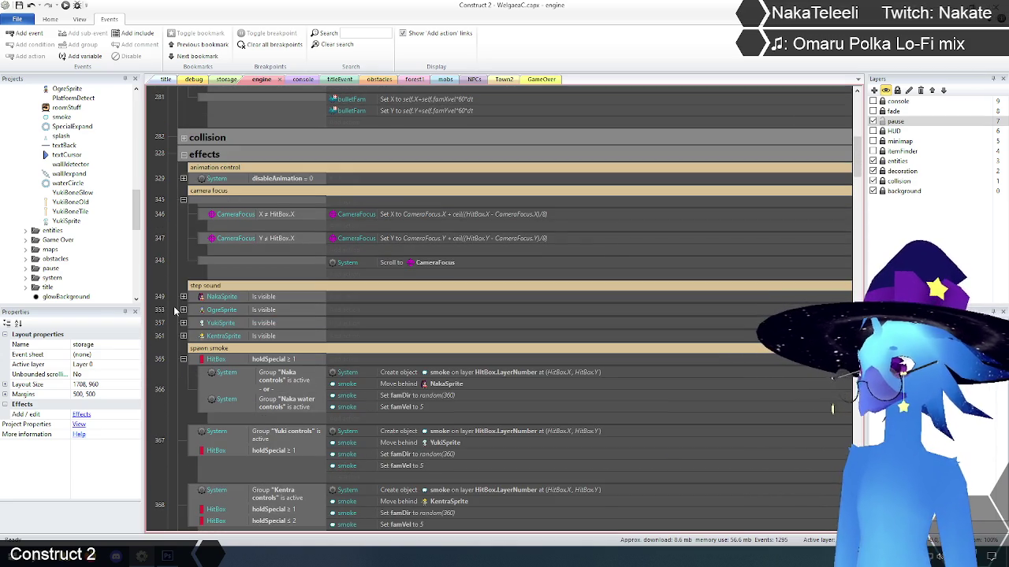
scroll(175, 310, "up", 5)
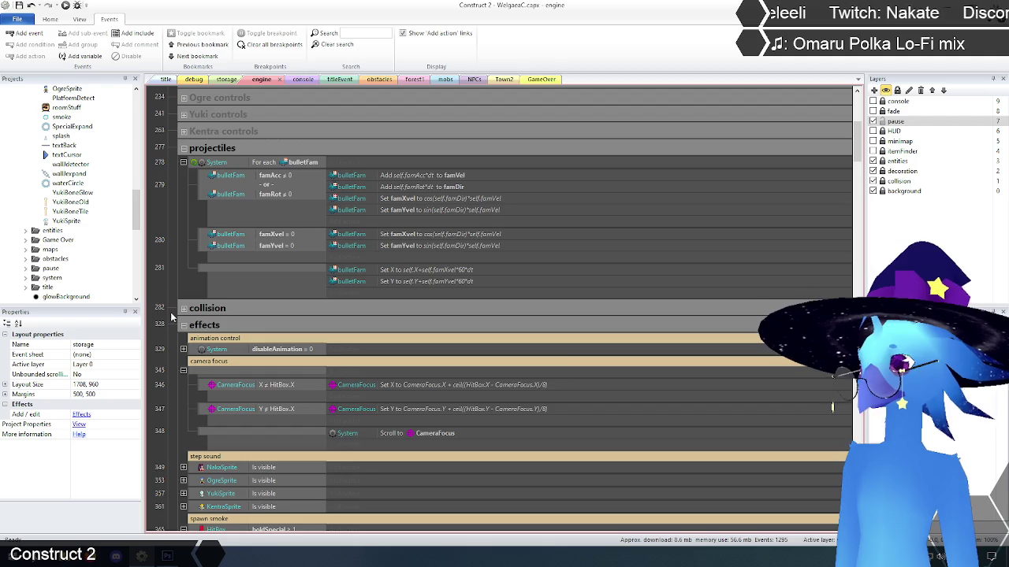
scroll(171, 316, "down", 3)
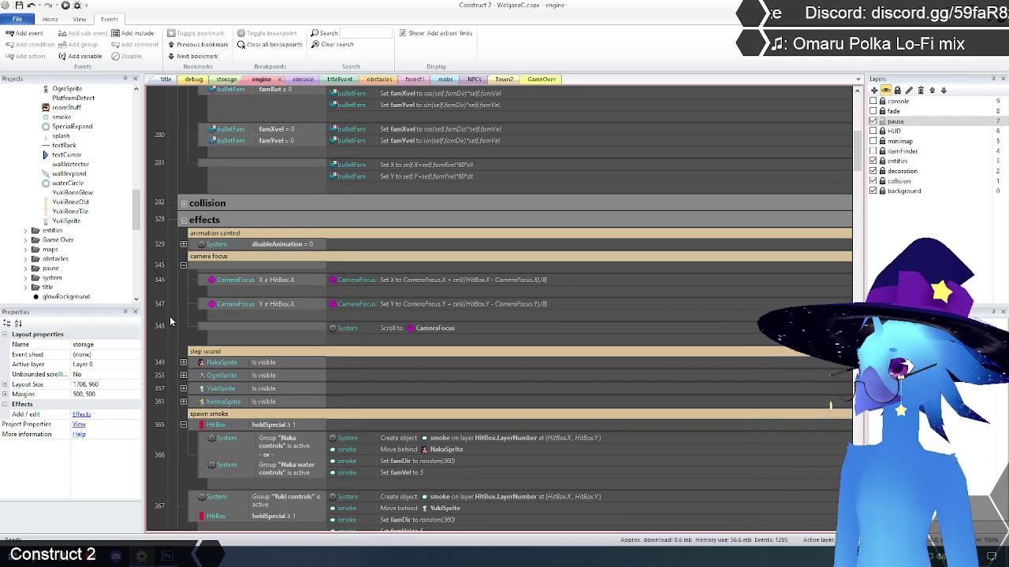
scroll(173, 317, "up", 4)
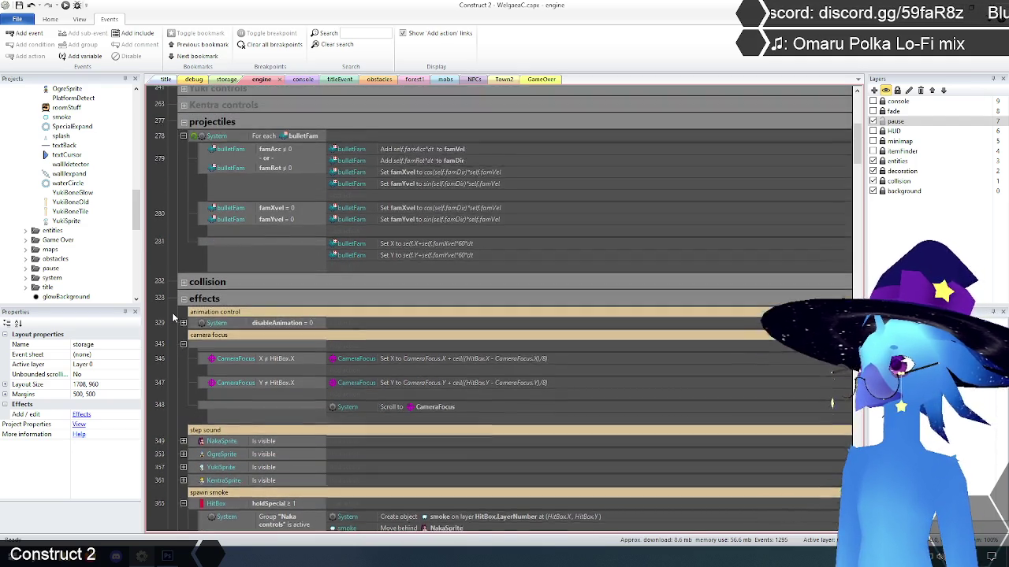
scroll(172, 304, "down", 3)
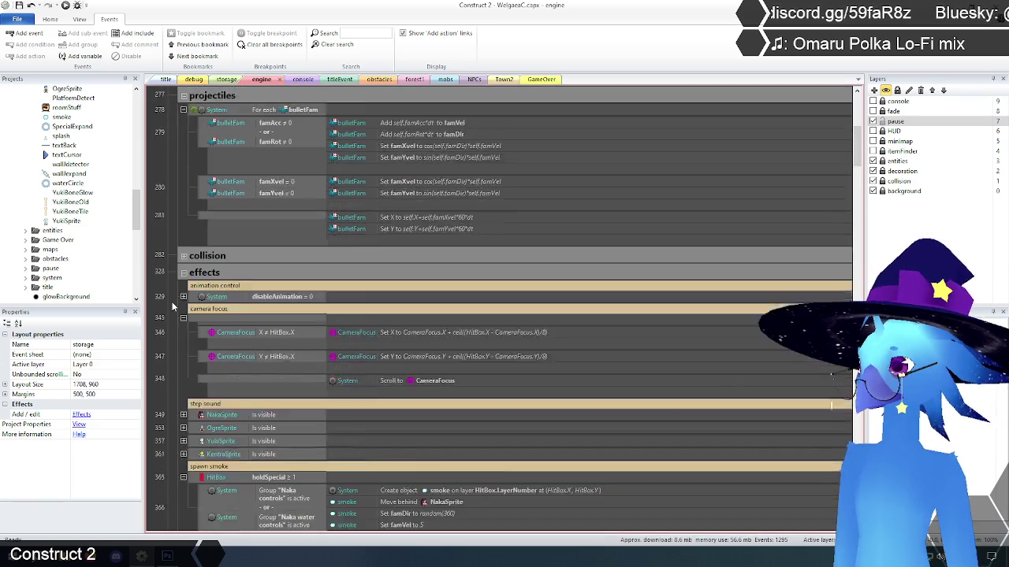
scroll(172, 301, "down", 3)
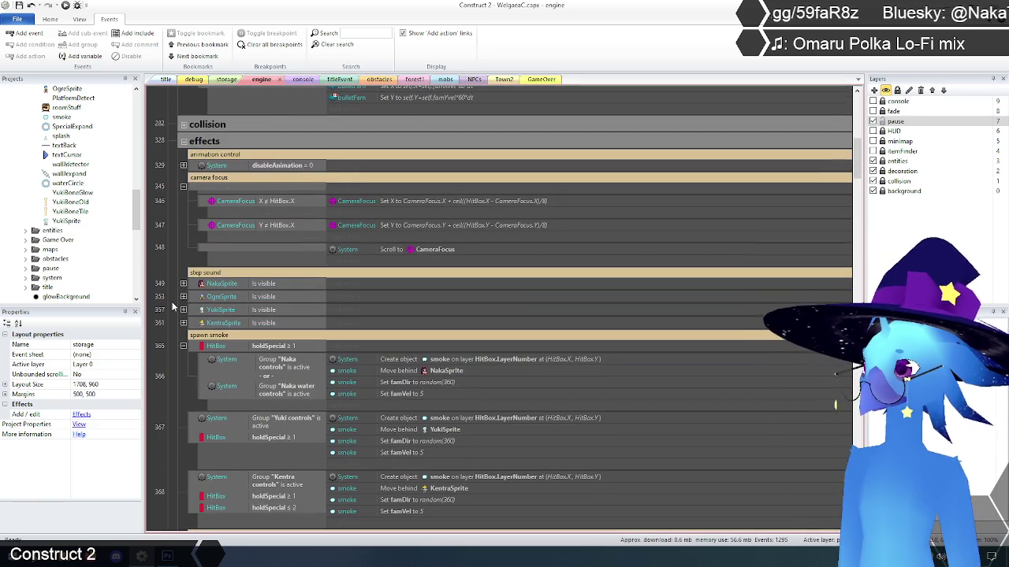
scroll(173, 306, "up", 5)
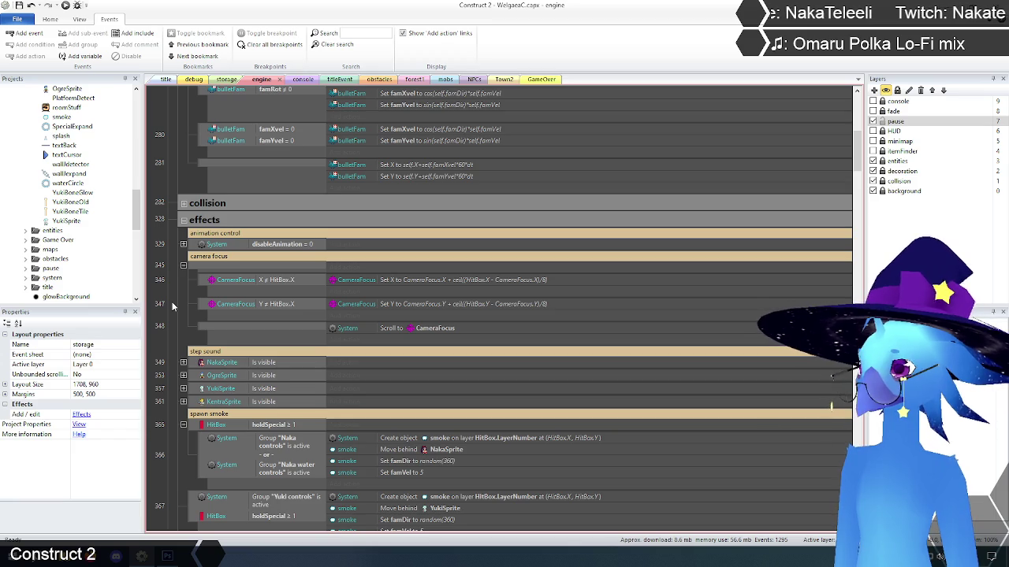
scroll(171, 306, "up", 1)
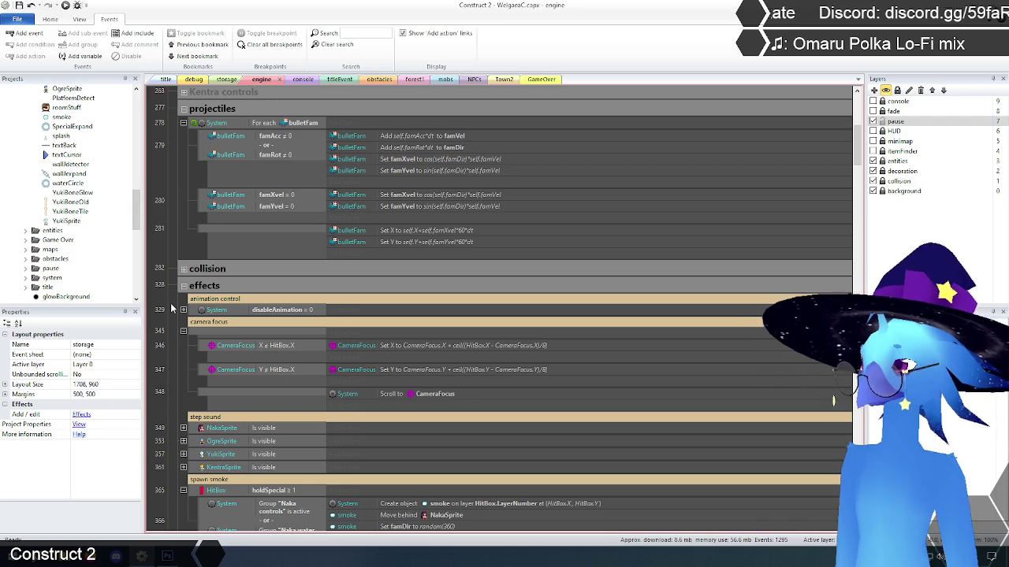
scroll(172, 309, "down", 2)
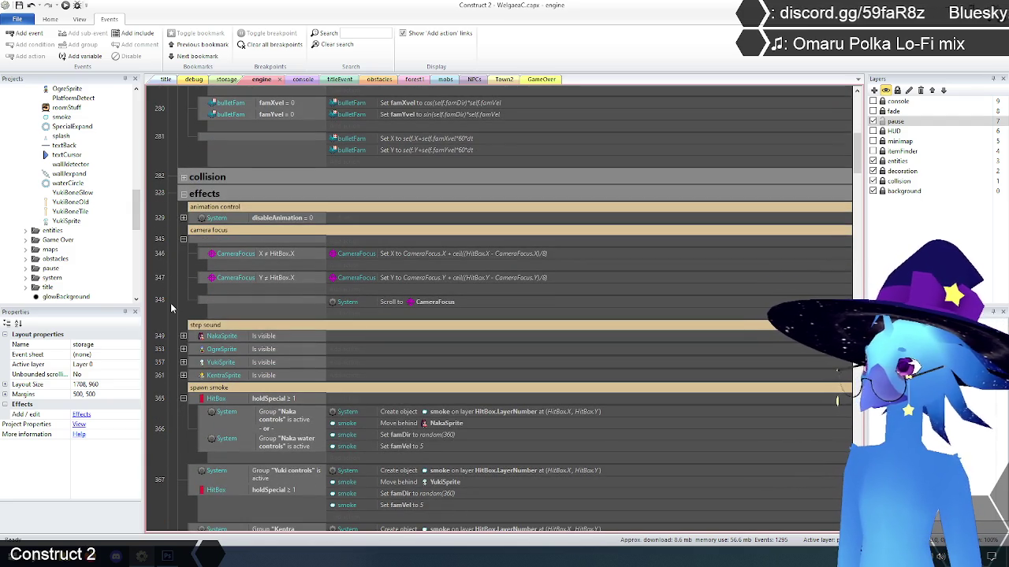
scroll(170, 307, "up", 2)
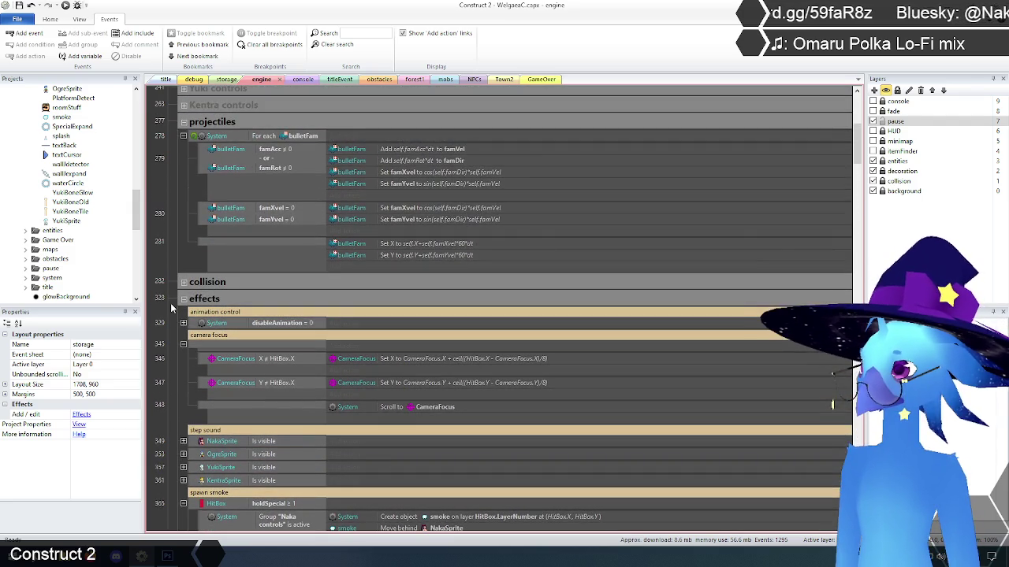
scroll(172, 309, "up", 1)
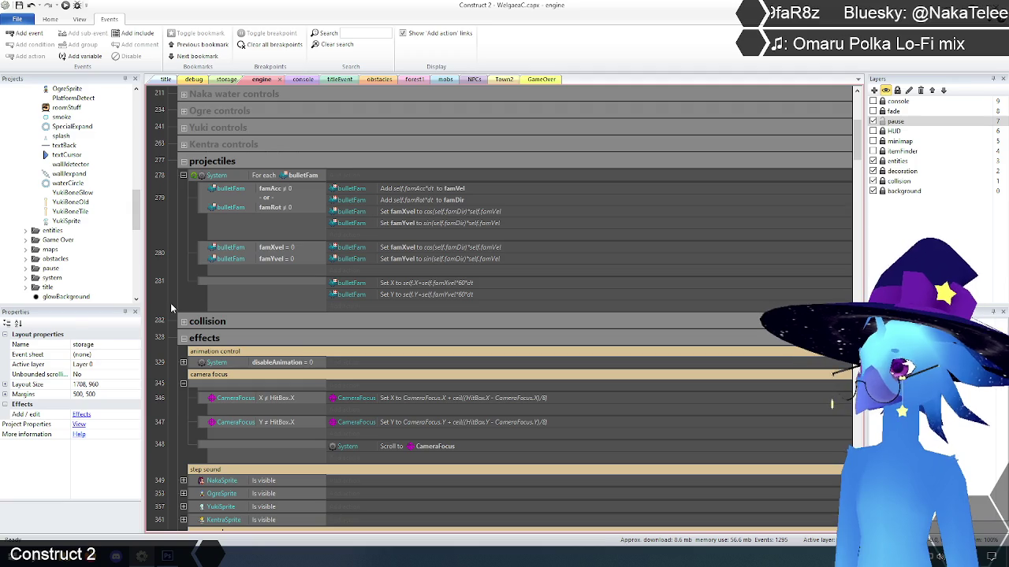
scroll(170, 307, "down", 2)
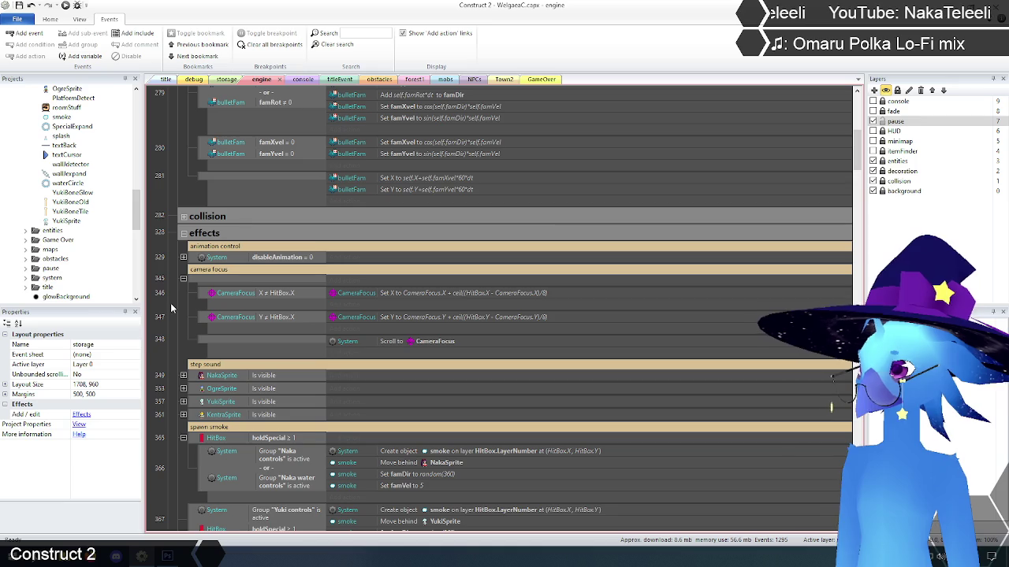
scroll(171, 308, "up", 2)
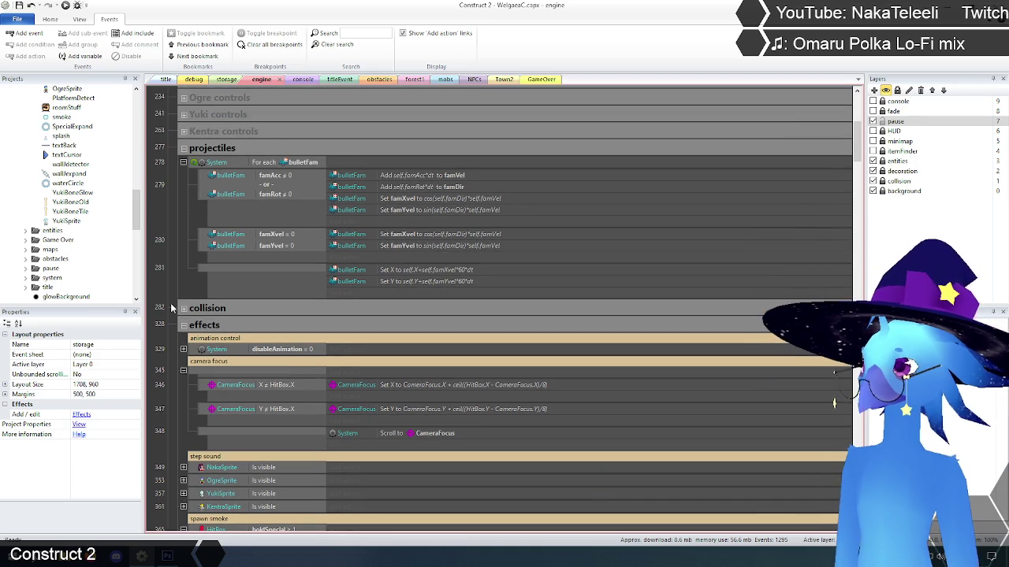
left_click(194, 169)
scroll(180, 217, "down", 1)
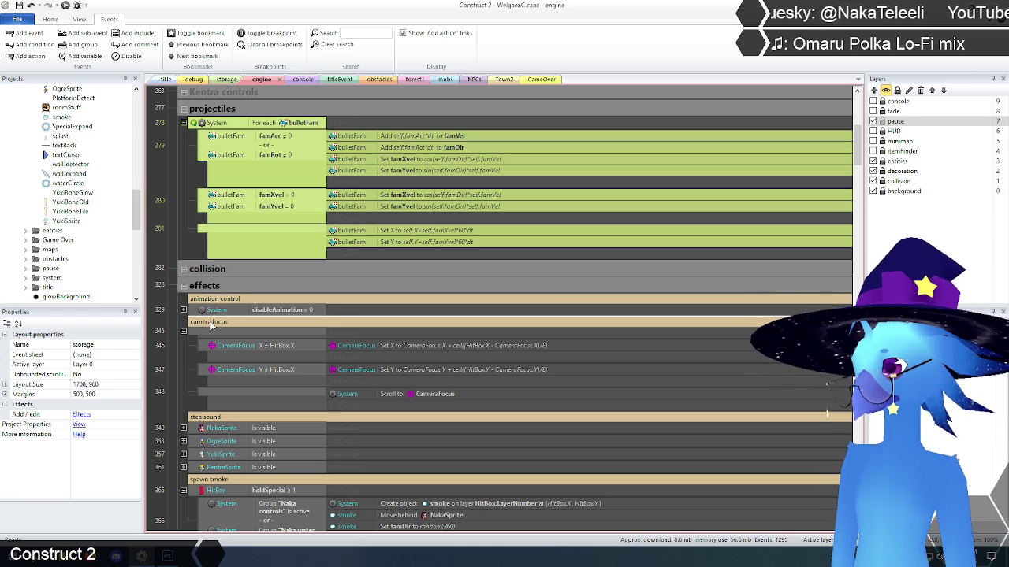
Step: Place For each bulletFam in effects under a 'projectile control' comment, then delete the empty projectiles group
left_click_drag(212, 325, 211, 325)
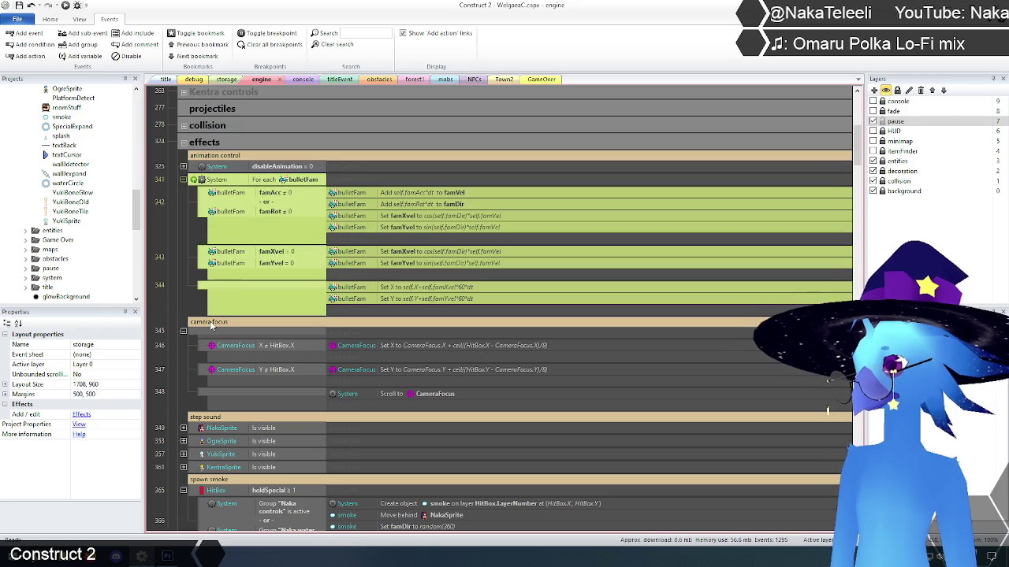
scroll(179, 261, "up", 3)
right_click(192, 273)
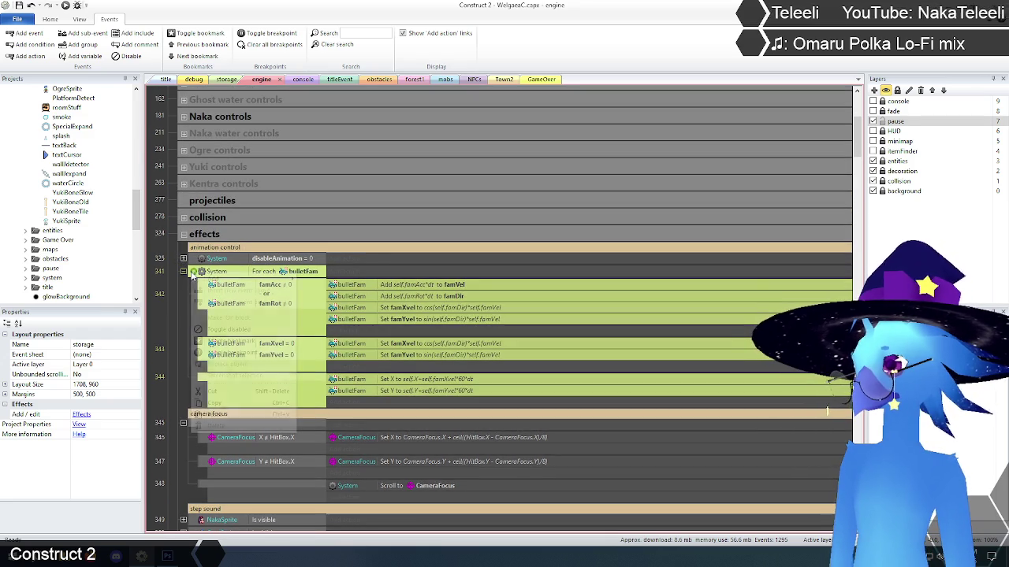
mouse_move(211, 280)
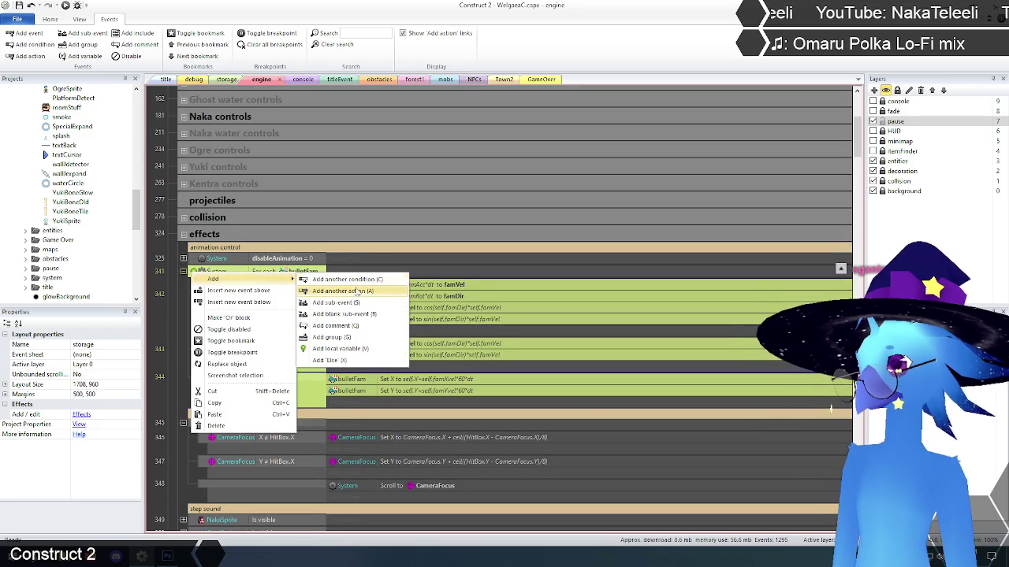
left_click(353, 327)
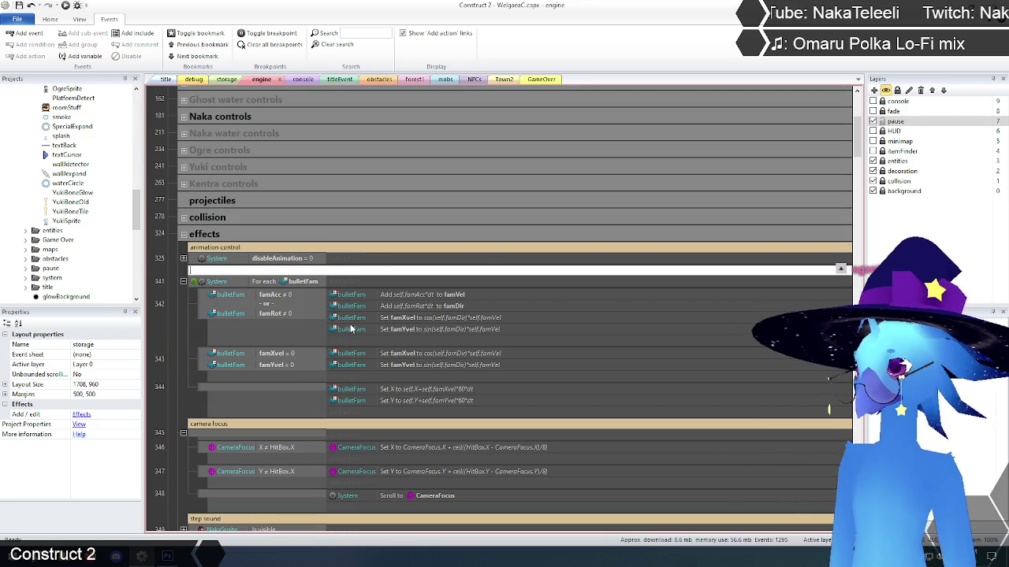
type("projectile control")
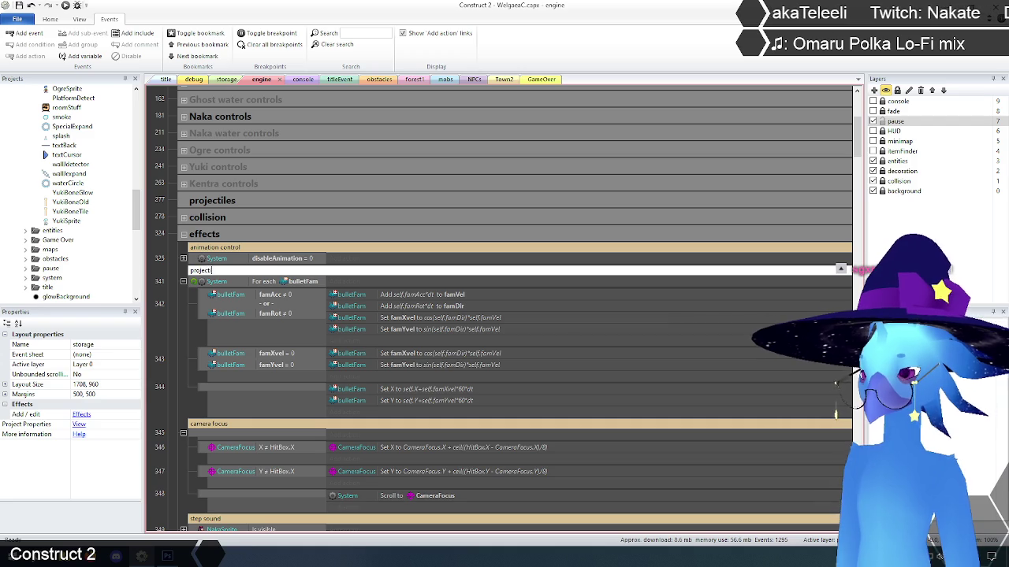
key("Return")
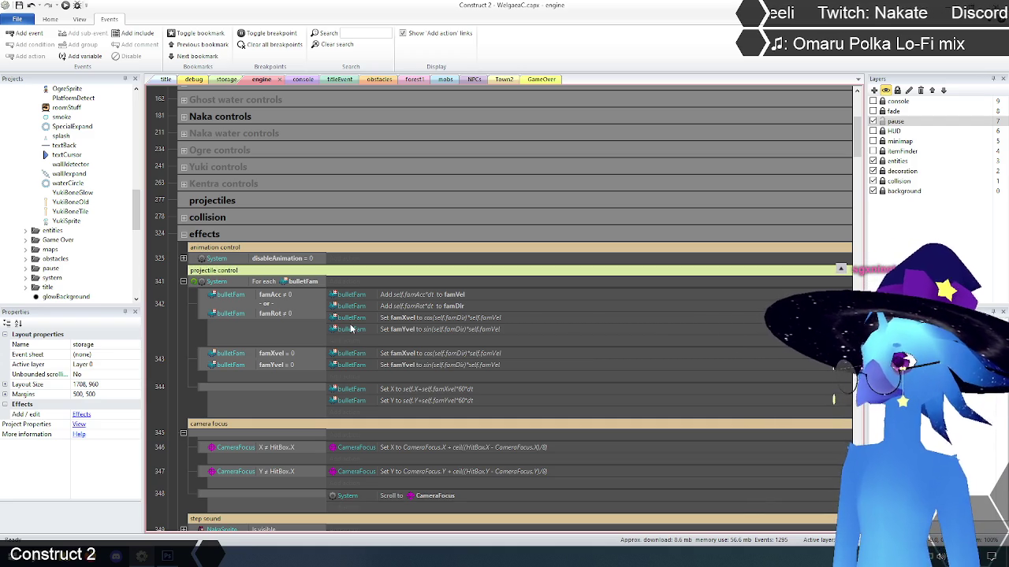
left_click(200, 204)
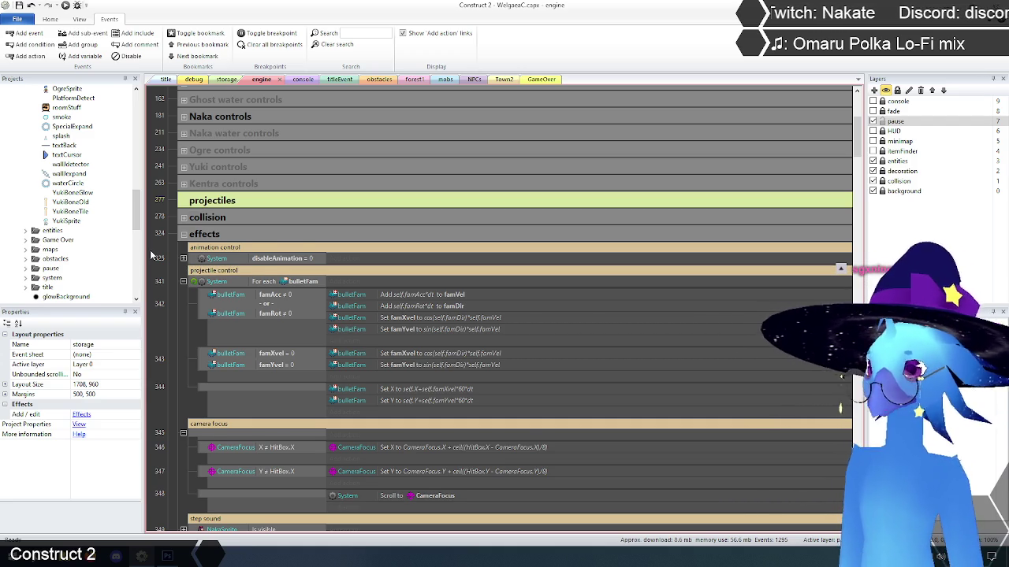
key("Delete")
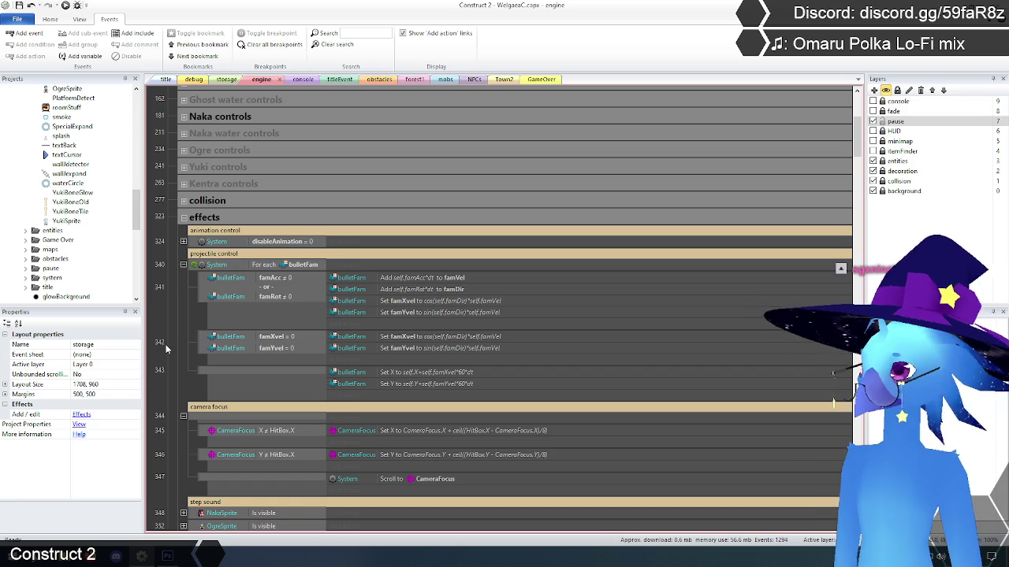
scroll(165, 306, "down", 3)
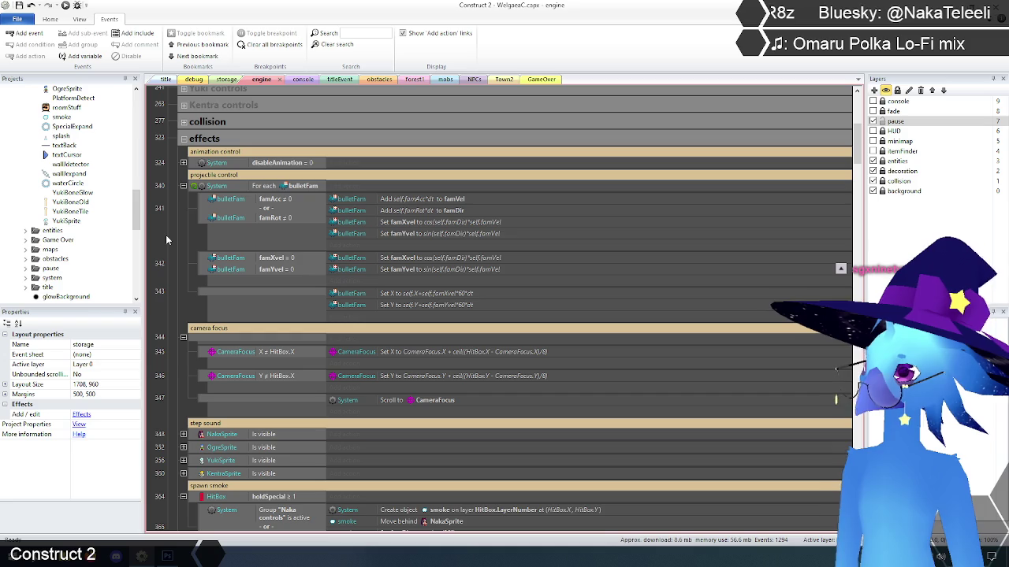
scroll(166, 235, "down", 8)
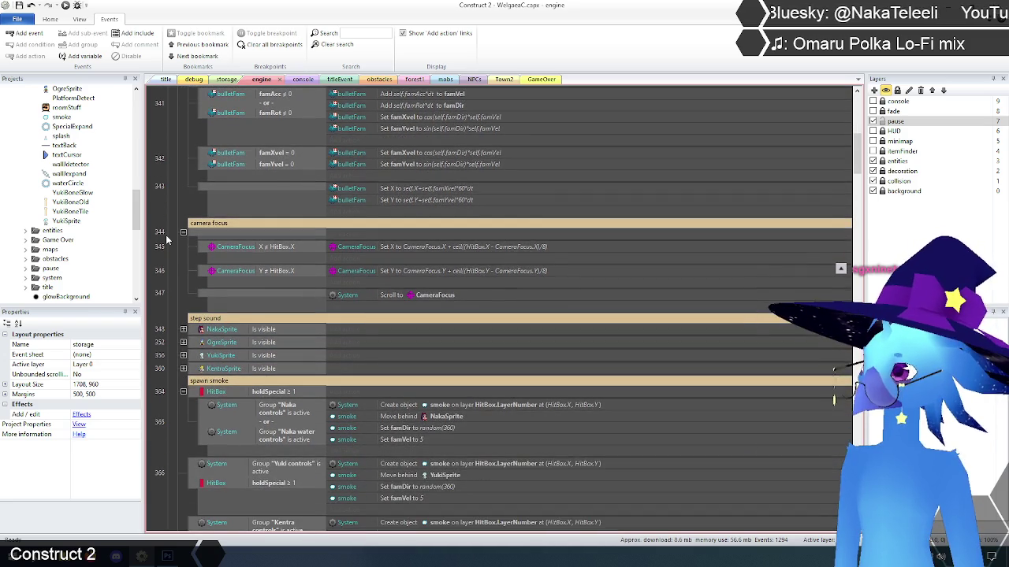
scroll(162, 241, "down", 10)
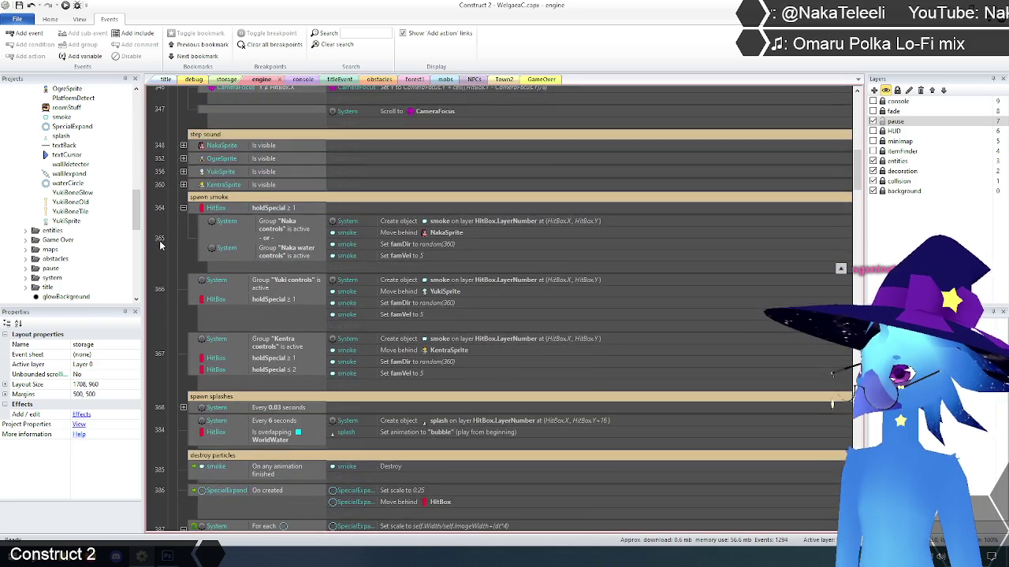
scroll(162, 241, "down", 4)
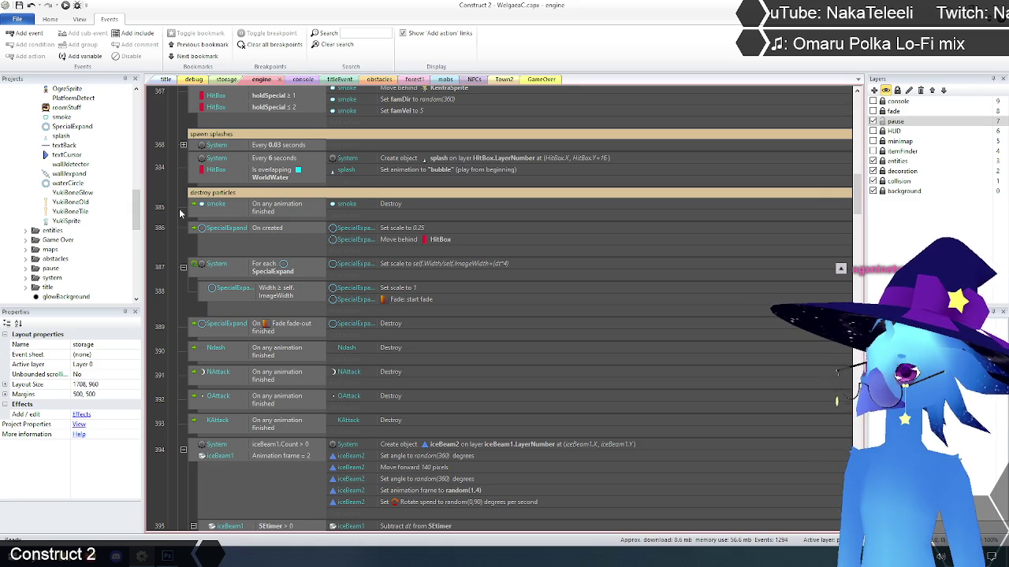
scroll(179, 208, "down", 2)
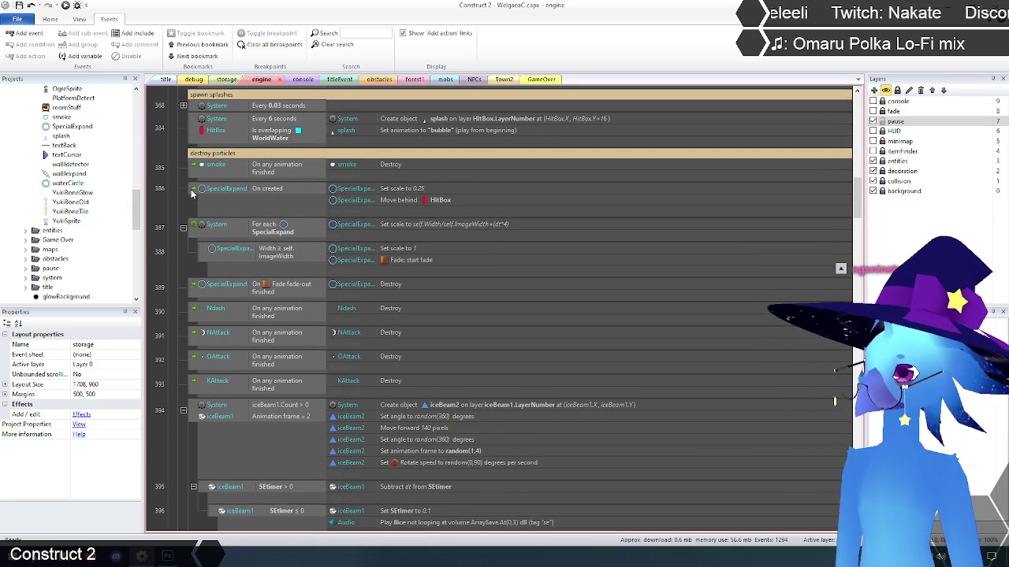
left_click(192, 194)
left_click(160, 200)
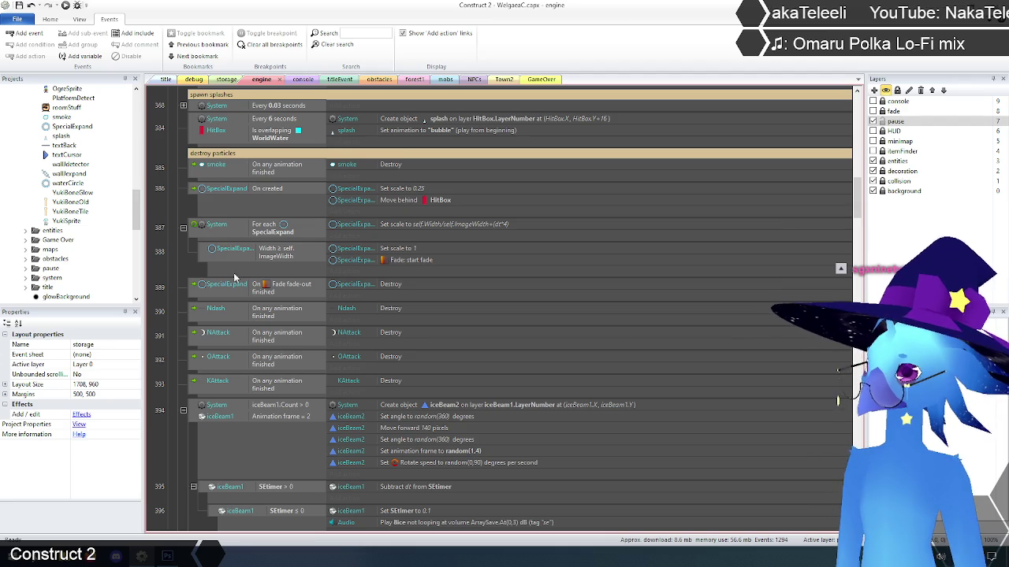
left_click(284, 289)
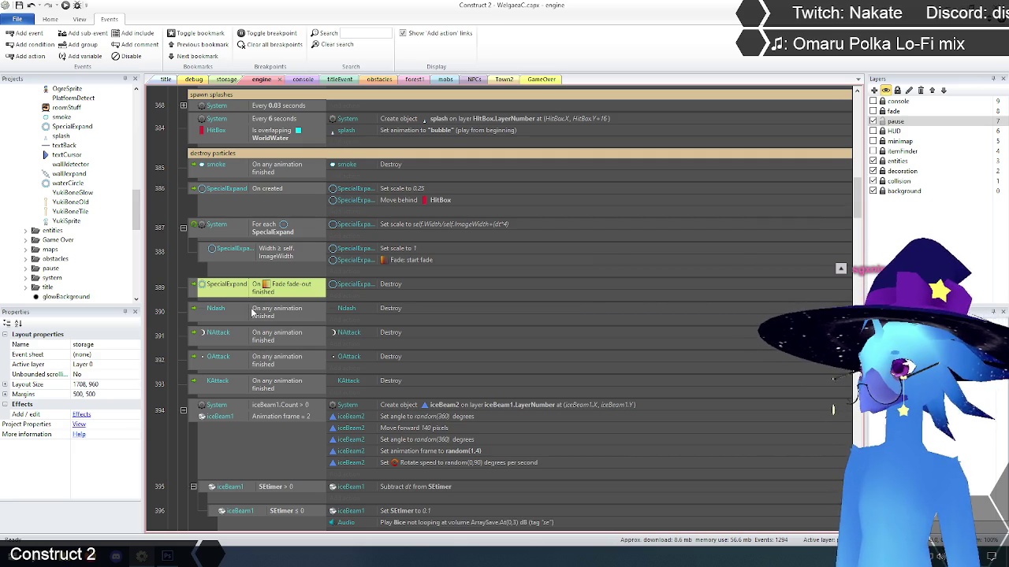
left_click(227, 81)
left_click(441, 253)
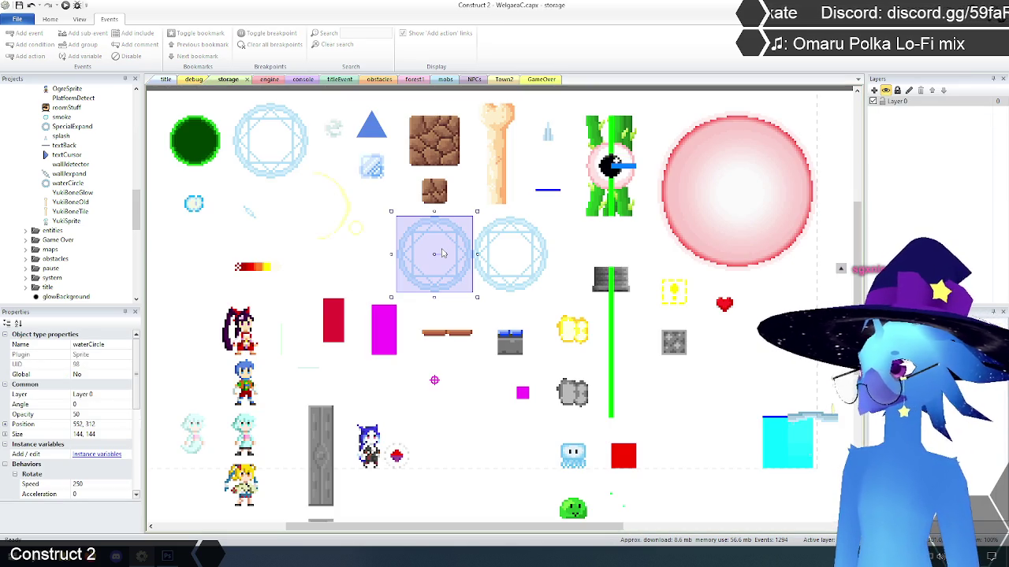
left_click(511, 251)
left_click(275, 137)
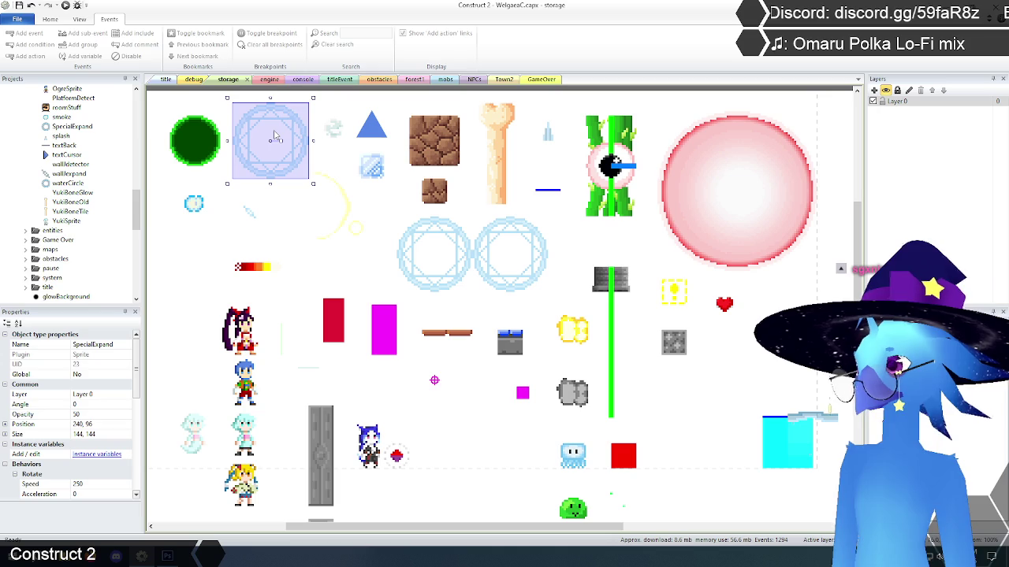
mouse_move(142, 361)
left_mouse_down()
mouse_move(139, 429)
mouse_move(142, 416)
left_mouse_up()
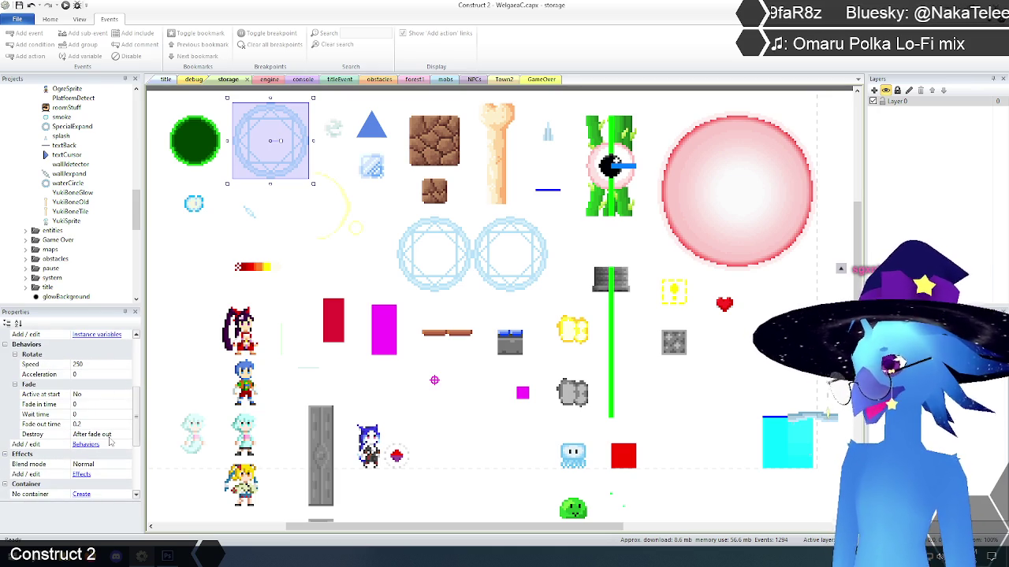
Step: On the engine sheet, toggle disabled on event 389, the SpecialExpand fade-out Destroy
left_click(264, 79)
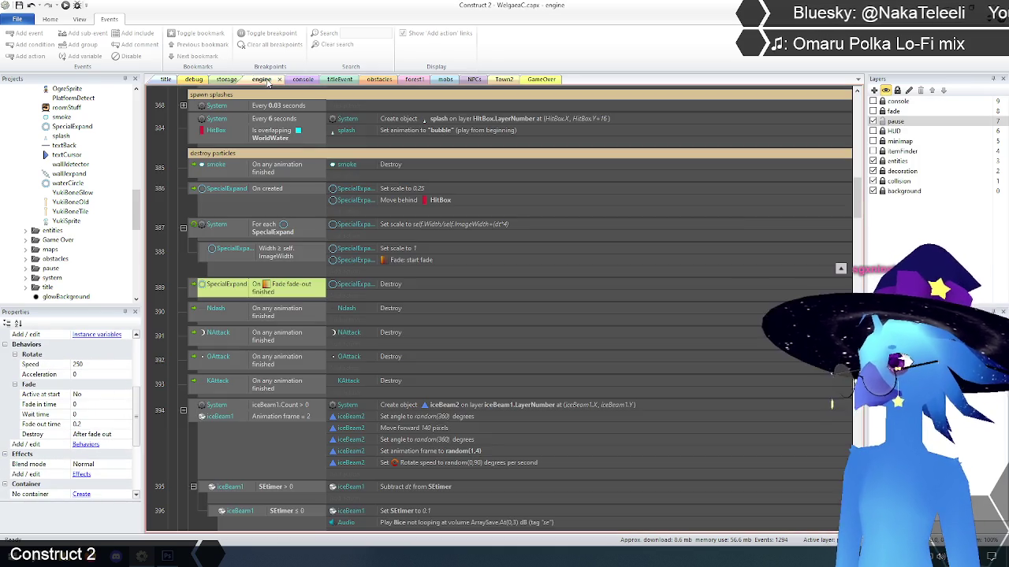
right_click(195, 288)
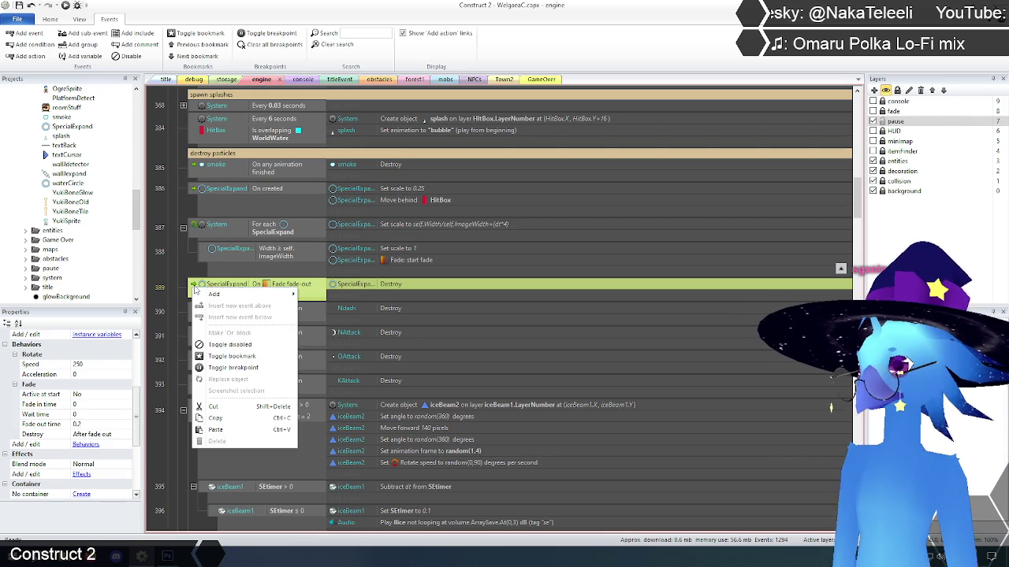
left_click(236, 345)
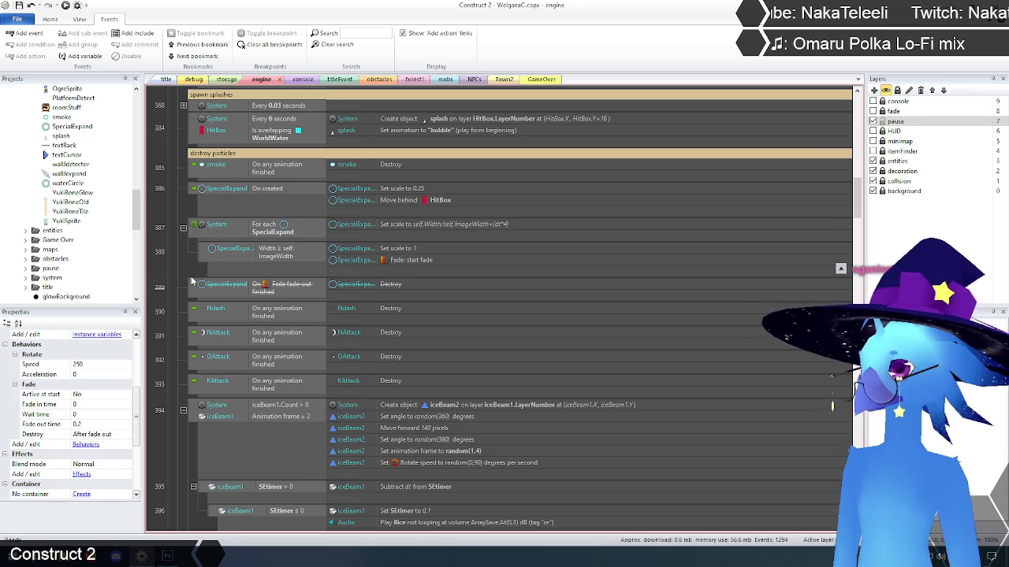
scroll(174, 266, "down", 3)
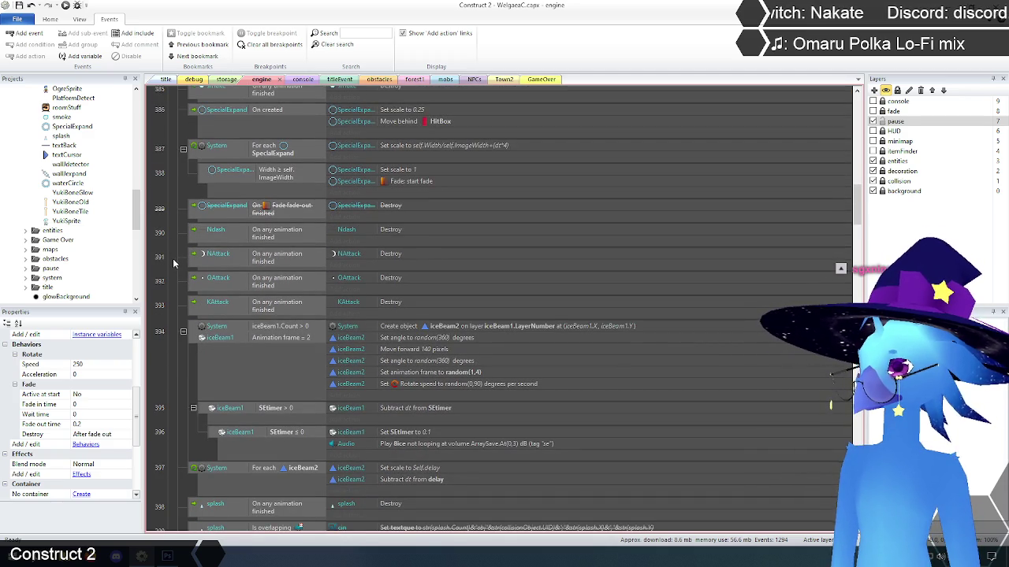
scroll(173, 264, "down", 5)
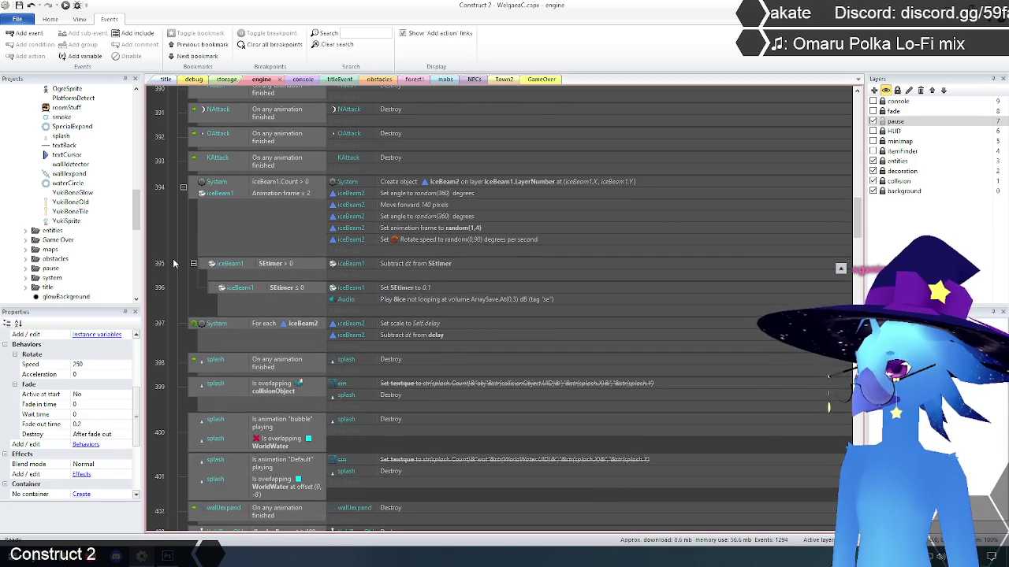
scroll(173, 264, "up", 1)
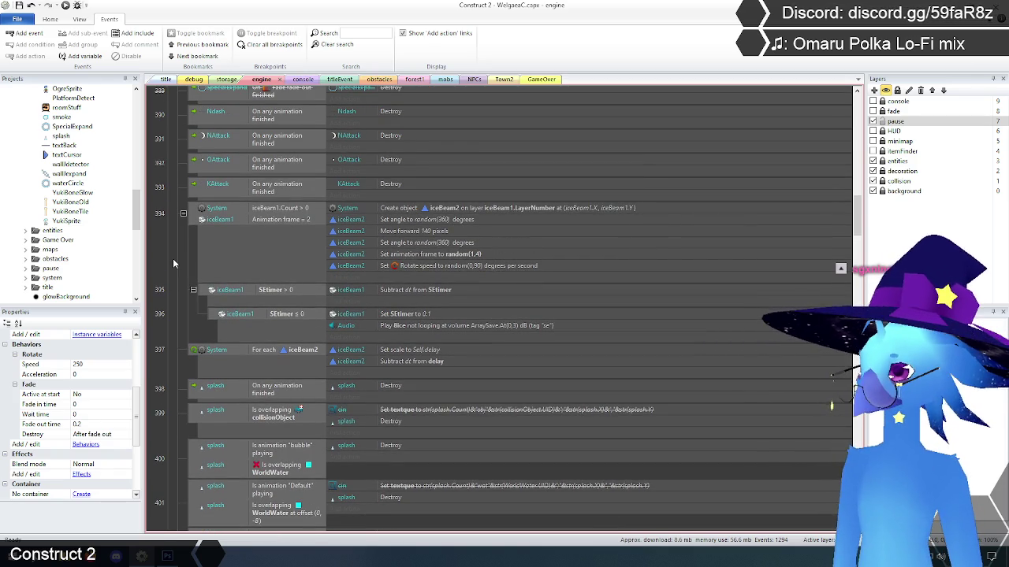
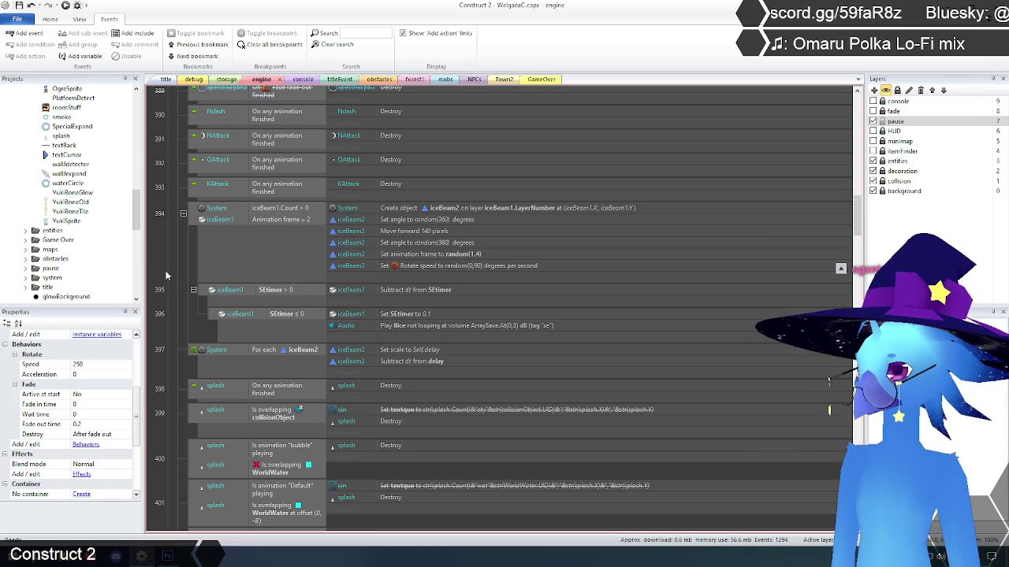
Step: Move the ice beam spawning event and For each iceBeam2 up beneath the splash spawning events
scroll(167, 275, "up", 6)
scroll(168, 280, "up", 5)
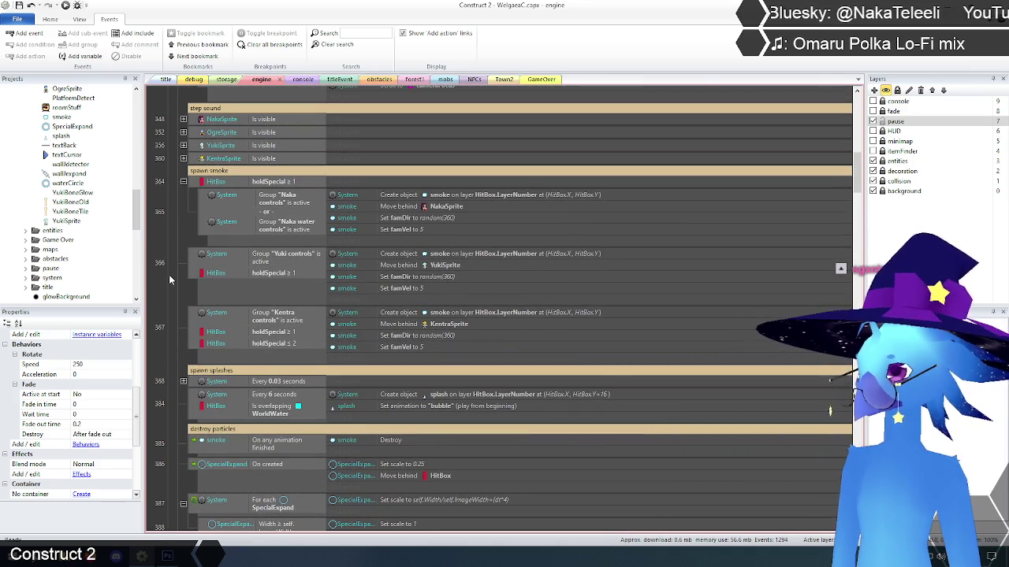
scroll(169, 276, "down", 8)
scroll(169, 280, "down", 1)
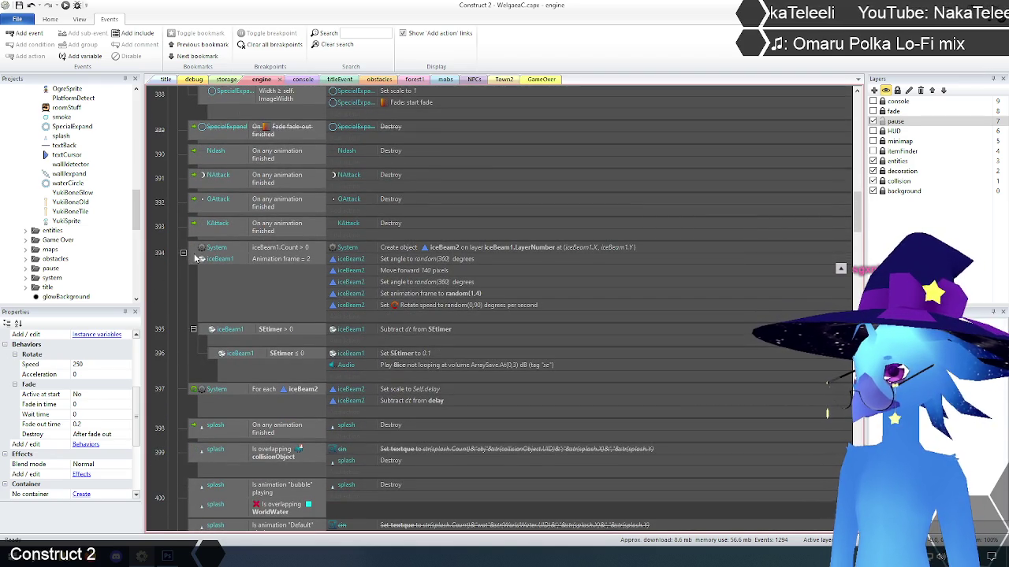
left_click(198, 259)
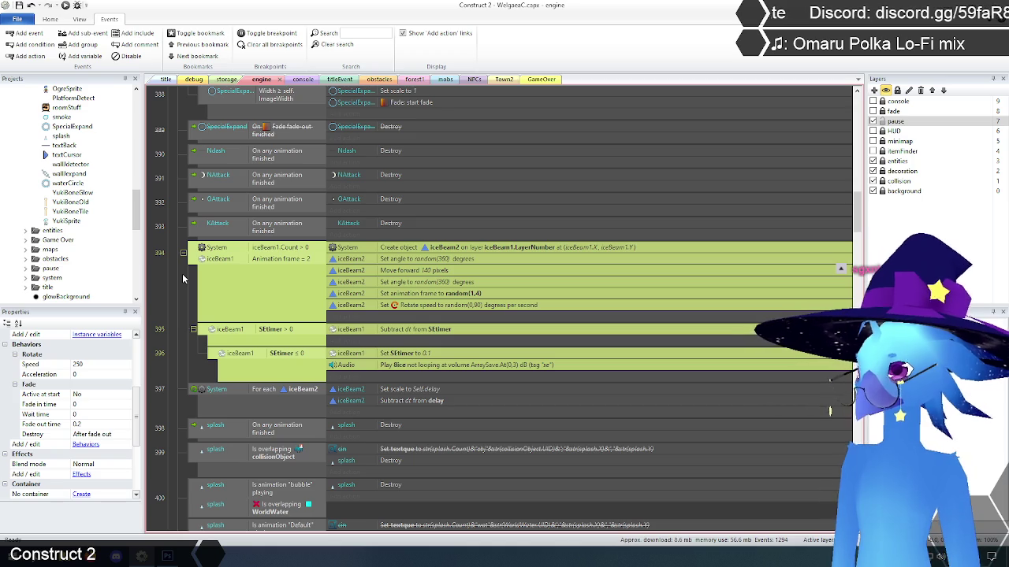
left_click(193, 394, "shift")
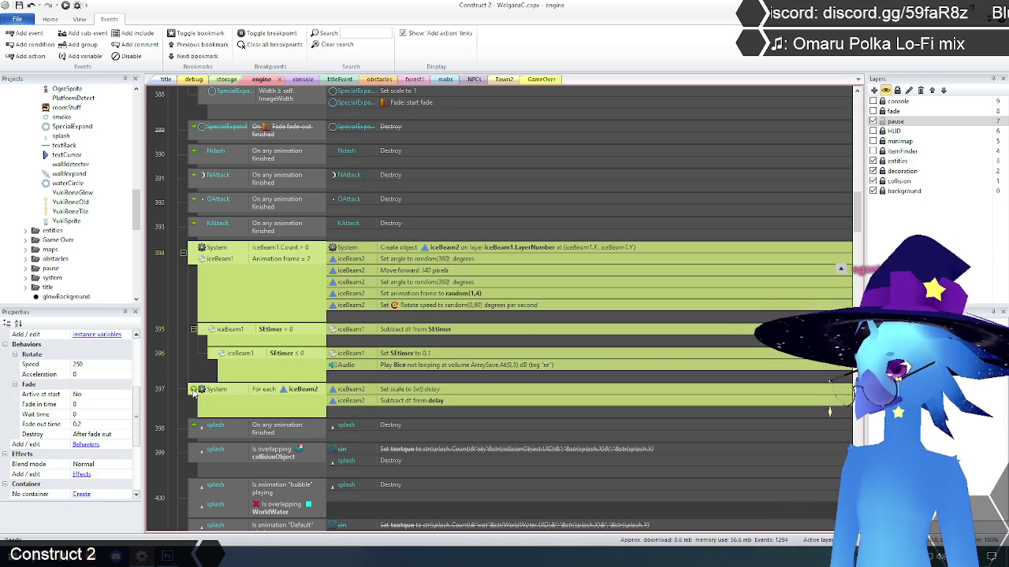
scroll(167, 355, "up", 2)
scroll(166, 350, "up", 2)
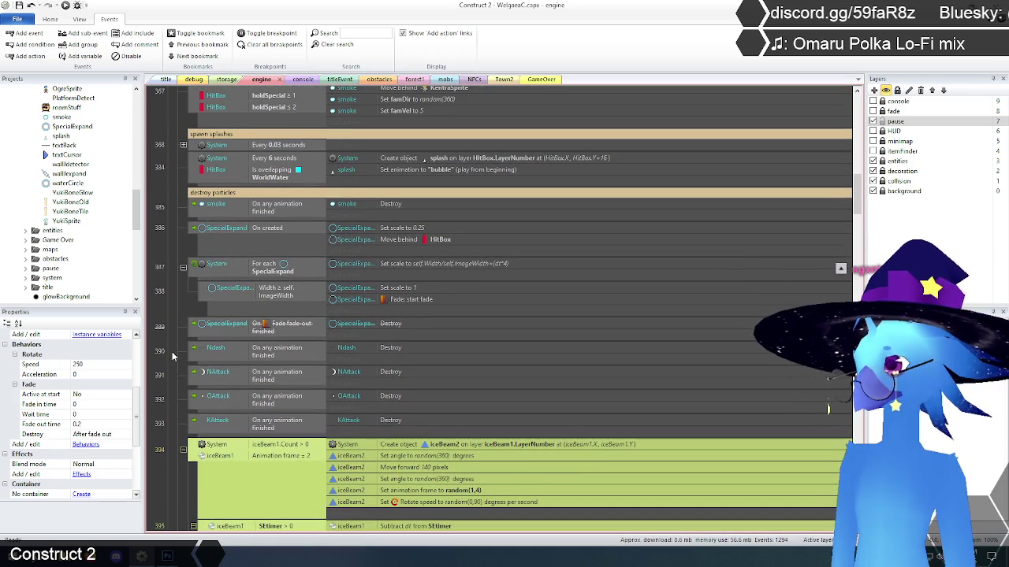
left_click_drag(193, 448, 202, 191)
scroll(170, 312, "up", 3)
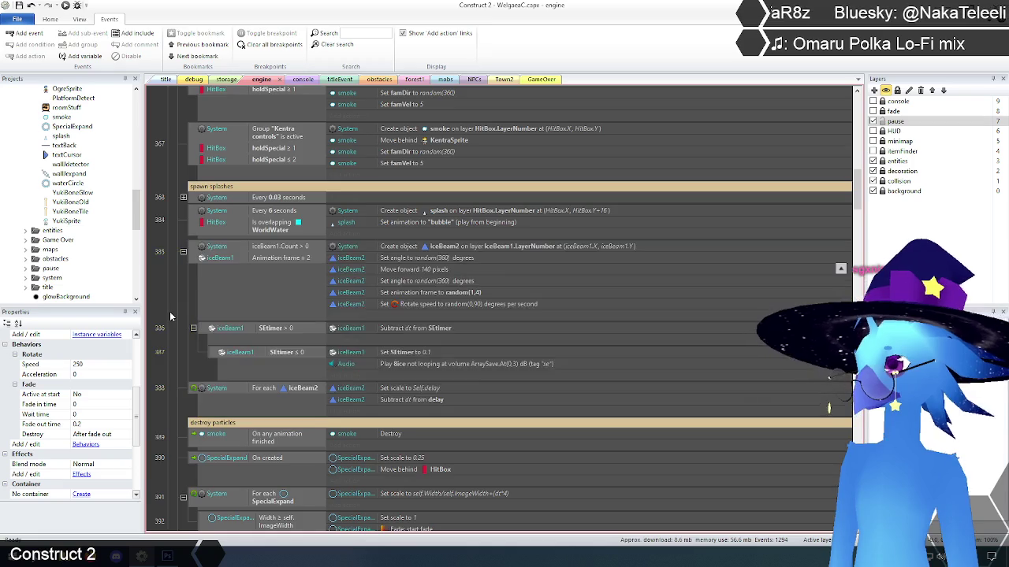
Step: Label the moved ice beam events with a 'spawn ice particles' comment
right_click(197, 333)
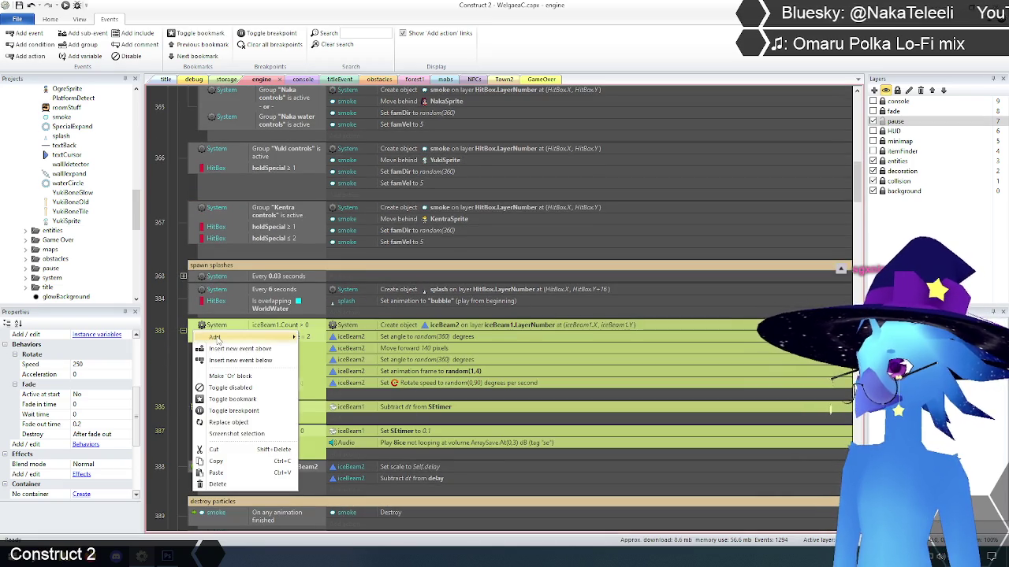
mouse_move(219, 339)
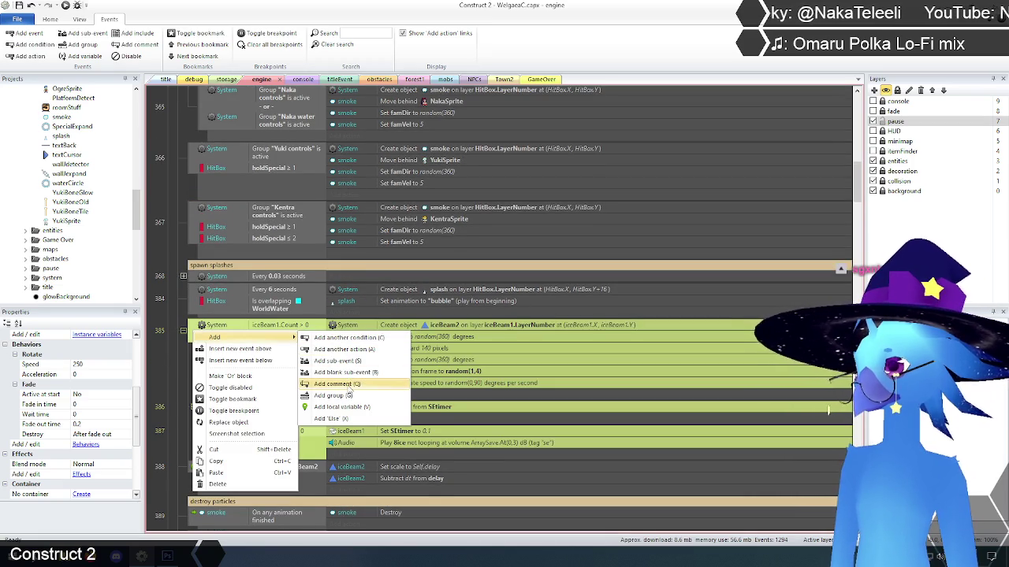
left_click(348, 385)
type("spawn ice")
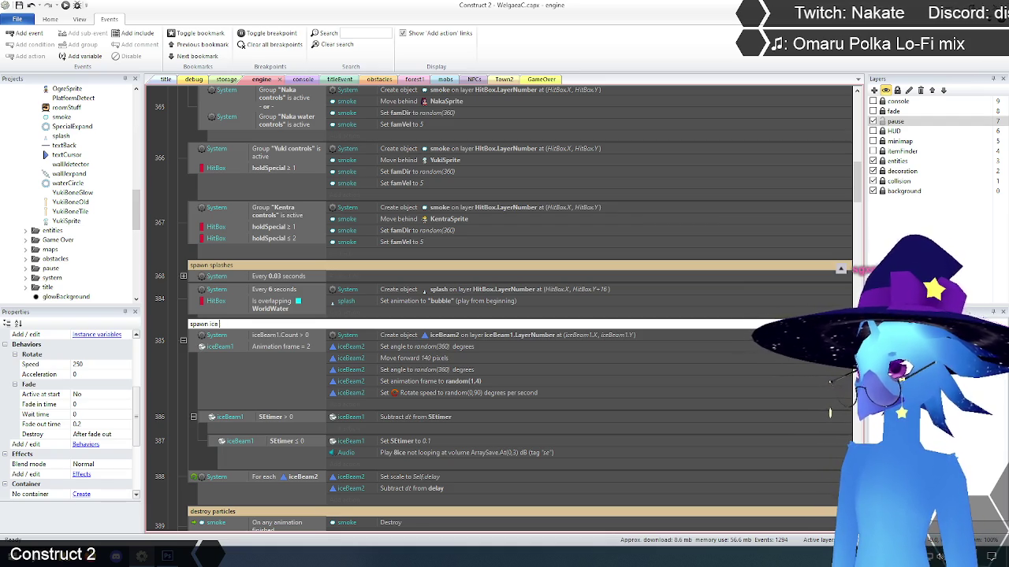
type("particles")
key("Return")
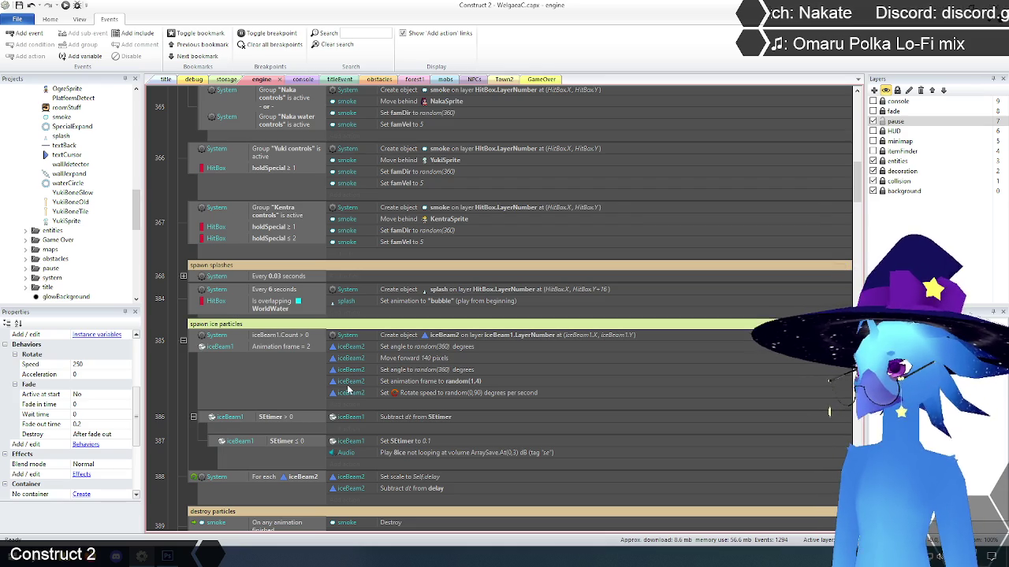
left_click(163, 398)
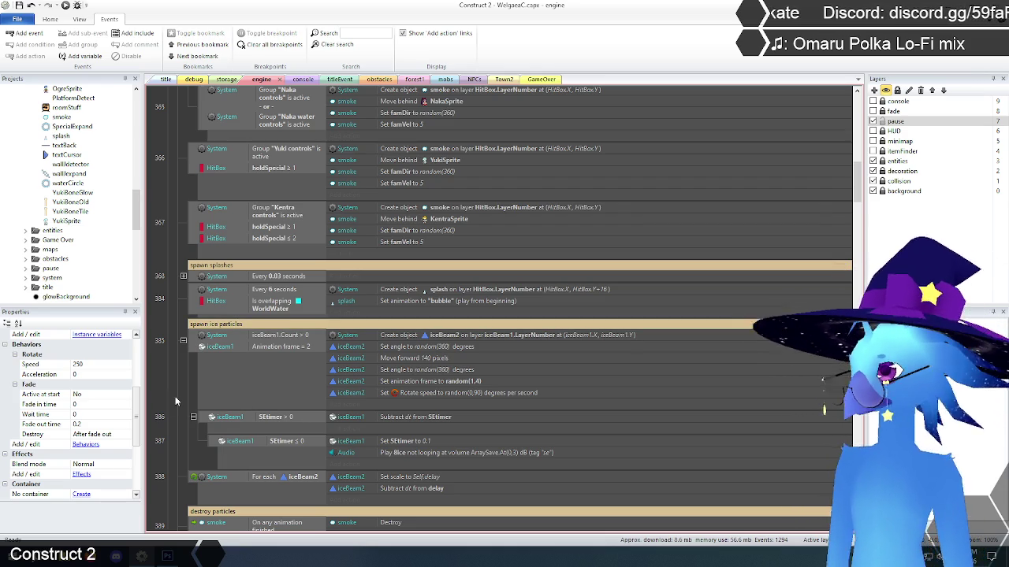
Step: Delete event 403, which destroys YukiBoneOld once dissolvePercent reaches 100, then select HitBox CharChange
scroll(175, 396, "down", 3)
scroll(177, 361, "down", 14)
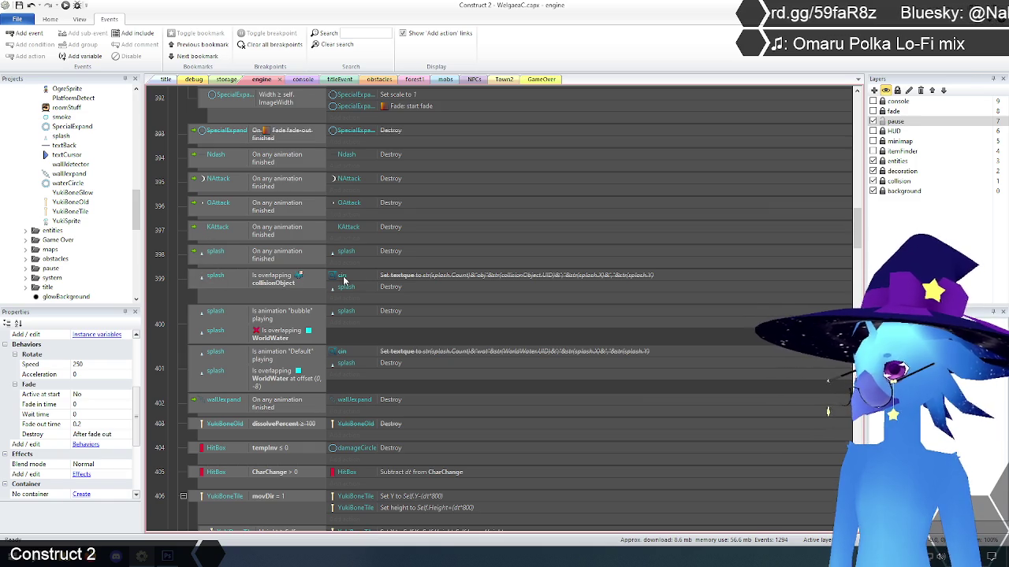
scroll(182, 316, "down", 3)
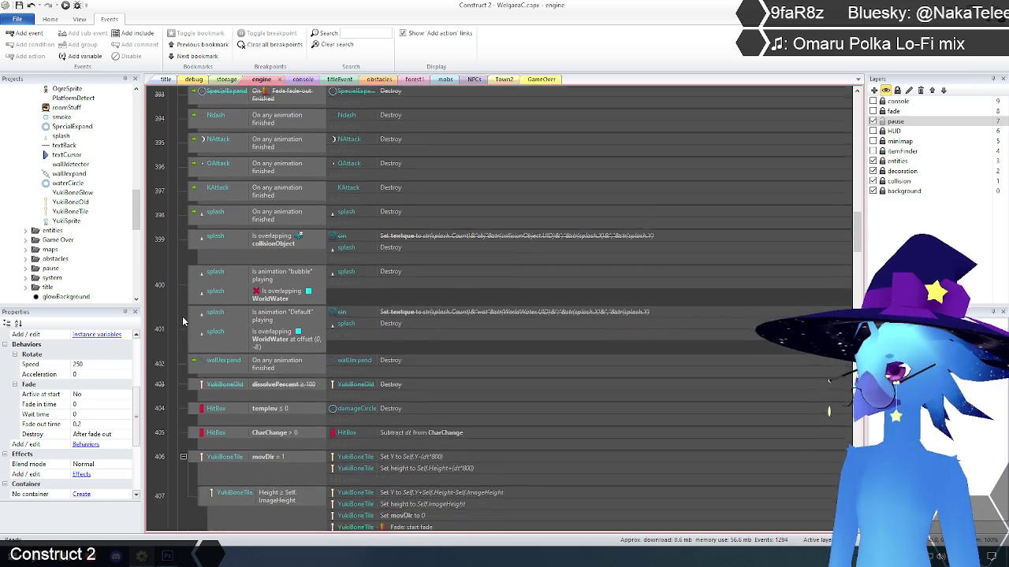
scroll(187, 316, "down", 2)
scroll(189, 310, "down", 2)
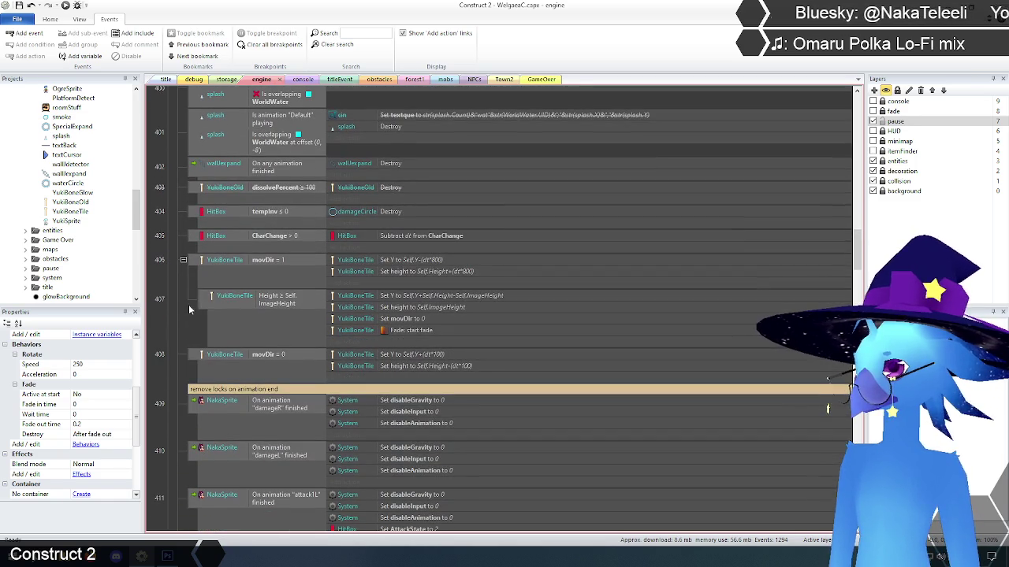
scroll(172, 302, "up", 2)
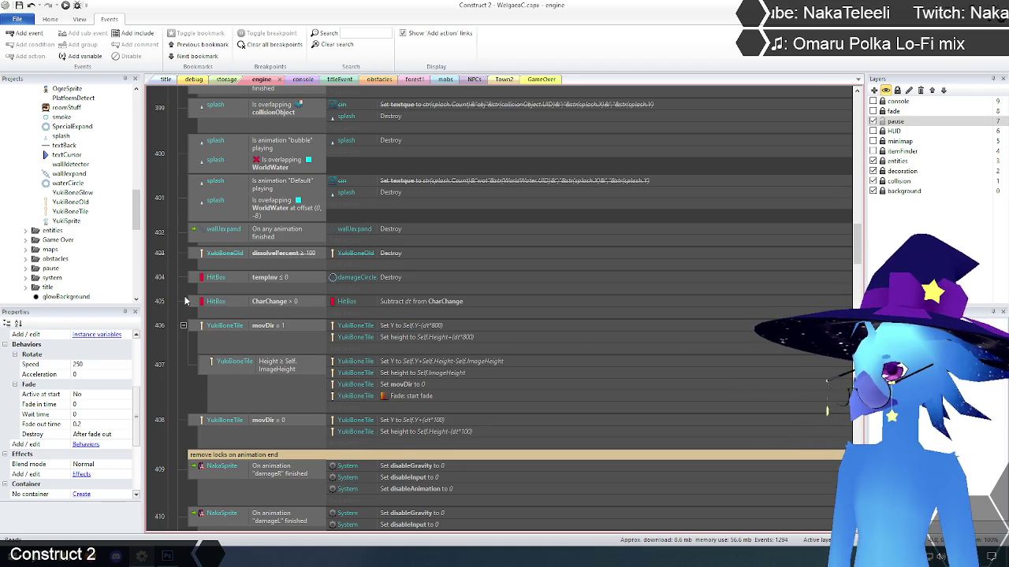
left_click(196, 257)
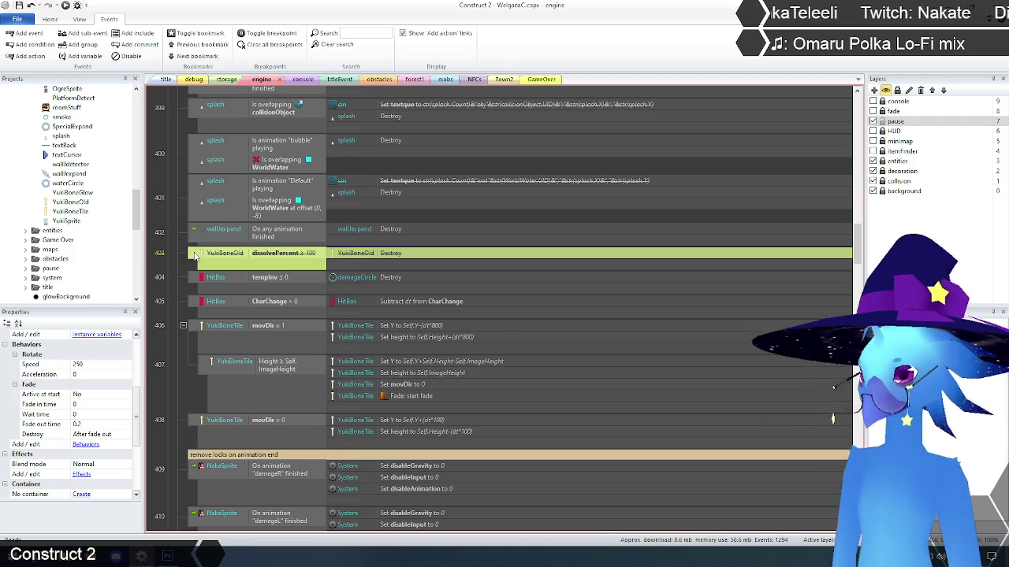
key("Delete")
left_click(169, 272)
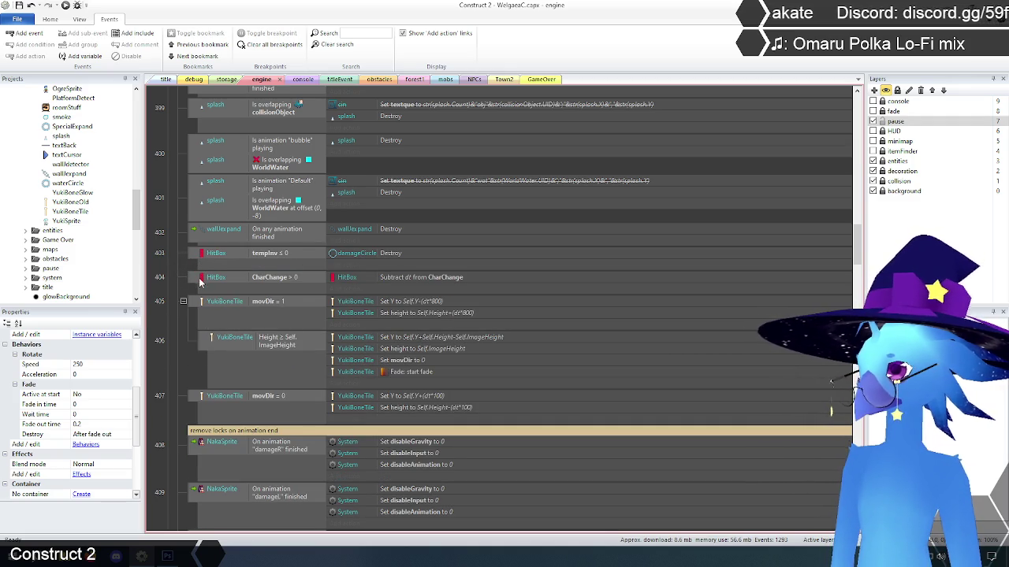
left_click(165, 278)
left_click(165, 278)
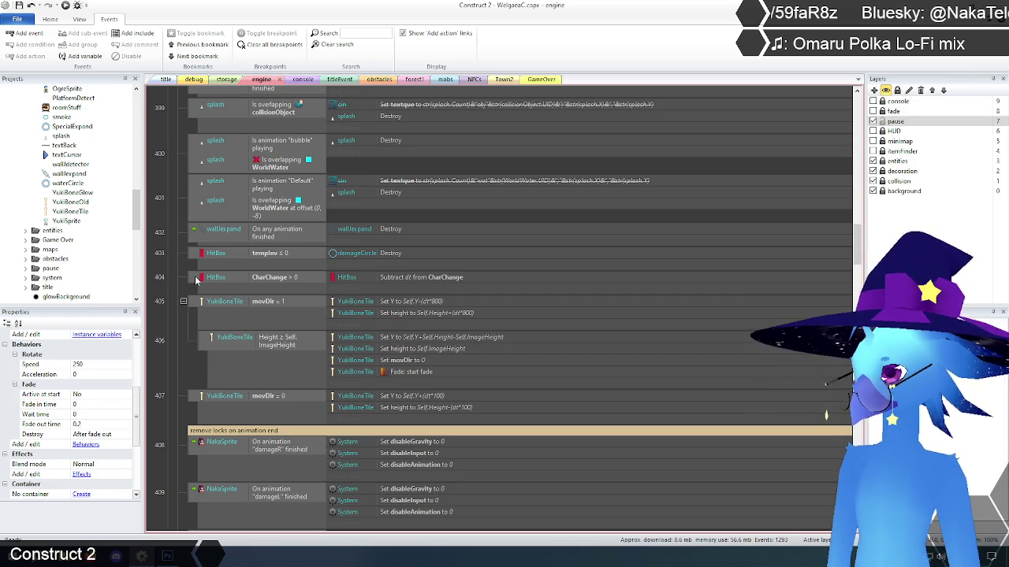
Step: Relocate the HitBox CharChange and YukiBoneTile movDir events to directly after For each iceBeam2
left_click(196, 280)
left_click(196, 305, "shift")
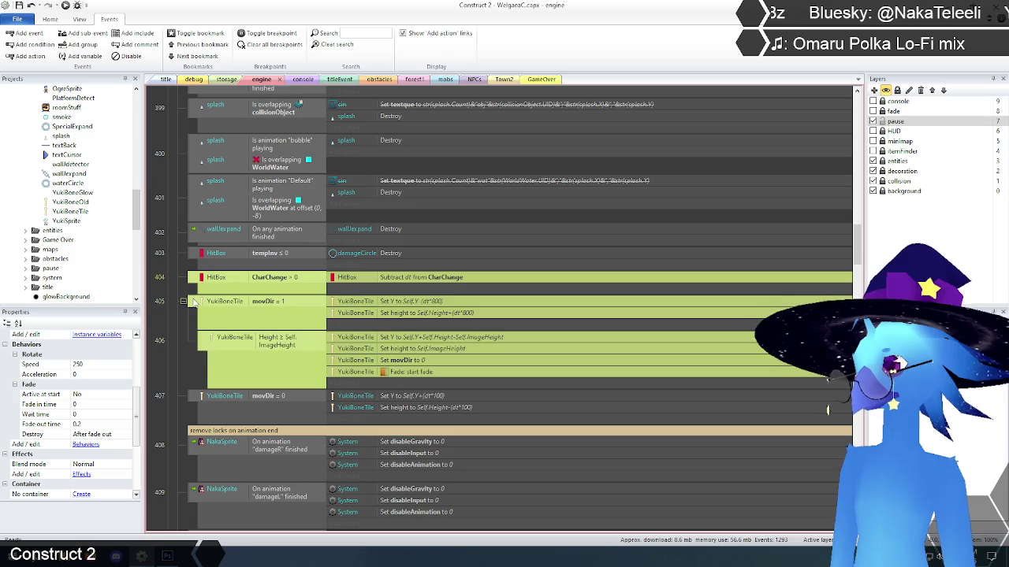
scroll(158, 308, "up", 3)
scroll(170, 334, "down", 3)
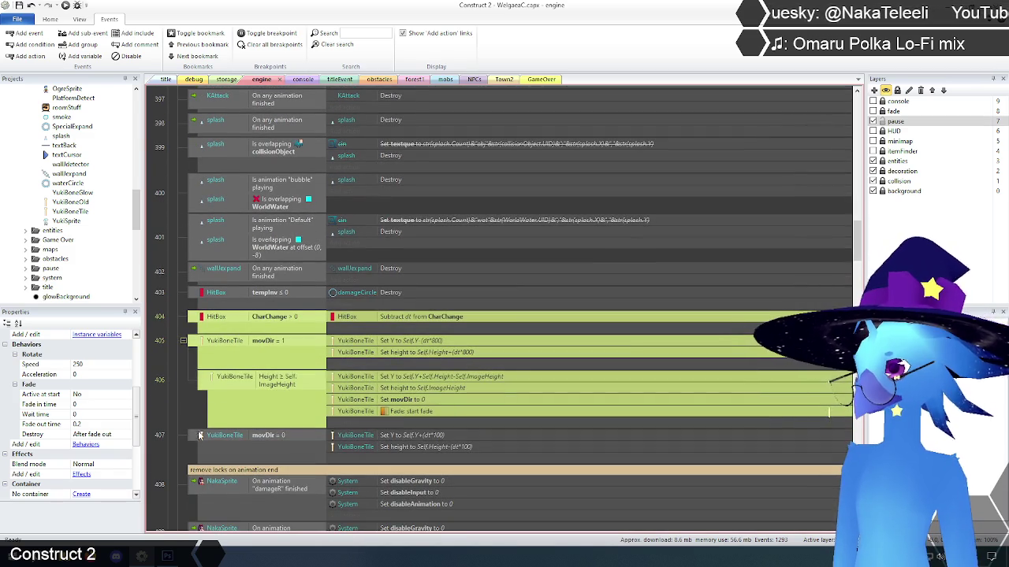
left_click(197, 438, "shift")
scroll(178, 364, "up", 1)
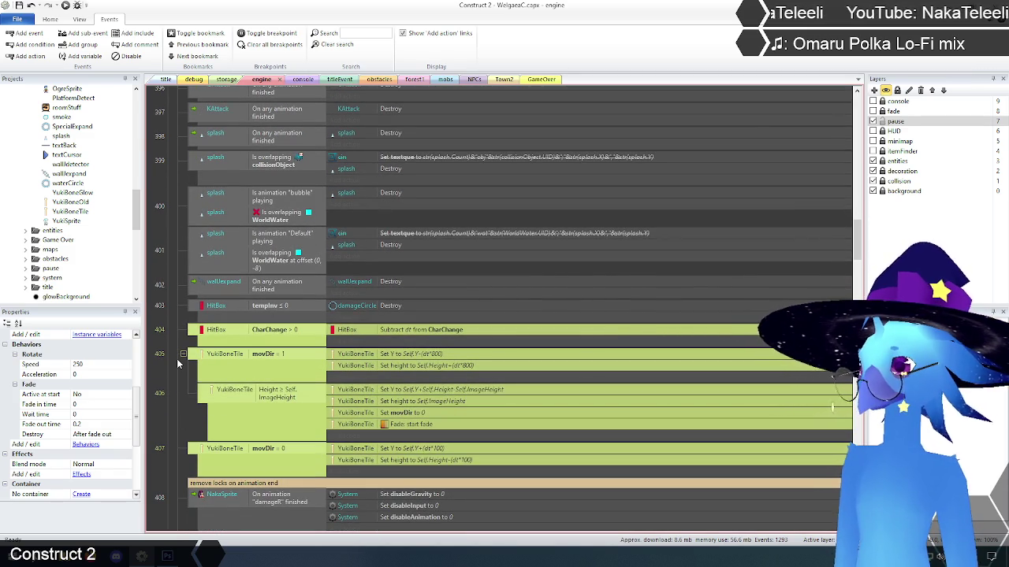
scroll(177, 358, "up", 5)
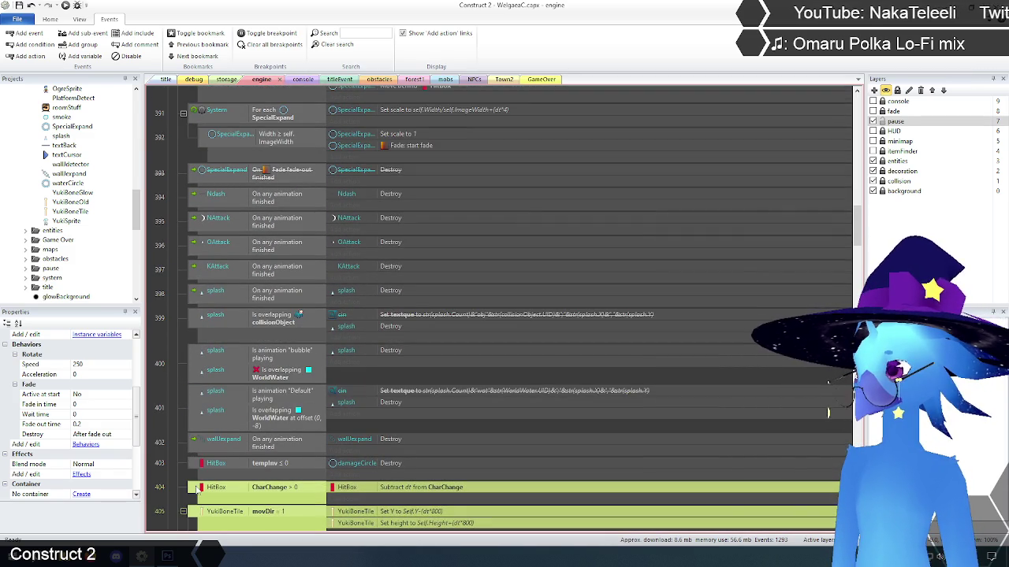
scroll(231, 95, "up", 3)
scroll(226, 237, "up", 4)
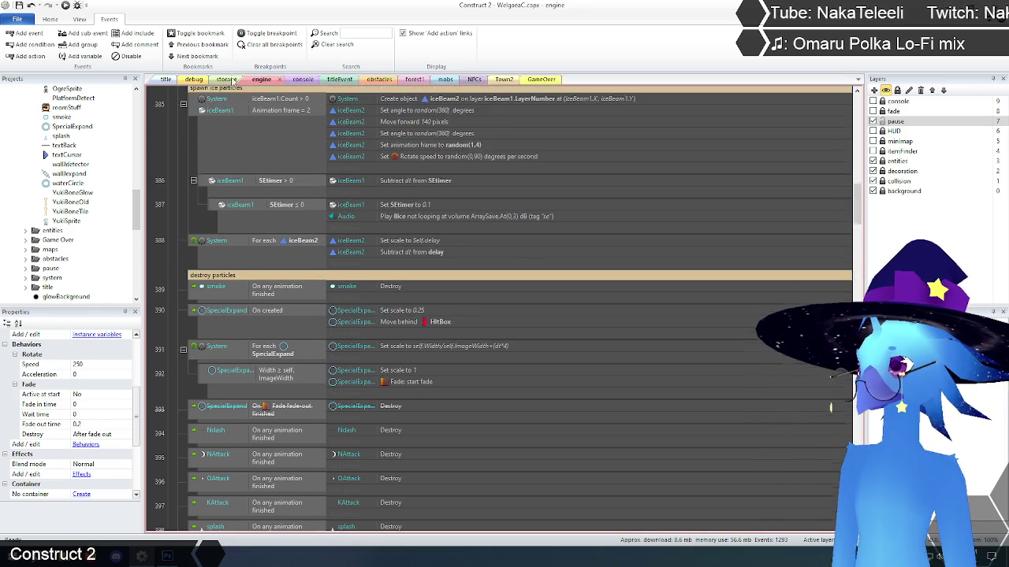
left_click(223, 307)
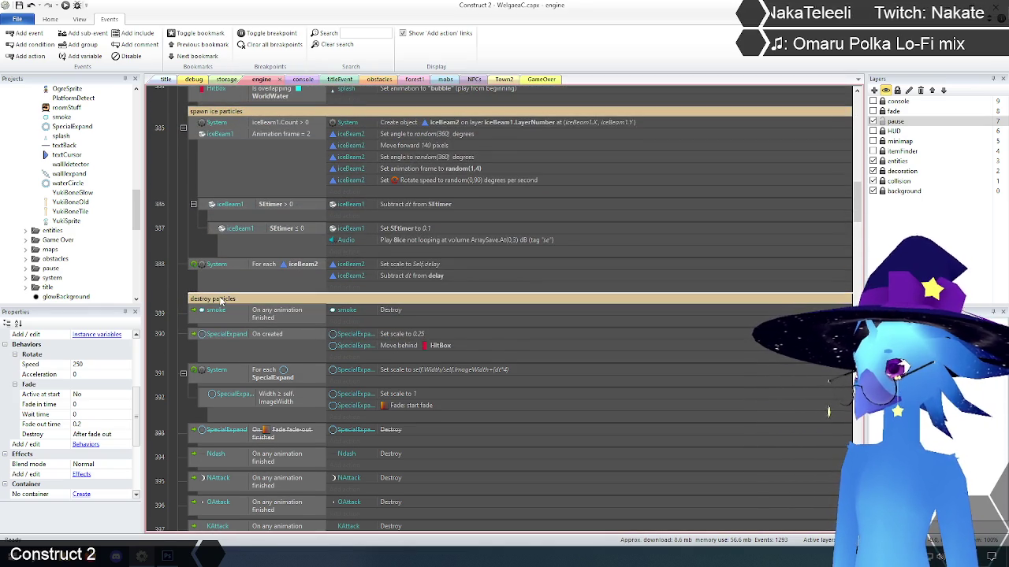
key("ctrl+v")
left_click(178, 284)
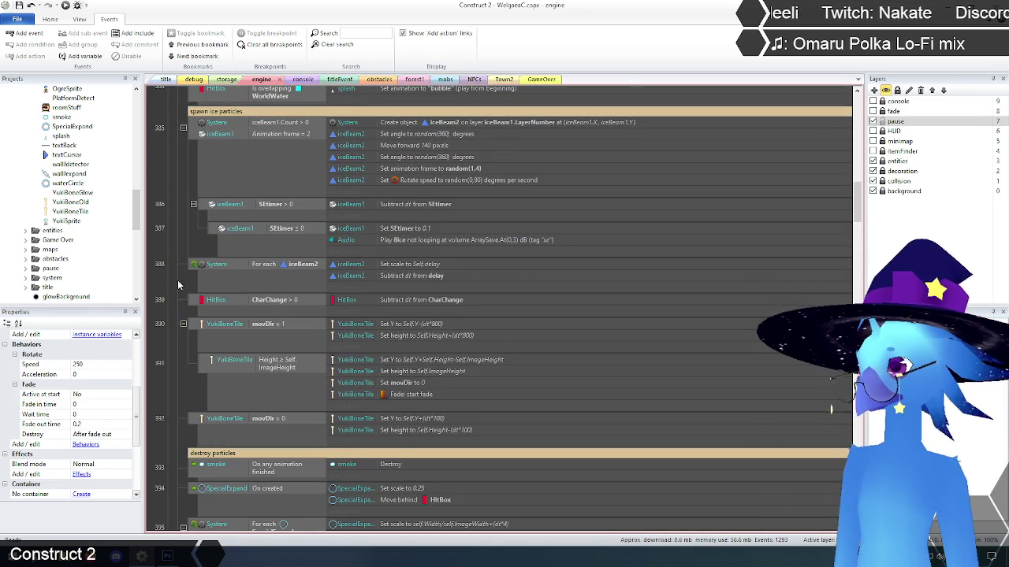
scroll(180, 275, "down", 12)
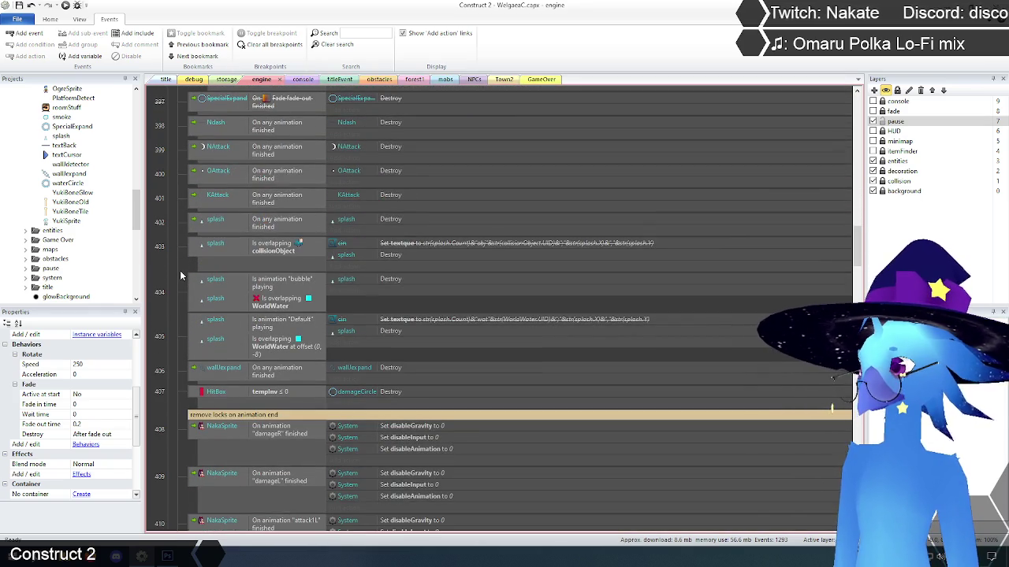
scroll(180, 270, "up", 4)
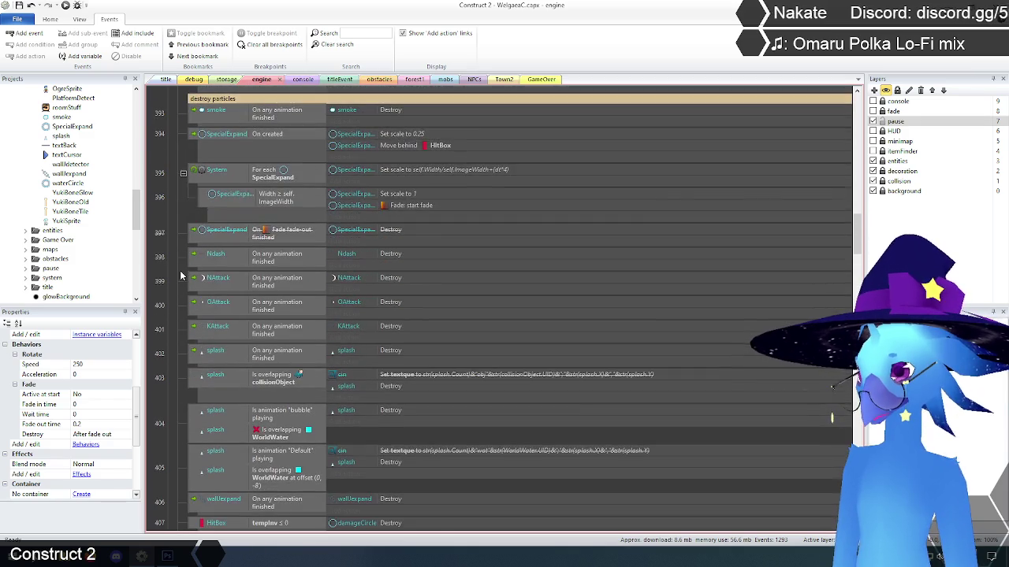
scroll(181, 270, "down", 3)
left_click(437, 307)
key("Delete")
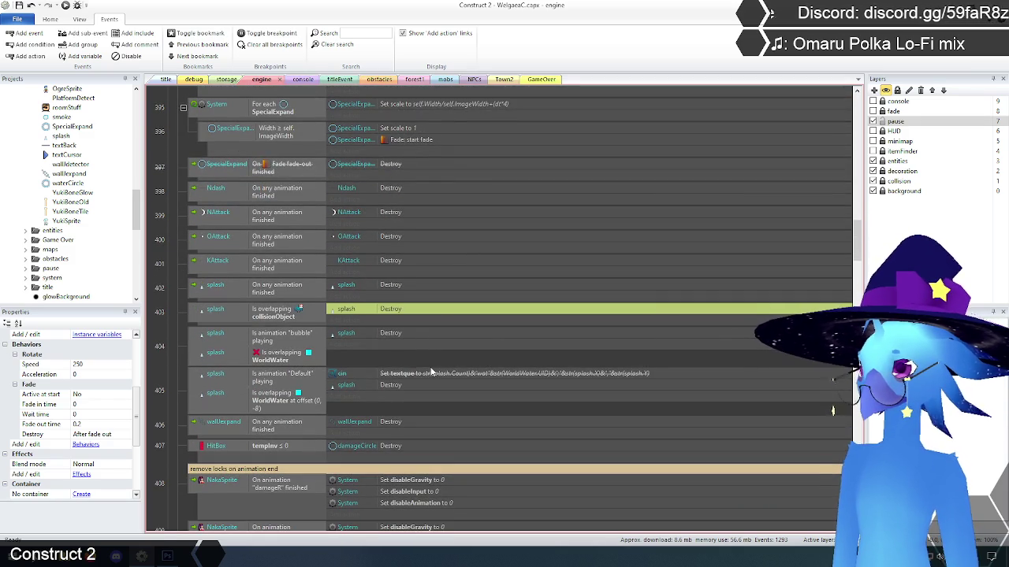
left_click(418, 377)
key("Delete")
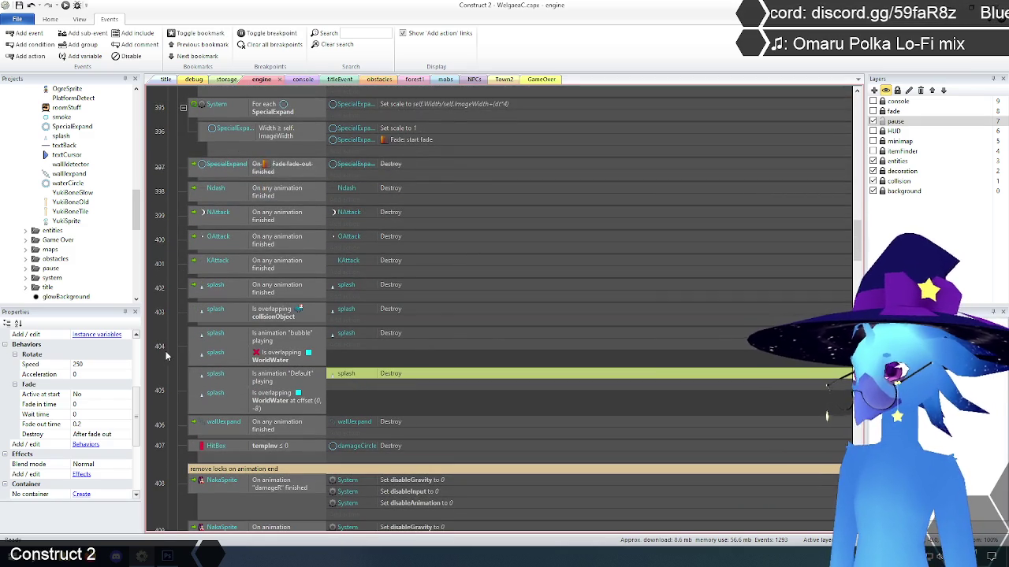
left_click(165, 350)
scroll(201, 345, "up", 5)
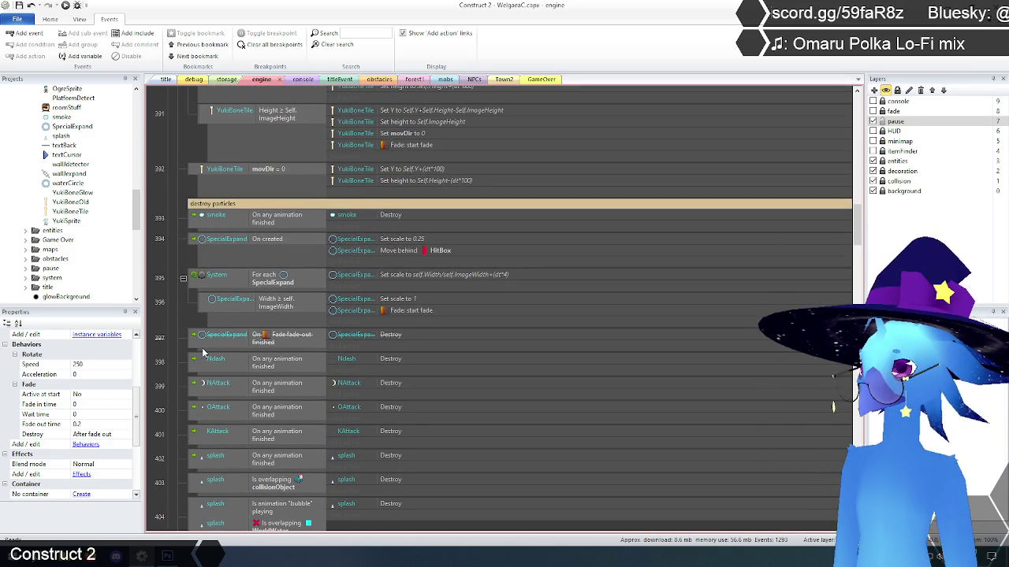
scroll(203, 352, "up", 2)
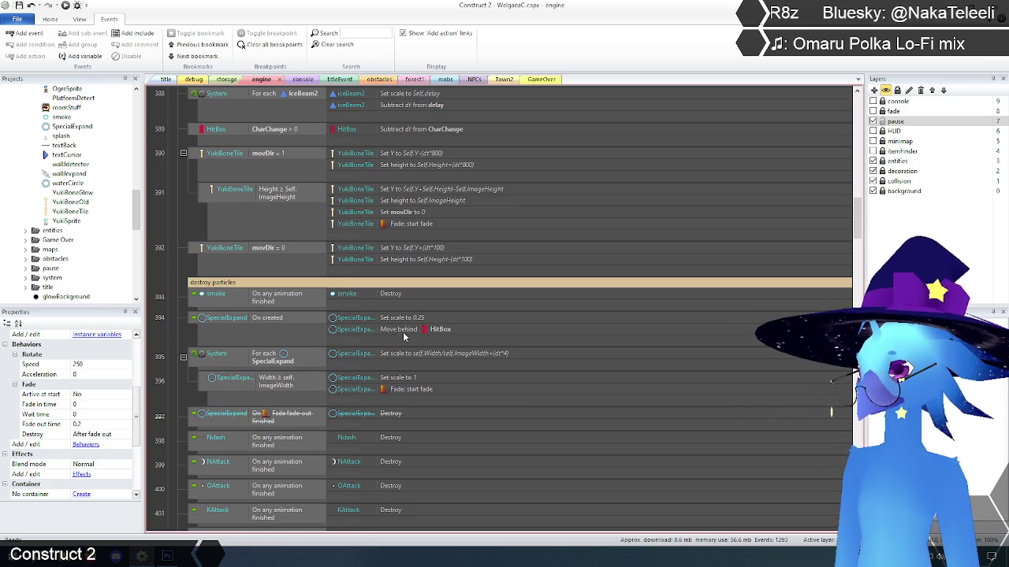
mouse_move(402, 342)
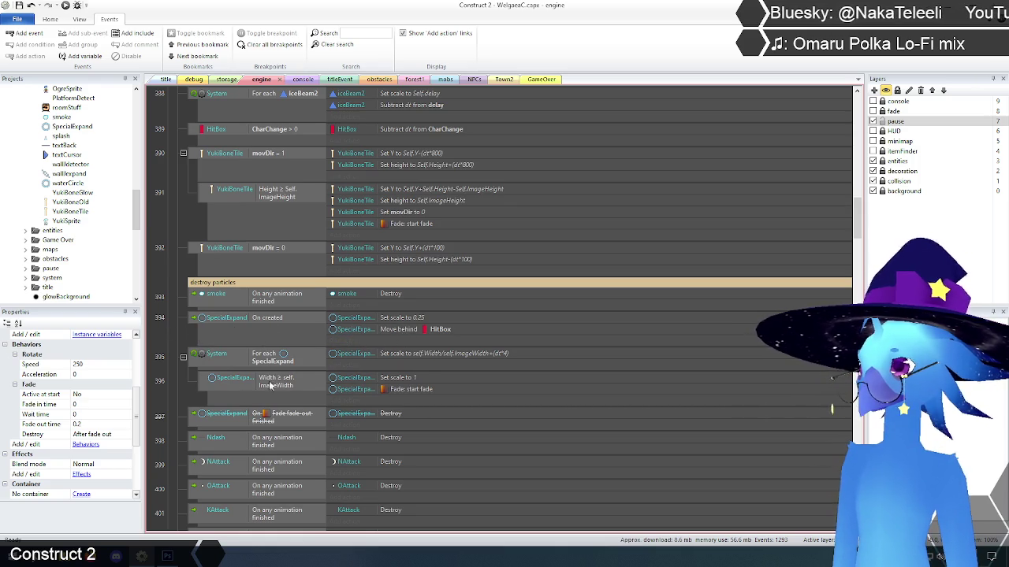
scroll(161, 327, "up", 1)
scroll(161, 327, "up", 3)
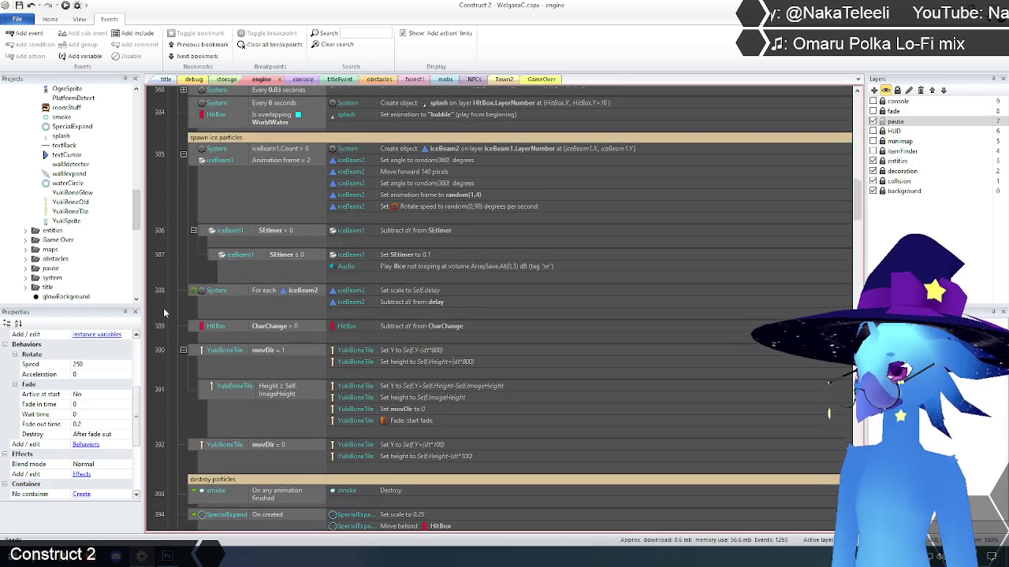
Step: Drag the four SpecialExpand events, including the disabled fade-out destroy, up below HitBox CharChange
left_click(197, 278)
left_click(168, 277)
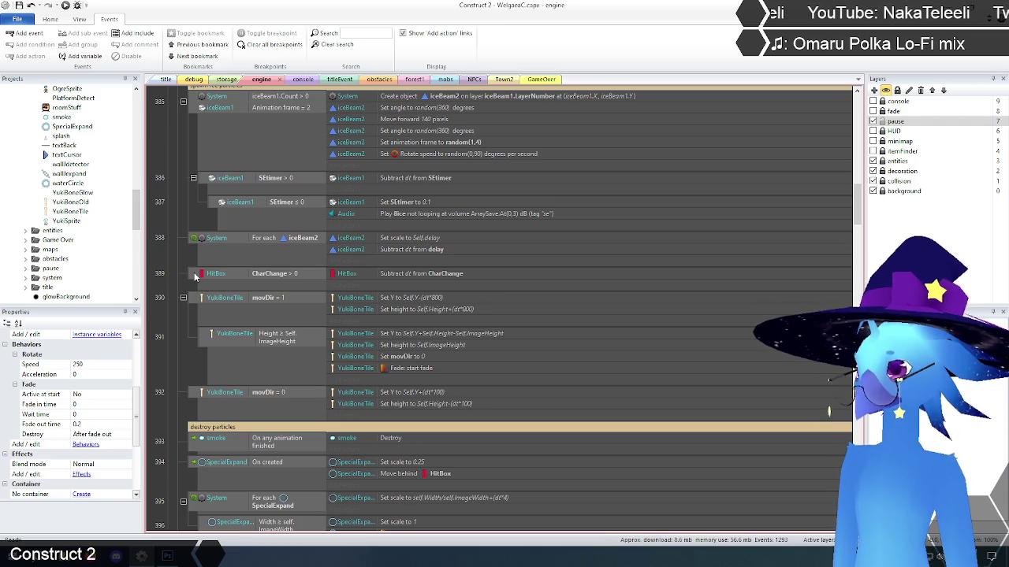
left_click(195, 276)
scroll(161, 280, "down", 2)
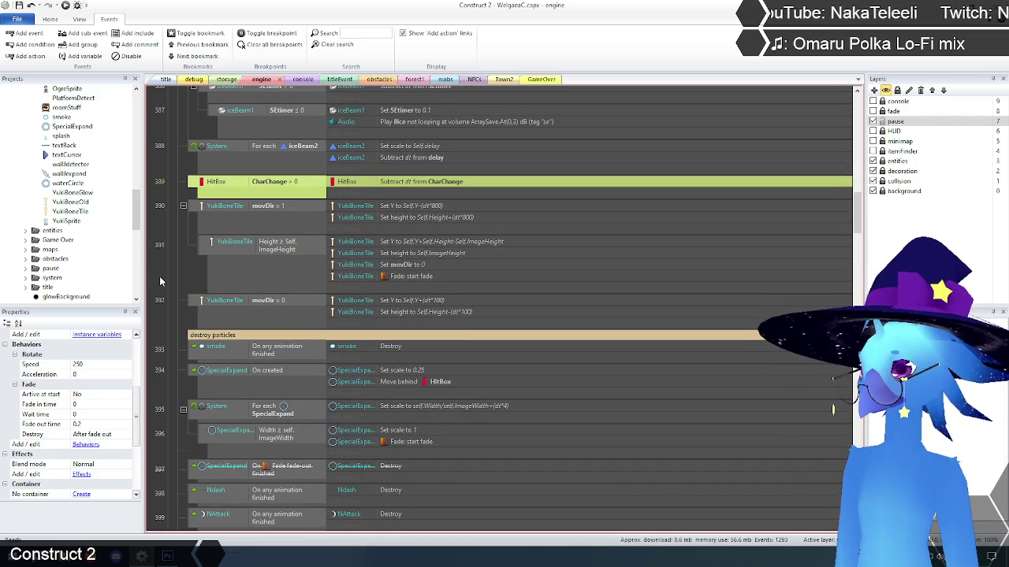
left_click(196, 374)
left_click(196, 415, "ctrl")
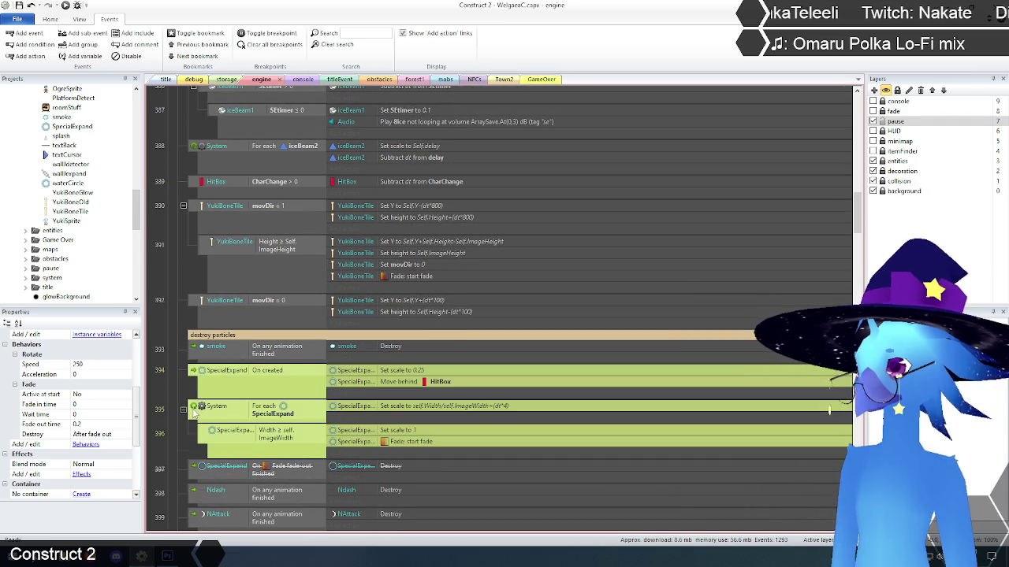
left_click(195, 470, "ctrl")
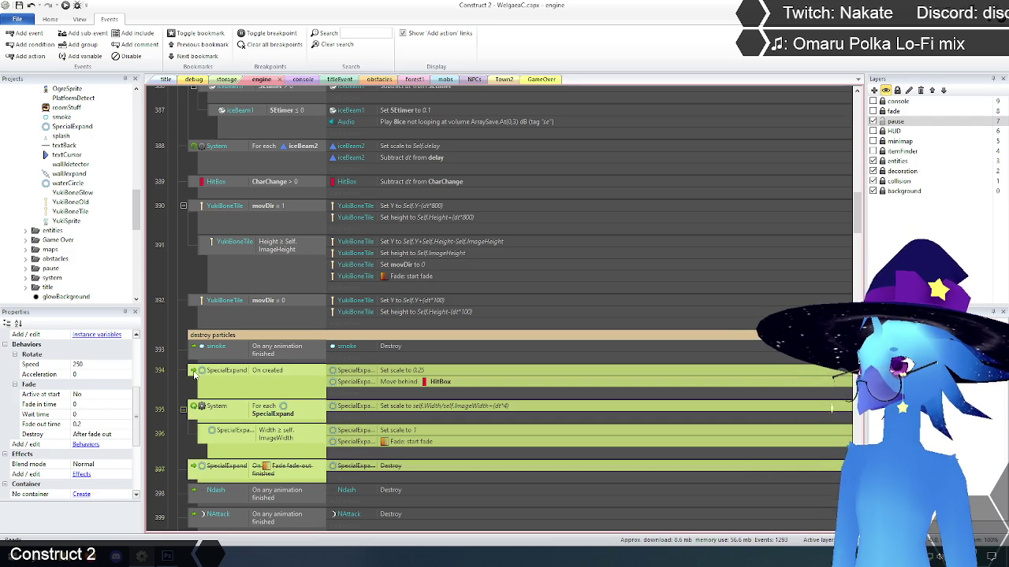
left_click_drag(195, 375, 218, 199)
left_click(181, 249)
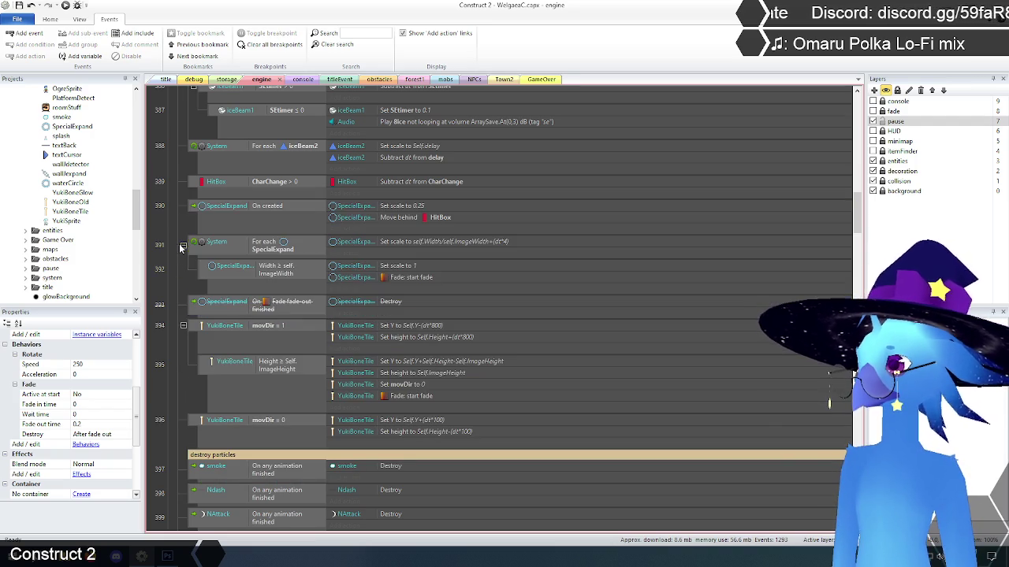
scroll(171, 288, "down", 2)
scroll(170, 287, "up", 4)
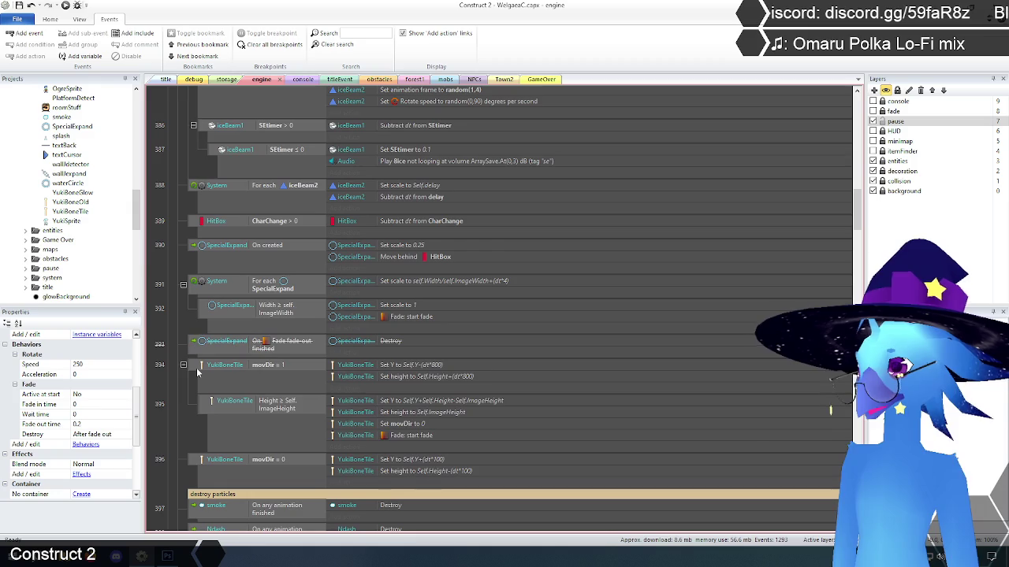
Step: Insert a 'bone animation' comment directly above the YukiBoneTile movDir events
left_click(197, 370)
left_click(202, 459, "shift")
scroll(179, 362, "up", 3)
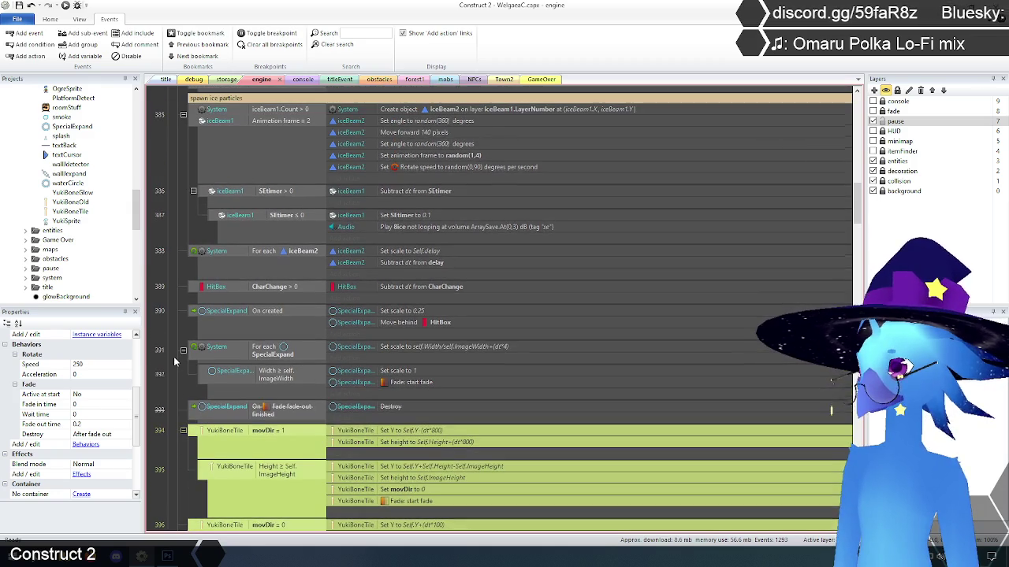
scroll(180, 339, "down", 3)
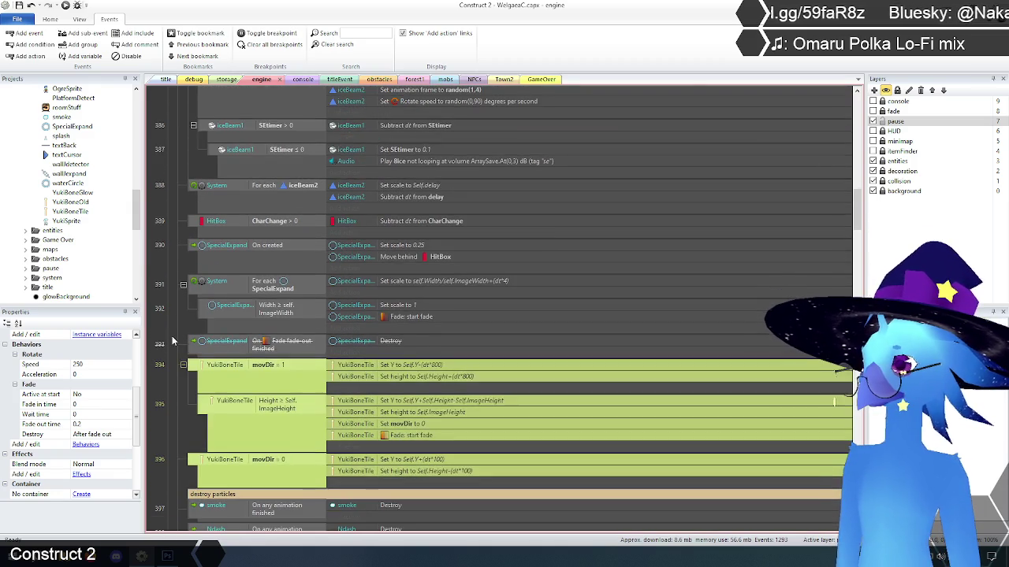
left_click(195, 368)
right_click(194, 369)
mouse_move(236, 370)
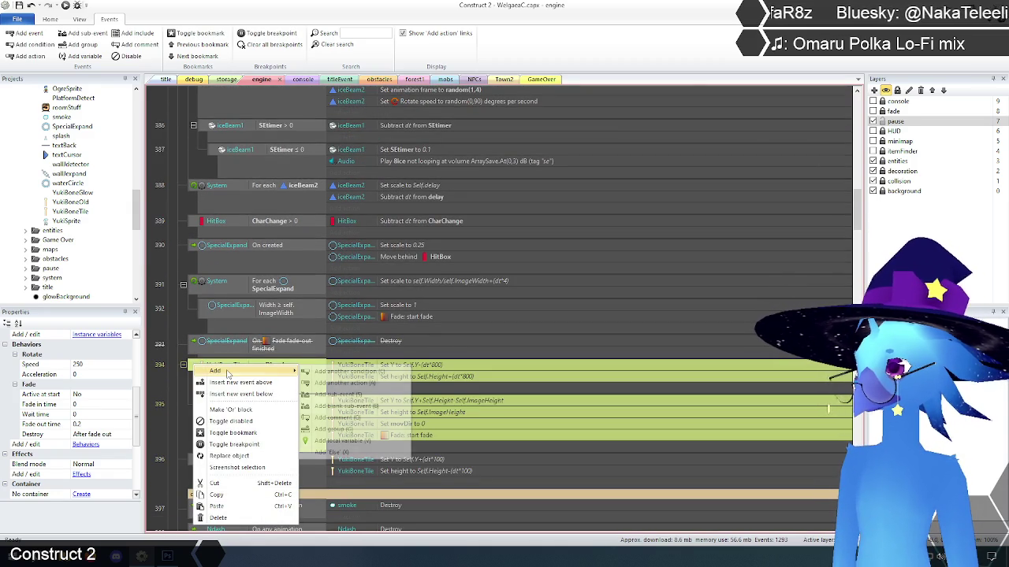
left_click(357, 419)
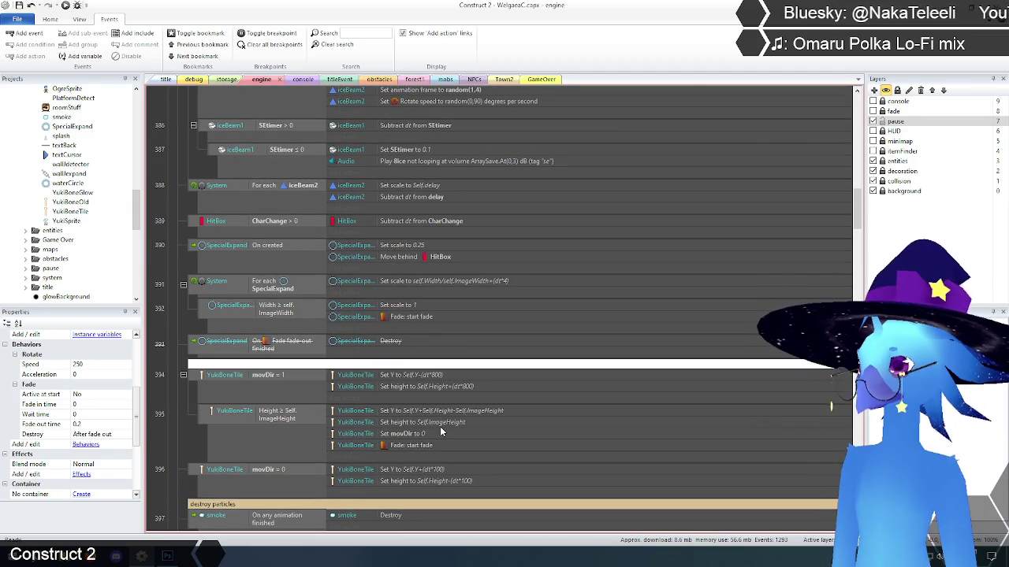
type("c")
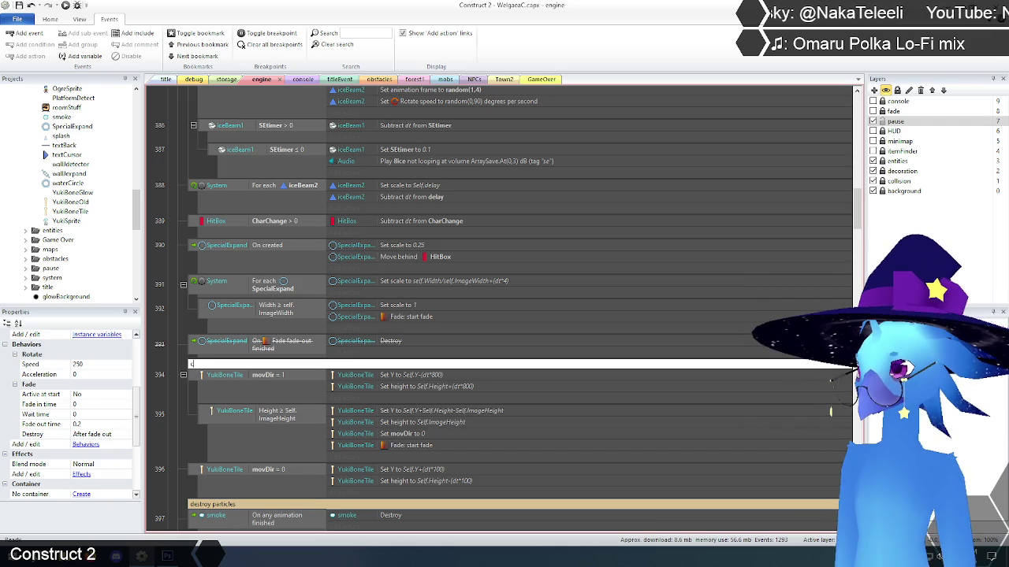
type("obone animat")
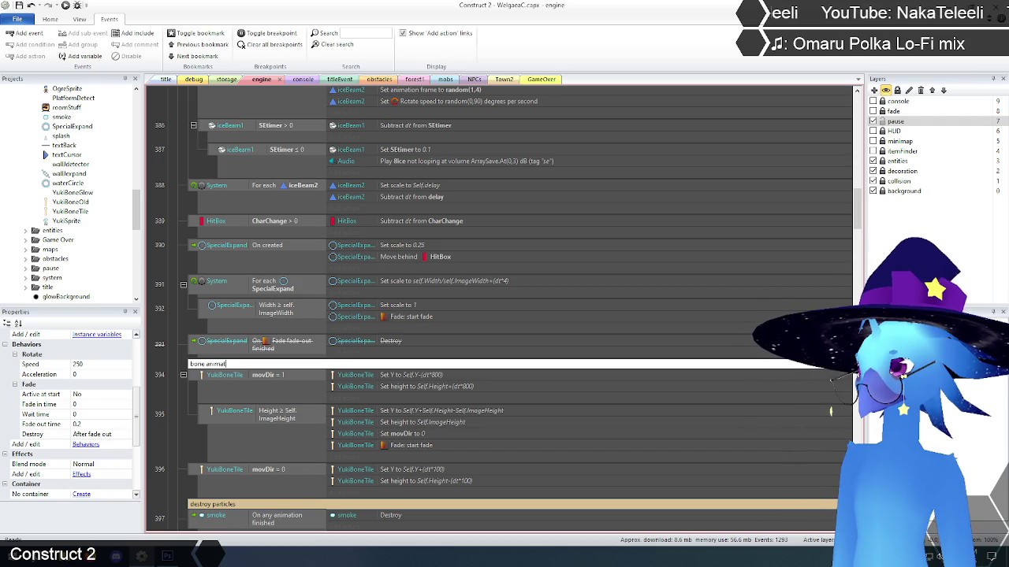
type("ion")
key("Return")
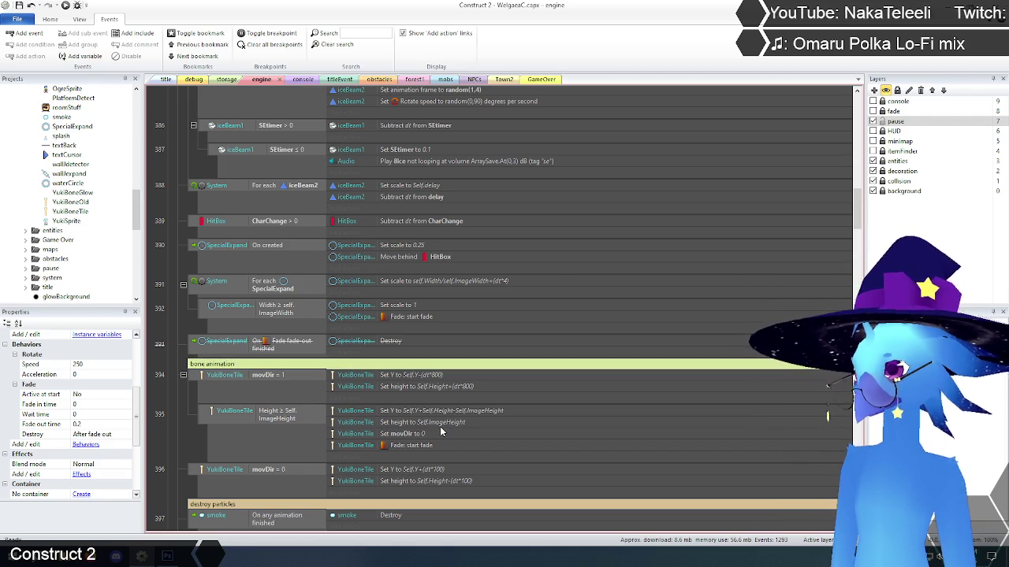
left_click(178, 288)
scroll(172, 337, "up", 2)
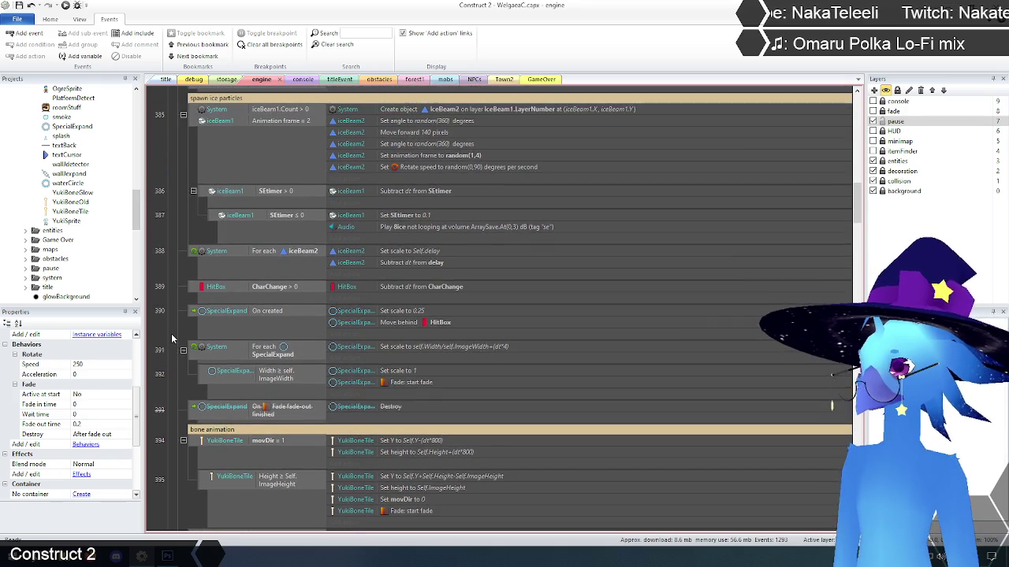
Step: Add an 'other effects' comment above the HitBox CharChange event
left_click(191, 288)
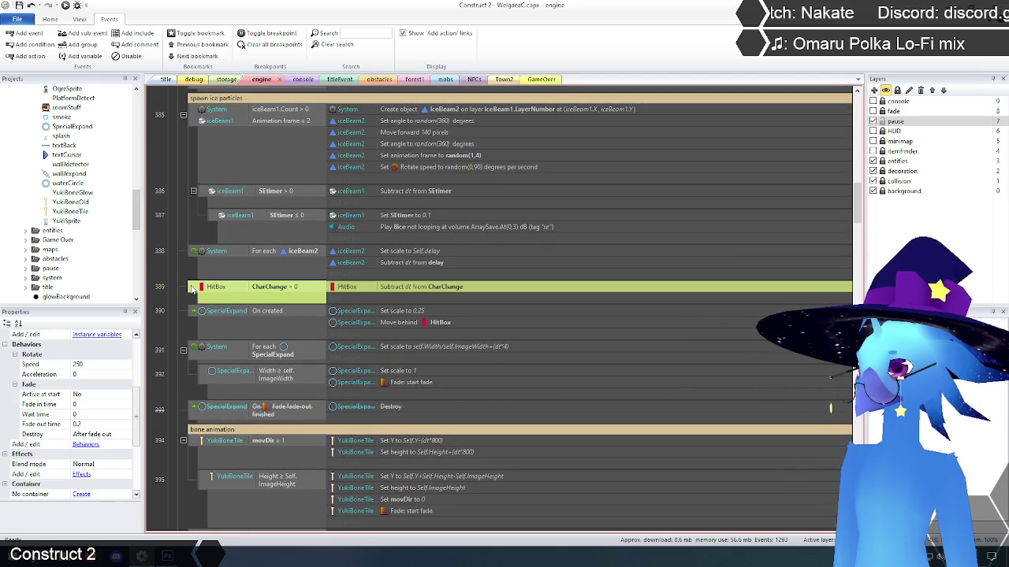
right_click(191, 289)
left_click(172, 290)
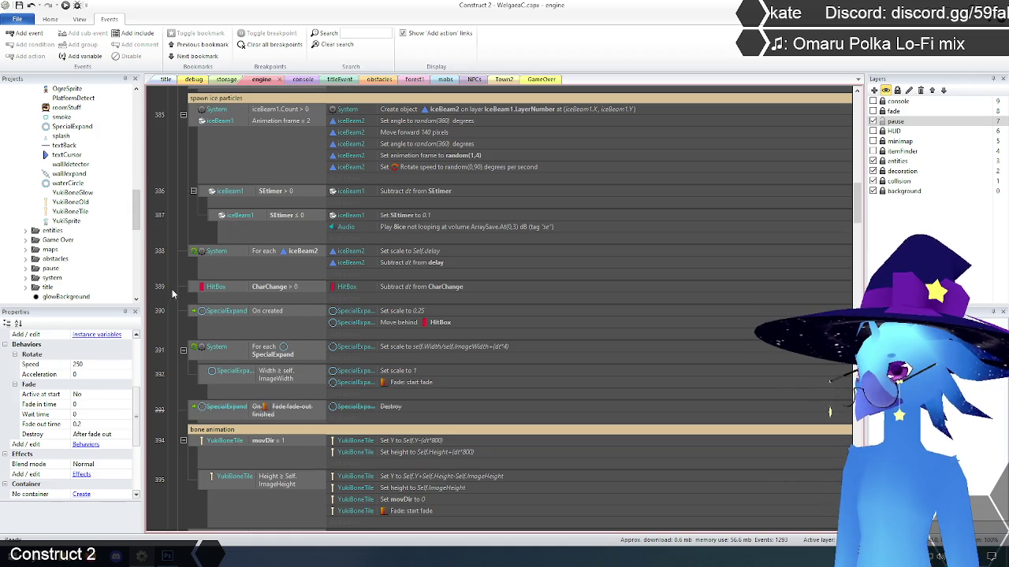
left_click(198, 290)
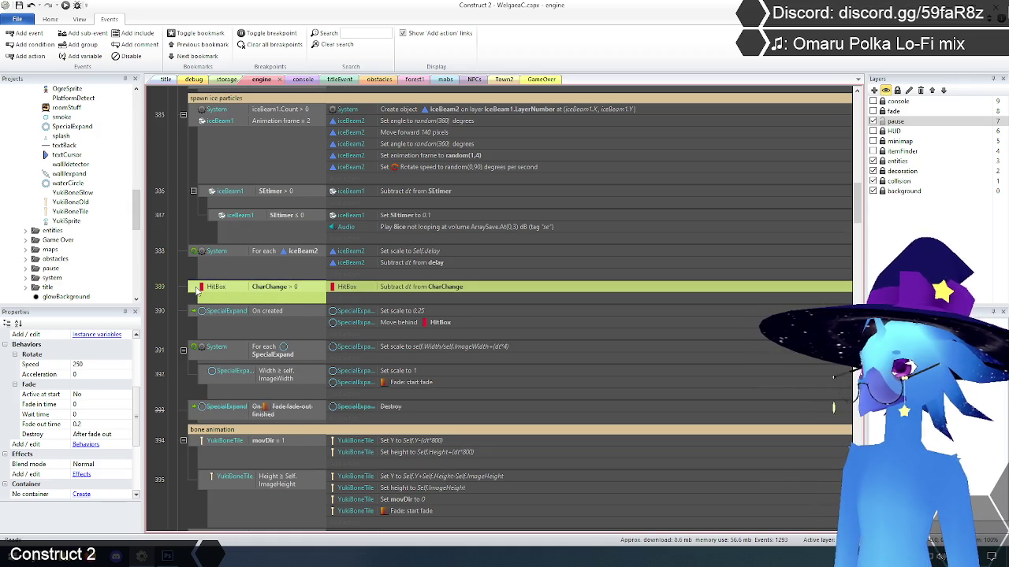
right_click(196, 290)
mouse_move(221, 296)
left_click(344, 342)
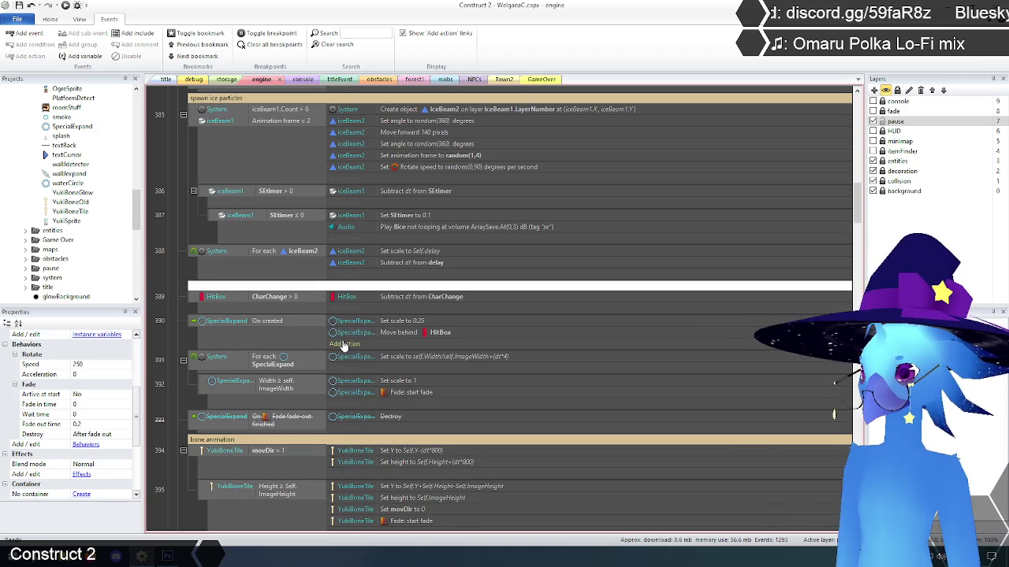
type("other effec")
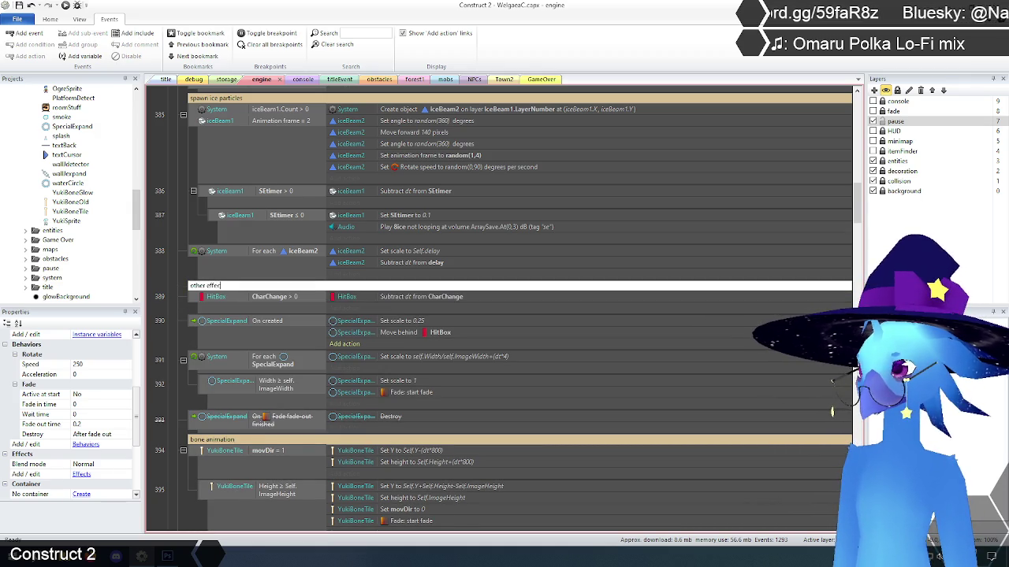
type("ts")
key("Return")
Step: Move the bone animation comment and YukiBoneTile events above the 'other effects' comment
scroll(186, 360, "down", 3)
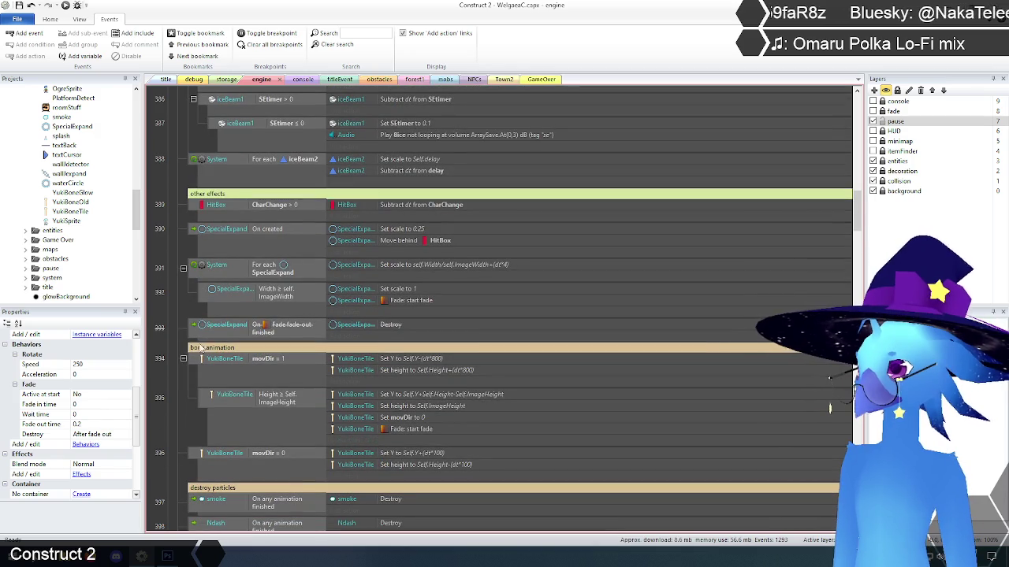
left_click(201, 349)
left_click(195, 457, "shift")
scroll(190, 291, "up", 3)
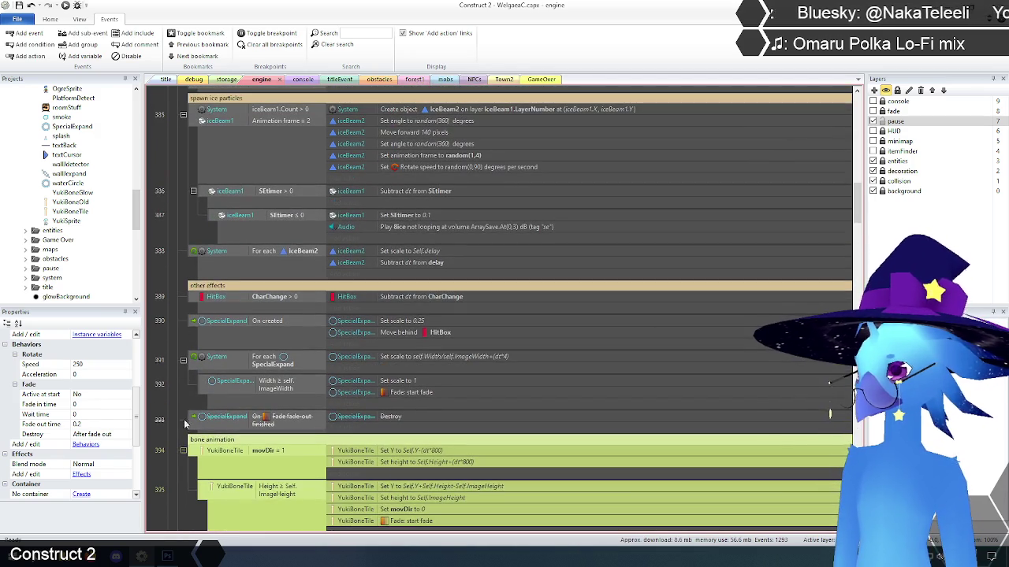
left_click_drag(204, 292, 170, 283)
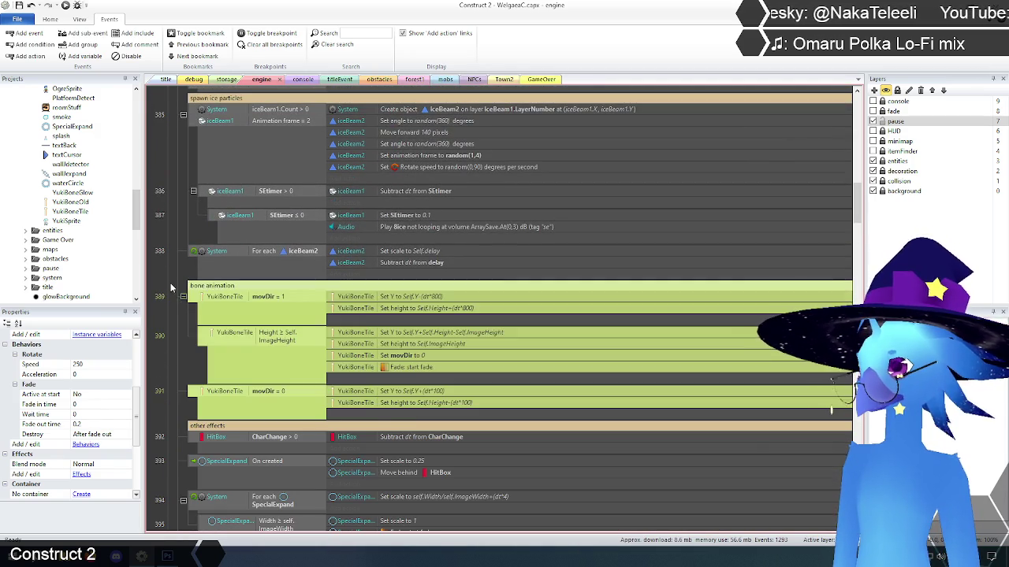
Step: Drag the animation control comment and disableAnimation event below projectile control
scroll(171, 283, "up", 2)
scroll(172, 284, "down", 1)
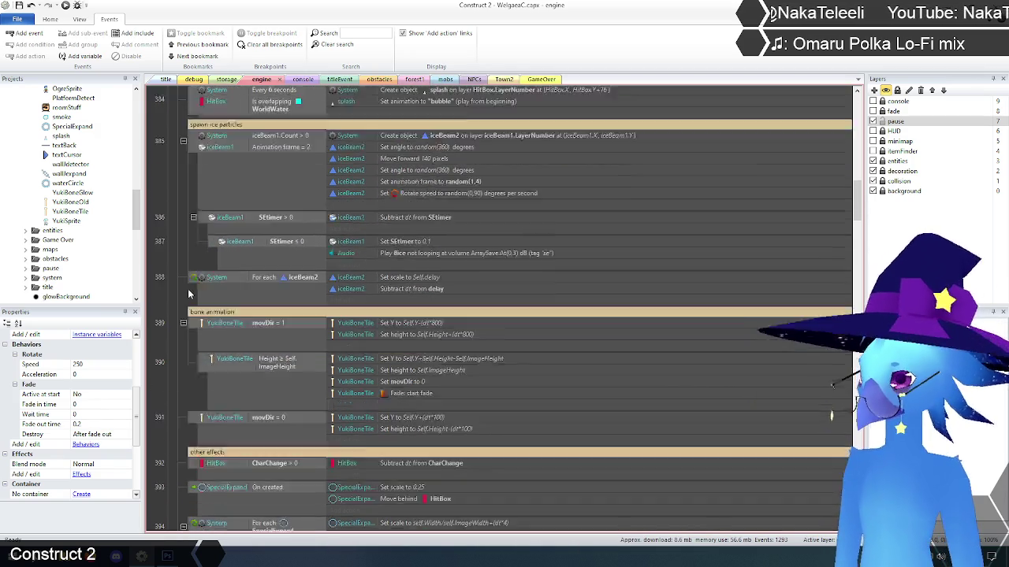
scroll(189, 287, "up", 3)
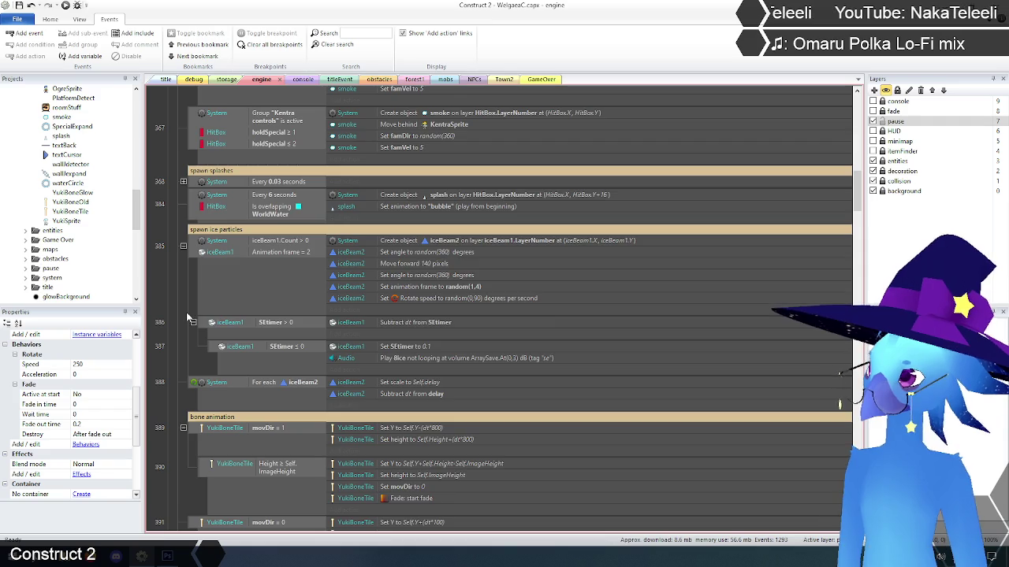
scroll(191, 307, "up", 8)
scroll(187, 316, "up", 8)
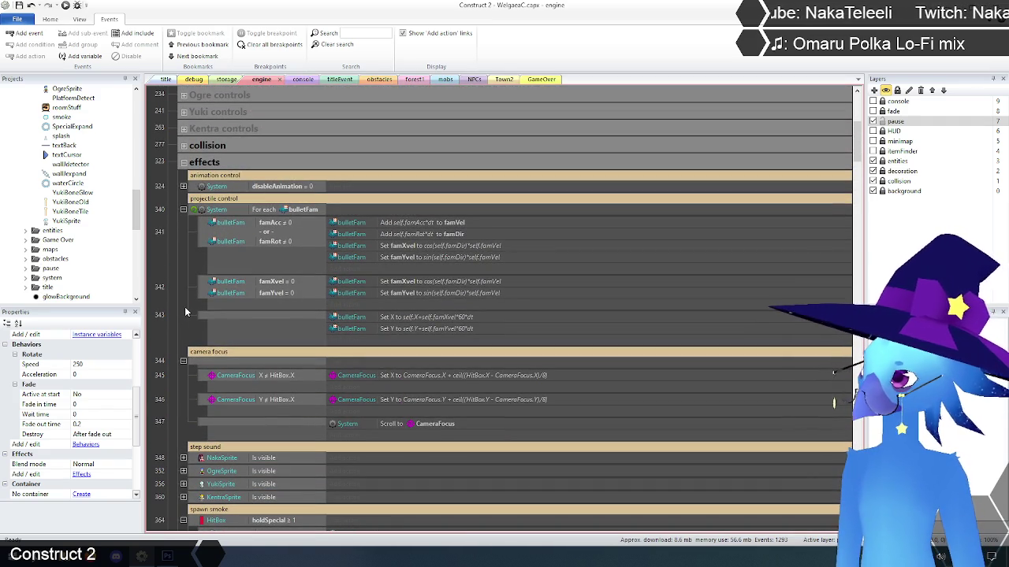
scroll(186, 312, "up", 2)
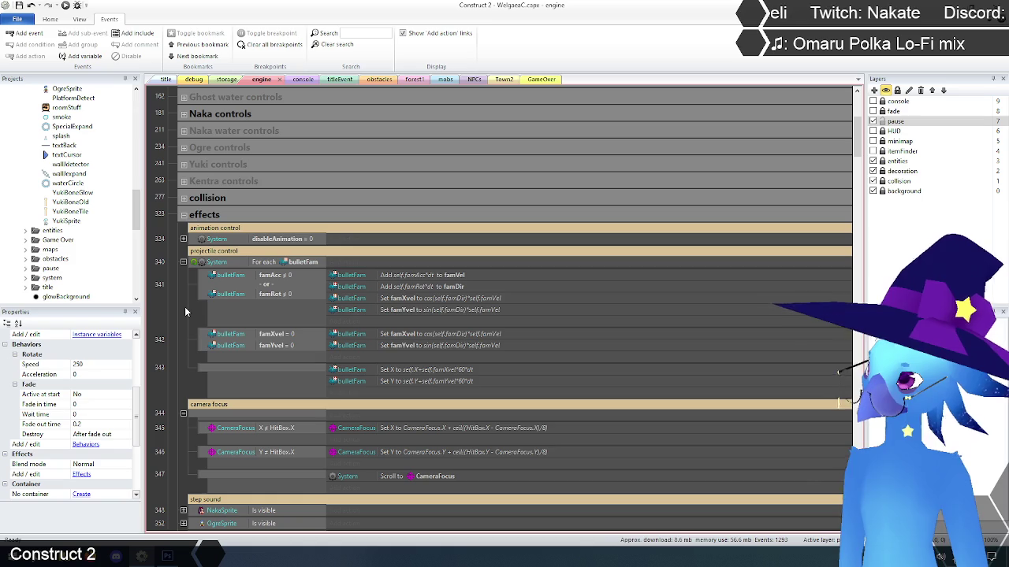
left_click(195, 241)
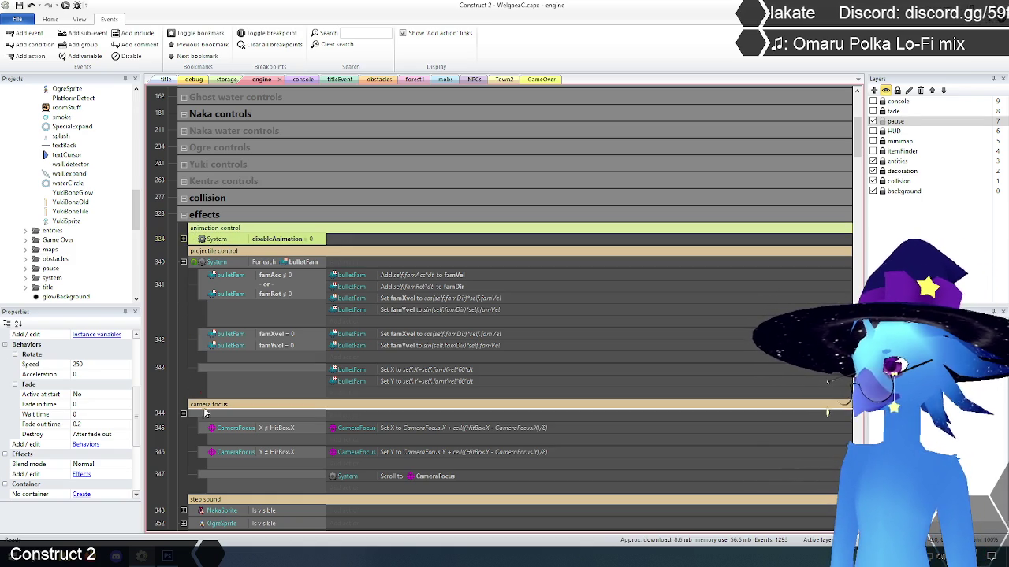
left_click_drag(207, 408, 197, 401)
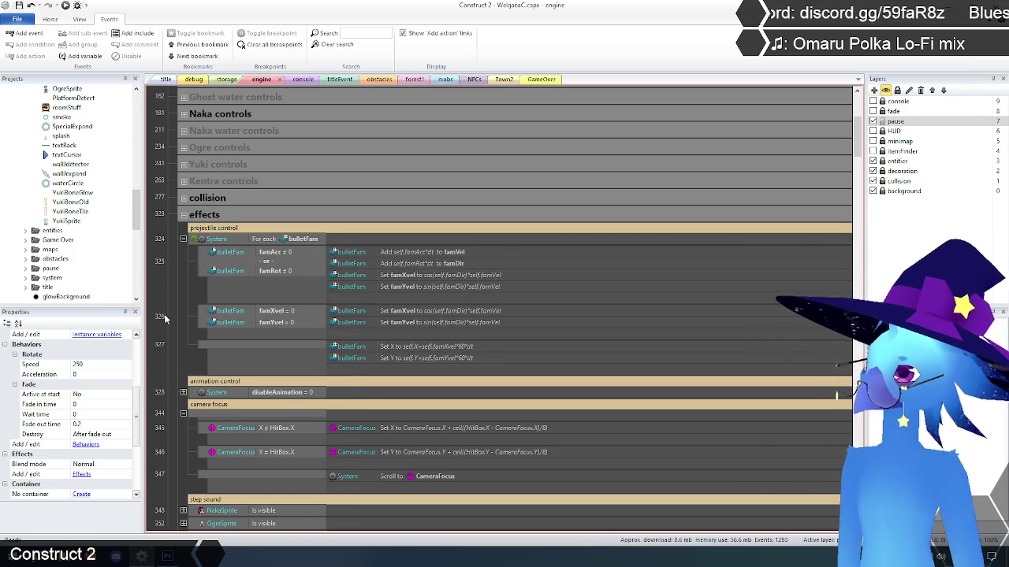
Step: Rename the heading comment to 'player animation control'
scroll(164, 315, "down", 5)
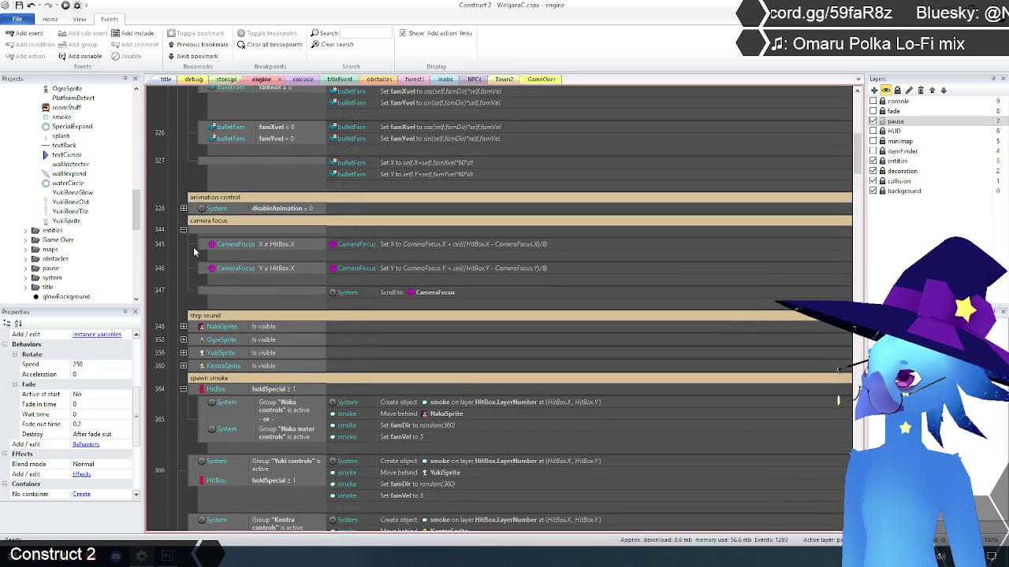
double_click(192, 198)
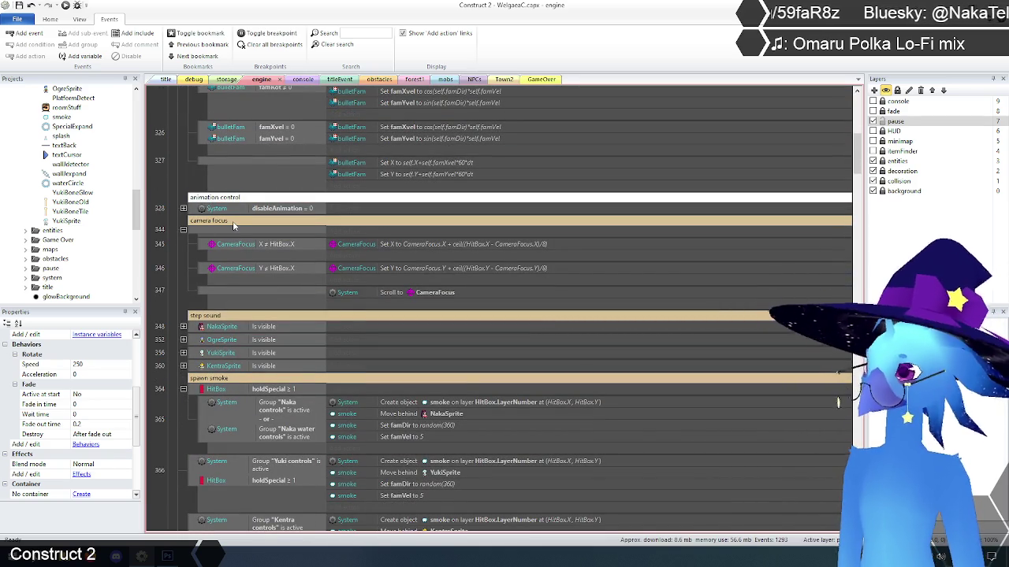
type("player")
key("Return")
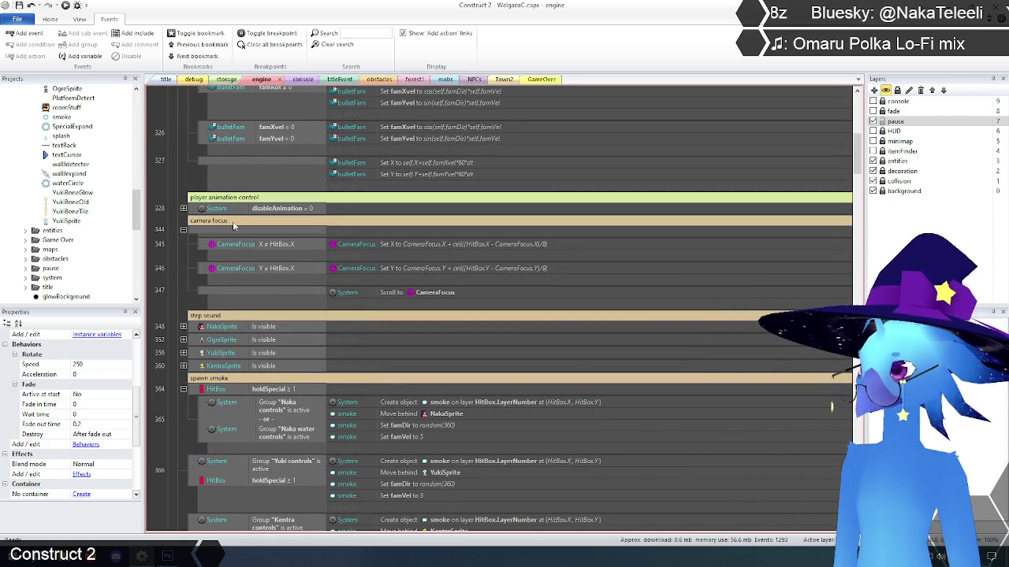
Step: Expand the player animation control event and scroll through its contents
scroll(166, 238, "down", 2)
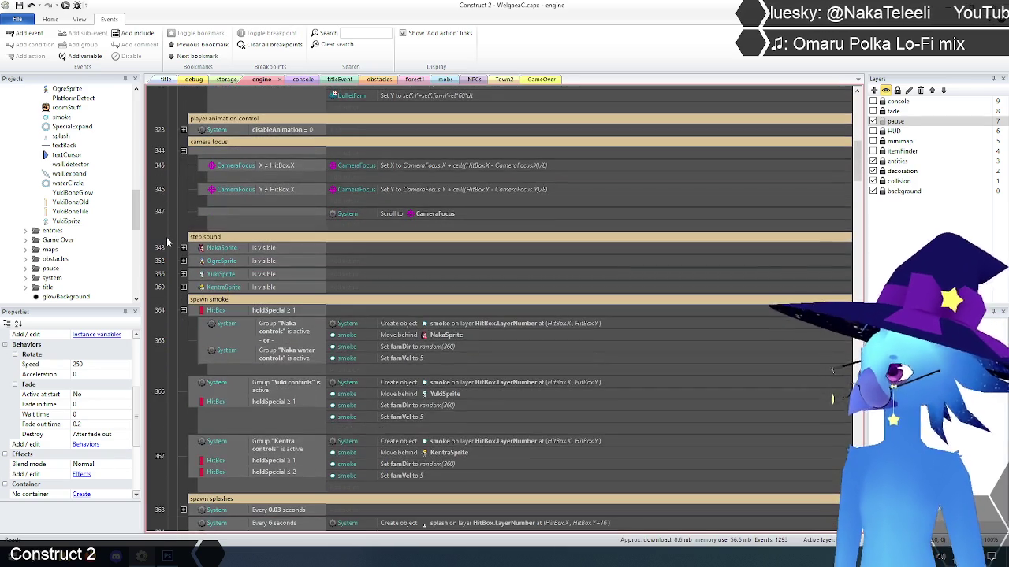
scroll(168, 235, "down", 4)
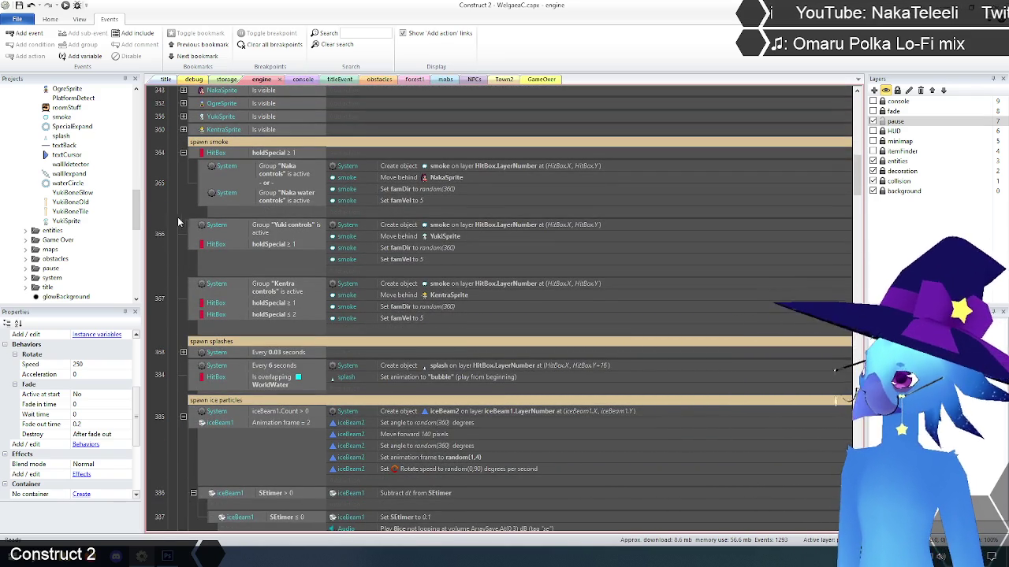
scroll(179, 221, "down", 3)
scroll(176, 218, "down", 1)
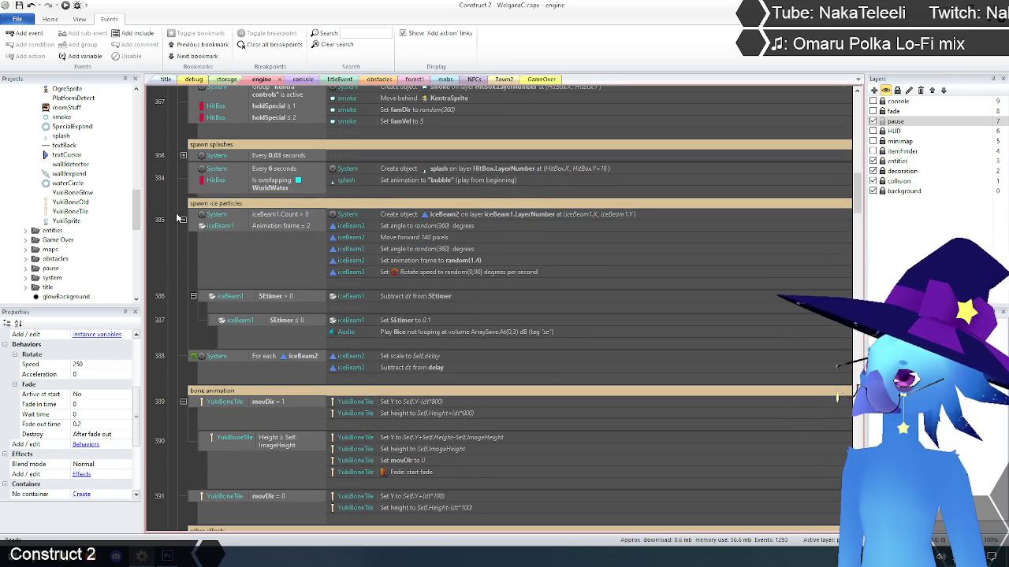
scroll(177, 218, "up", 15)
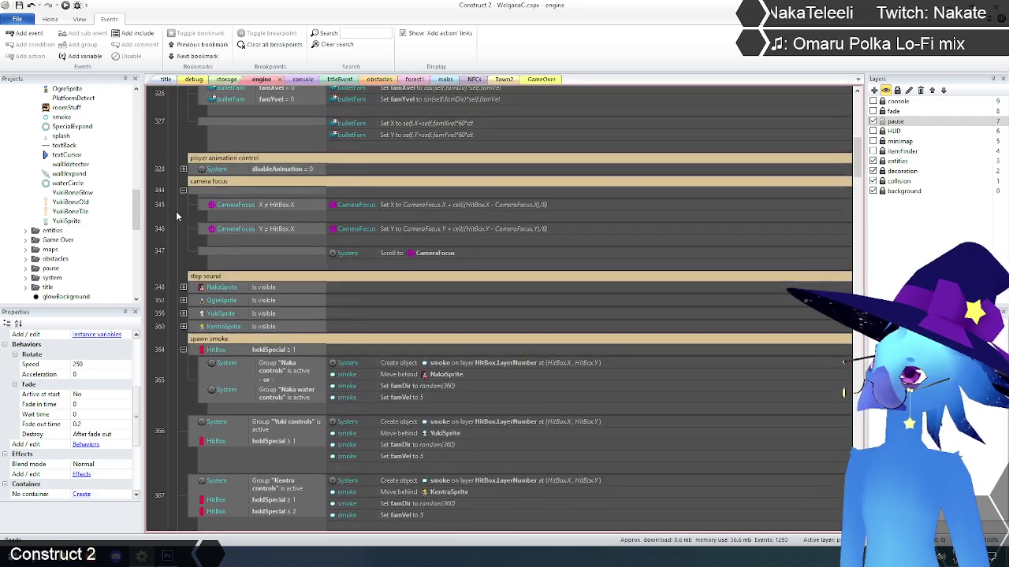
left_click(183, 234)
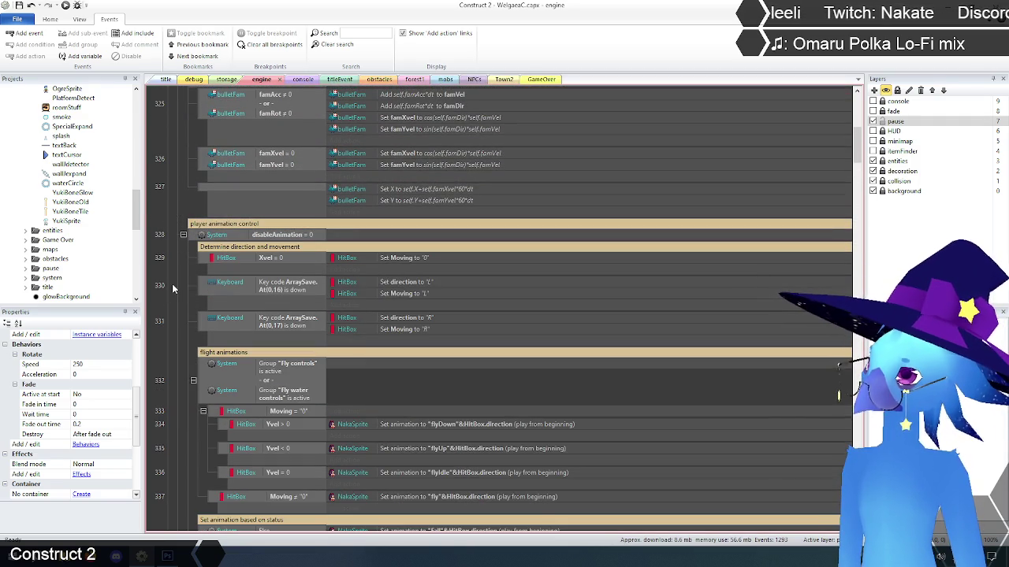
scroll(172, 284, "down", 1)
scroll(173, 282, "down", 5)
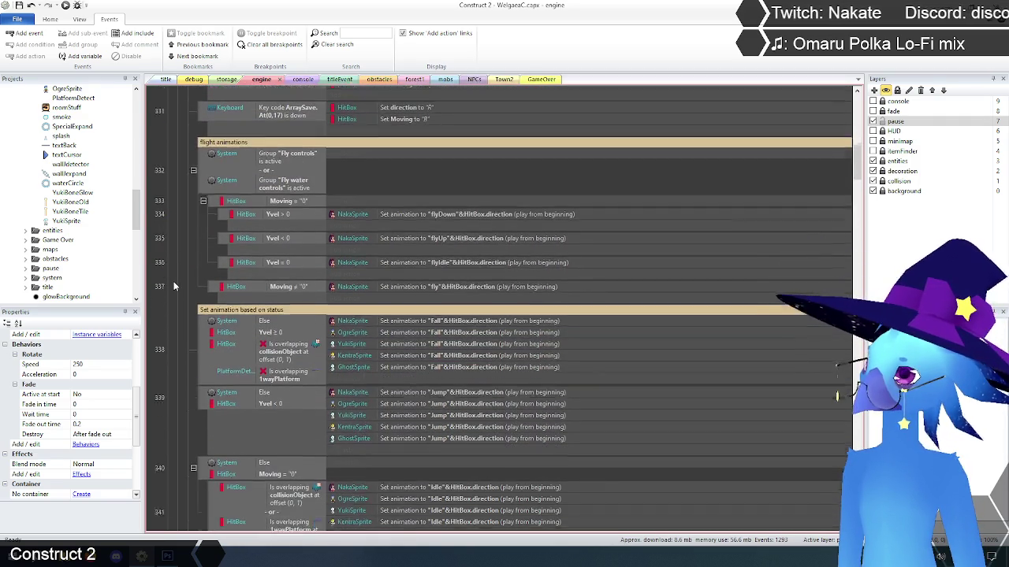
scroll(173, 281, "up", 3)
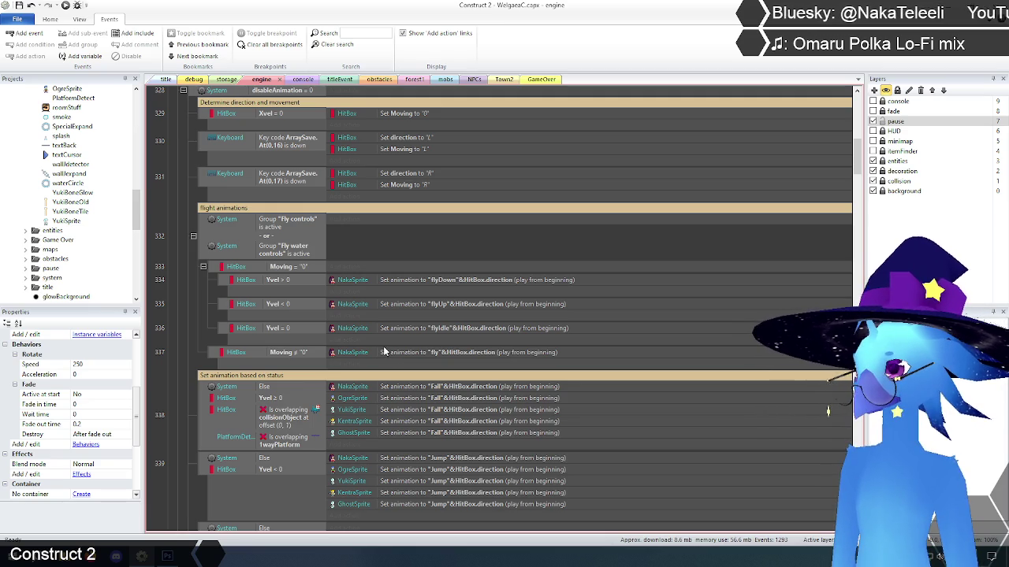
scroll(172, 339, "down", 3)
scroll(170, 333, "up", 4)
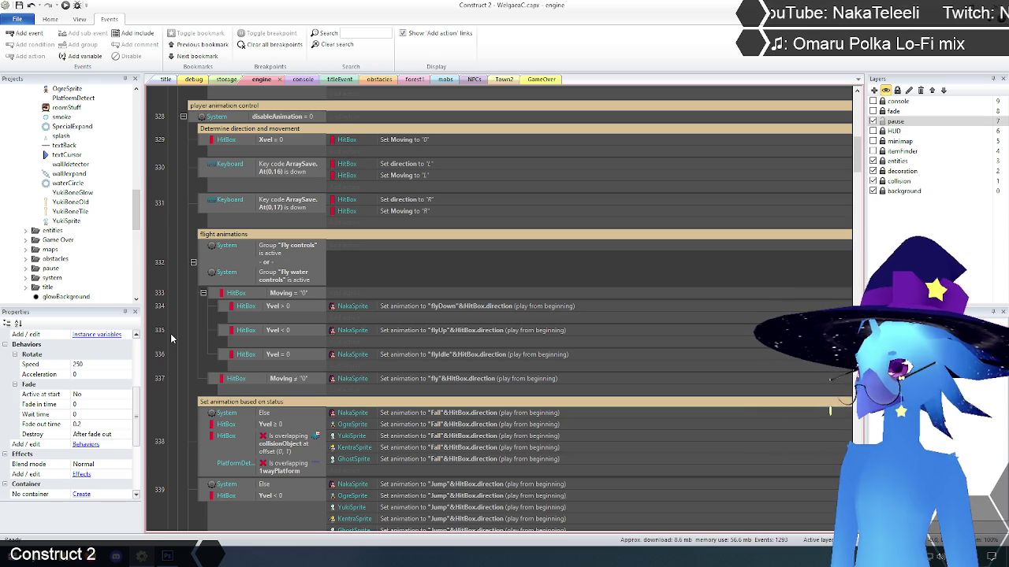
Step: Inspect the Fly controls and Fly water conditions, then select flight animation events 333–337
left_click(280, 252)
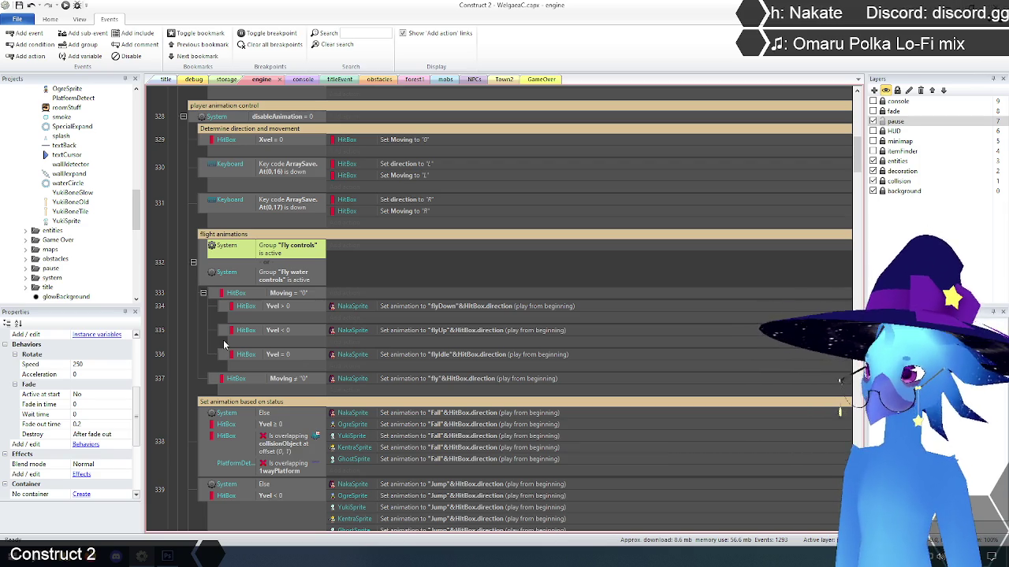
left_click(289, 281)
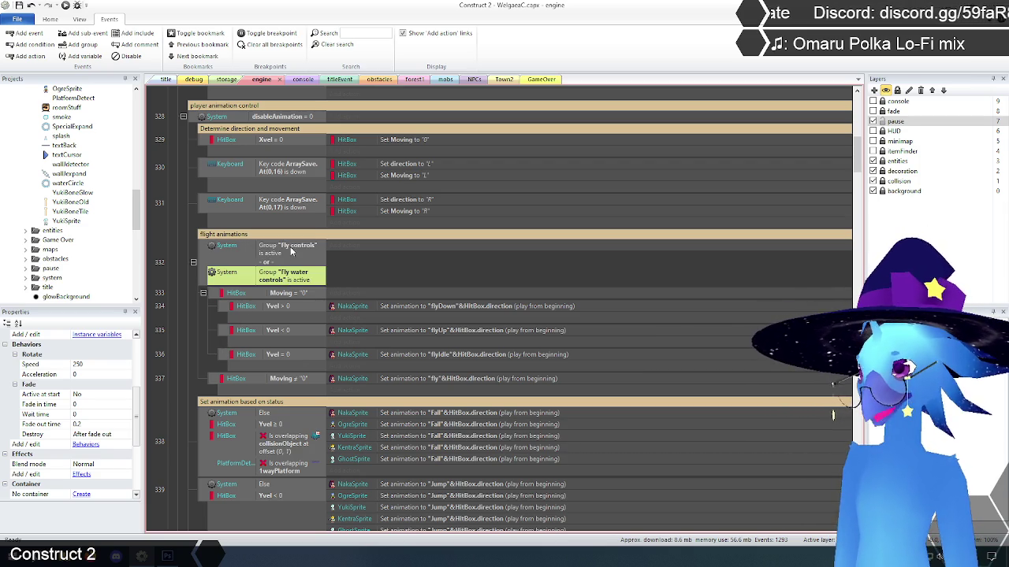
left_click(214, 297)
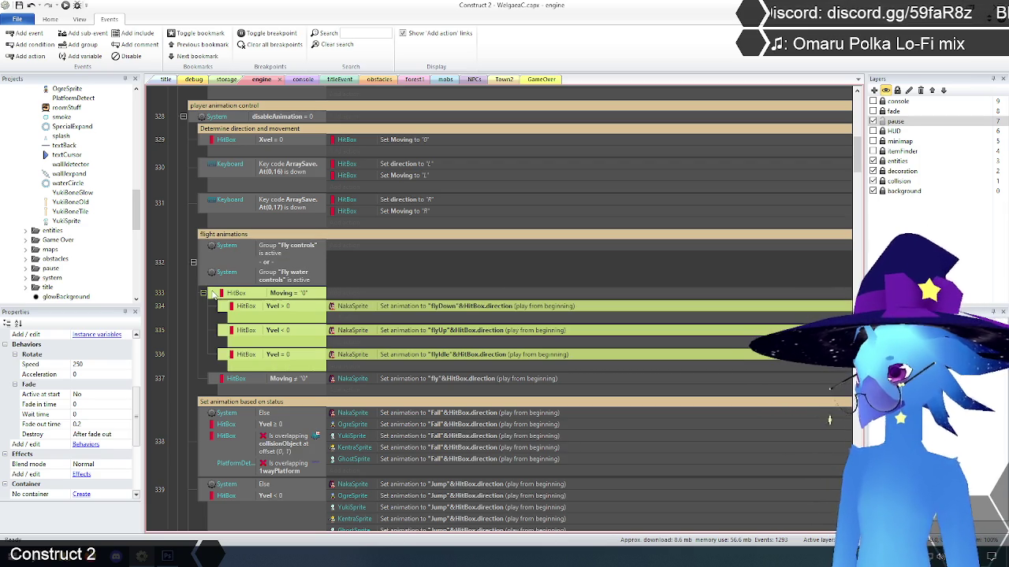
left_click(211, 382, "shift")
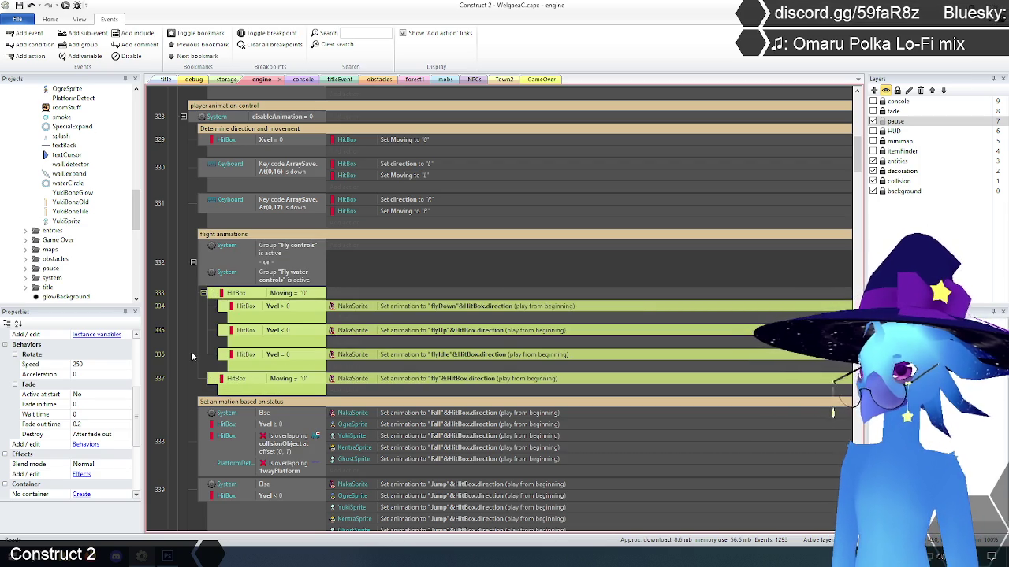
scroll(384, 314, "up", 5)
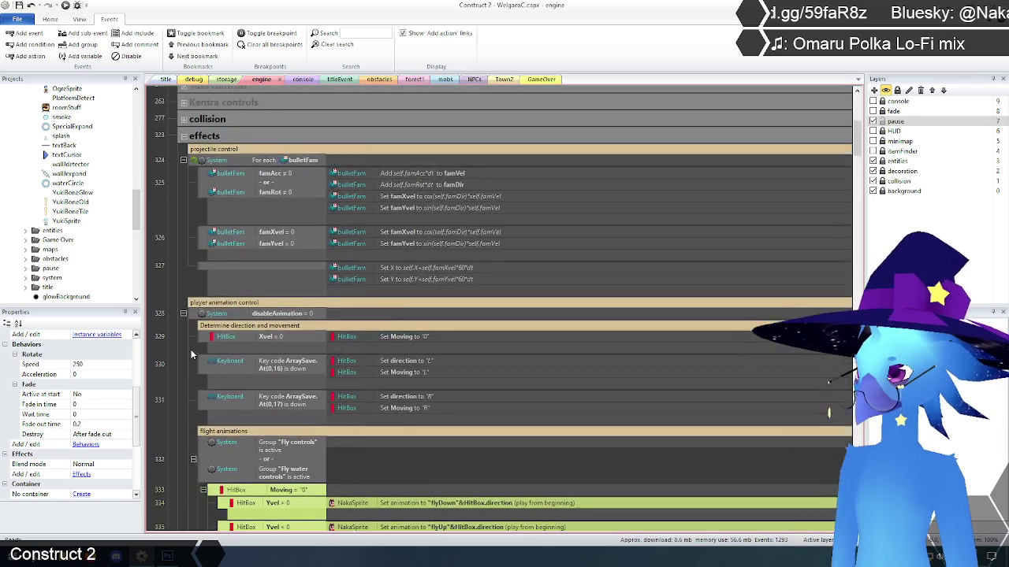
scroll(384, 313, "up", 2)
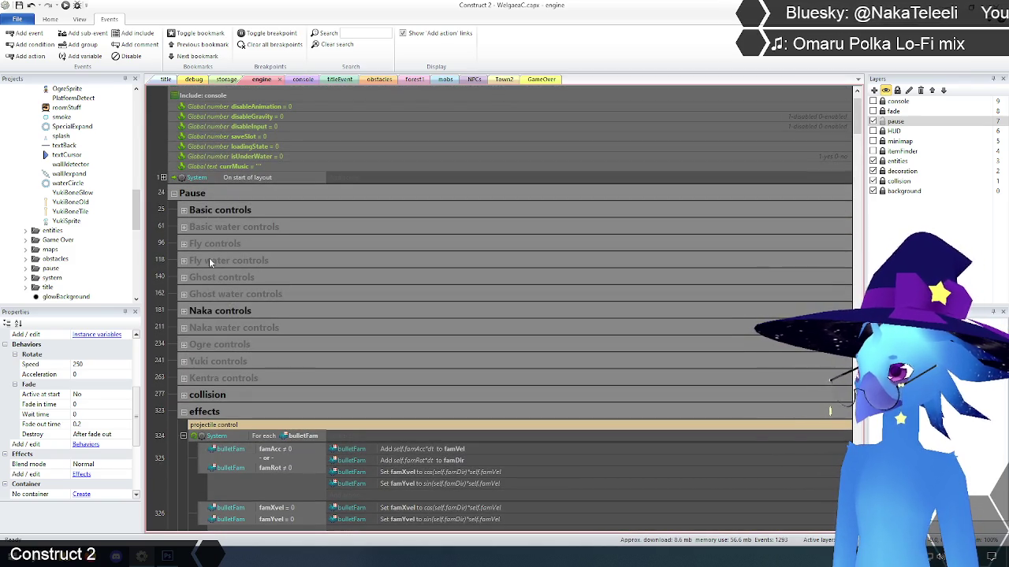
Step: Paste the NakaSprite flight animation events after event 117 in the Fly controls group
left_click(183, 244)
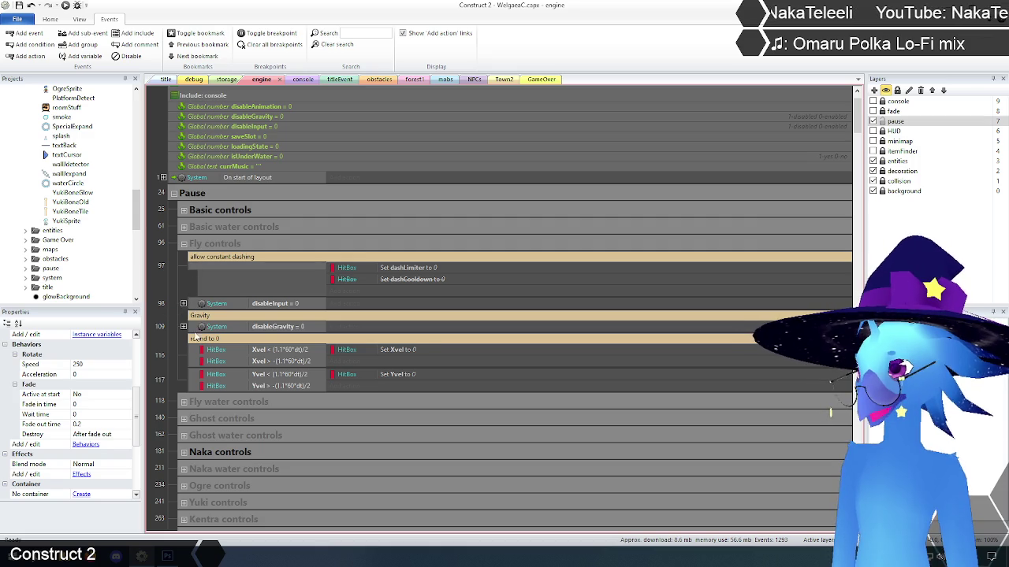
left_click(196, 384)
key("ctrl+v")
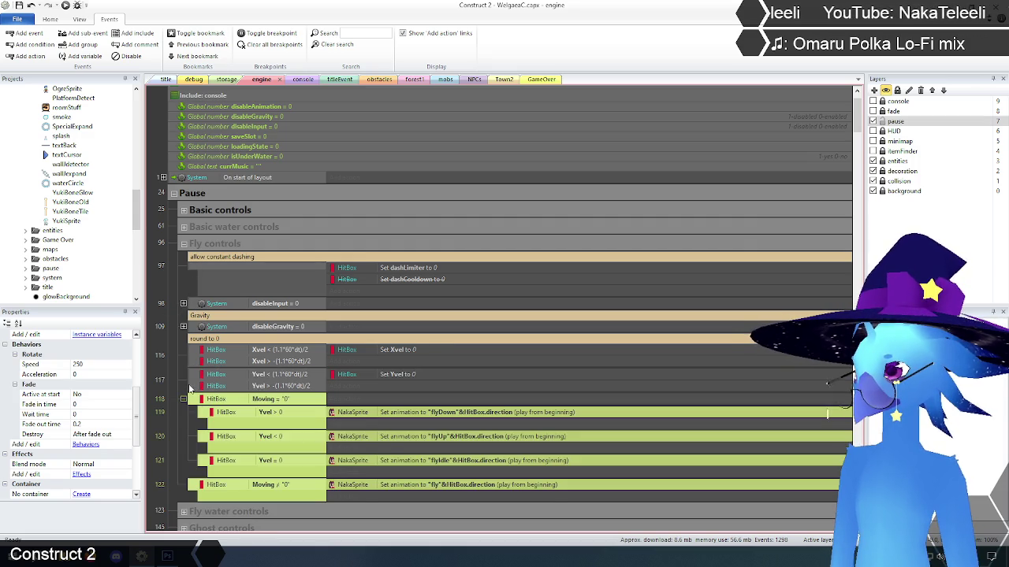
Step: Insert an 'animation' comment above the pasted event 118
left_click(197, 401)
right_click(210, 408)
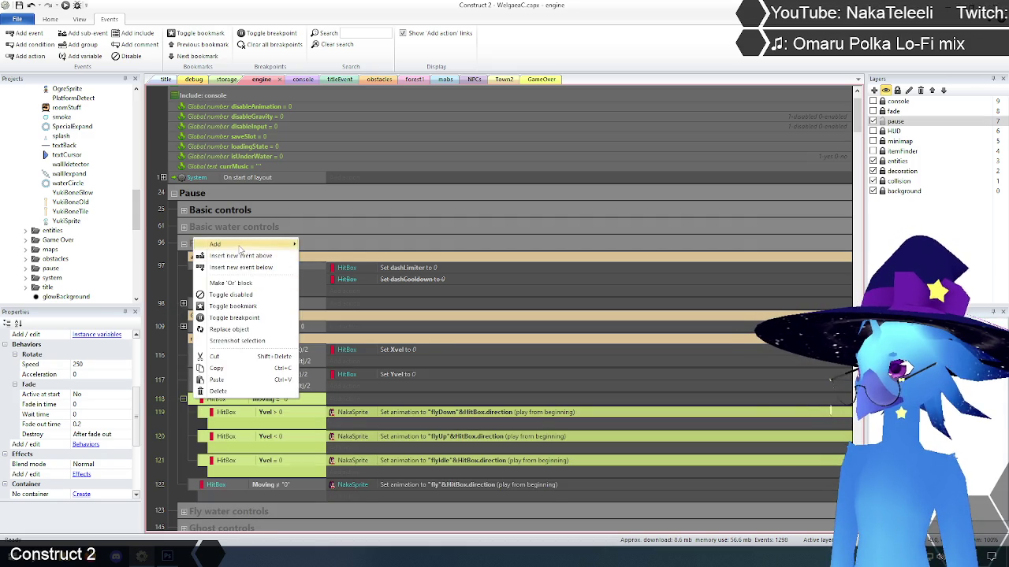
mouse_move(244, 244)
left_click(343, 292)
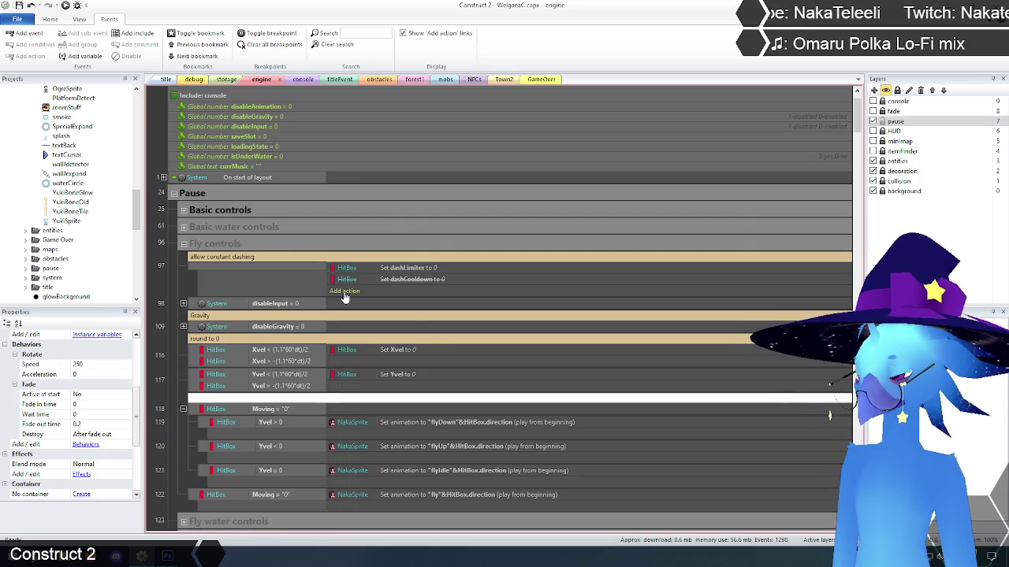
type("animation")
key("Return")
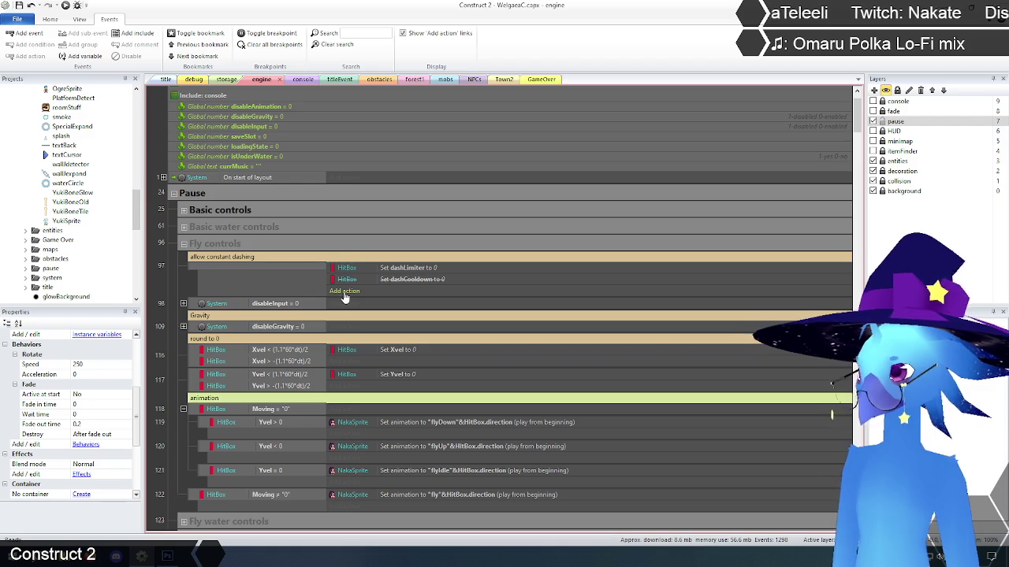
Step: Delete the 'flight animations' comment and events 337–342 from player animation control
left_click(173, 277)
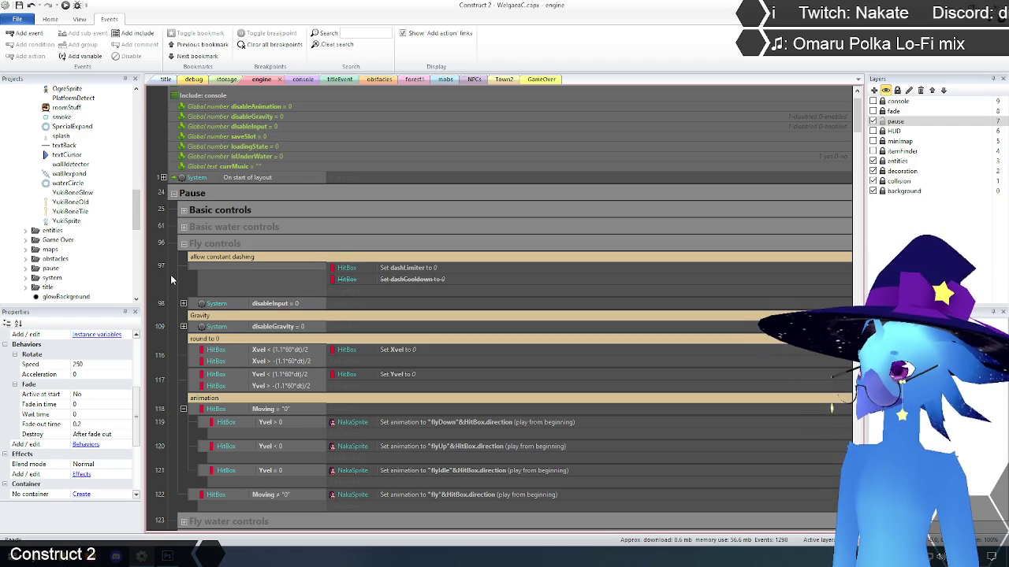
scroll(174, 278, "down", 15)
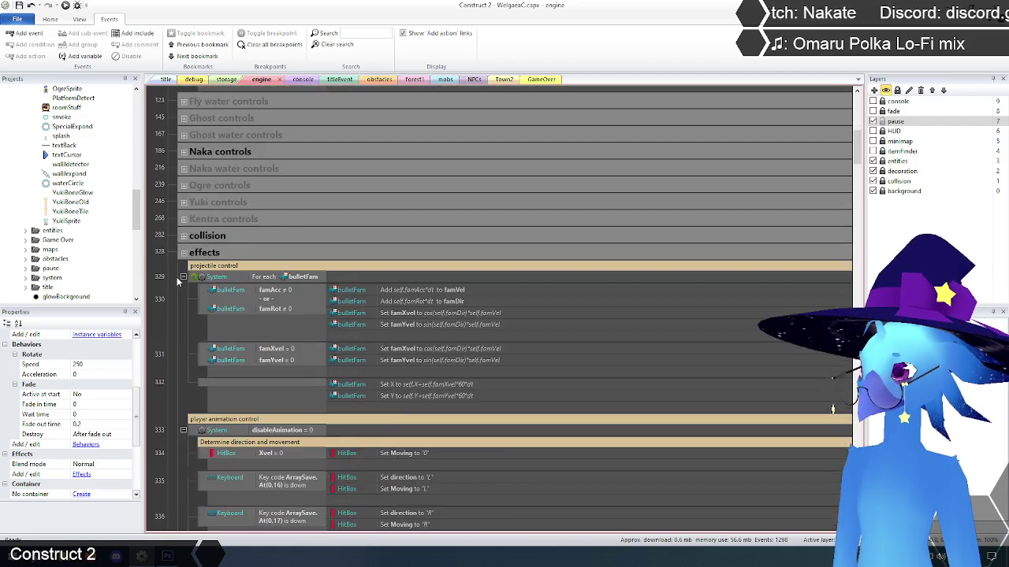
scroll(177, 281, "down", 5)
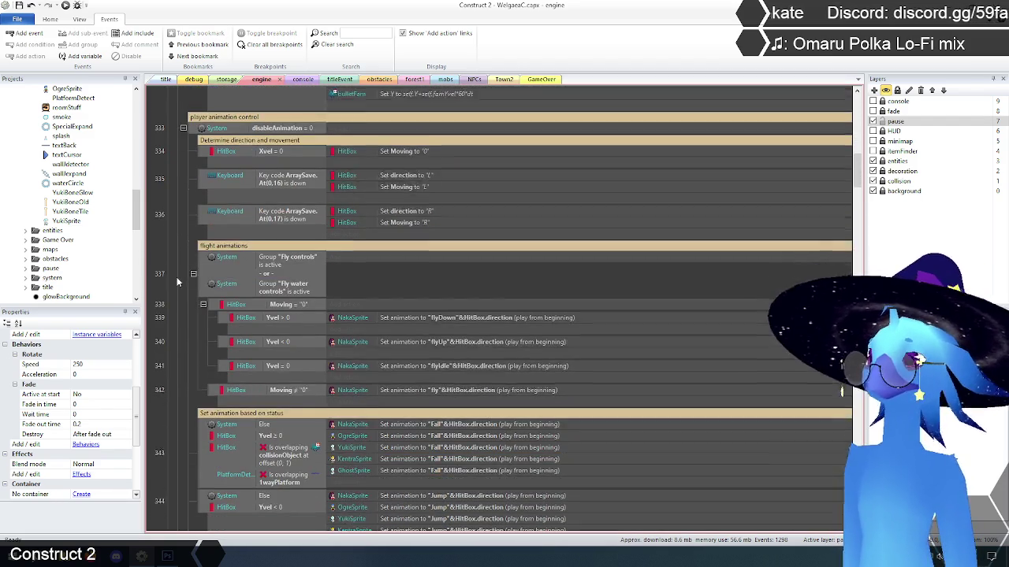
left_click(204, 236)
left_click(207, 269, "ctrl")
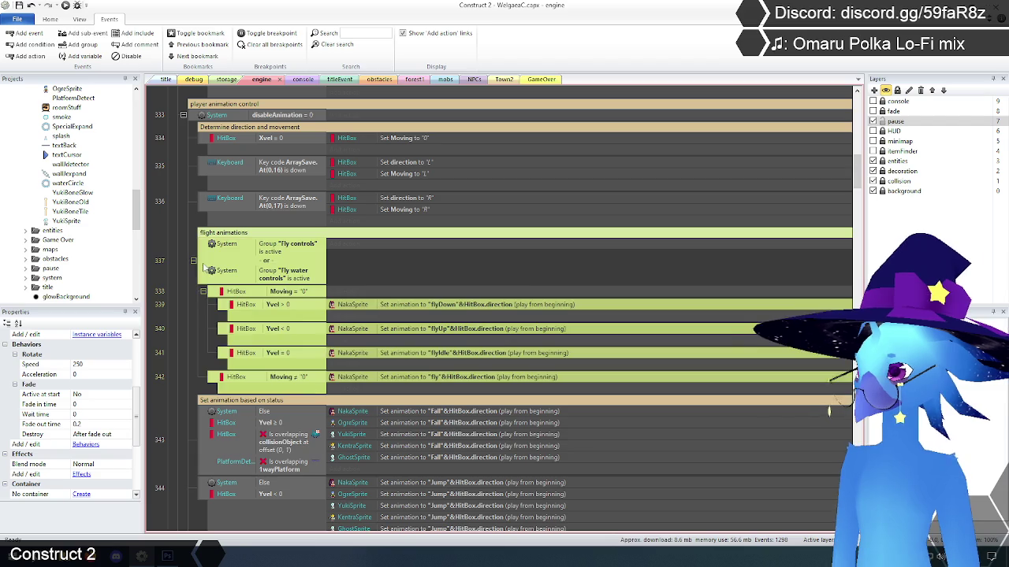
key("Delete")
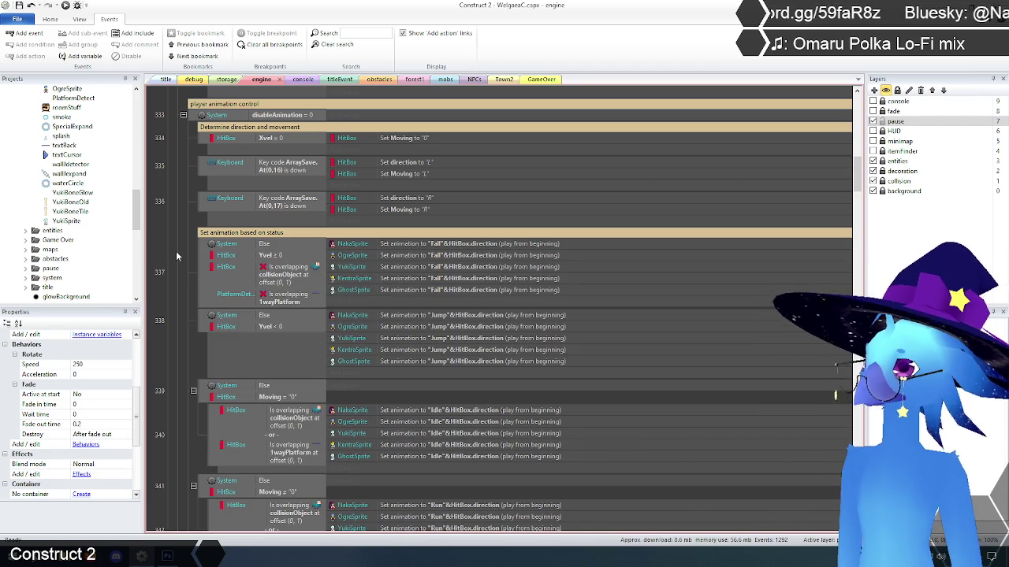
scroll(176, 251, "up", 3)
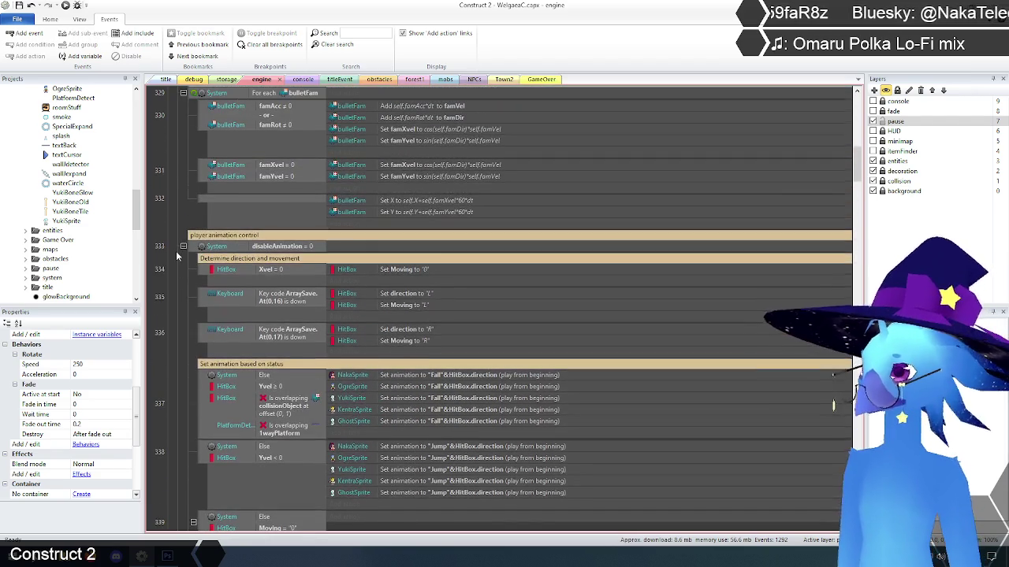
scroll(187, 285, "down", 2)
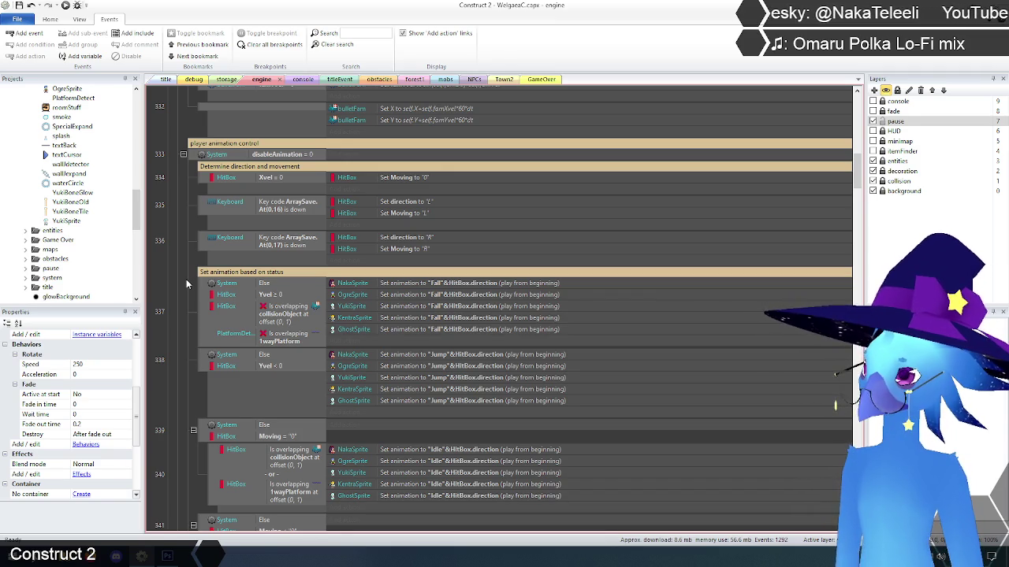
scroll(187, 281, "down", 3)
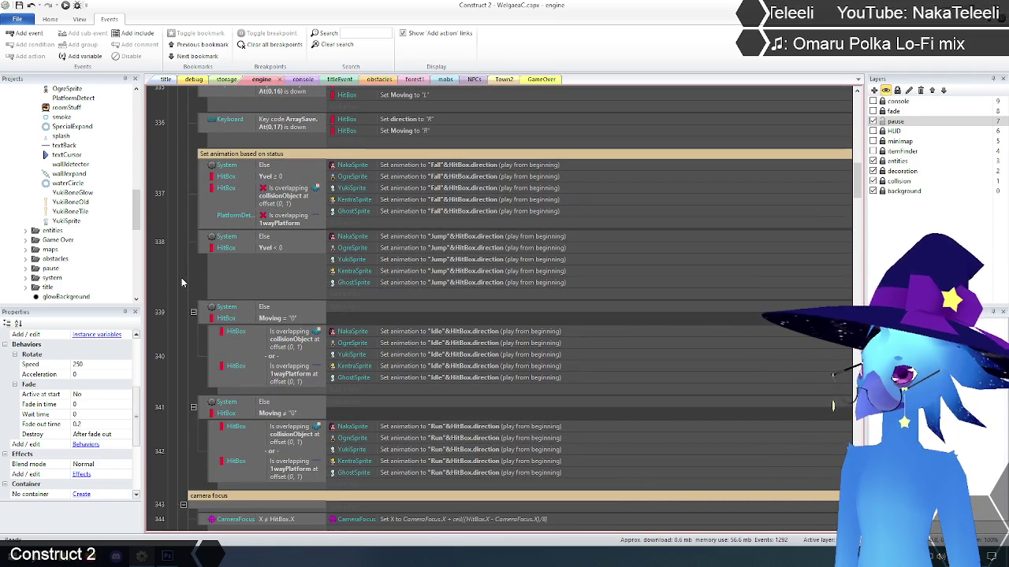
scroll(181, 282, "up", 2)
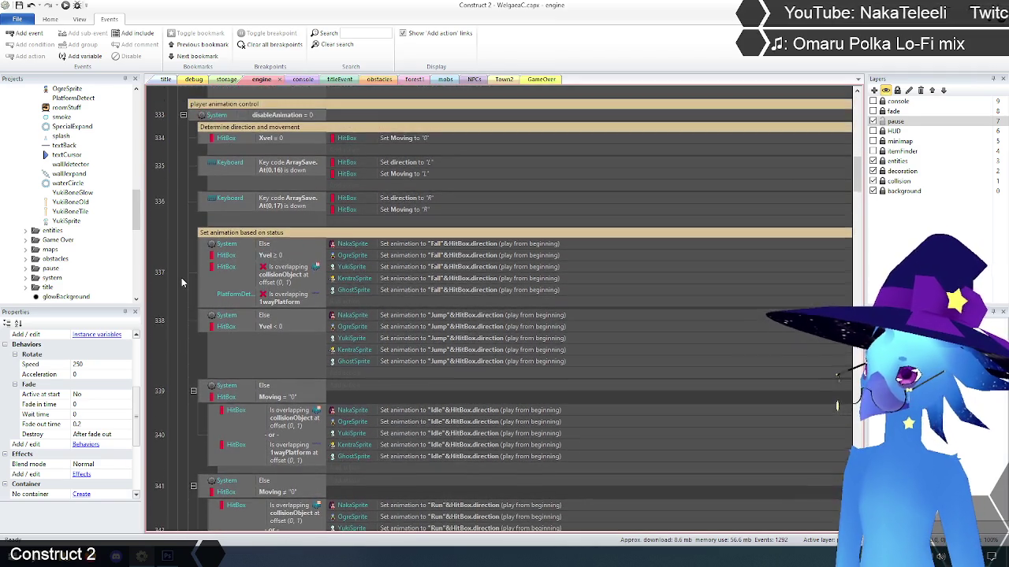
scroll(181, 281, "down", 1)
scroll(181, 282, "up", 1)
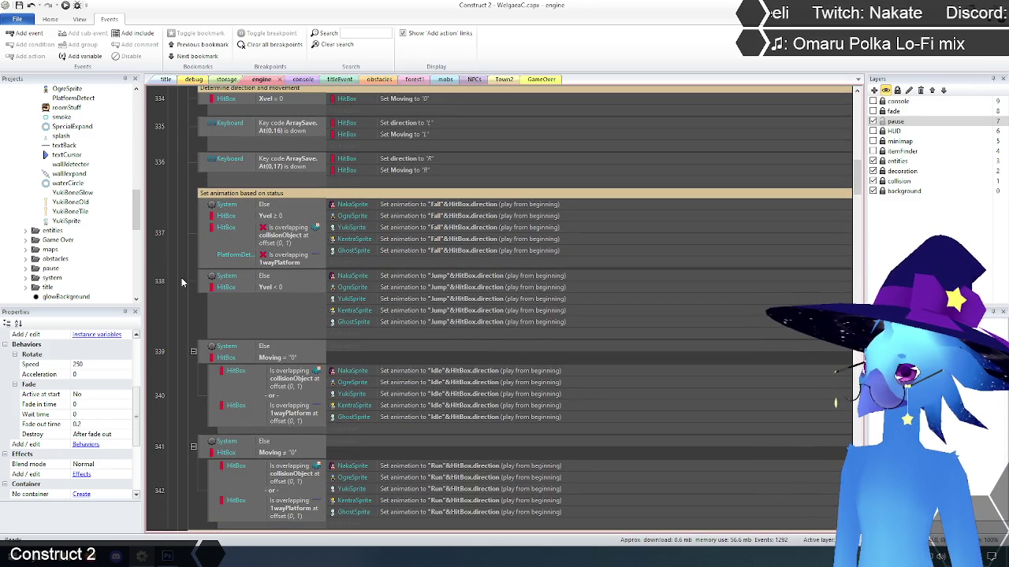
scroll(181, 282, "up", 5)
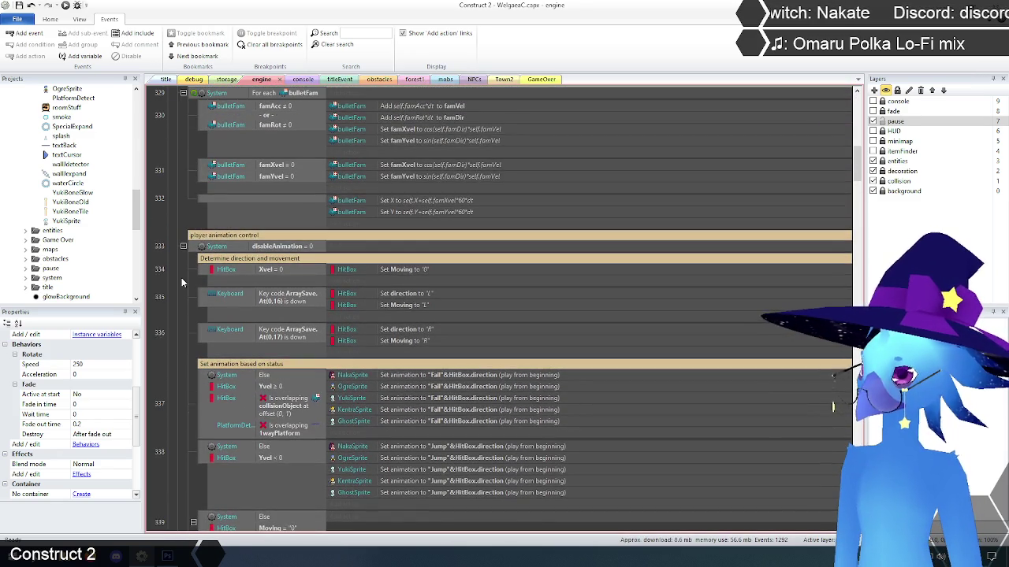
scroll(181, 282, "up", 2)
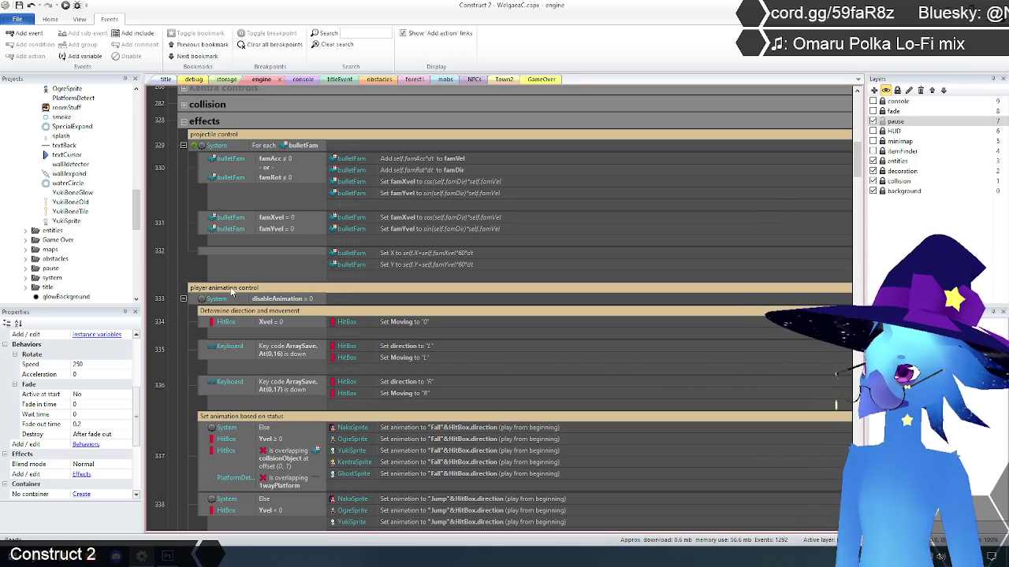
Step: Collapse the player animation control event 333 so its sub-events are hidden
left_click(183, 299)
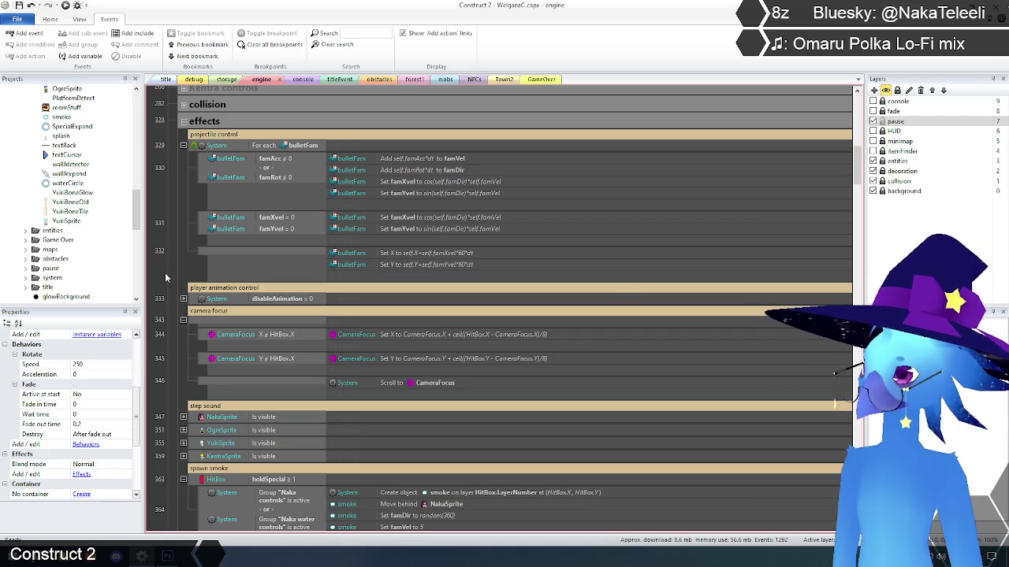
scroll(166, 275, "down", 3)
scroll(167, 276, "down", 10)
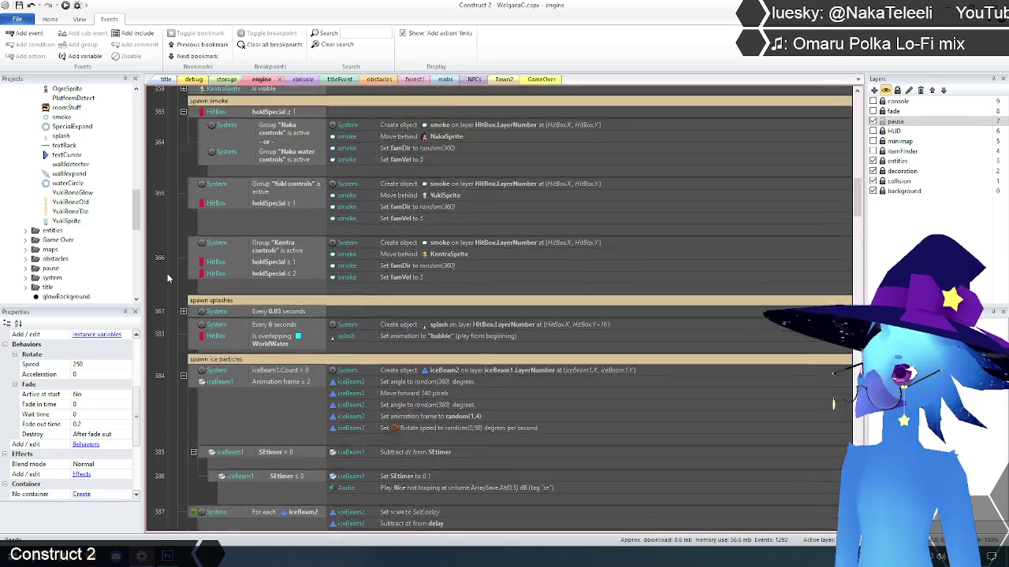
scroll(167, 273, "down", 8)
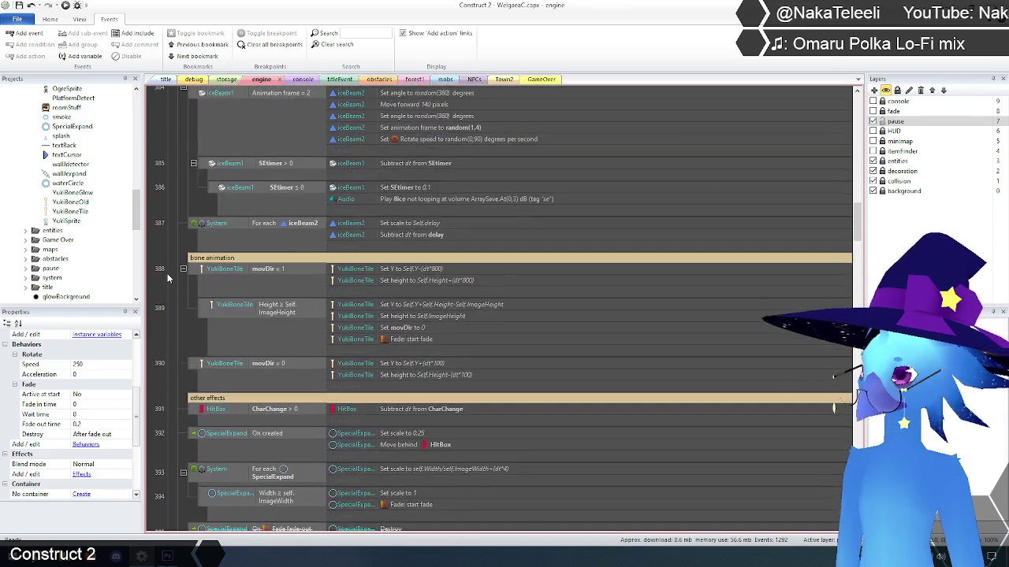
scroll(167, 274, "down", 3)
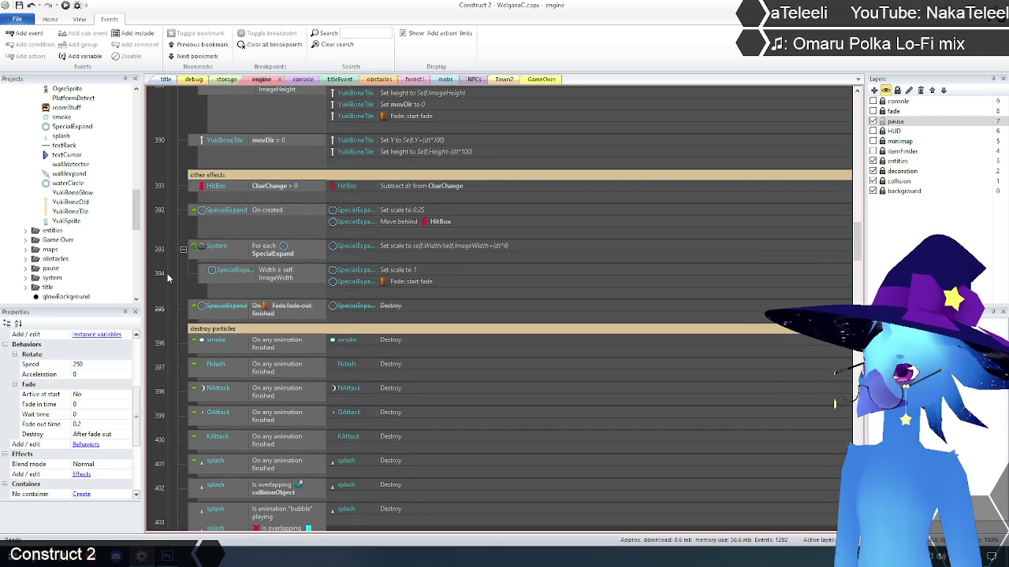
Step: Review each character's attack, charge and damage animation-finished events that reset disableGravity, disableInput and disableAnimation
scroll(168, 273, "up", 2)
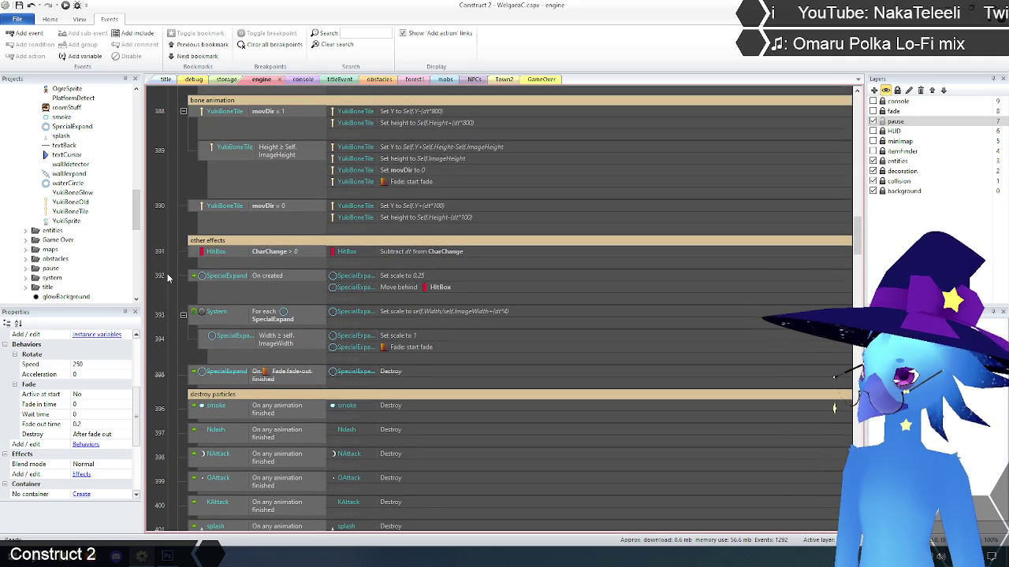
scroll(167, 276, "down", 10)
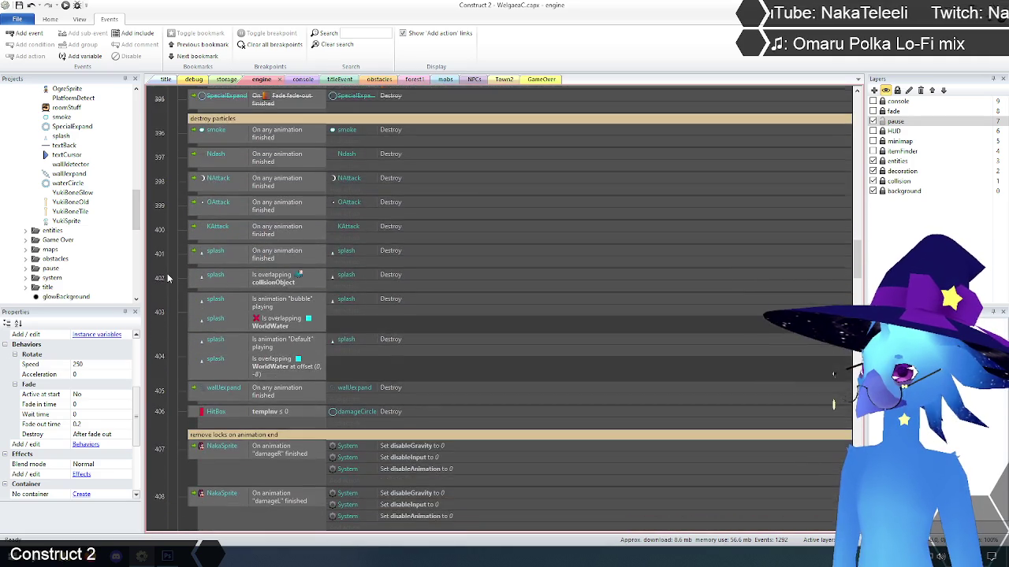
scroll(167, 277, "down", 5)
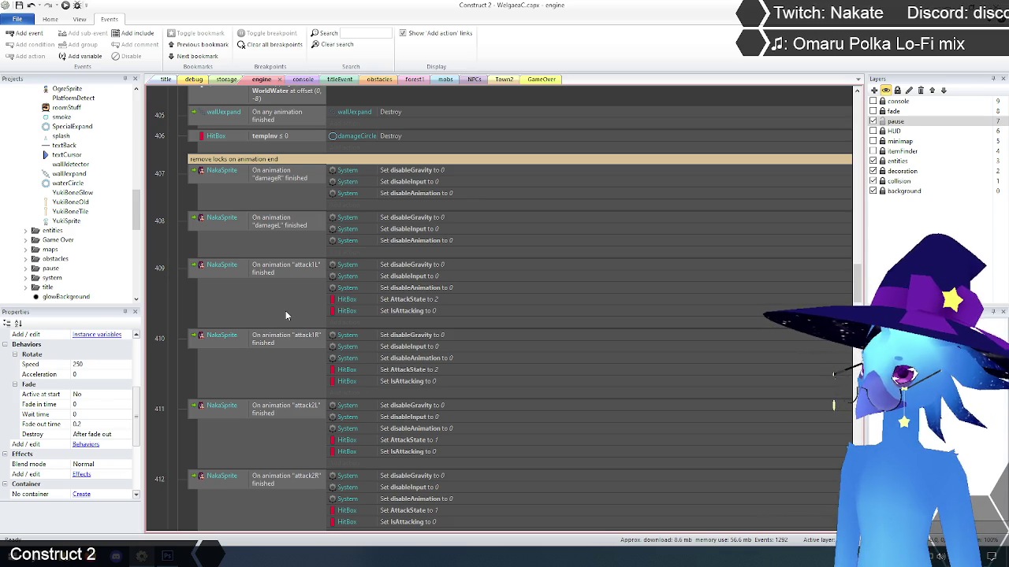
scroll(288, 273, "down", 9)
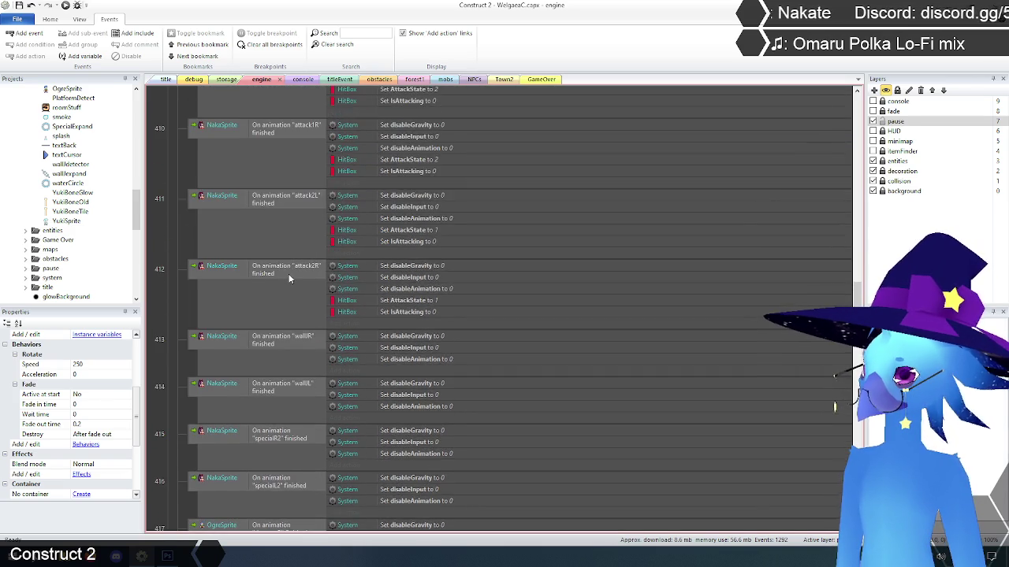
scroll(290, 278, "down", 9)
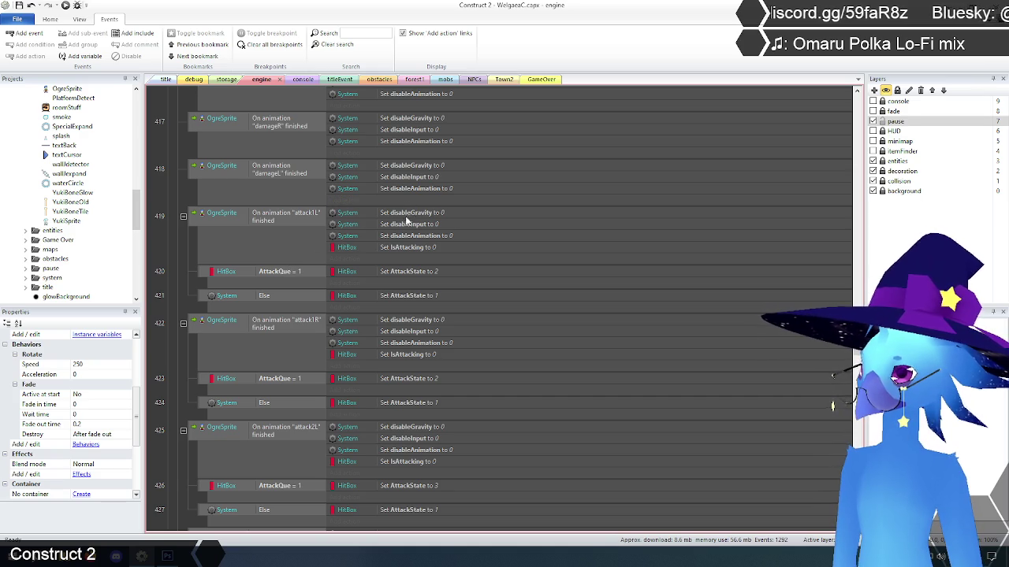
scroll(429, 293, "down", 3)
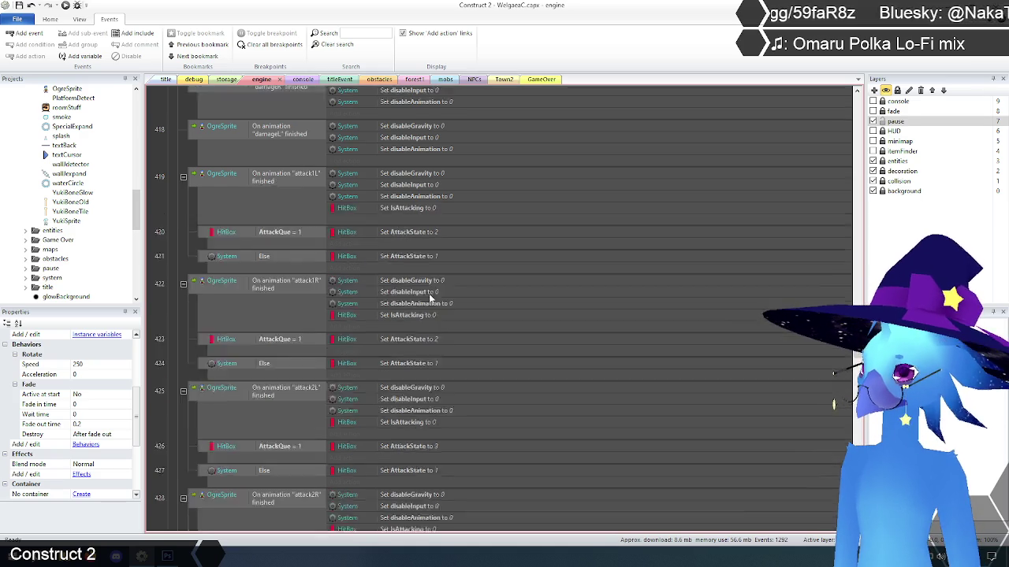
scroll(439, 296, "down", 1)
scroll(194, 288, "down", 2)
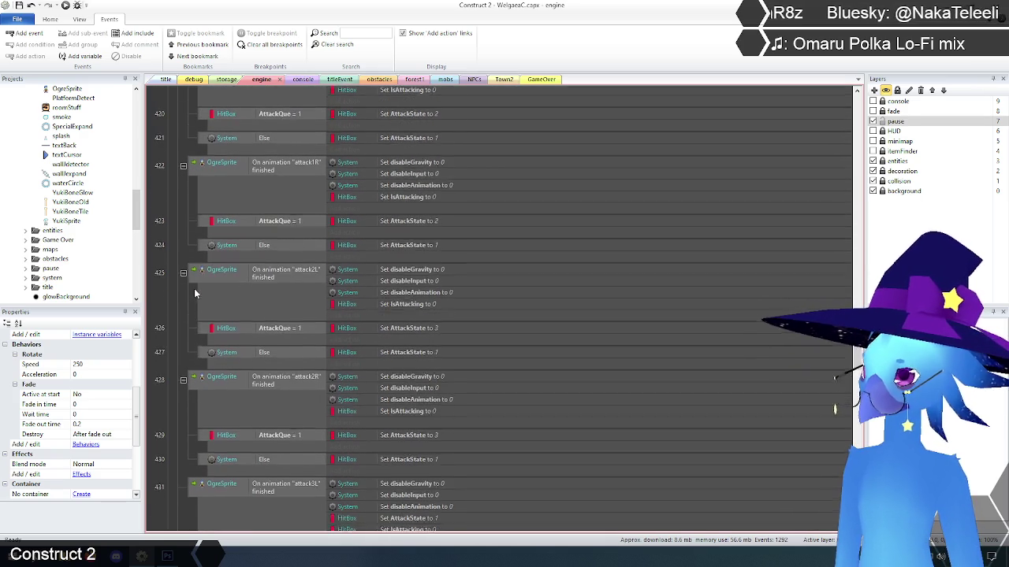
scroll(417, 270, "down", 3)
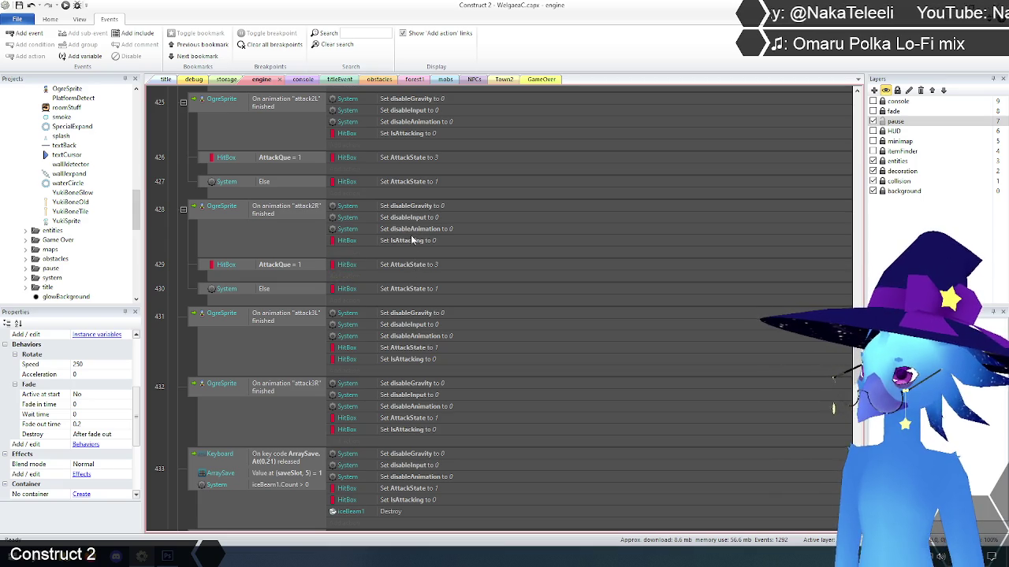
scroll(413, 268, "down", 3)
scroll(410, 235, "down", 1)
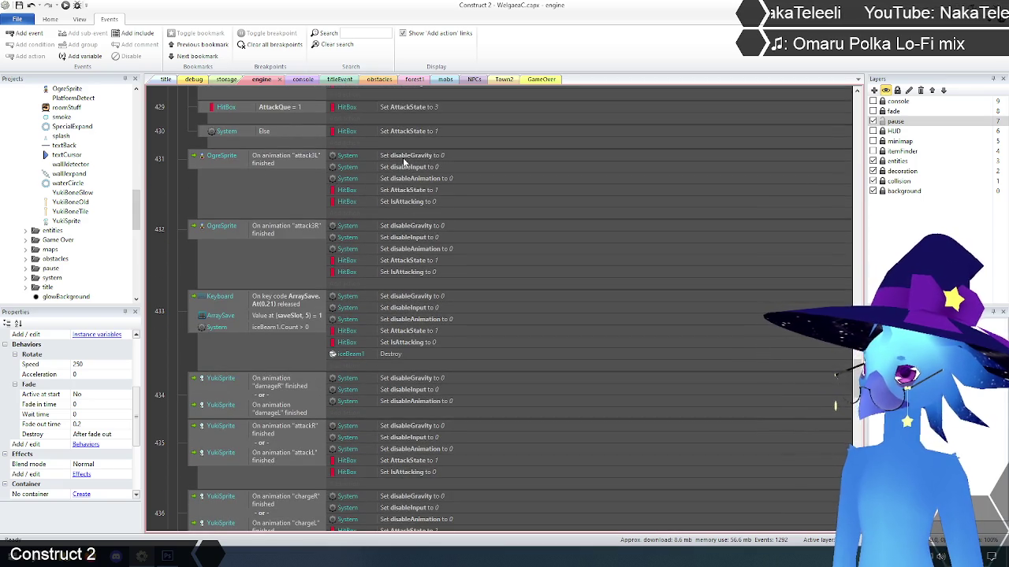
scroll(405, 282, "down", 3)
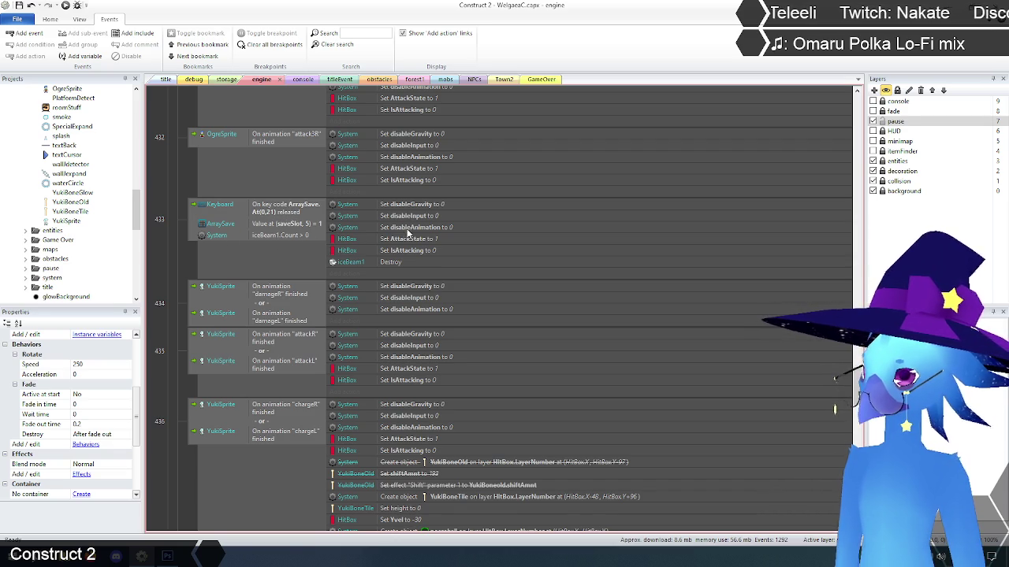
scroll(407, 234, "down", 3)
scroll(410, 228, "down", 5)
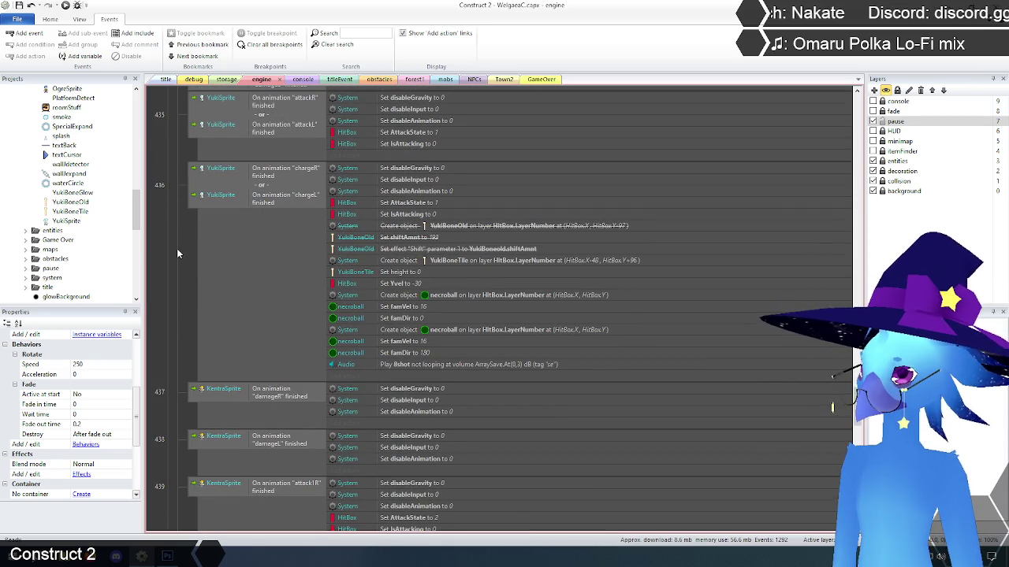
Step: Delete the three disabled YukiBoneOld actions (create, shiftAmnt, Shift effect parameter) from Yuki's charge-finished event
left_click(412, 227)
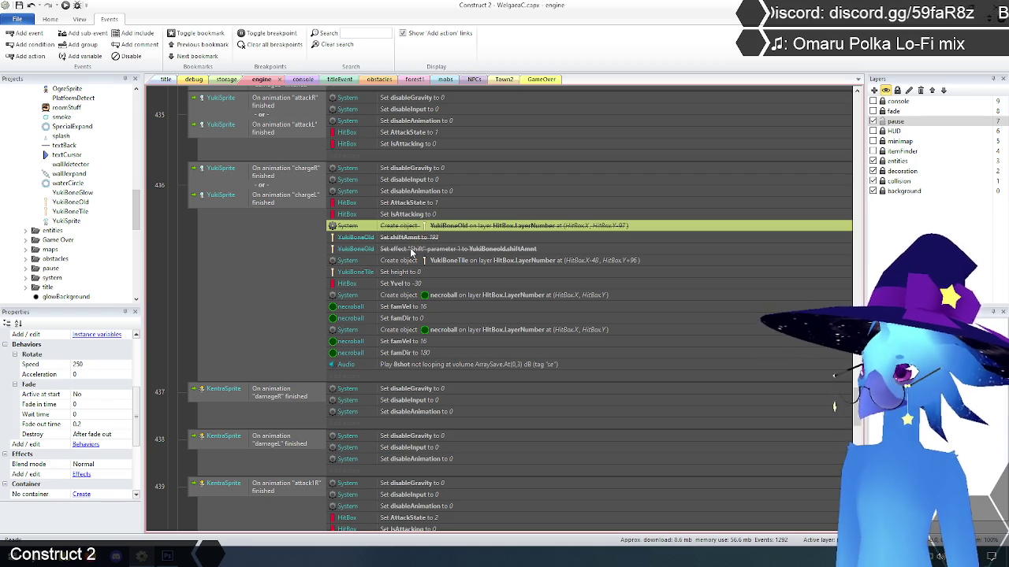
left_click(410, 247, "shift")
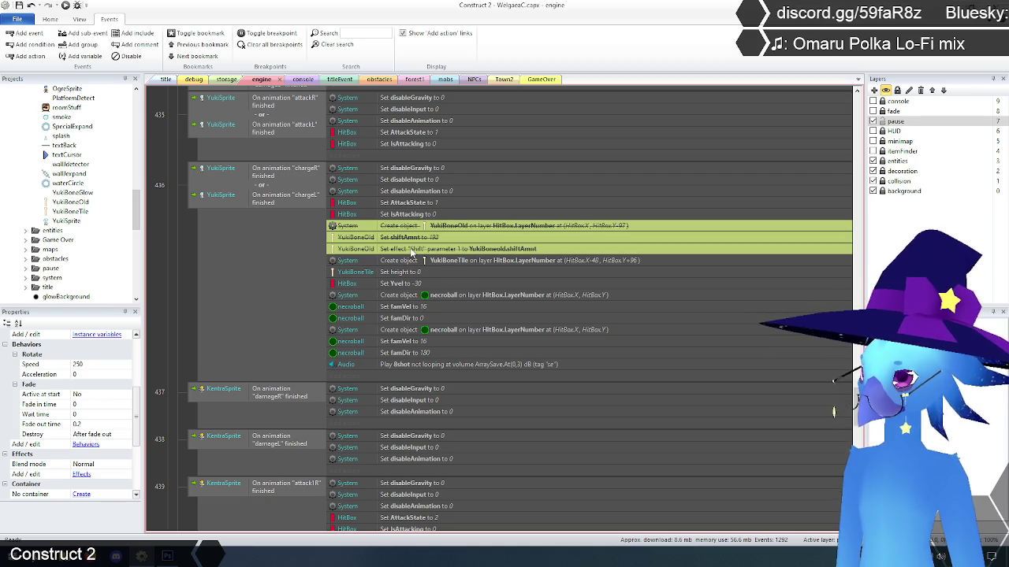
key("Delete")
left_click(178, 293)
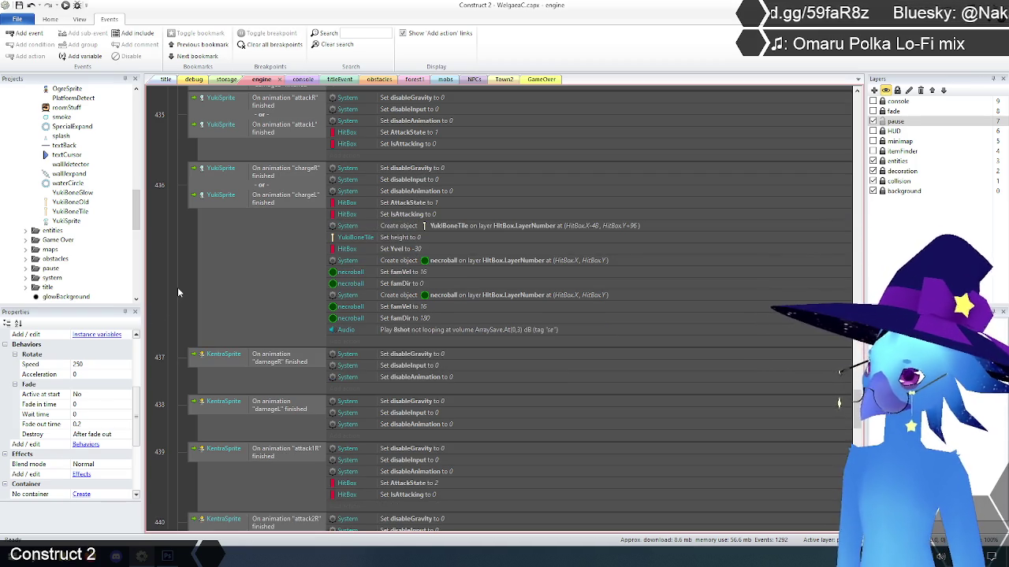
scroll(194, 268, "down", 5)
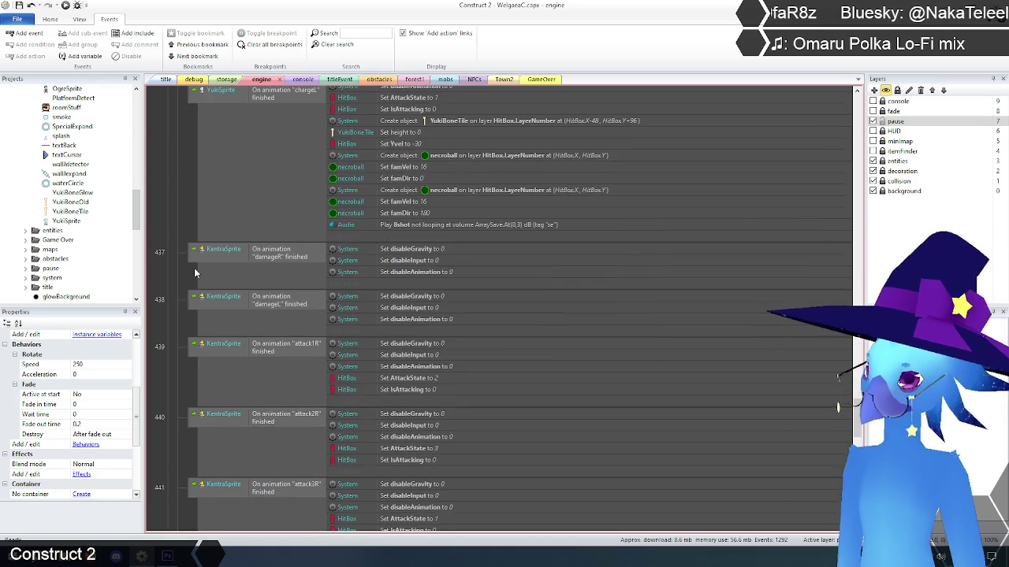
scroll(195, 273, "down", 5)
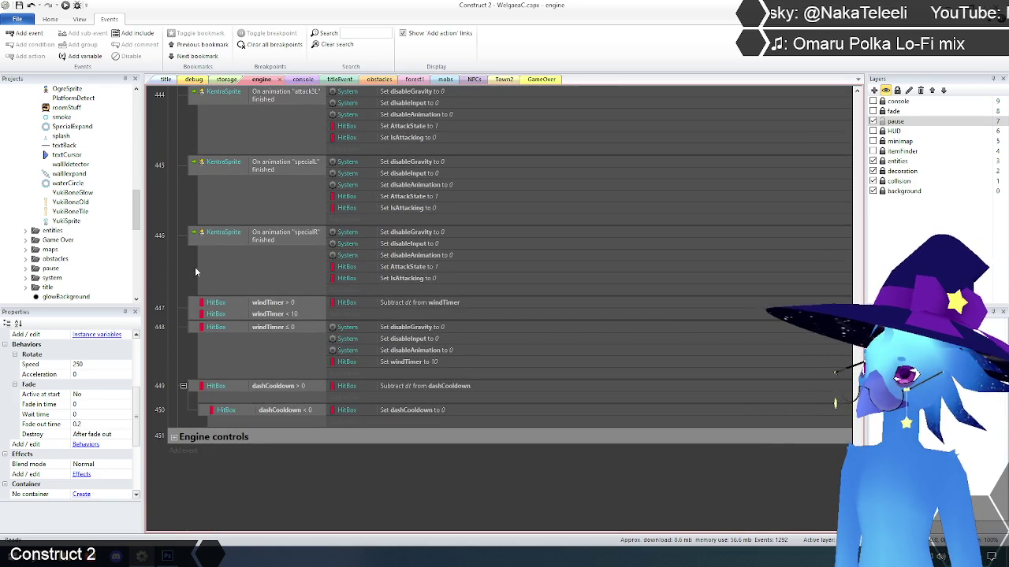
Step: Locate the windTimer events by filtering the sheet for 'windtimer'
left_click_drag(256, 294, 223, 380)
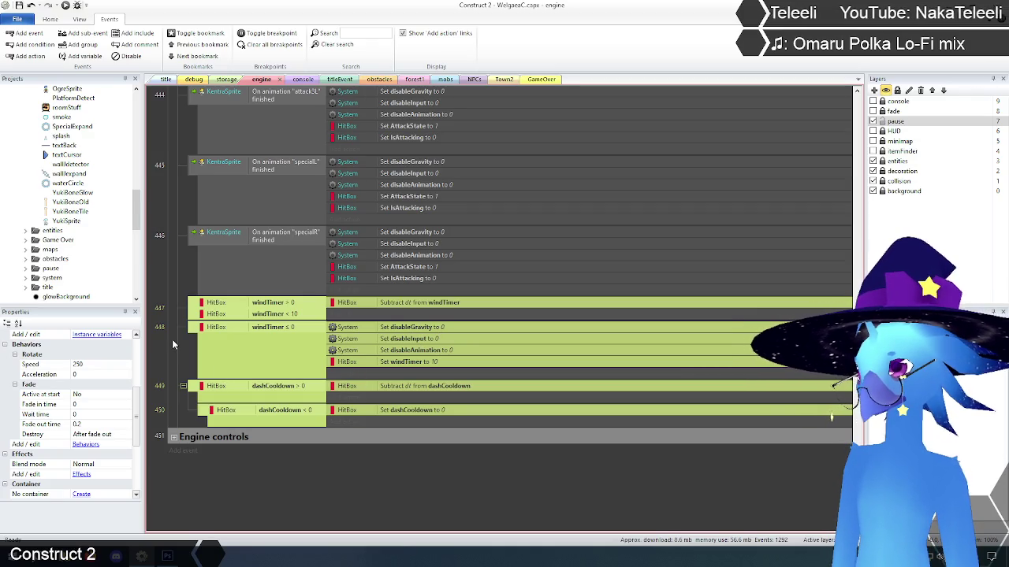
left_click(163, 361)
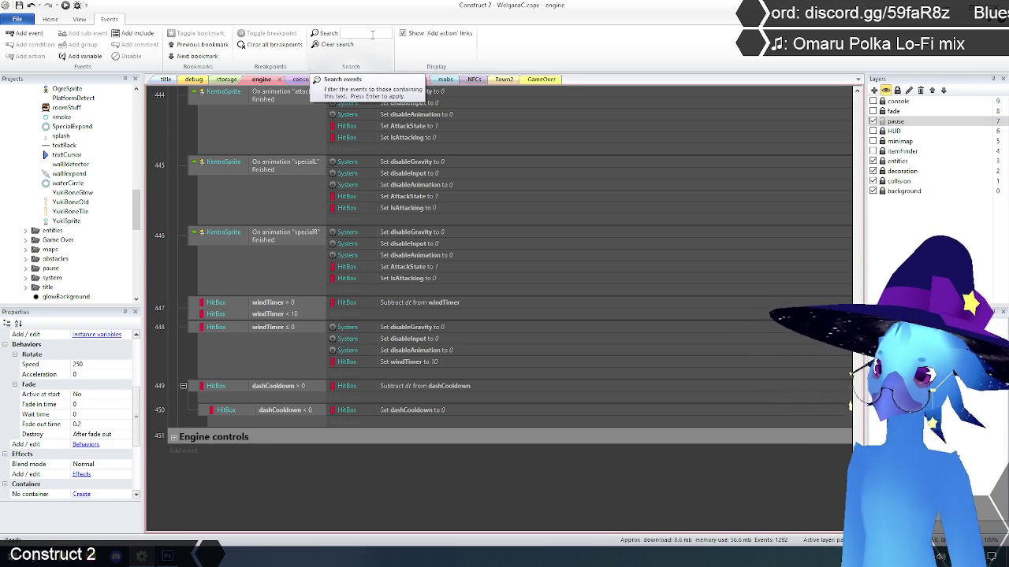
type("windtimer")
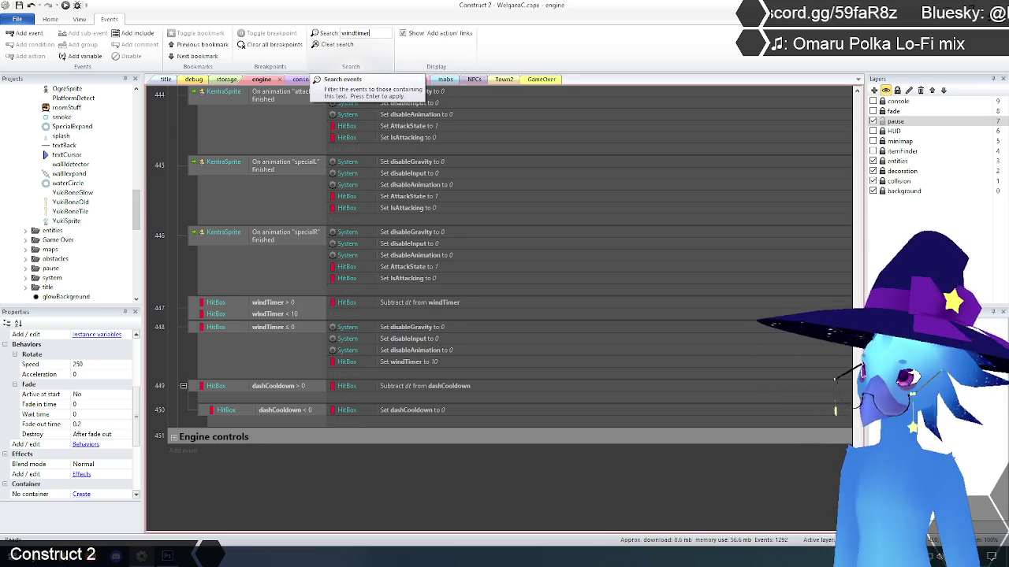
key("Return")
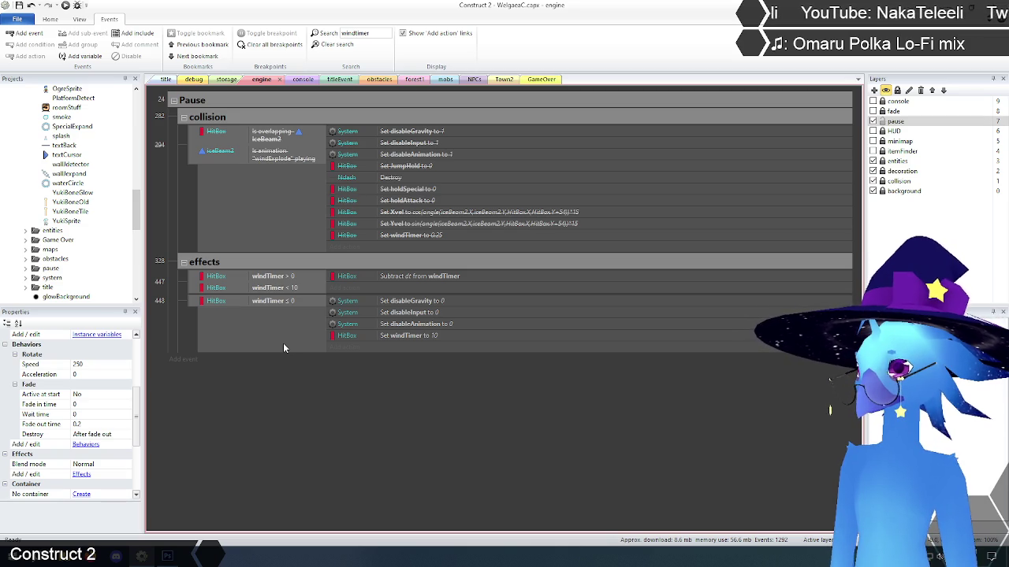
Step: Clear the search and delete the two HitBox windTimer events 447 and 448
left_click(336, 44)
left_click_drag(858, 124, 837, 279)
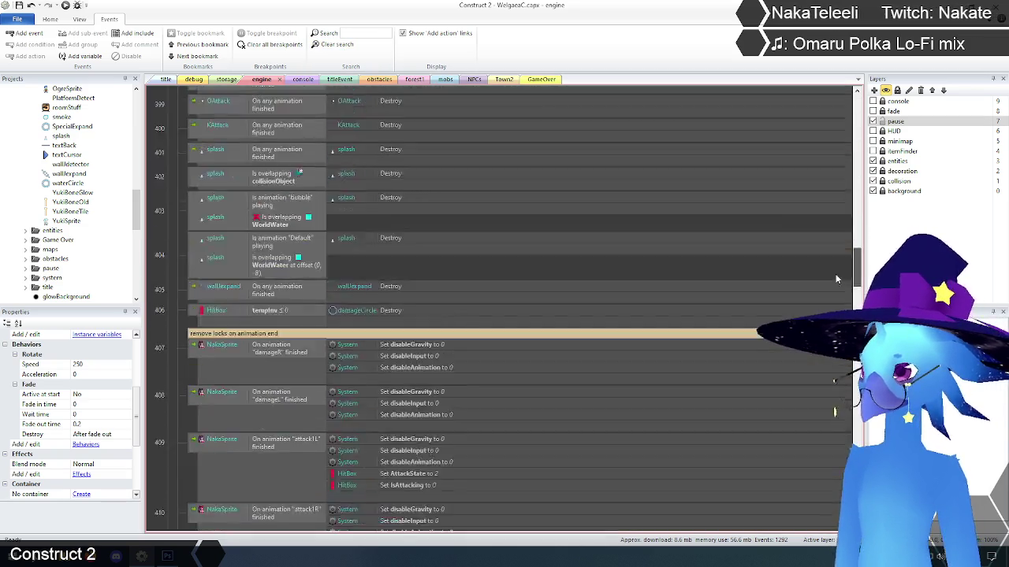
scroll(837, 279, "down", 15)
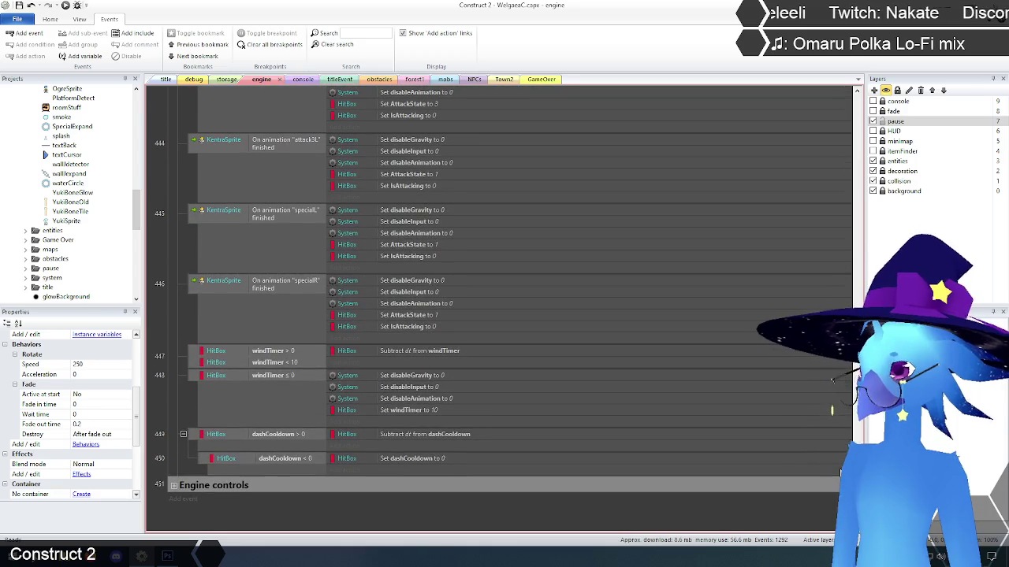
left_click(194, 361)
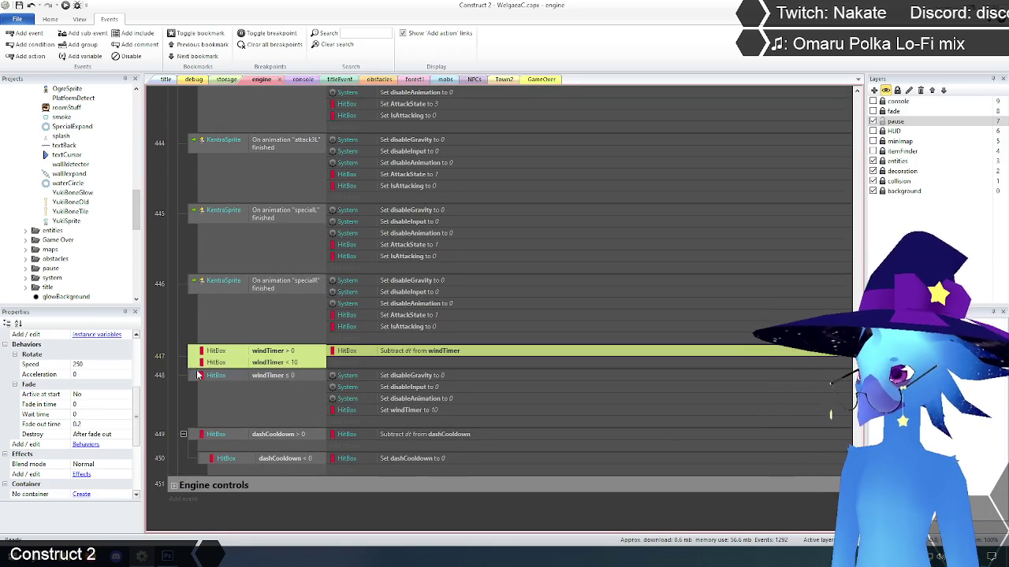
left_click(199, 376, "shift")
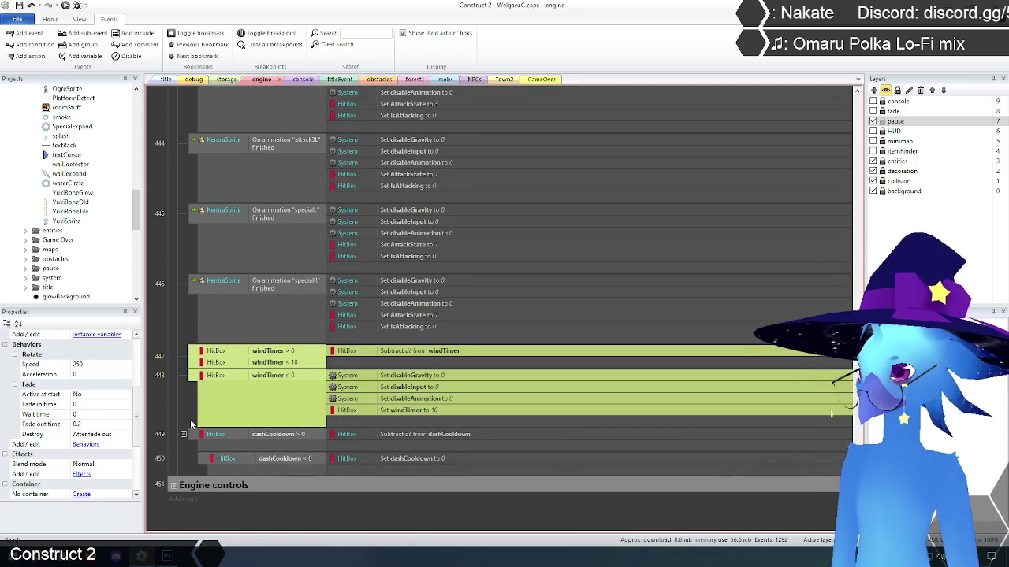
key("Delete")
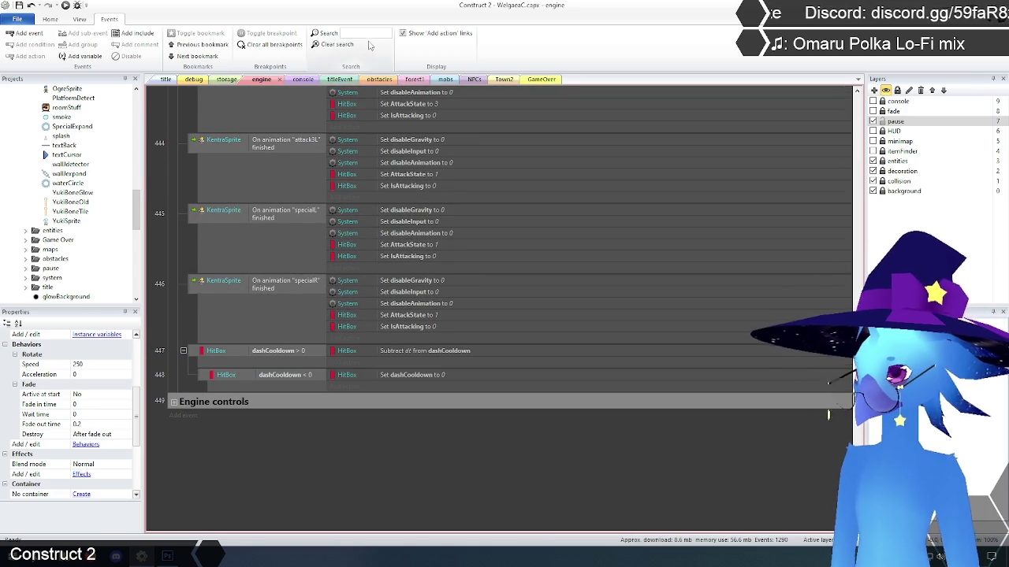
left_click(364, 34)
type("d")
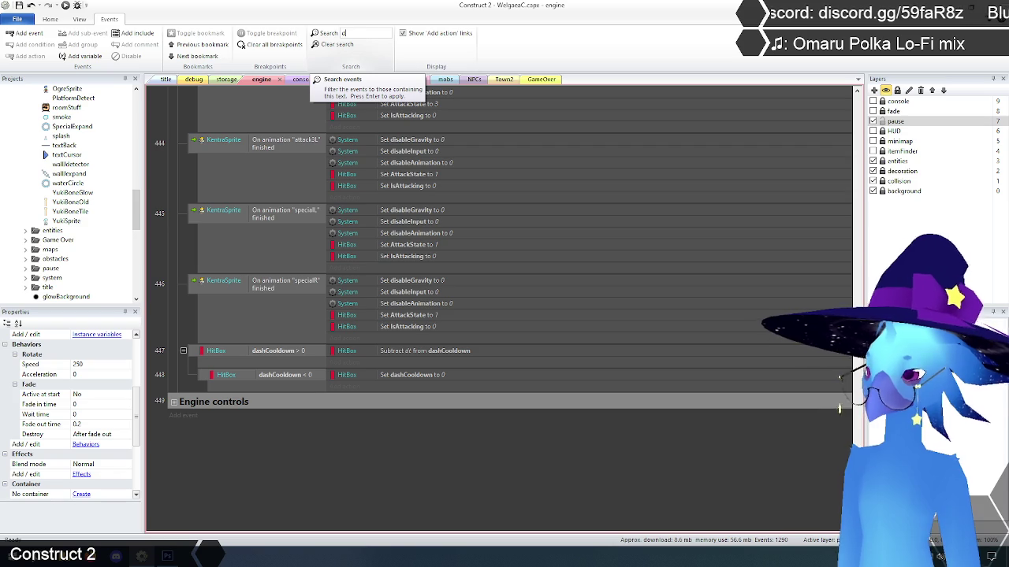
type("ashcool")
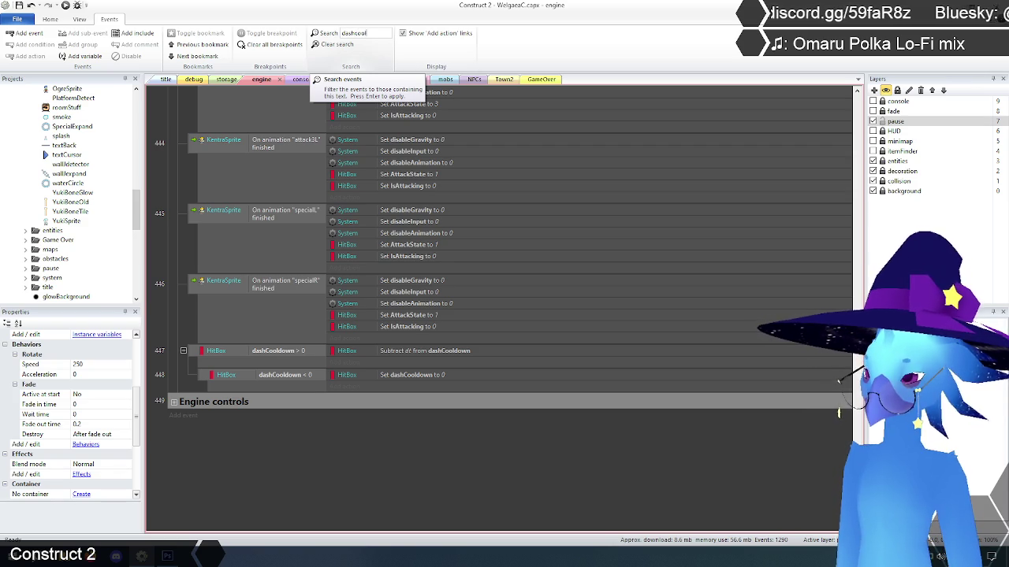
type("down")
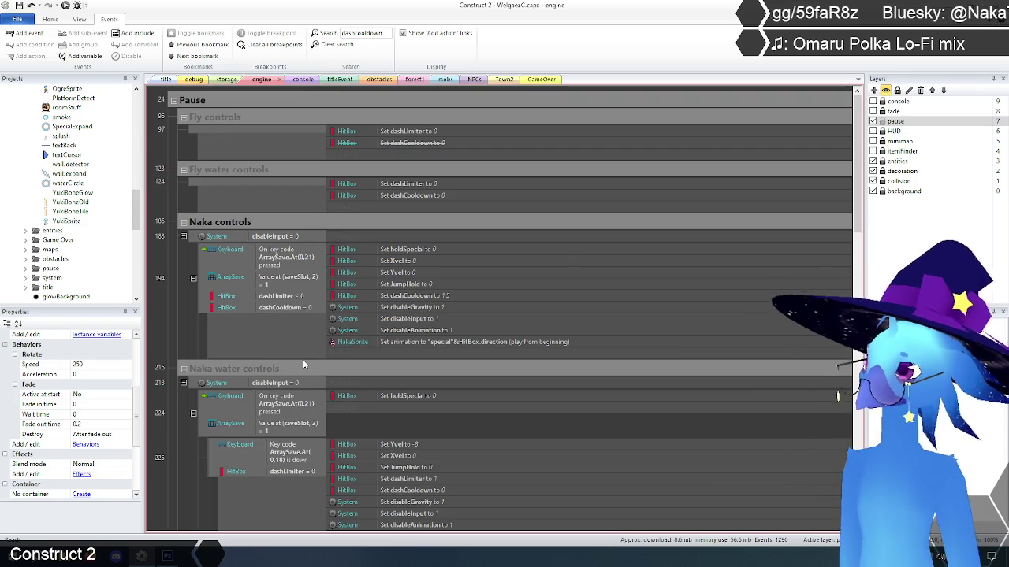
scroll(184, 289, "down", 1)
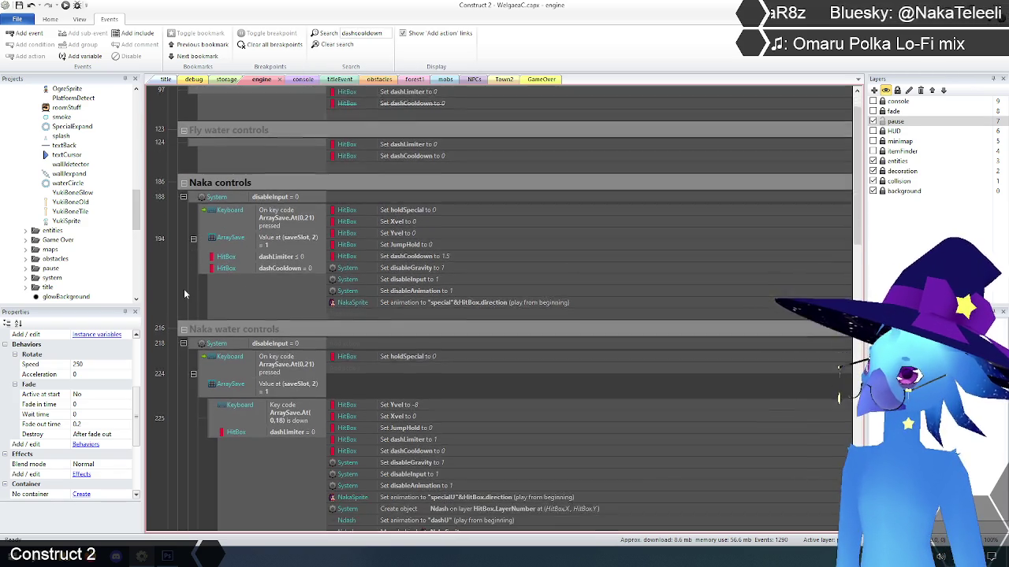
scroll(183, 289, "down", 1)
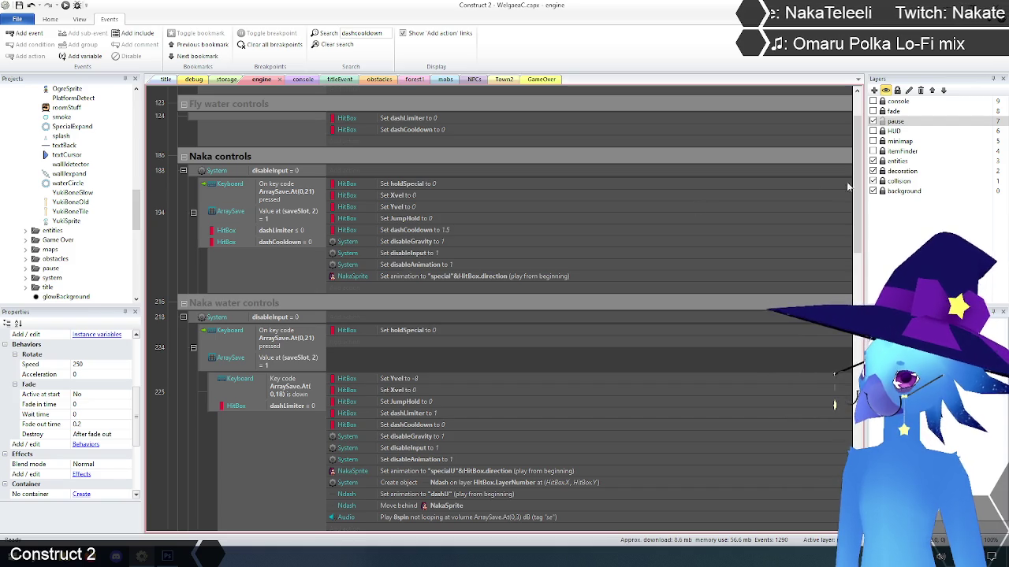
mouse_move(856, 187)
left_mouse_down()
mouse_move(839, 390)
mouse_move(841, 378)
left_mouse_up()
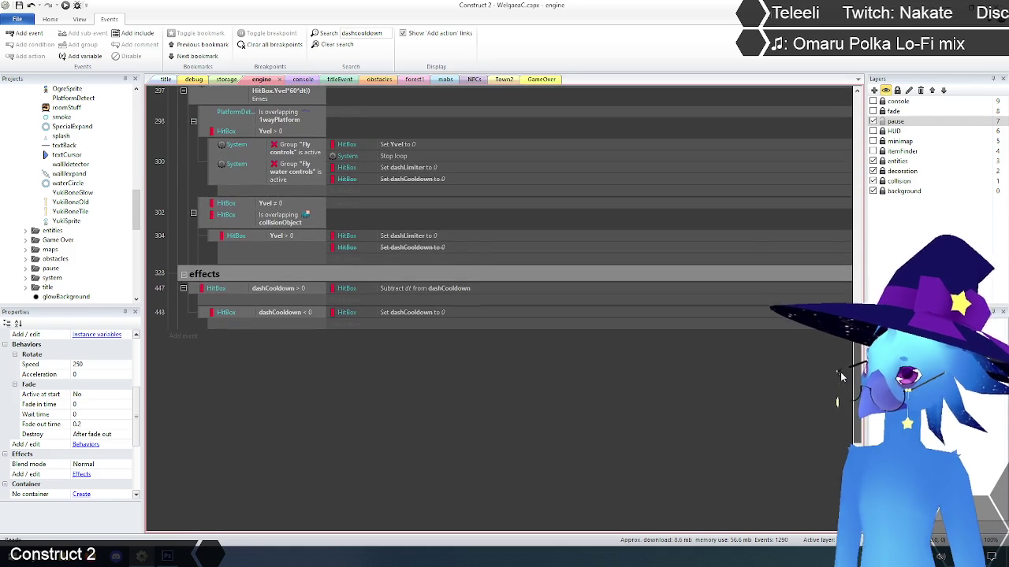
left_click(337, 44)
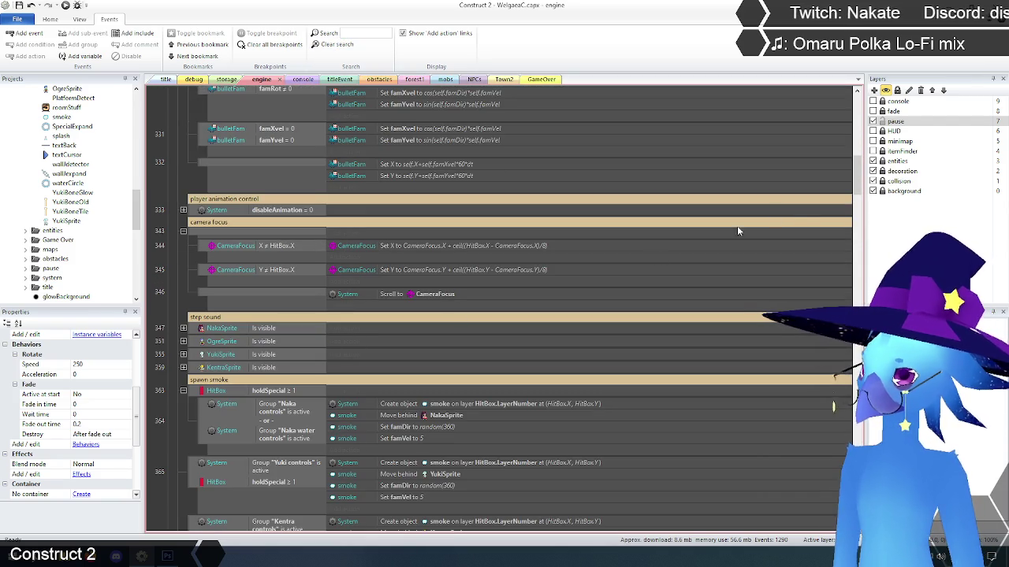
left_click_drag(857, 175, 857, 508)
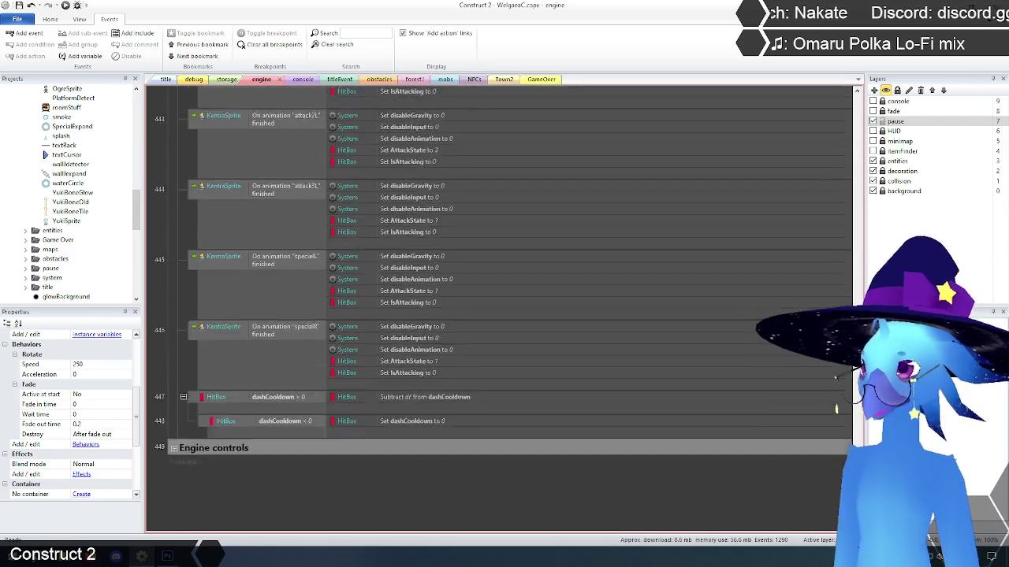
scroll(195, 375, "down", 1)
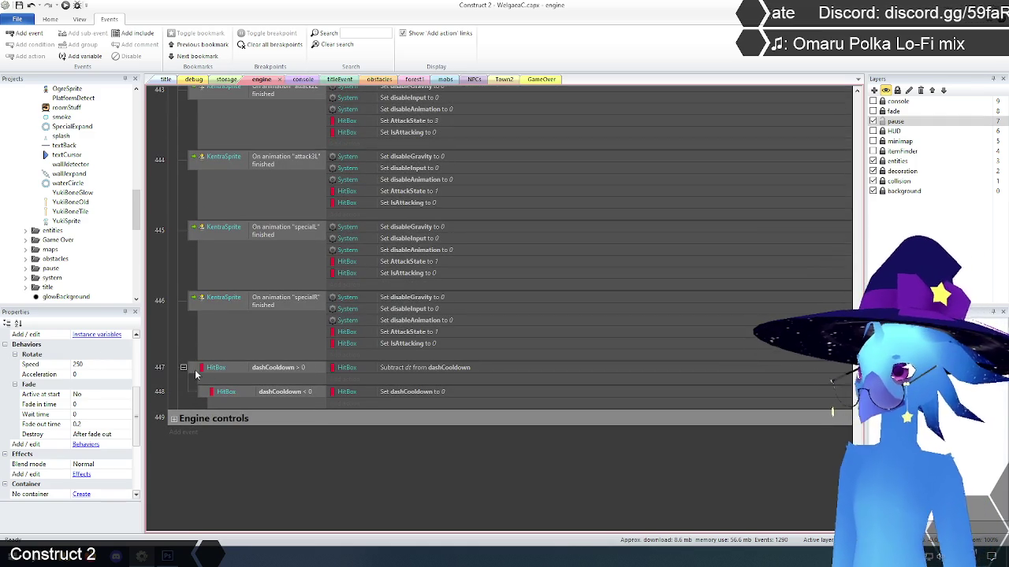
left_click(197, 372)
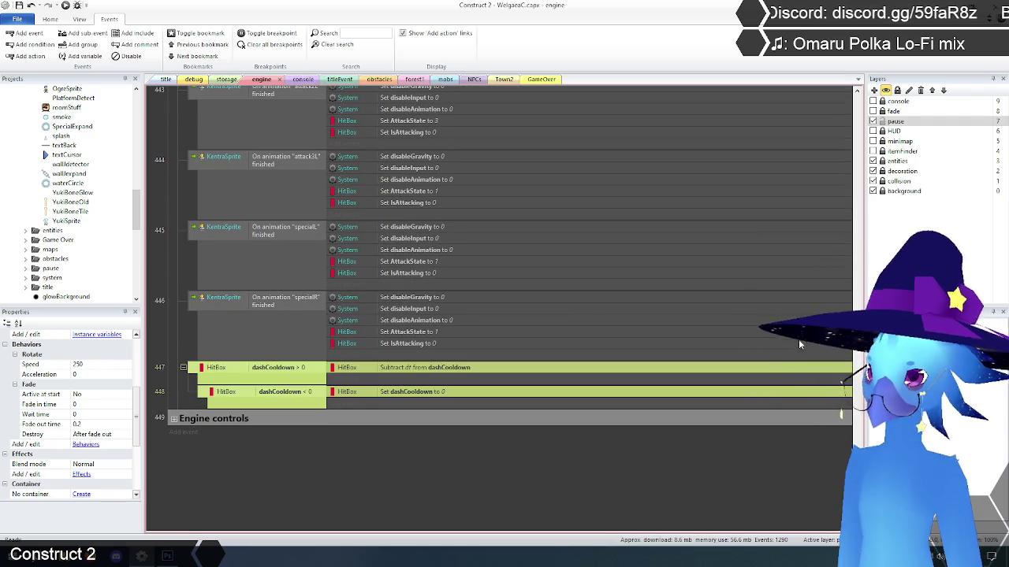
scroll(799, 339, "up", 10)
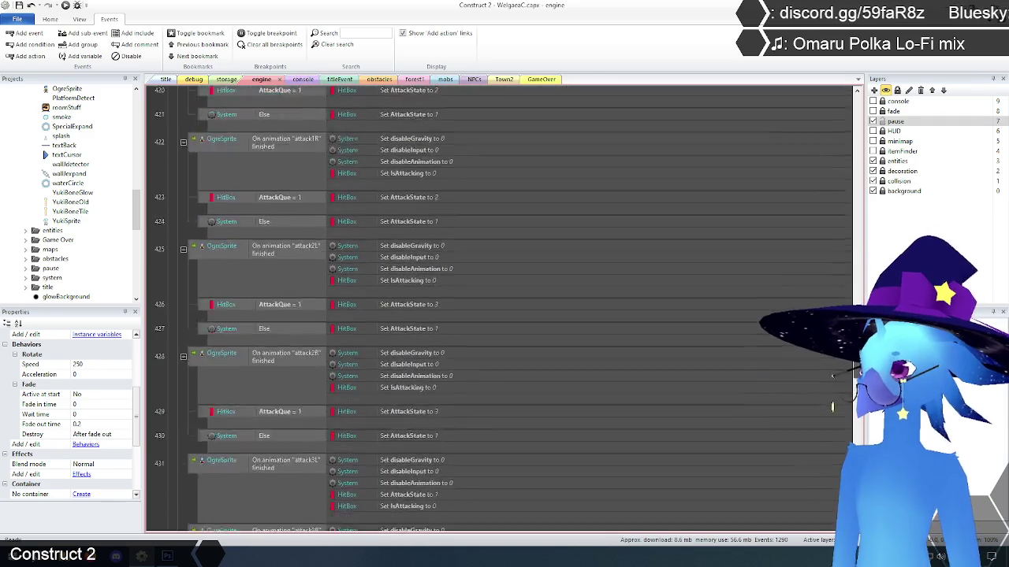
Step: Paste the dashCooldown events right after the CharChange event 391 in other effects
scroll(857, 272, "up", 10)
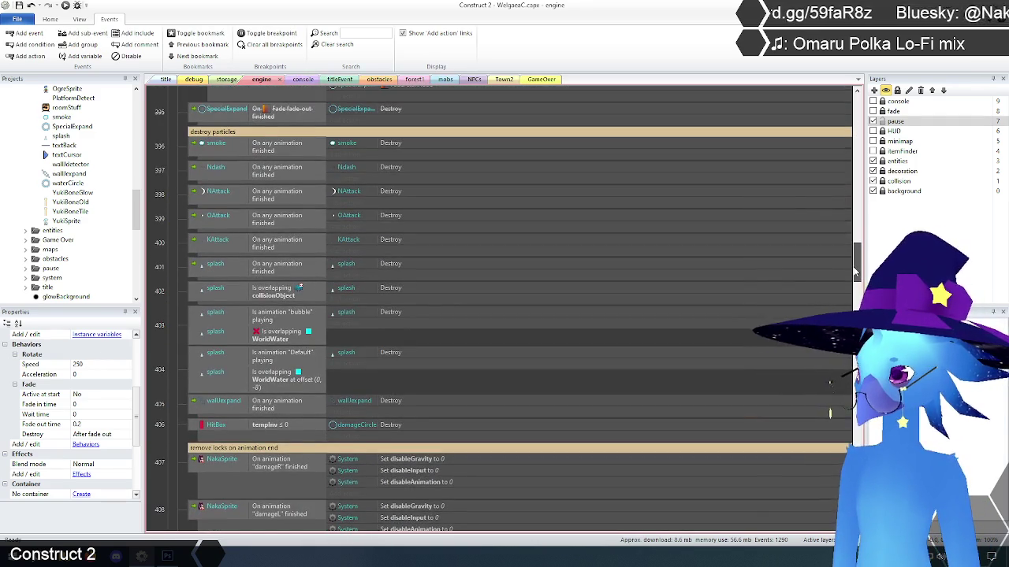
scroll(857, 272, "down", 3)
scroll(857, 268, "up", 4)
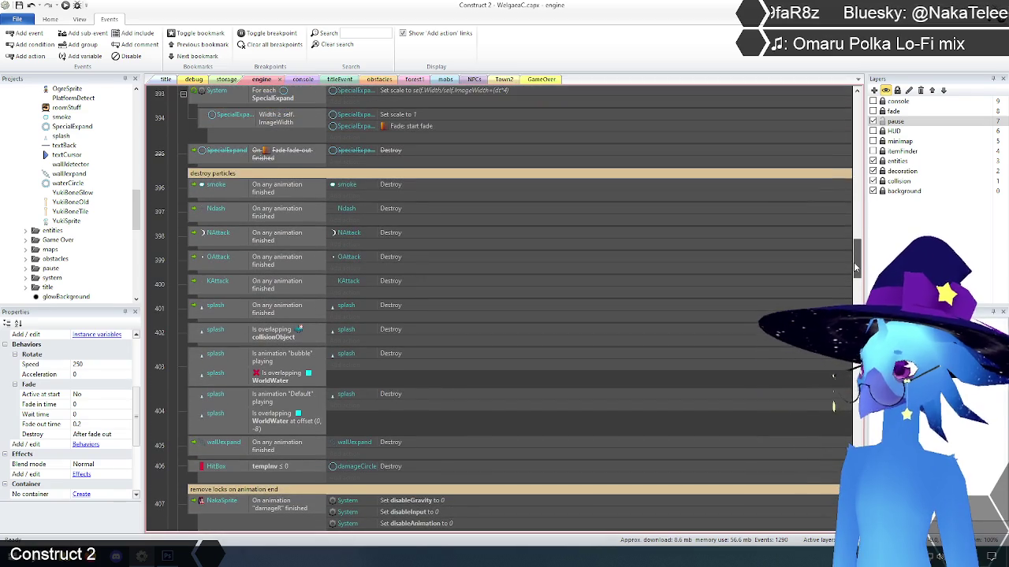
left_click_drag(856, 268, 849, 235)
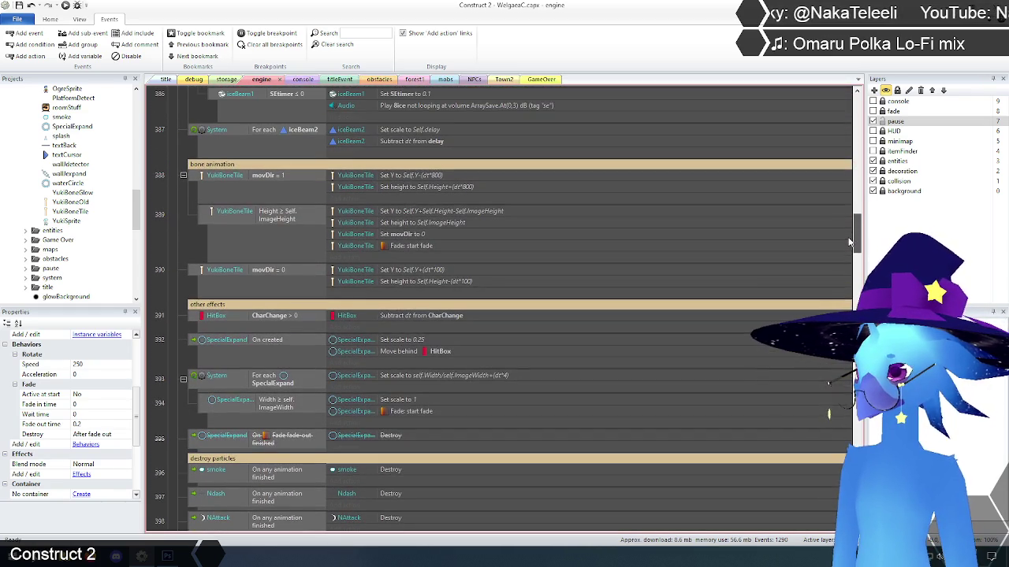
left_click(192, 318)
key("ctrl+v")
left_click(173, 370)
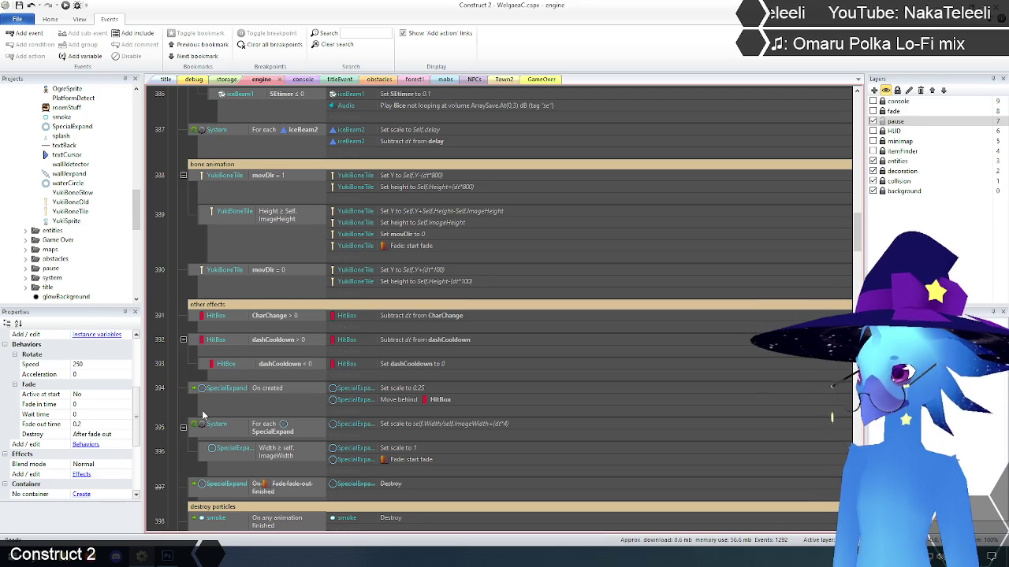
Step: Delete the original dashCooldown events at the end of the sheet
scroll(683, 289, "down", 20)
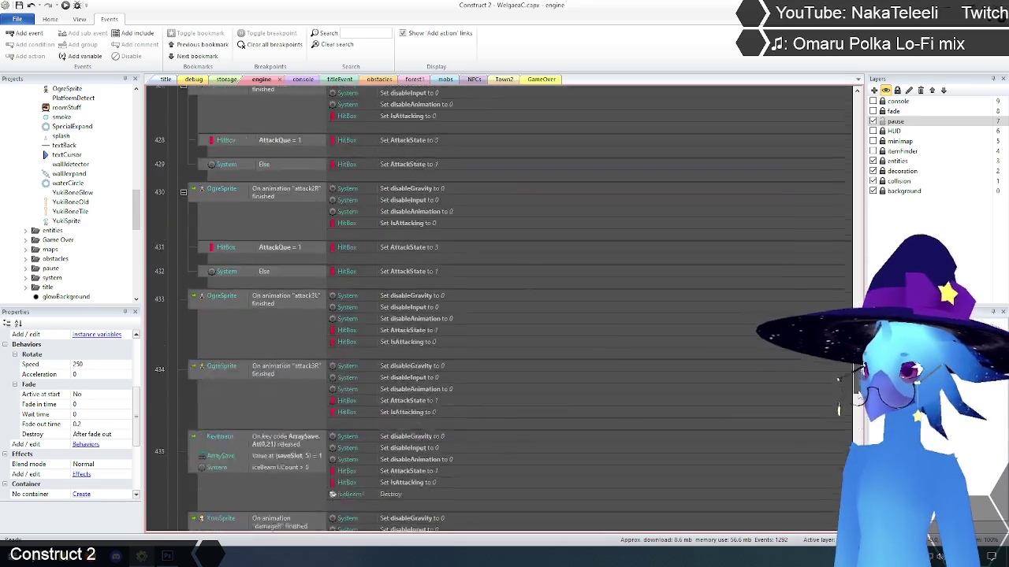
scroll(504, 316, "up", 3)
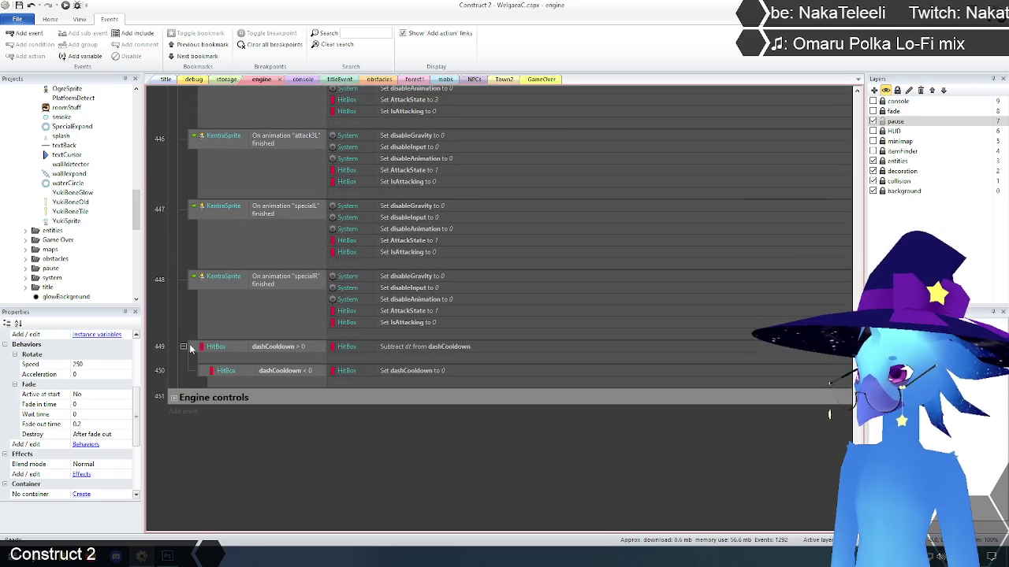
left_click(194, 350)
key("Delete")
left_click(284, 432)
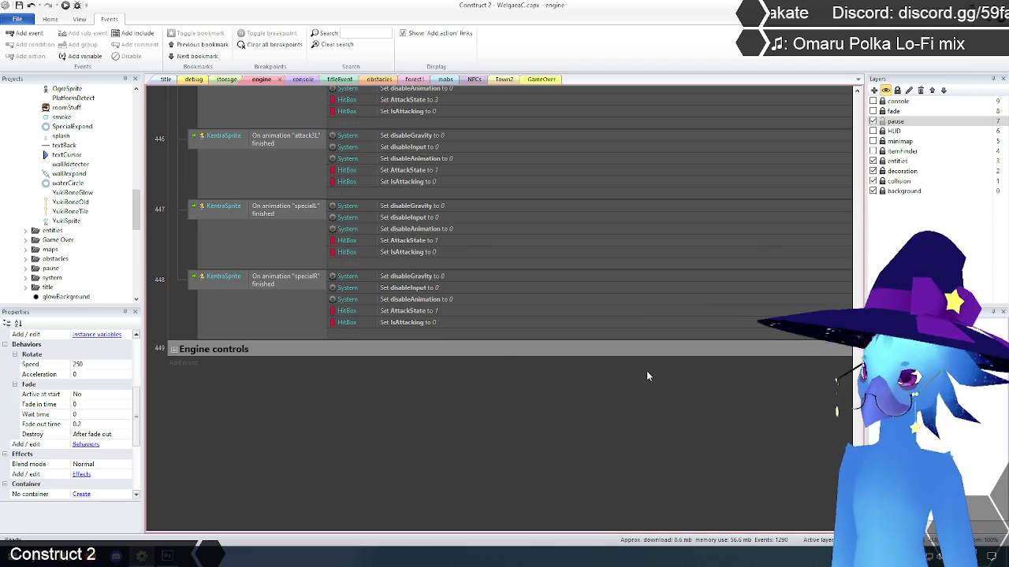
scroll(841, 412, "up", 4)
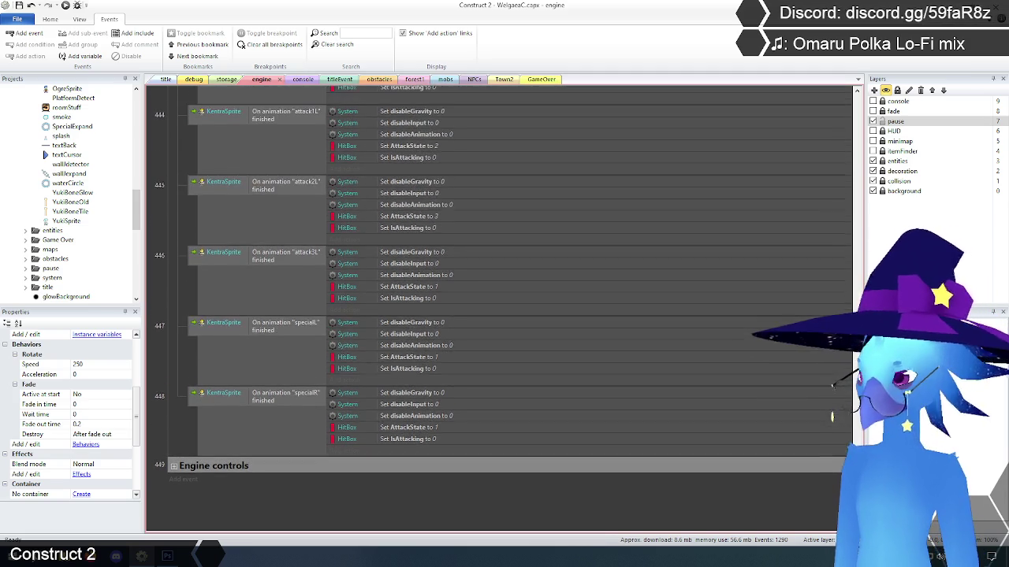
scroll(833, 409, "up", 15)
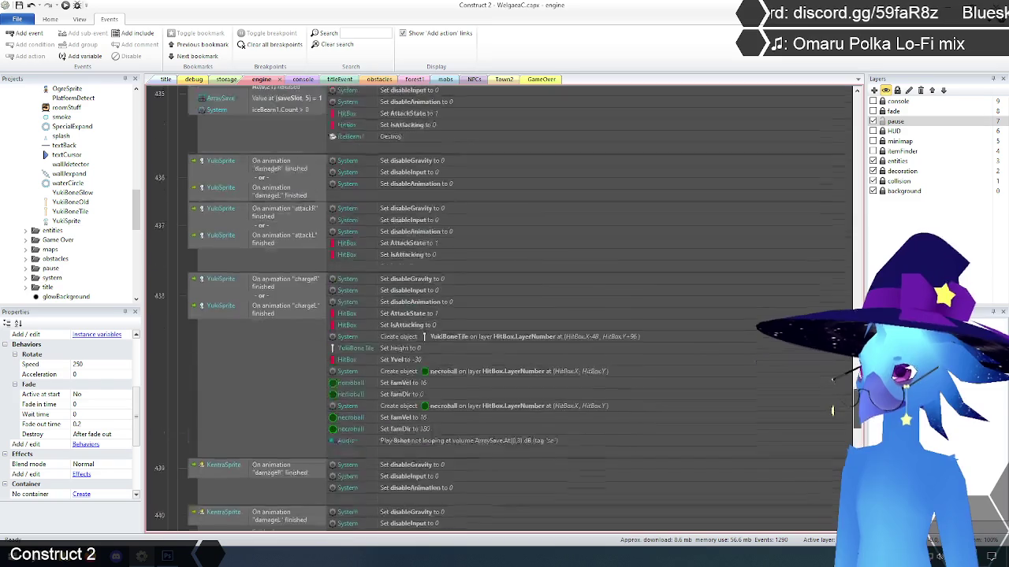
scroll(833, 415, "up", 20)
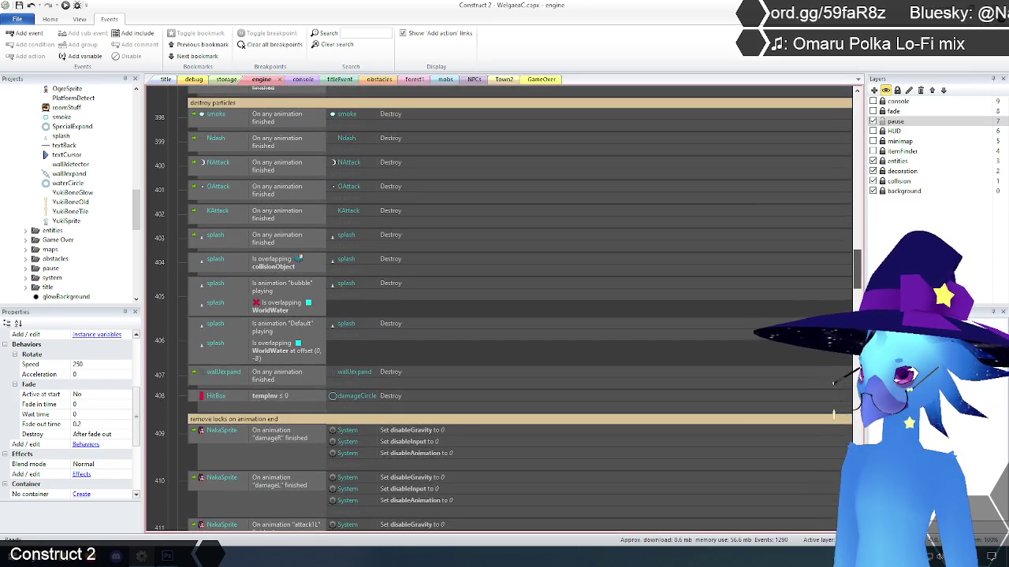
scroll(833, 411, "up", 8)
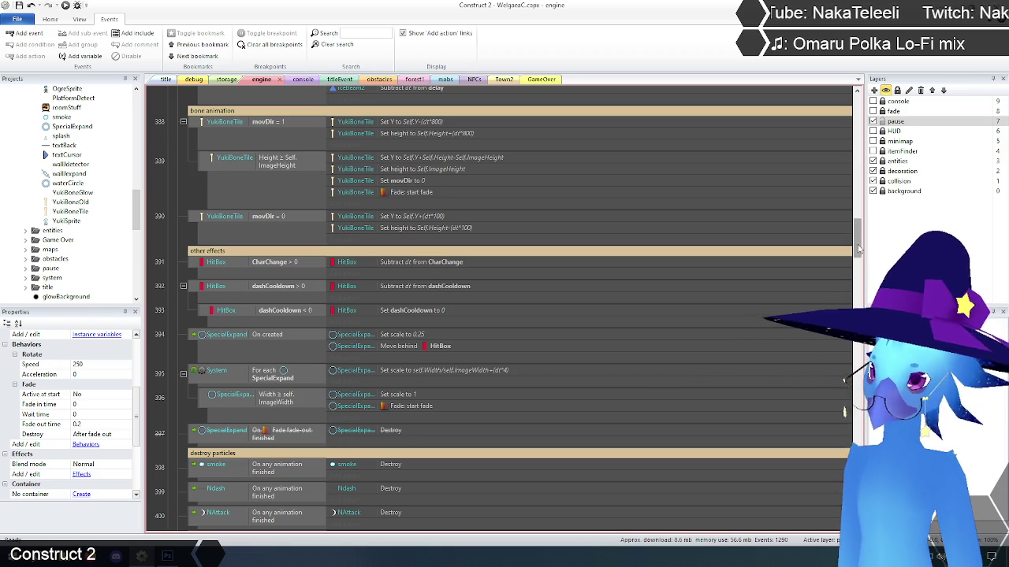
scroll(859, 249, "up", 4)
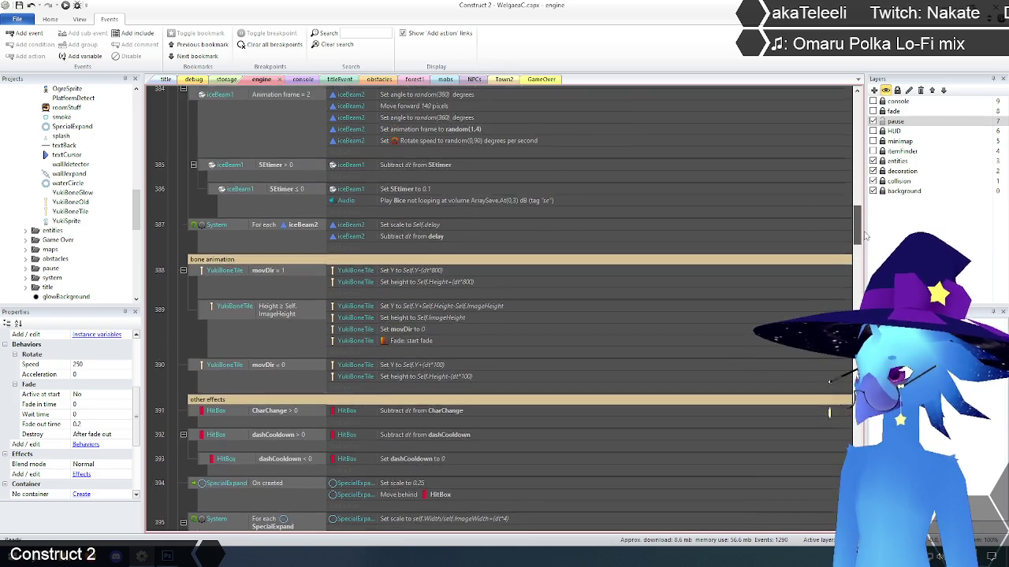
scroll(865, 235, "up", 6)
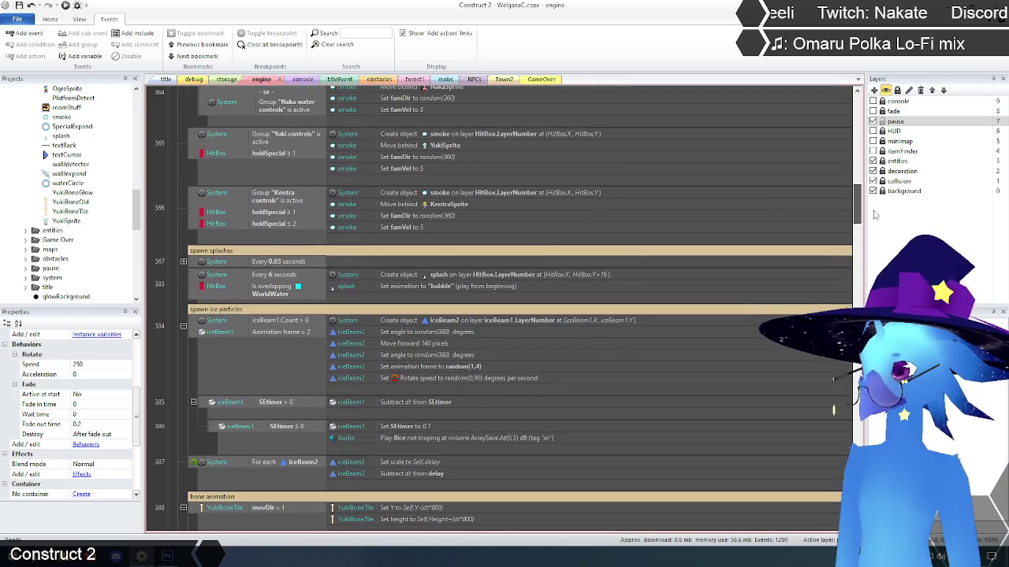
scroll(877, 214, "up", 5)
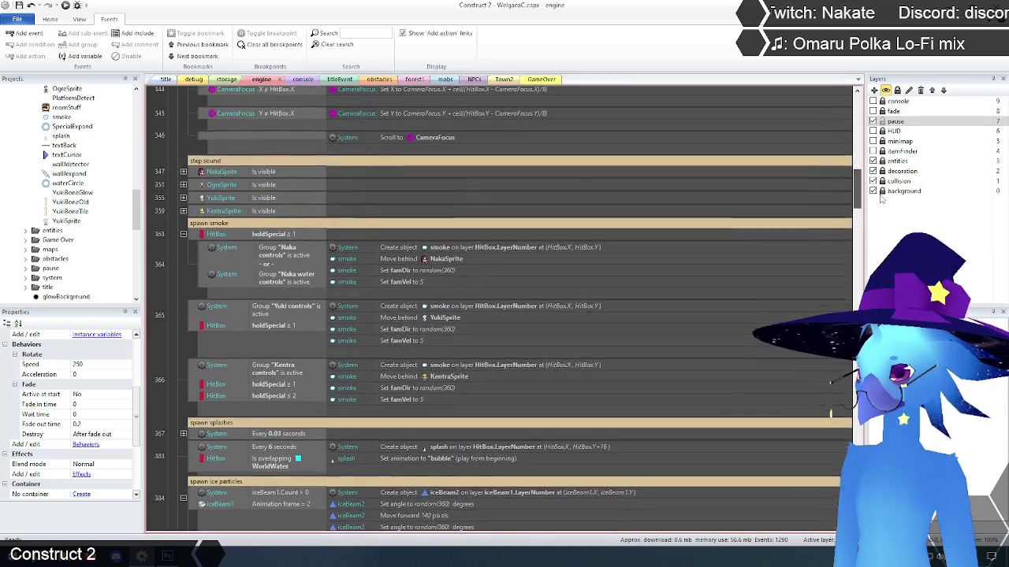
scroll(883, 200, "up", 8)
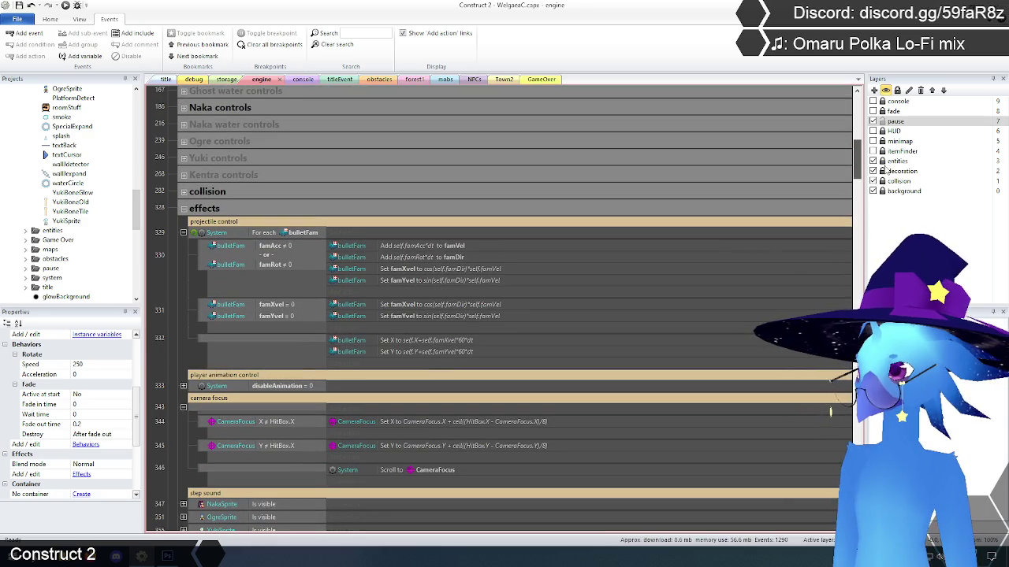
scroll(887, 169, "up", 4)
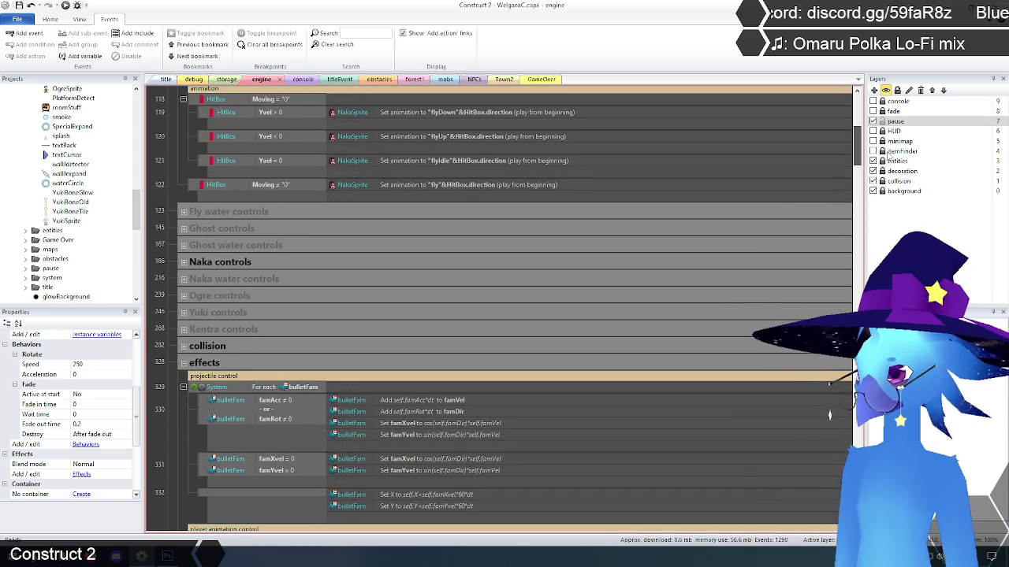
scroll(888, 156, "up", 3)
scroll(890, 170, "down", 9)
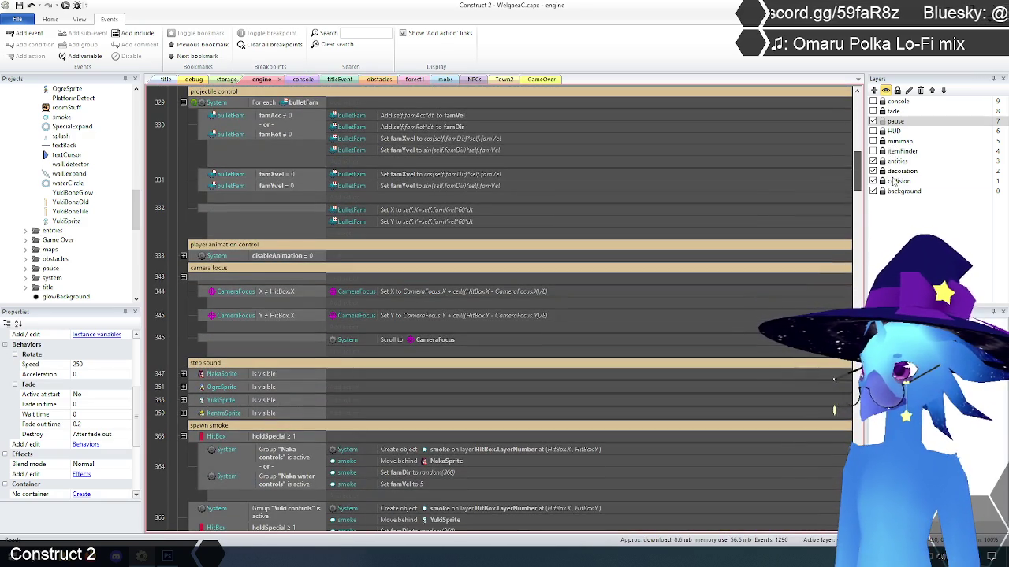
scroll(223, 231, "down", 4)
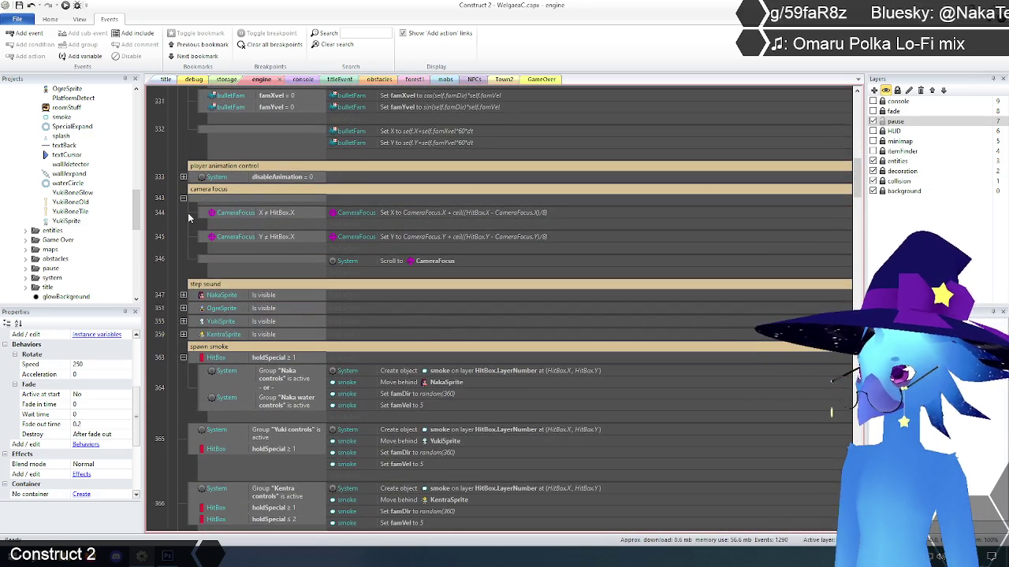
left_click(183, 216)
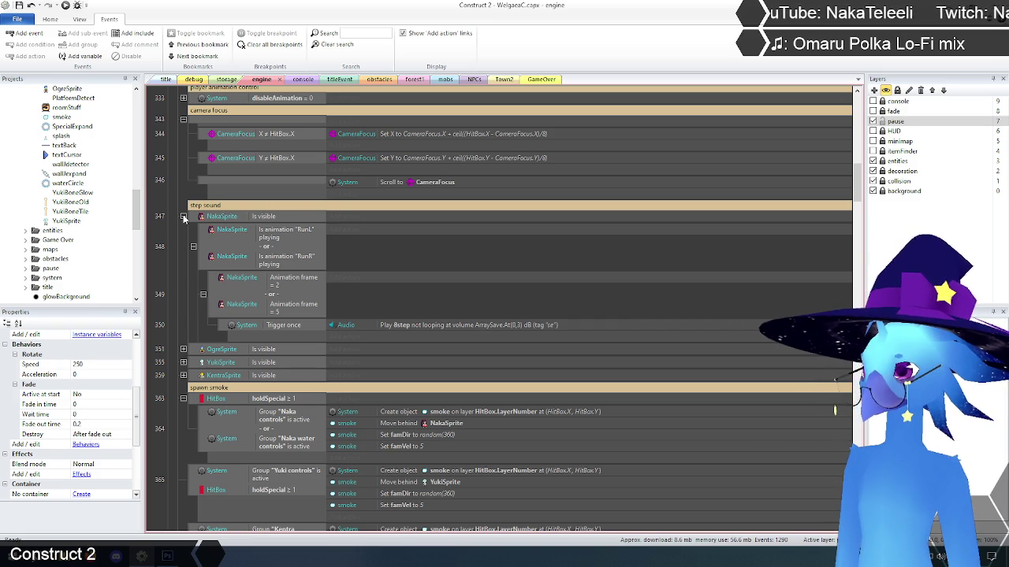
left_click(183, 217)
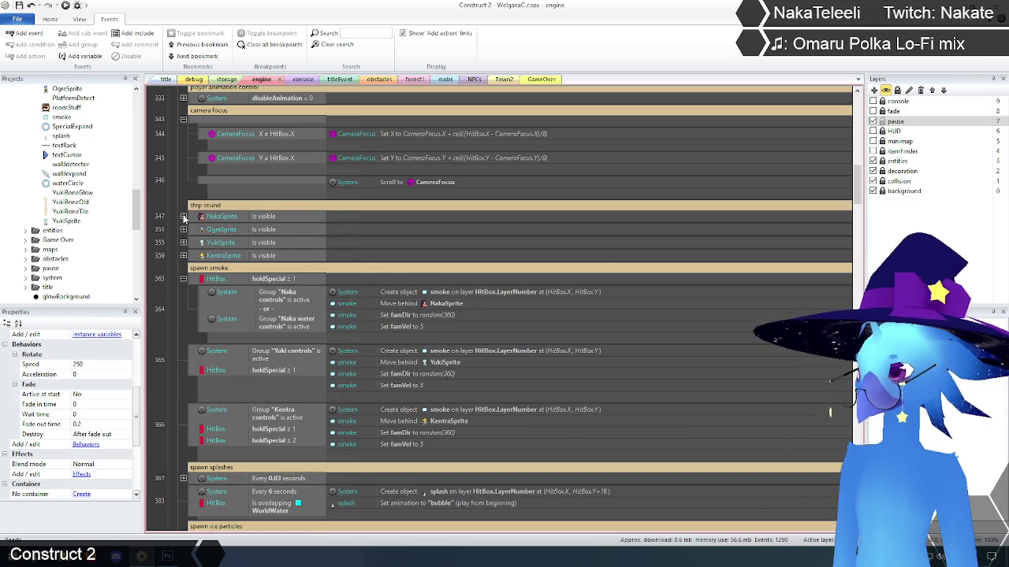
scroll(182, 234, "down", 3)
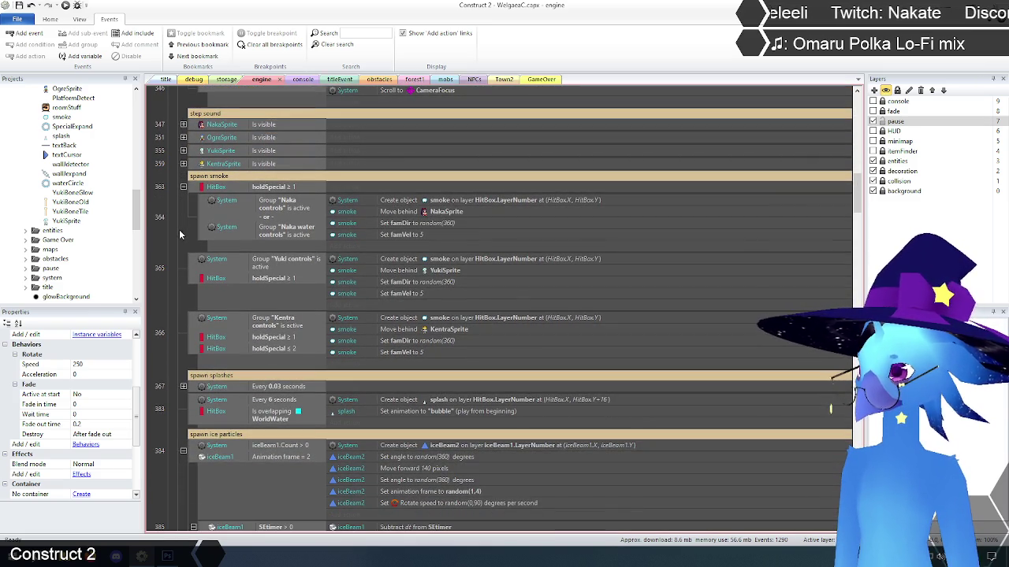
scroll(180, 217, "down", 3)
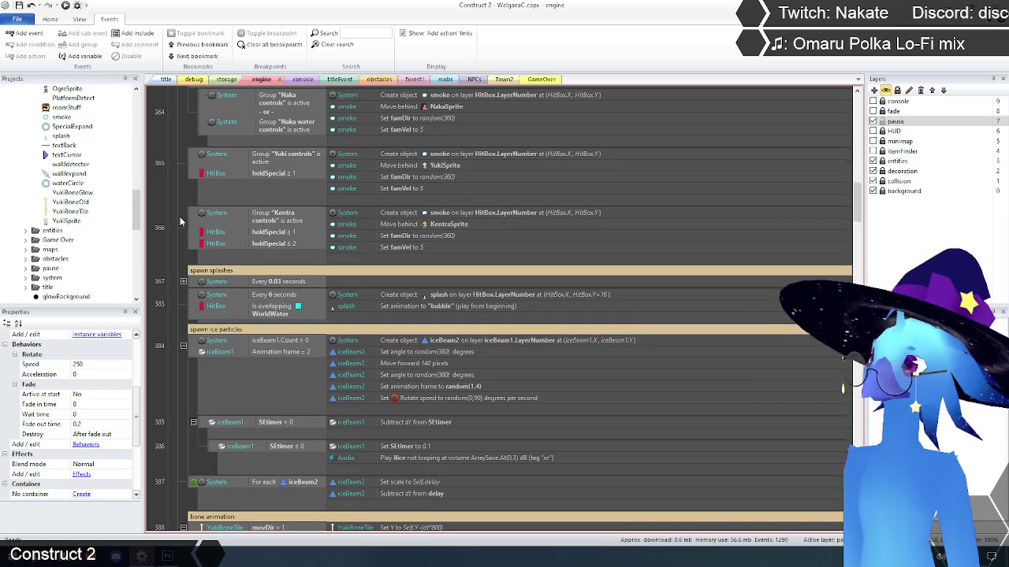
scroll(180, 216, "down", 3)
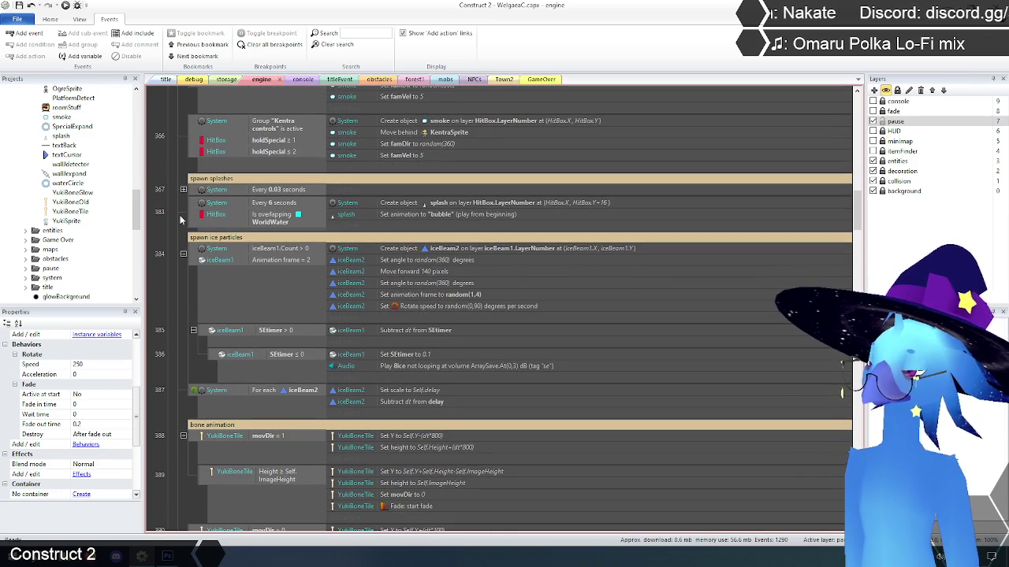
scroll(179, 218, "down", 8)
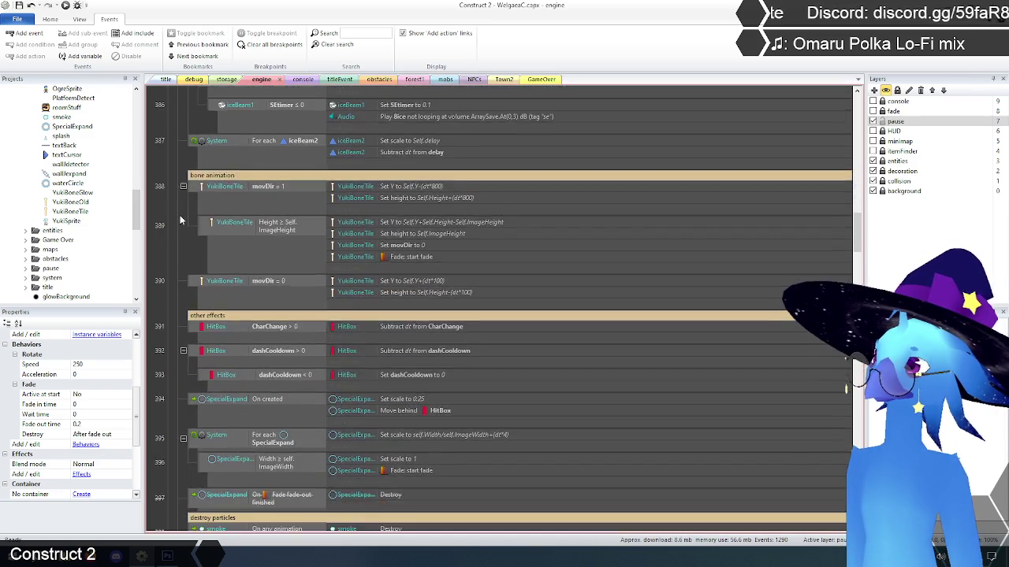
scroll(180, 217, "down", 3)
scroll(180, 218, "down", 9)
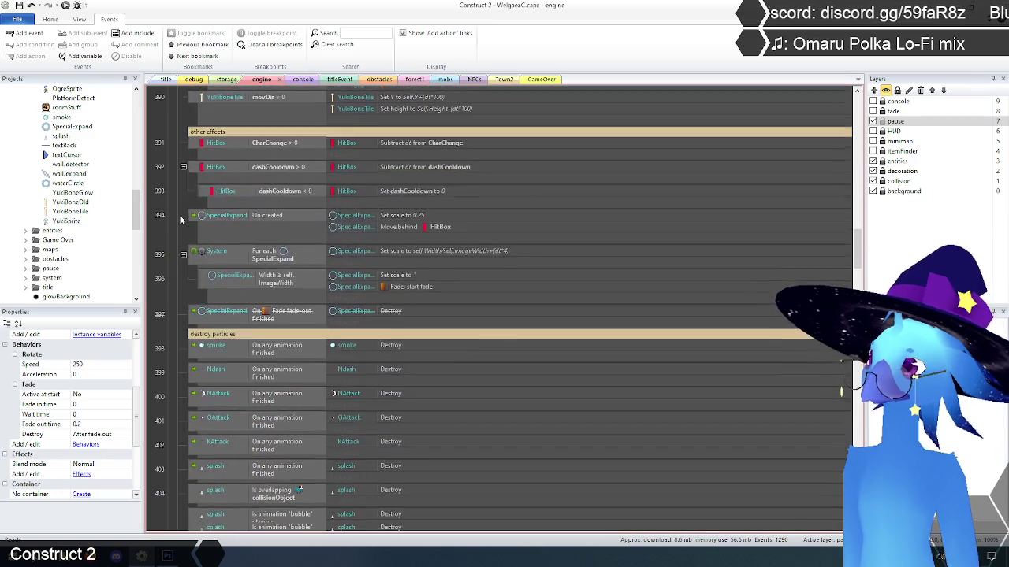
scroll(857, 276, "down", 15)
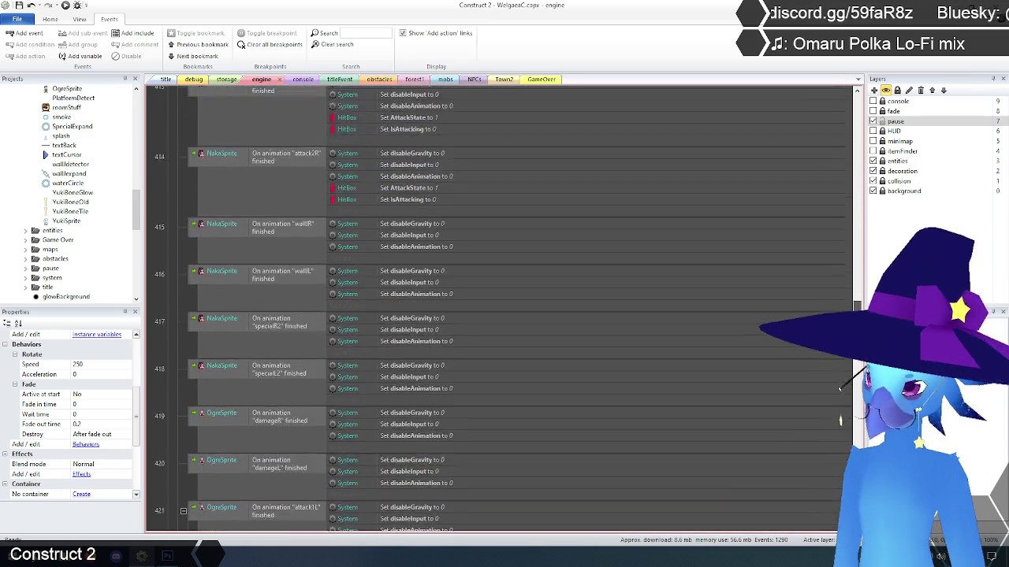
scroll(865, 233, "up", 20)
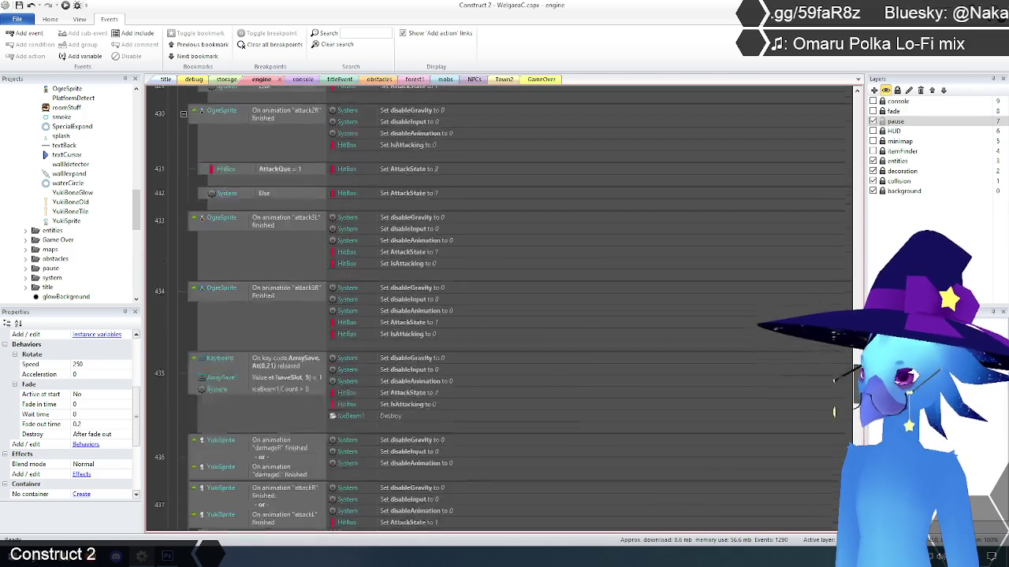
scroll(865, 233, "up", 20)
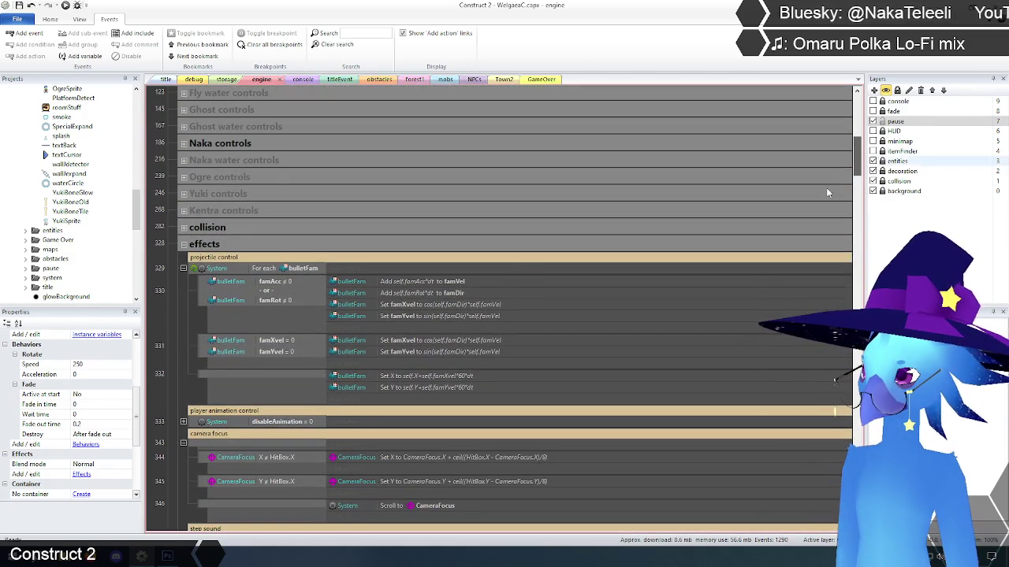
Step: Collapse the effects group and expand the collision group to review its events
scroll(231, 337, "up", 2)
left_click(183, 323)
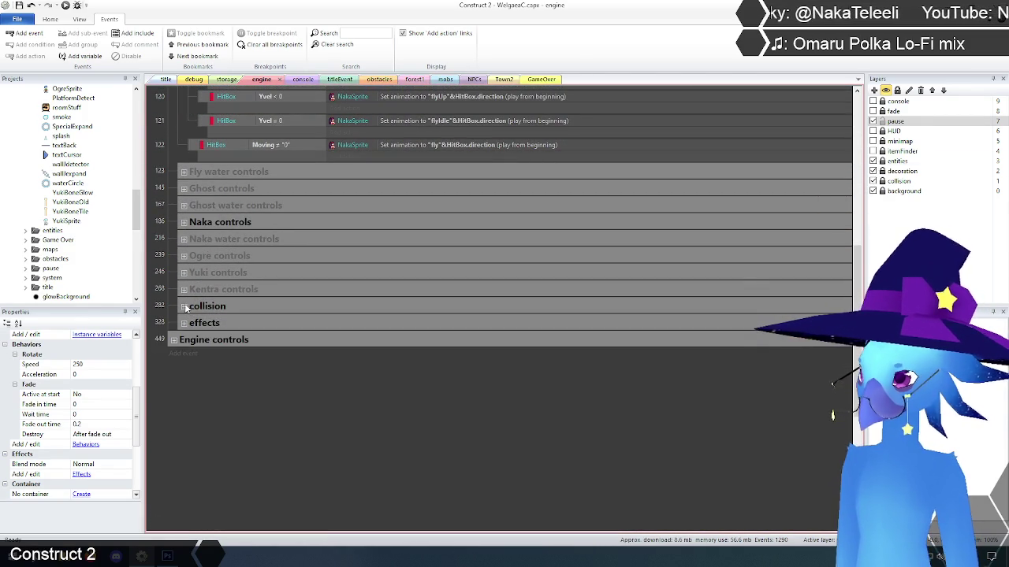
left_click(183, 306)
scroll(193, 317, "down", 3)
scroll(193, 316, "down", 3)
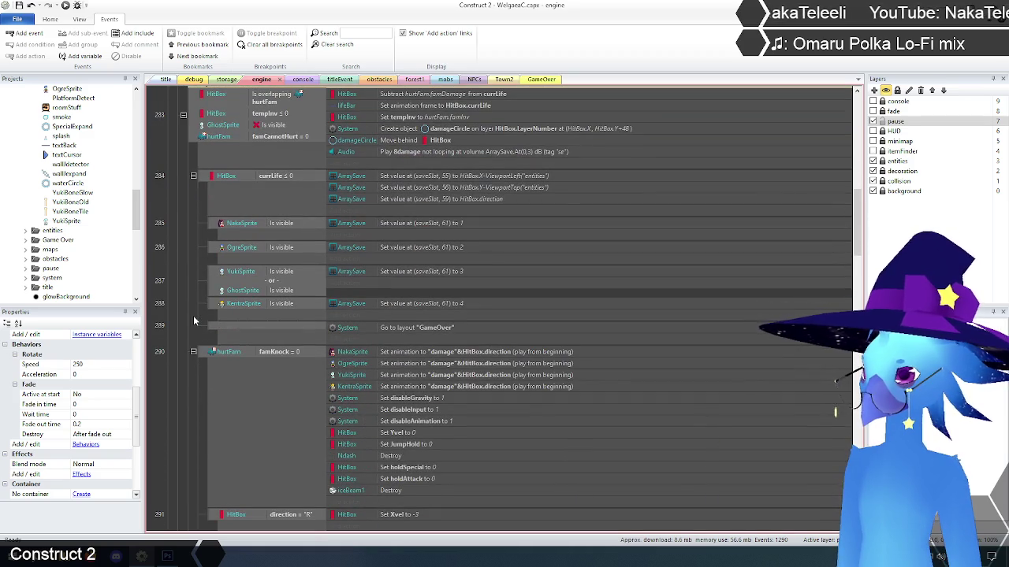
scroll(193, 315, "down", 7)
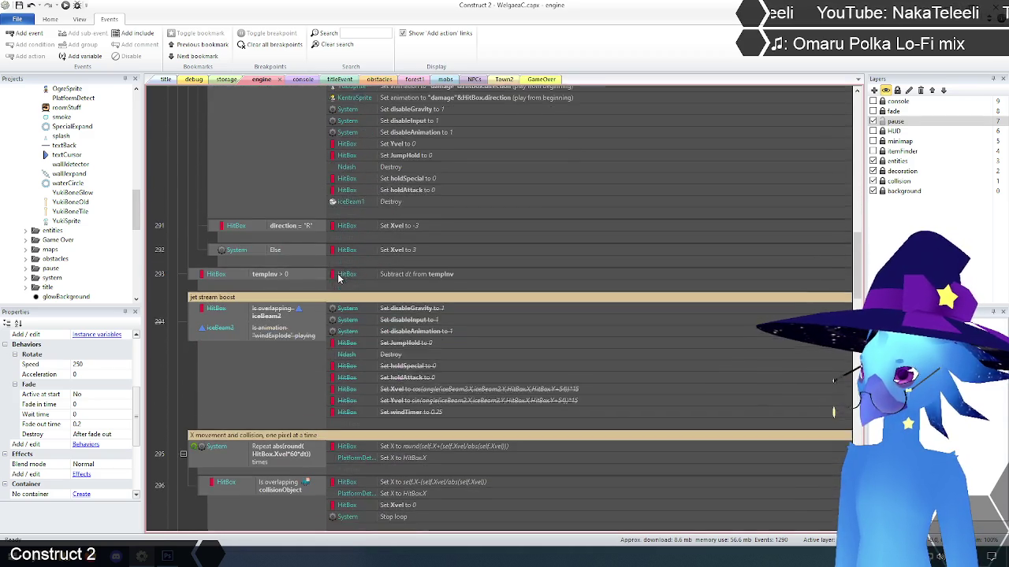
scroll(339, 278, "down", 1)
scroll(337, 278, "down", 2)
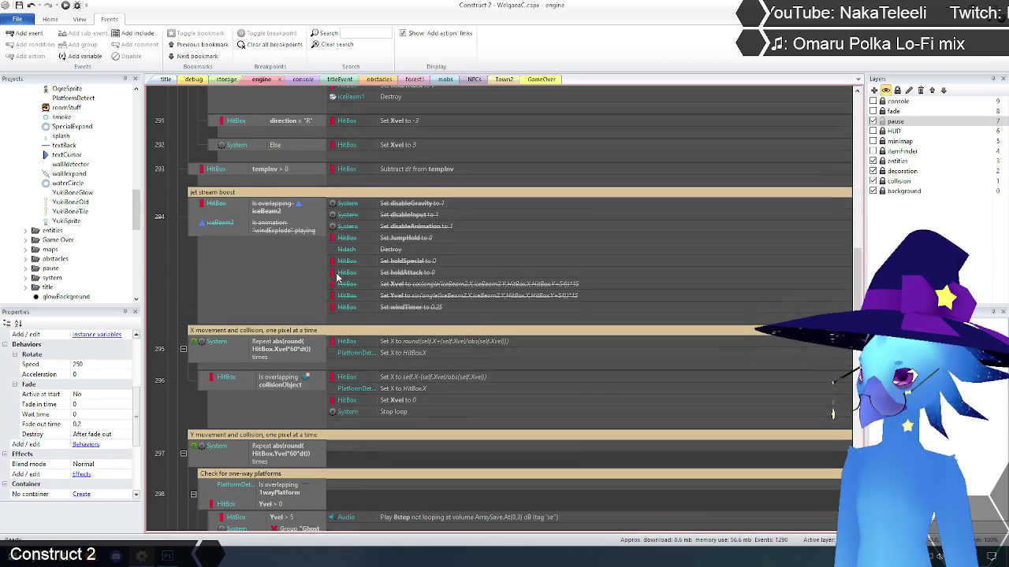
scroll(285, 277, "up", 2)
Step: Delete the 'jet stream boost' comment and its disabled event 294
left_click(195, 282)
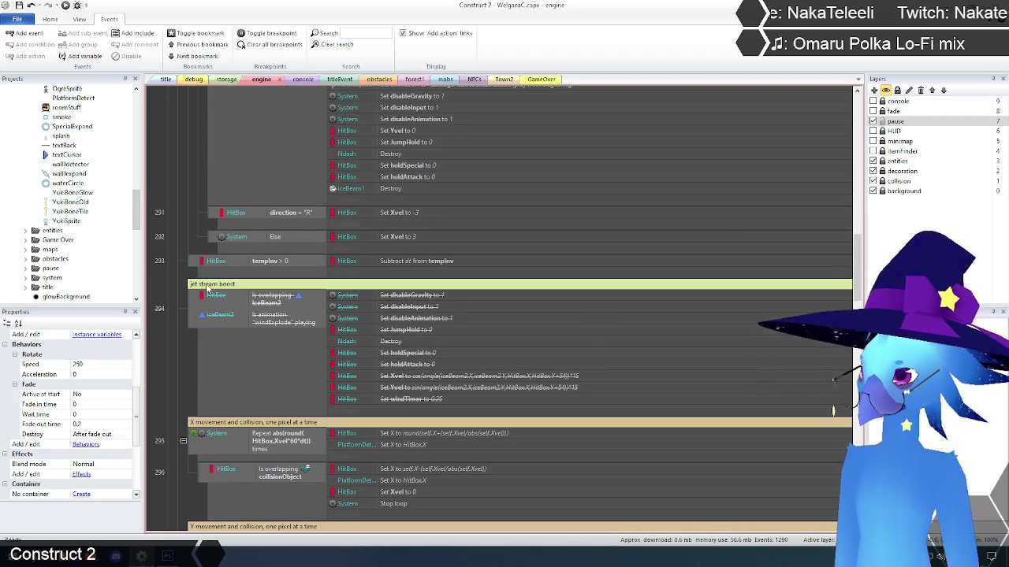
left_click(197, 313, "shift")
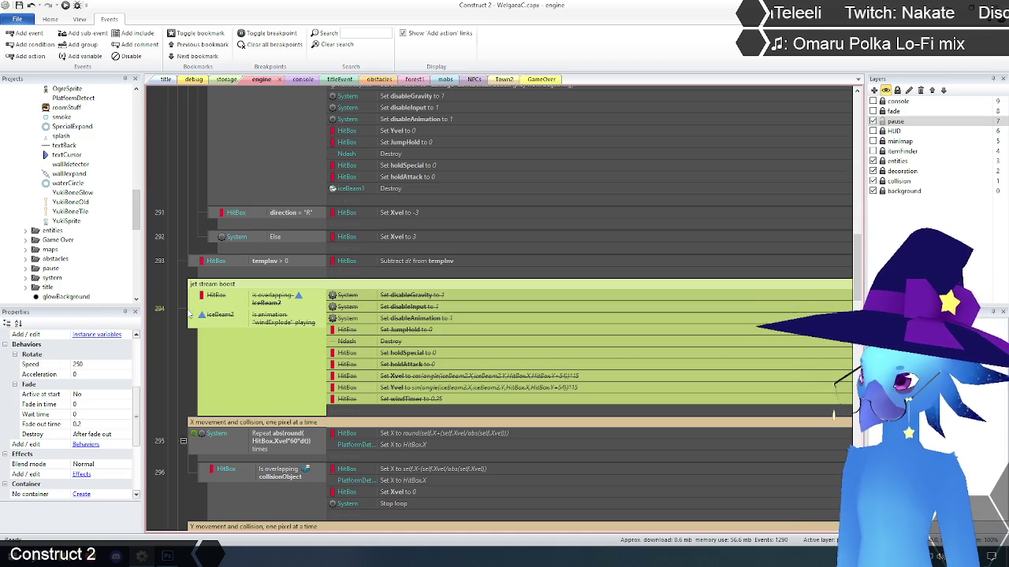
key("Delete")
Step: Inspect the Pin sprite to hit box comment and event 305 in the collision group
left_click(177, 275)
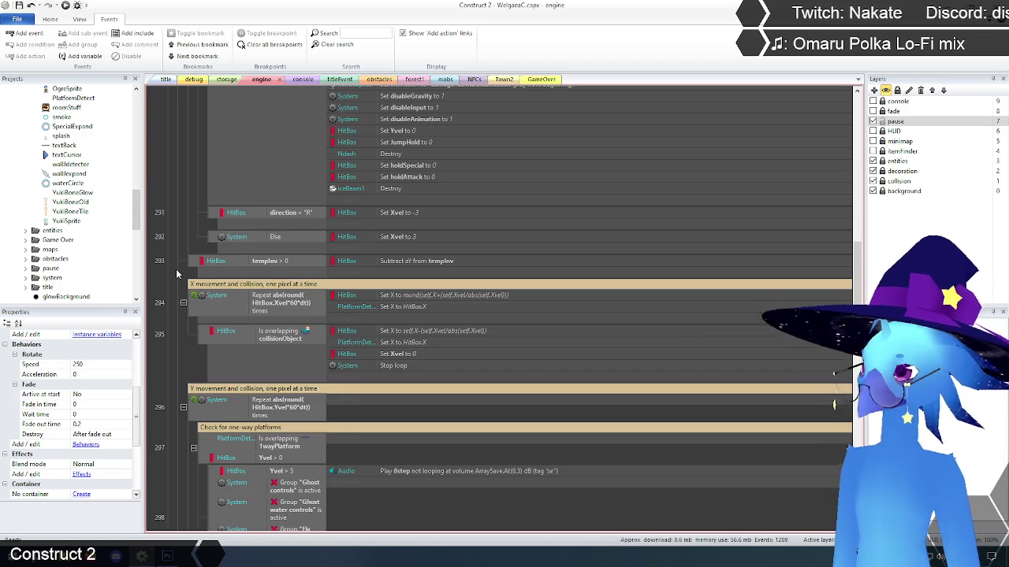
scroll(180, 273, "down", 10)
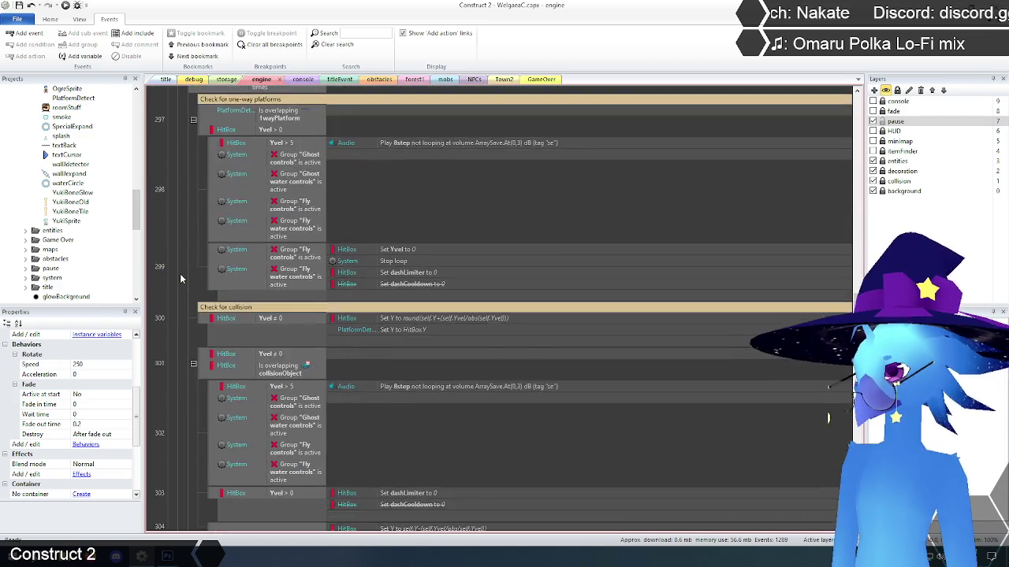
scroll(180, 279, "down", 3)
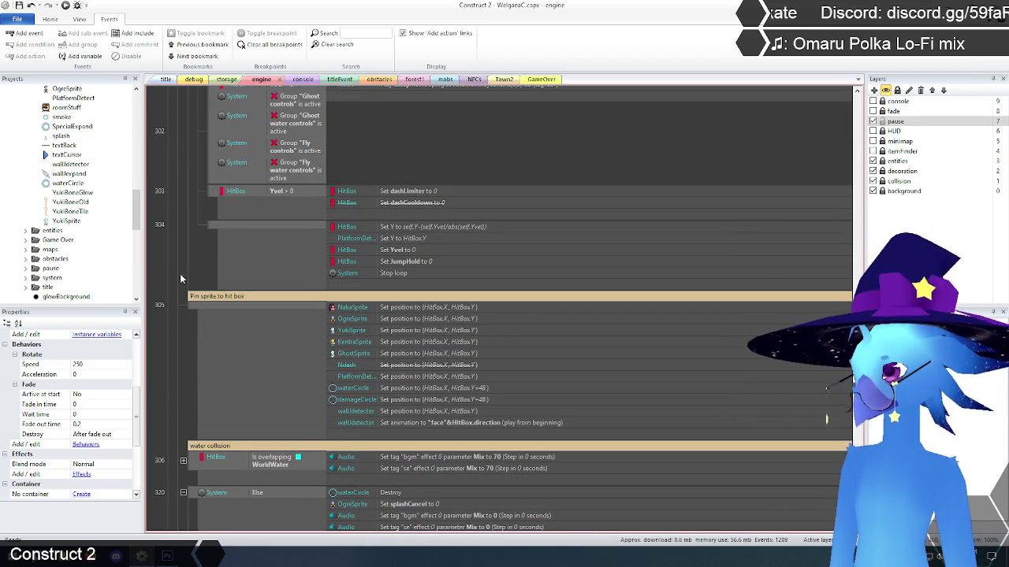
scroll(179, 279, "down", 2)
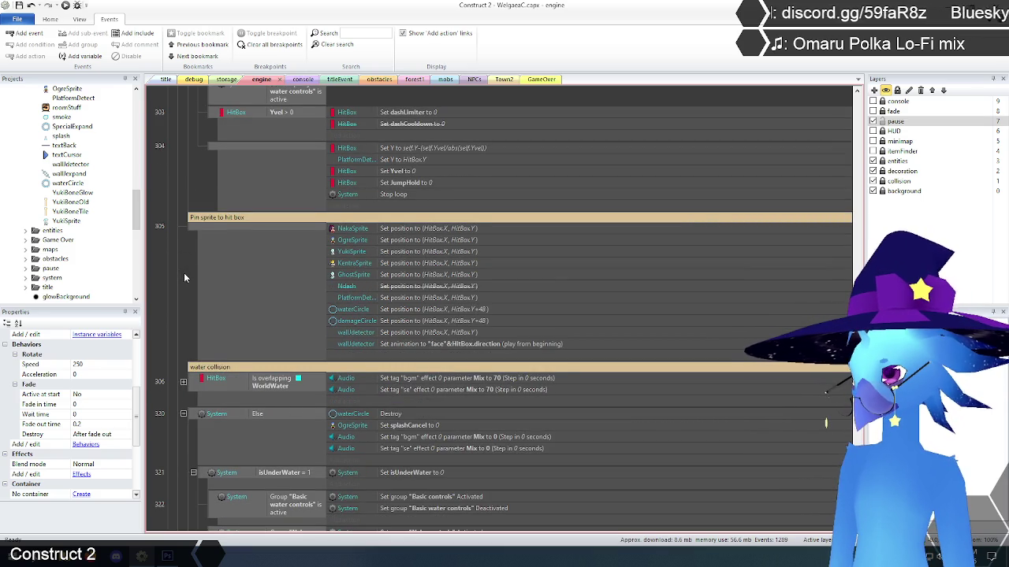
left_click(197, 219)
left_click(196, 229)
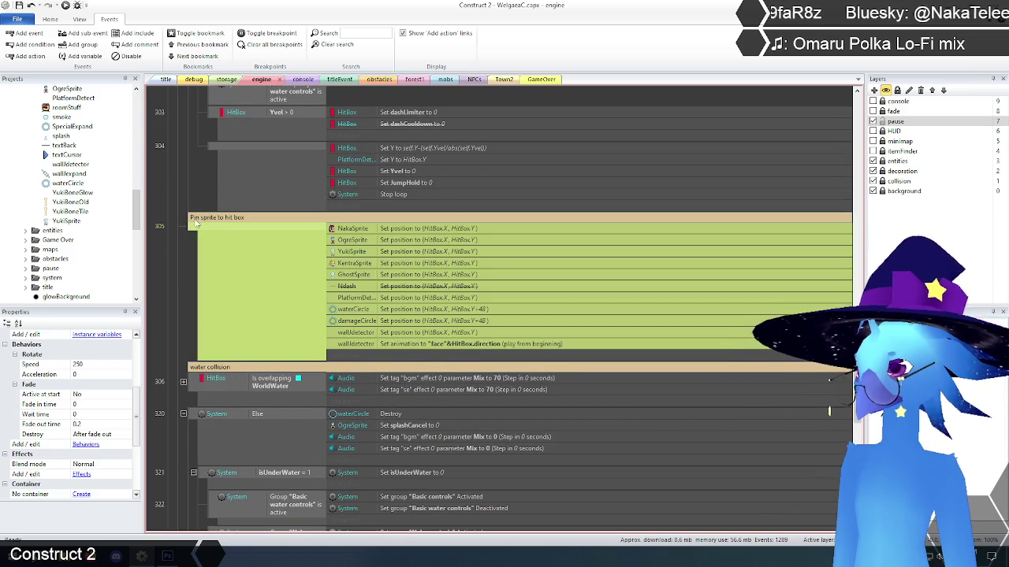
left_click(197, 219)
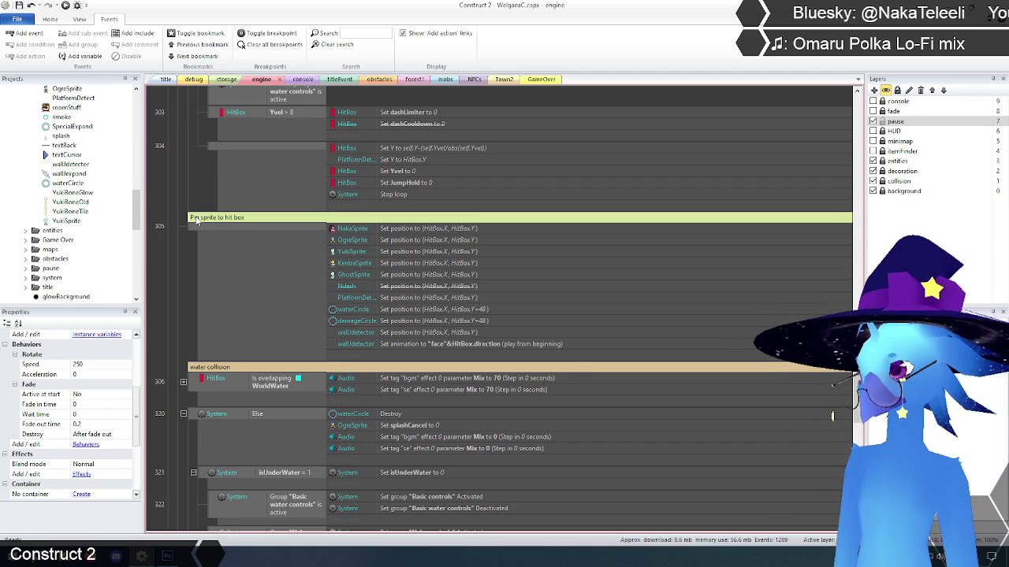
left_click(180, 254)
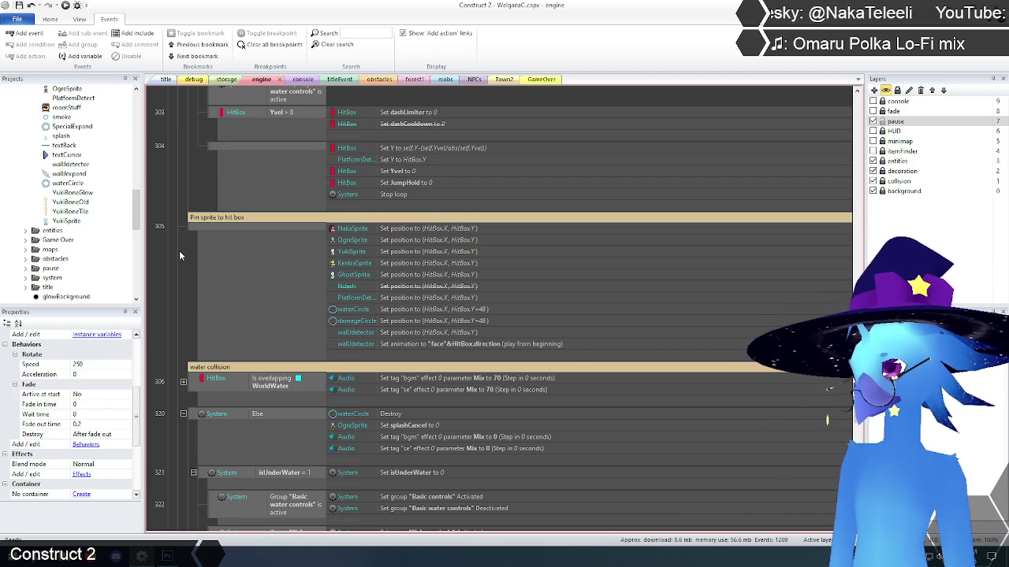
scroll(179, 255, "up", 2)
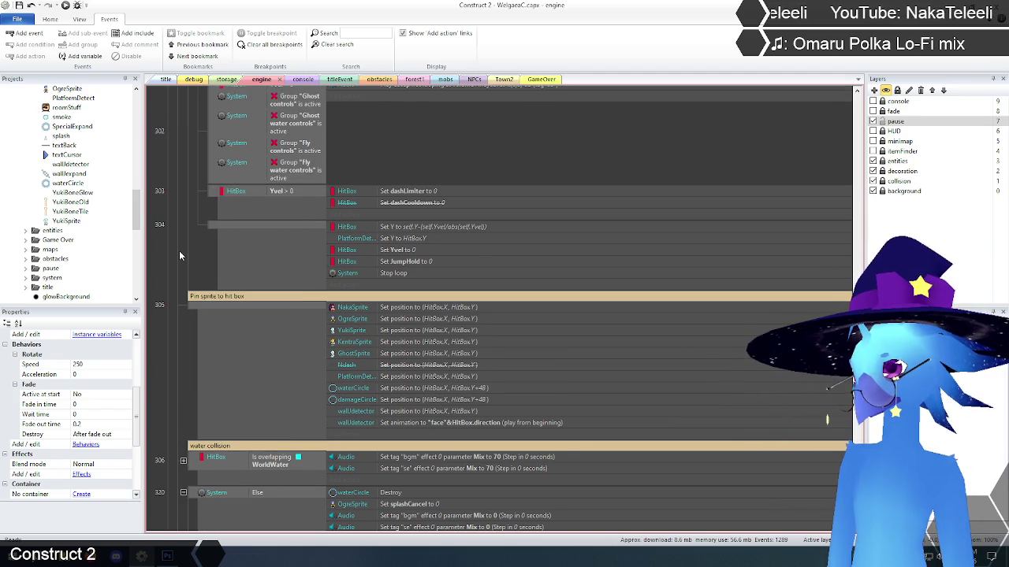
scroll(179, 251, "down", 7)
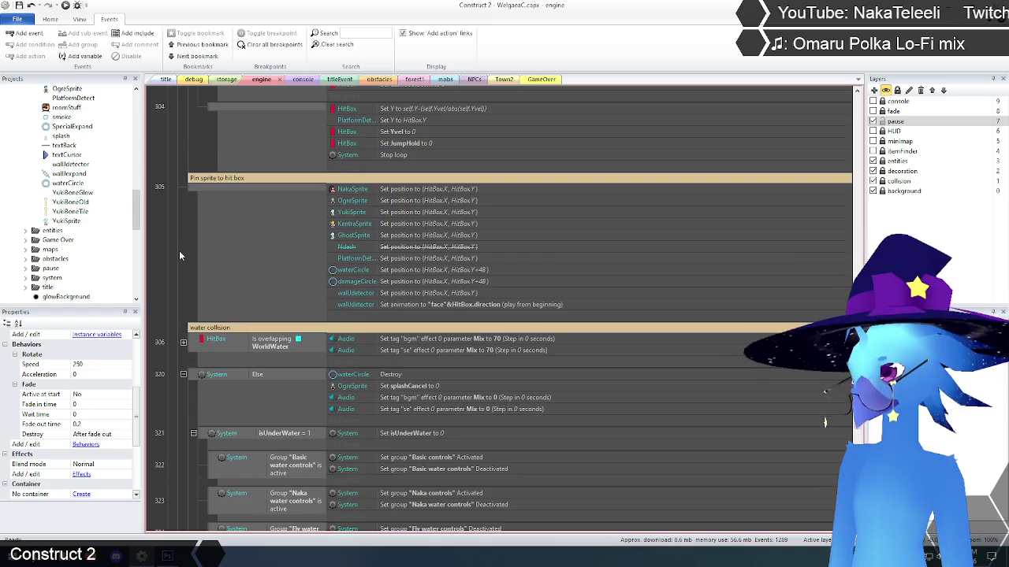
scroll(178, 250, "down", 1)
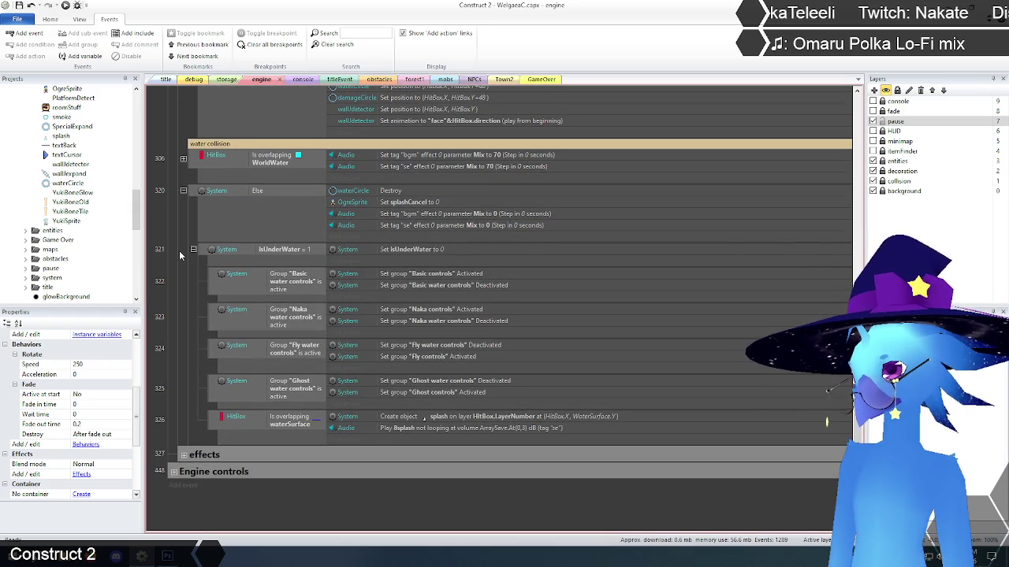
Step: Expand the effects group and look through its projectile control events
left_click(183, 454)
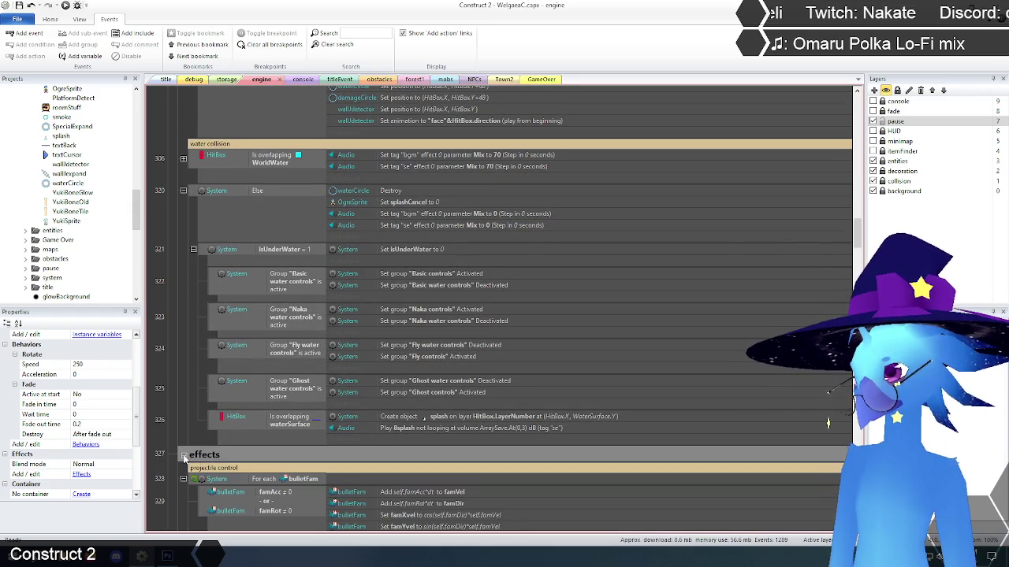
scroll(177, 399, "down", 7)
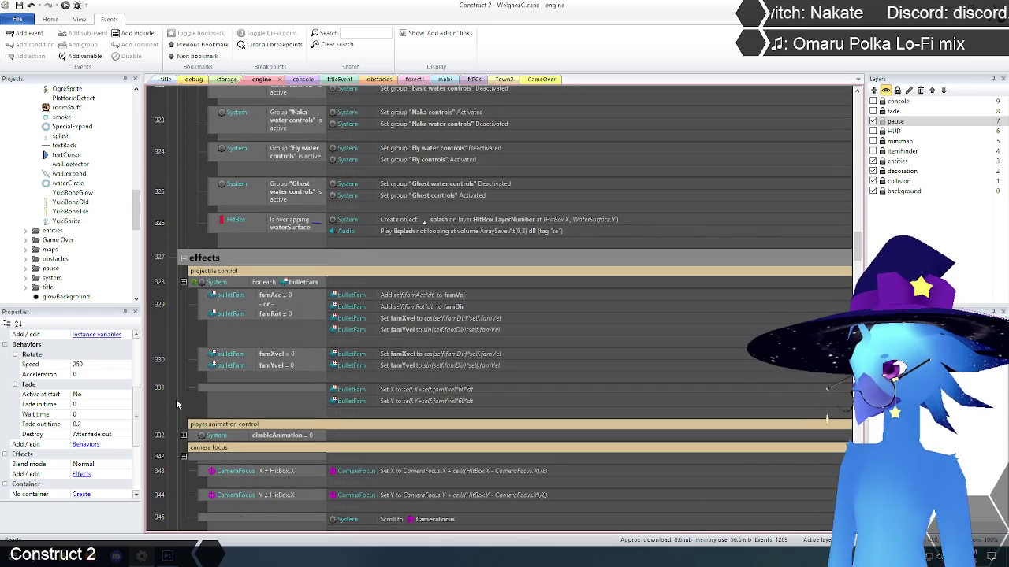
scroll(182, 407, "up", 15)
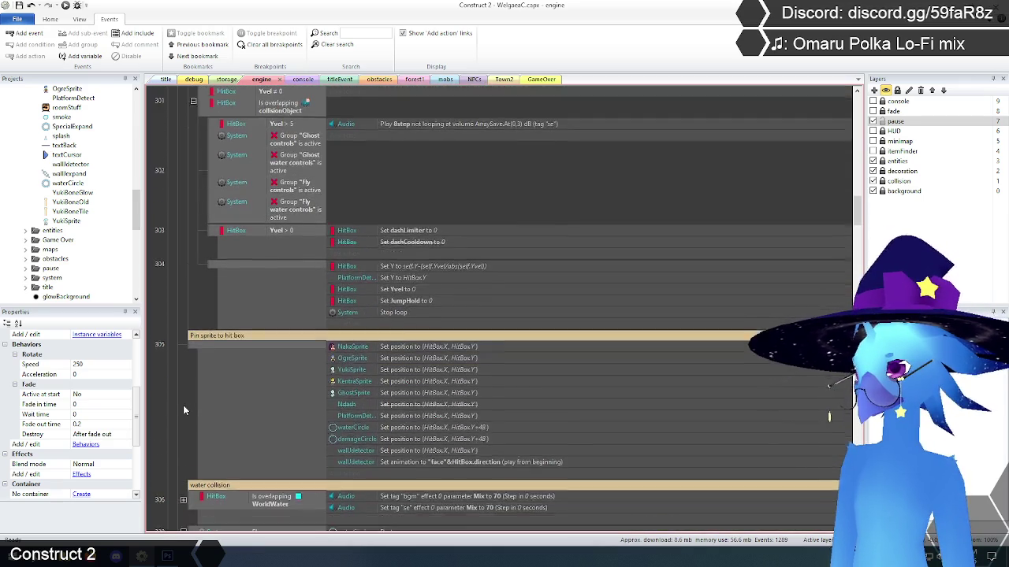
scroll(183, 405, "down", 10)
scroll(183, 405, "down", 2)
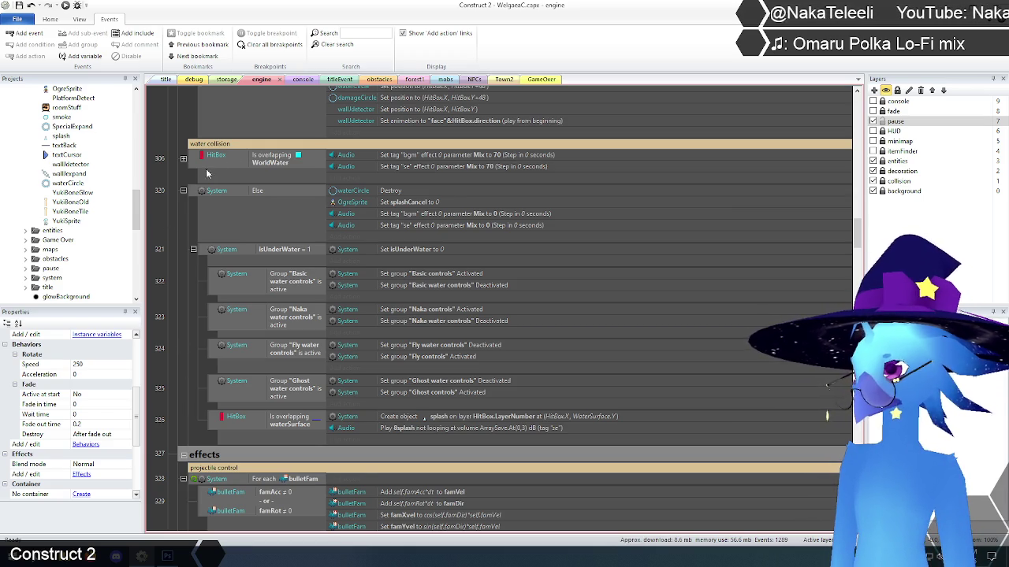
scroll(256, 365, "up", 3)
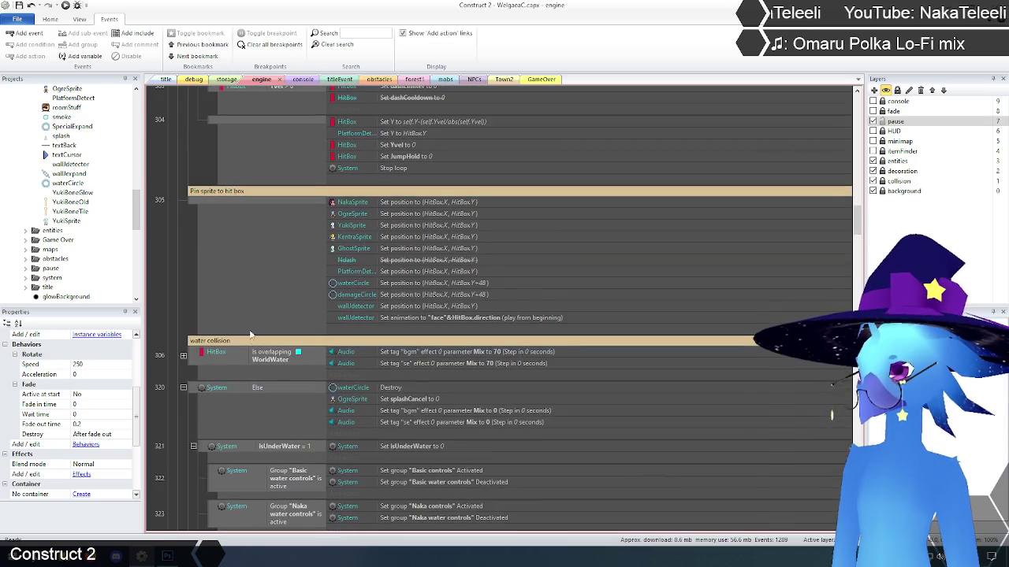
Step: Paste a copy of the Pin sprite to hit box event at event 332 in the effects group
left_click(196, 193)
left_click(195, 202)
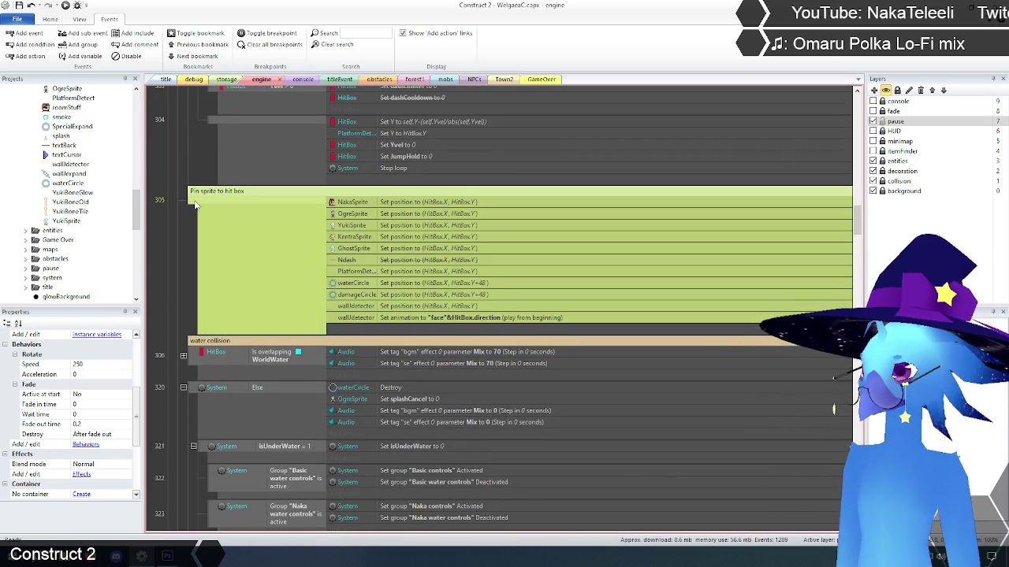
scroll(202, 268, "down", 14)
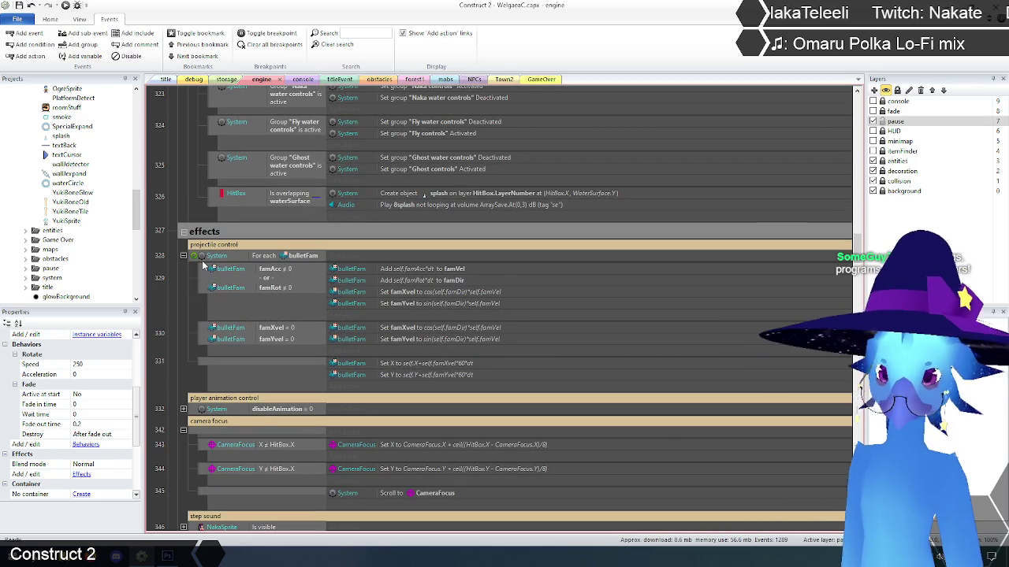
left_click(207, 406)
key("ctrl+v")
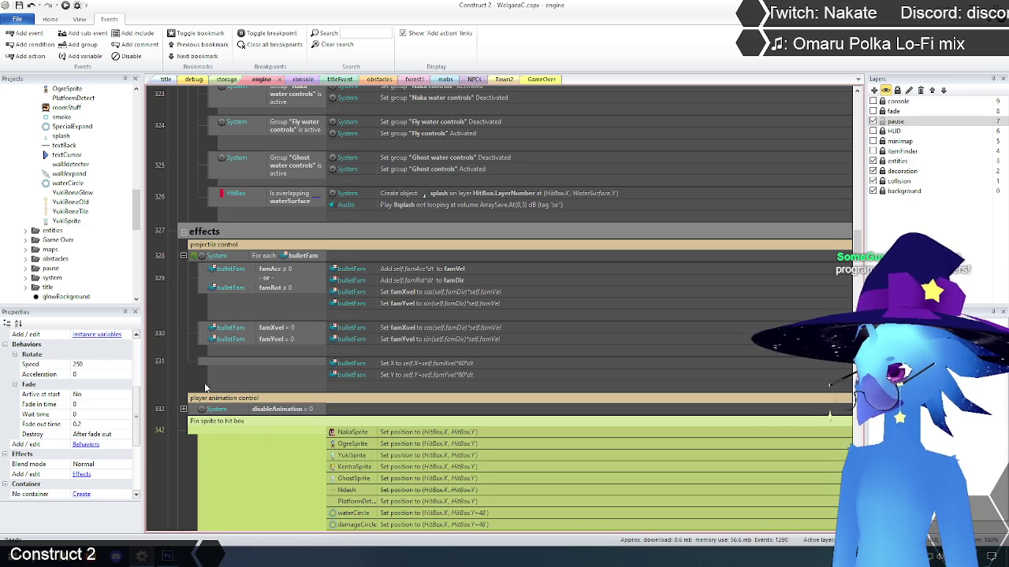
left_click(180, 425)
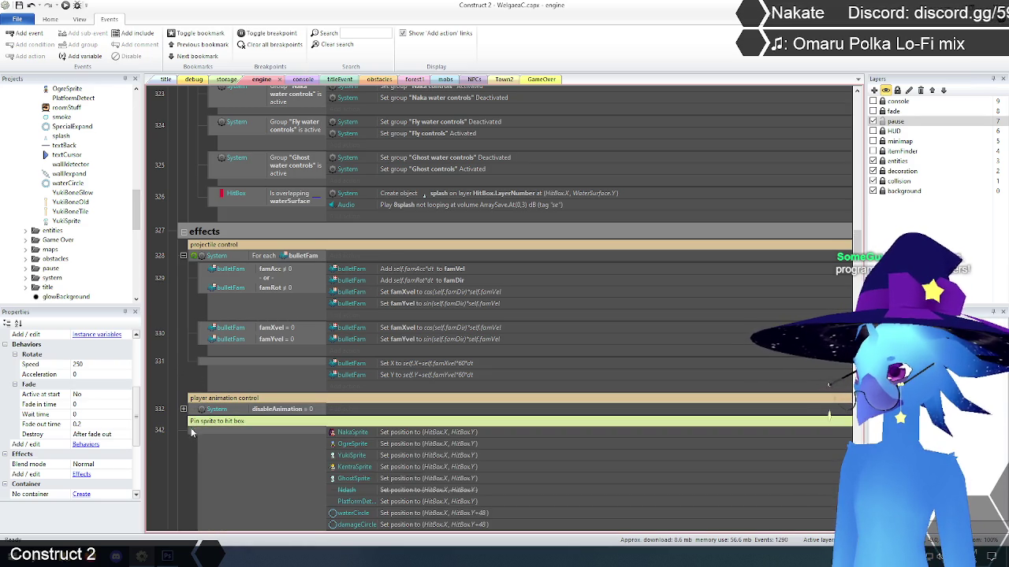
left_click_drag(192, 433, 199, 409)
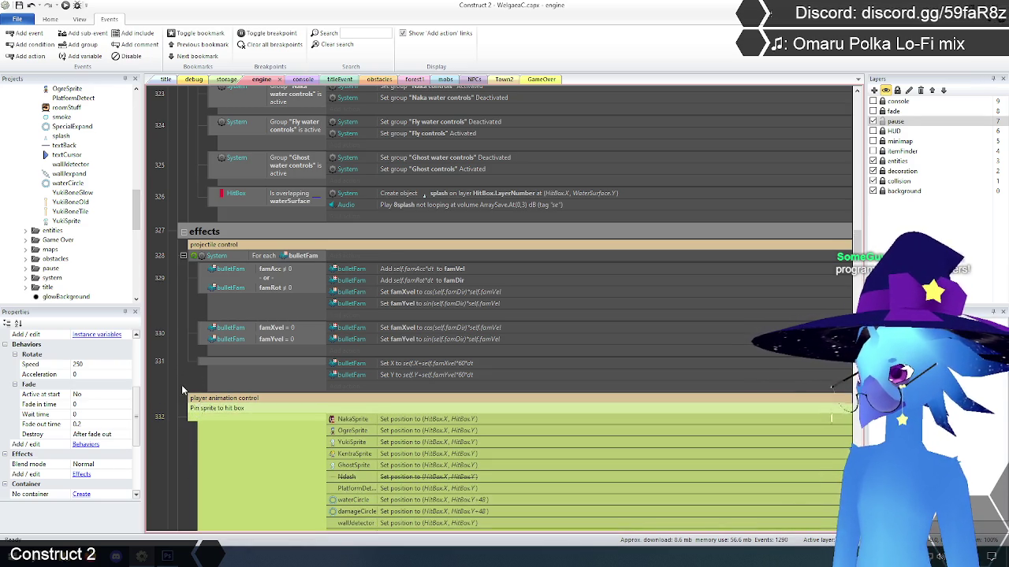
left_click(182, 389)
Step: Place the copy before player animation control and remove its disabled Ndash action
scroll(182, 386, "down", 5)
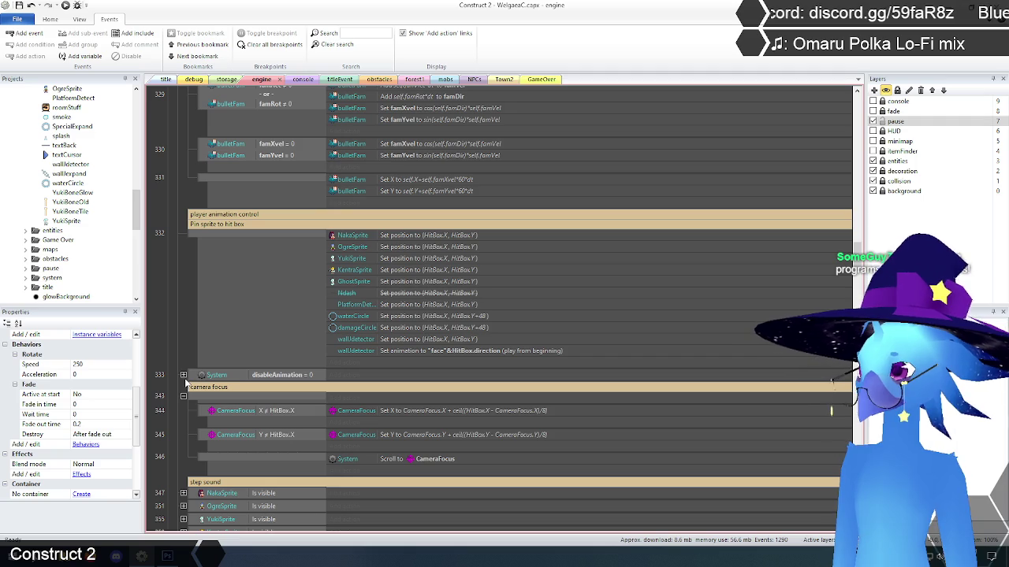
left_click(225, 224)
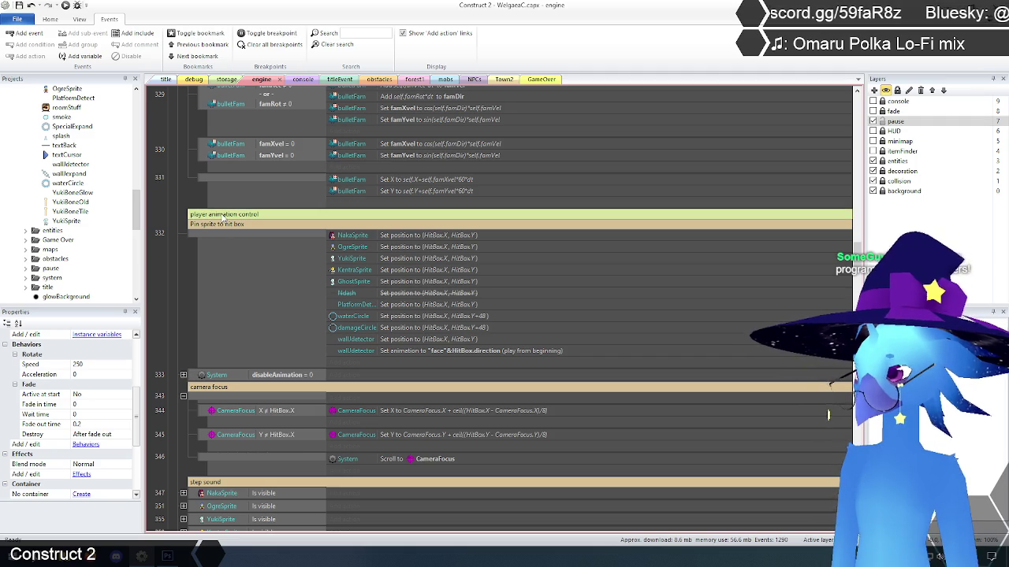
left_click_drag(226, 222, 229, 349)
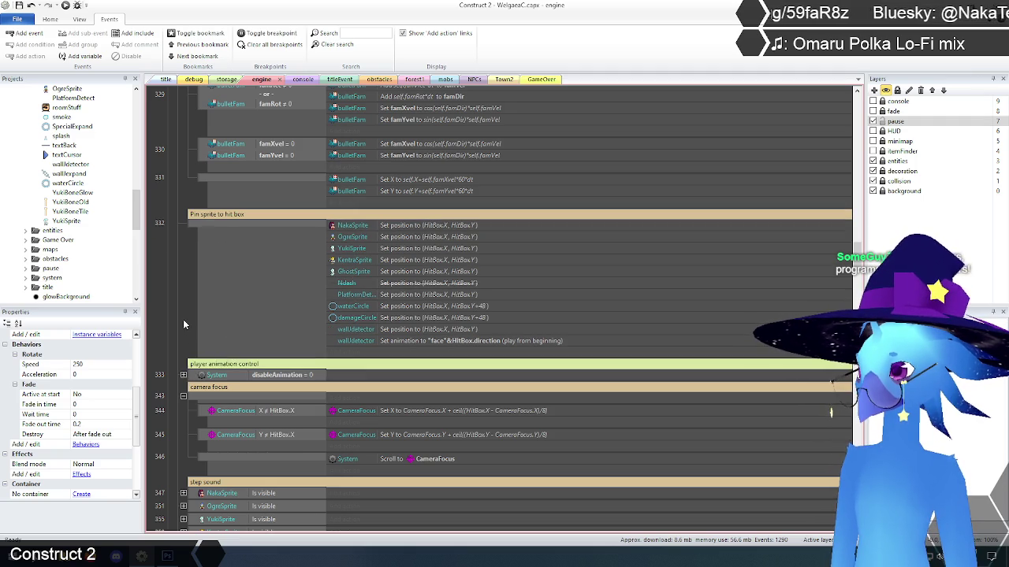
scroll(189, 313, "up", 2)
scroll(189, 318, "up", 1)
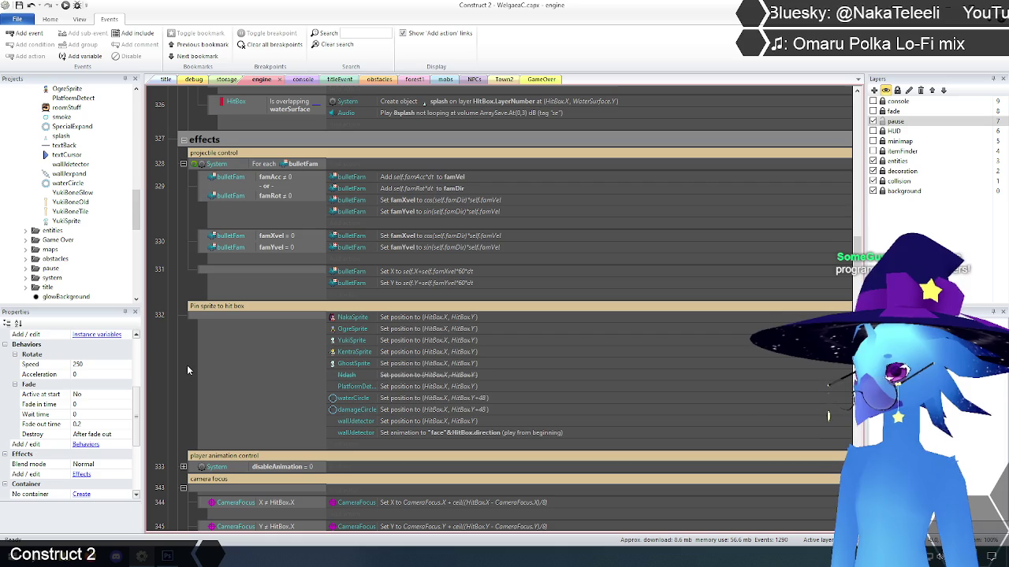
left_click(433, 374)
key("Delete")
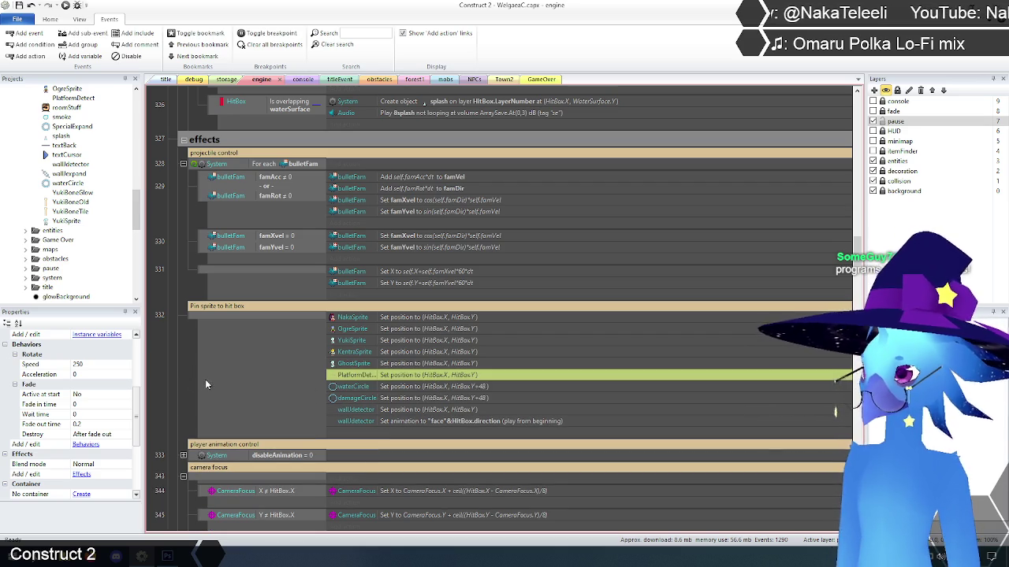
left_click(204, 385)
Step: Delete the original Pin sprite to hit box event 305 from the collision group
scroll(182, 379, "up", 10)
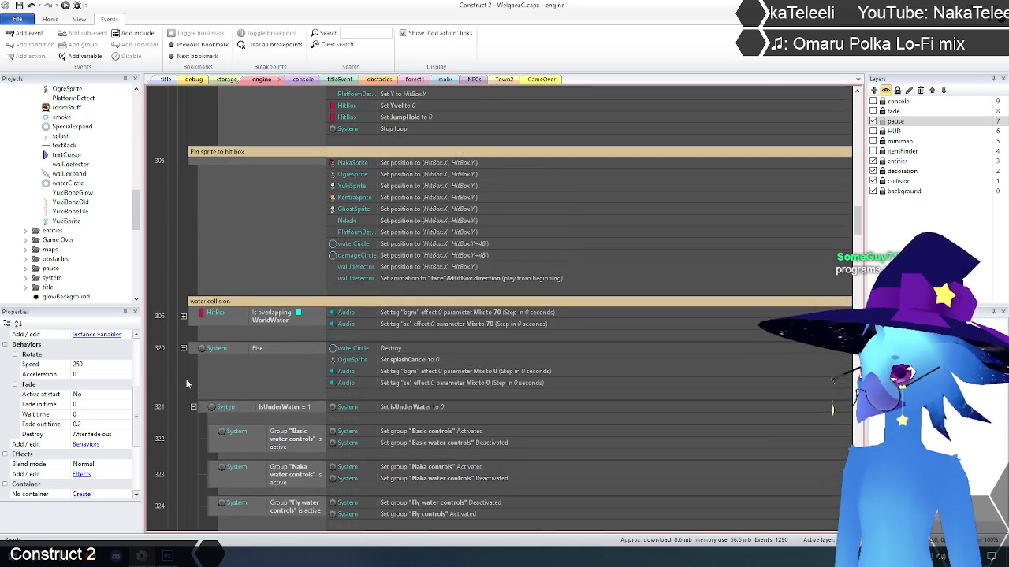
scroll(193, 374, "up", 1)
left_click(211, 177)
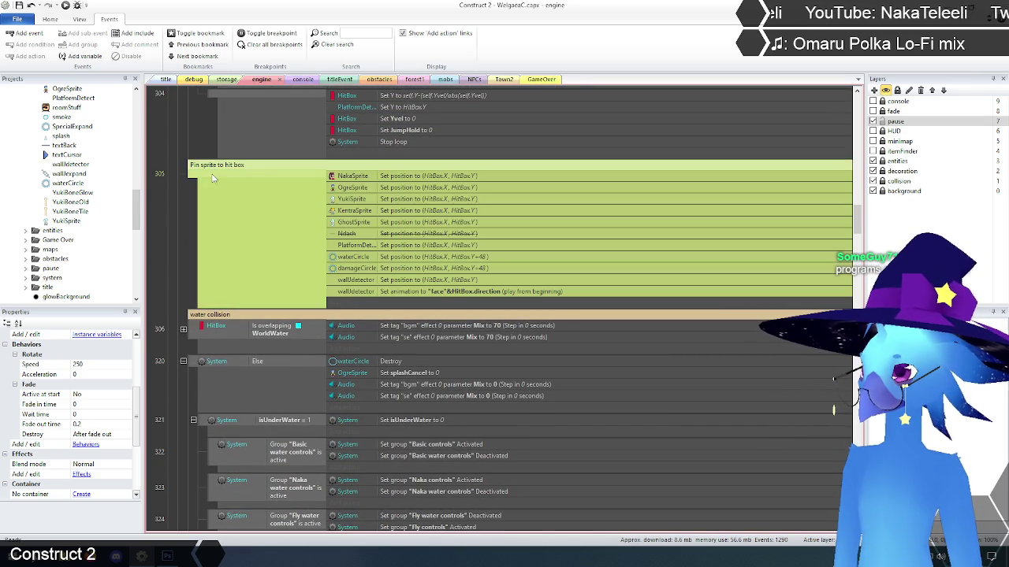
key("Delete")
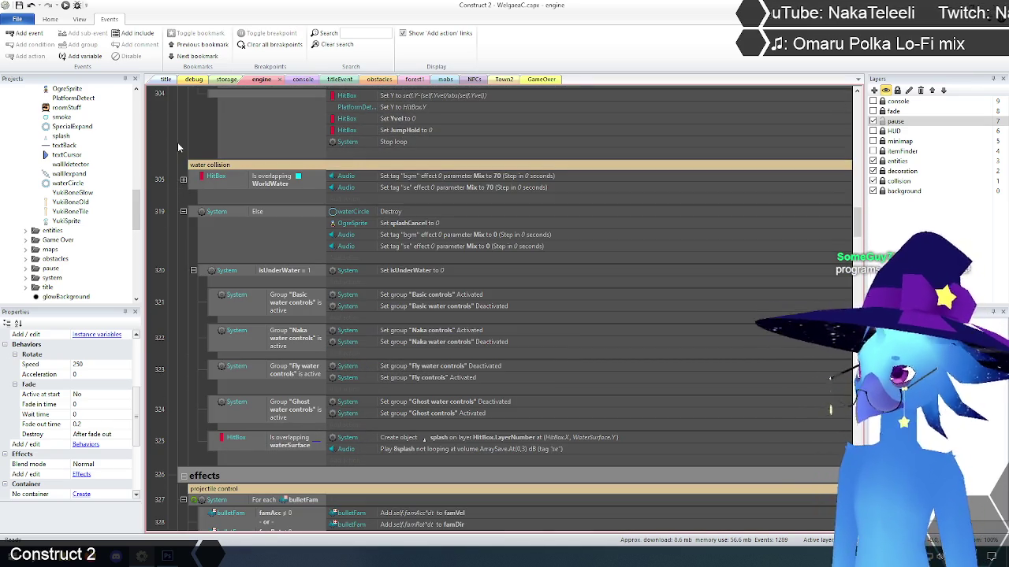
scroll(181, 187, "up", 3)
scroll(182, 187, "up", 10)
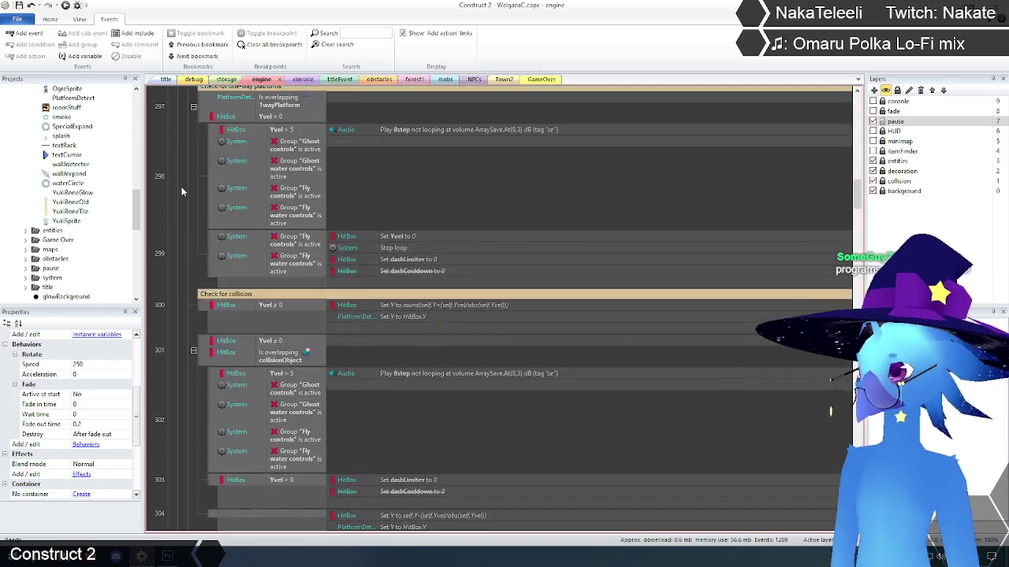
scroll(182, 187, "up", 10)
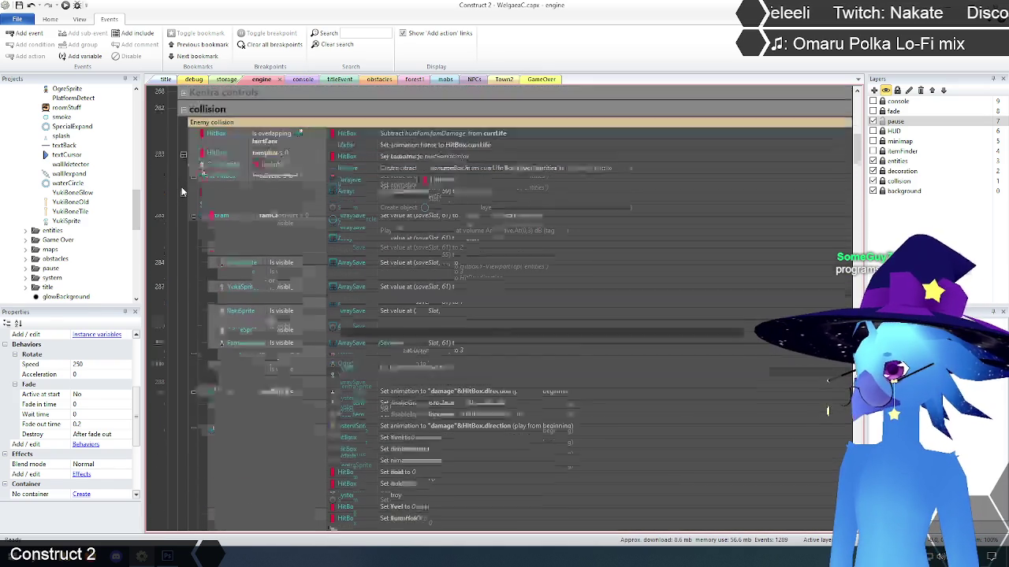
scroll(196, 194, "down", 10)
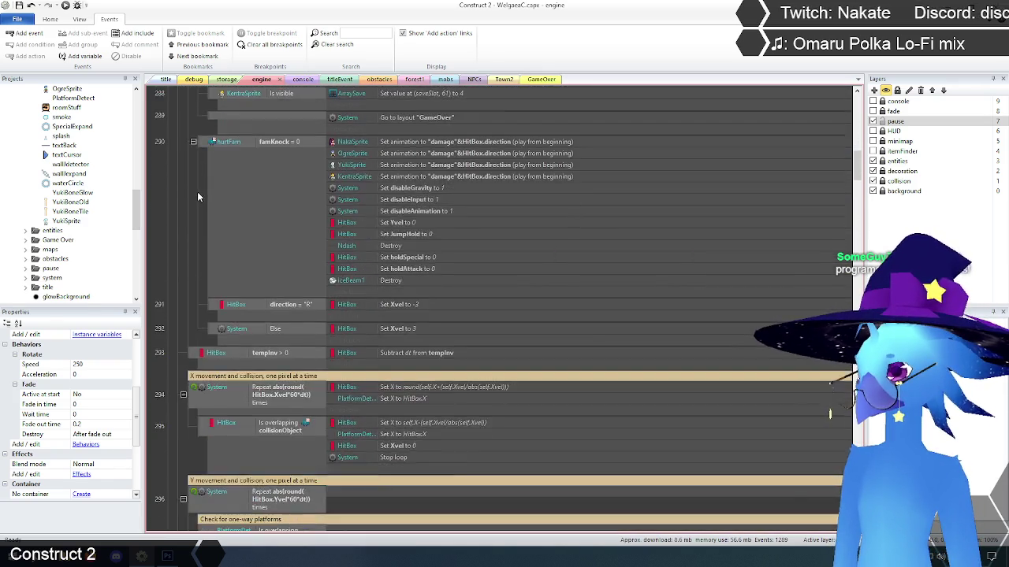
scroll(193, 203, "down", 5)
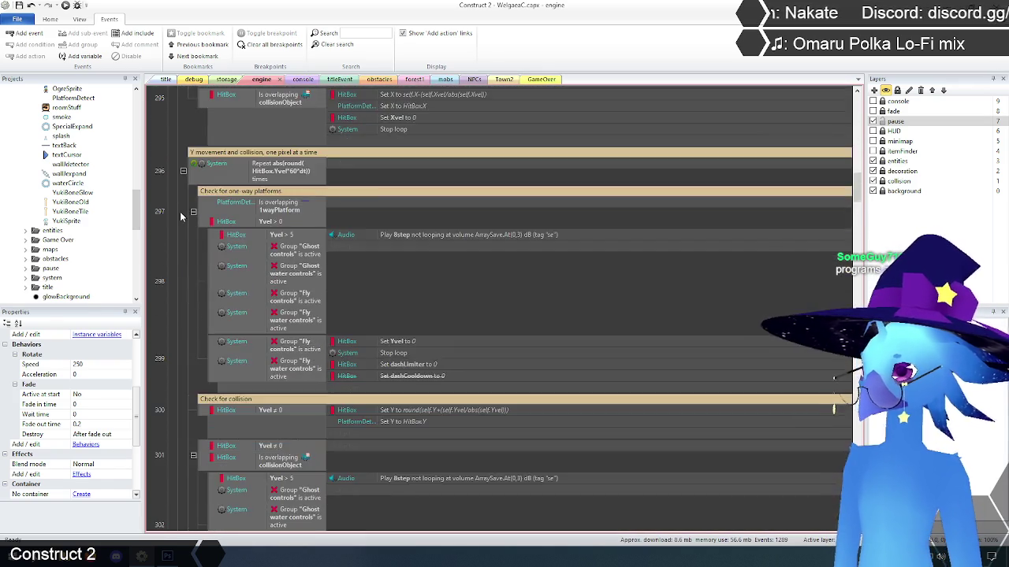
scroll(189, 203, "down", 10)
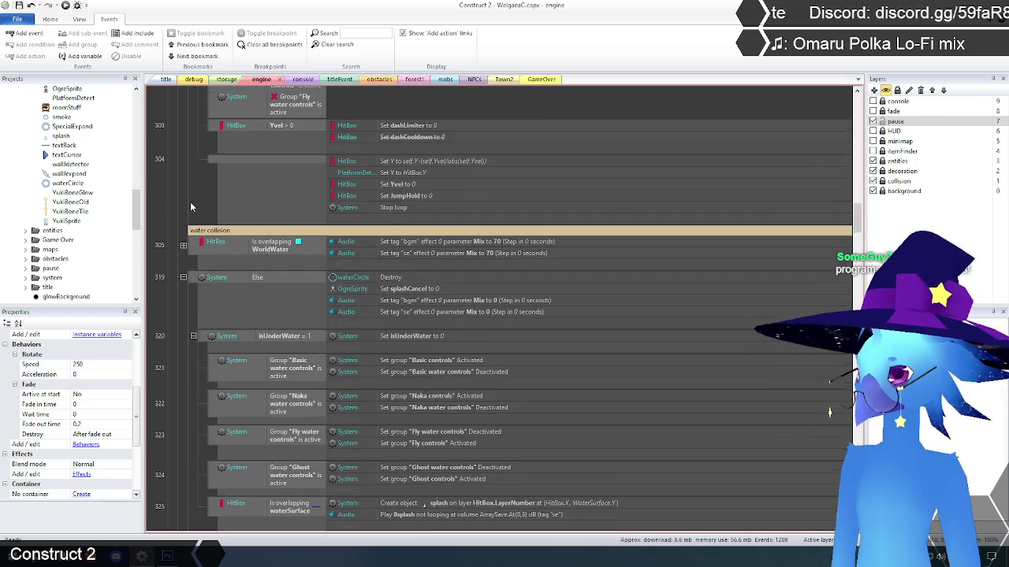
scroll(190, 202, "down", 5)
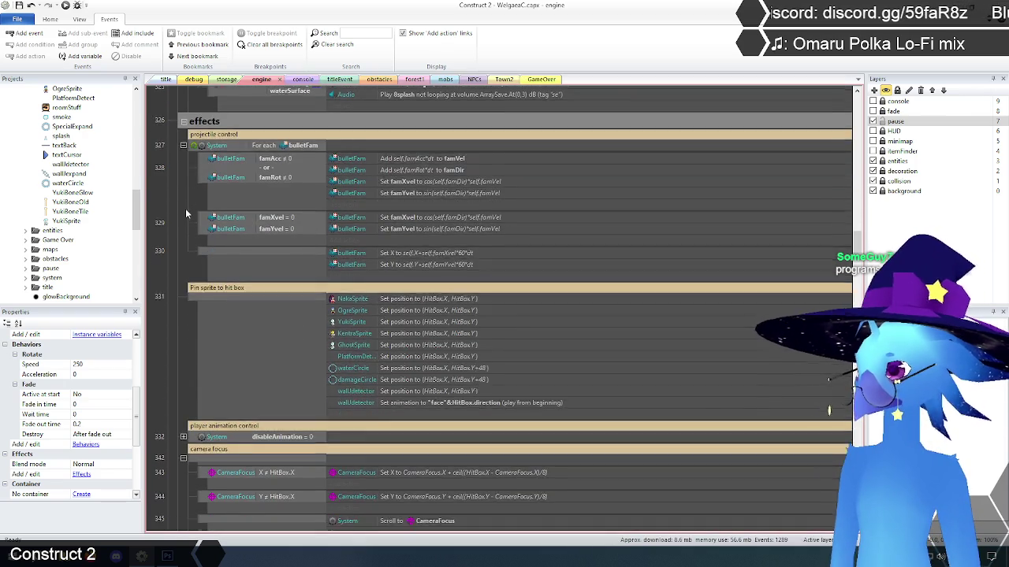
scroll(182, 211, "up", 2)
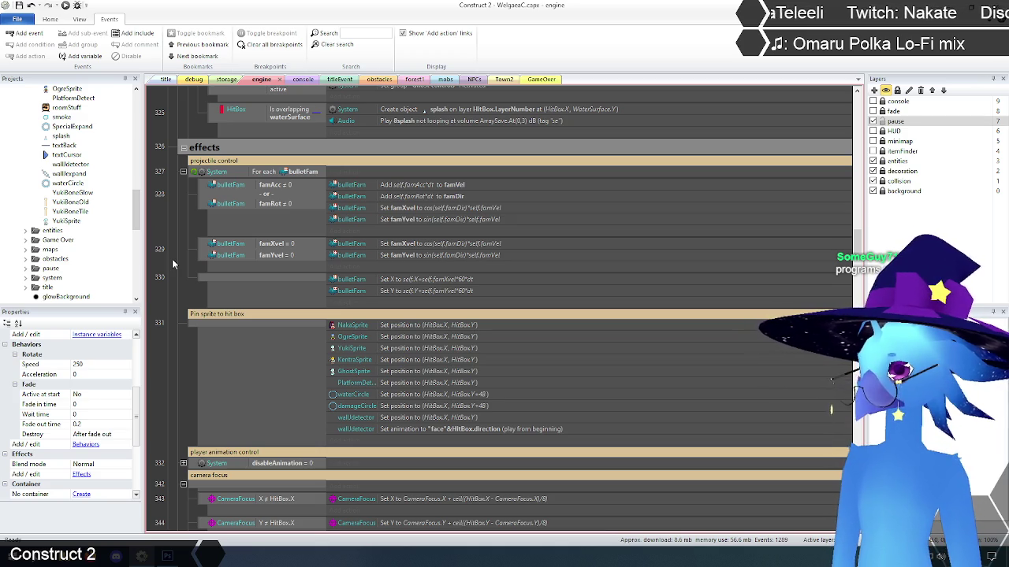
scroll(172, 264, "down", 1)
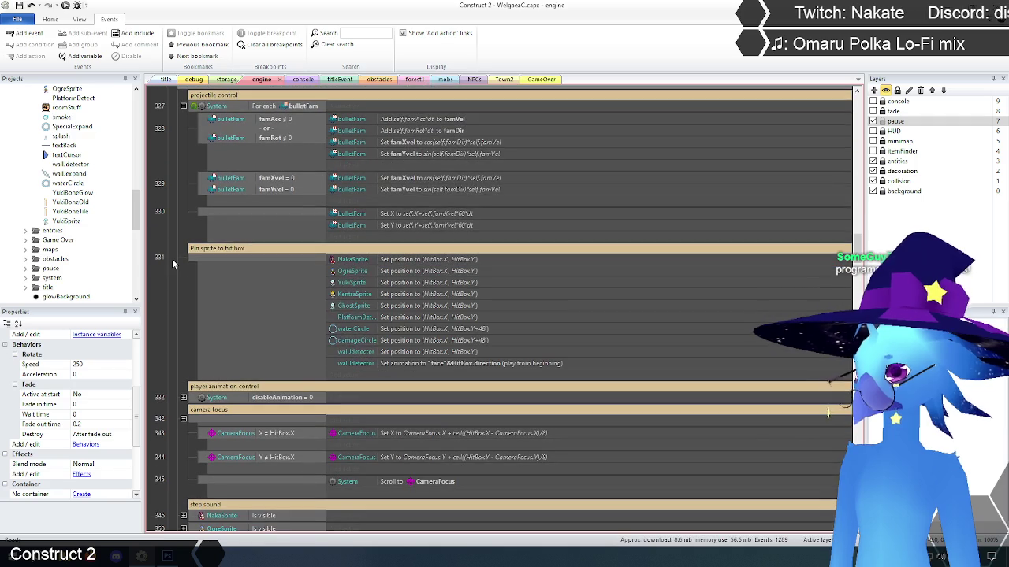
scroll(172, 264, "up", 1)
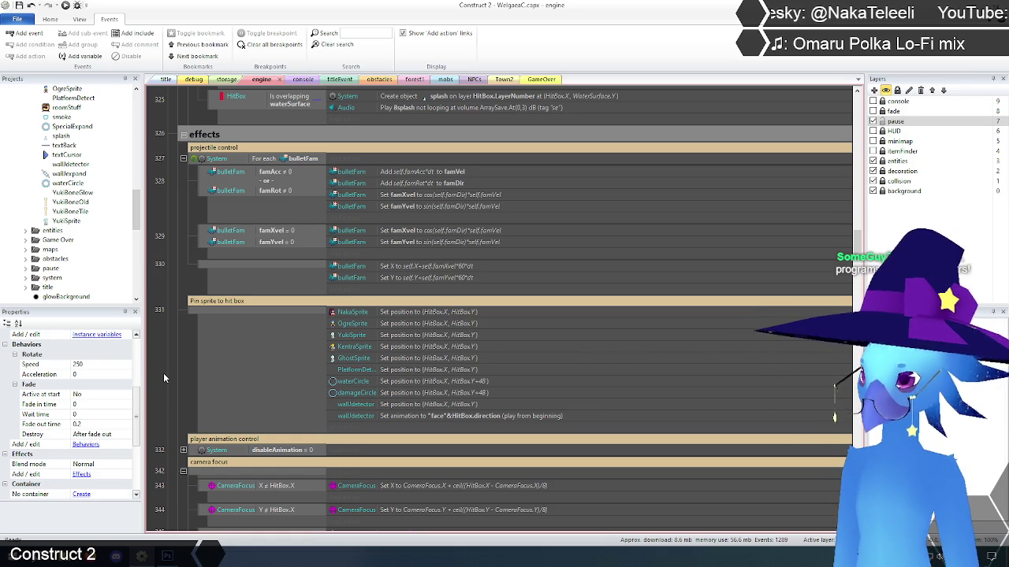
left_click(471, 384)
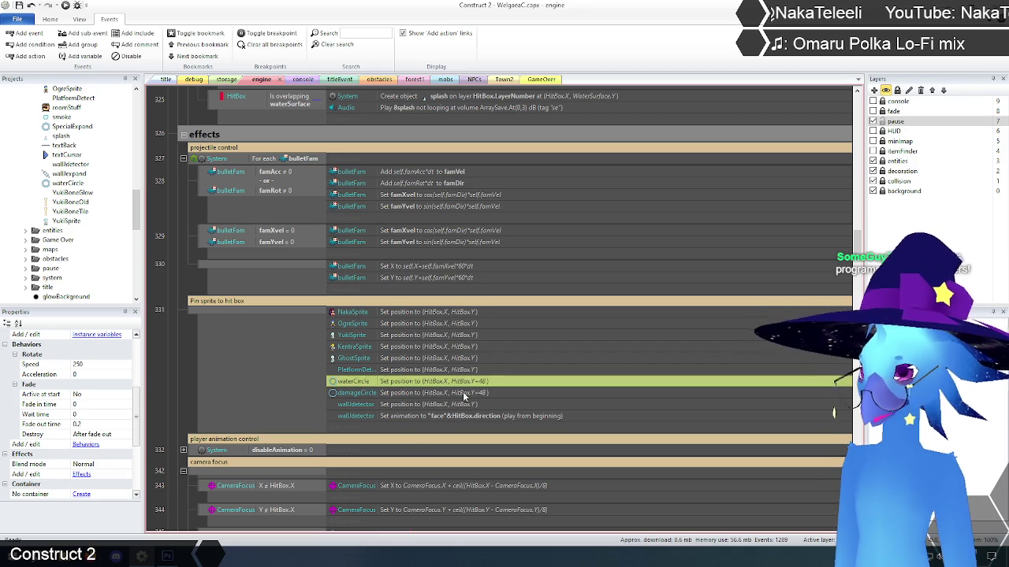
left_click(465, 396)
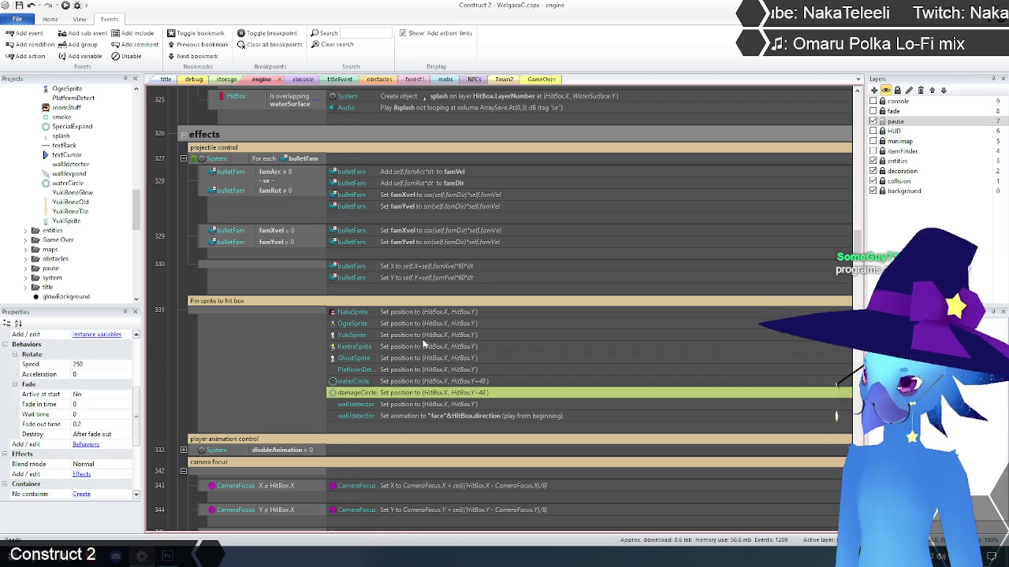
left_click(183, 346)
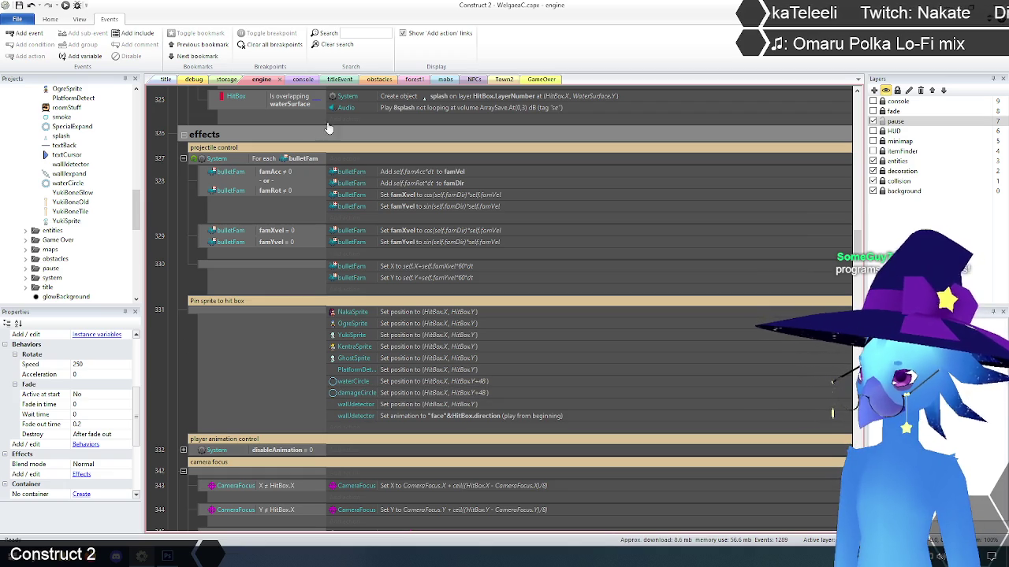
Step: Filter the engine event sheet with a 'nakasprite' search
left_click(368, 32)
type("n")
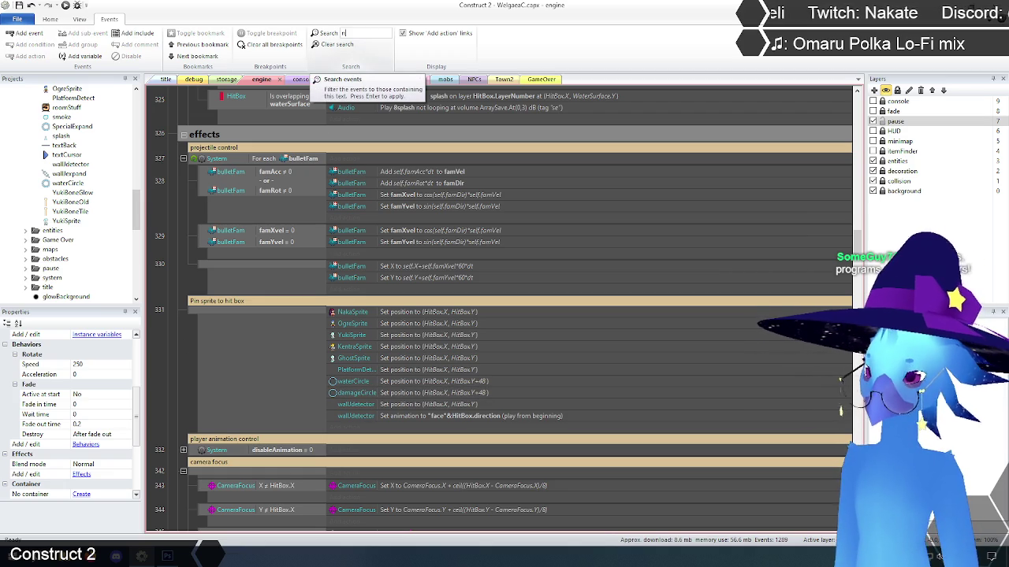
type("akaspri")
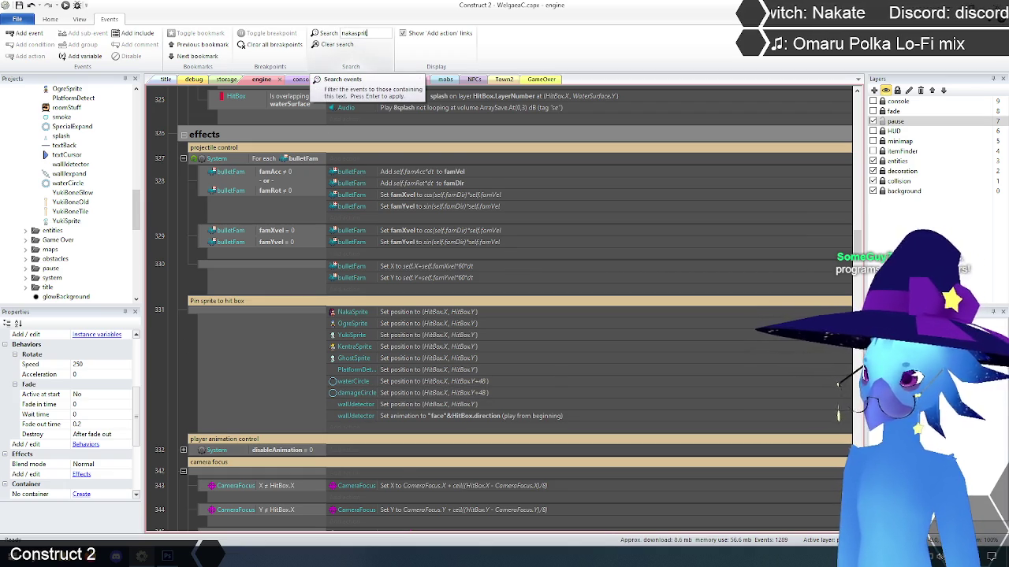
type("e")
key("Return")
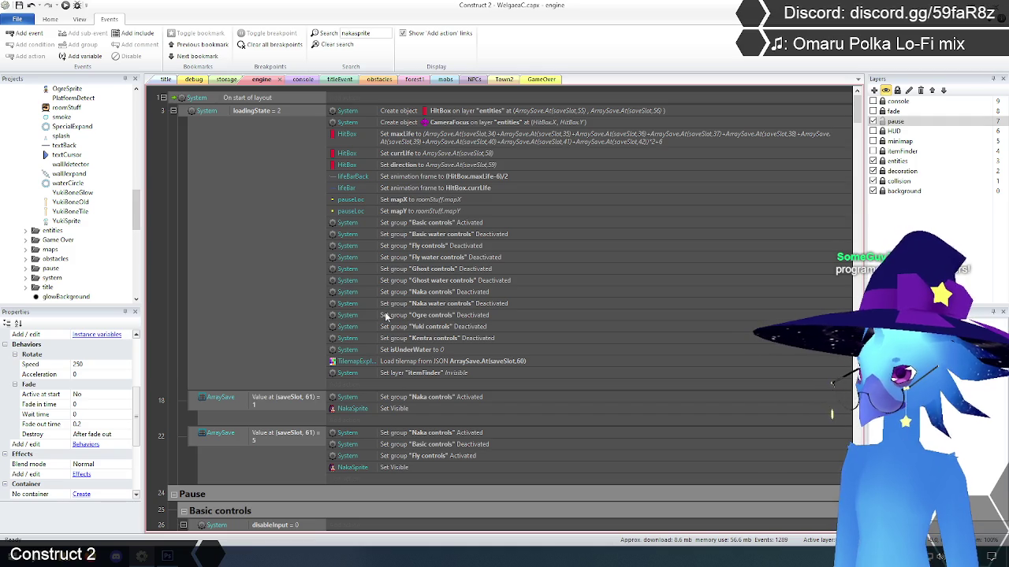
Step: Scroll through every filtered NakaSprite event to the end, then return to the top
scroll(391, 299, "down", 3)
scroll(390, 300, "down", 5)
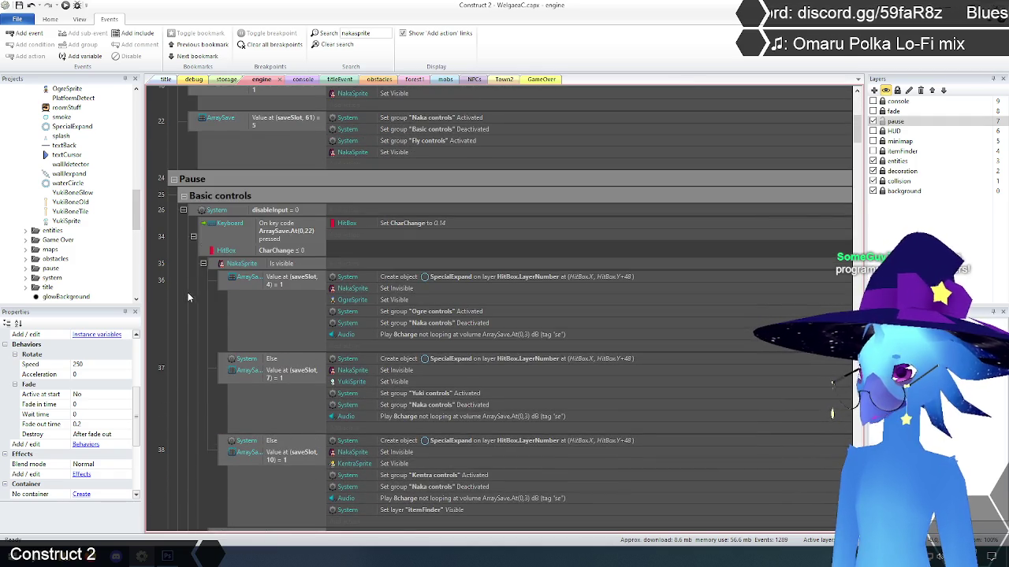
scroll(200, 291, "down", 3)
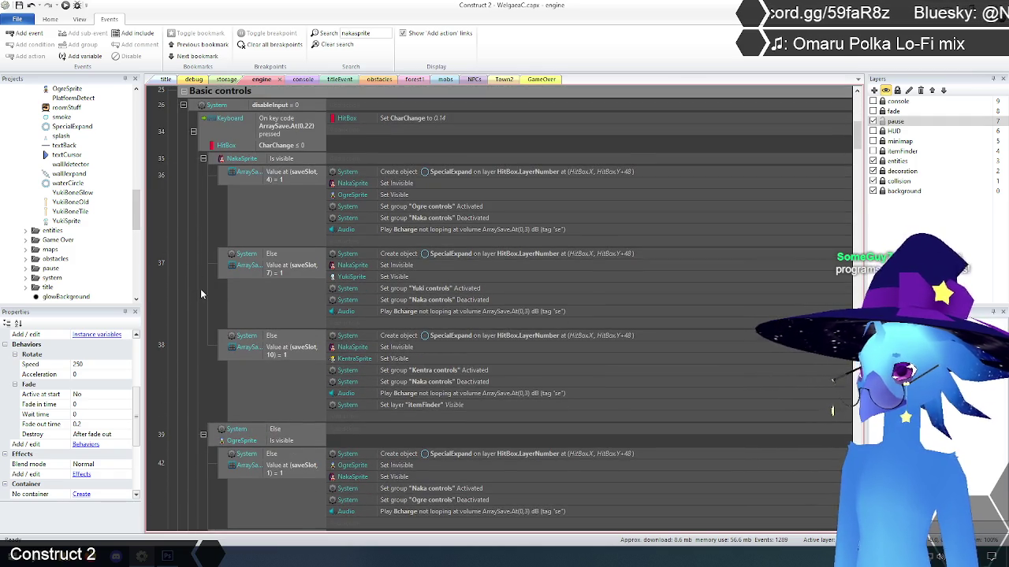
scroll(201, 294, "down", 5)
scroll(200, 289, "down", 5)
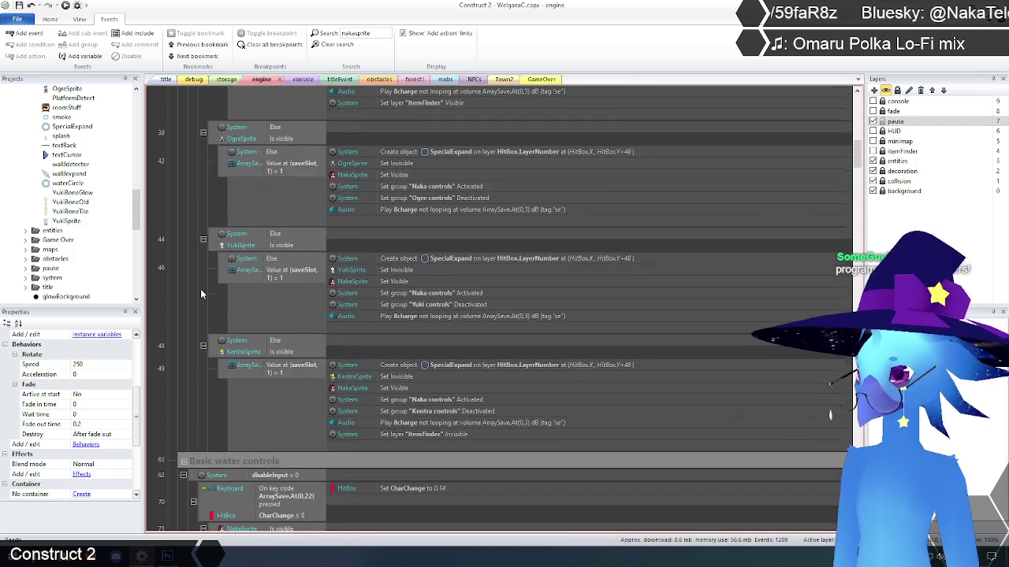
scroll(200, 288, "down", 5)
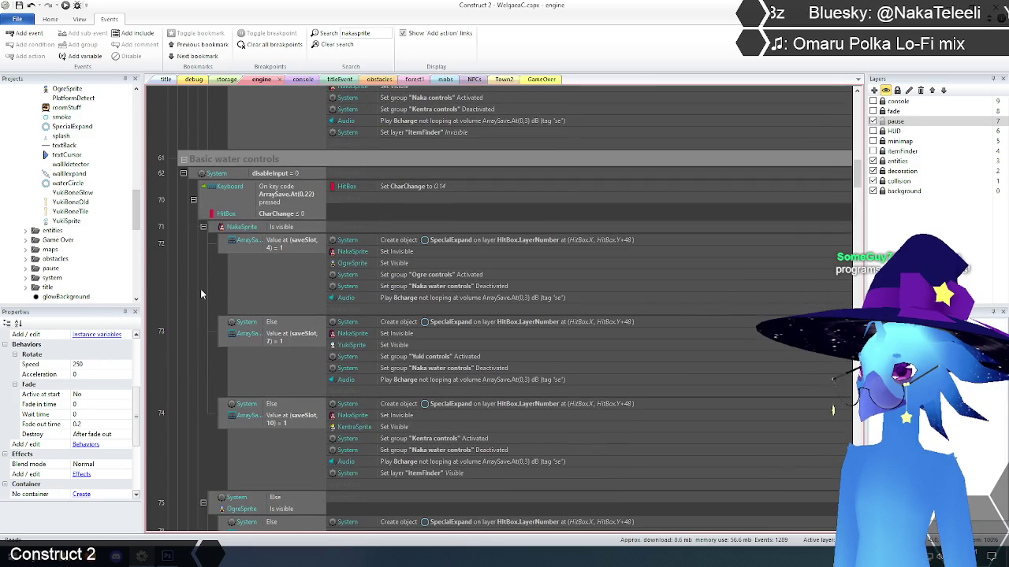
scroll(200, 289, "down", 5)
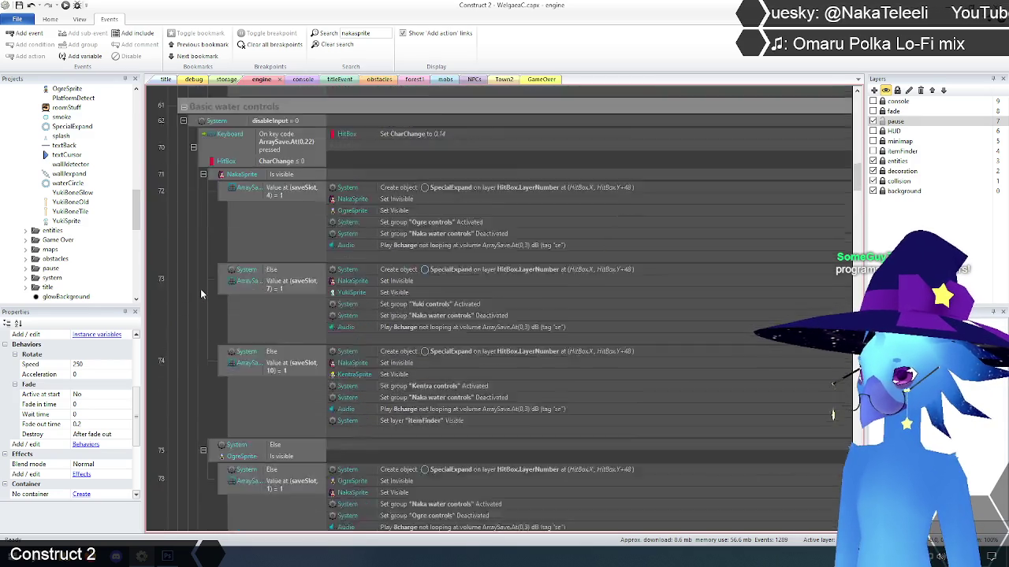
scroll(200, 289, "down", 5)
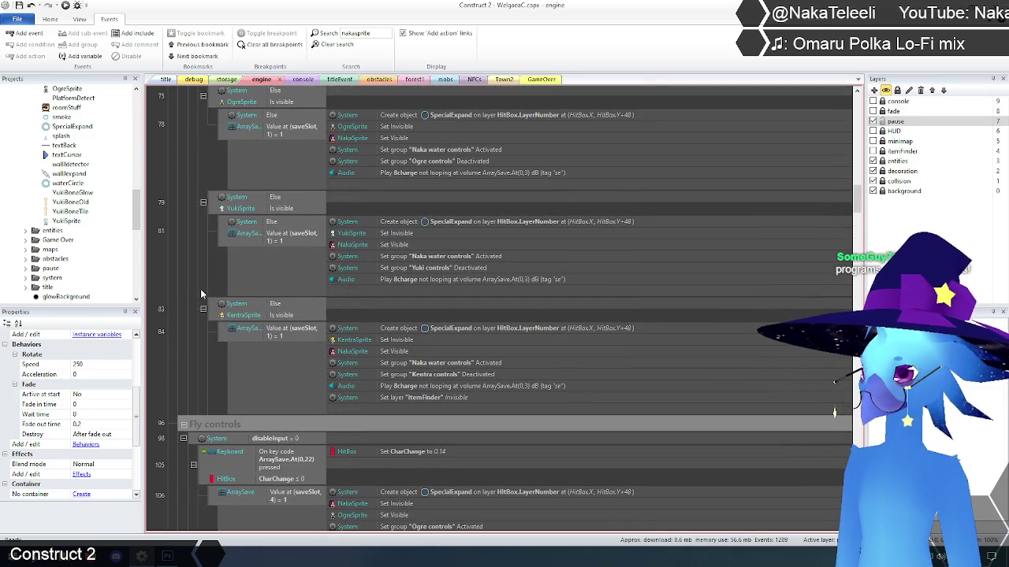
scroll(201, 288, "down", 5)
scroll(200, 291, "down", 3)
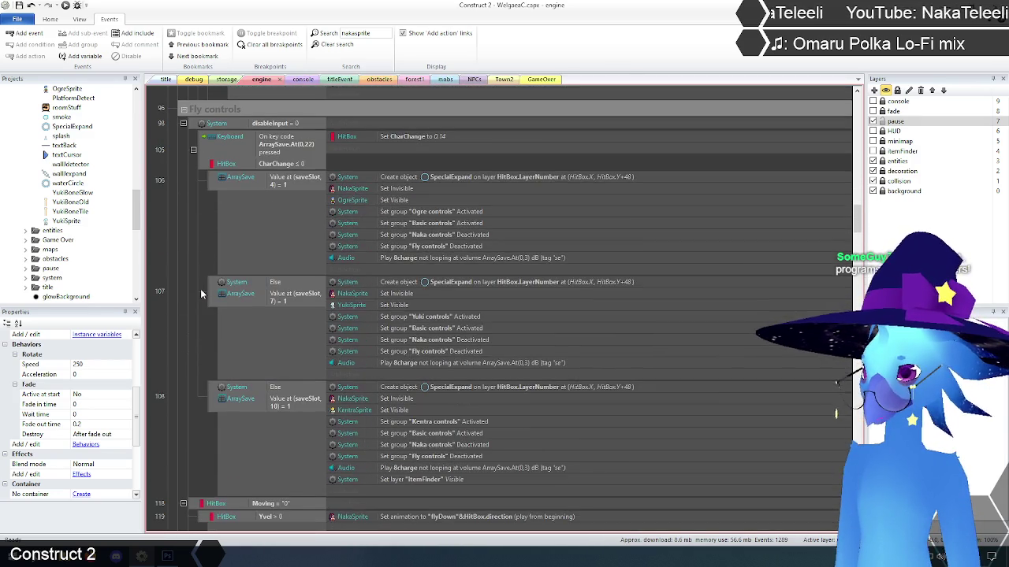
scroll(200, 291, "down", 5)
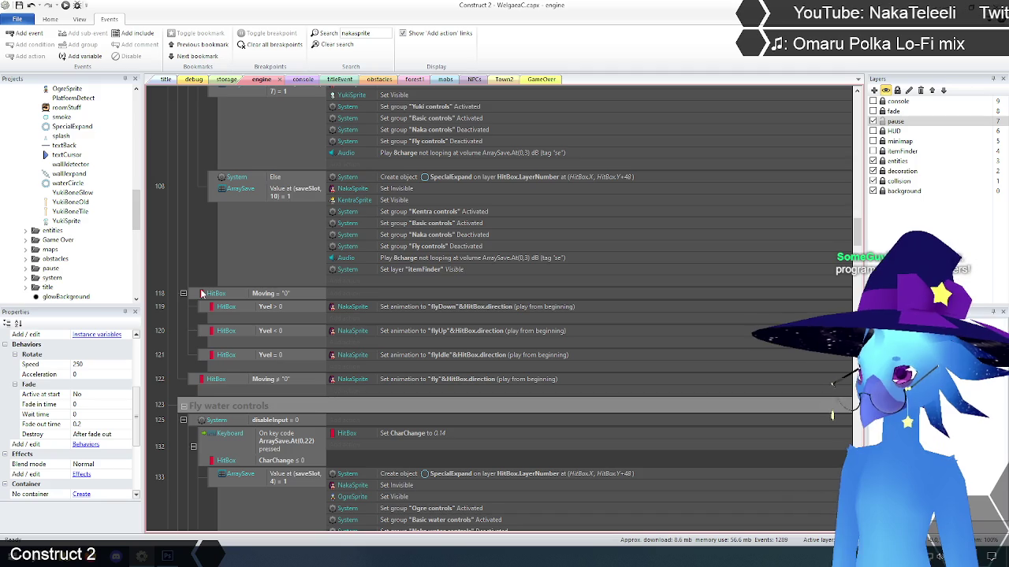
scroll(208, 296, "down", 5)
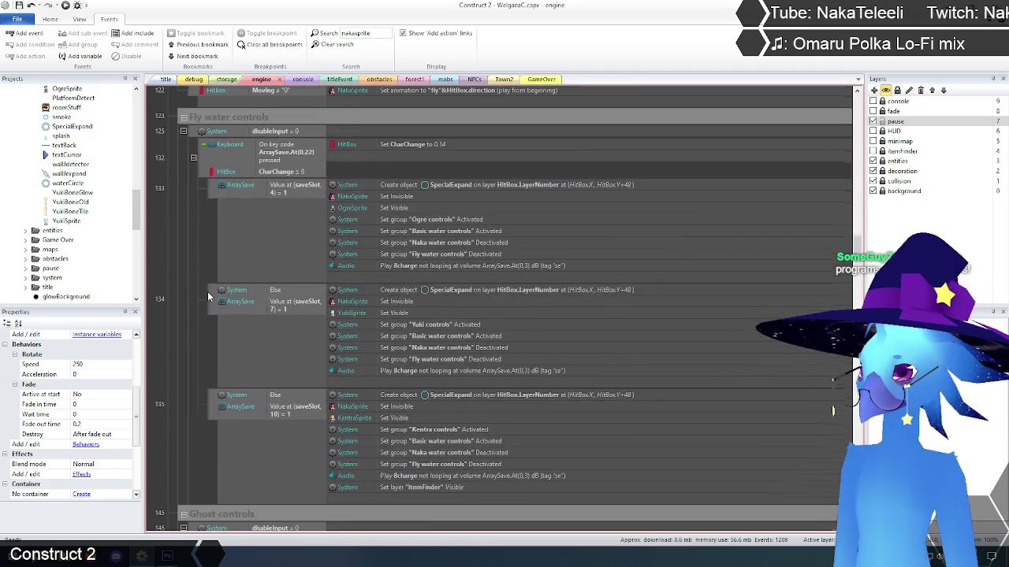
scroll(209, 296, "down", 5)
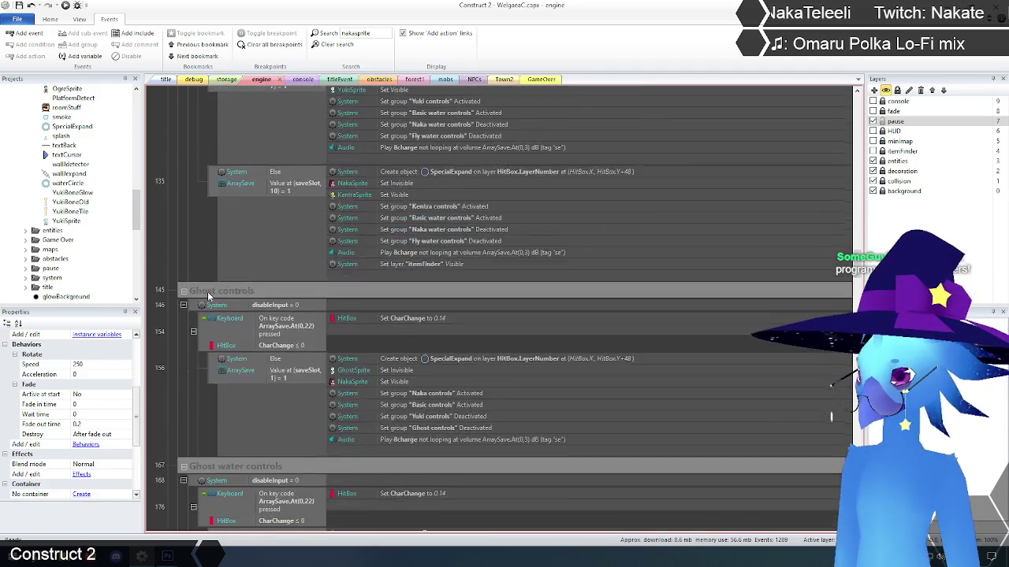
scroll(208, 297, "down", 6)
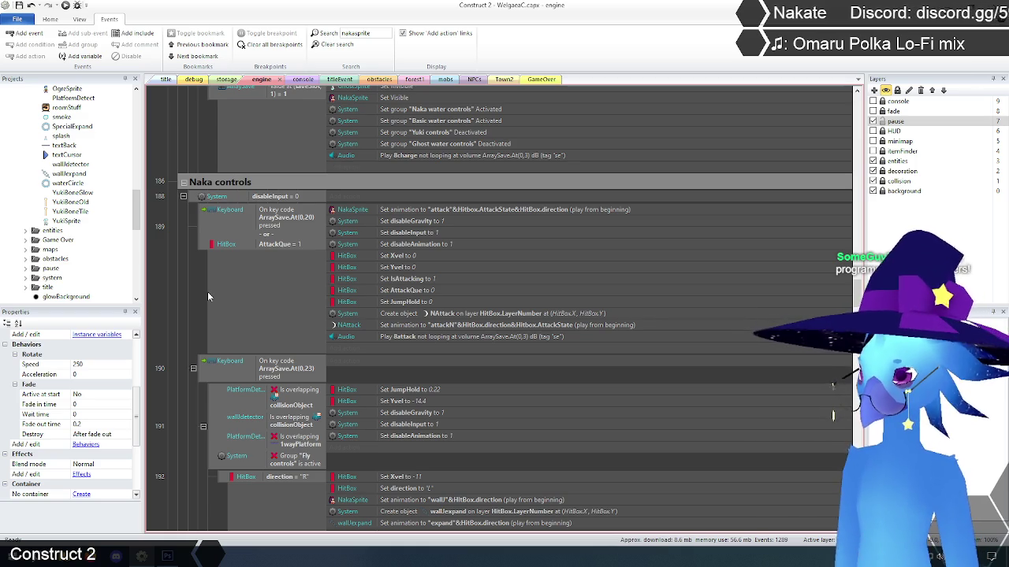
scroll(212, 294, "down", 3)
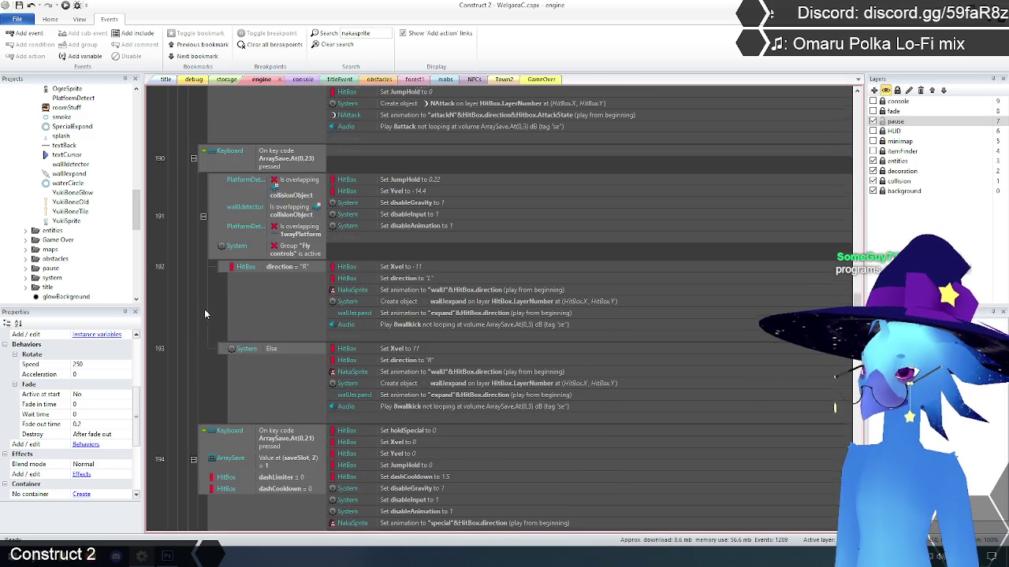
scroll(205, 313, "down", 2)
scroll(204, 313, "down", 3)
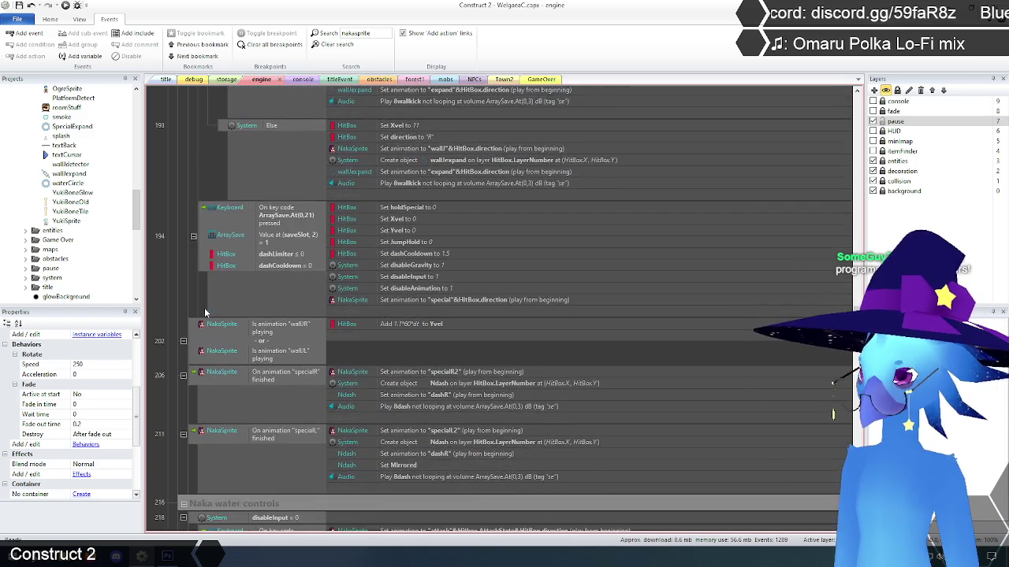
scroll(204, 312, "down", 10)
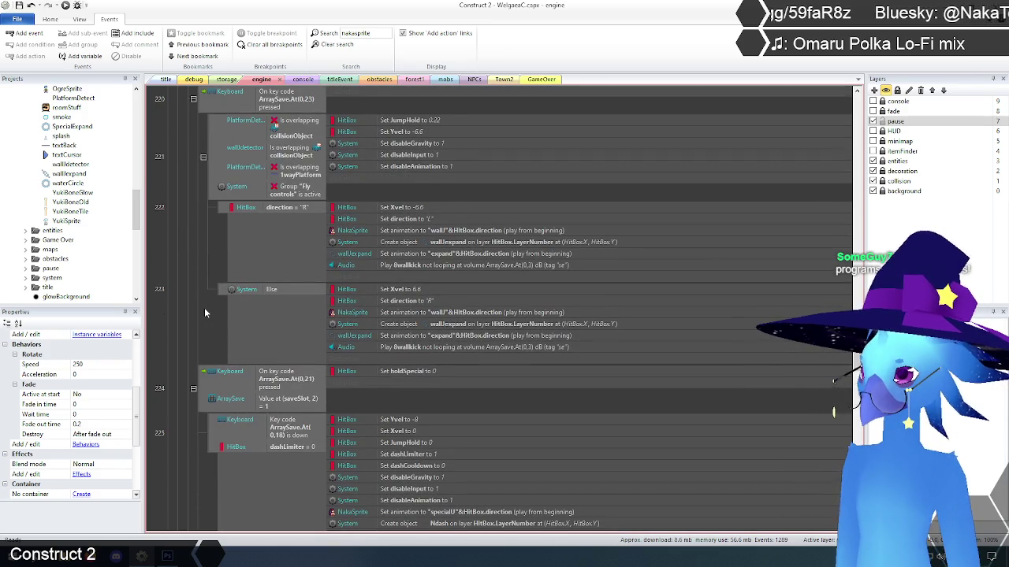
scroll(204, 313, "down", 3)
scroll(204, 313, "down", 5)
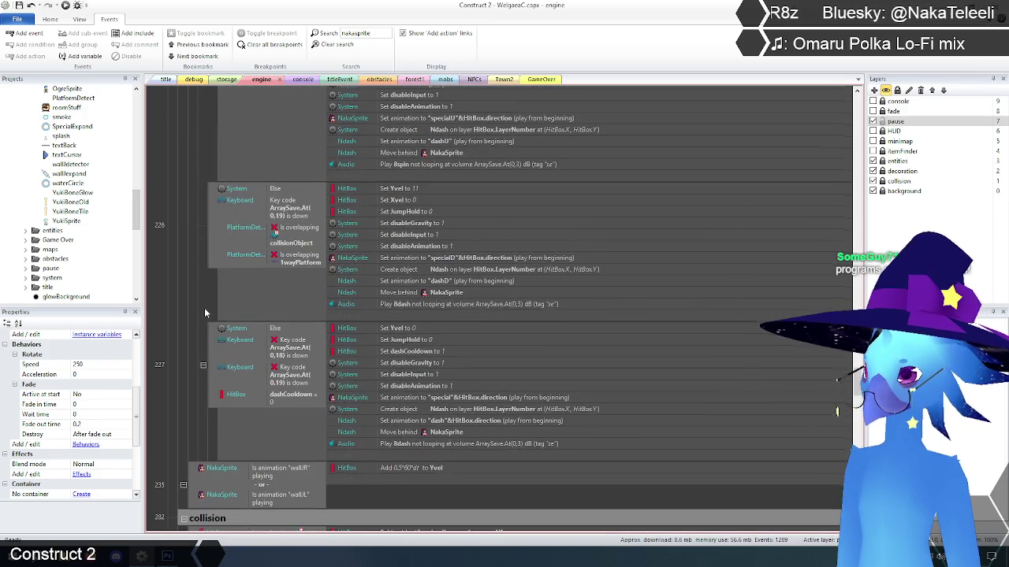
scroll(204, 312, "down", 5)
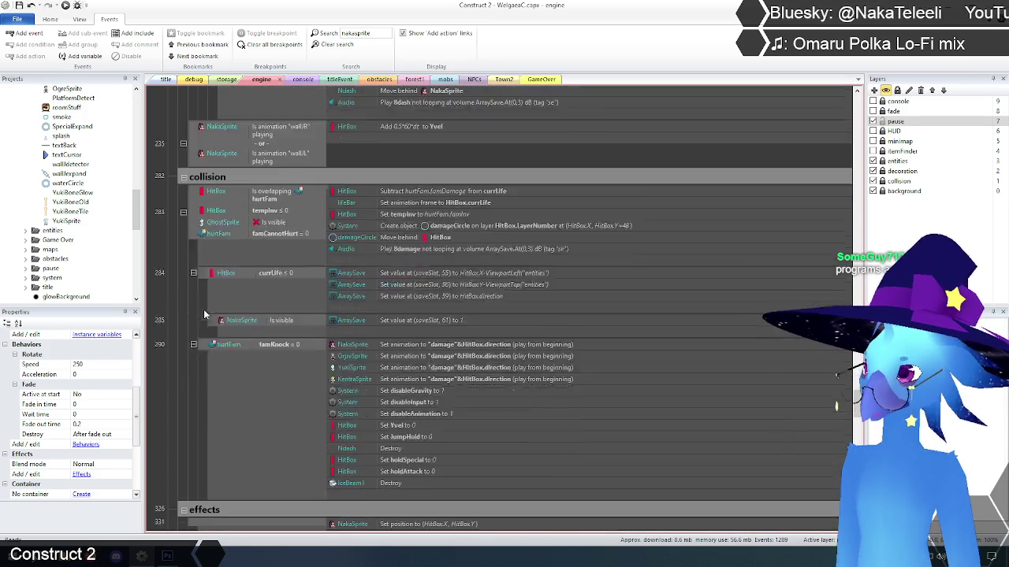
scroll(209, 311, "down", 5)
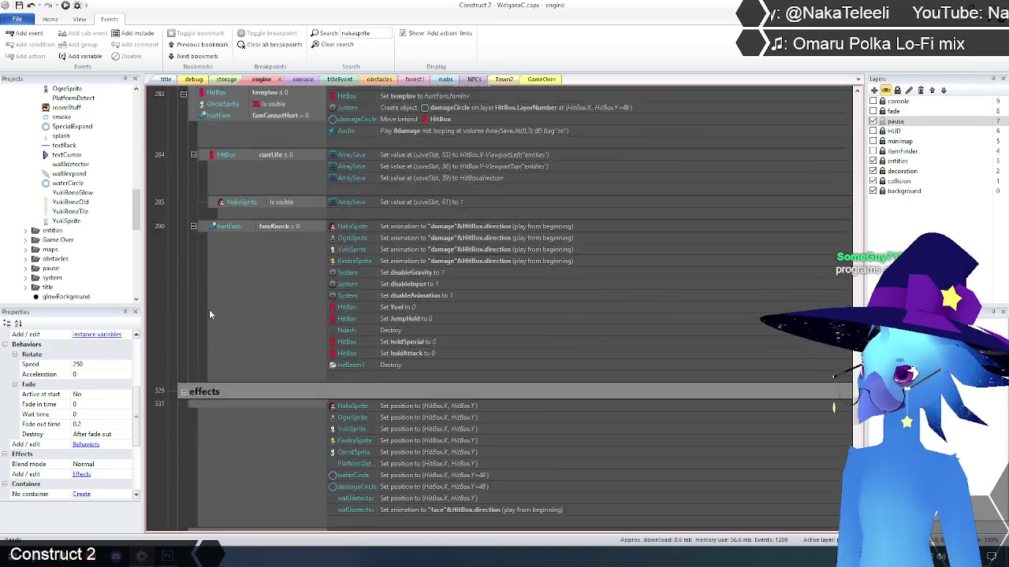
scroll(210, 312, "down", 5)
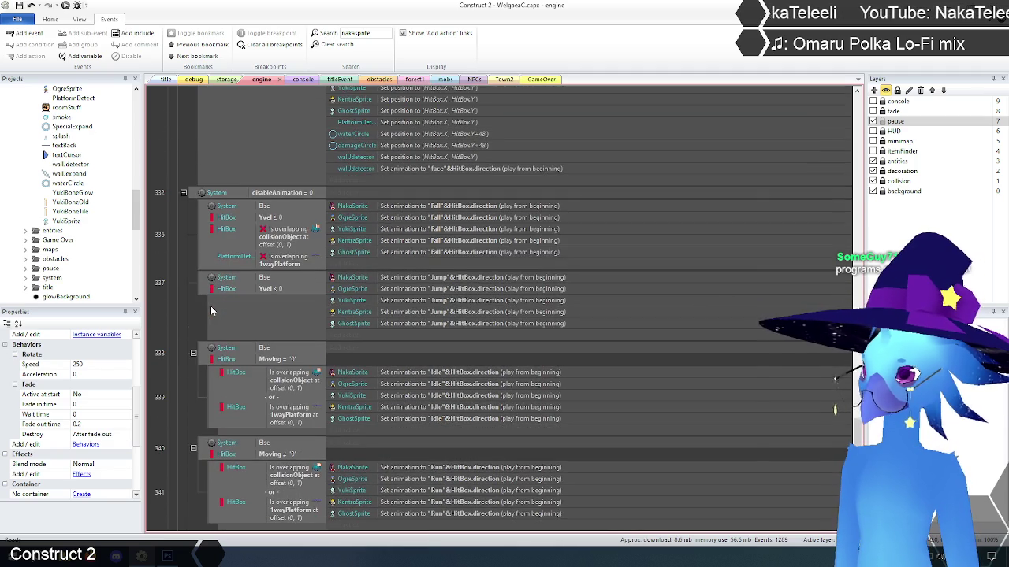
scroll(211, 309, "down", 6)
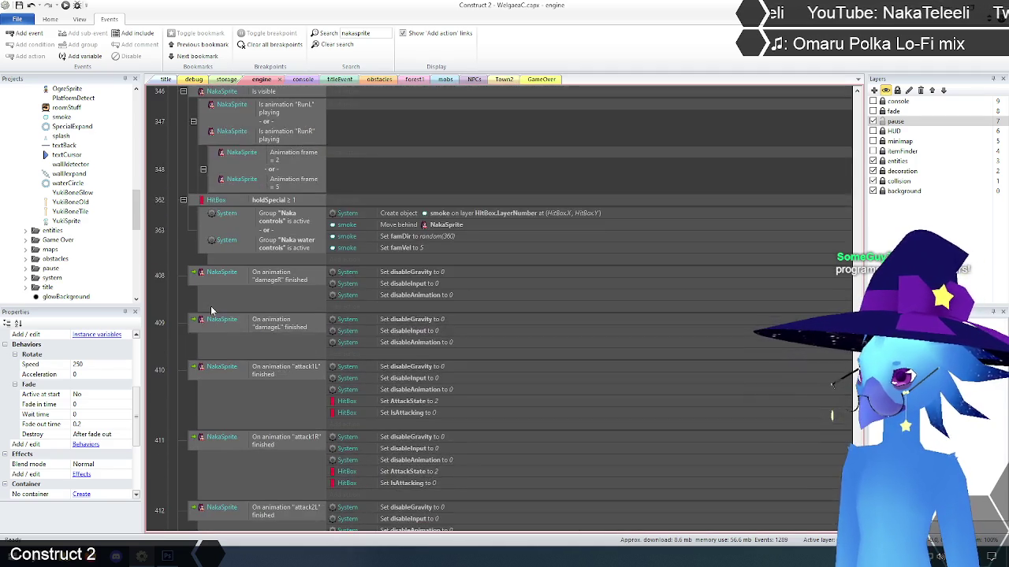
scroll(210, 309, "down", 6)
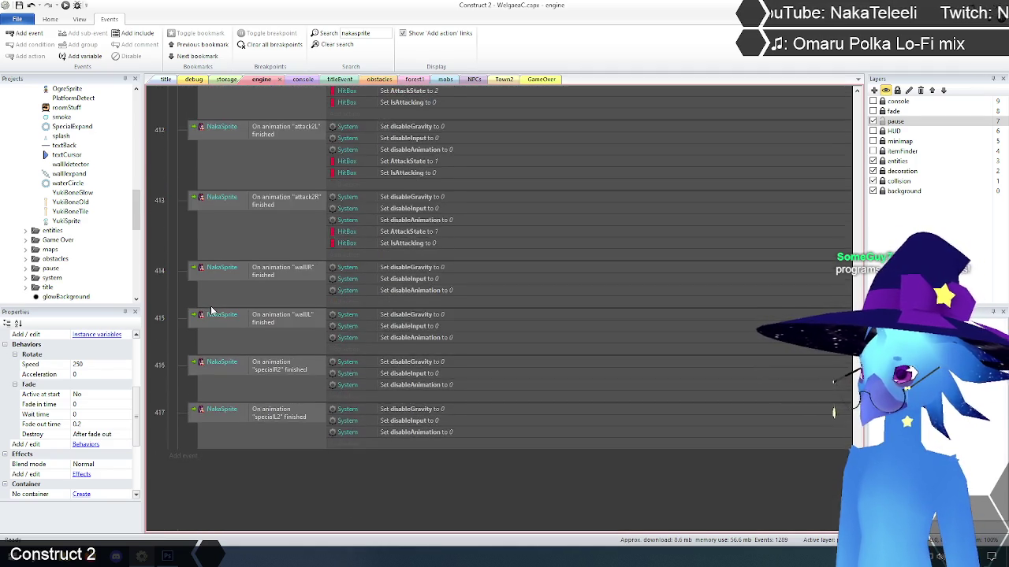
left_click_drag(856, 516, 827, 103)
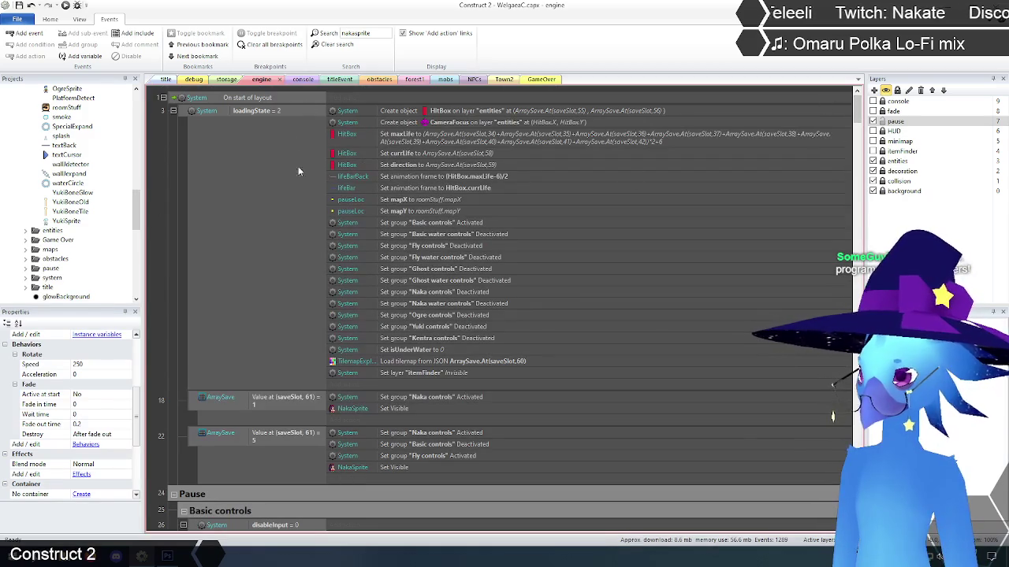
Step: Clear the nakasprite filter and open the storage layout holding the game's sprites
left_click(334, 44)
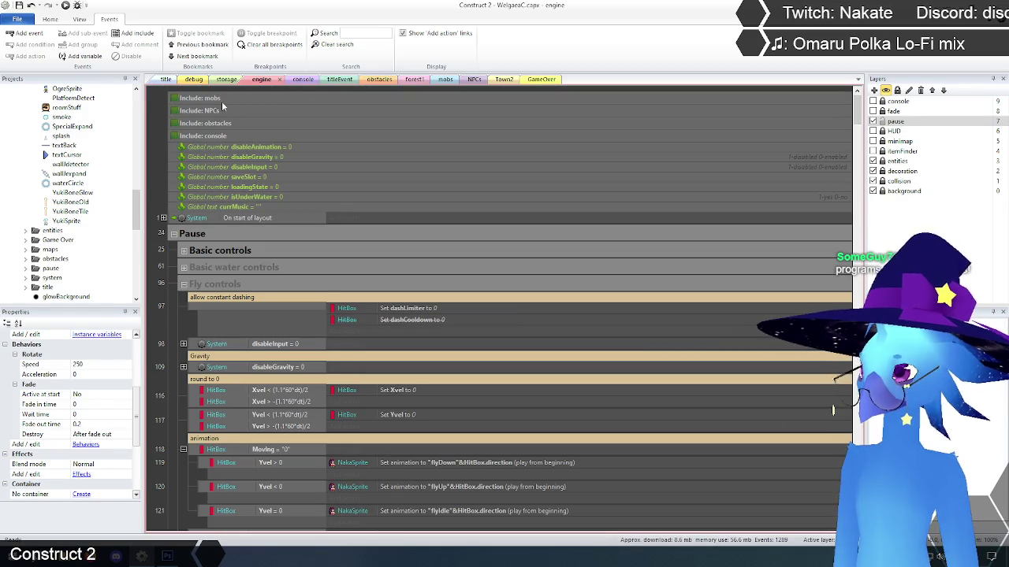
left_click(227, 79)
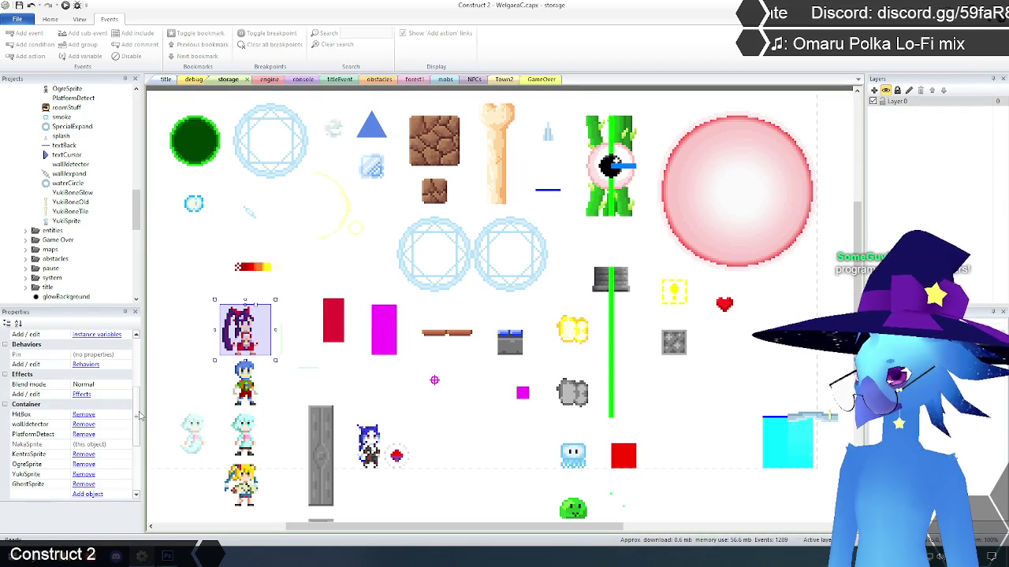
scroll(138, 427, "down", 1)
scroll(139, 426, "down", 2)
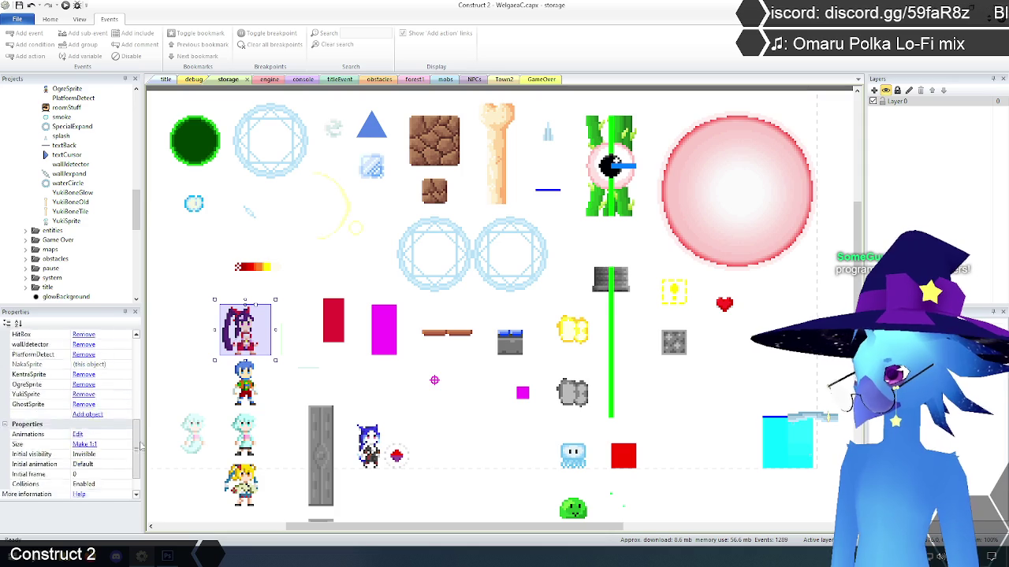
scroll(141, 427, "up", 2)
scroll(140, 426, "up", 2)
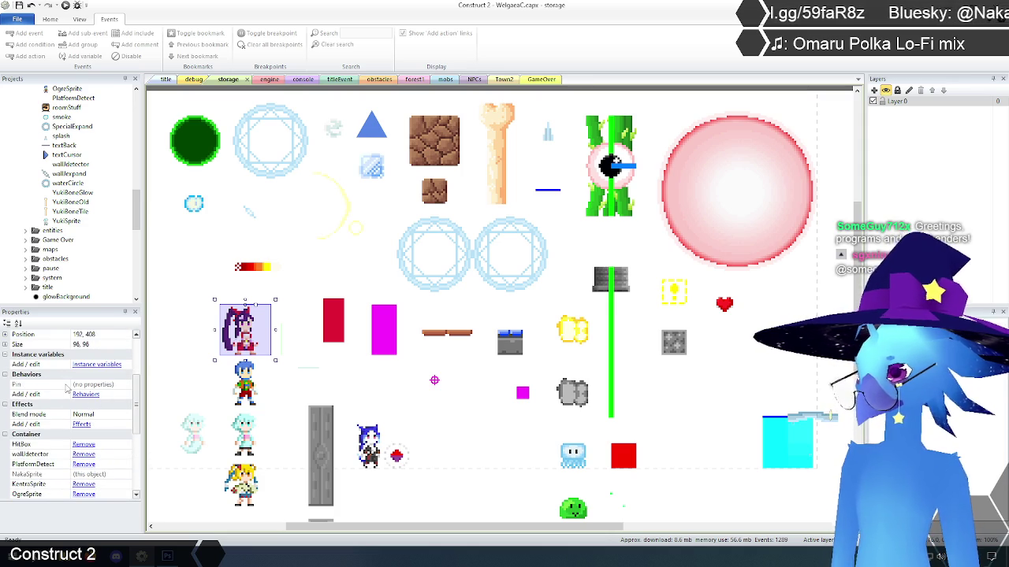
Step: Check the NakaSprite object's properties, then go back to the engine event sheet
left_click(158, 354)
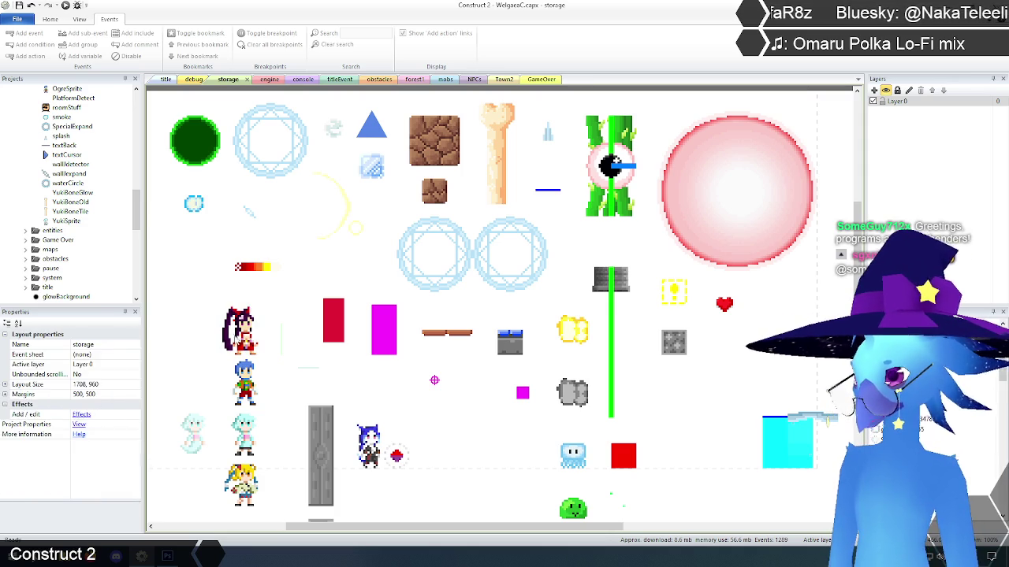
left_click(245, 327)
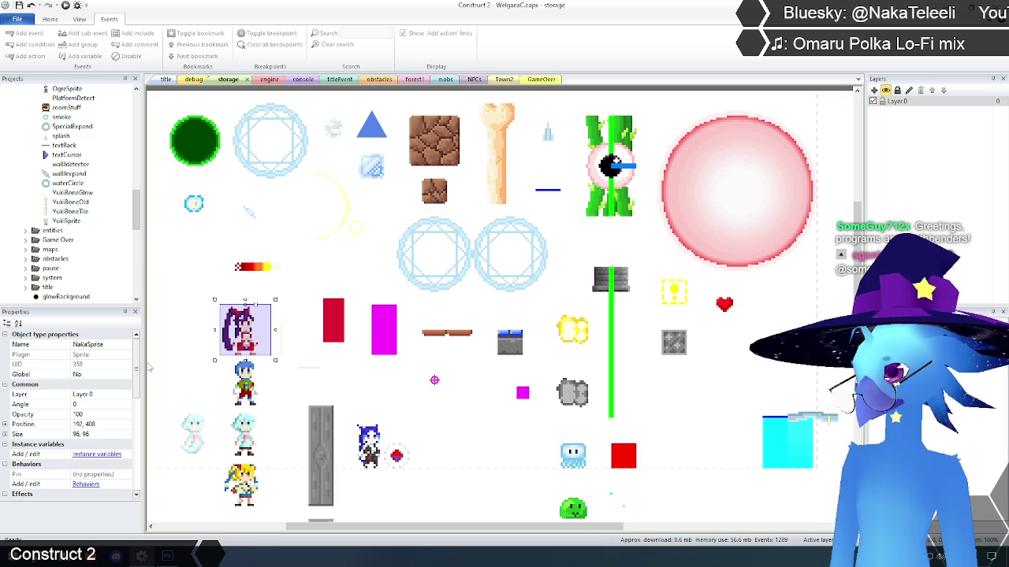
left_click(178, 353)
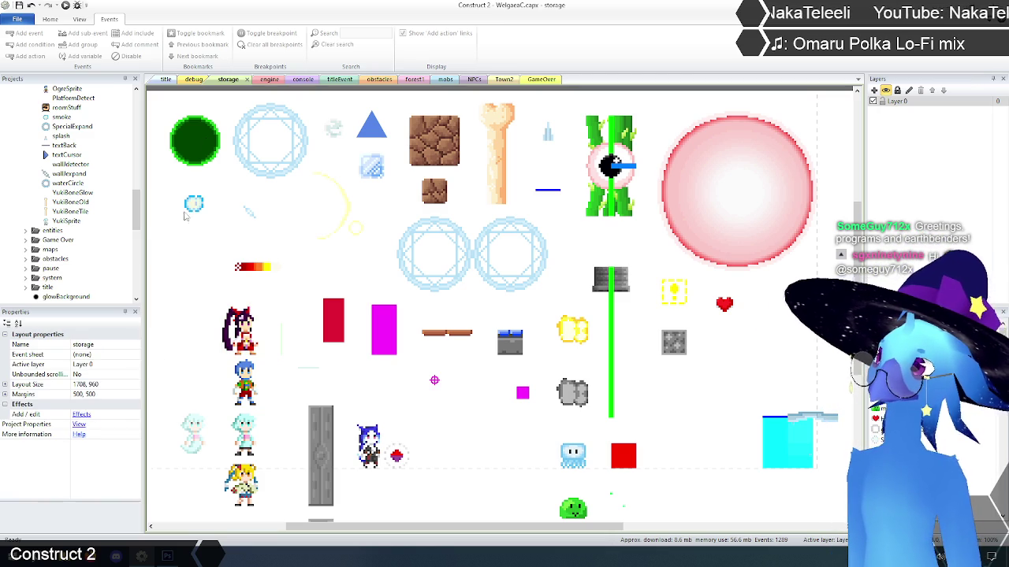
left_click(264, 81)
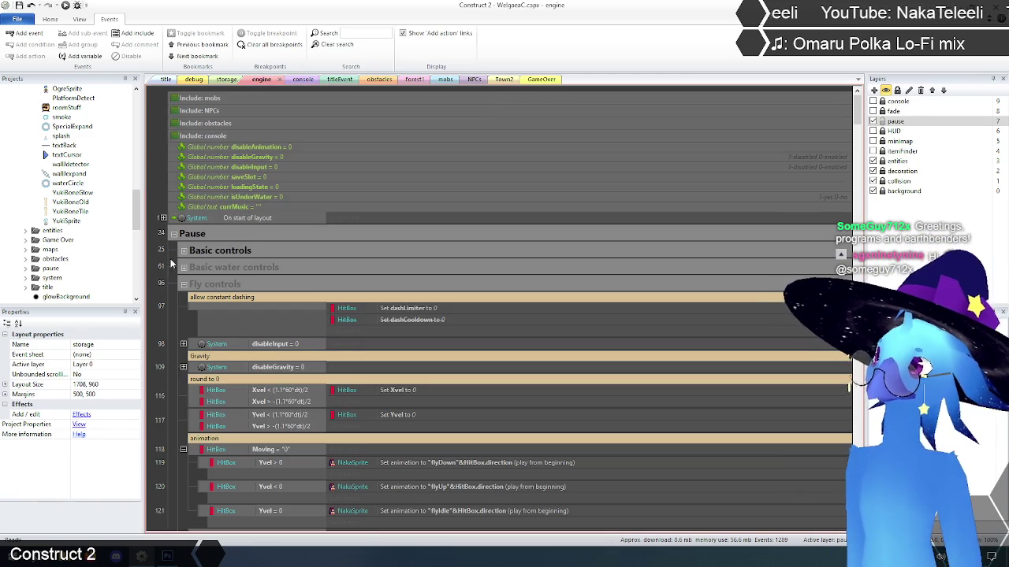
Step: Expand the On start of layout event and scroll through its character and tilemap sub-events
left_click(163, 218)
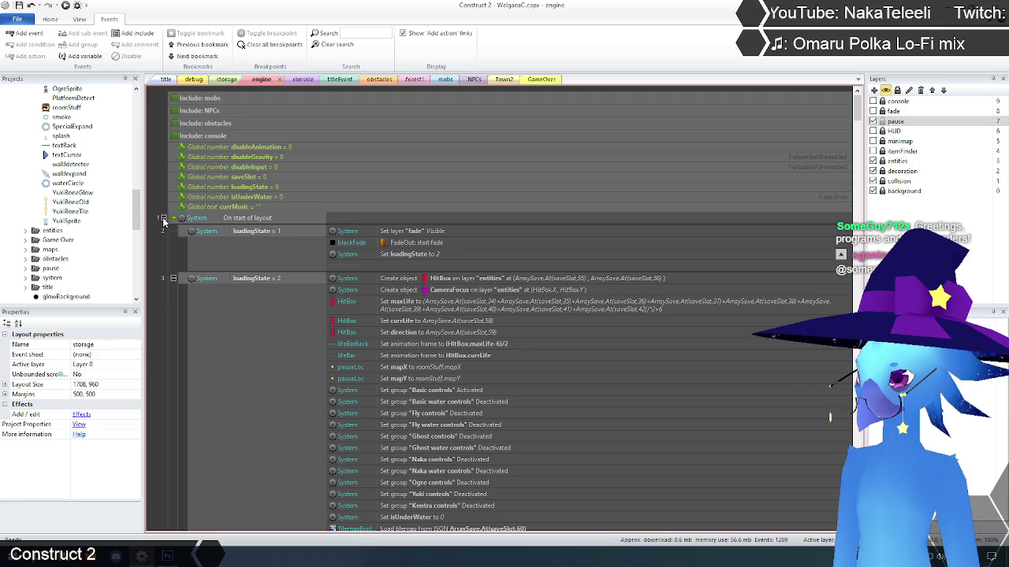
scroll(237, 331, "down", 5)
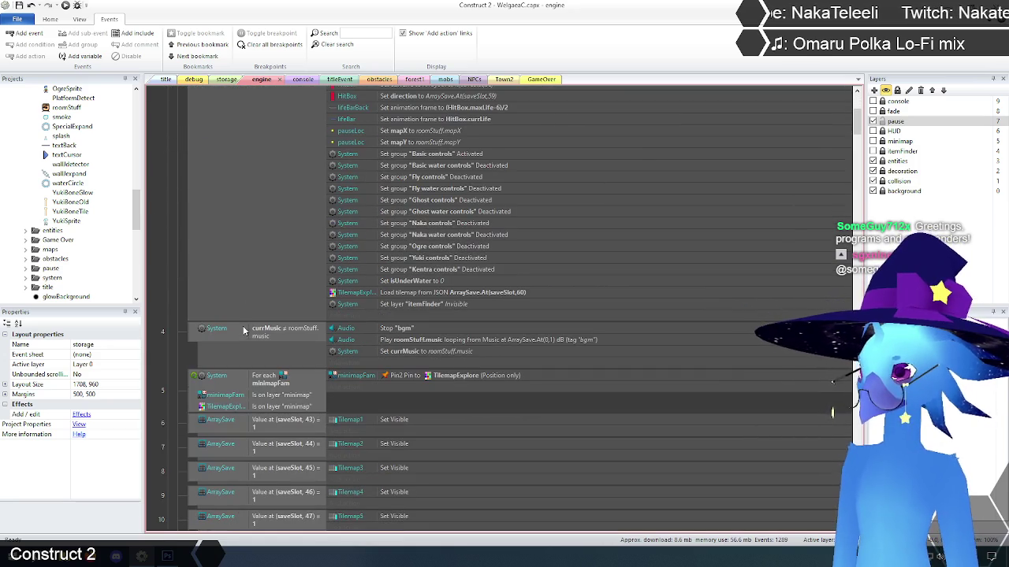
scroll(223, 297, "down", 15)
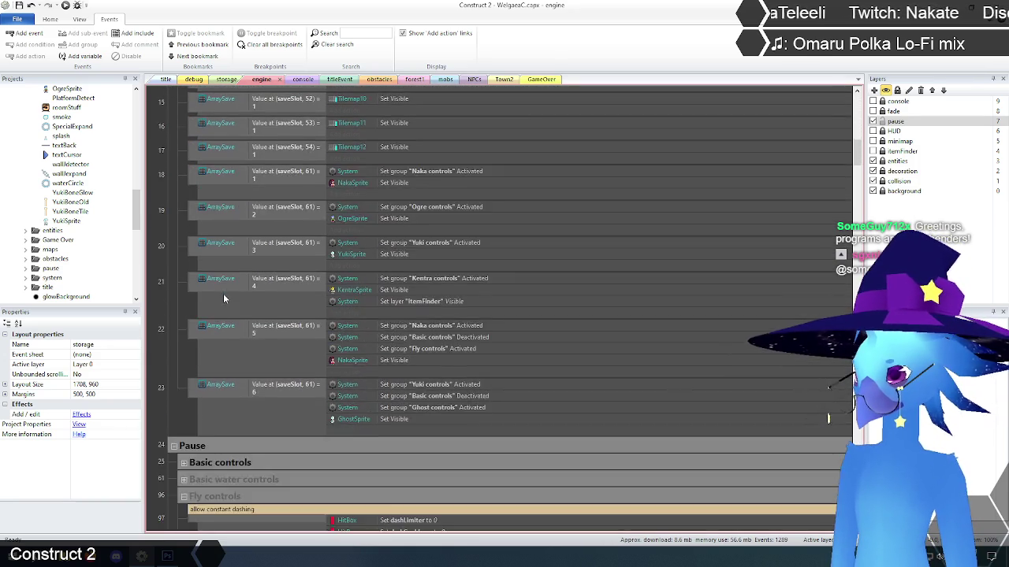
scroll(219, 319, "up", 15)
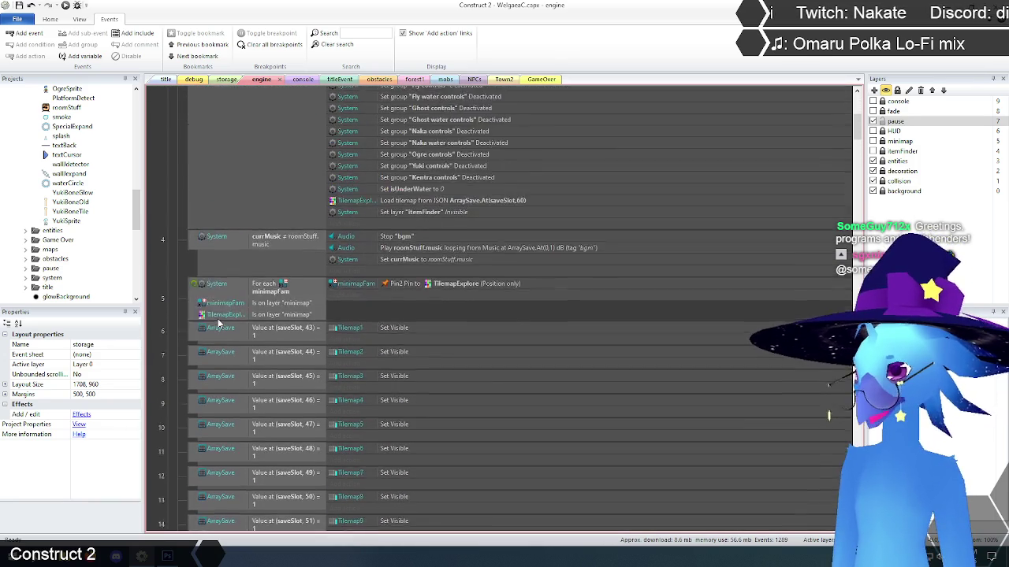
scroll(218, 323, "up", 4)
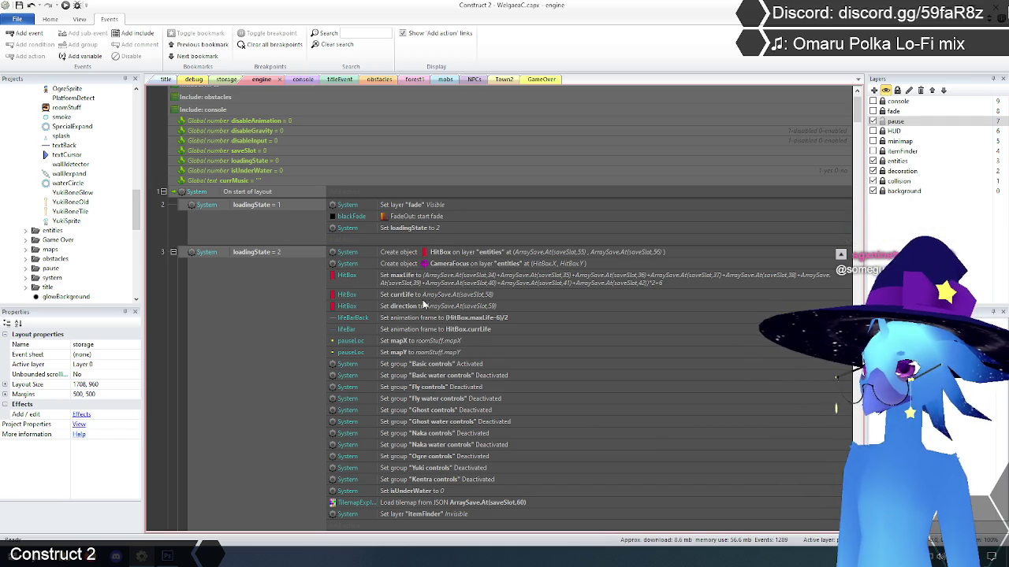
scroll(480, 365, "down", 1)
scroll(480, 364, "down", 5)
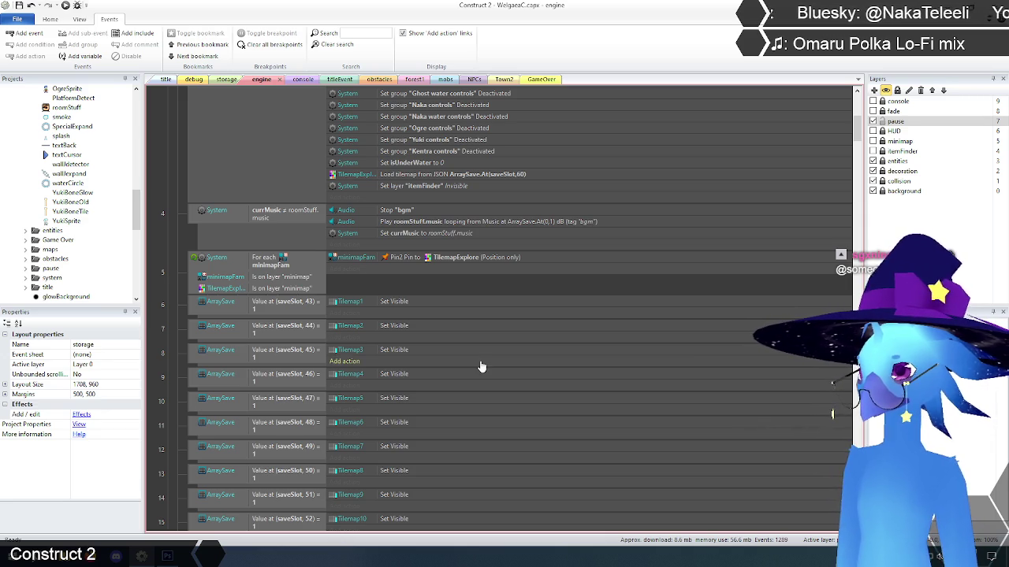
scroll(481, 364, "down", 2)
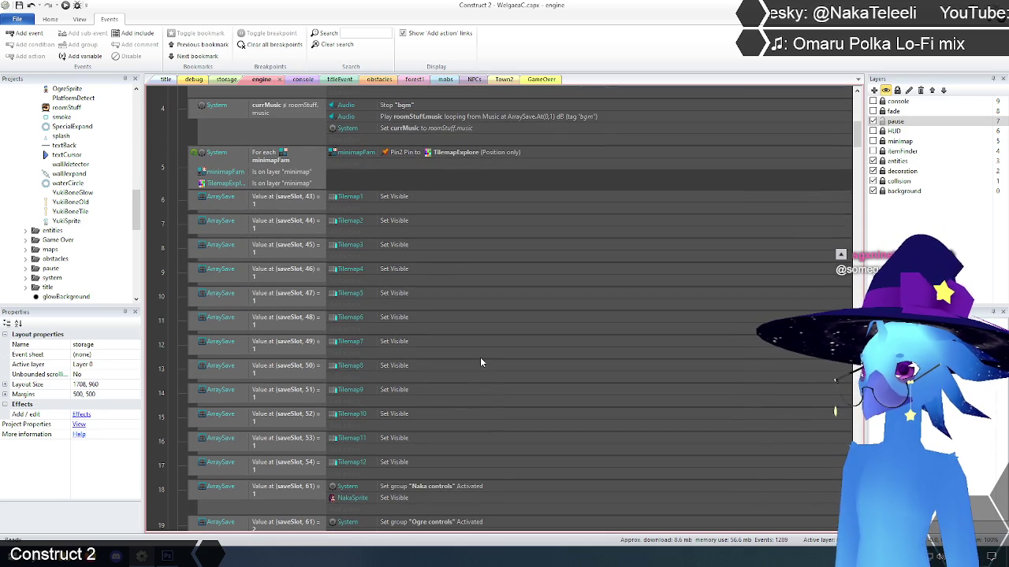
scroll(481, 363, "down", 4)
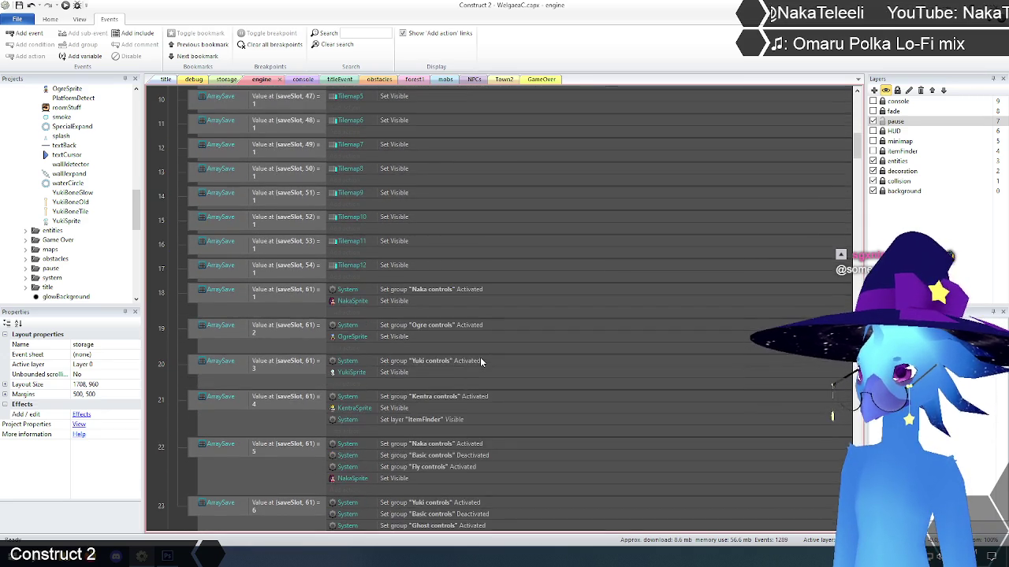
scroll(480, 362, "down", 1)
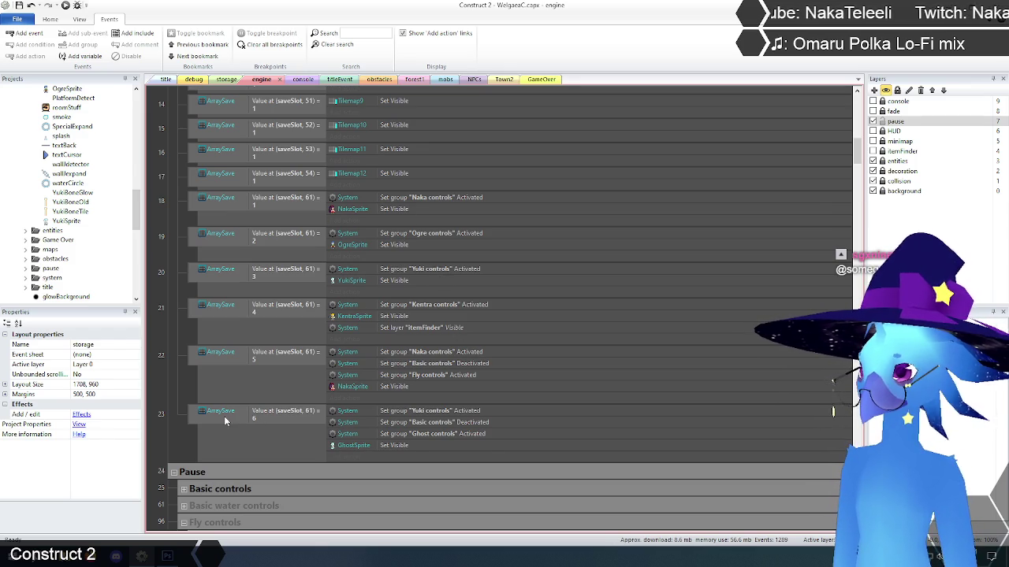
Step: Inspect ghost-setup event 23, then select the Create object HitBox action
left_click(191, 418)
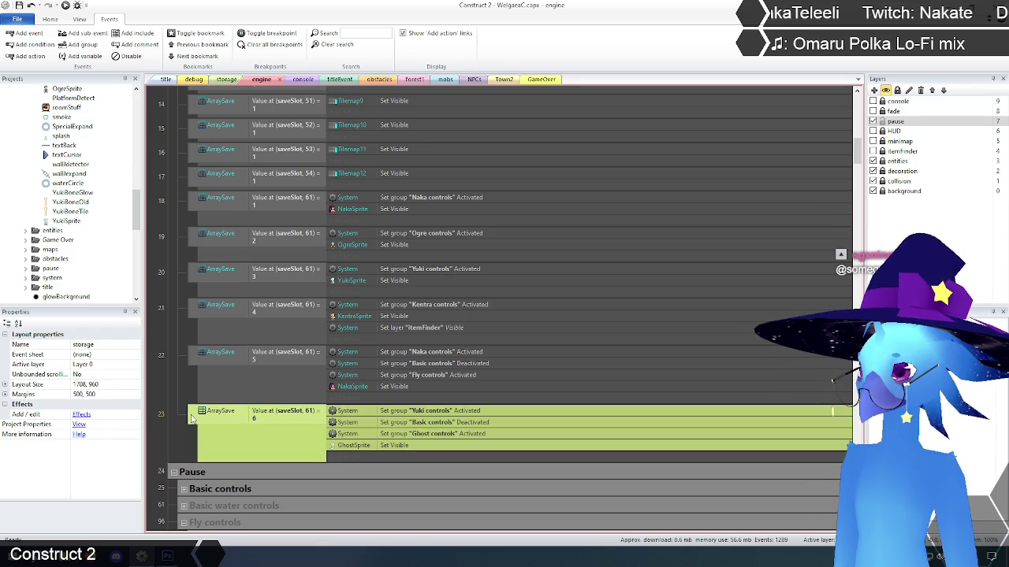
left_click(177, 395)
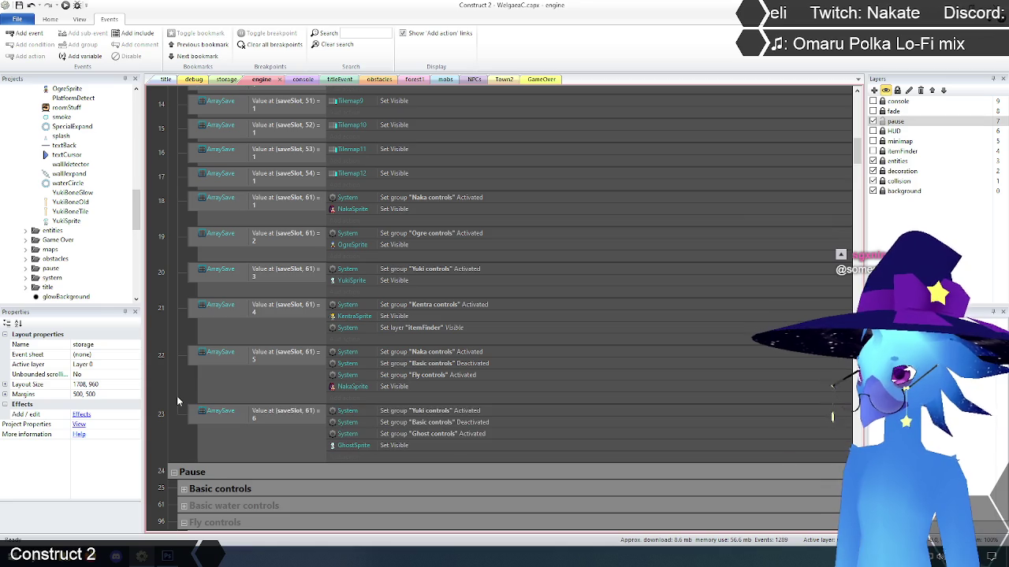
scroll(177, 396, "up", 4)
scroll(389, 434, "up", 15)
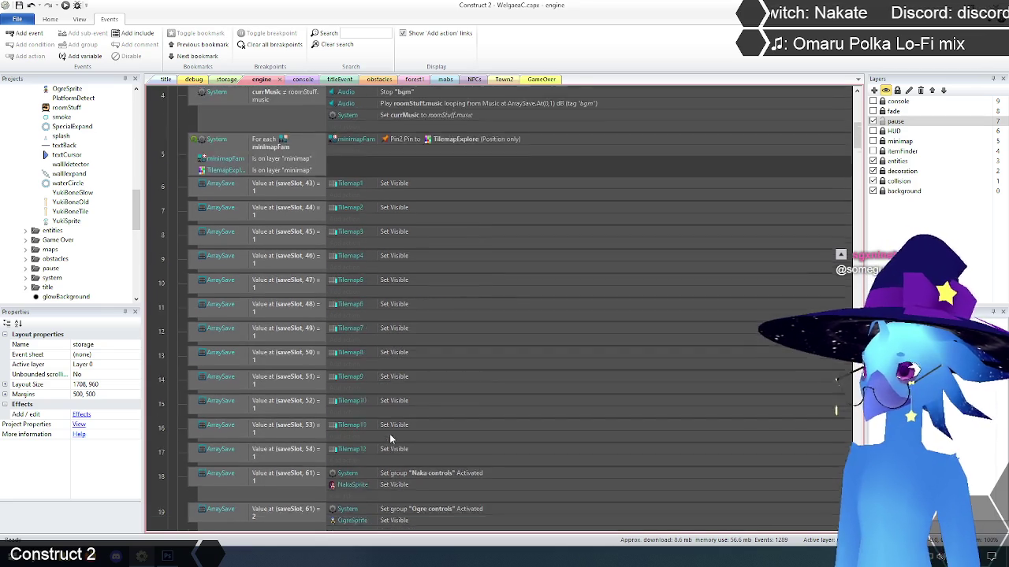
scroll(390, 439, "up", 4)
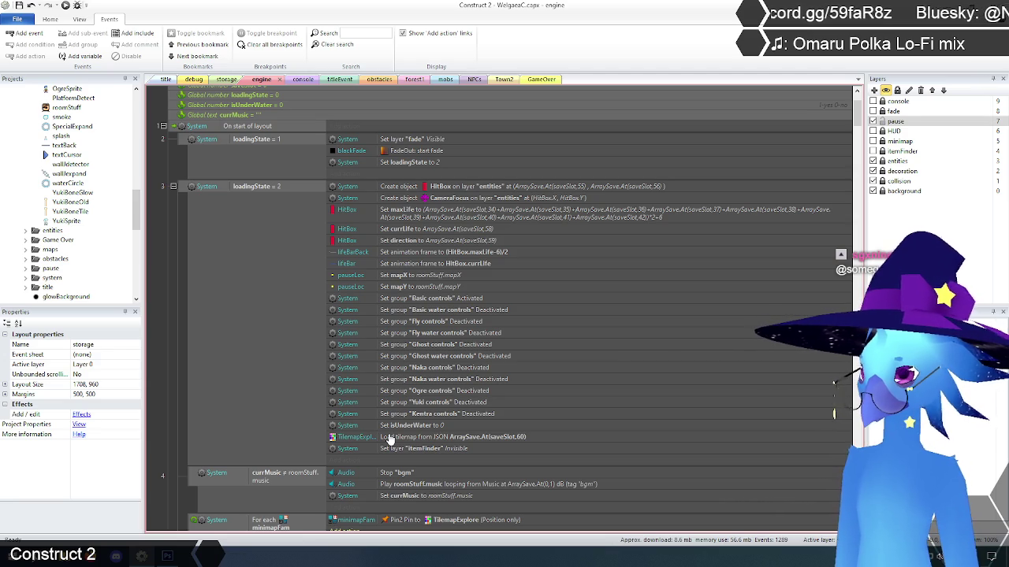
left_click(451, 187)
scroll(173, 296, "down", 15)
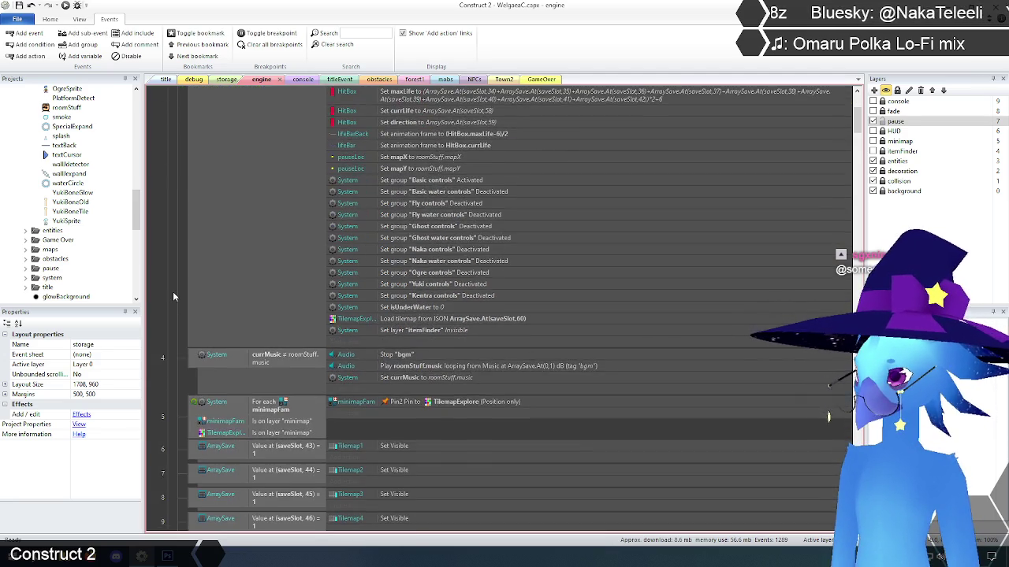
scroll(173, 296, "down", 5)
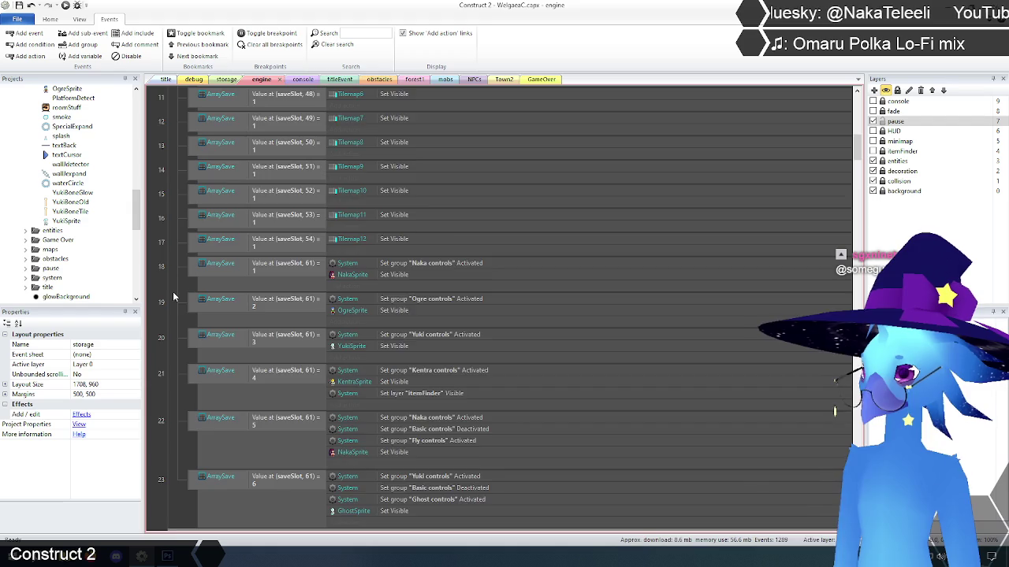
scroll(174, 297, "up", 5)
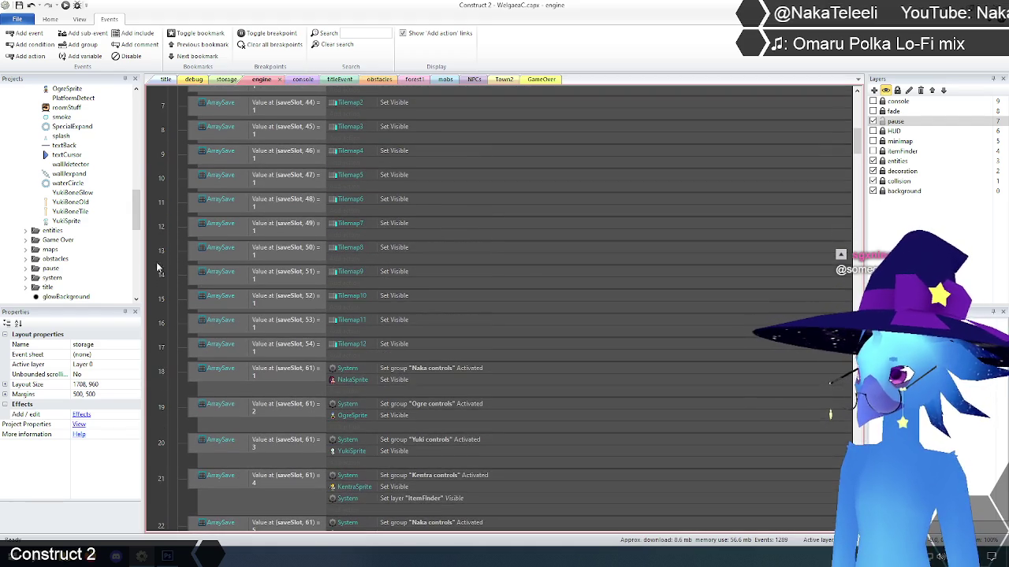
Step: Select NakaSprite in the Projects panel and scroll its Properties down to the Container section
left_click_drag(138, 221, 136, 205)
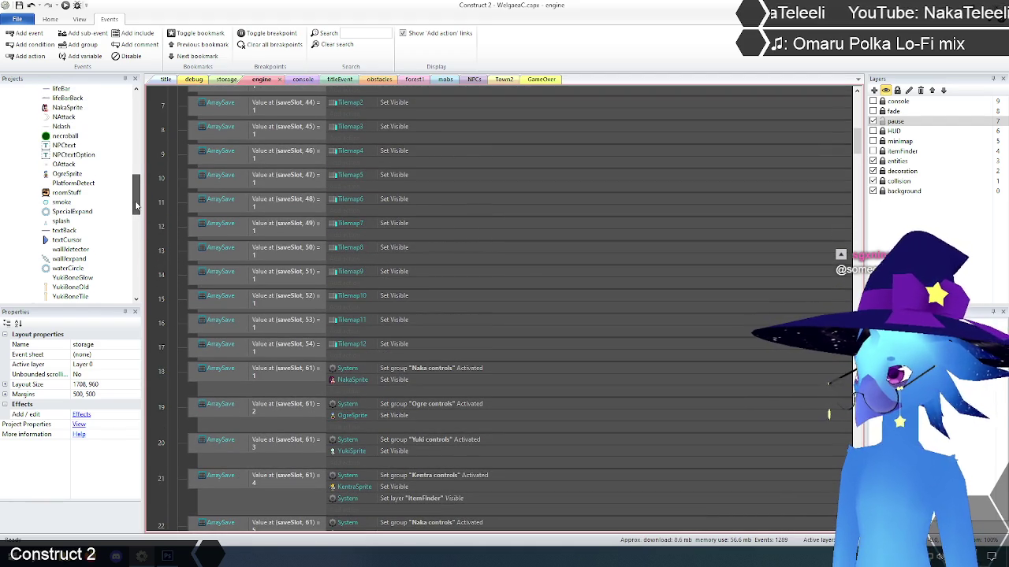
scroll(191, 237, "up", 2)
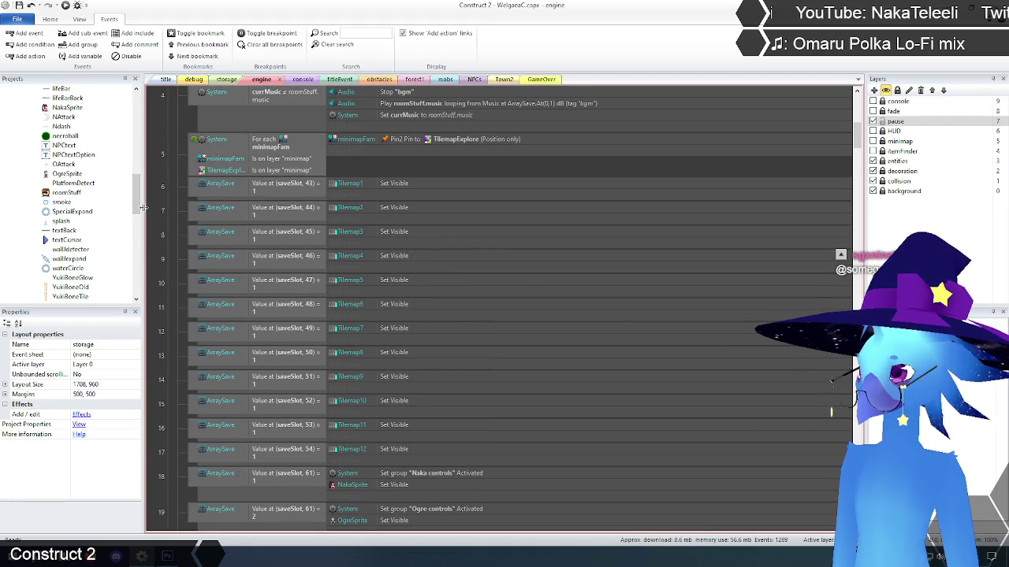
scroll(79, 229, "up", 5)
left_click(67, 230)
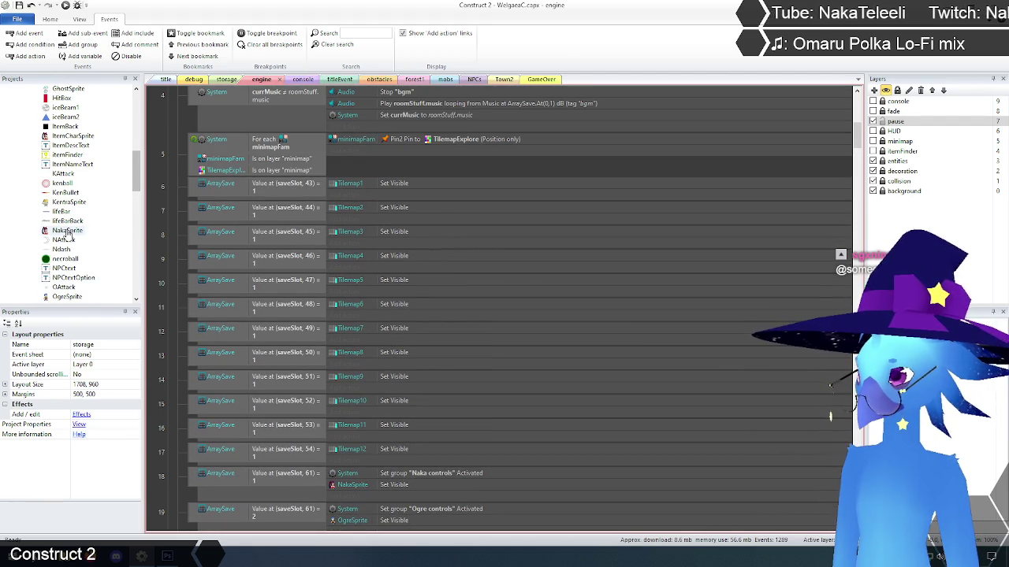
left_click_drag(140, 370, 140, 434)
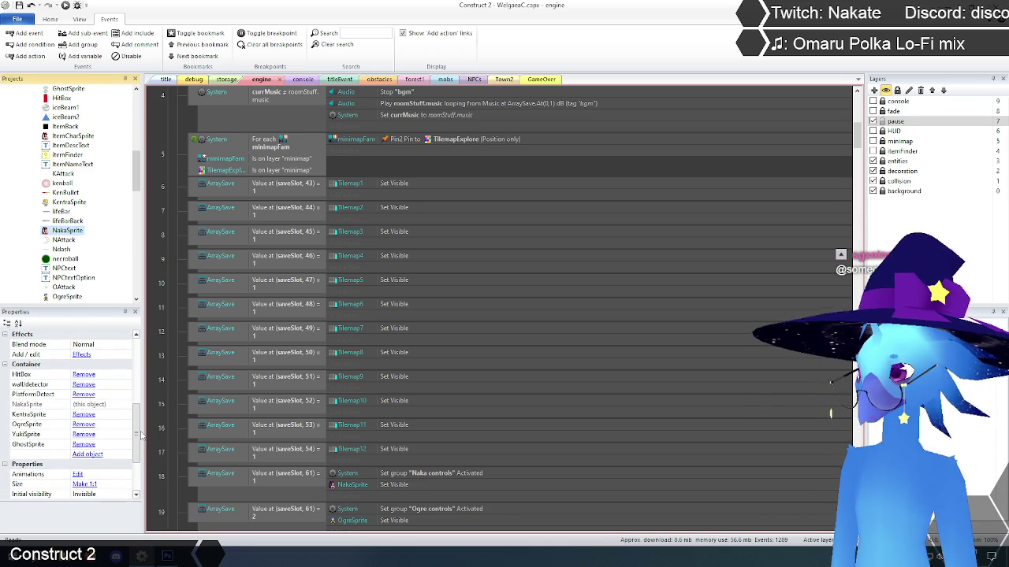
mouse_move(140, 435)
left_mouse_down()
mouse_move(139, 447)
mouse_move(142, 436)
left_mouse_up()
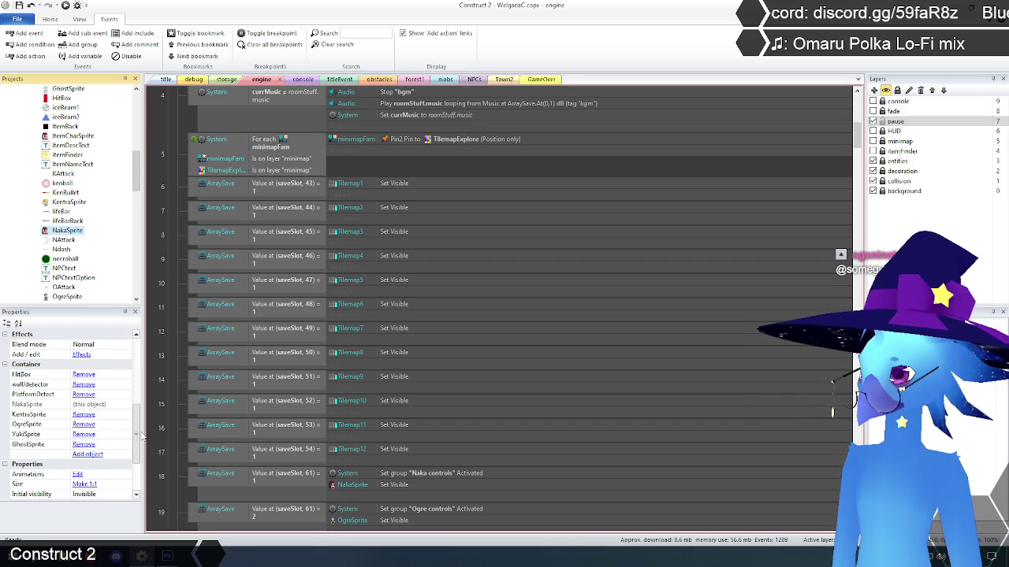
scroll(157, 331, "up", 10)
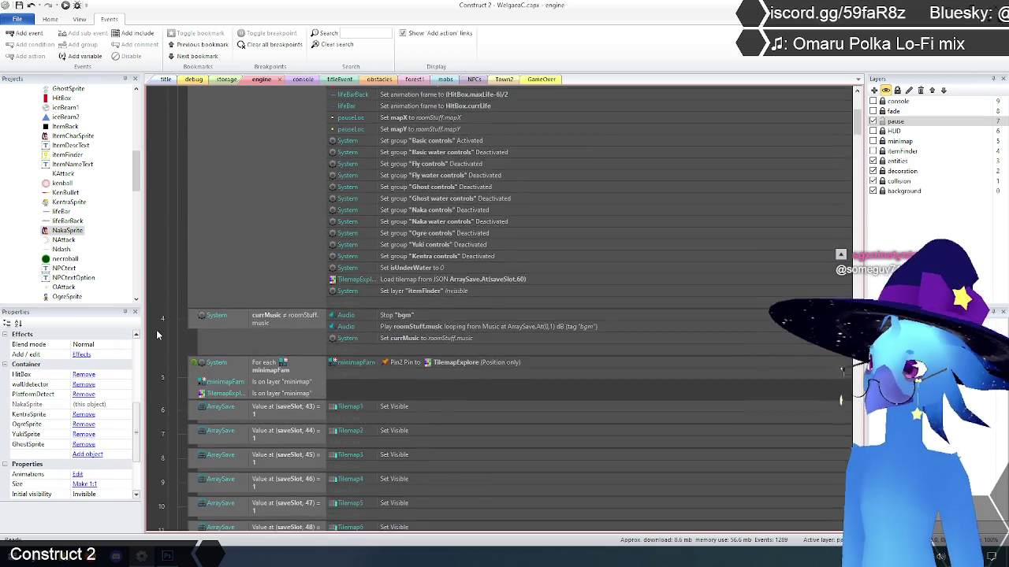
scroll(156, 329, "up", 1)
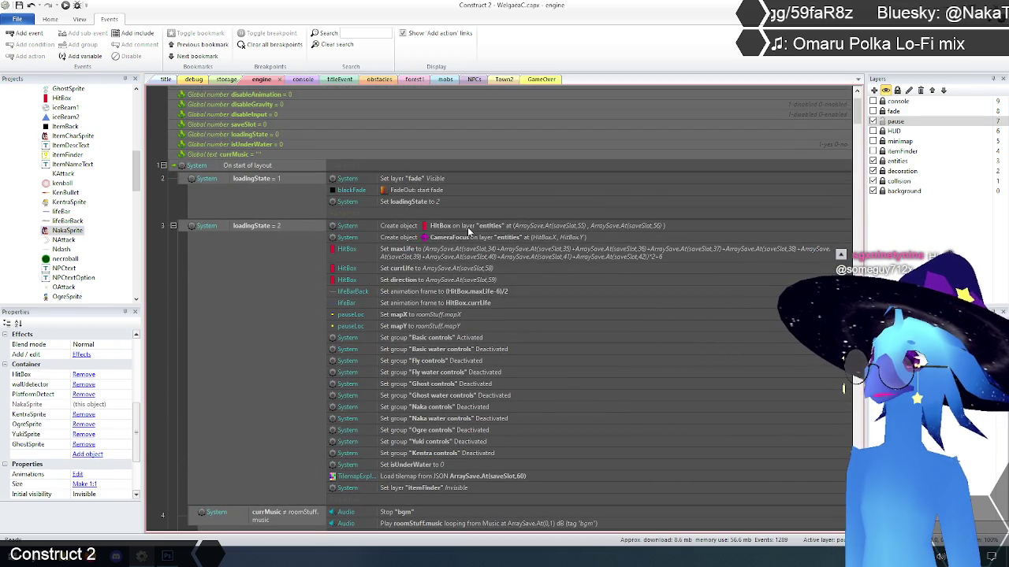
scroll(469, 231, "down", 3)
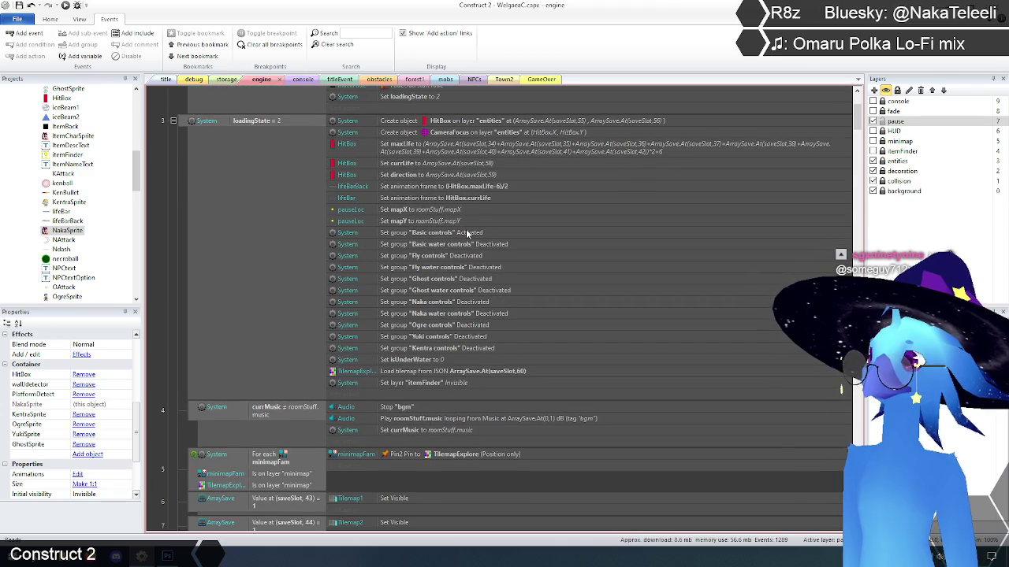
scroll(467, 230, "up", 1)
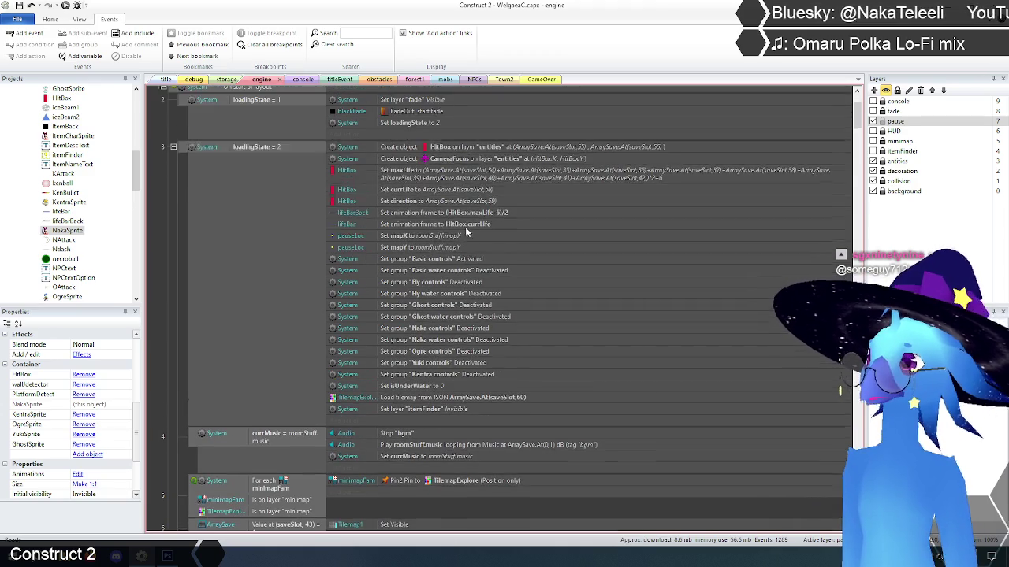
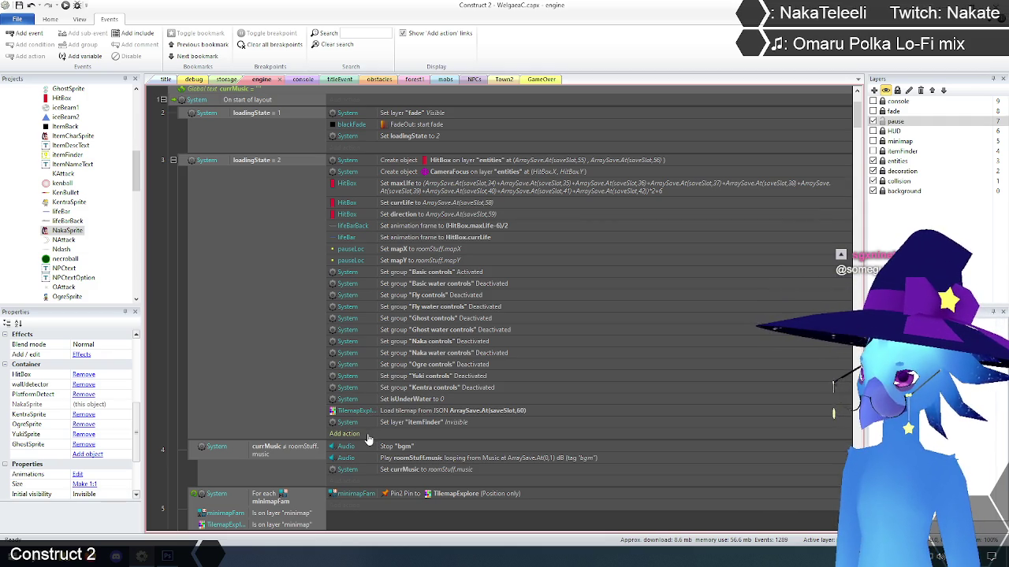
Step: Add a NakaSprite 'Pin to object' action to the loading event
scroll(188, 310, "down", 15)
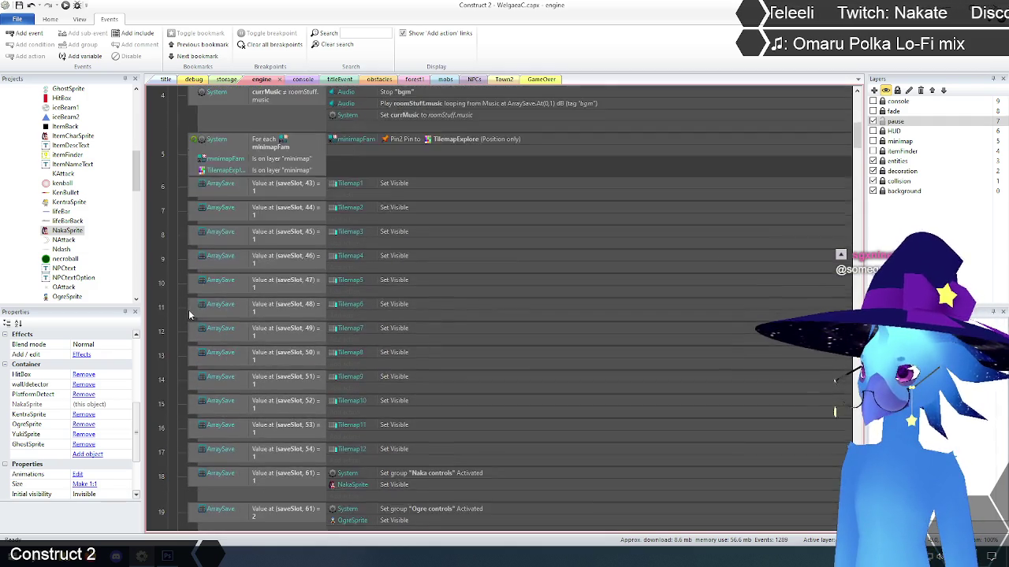
scroll(189, 316, "down", 3)
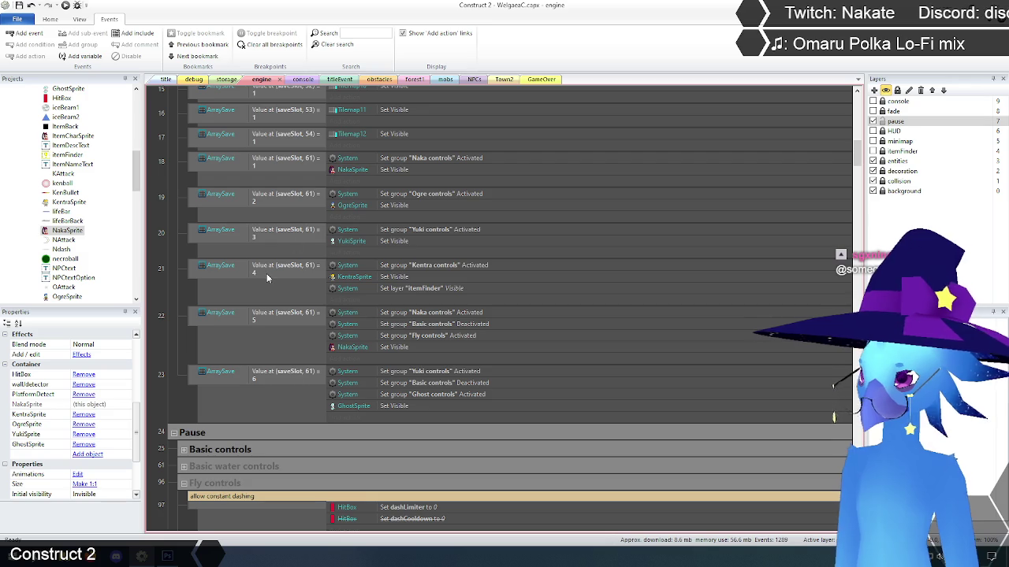
scroll(264, 269, "up", 10)
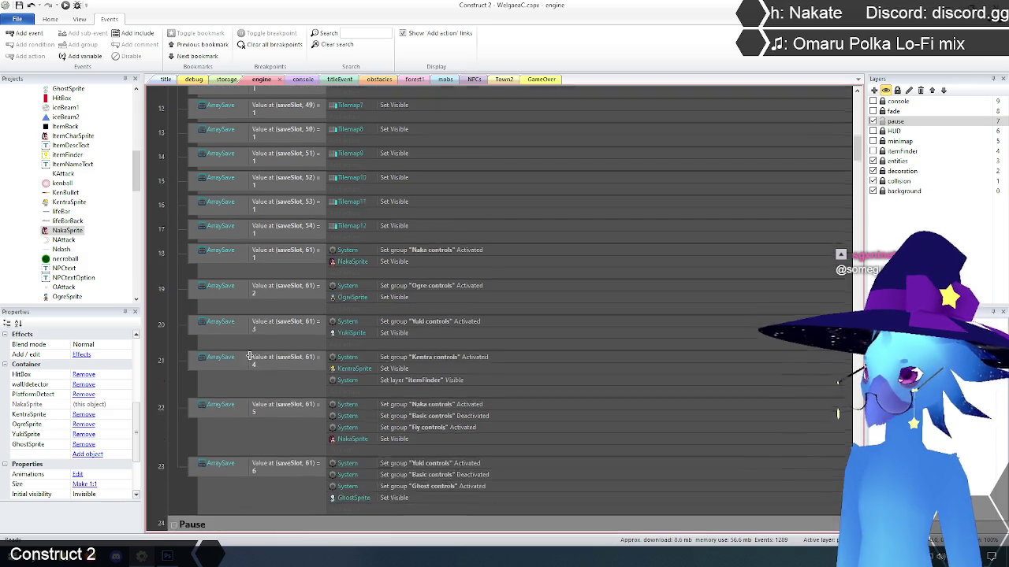
scroll(250, 361, "up", 5)
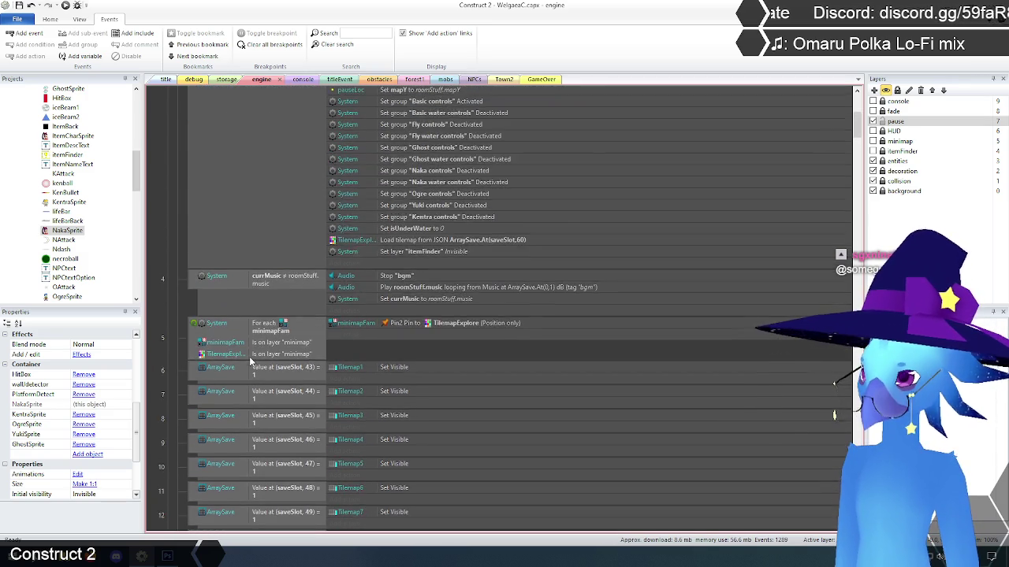
scroll(248, 355, "down", 9)
scroll(248, 345, "down", 3)
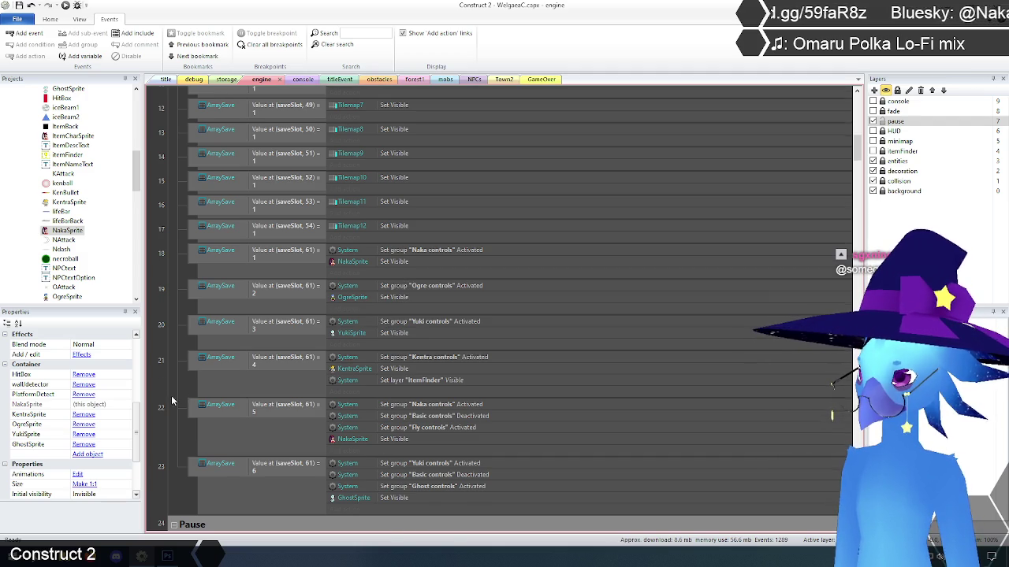
scroll(181, 394, "up", 9)
scroll(175, 407, "up", 10)
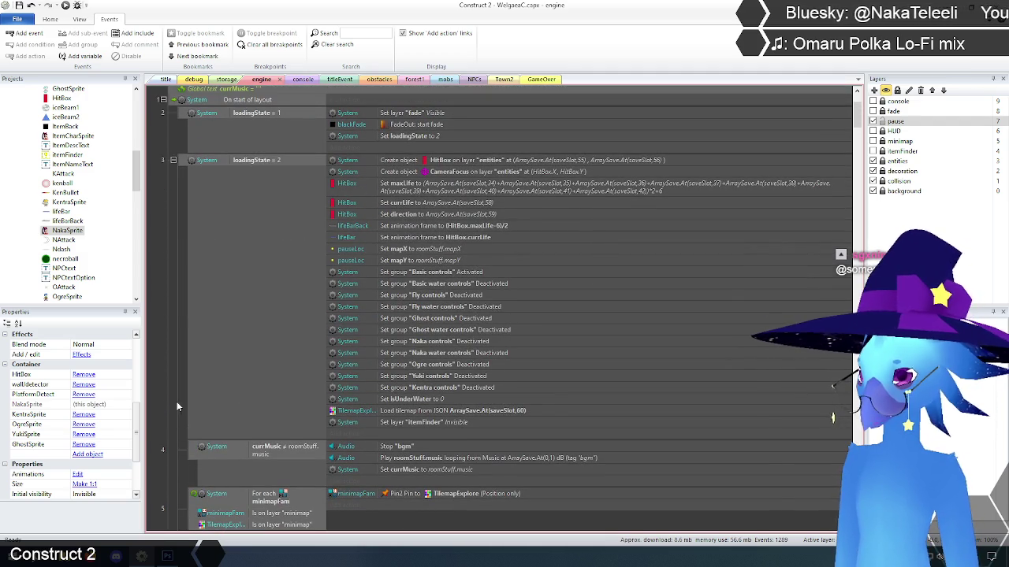
left_click(349, 437)
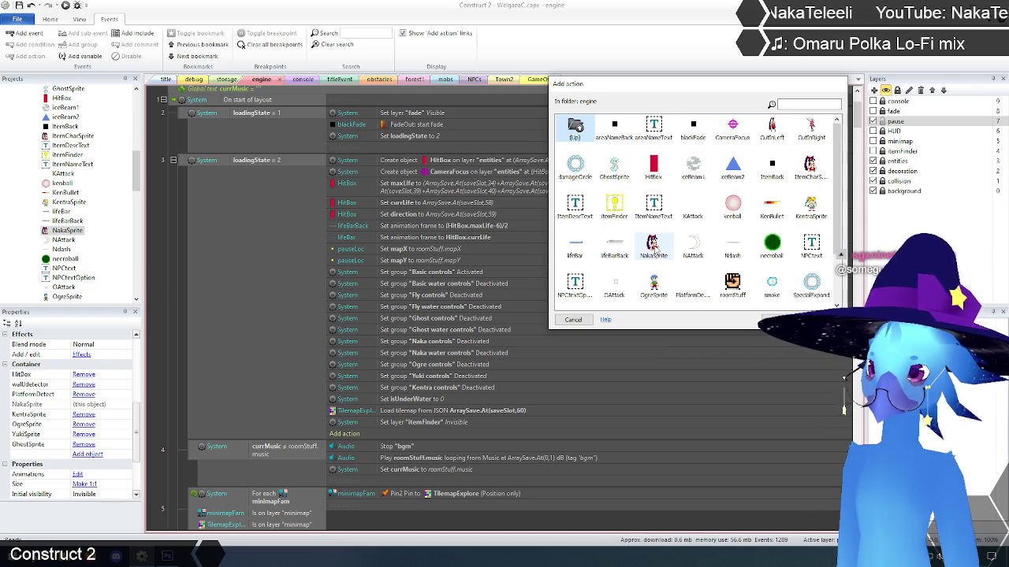
double_click(652, 247)
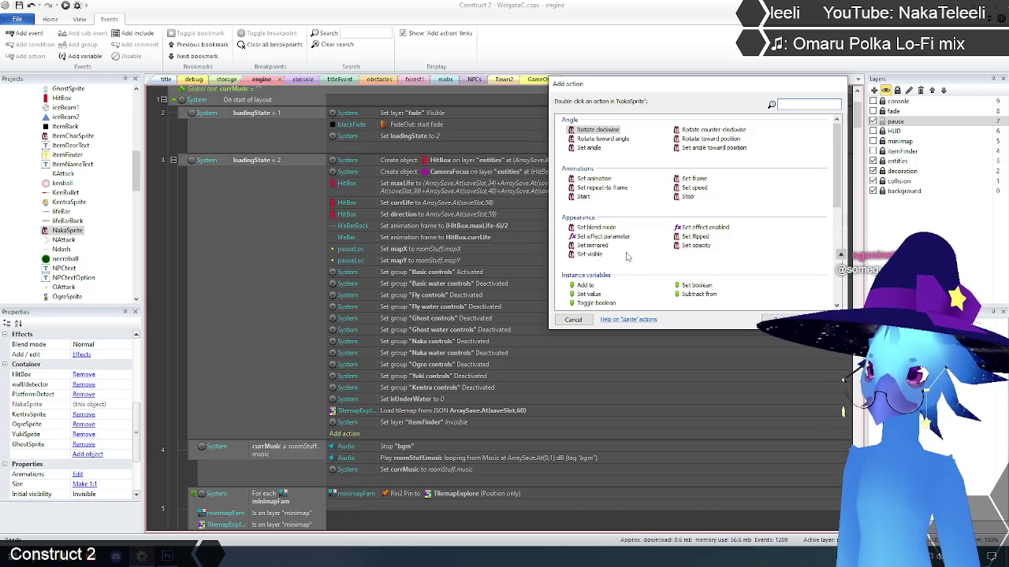
scroll(627, 256, "down", 5)
double_click(591, 191)
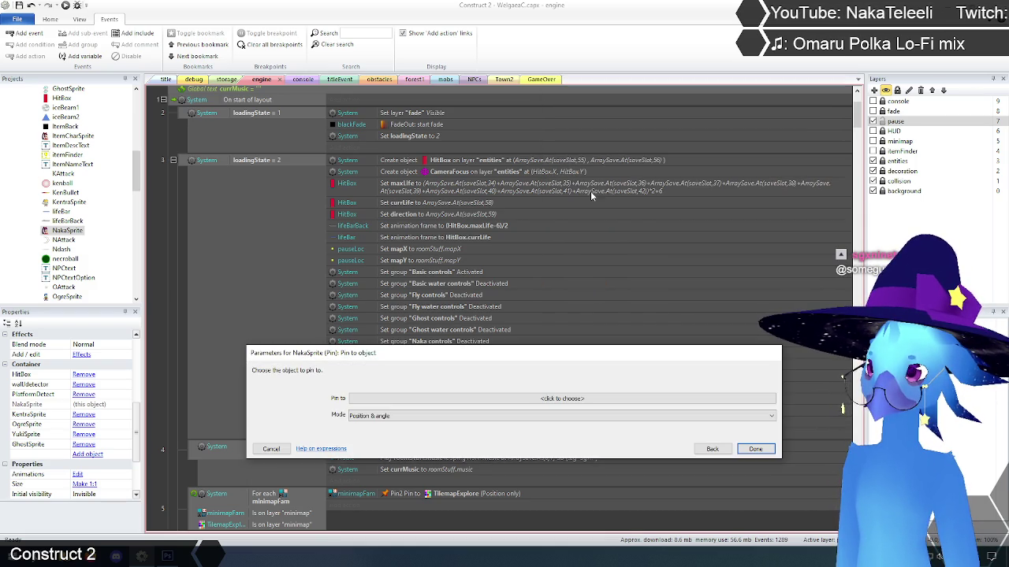
Step: Set the pin target to HitBox with mode Position only
left_click(473, 399)
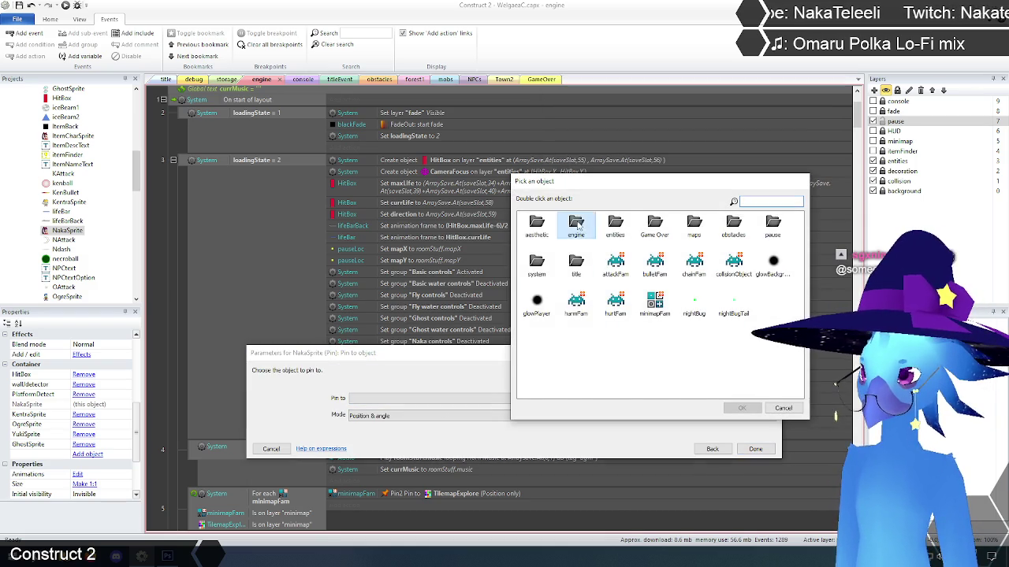
left_click(615, 264)
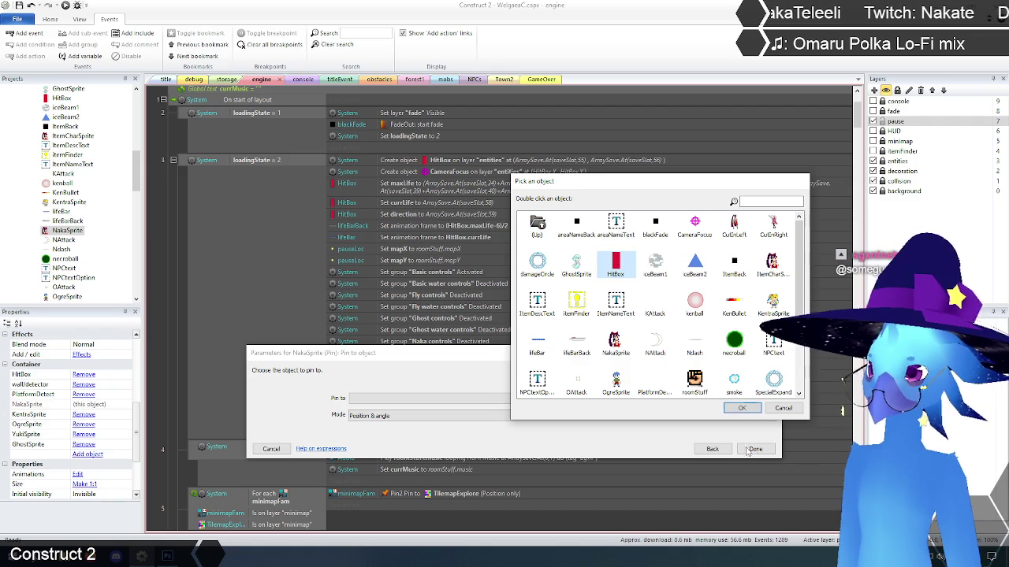
left_click(740, 408)
left_click(452, 426)
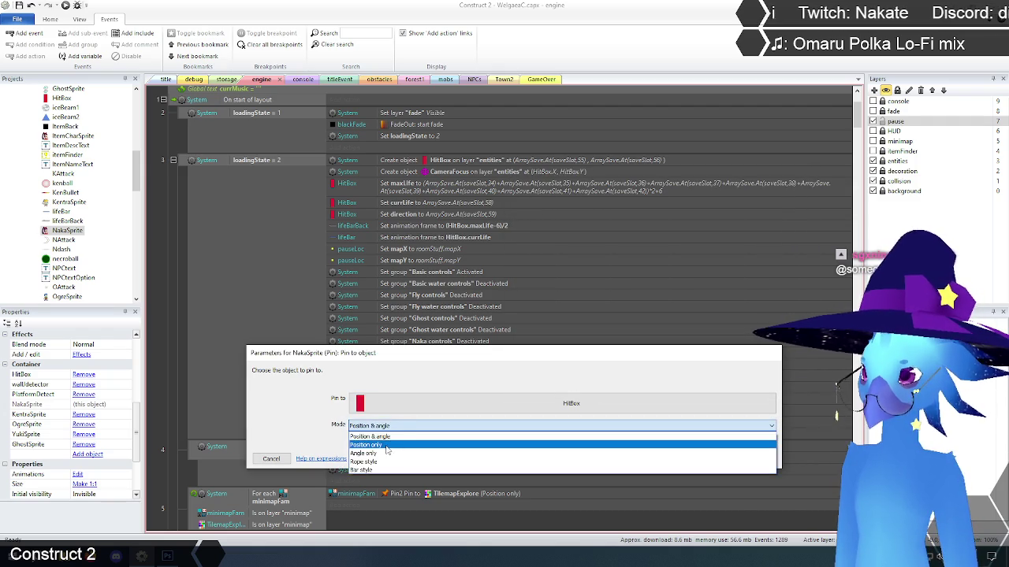
left_click(387, 445)
left_click(755, 459)
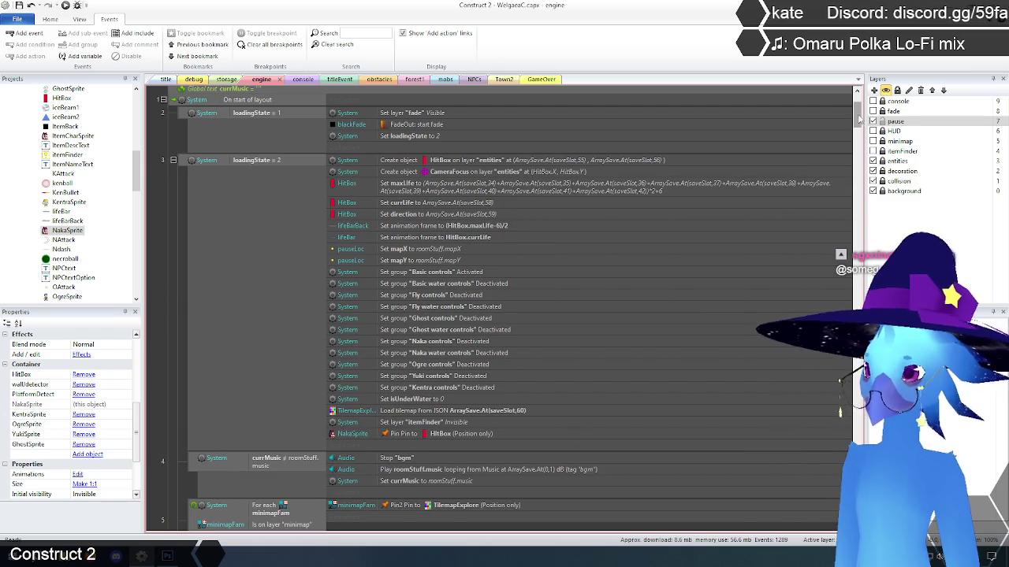
Step: Disable NakaSprite's old Set position to HitBox action and launch the game preview
mouse_move(859, 117)
left_mouse_down()
mouse_move(859, 236)
mouse_move(858, 220)
left_mouse_up()
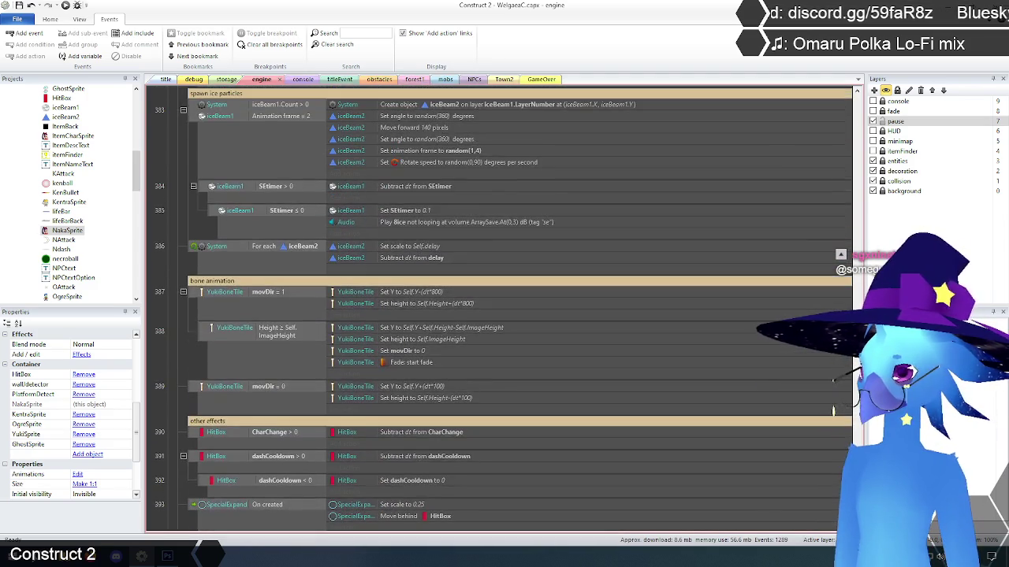
left_click_drag(857, 315, 856, 292)
right_click(460, 286)
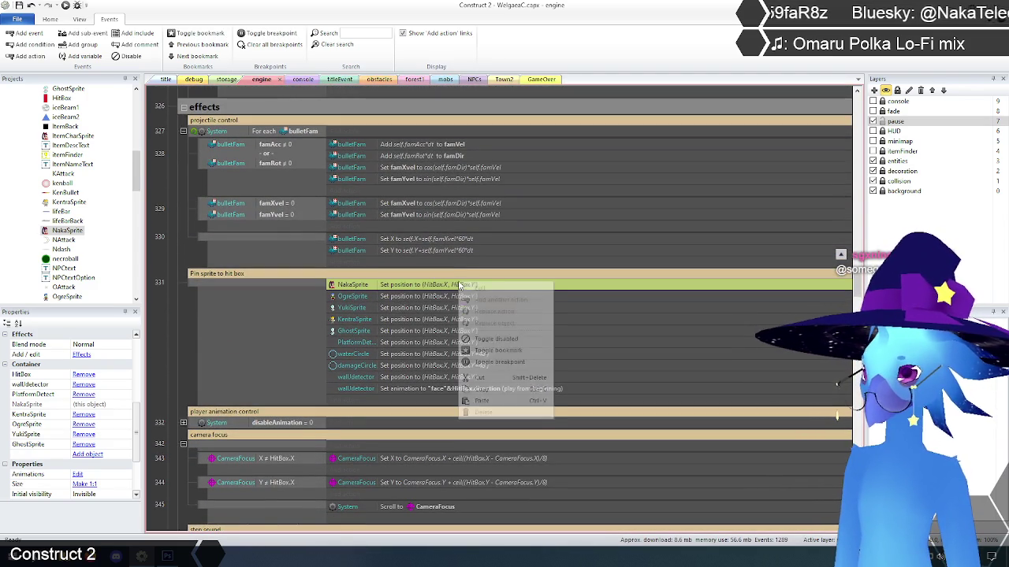
left_click(172, 334)
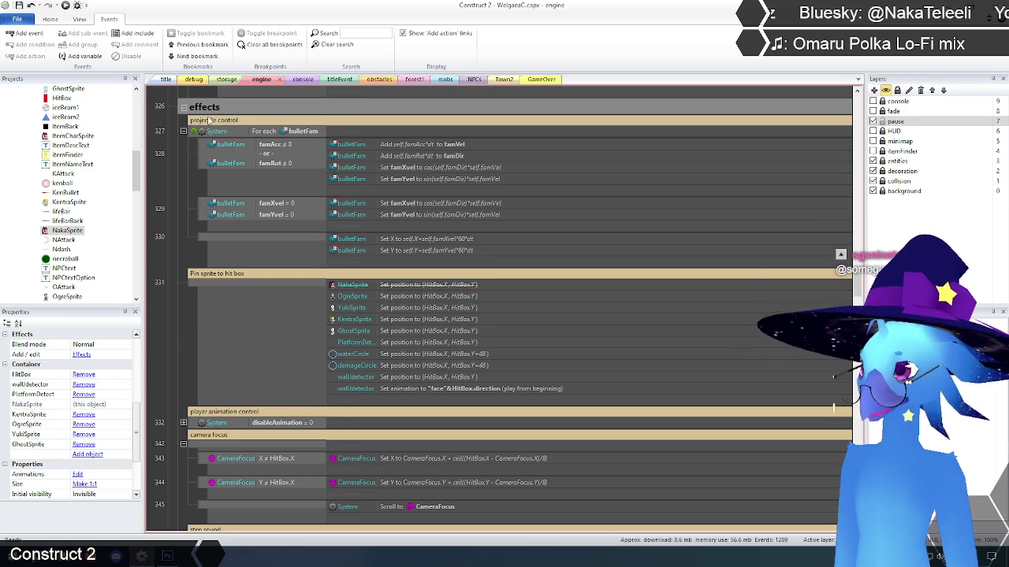
left_click(166, 80)
key("F5")
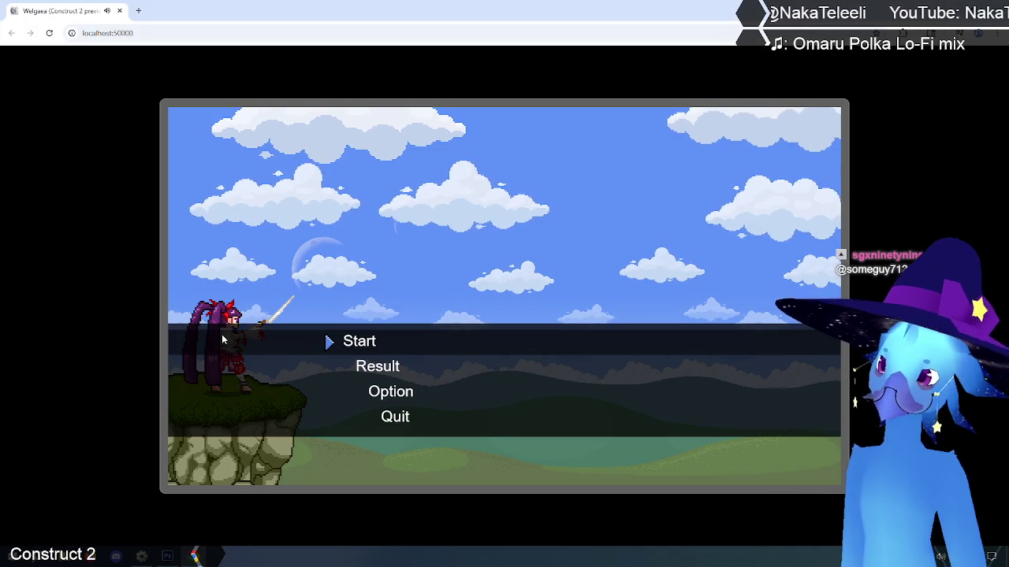
Step: Start the game and walk the character left and right through Ruto Village, jumping onto rooftops
key("z")
key("z")
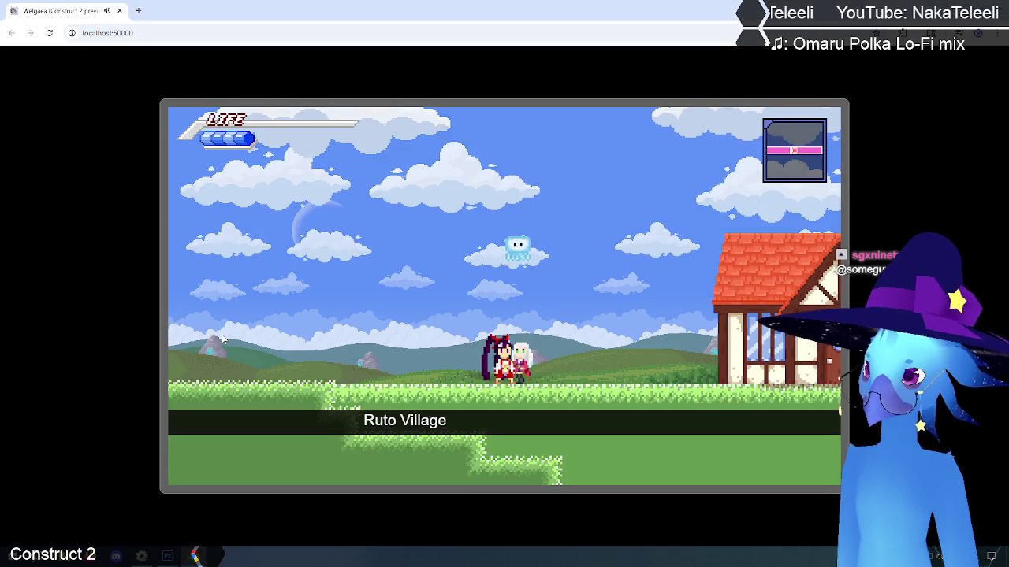
key("Right")
key("Left")
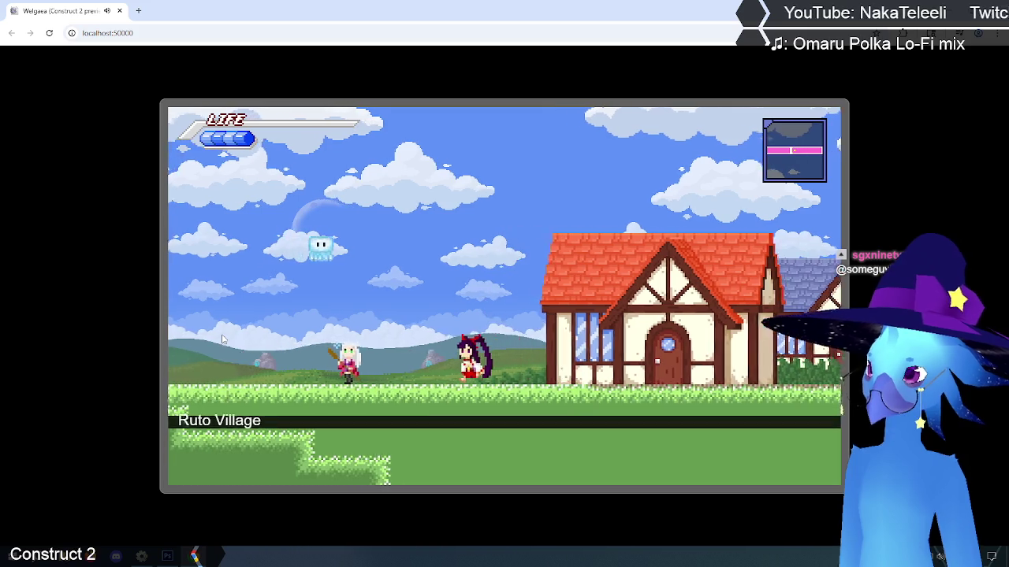
key("Left")
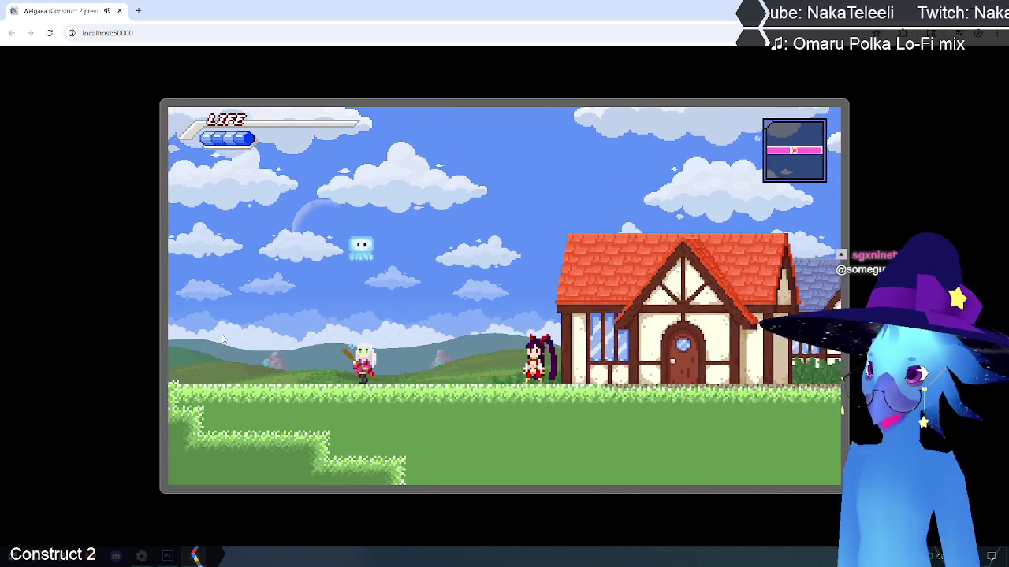
key("Right")
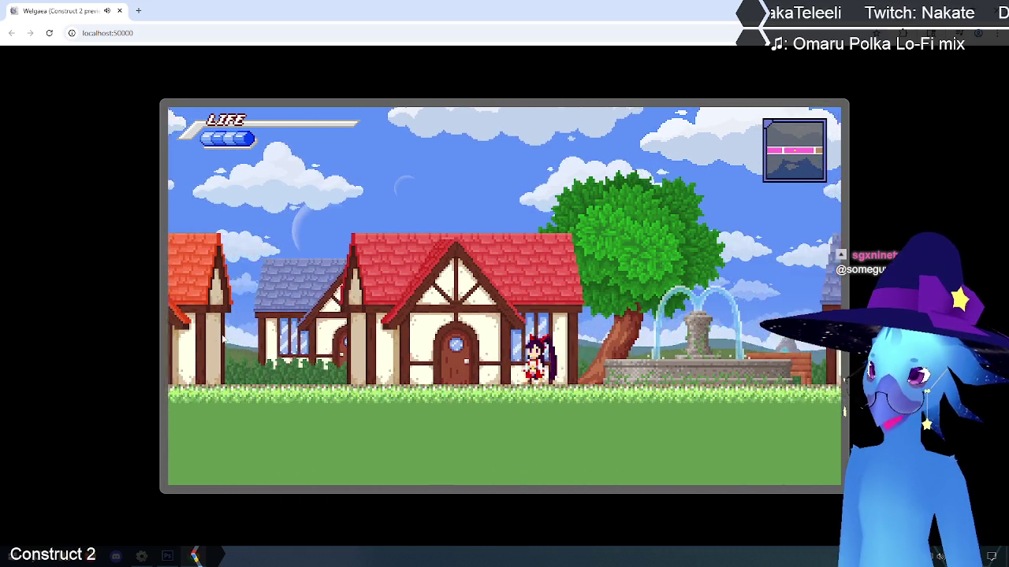
key("Left")
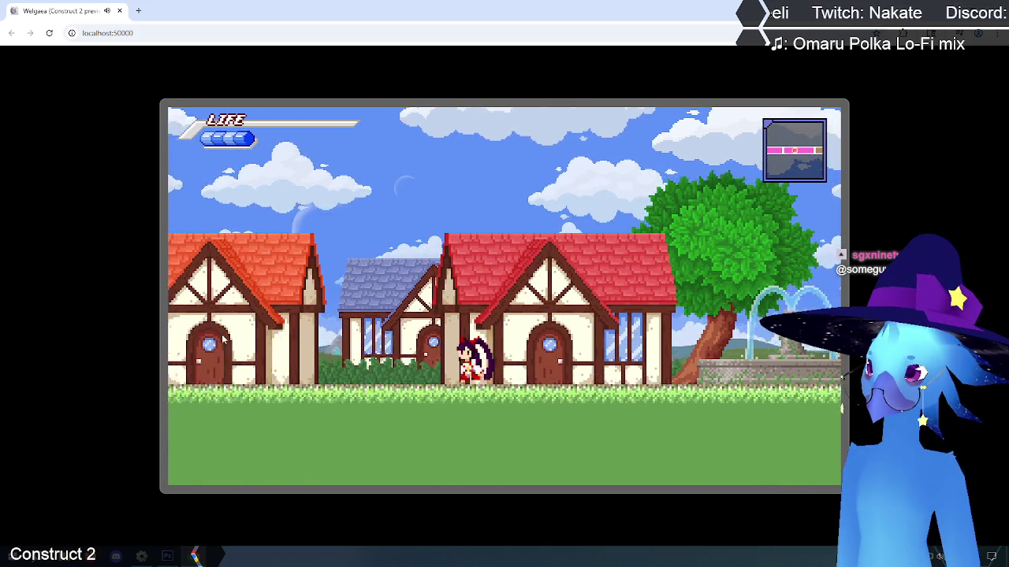
key("Right")
key("Up")
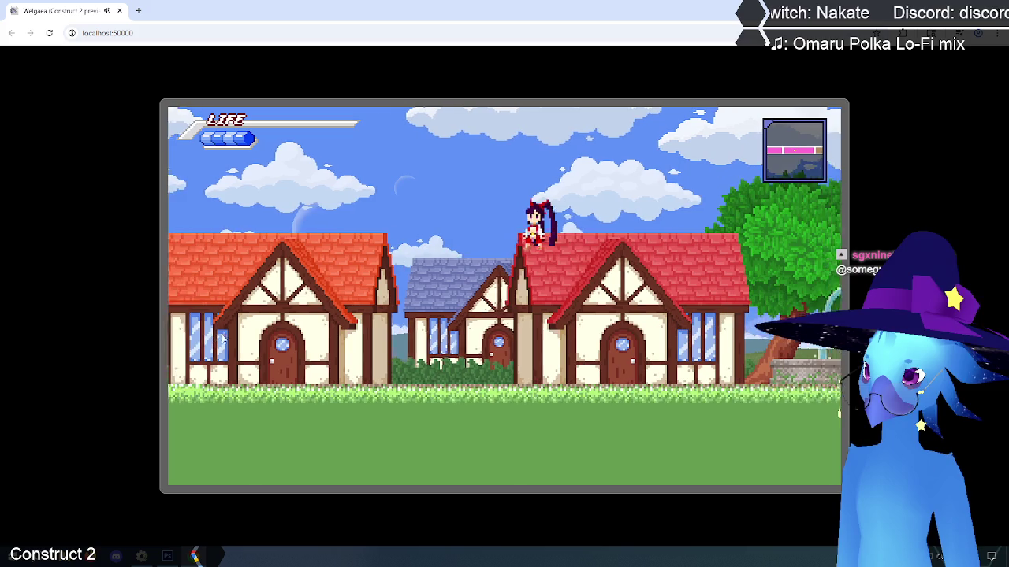
Step: Walk out to the field and back, jump onto the house roofs, then return to the editor
key("Left")
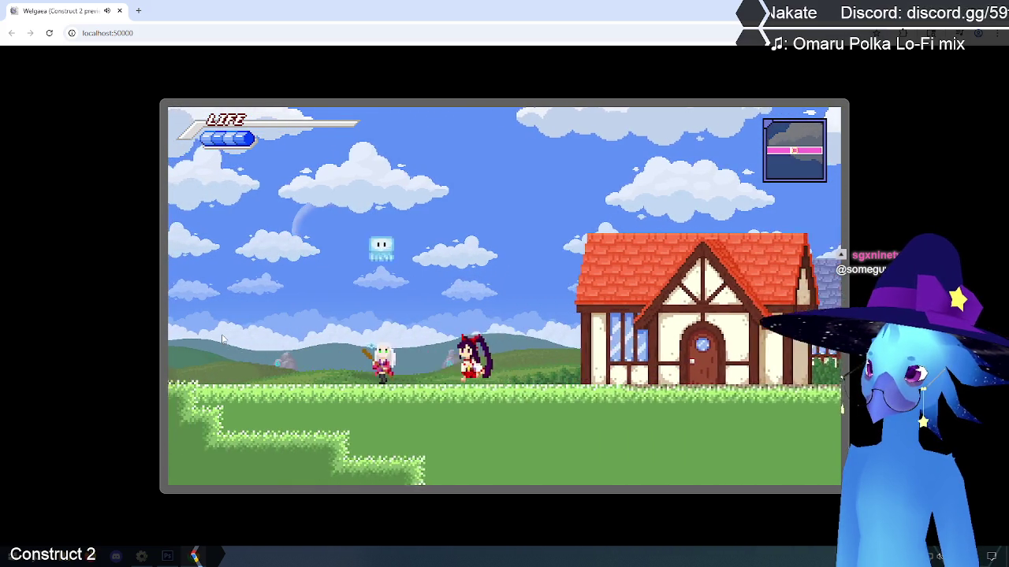
key("Right")
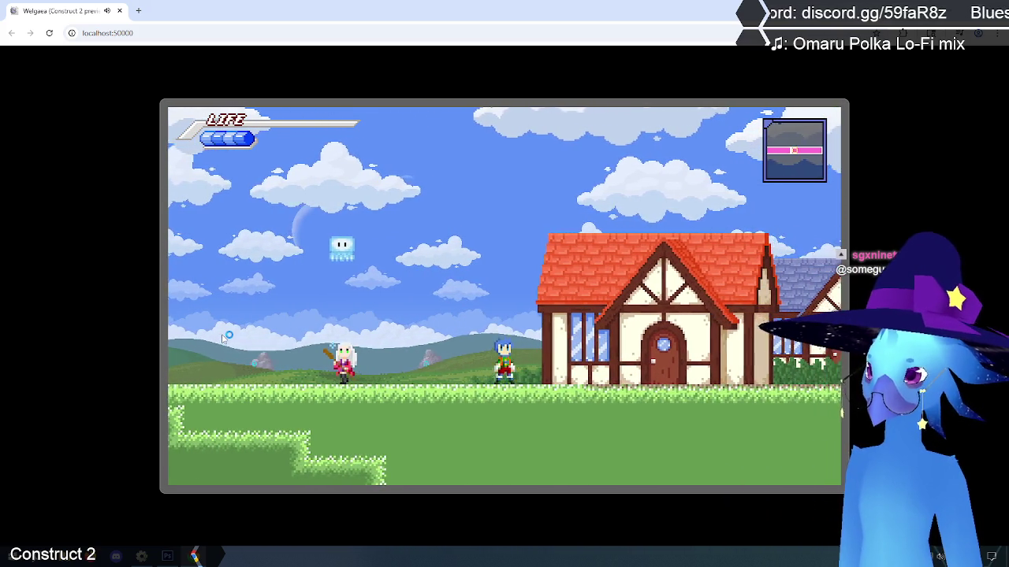
key("Right")
key("Up")
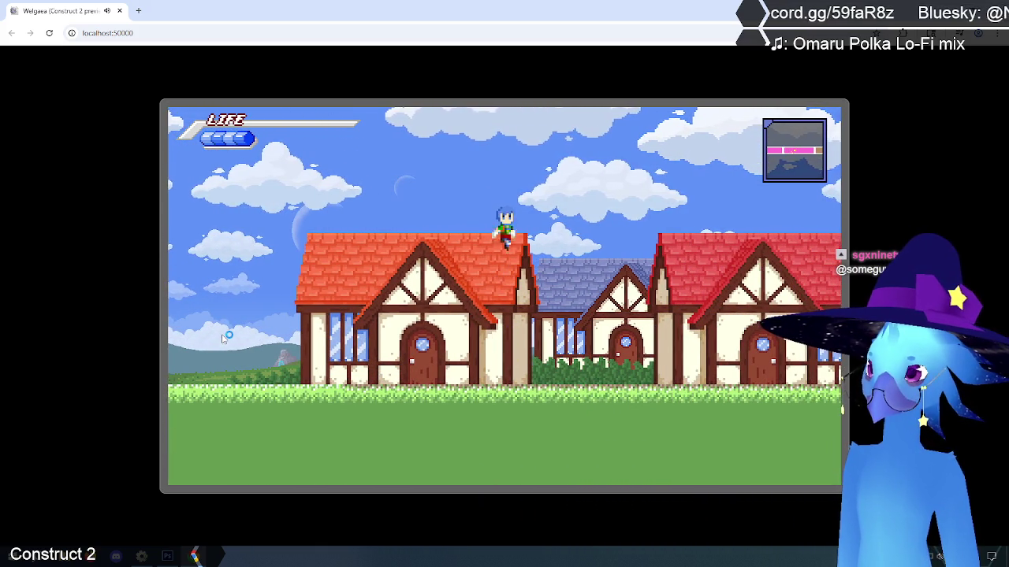
key("Left")
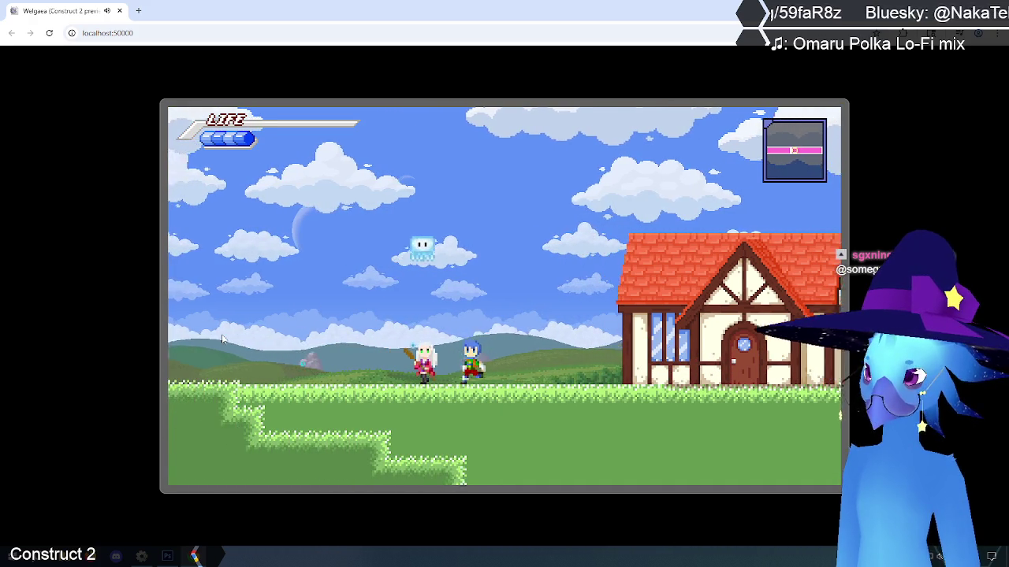
key("Right")
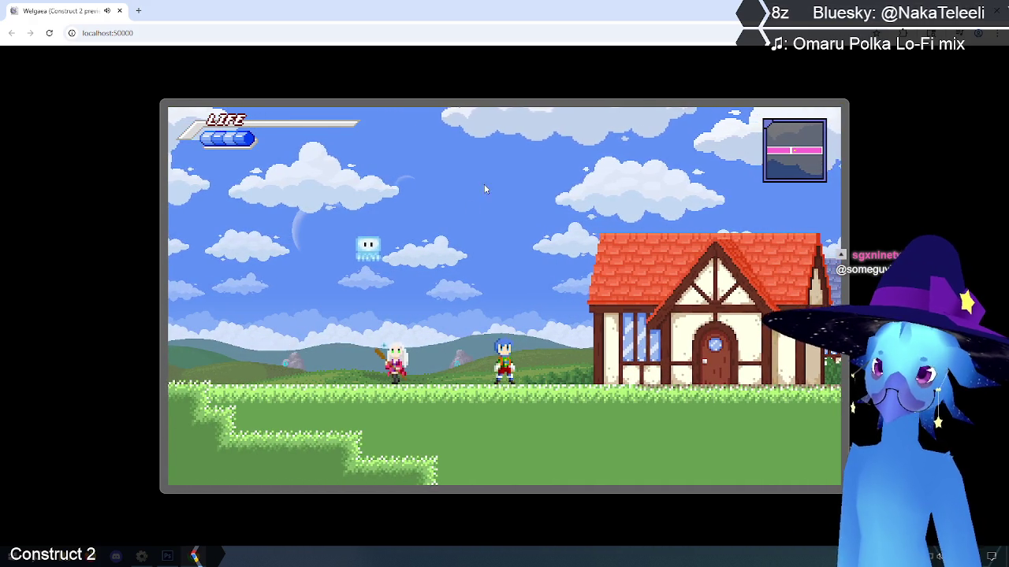
key("alt+Tab")
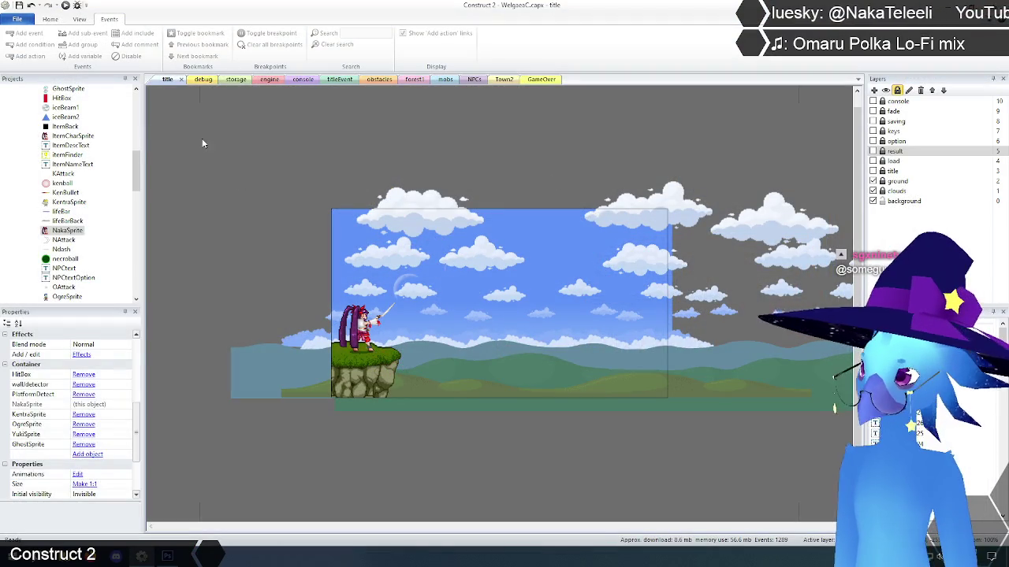
Step: Deselect in the layout, switch to the engine event sheet and scroll up to event 3
left_click(203, 144)
left_click(269, 81)
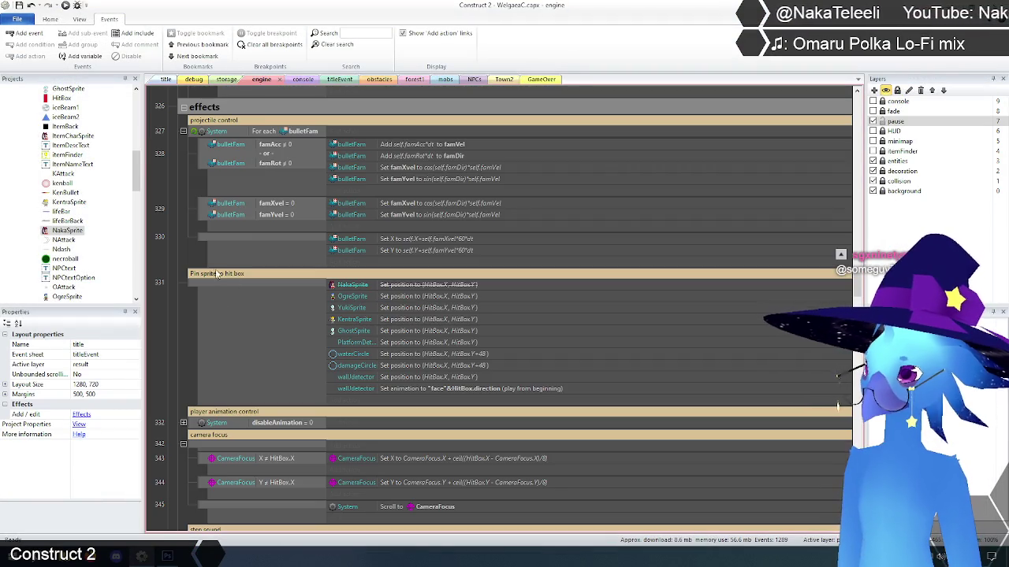
scroll(282, 298, "down", 2)
scroll(281, 296, "down", 10)
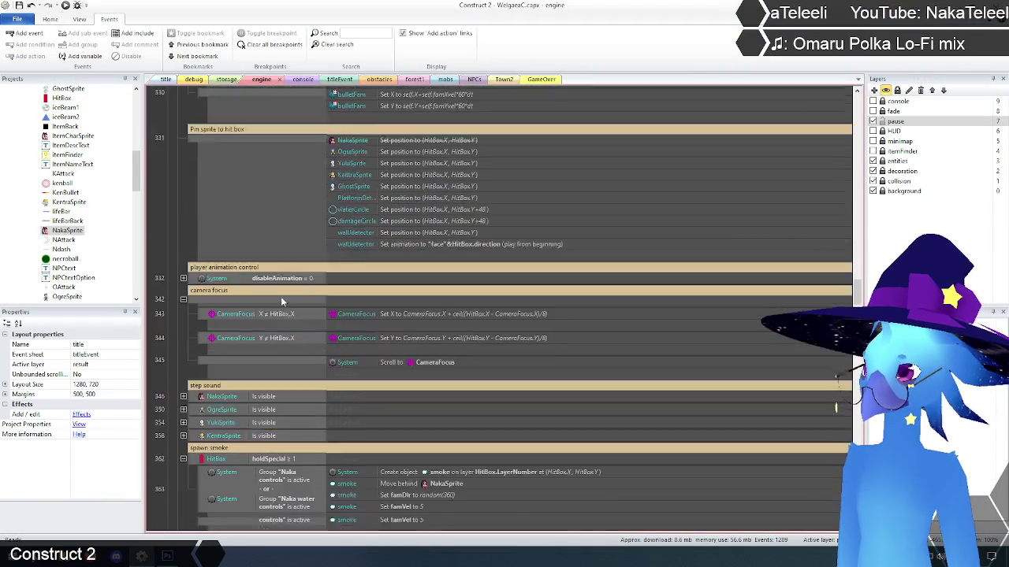
scroll(282, 297, "down", 10)
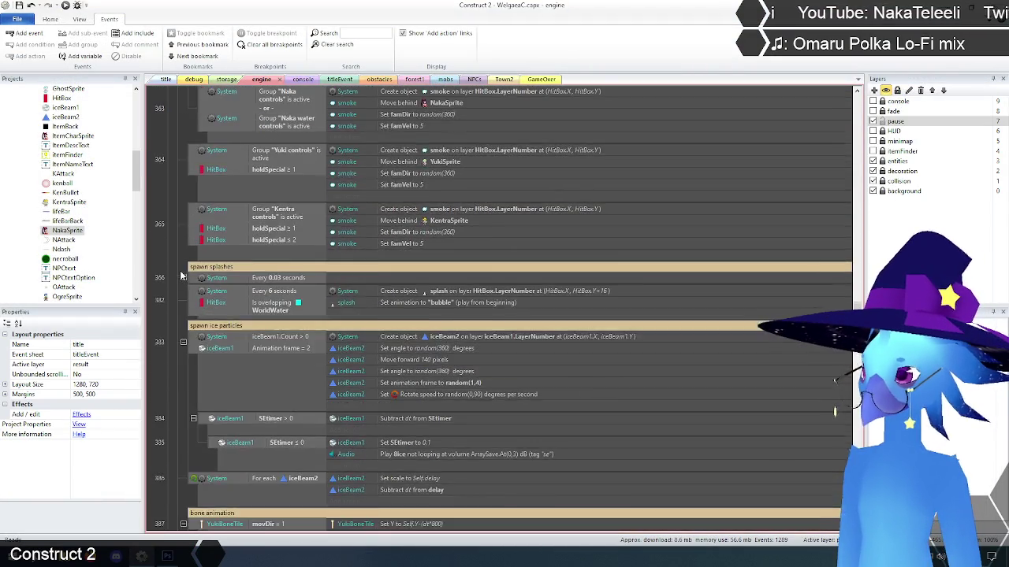
scroll(199, 271, "up", 8)
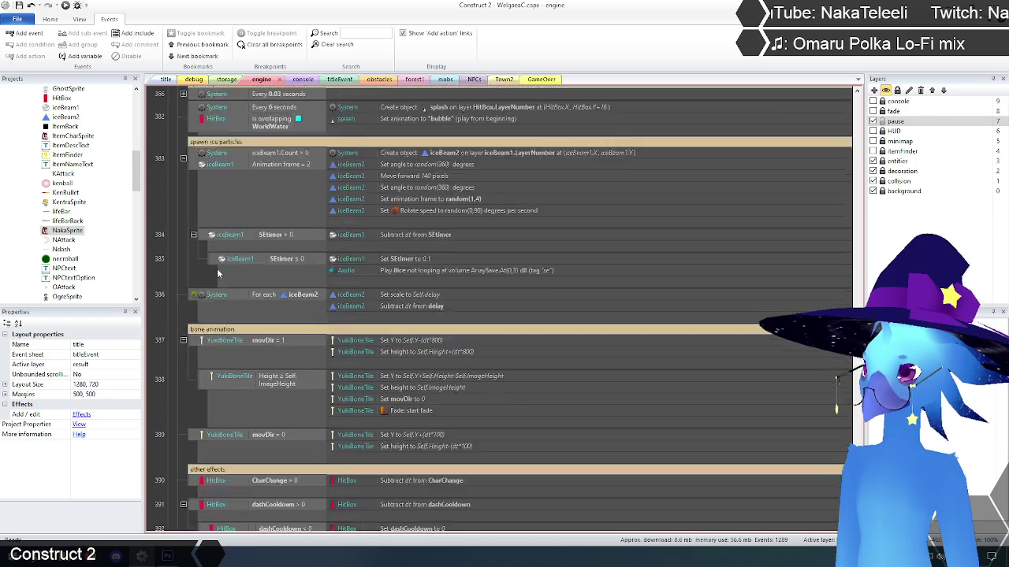
scroll(300, 261, "up", 15)
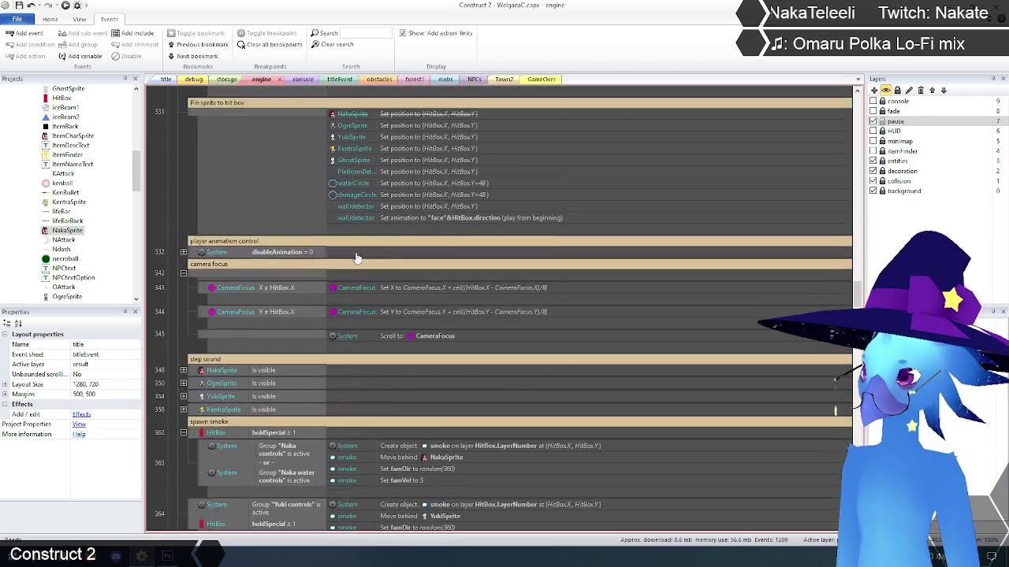
scroll(355, 257, "up", 15)
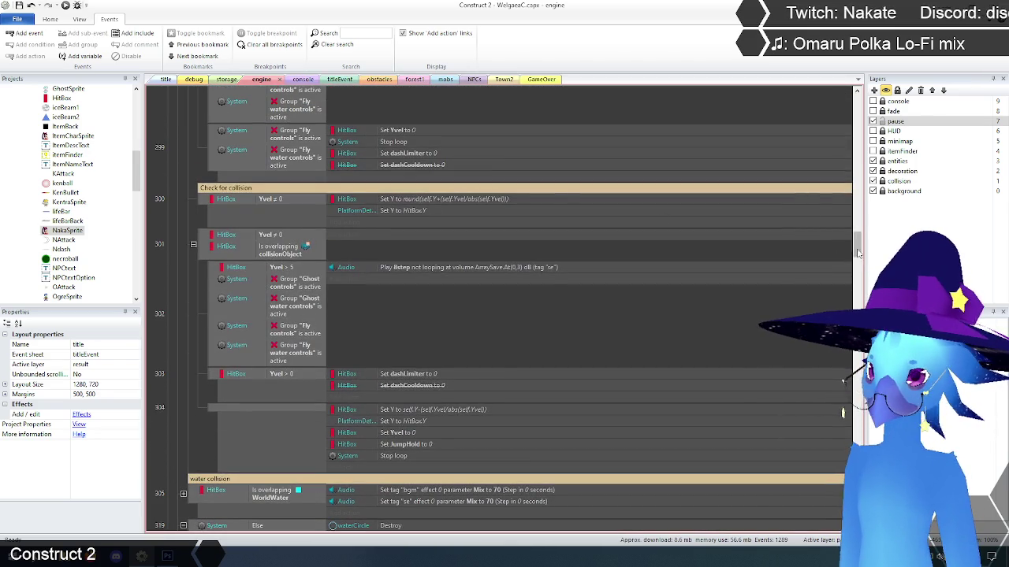
left_click_drag(857, 245, 856, 99)
scroll(431, 310, "down", 3)
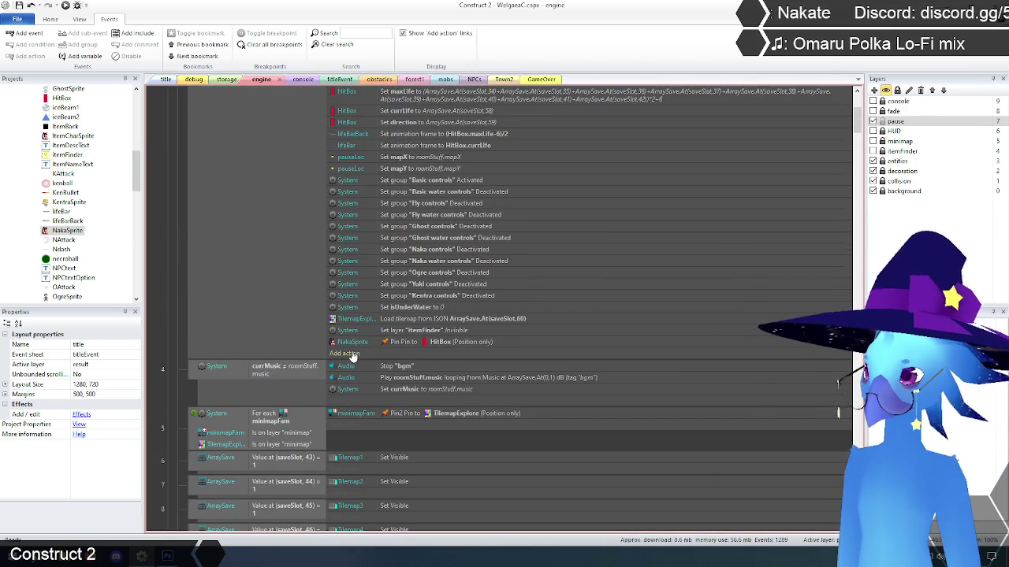
Step: Browse OgreSprite's actions for event 3 without adding one, then open the storage layout
left_click(345, 353)
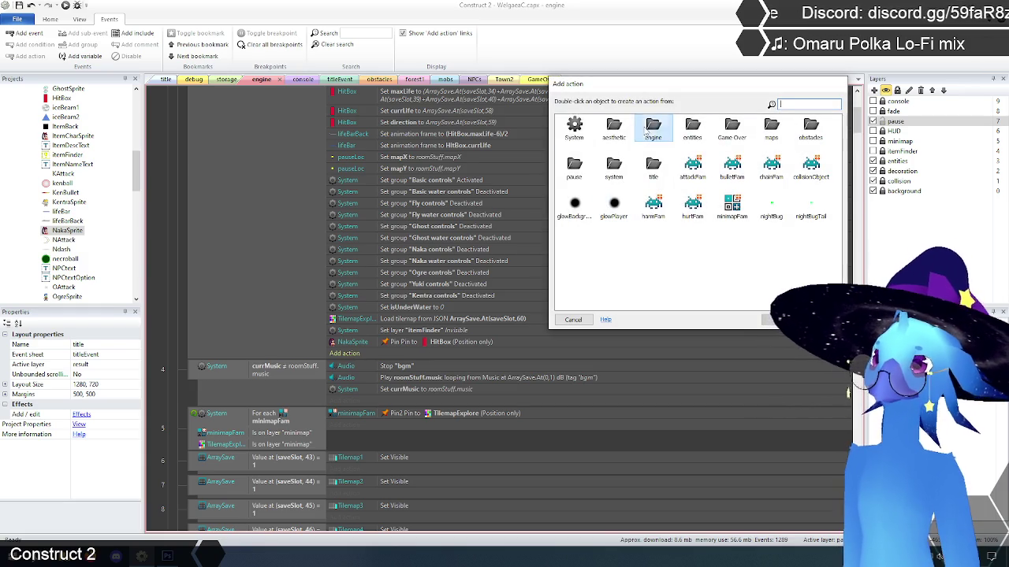
double_click(652, 127)
scroll(693, 185, "down", 2)
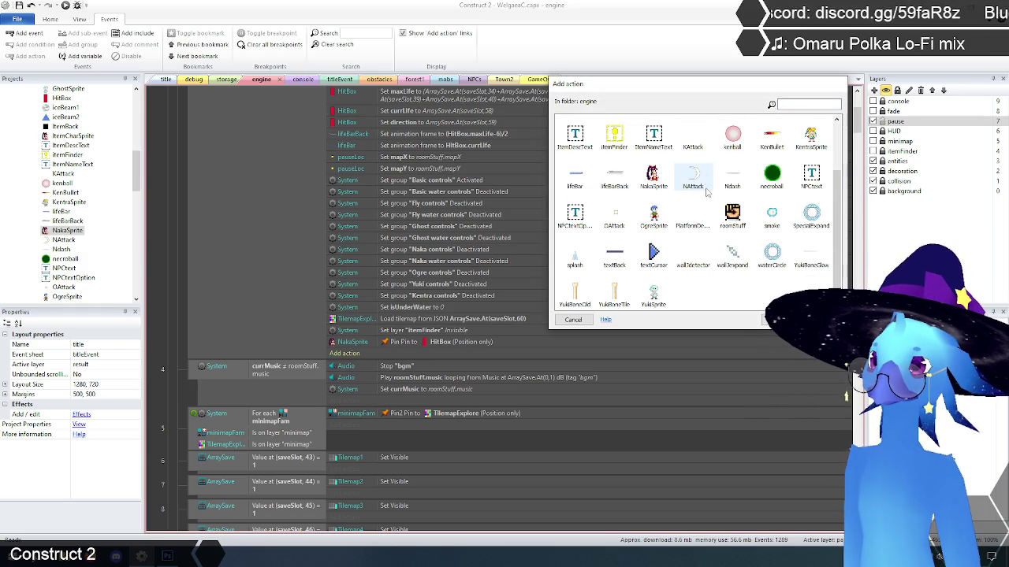
double_click(654, 219)
scroll(635, 228, "down", 3)
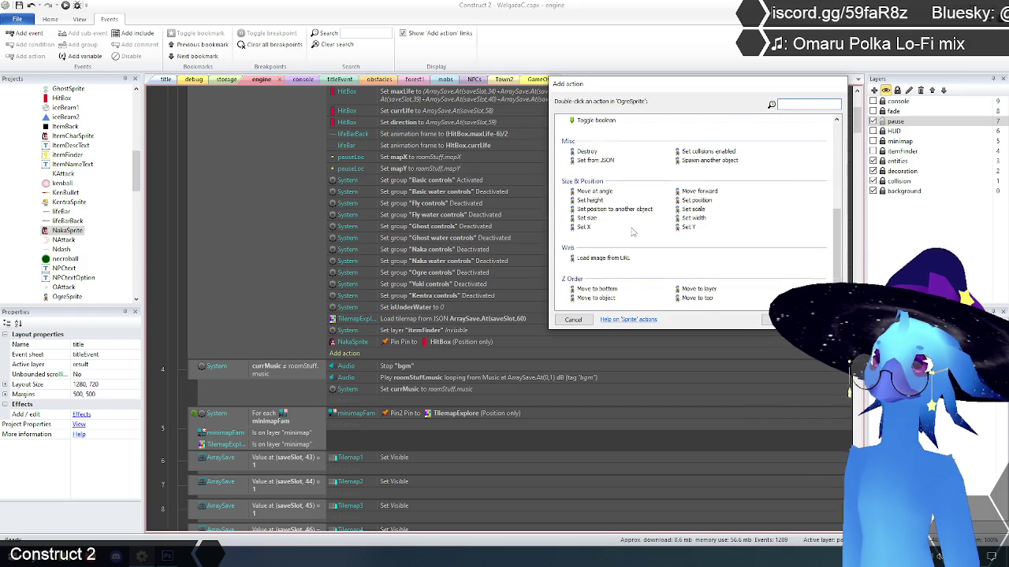
scroll(623, 230, "up", 2)
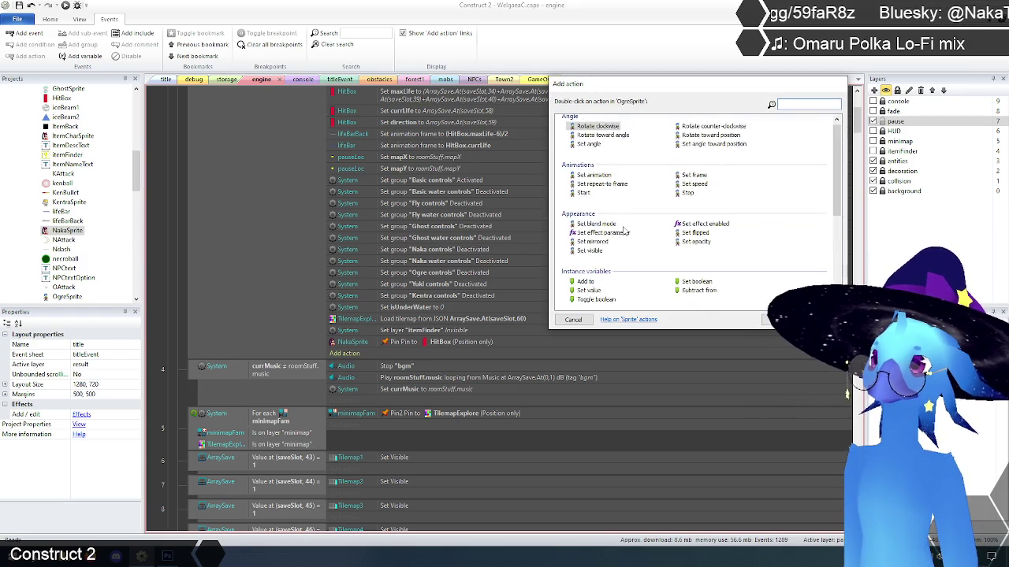
scroll(623, 230, "down", 2)
scroll(623, 231, "up", 4)
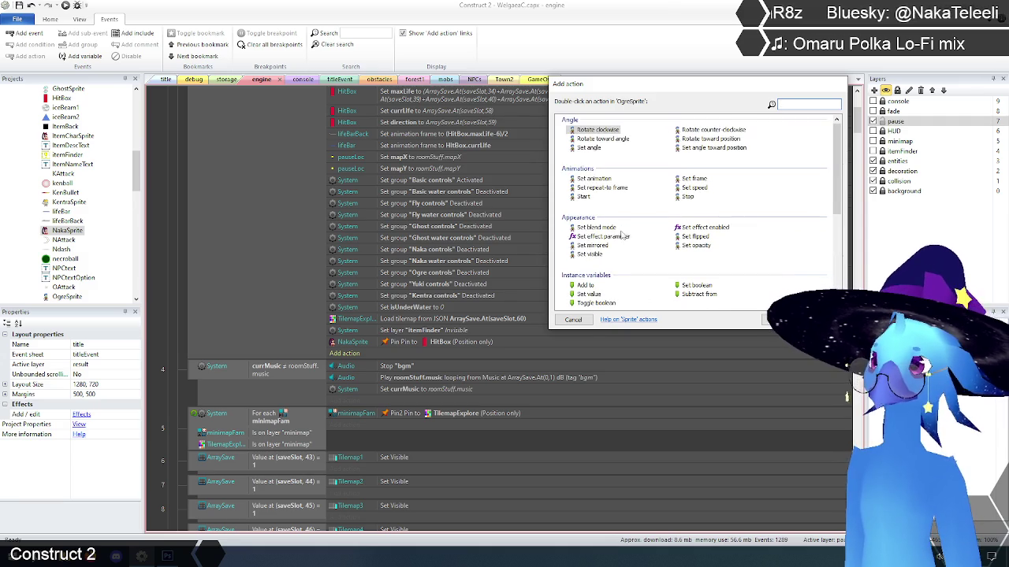
left_click(574, 321)
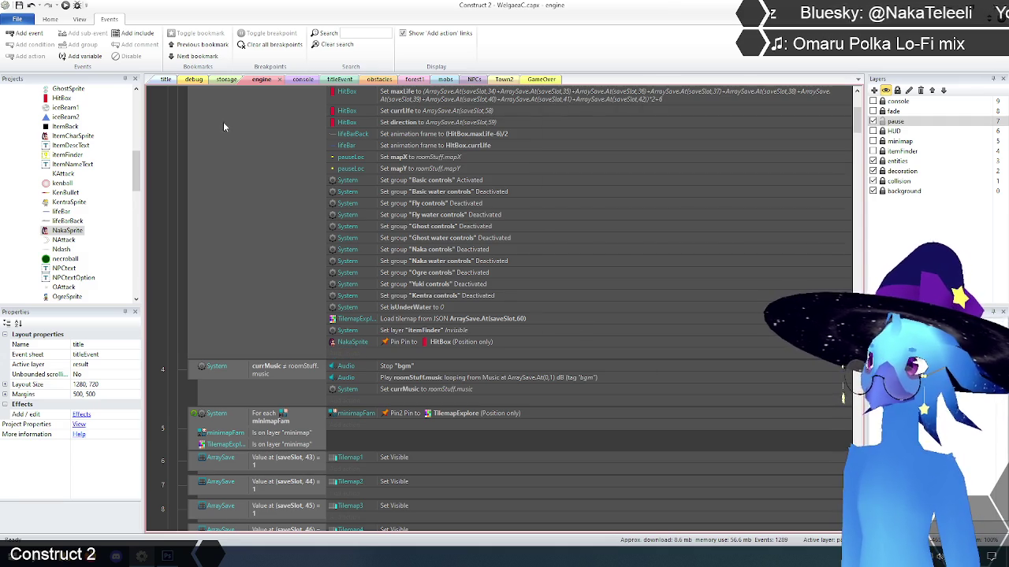
left_click(227, 79)
scroll(199, 305, "down", 3)
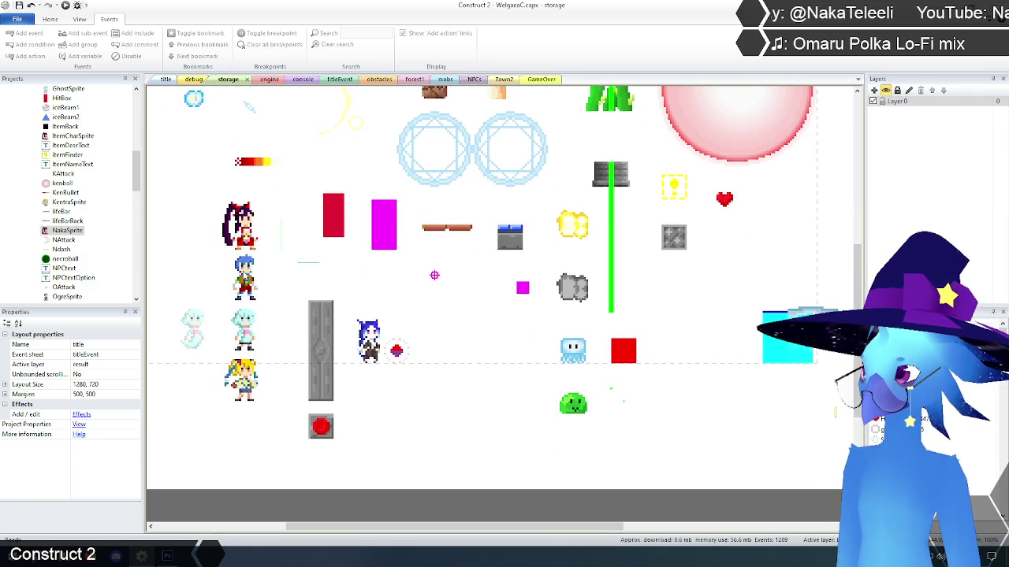
Step: Add a Pin behavior to OgreSprite
left_click(246, 276)
scroll(85, 426, "down", 1)
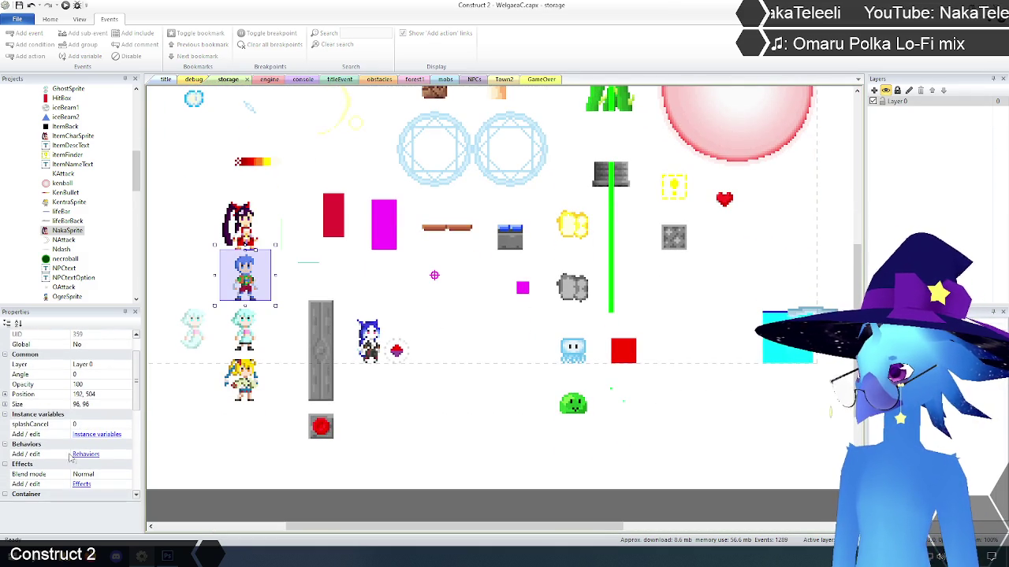
left_click(80, 456)
left_click(427, 222)
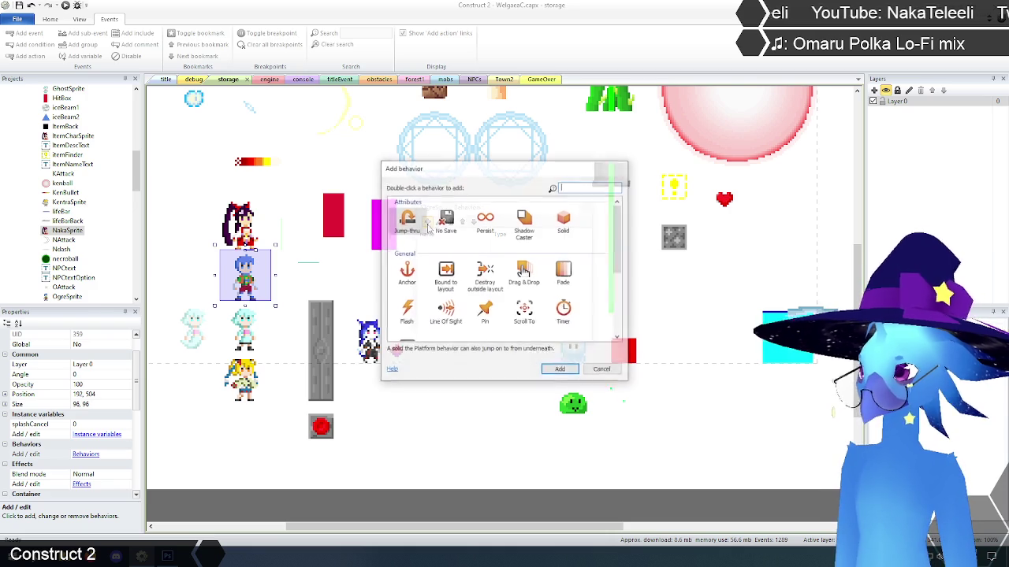
left_click(484, 311)
left_click(559, 371)
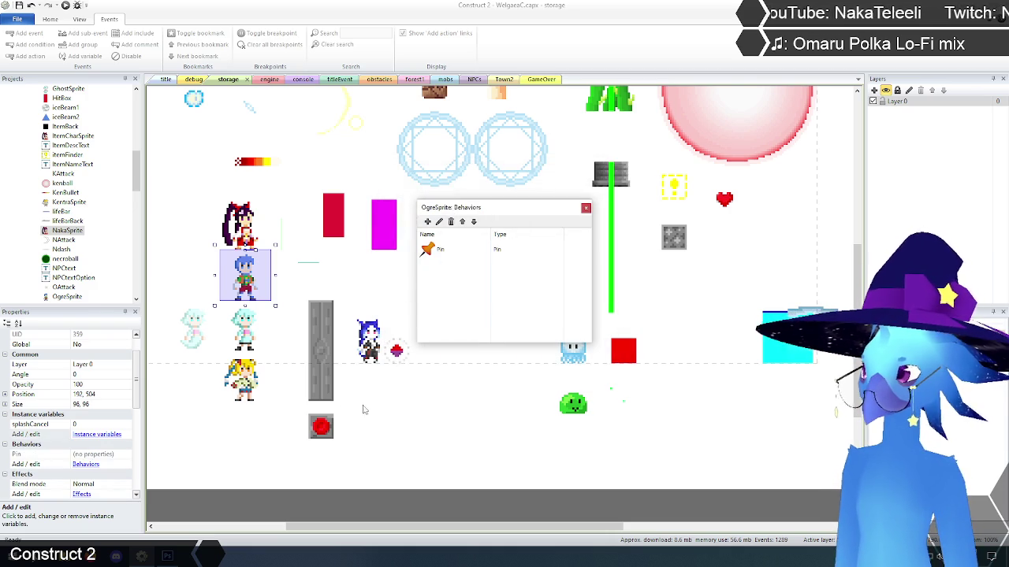
Step: Add a Pin behavior to YukiSprite
left_click(247, 325)
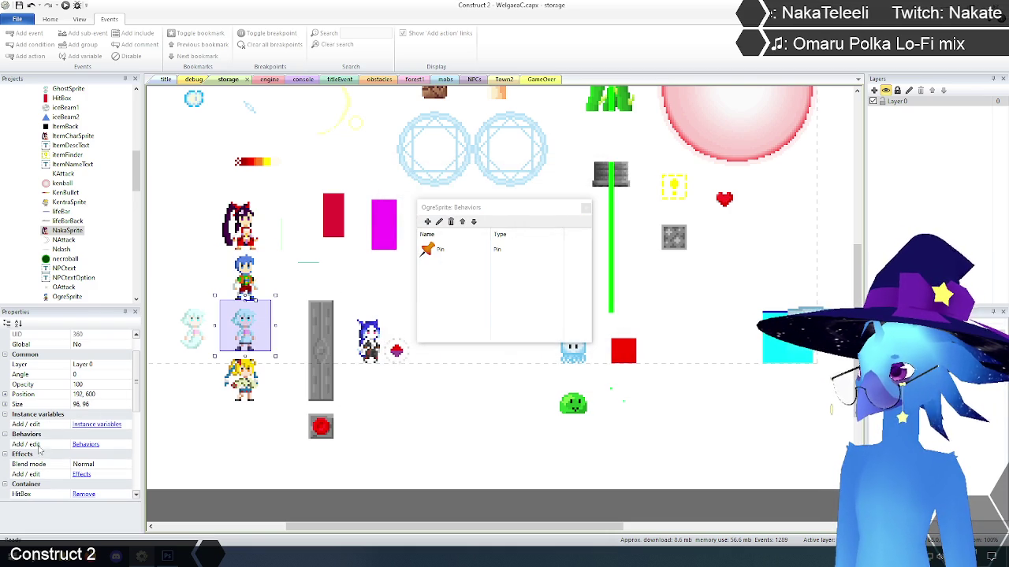
left_click(88, 446)
left_click(426, 222)
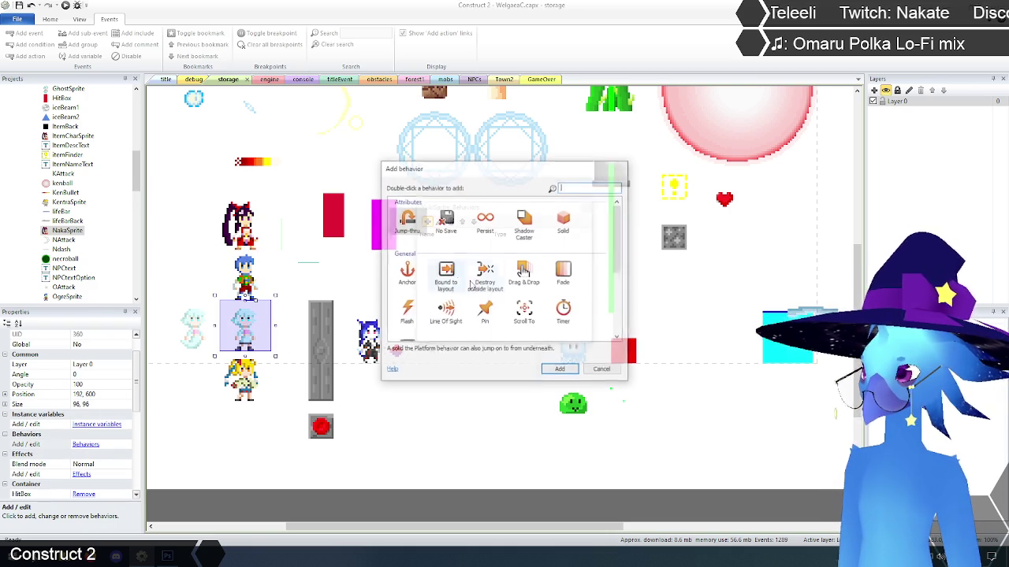
left_click(484, 309)
left_click(560, 371)
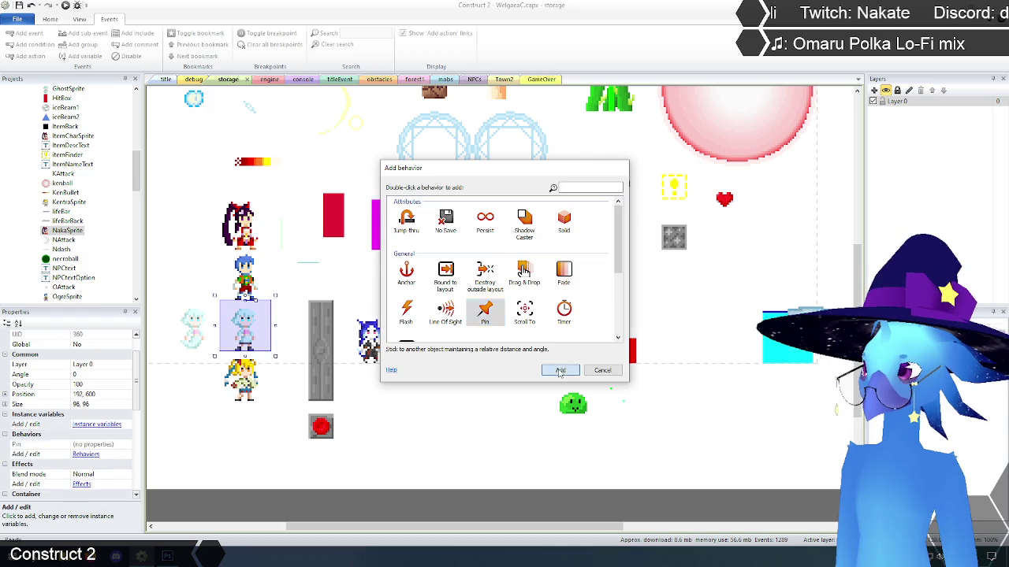
Step: Add a Pin behavior to KentraSprite, close the behaviors list, and go back to the engine sheet
left_click(245, 383)
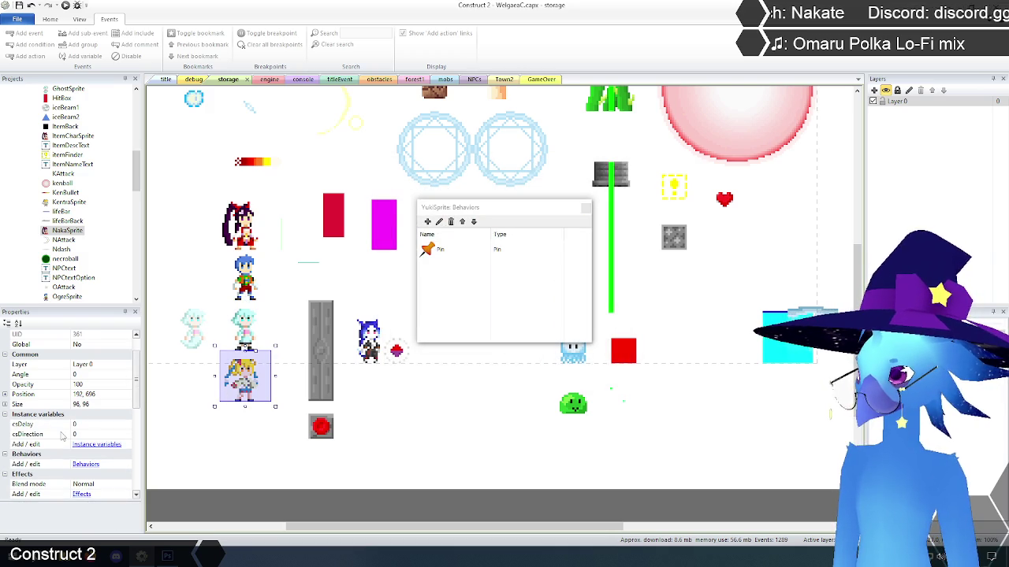
left_click(87, 465)
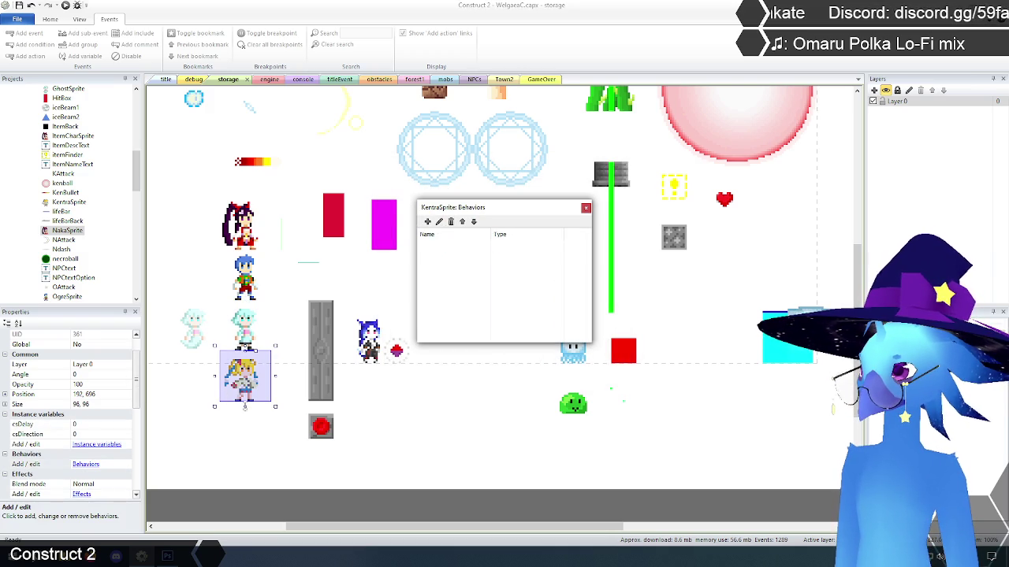
left_click(427, 222)
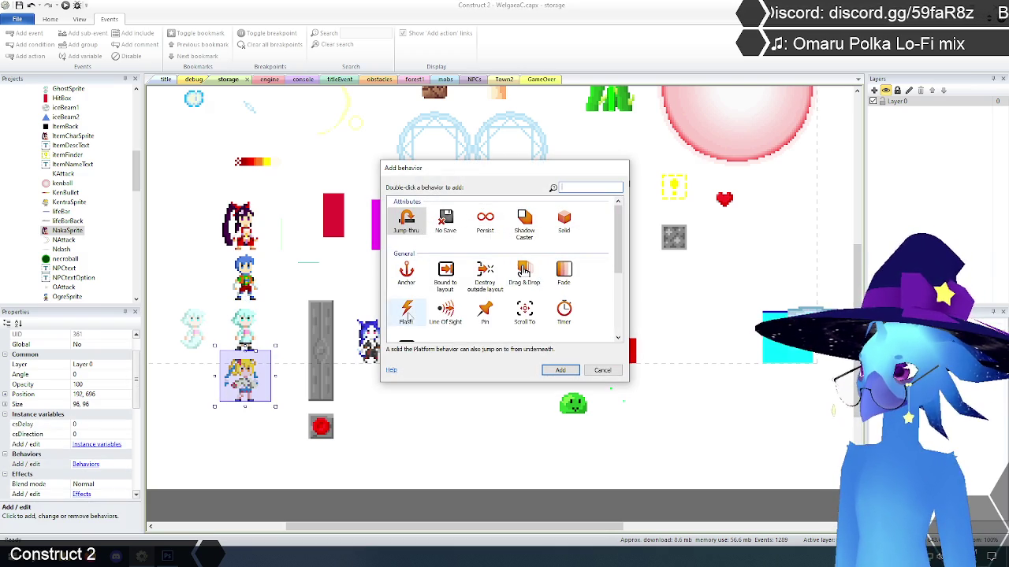
left_click(485, 310)
left_click(552, 369)
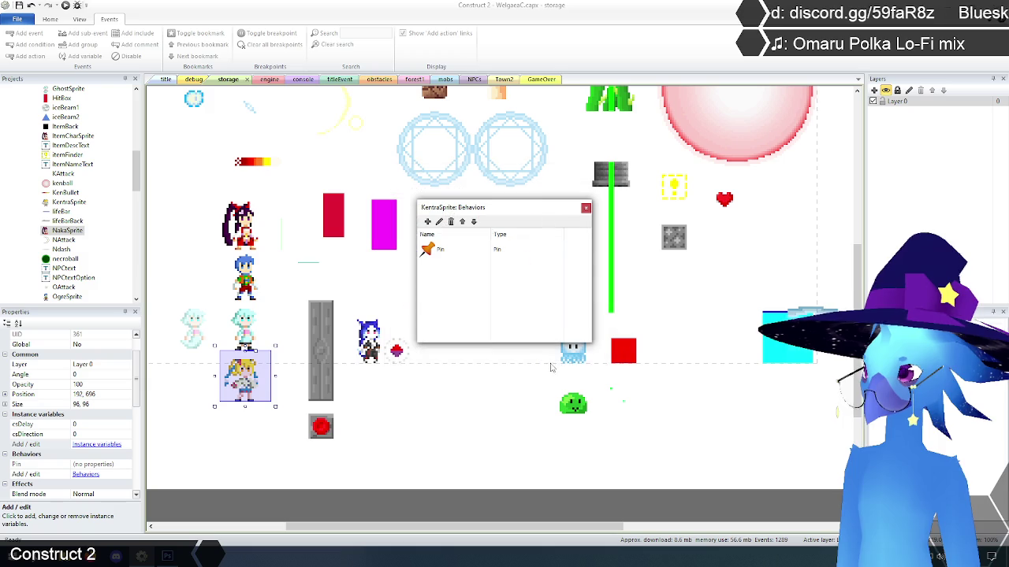
left_click(586, 209)
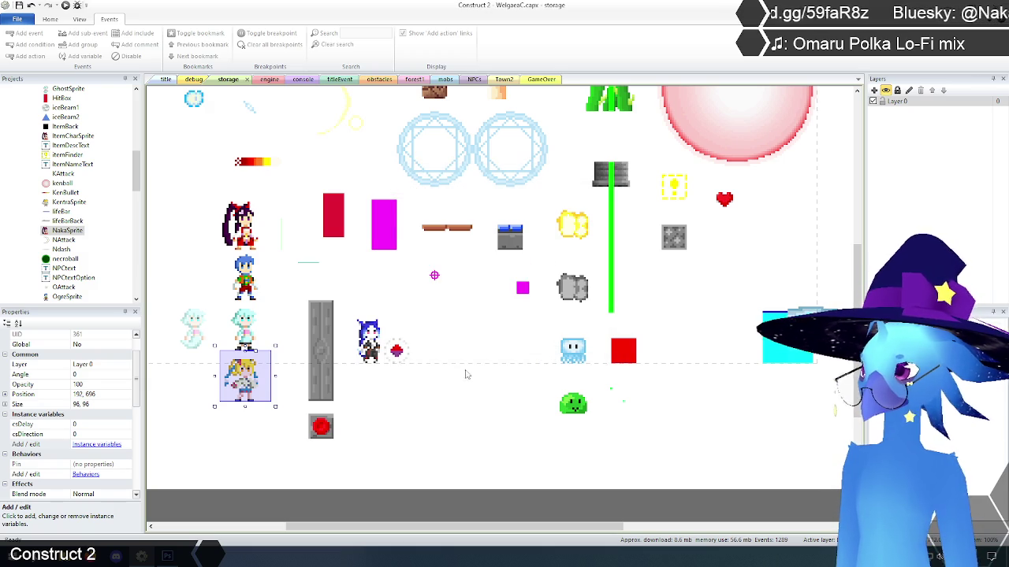
left_click(433, 438)
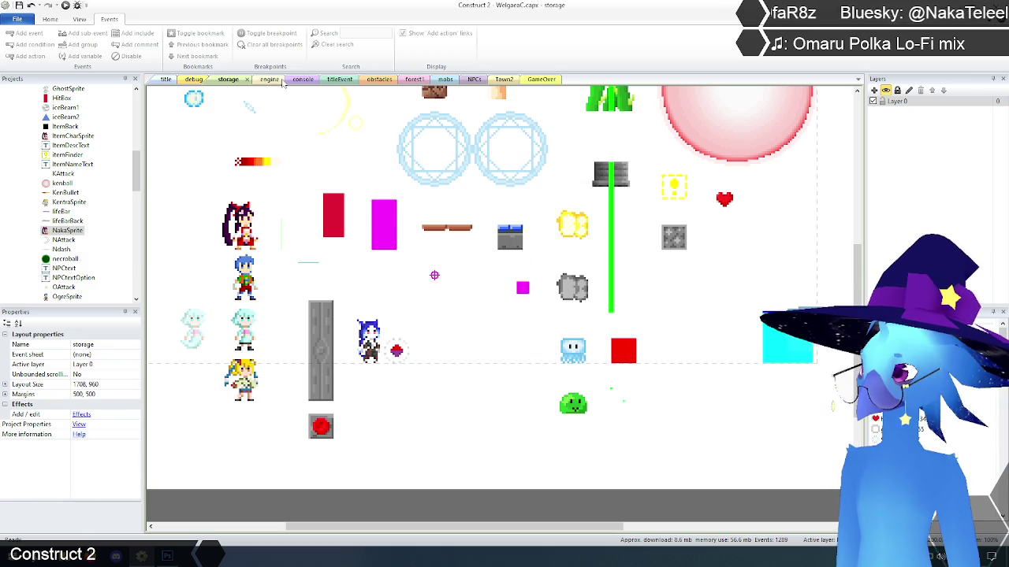
left_click(191, 325)
left_click(268, 80)
type("ghostsprite")
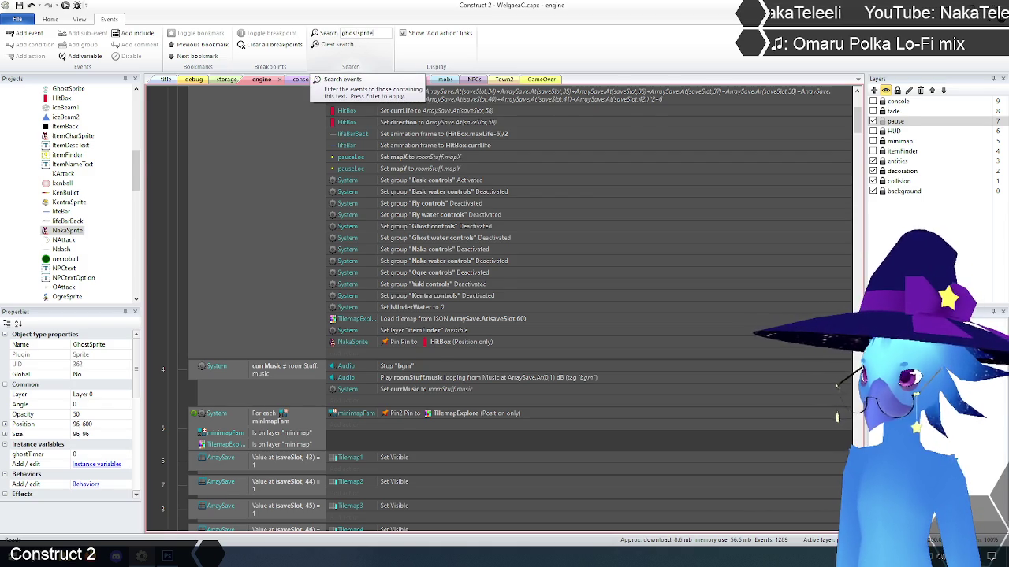
Step: Filter the event sheet to GhostSprite events and scroll through the results
key("Return")
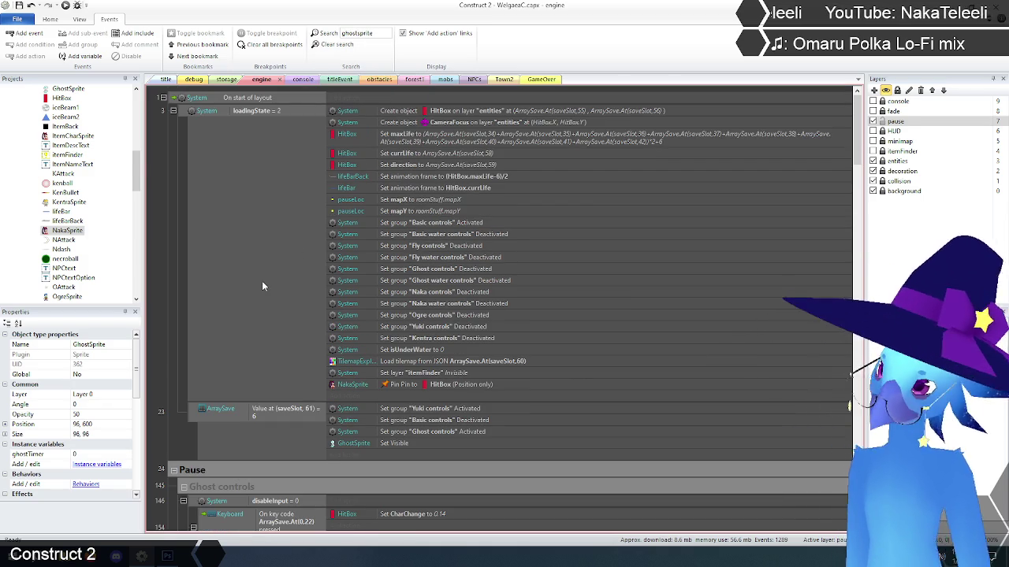
scroll(215, 277, "down", 5)
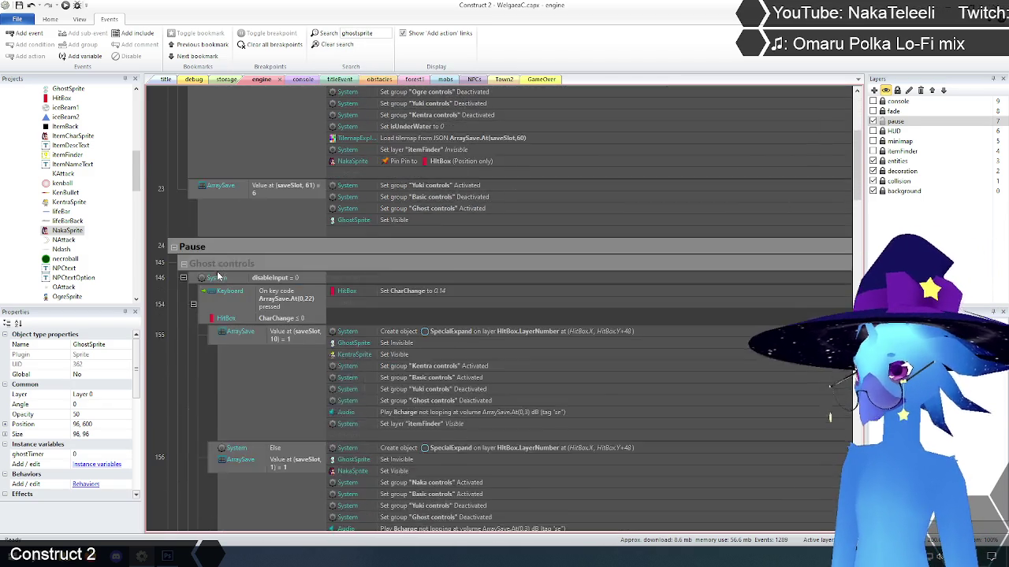
scroll(218, 275, "down", 5)
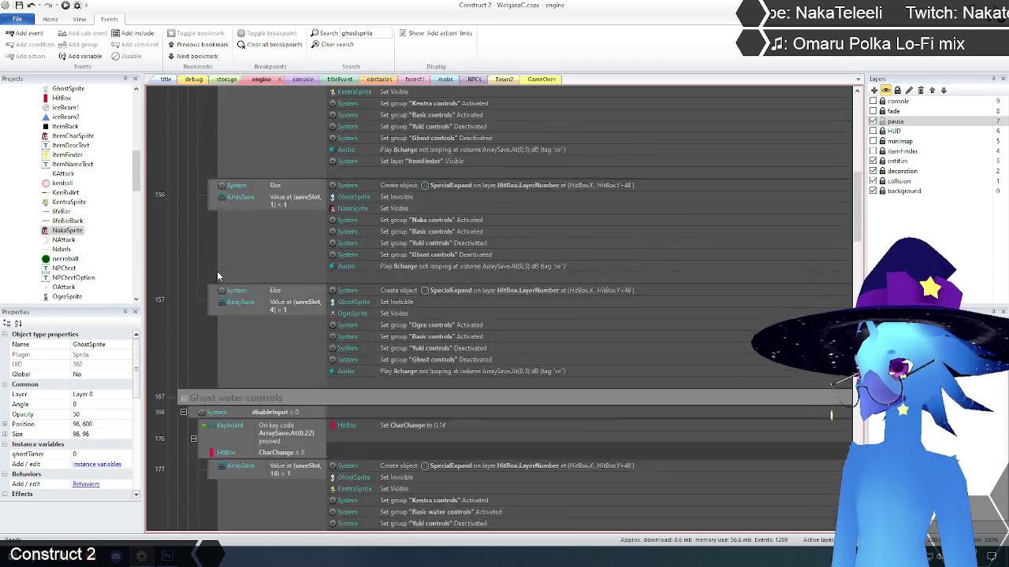
scroll(217, 275, "down", 8)
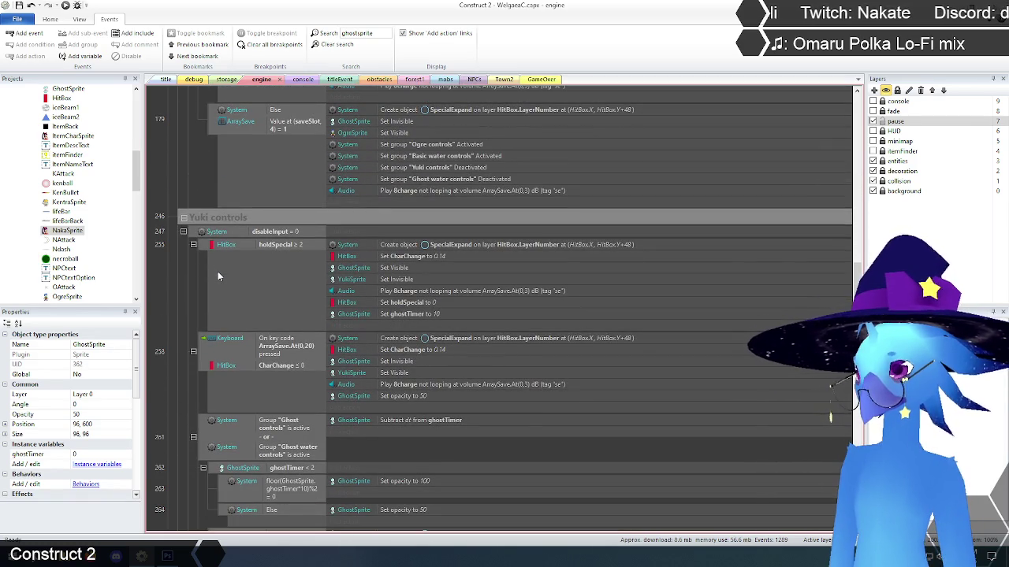
scroll(218, 275, "down", 3)
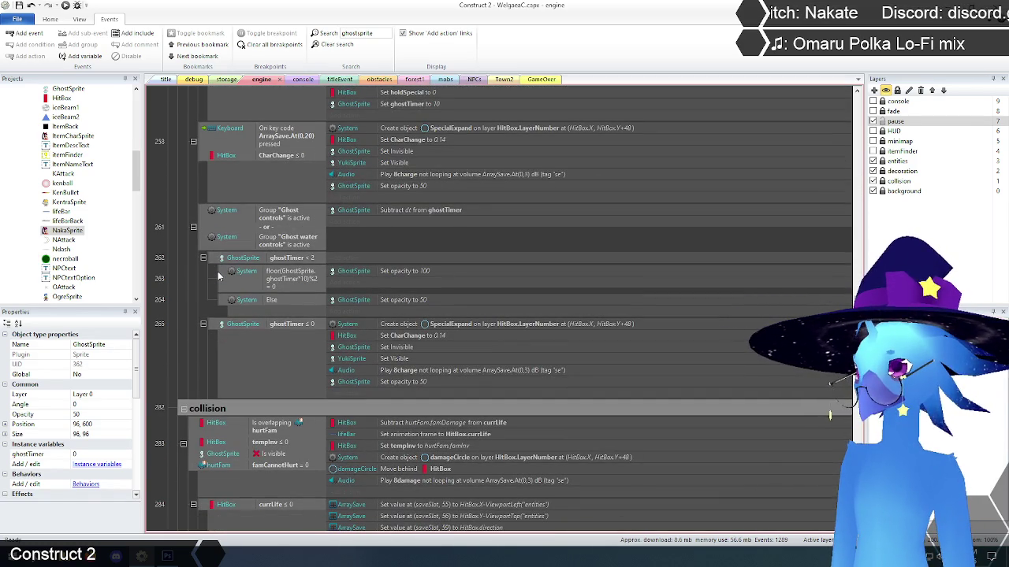
scroll(218, 271, "down", 1)
scroll(218, 271, "down", 2)
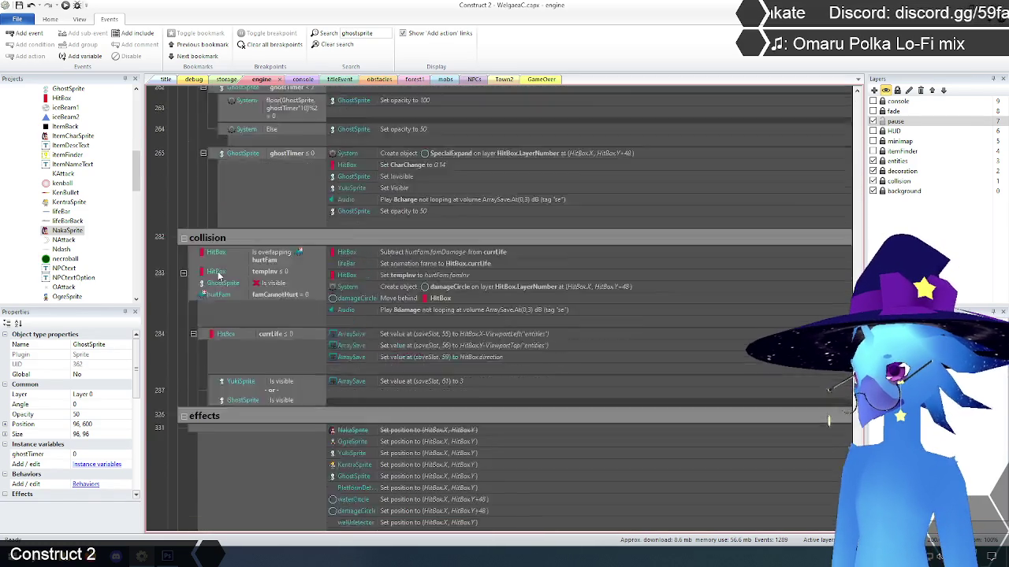
scroll(218, 271, "down", 1)
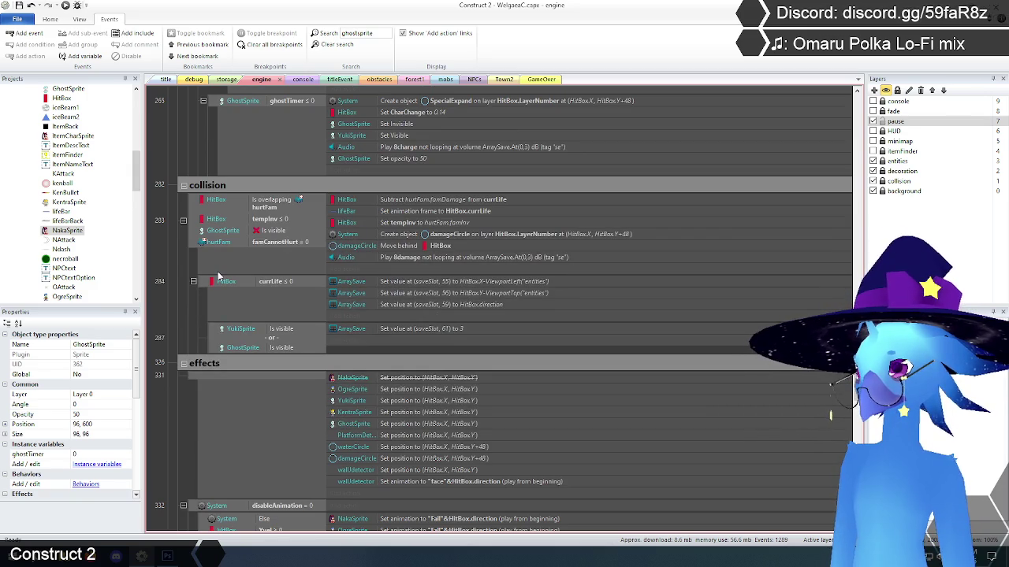
scroll(218, 275, "down", 6)
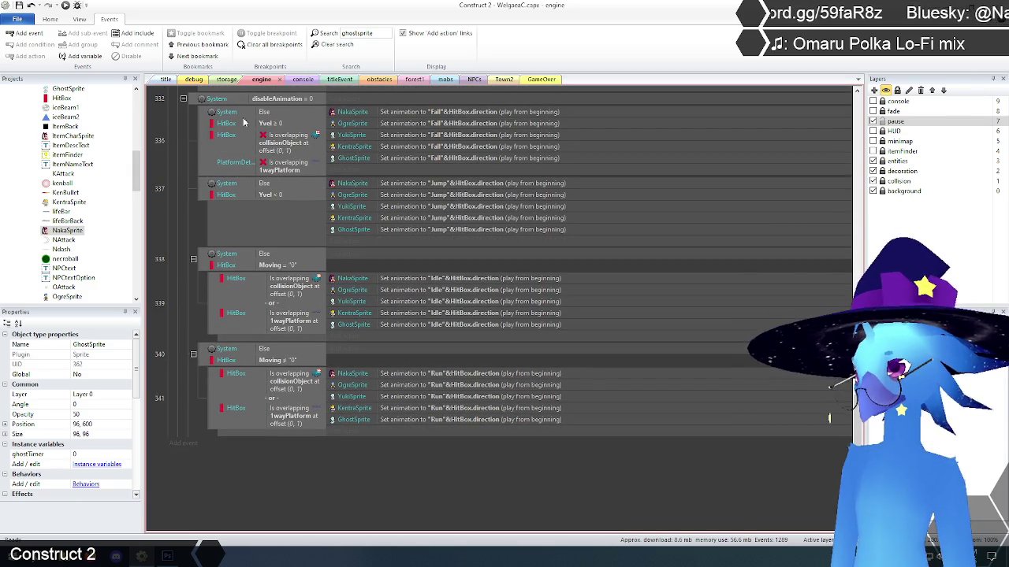
Step: Clear the ghostsprite search, collapse the collision group and scroll back to the top
left_click(331, 44)
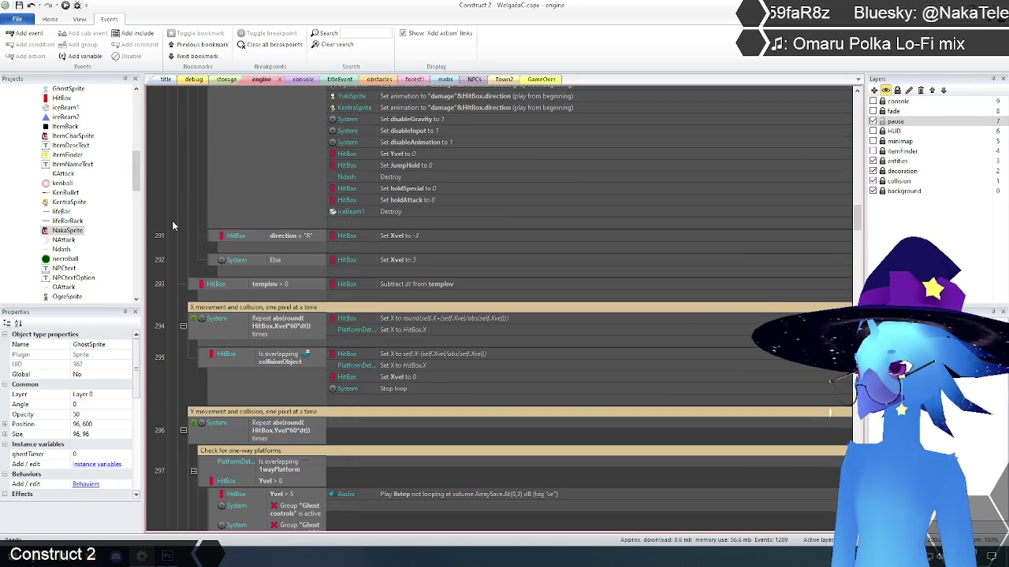
scroll(344, 260, "down", 5)
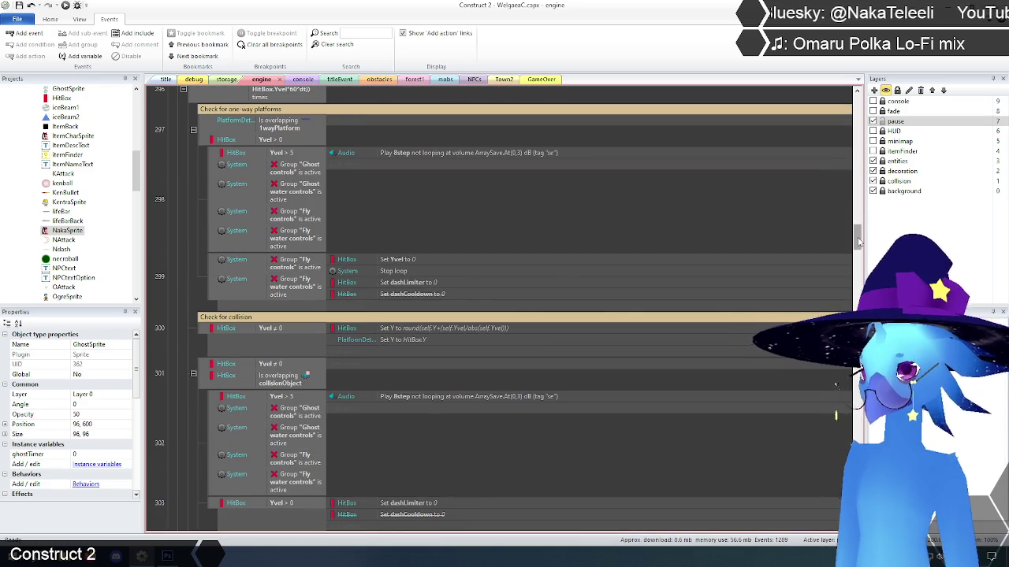
mouse_move(859, 232)
left_mouse_down()
mouse_move(860, 178)
mouse_move(844, 280)
mouse_move(859, 187)
left_mouse_up()
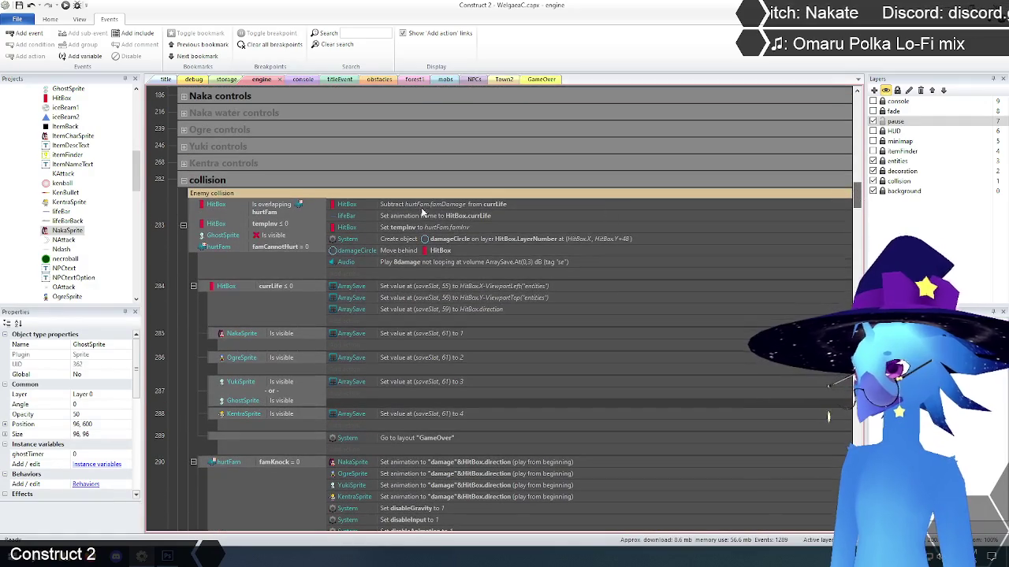
left_click(185, 182)
scroll(177, 268, "down", 3)
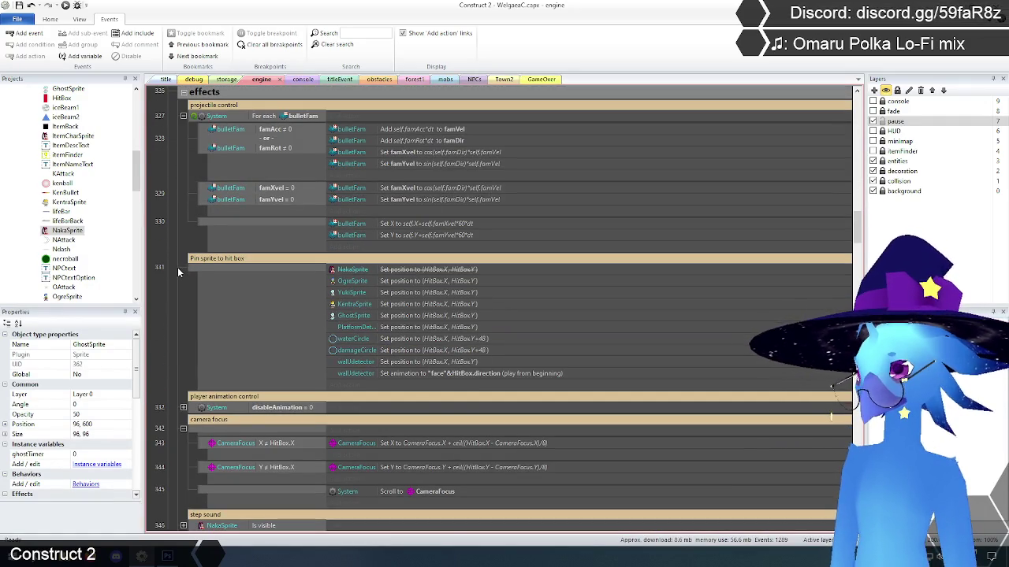
scroll(177, 267, "up", 2)
left_click_drag(858, 222, 859, 132)
Step: Pin OgreSprite to HitBox by position only in event 3
left_click(347, 364)
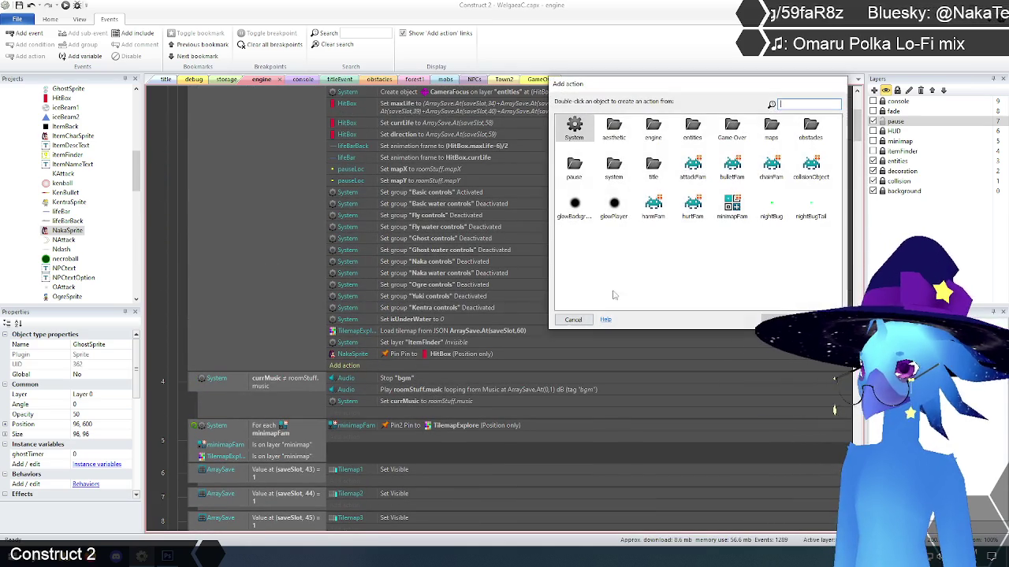
double_click(653, 127)
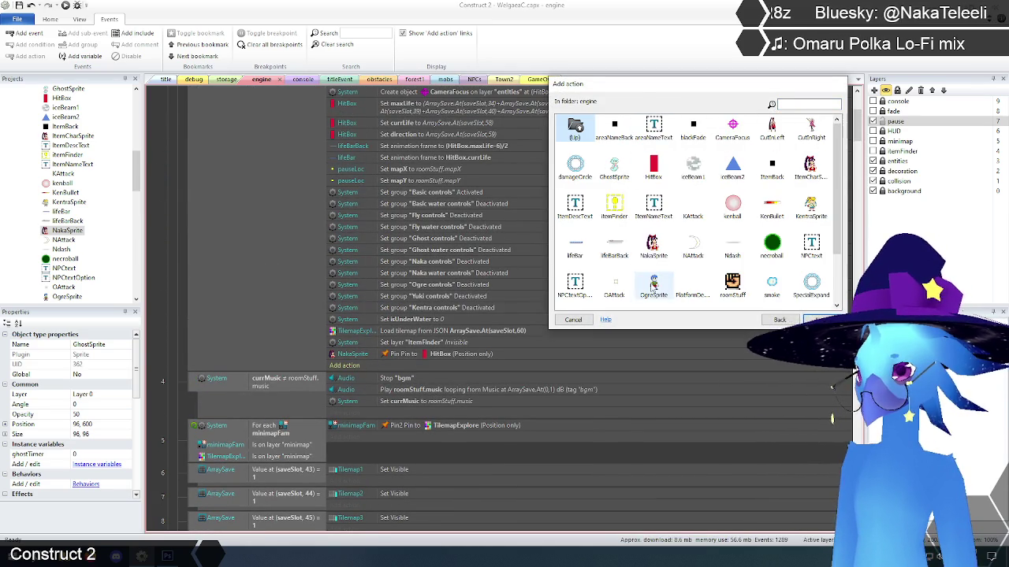
double_click(654, 287)
scroll(639, 268, "down", 5)
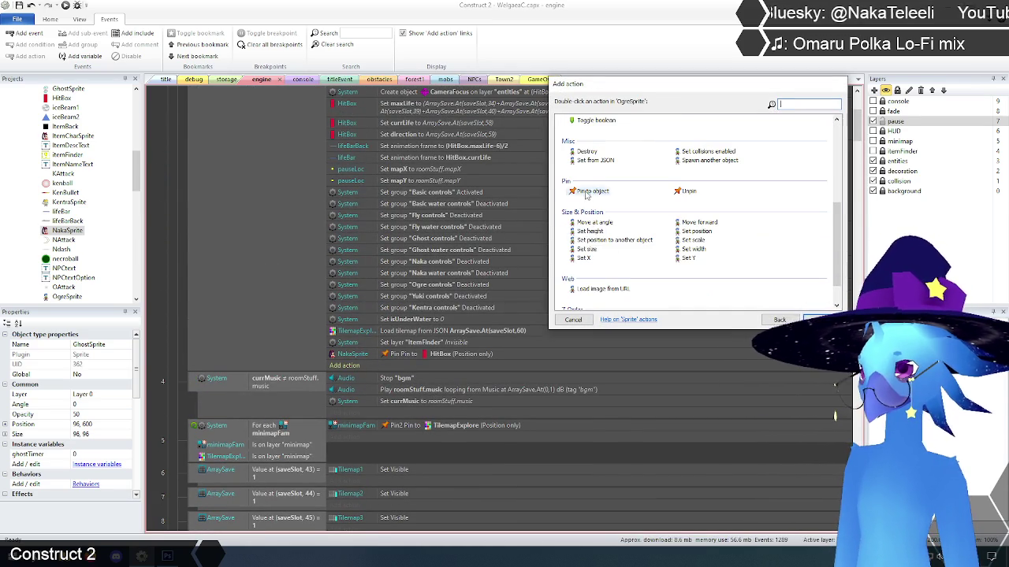
double_click(591, 191)
left_click(516, 399)
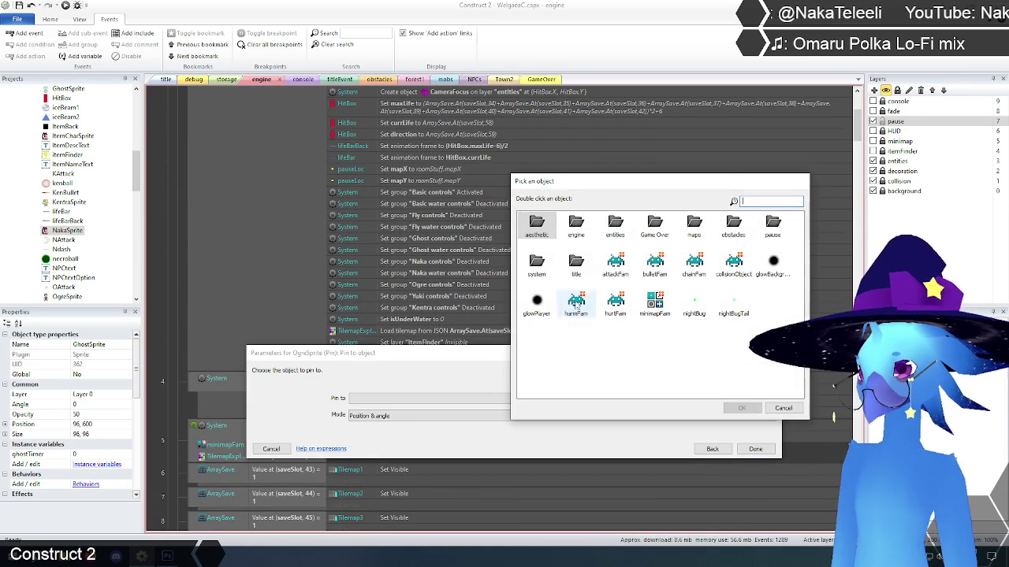
left_click(616, 264)
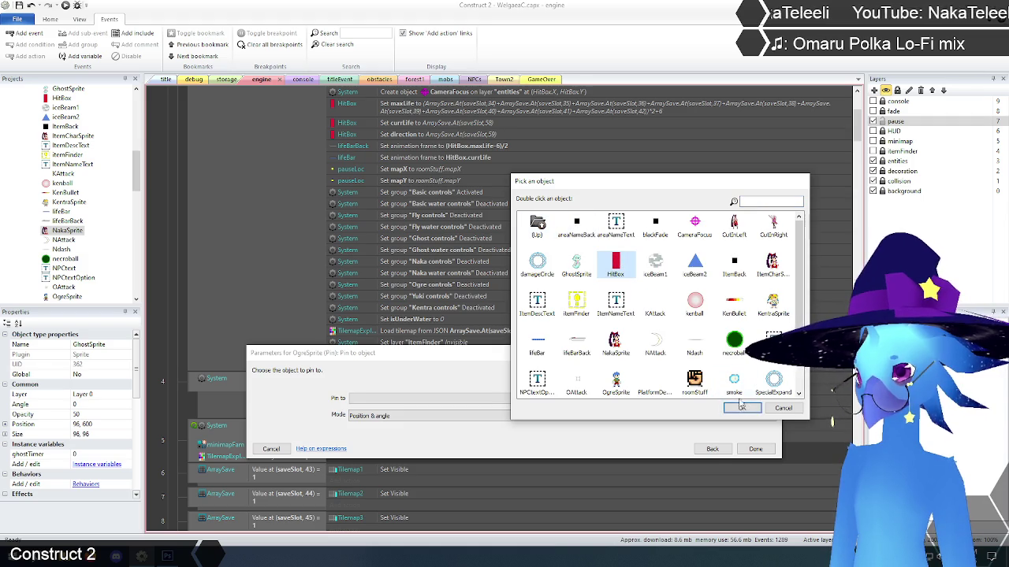
left_click(741, 408)
left_click(464, 426)
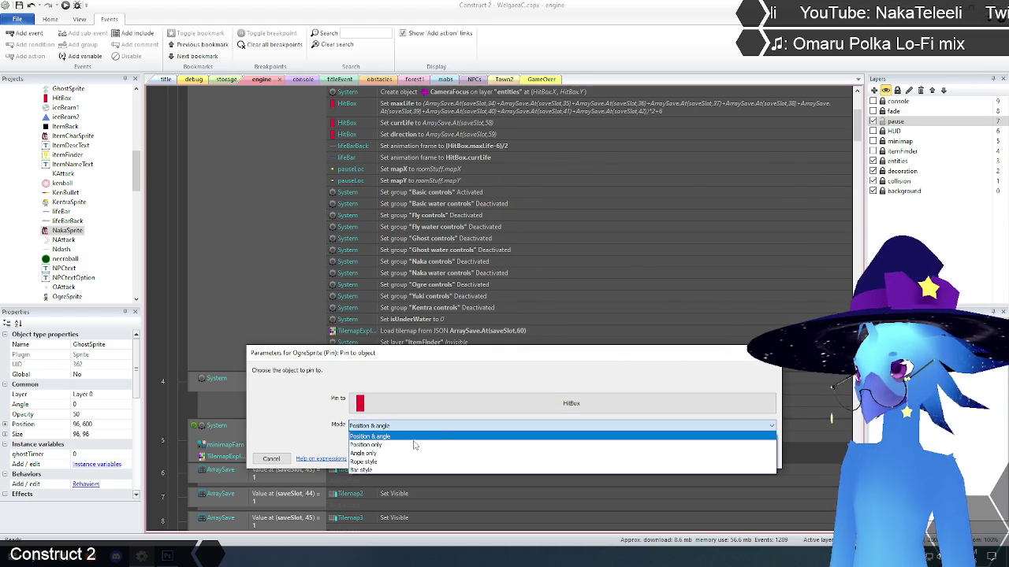
left_click(416, 445)
left_click(754, 459)
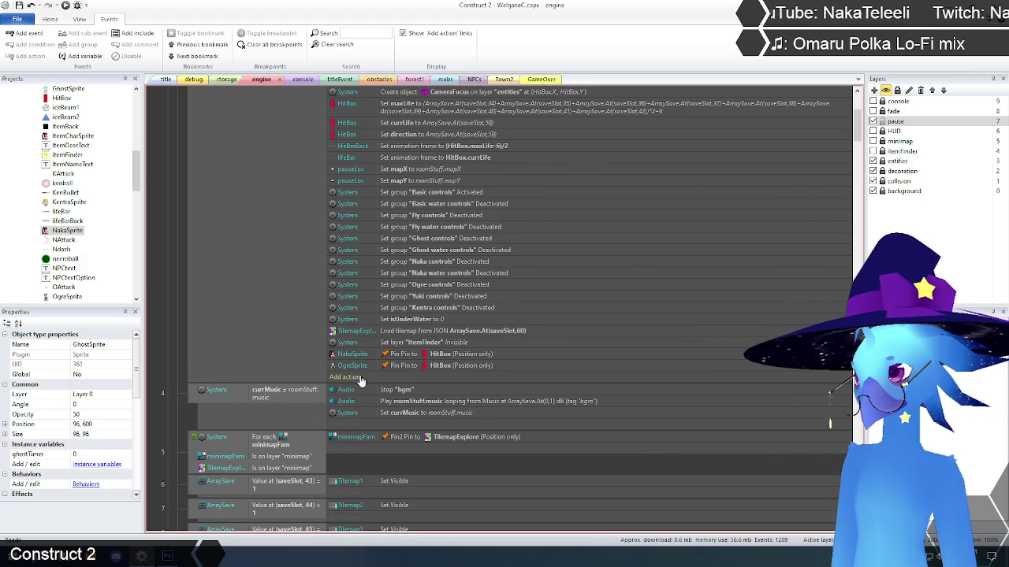
Step: Pin YukiSprite to HitBox by position only in event 3
left_click(345, 378)
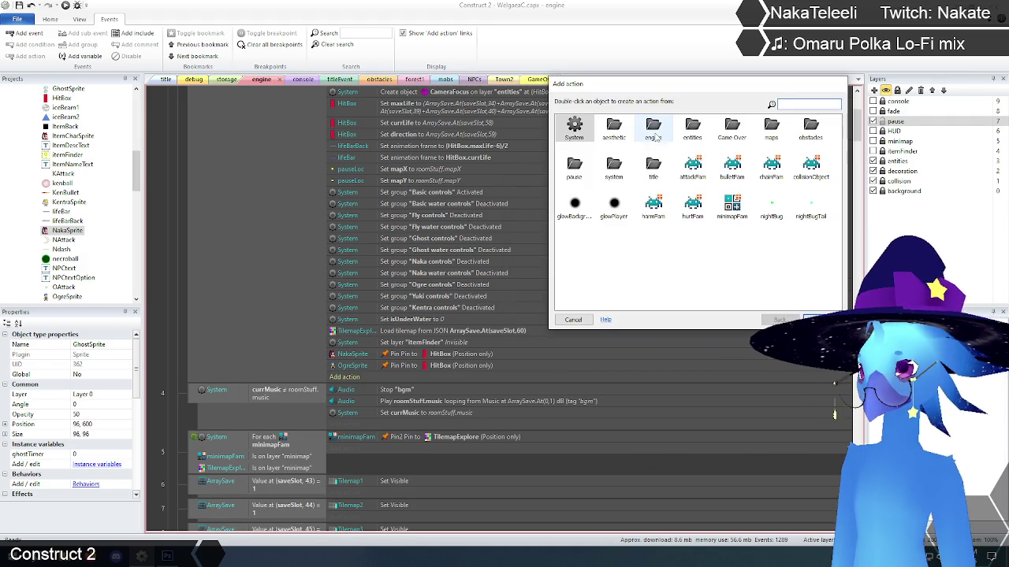
double_click(654, 124)
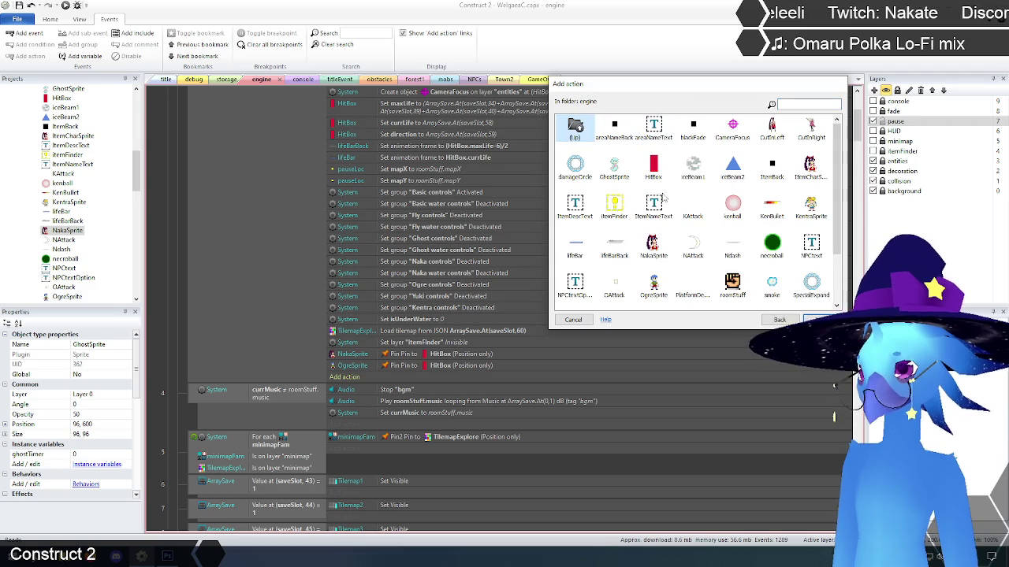
scroll(697, 251, "down", 2)
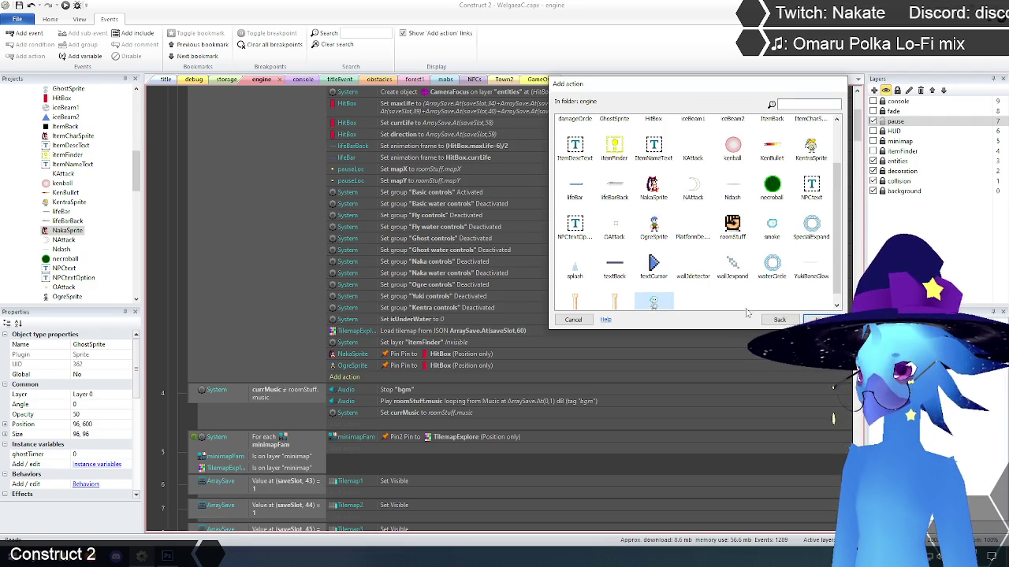
double_click(653, 294)
scroll(612, 228, "down", 5)
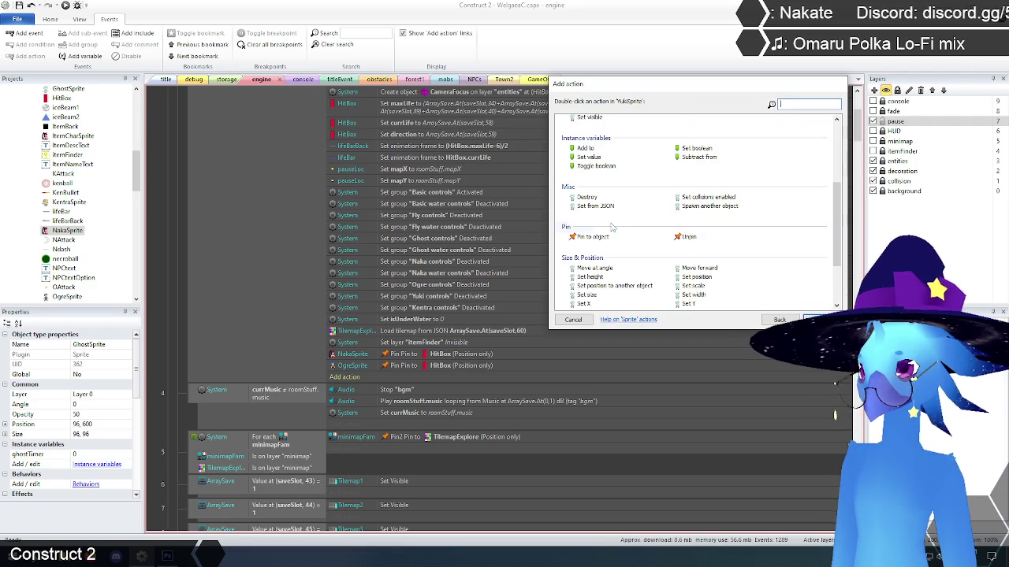
double_click(595, 237)
left_click(505, 398)
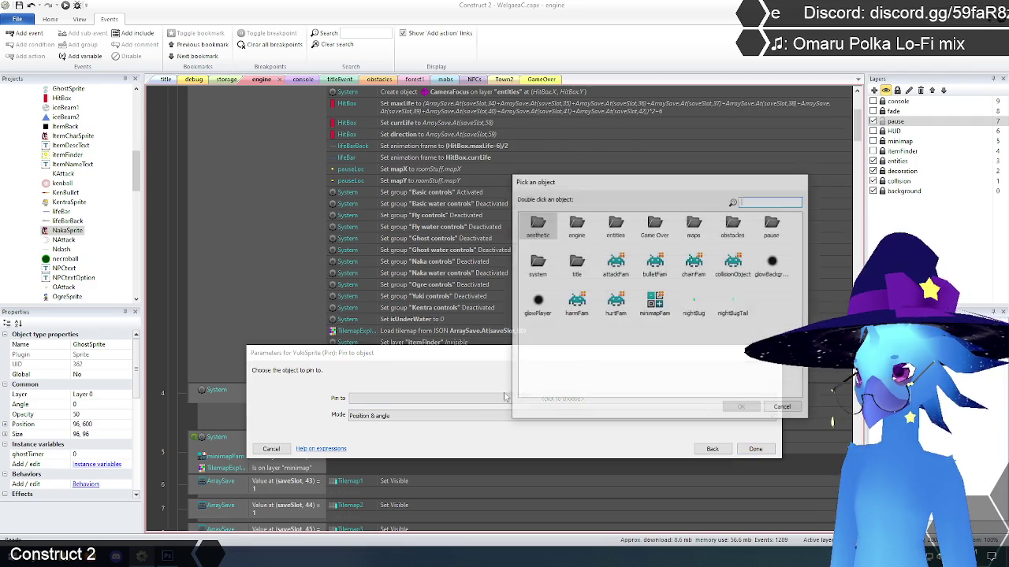
double_click(567, 236)
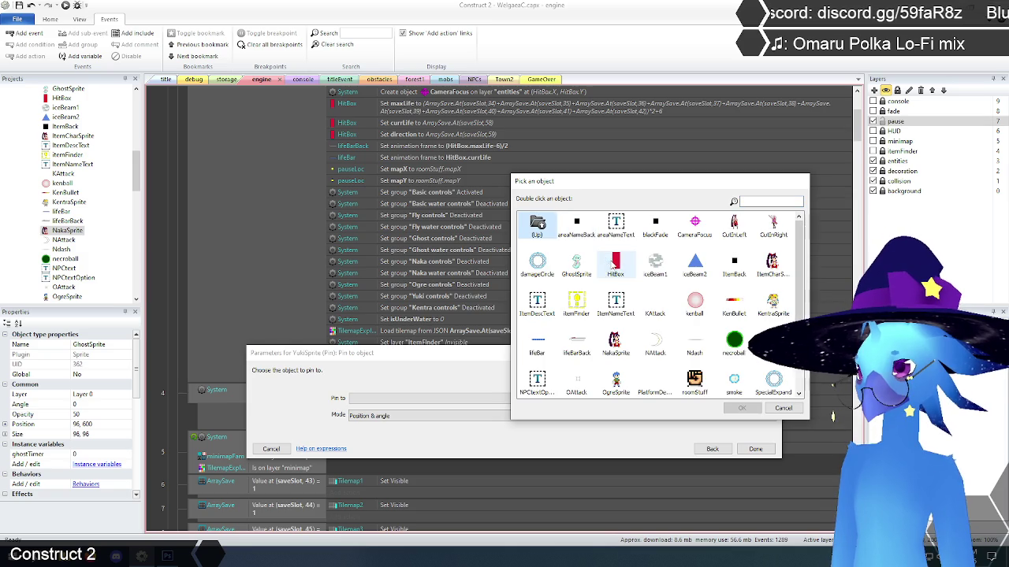
left_click(613, 265)
left_click(741, 408)
left_click(390, 426)
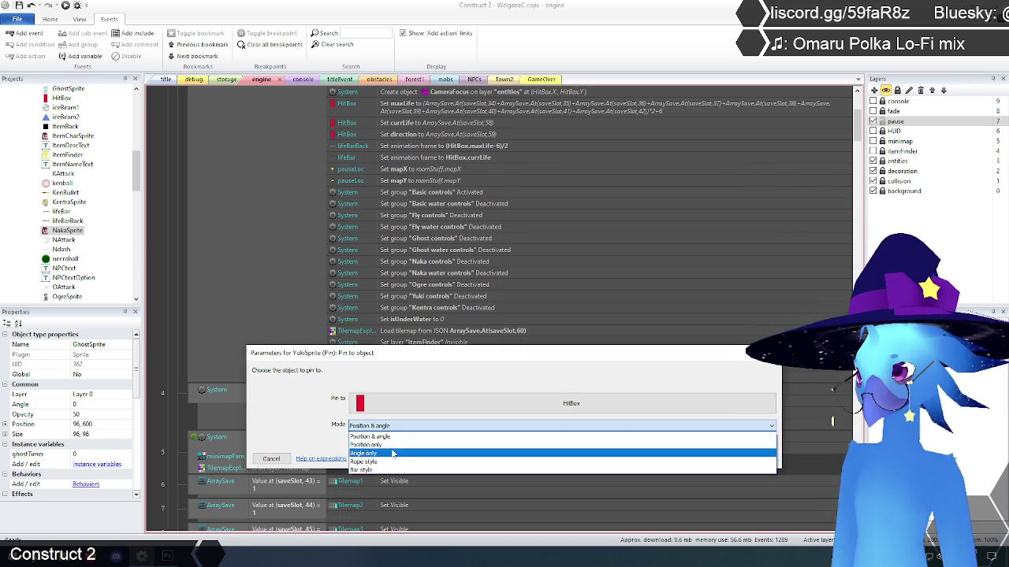
left_click(369, 444)
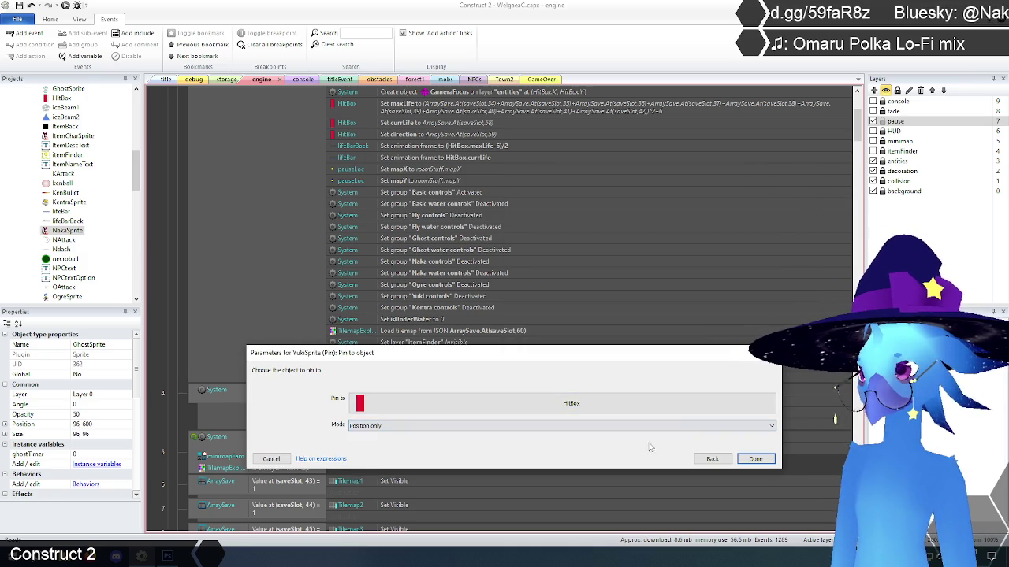
left_click(754, 460)
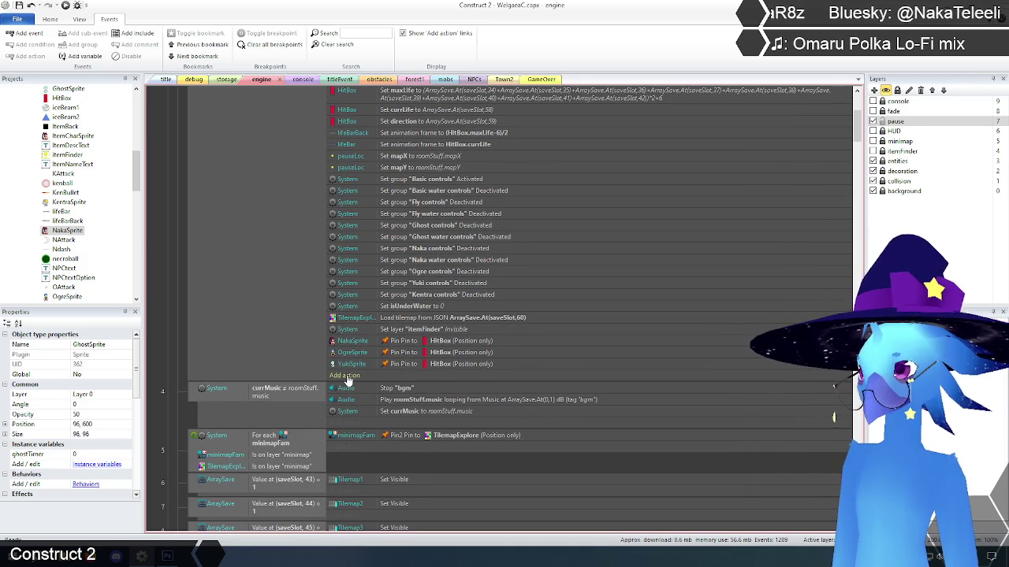
Step: Pin KentraSprite to HitBox by position only in event 3
left_click(345, 376)
double_click(656, 134)
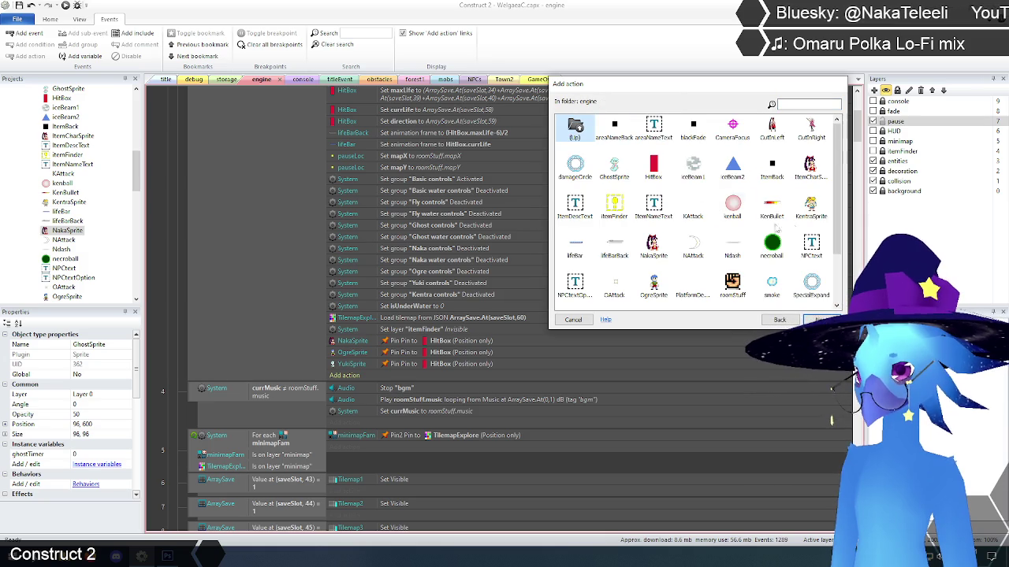
left_click(808, 203)
double_click(810, 206)
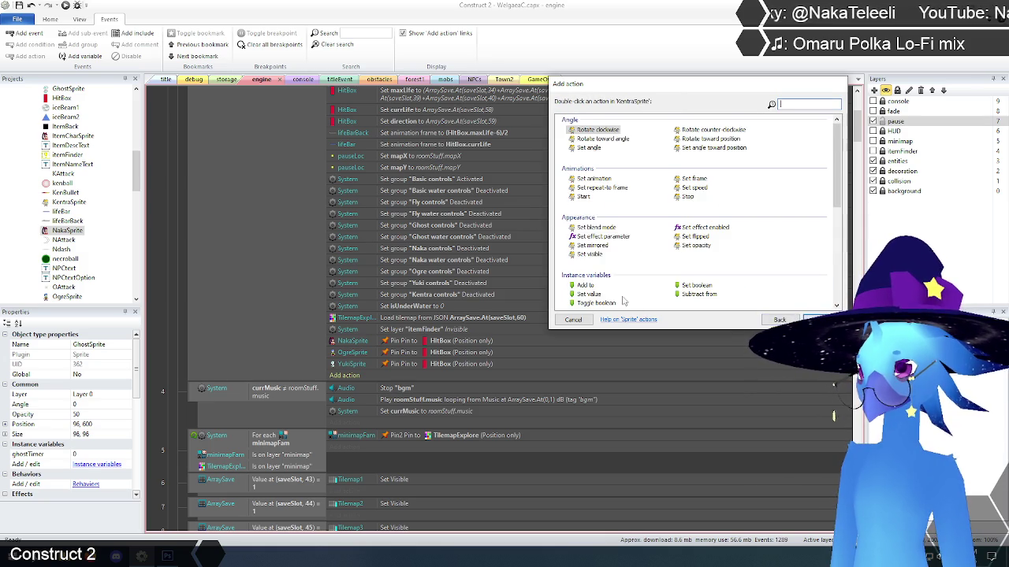
scroll(628, 236, "down", 5)
double_click(591, 157)
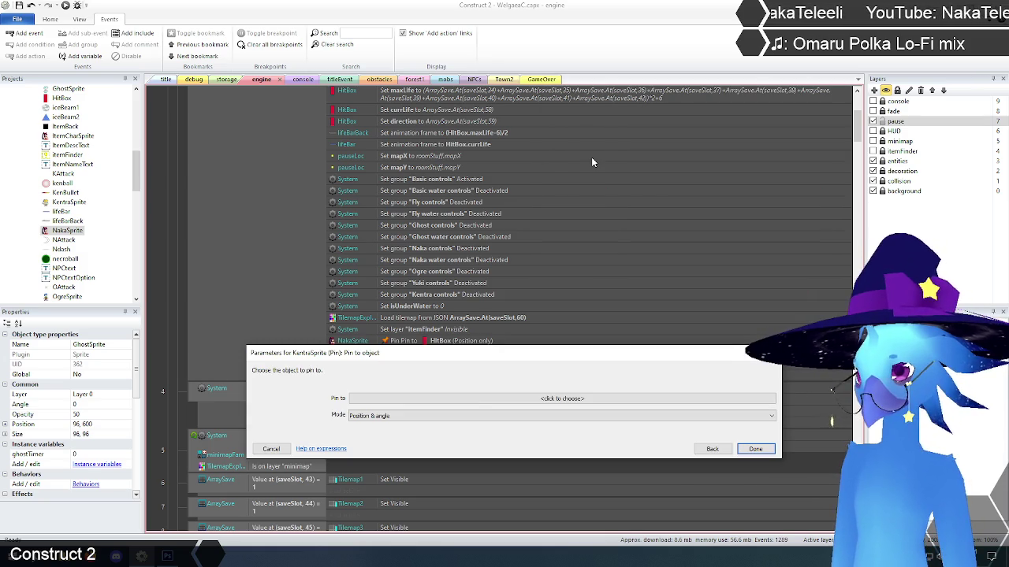
left_click(508, 399)
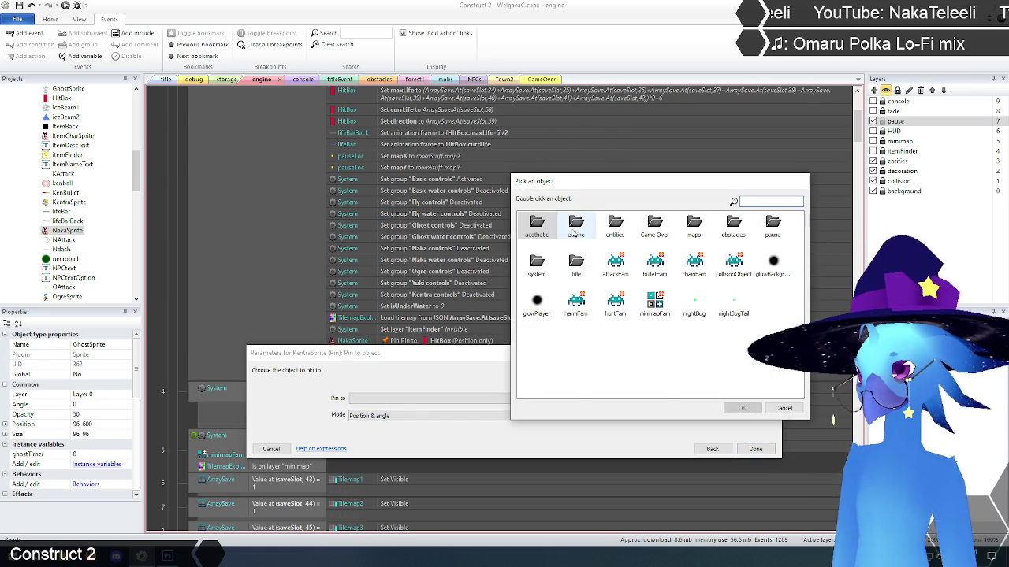
left_click(615, 264)
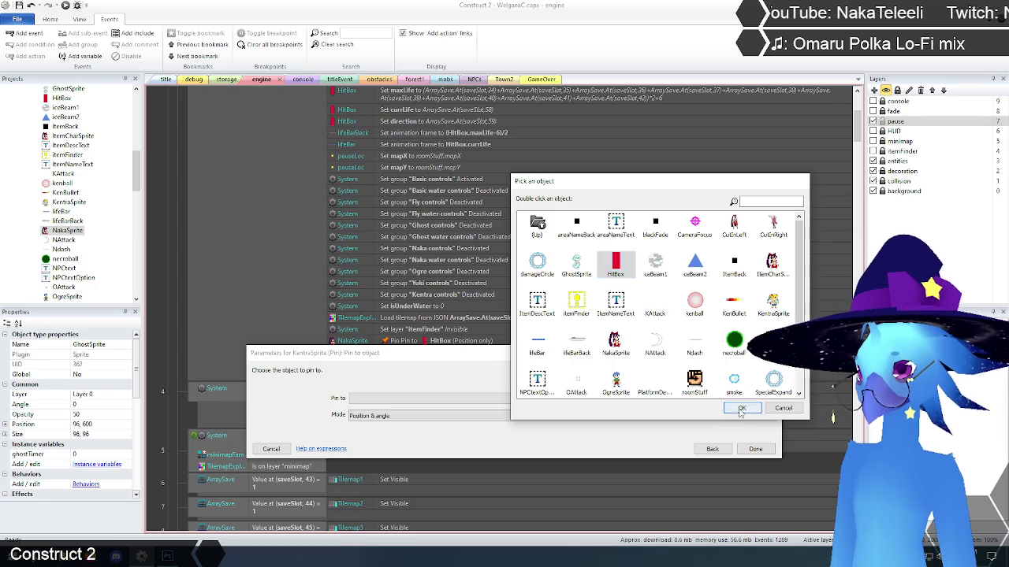
left_click(741, 407)
left_click(389, 427)
left_click(385, 445)
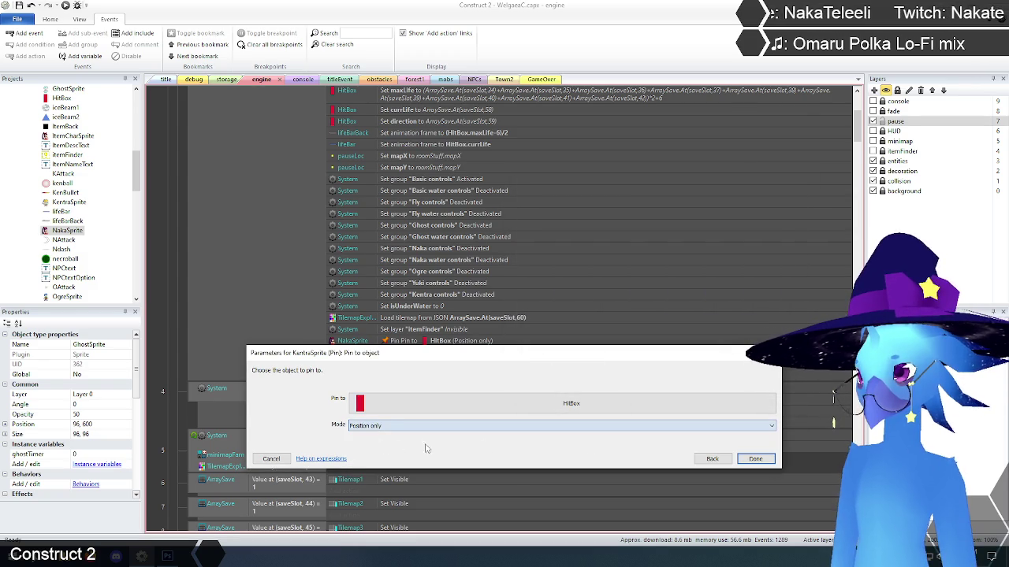
left_click(748, 462)
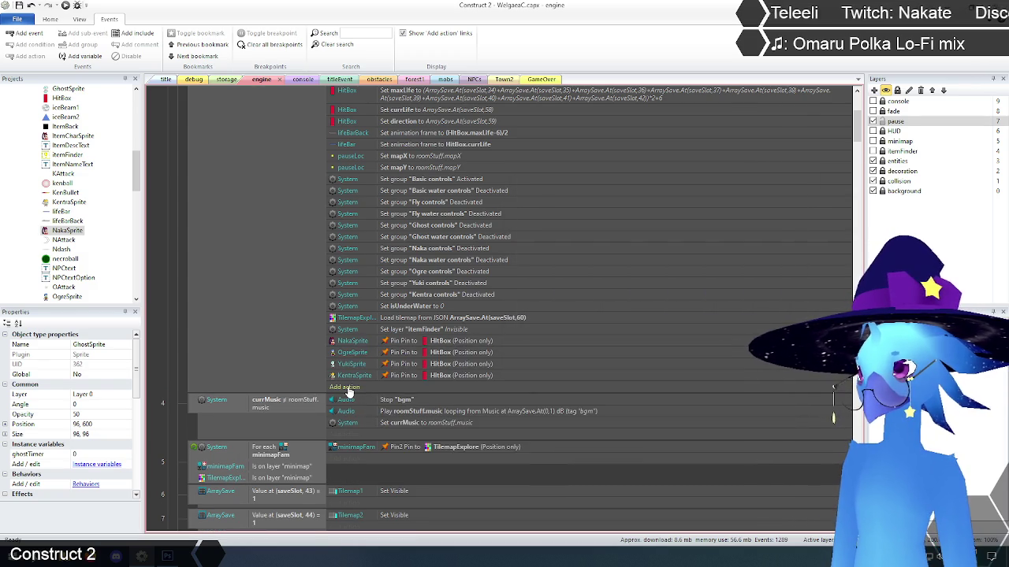
left_click(344, 387)
Step: Browse GhostSprite's actions in the engine folder, then cancel adding an action for now
double_click(649, 134)
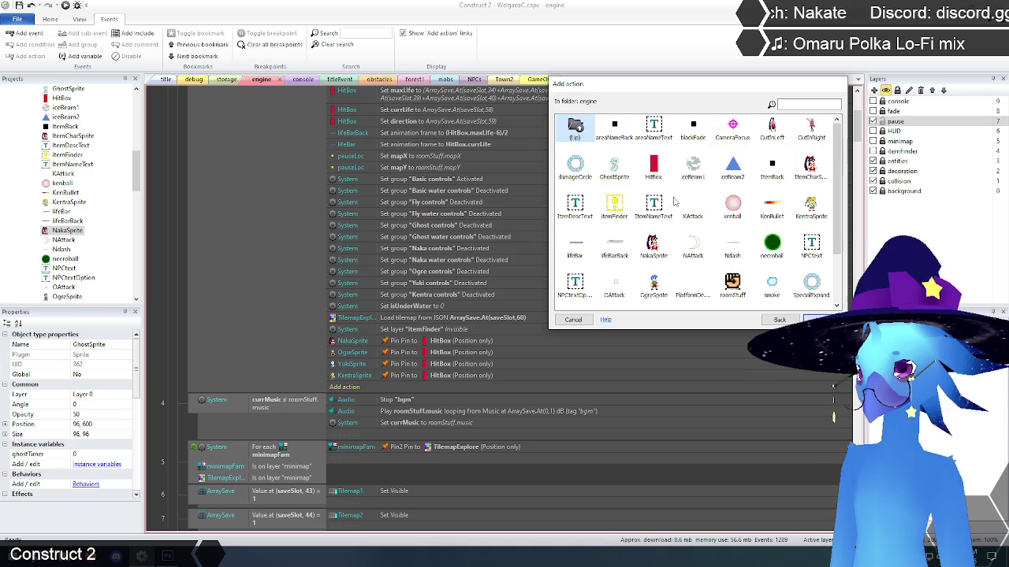
double_click(614, 167)
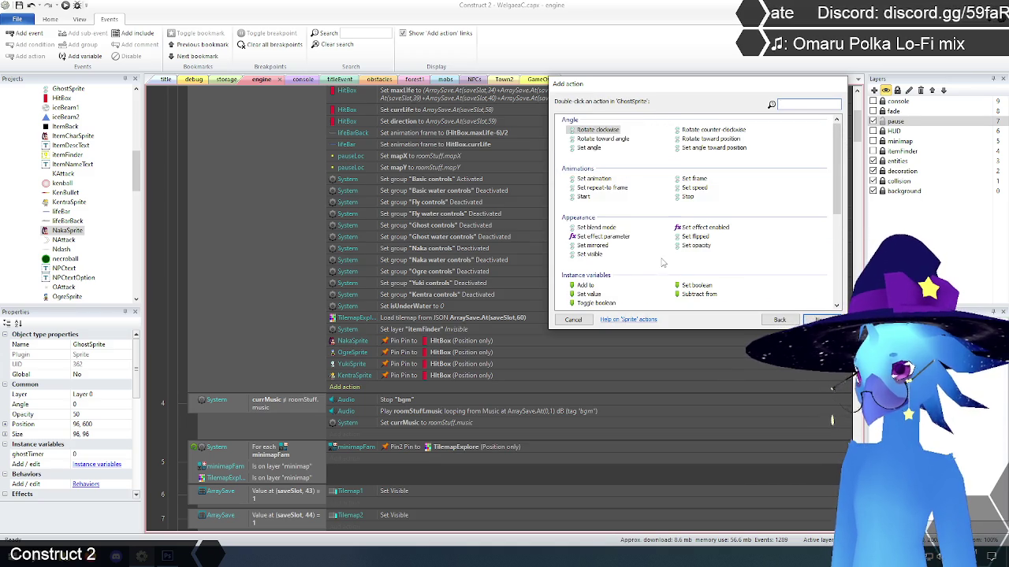
scroll(662, 262, "down", 3)
scroll(662, 263, "down", 3)
scroll(614, 258, "up", 5)
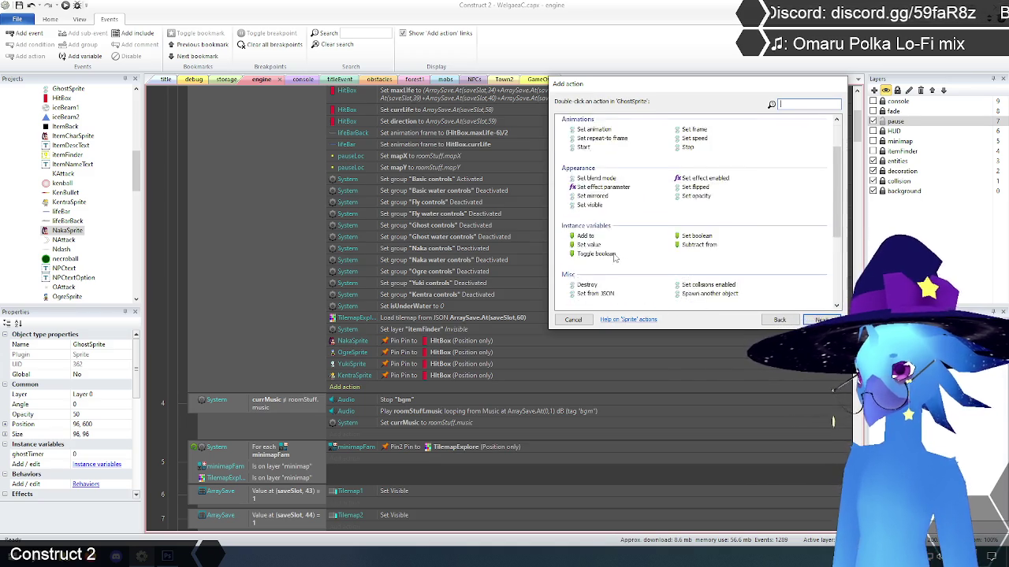
scroll(615, 258, "down", 3)
scroll(637, 260, "up", 3)
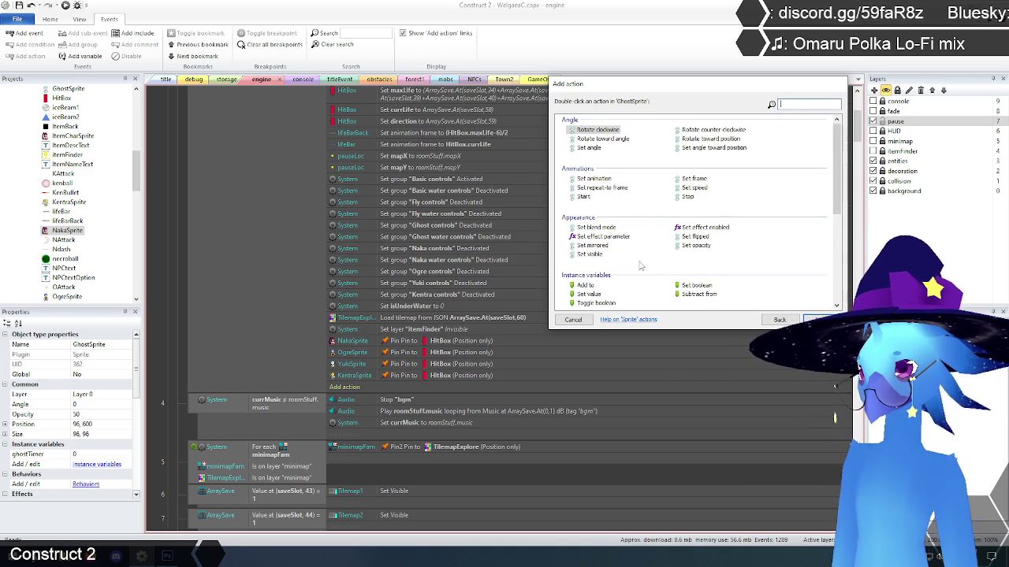
left_click(573, 319)
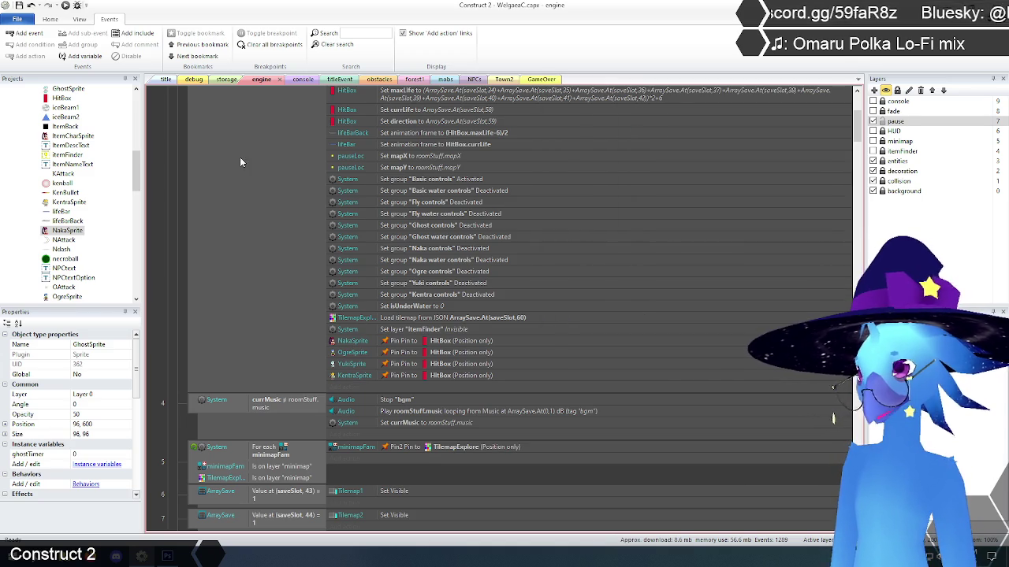
Step: Add the Pin behavior to GhostSprite on the storage layout
left_click(228, 80)
left_click(197, 325)
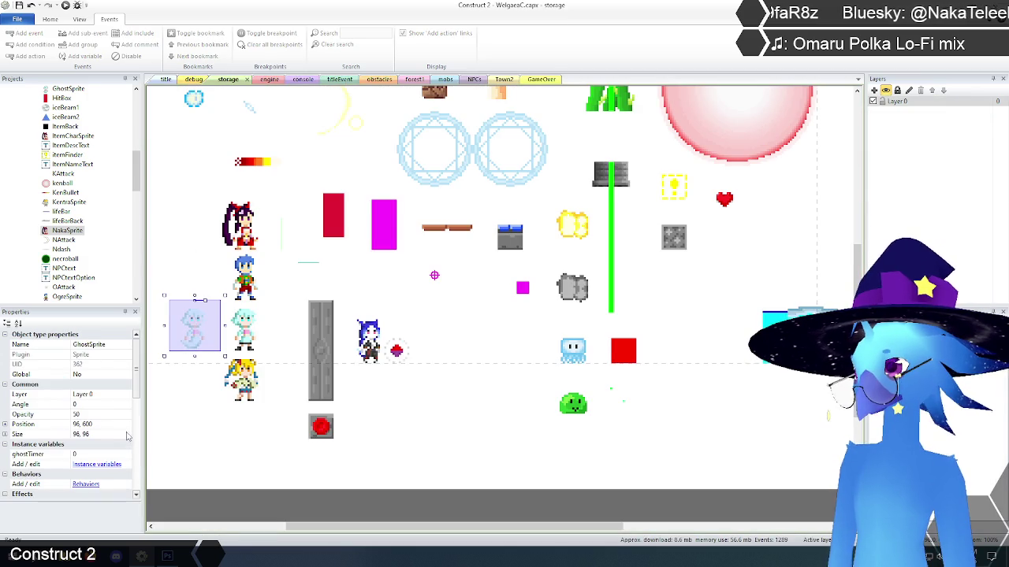
scroll(66, 461, "down", 1)
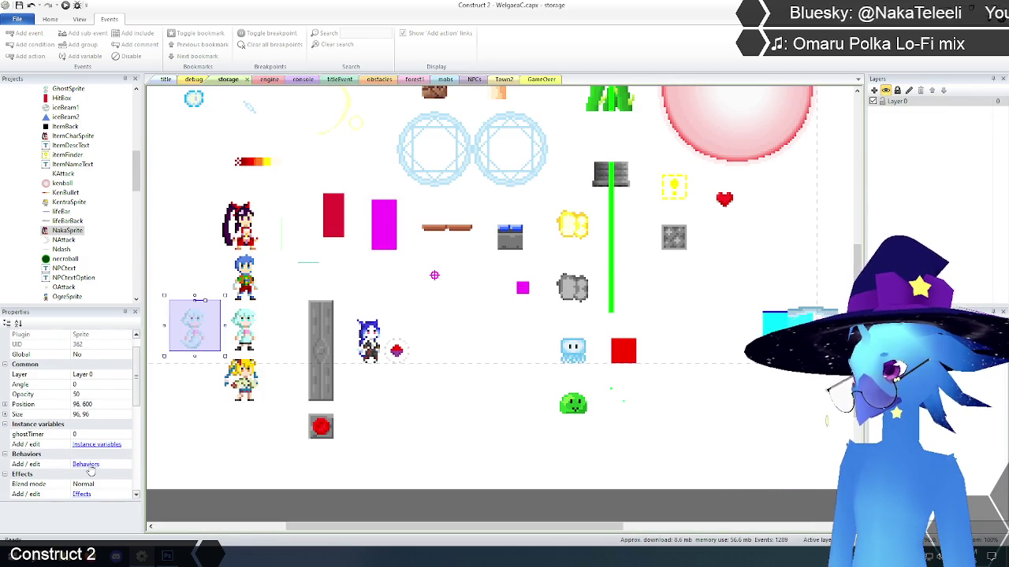
left_click(86, 464)
left_click(426, 221)
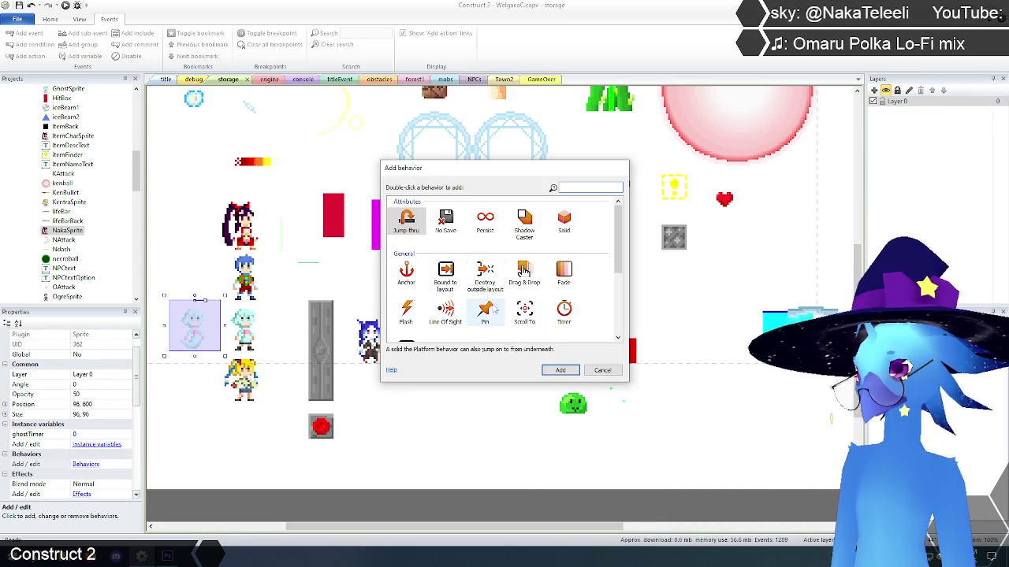
left_click(485, 311)
left_click(561, 370)
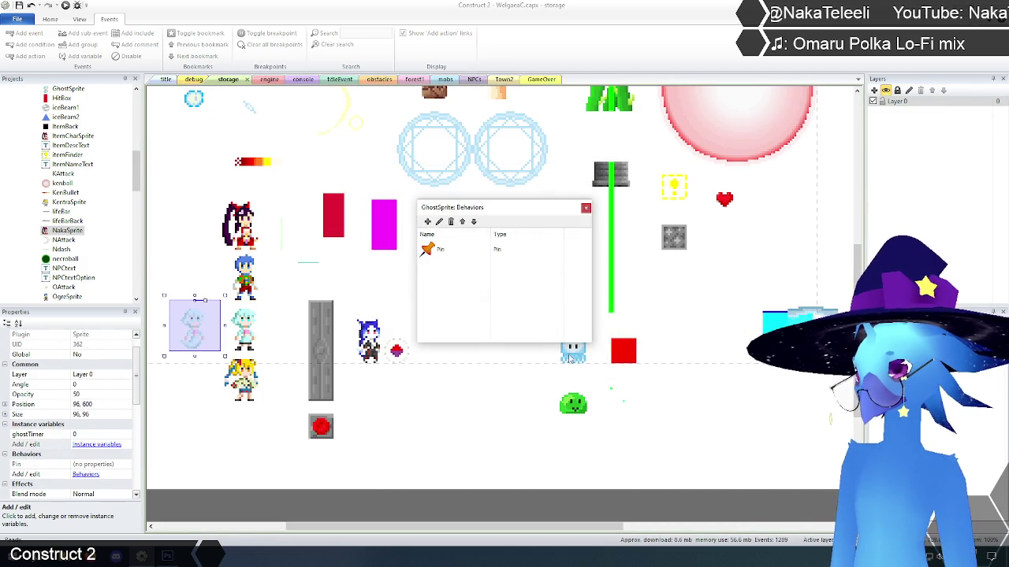
left_click(586, 208)
Step: Add a GhostSprite 'Pin to object' action targeting HitBox with Position only mode
left_click(268, 80)
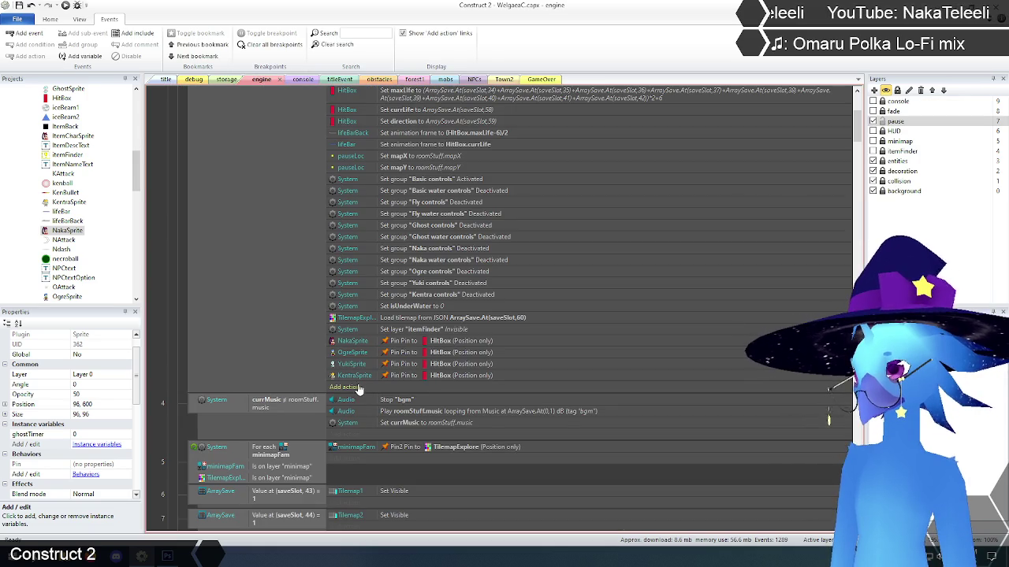
left_click(357, 388)
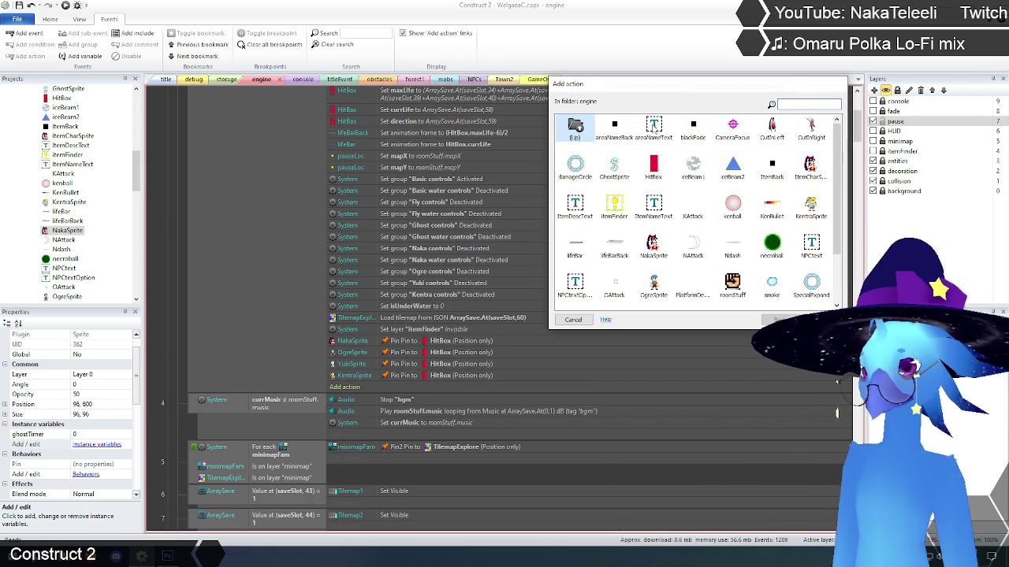
double_click(614, 165)
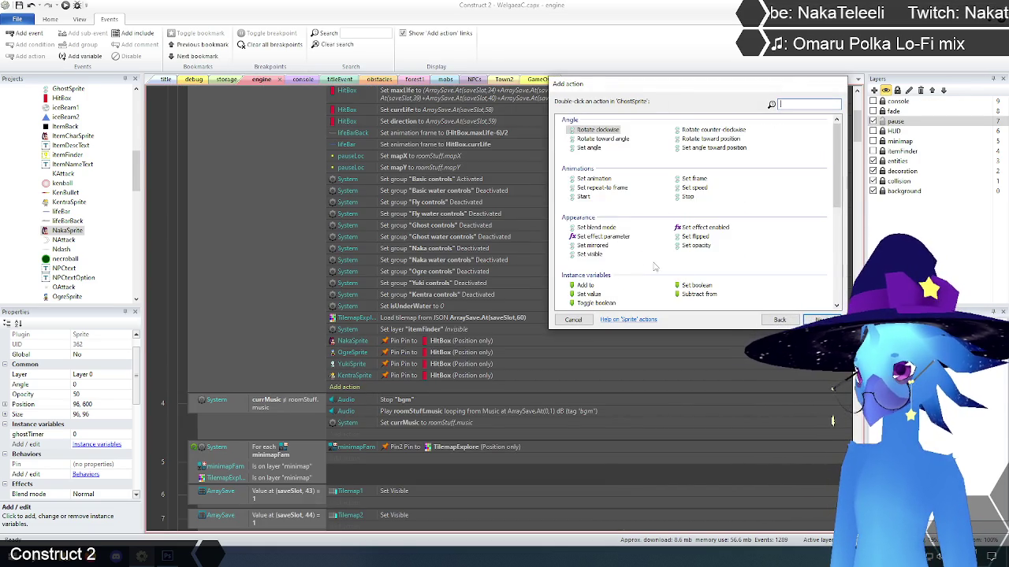
scroll(678, 264, "down", 5)
left_click(595, 157)
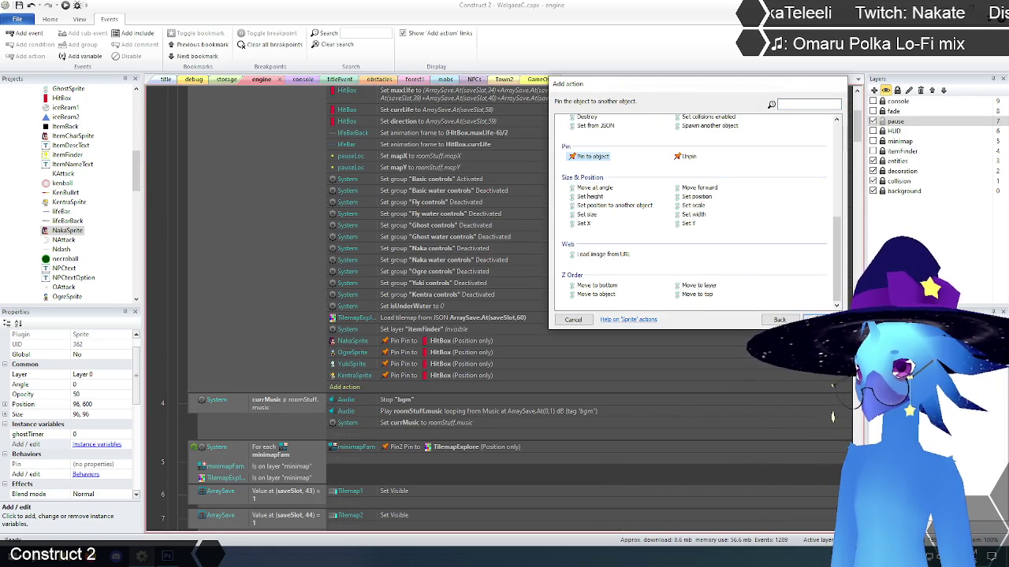
left_click(820, 319)
left_click(495, 400)
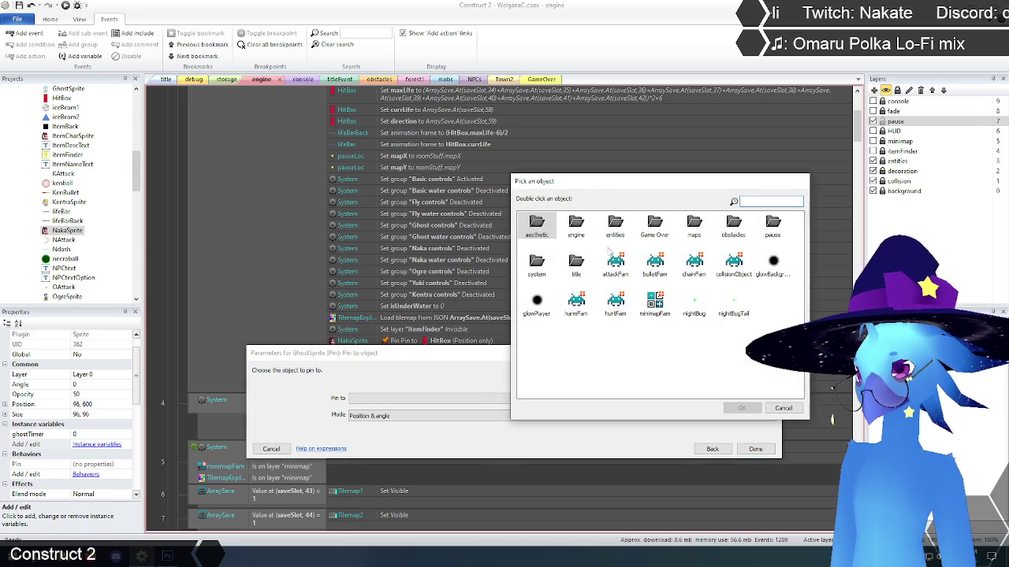
double_click(576, 227)
left_click(615, 265)
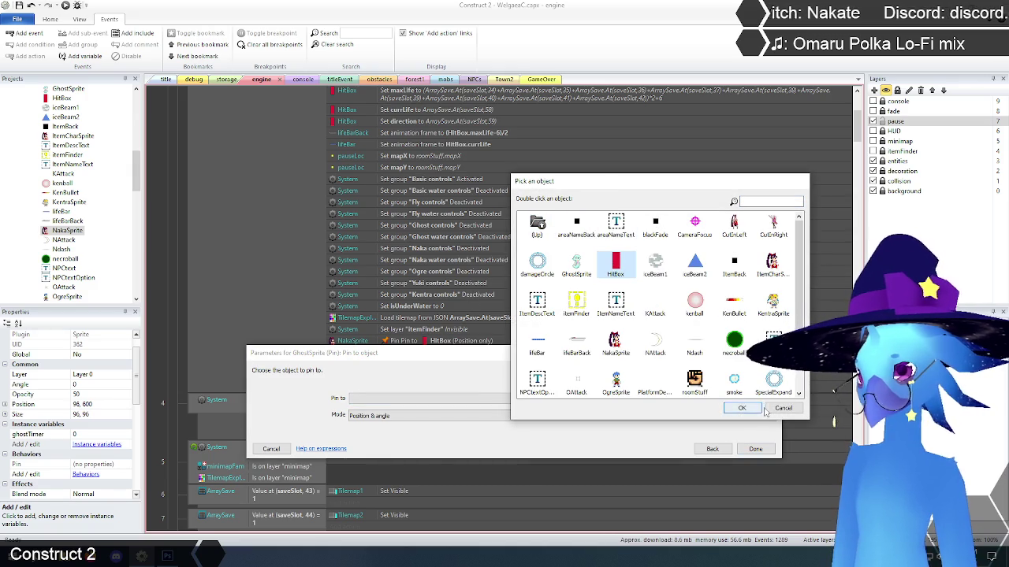
left_click(744, 408)
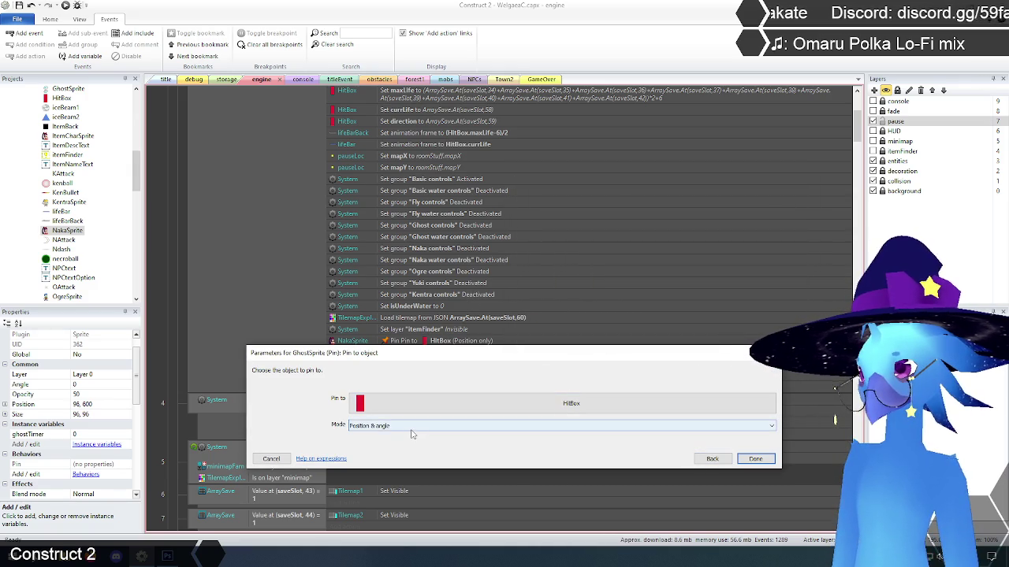
left_click(411, 434)
left_click(398, 442)
left_click(755, 458)
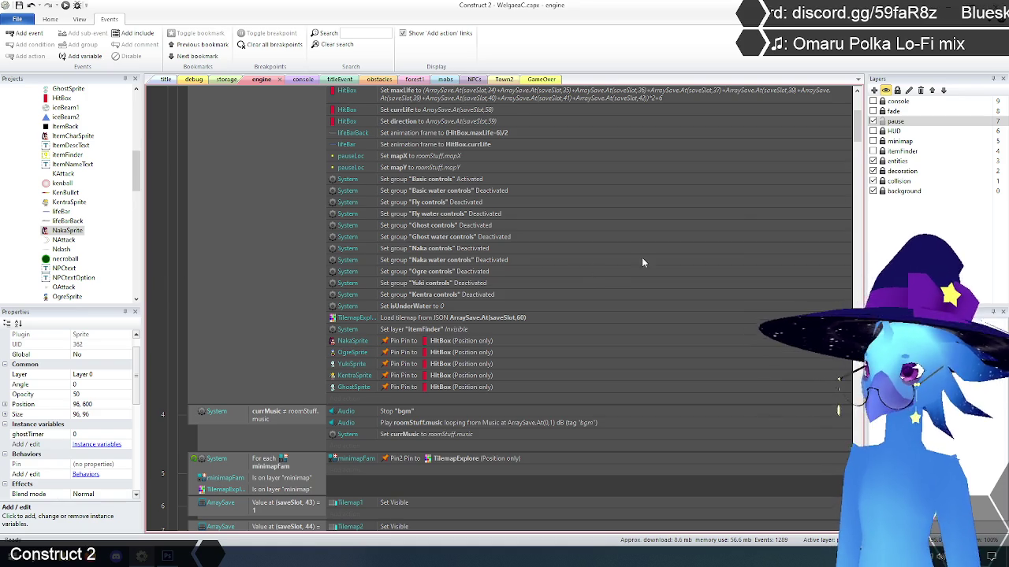
Step: Disable the OgreSprite through GhostSprite set-position-to-HitBox actions with Toggle disabled
left_click_drag(859, 126, 862, 227)
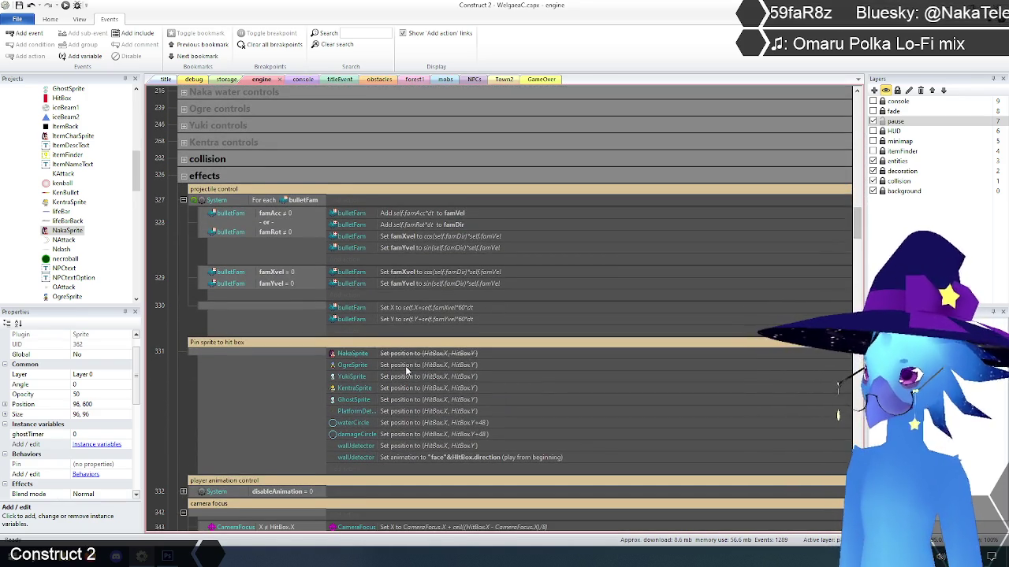
left_click(406, 366)
left_click(401, 397, "shift")
right_click(422, 383)
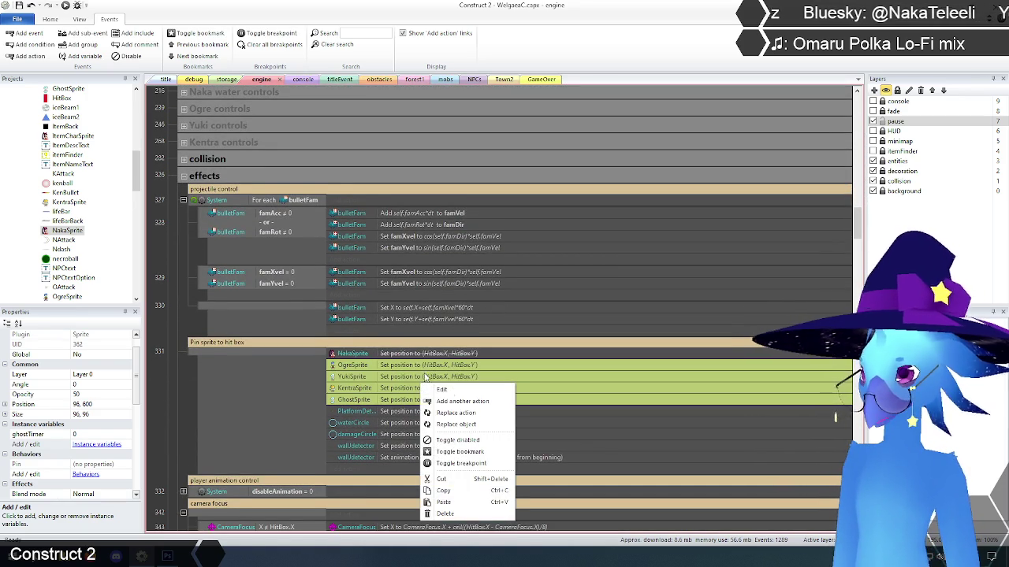
left_click(457, 439)
left_click(183, 388)
Step: Select the PlatformDetector and wallDetector set-position actions further down
scroll(183, 387, "down", 3)
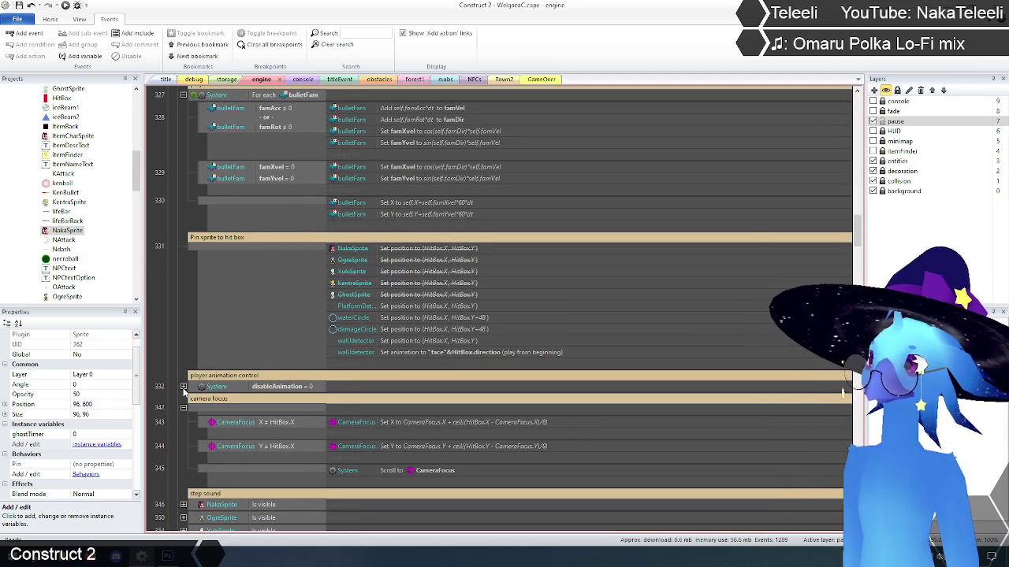
left_click(425, 309)
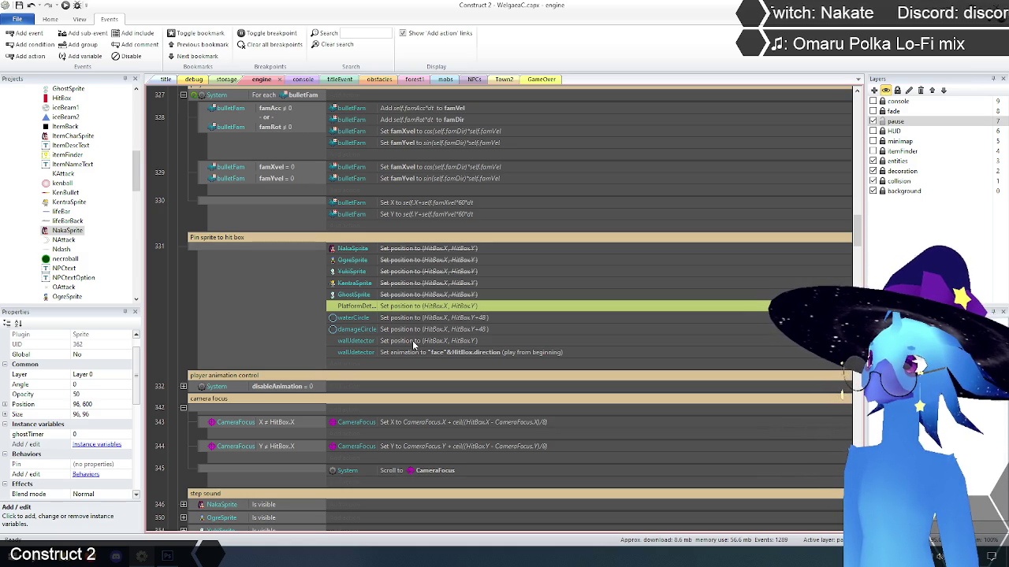
left_click(413, 341)
type("platformdetector")
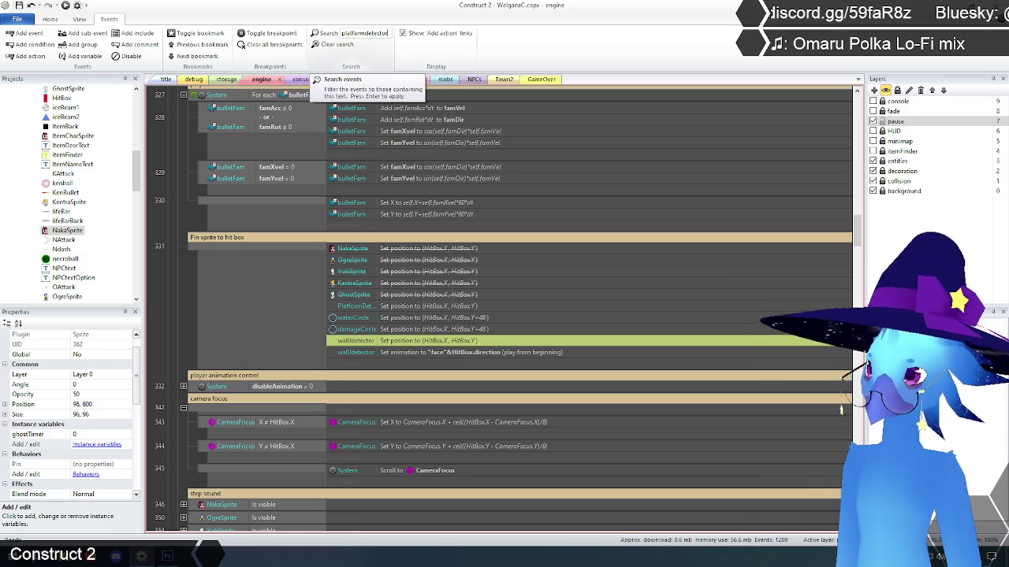
key("Return")
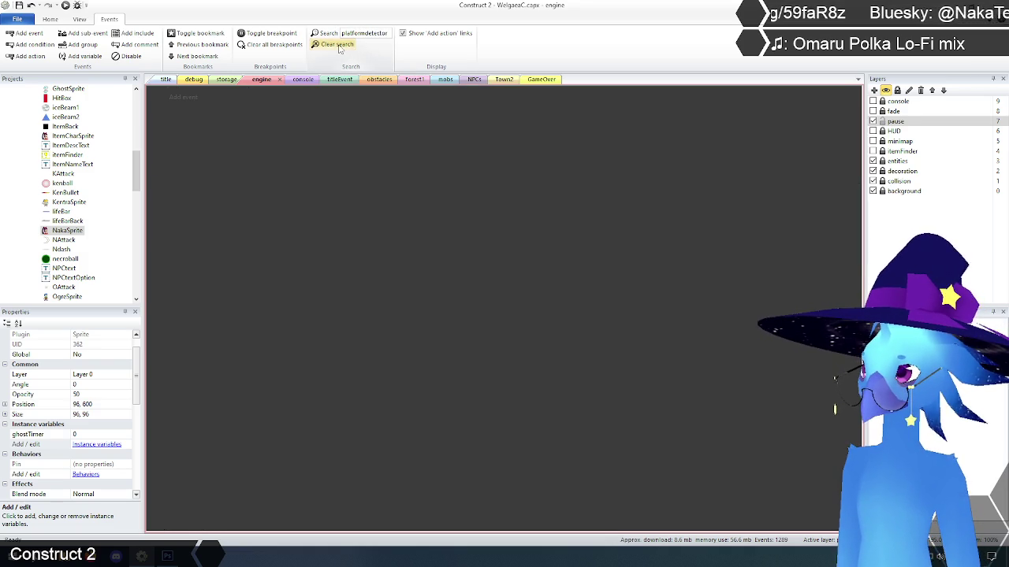
left_click(332, 44)
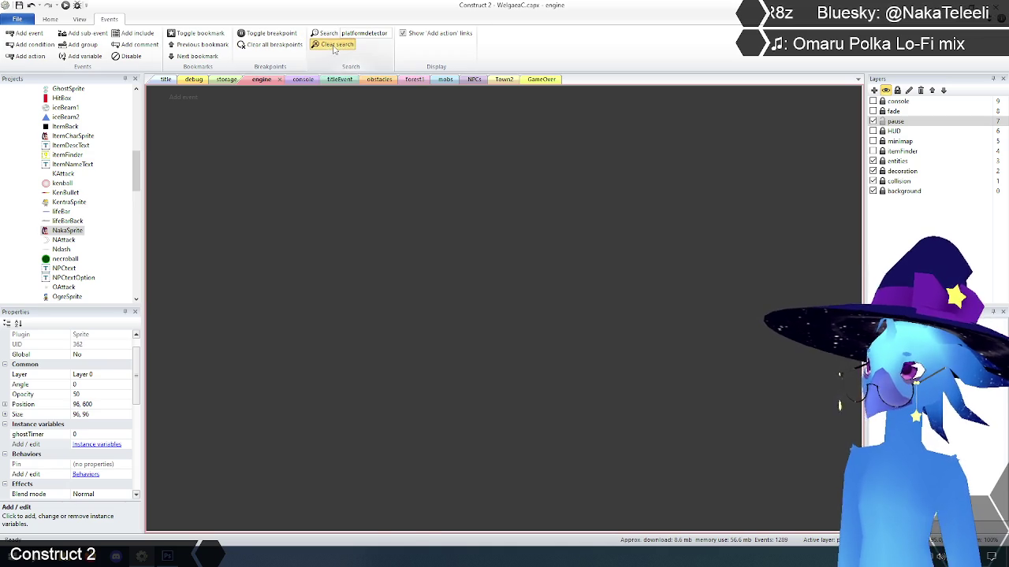
left_click_drag(859, 125, 857, 432)
scroll(835, 411, "up", 15)
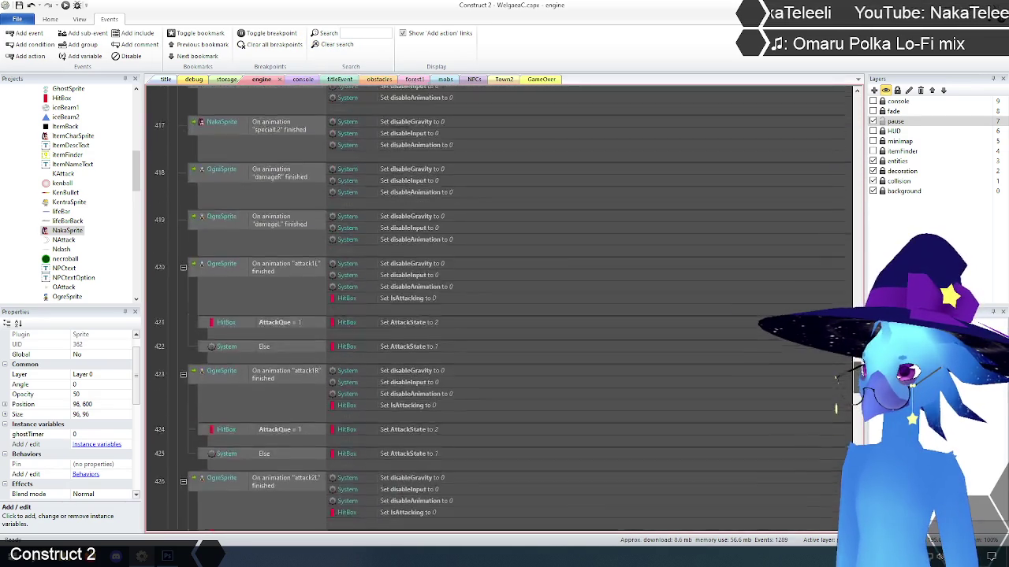
left_click_drag(857, 293, 857, 244)
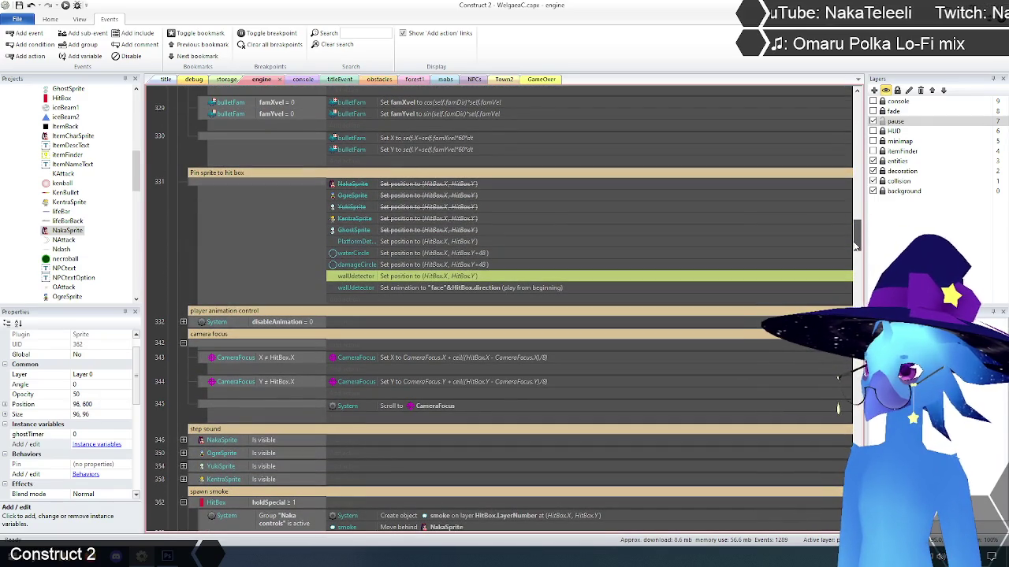
left_click(352, 245)
left_click_drag(377, 192, 387, 195)
type("platformdete")
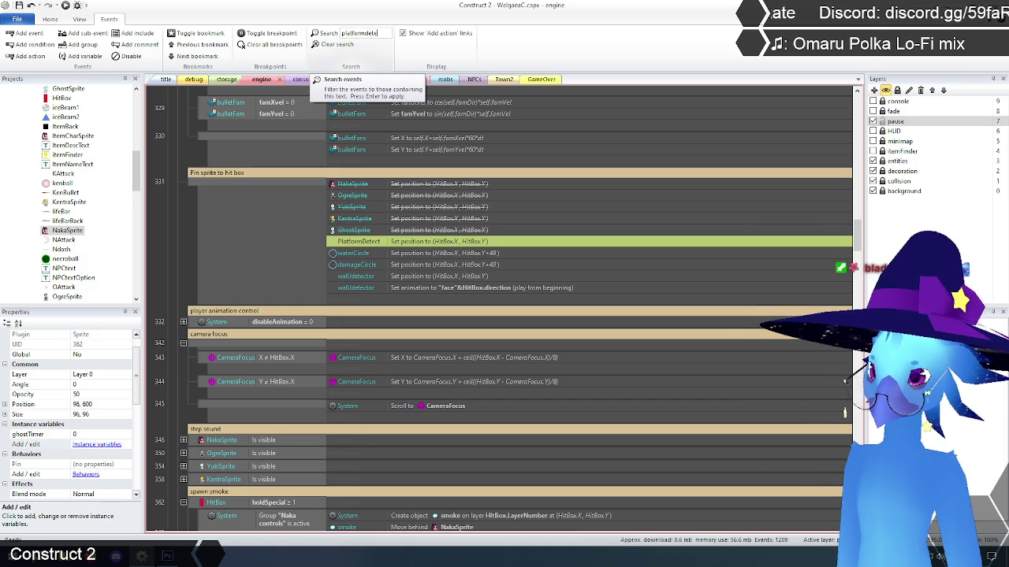
type("ct")
key("Return")
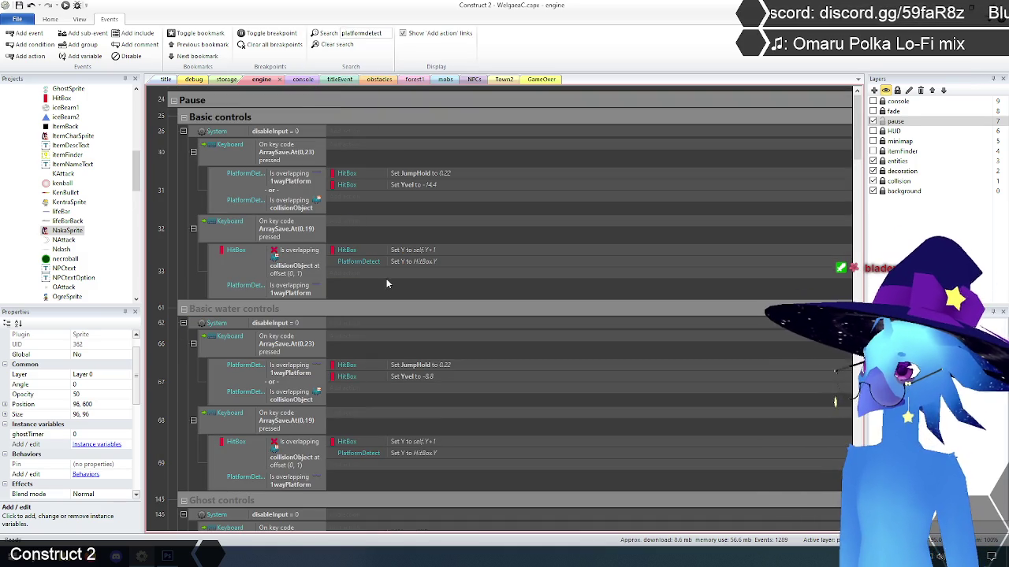
scroll(179, 265, "down", 8)
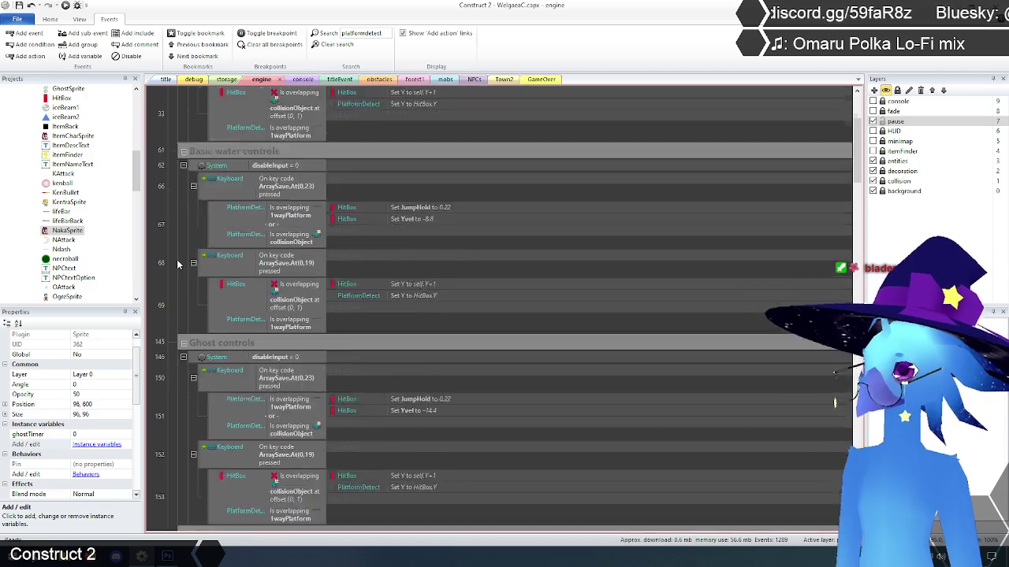
scroll(178, 260, "down", 3)
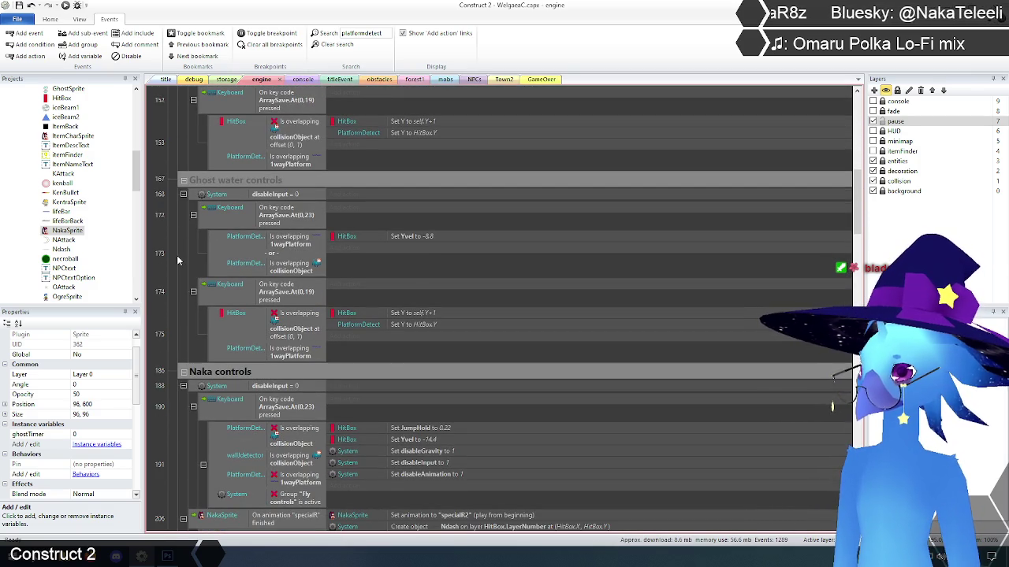
scroll(178, 261, "up", 3)
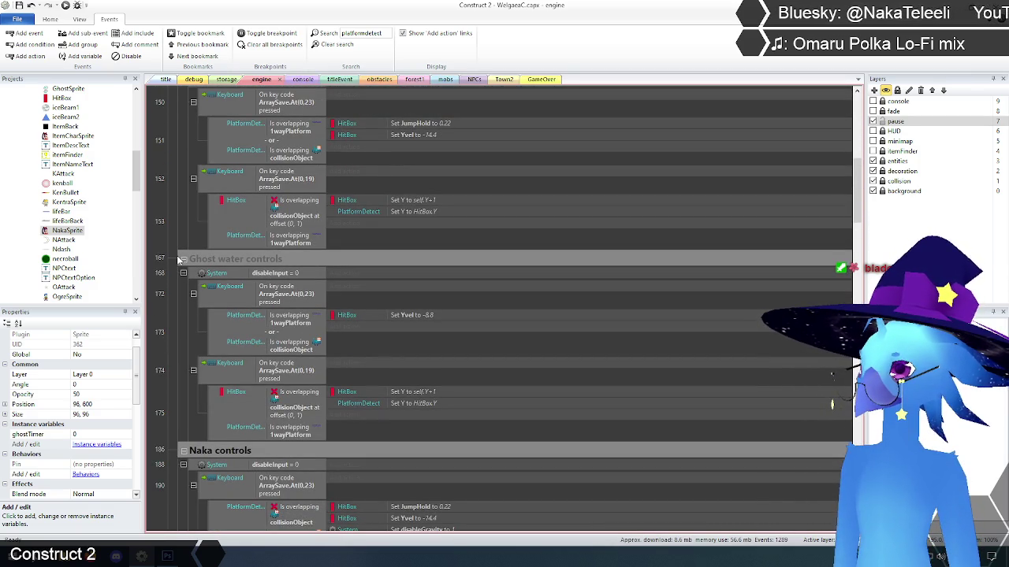
scroll(178, 261, "down", 9)
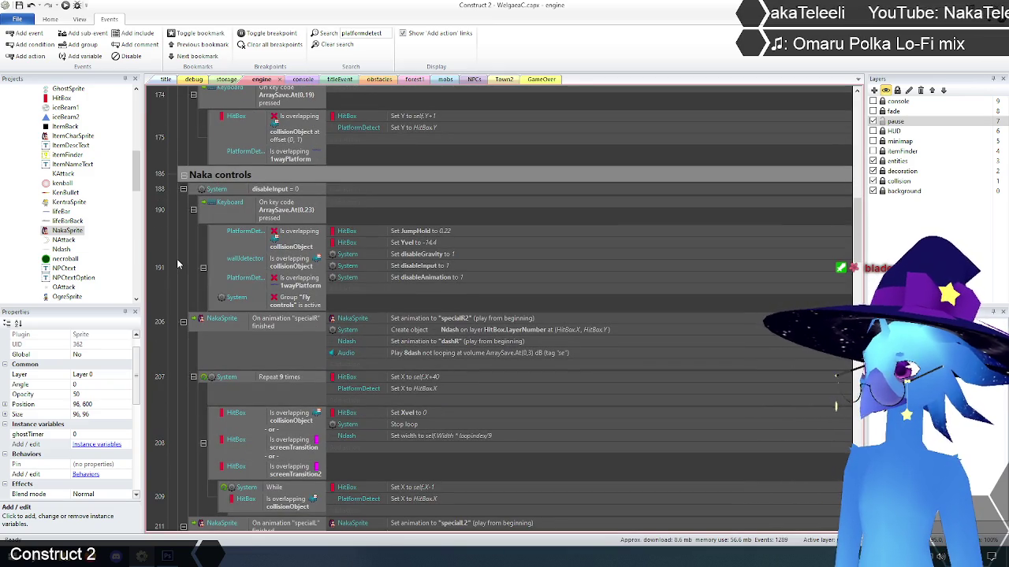
scroll(179, 267, "down", 1)
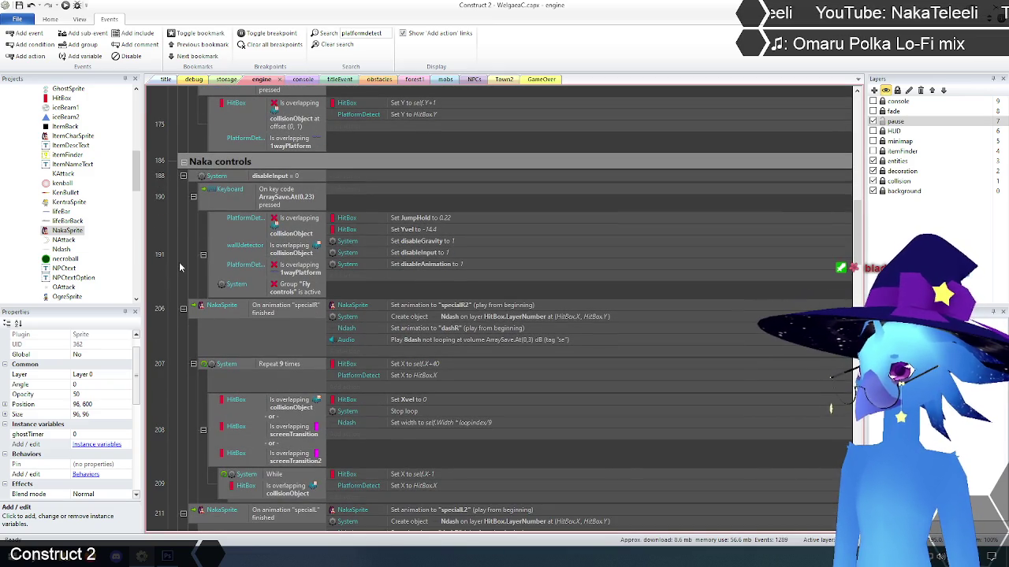
scroll(179, 267, "down", 5)
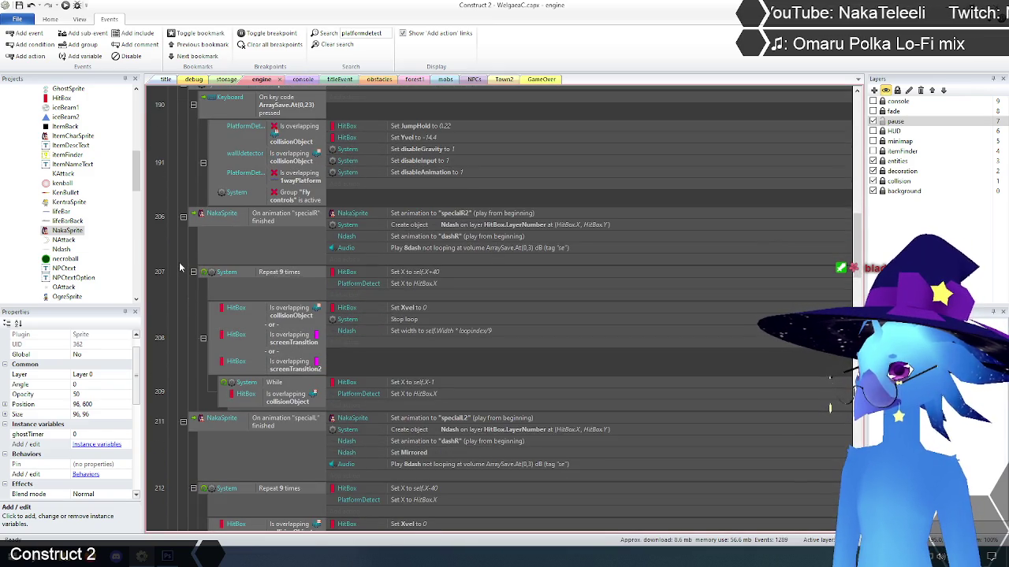
scroll(179, 267, "down", 9)
scroll(179, 267, "down", 1)
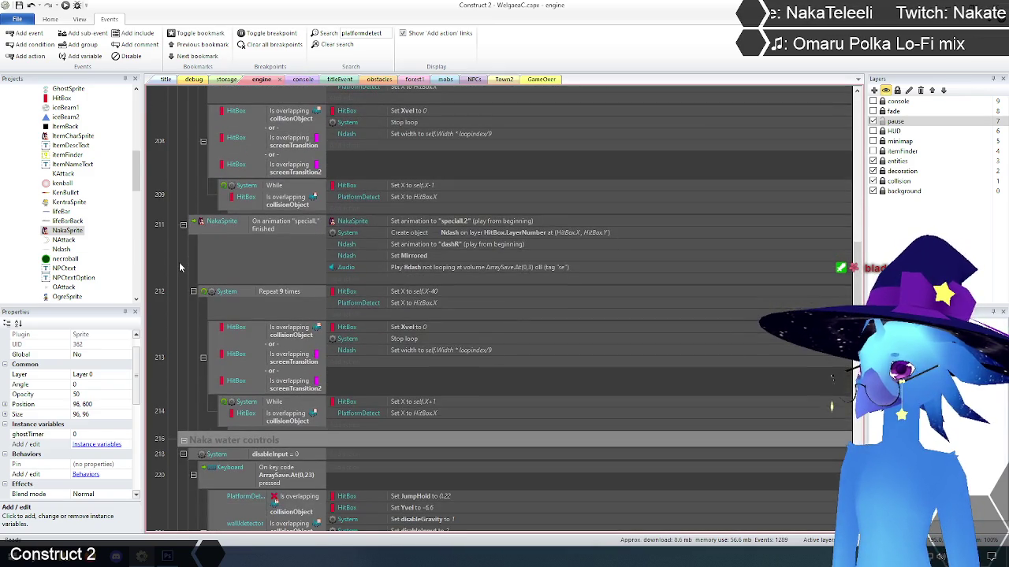
scroll(179, 267, "down", 13)
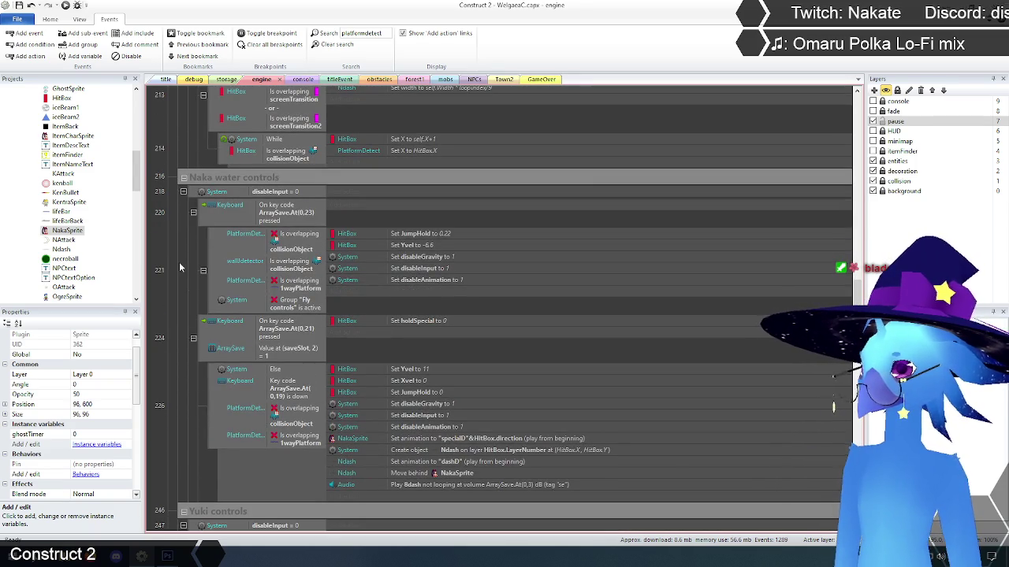
scroll(179, 268, "down", 5)
scroll(179, 267, "up", 5)
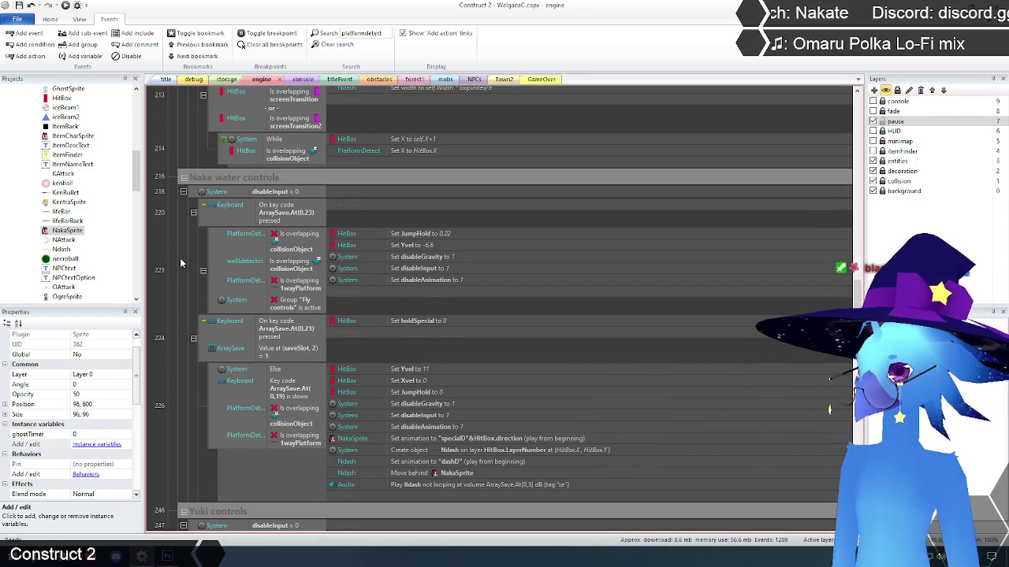
scroll(180, 256, "up", 14)
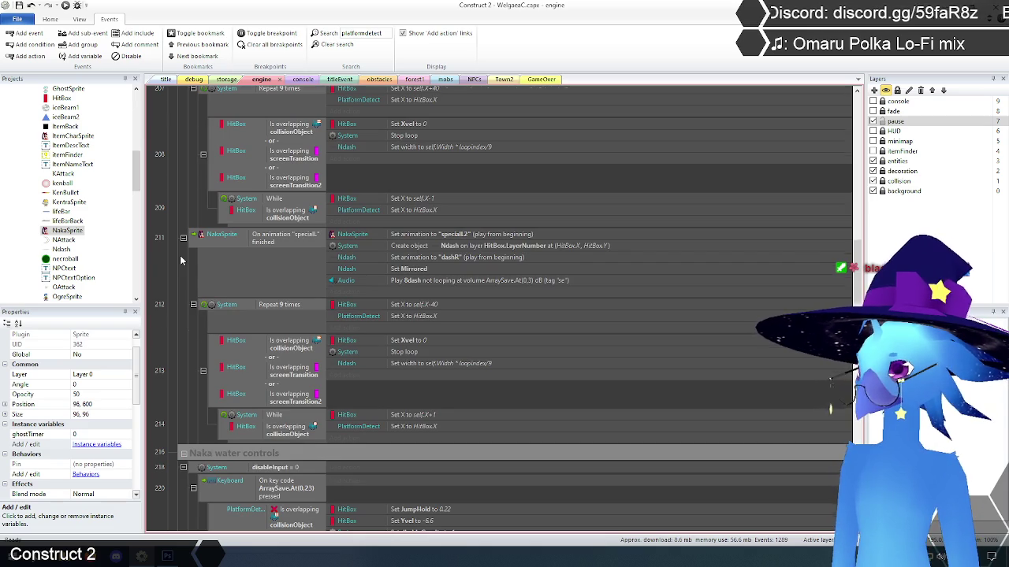
scroll(179, 256, "up", 13)
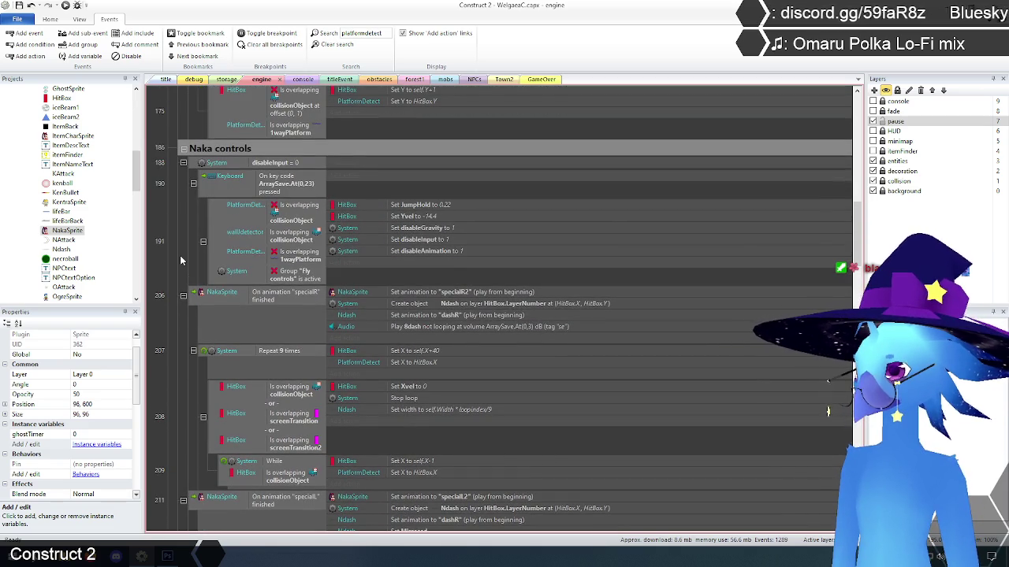
scroll(179, 255, "up", 13)
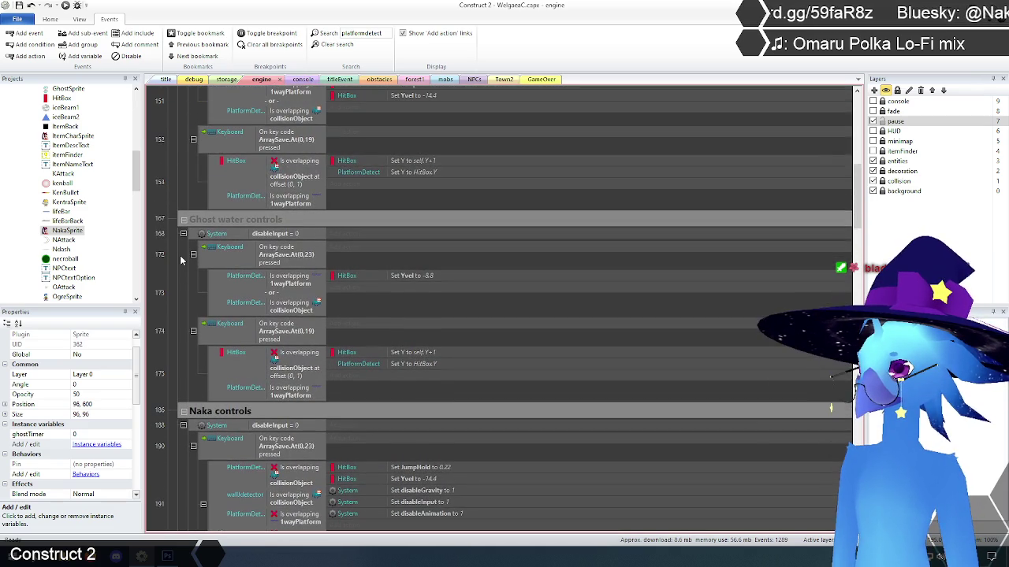
scroll(180, 255, "up", 7)
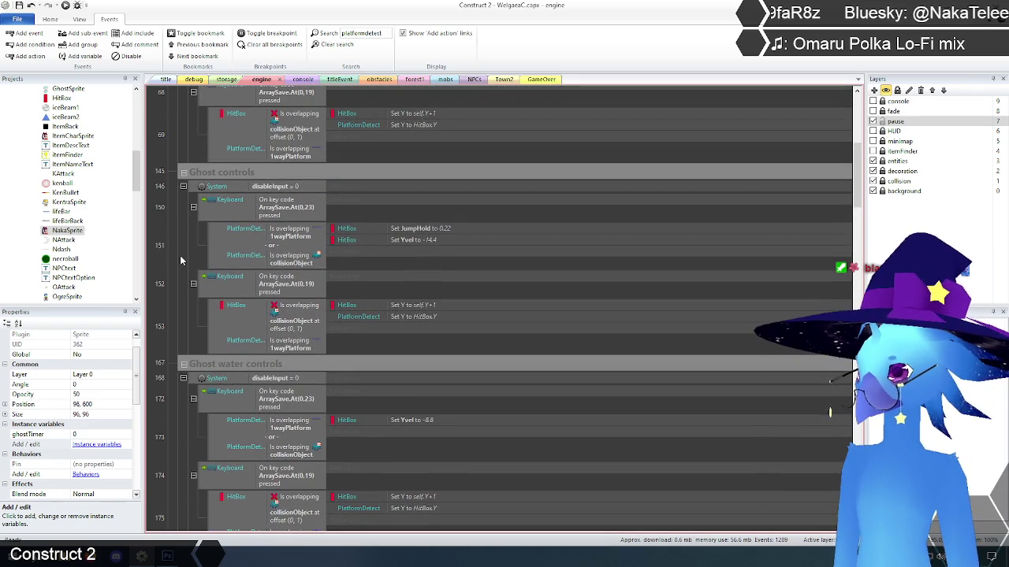
scroll(179, 255, "up", 13)
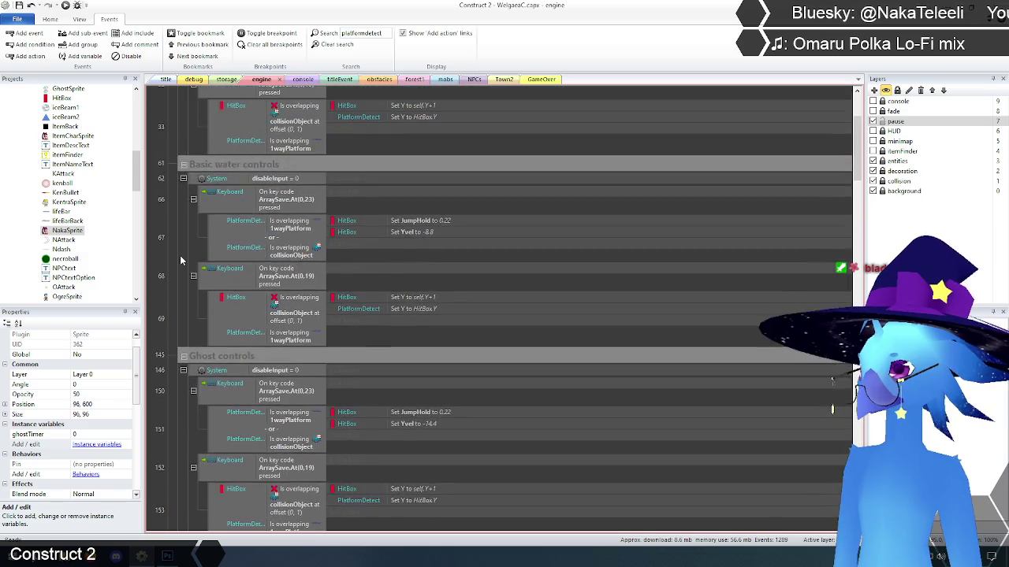
scroll(180, 256, "up", 5)
scroll(180, 256, "down", 20)
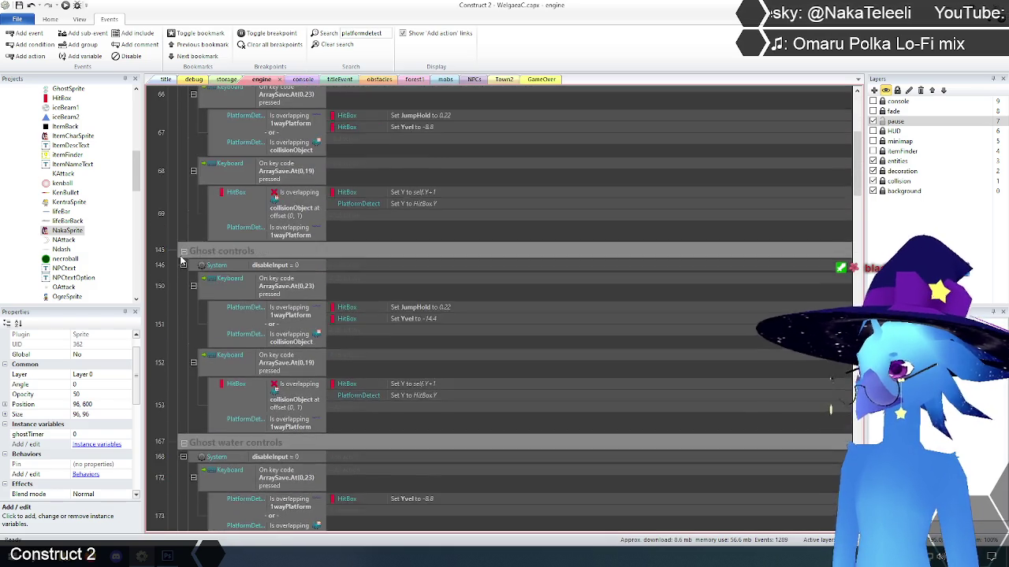
scroll(180, 255, "down", 20)
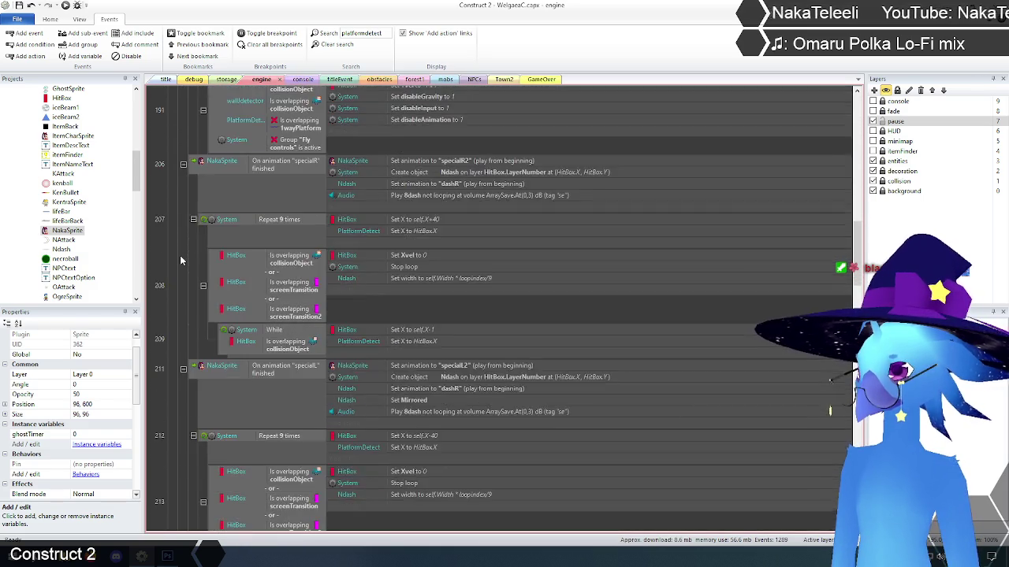
scroll(180, 258, "down", 10)
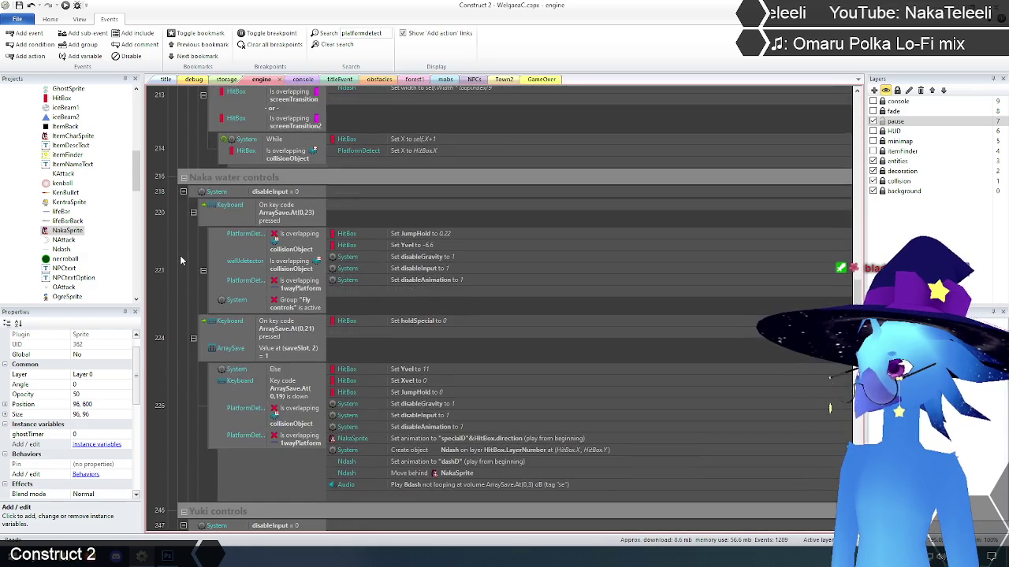
scroll(180, 256, "down", 10)
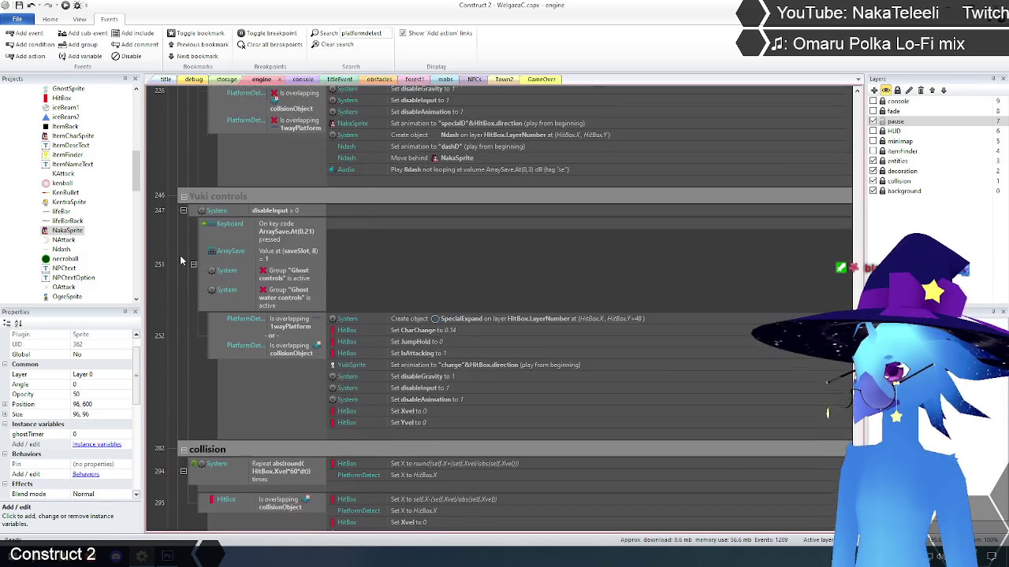
scroll(180, 255, "down", 3)
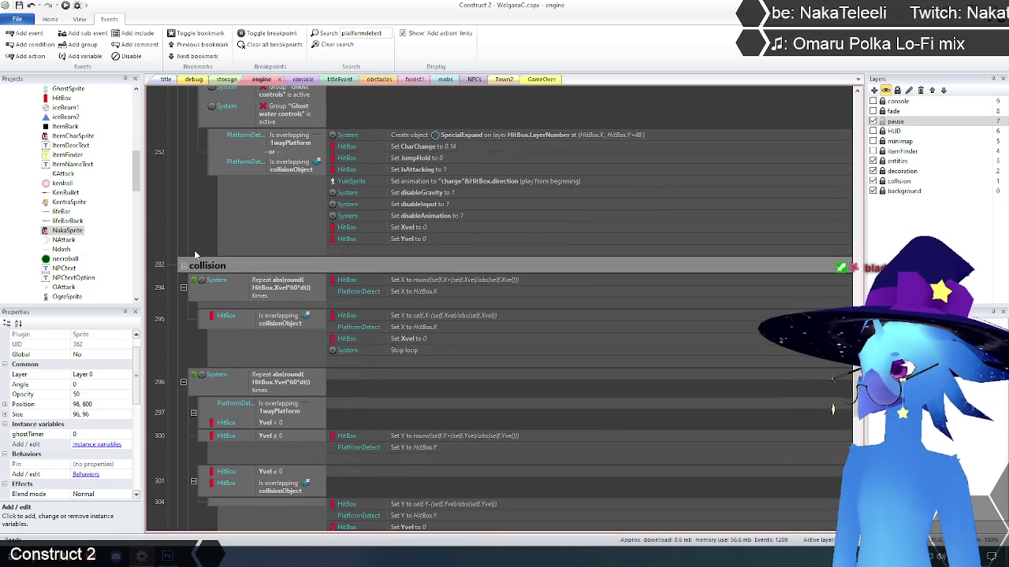
scroll(195, 254, "down", 12)
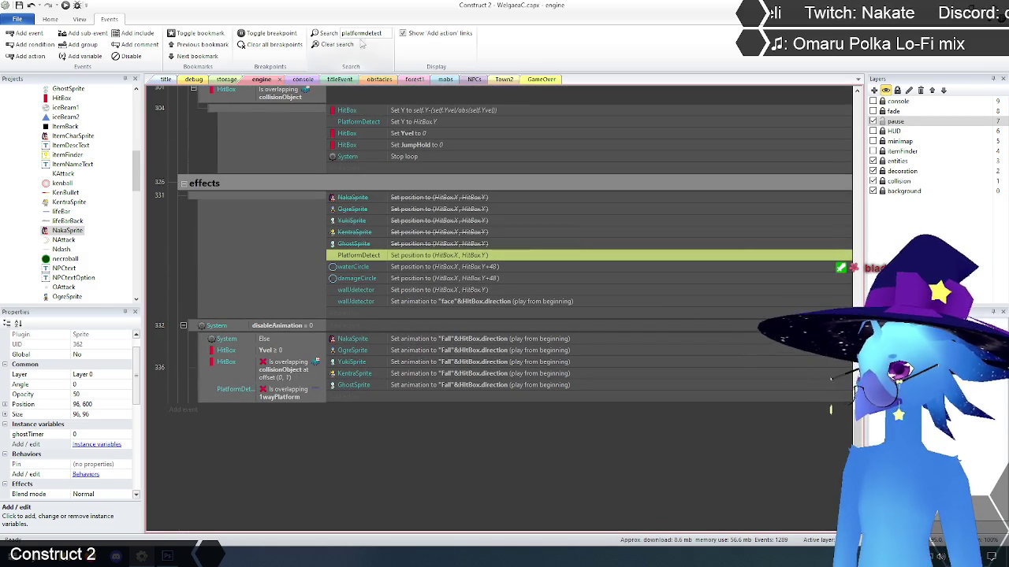
Step: Search the events for 'wall' to review wall detector events, then clear the search filter
double_click(383, 32)
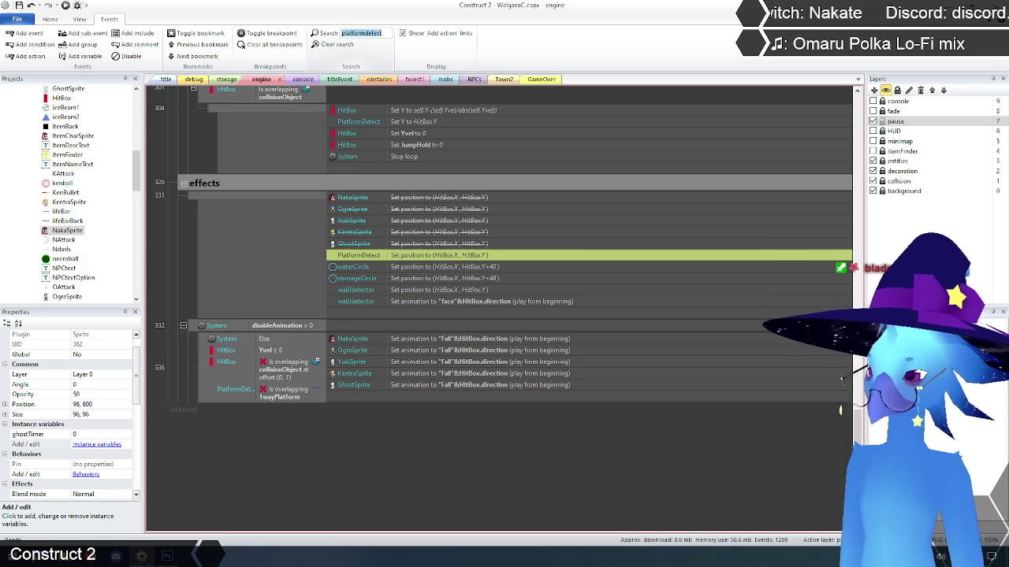
type("wall")
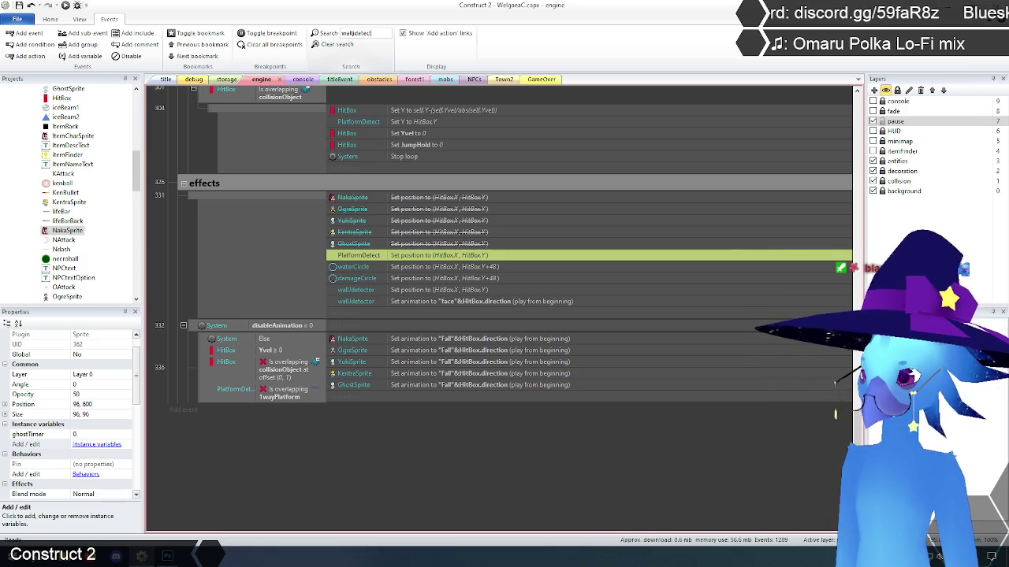
scroll(835, 414, "up", 5)
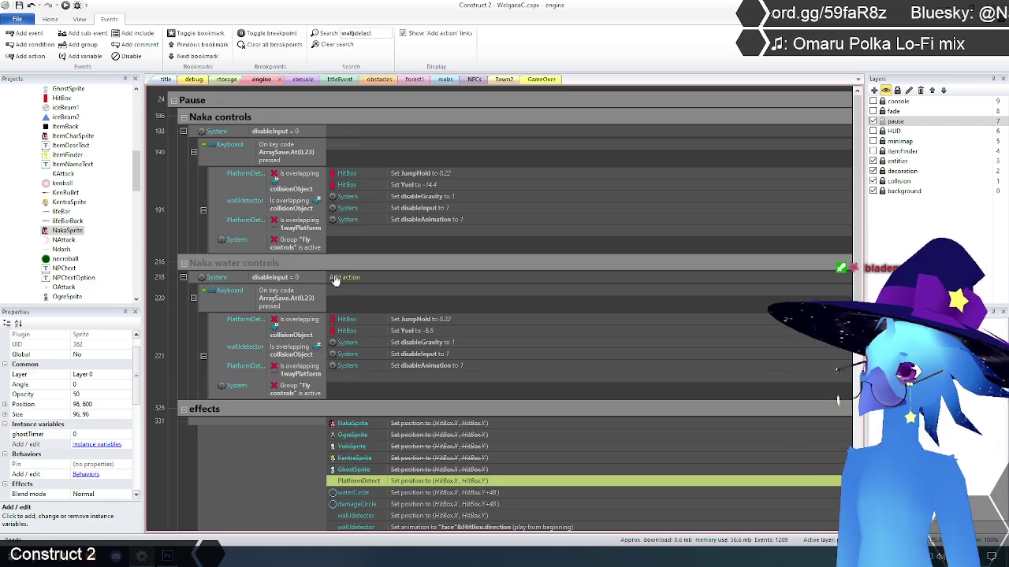
scroll(334, 275, "down", 3)
left_click(256, 431)
scroll(320, 457, "up", 3)
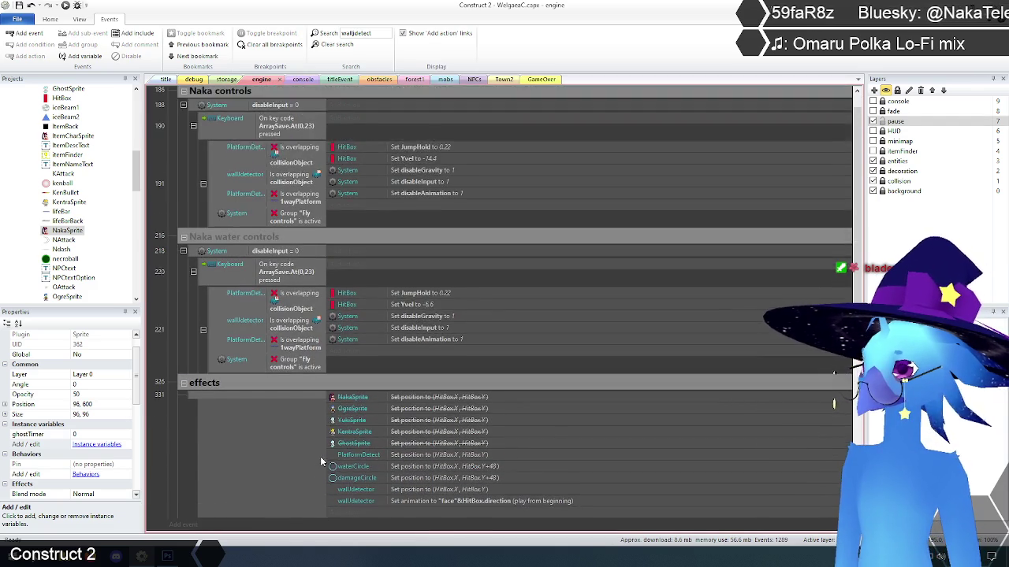
left_click(334, 44)
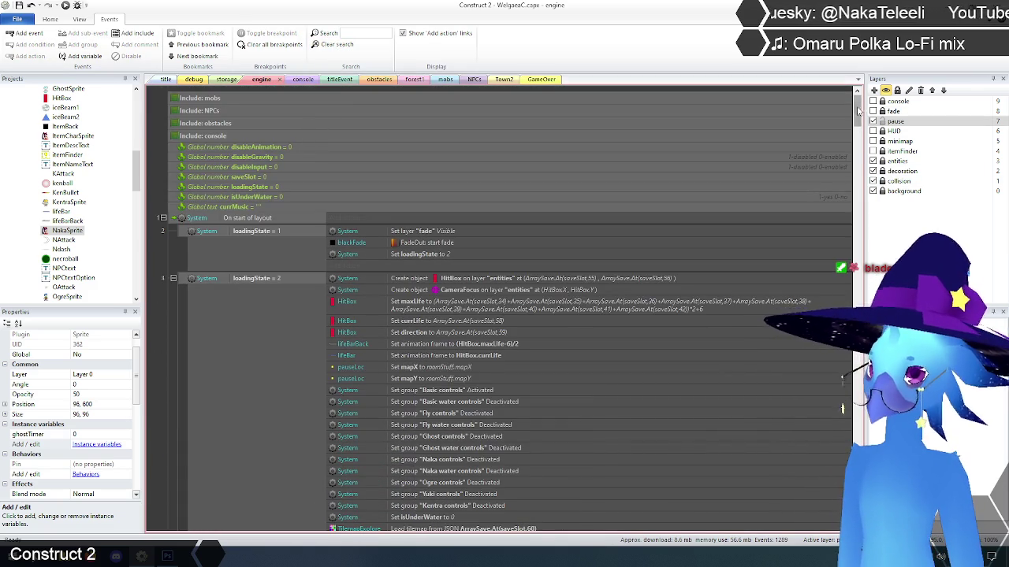
Step: Add the Pin behavior to PlatformDetect on the storage layout
left_click(226, 82)
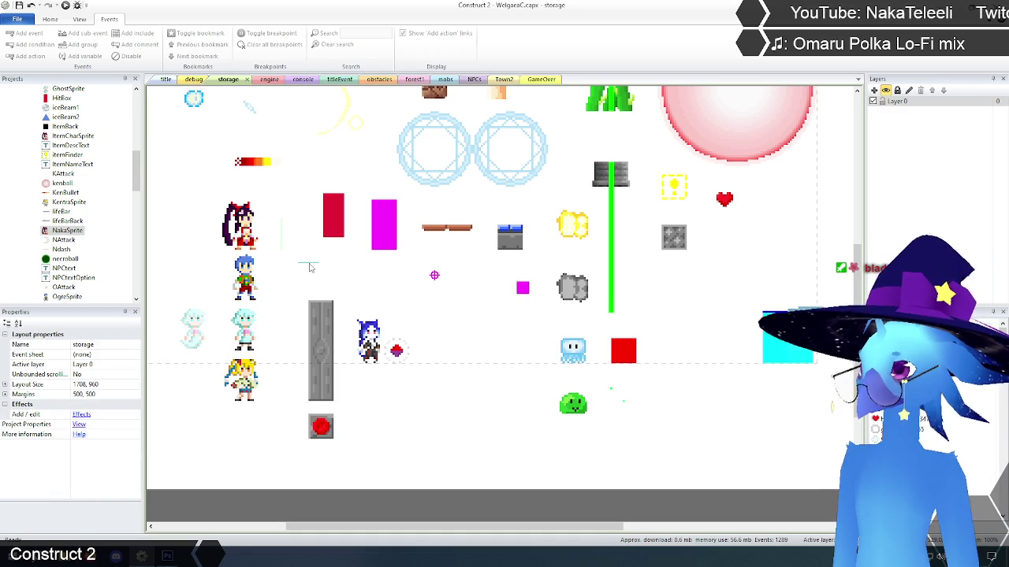
left_click(308, 264)
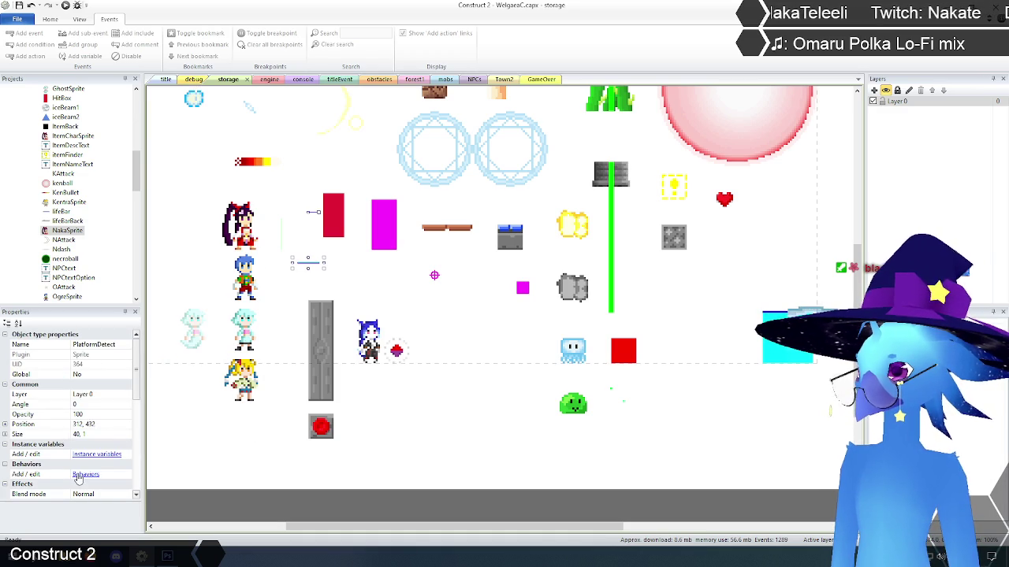
left_click(79, 476)
left_click(426, 220)
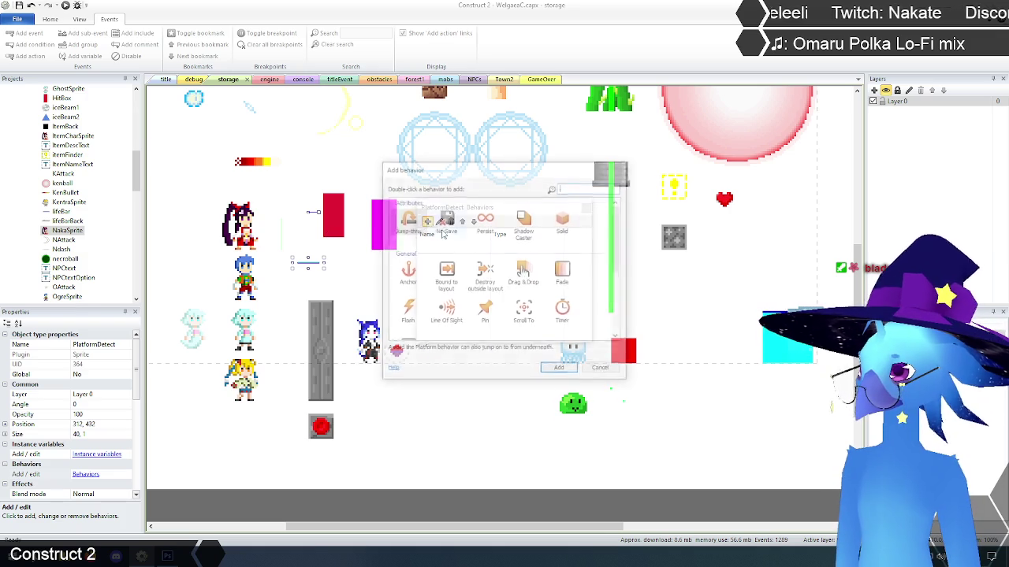
left_click(485, 309)
left_click(560, 370)
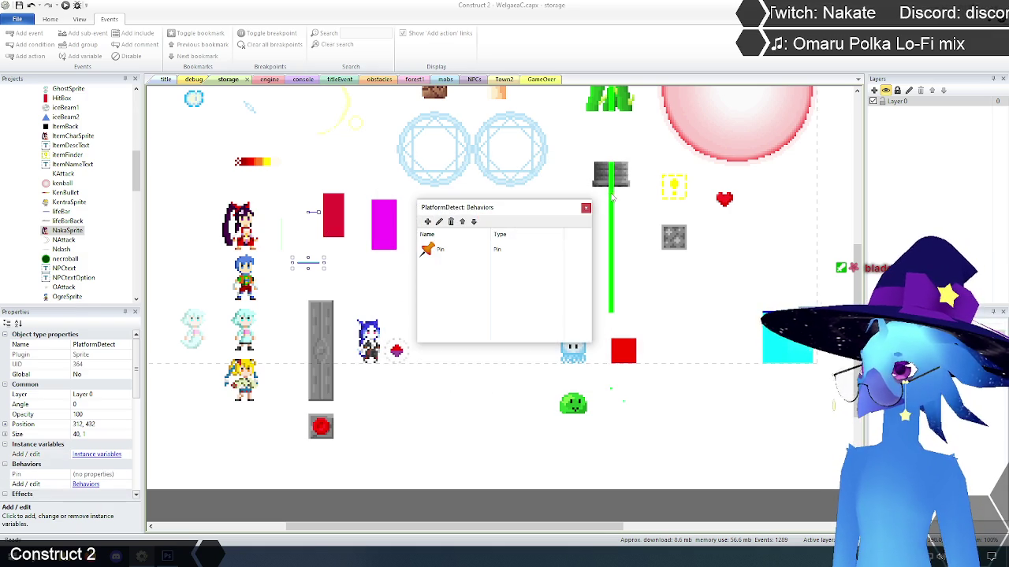
left_click(586, 208)
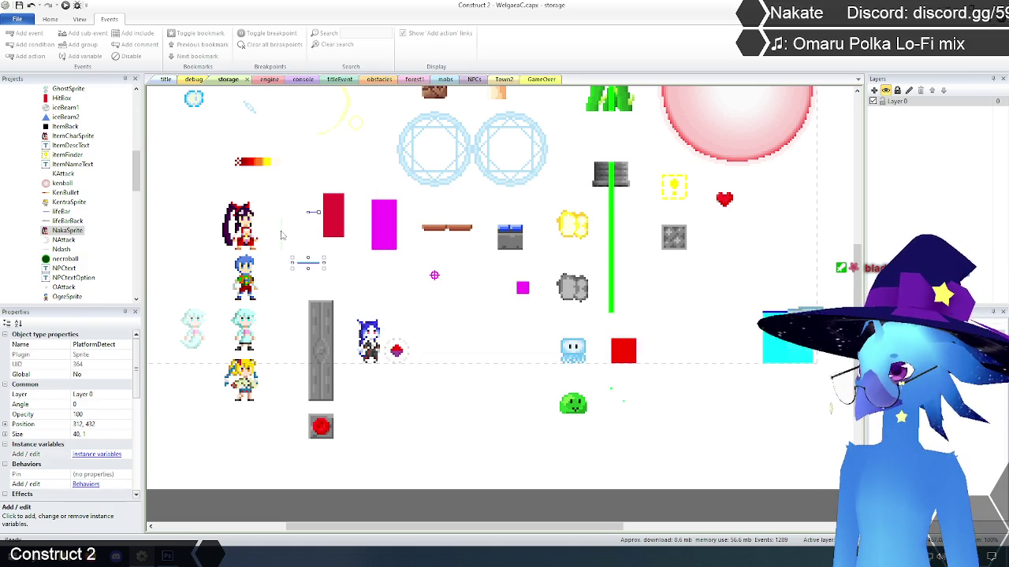
Step: Add the Pin behavior to wallJdetector as well, then return to the engine event sheet
left_click(281, 235)
left_click(281, 236)
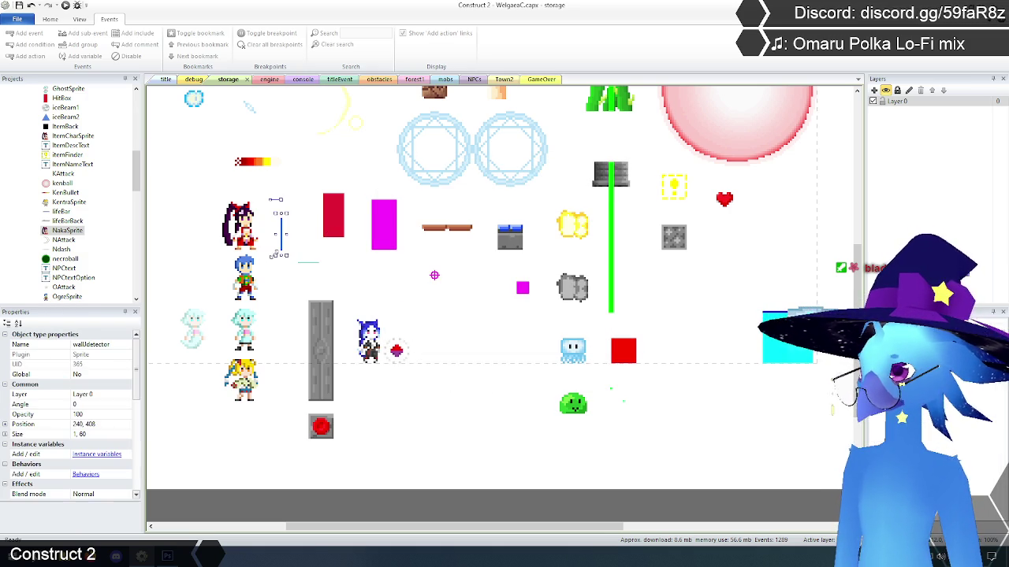
left_click_drag(137, 380, 137, 420)
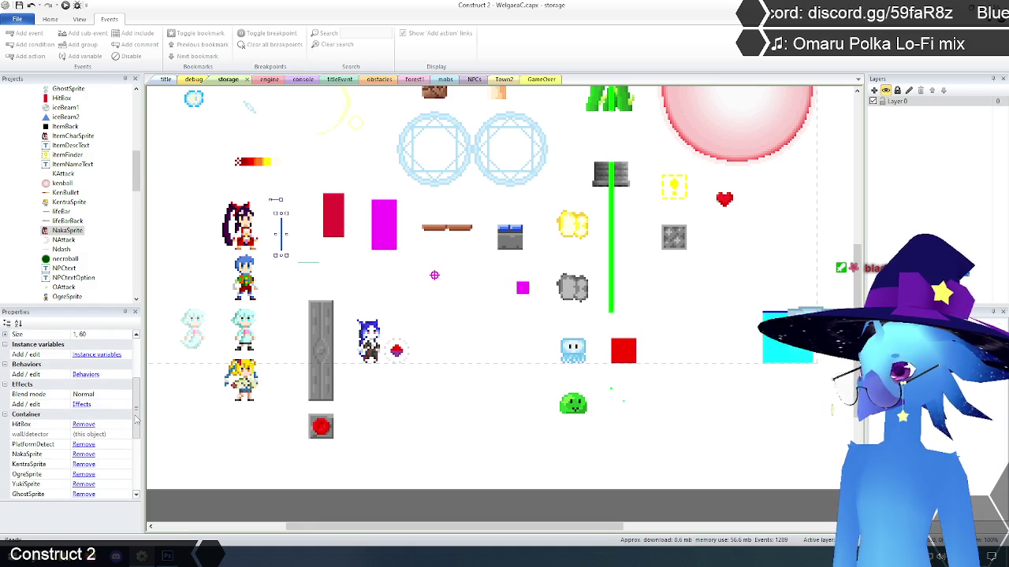
left_click(87, 375)
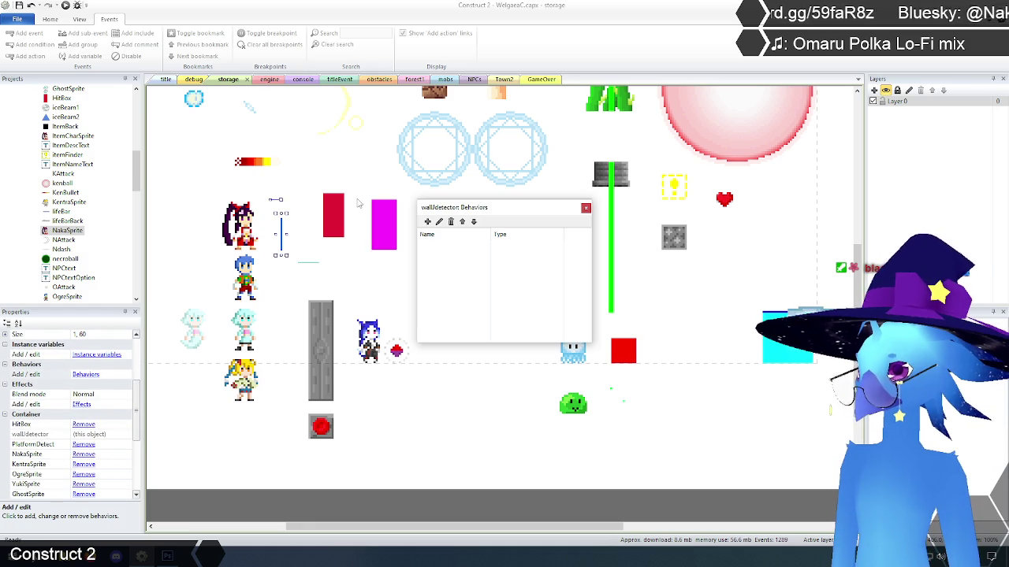
left_click(425, 221)
left_click(487, 314)
left_click(560, 370)
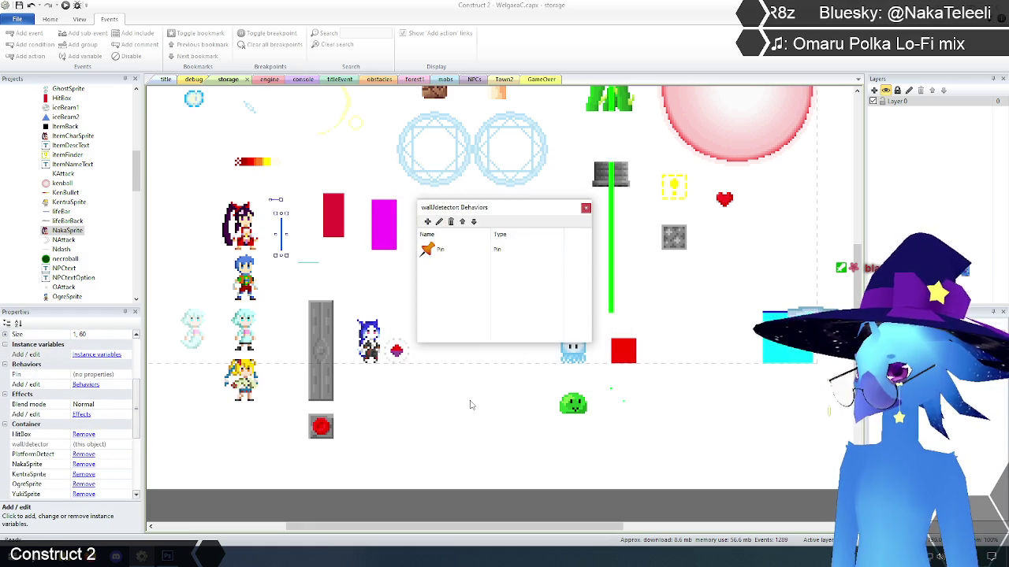
left_click(586, 208)
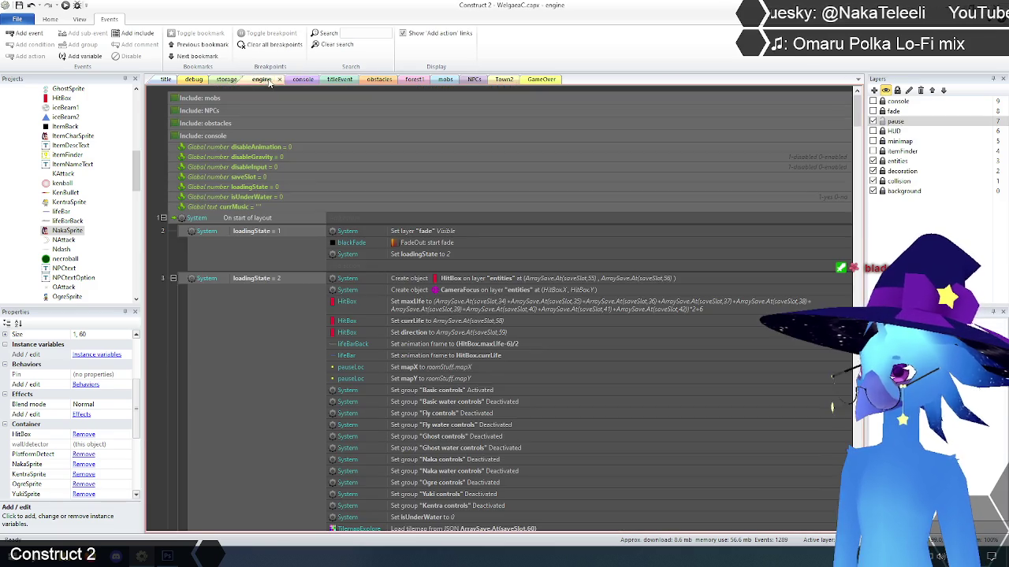
left_click(269, 79)
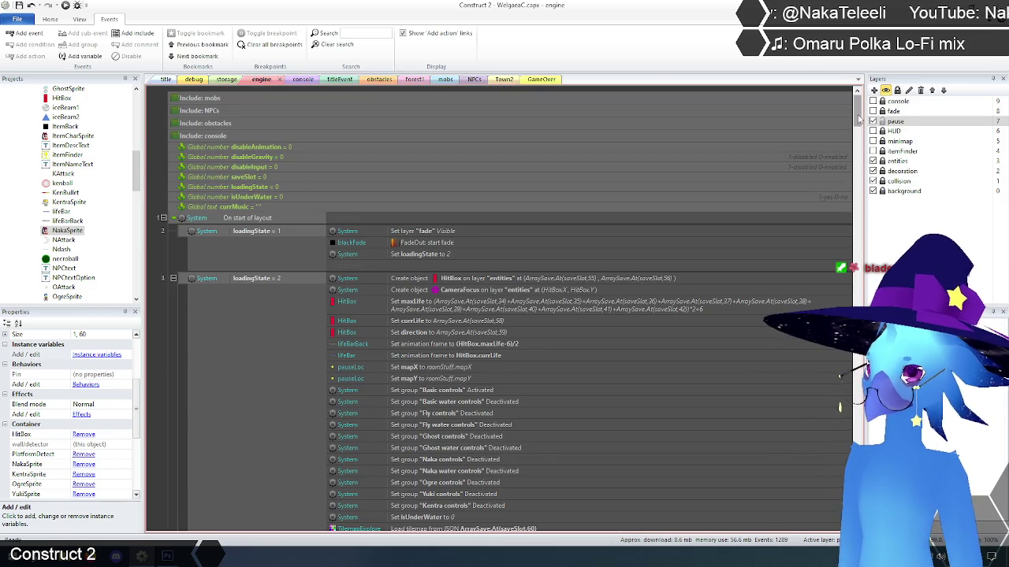
Step: Add a PlatformDetect 'Pin to object' action targeting HitBox, Position only, in the loading event
scroll(858, 118, "down", 5)
left_click(346, 286)
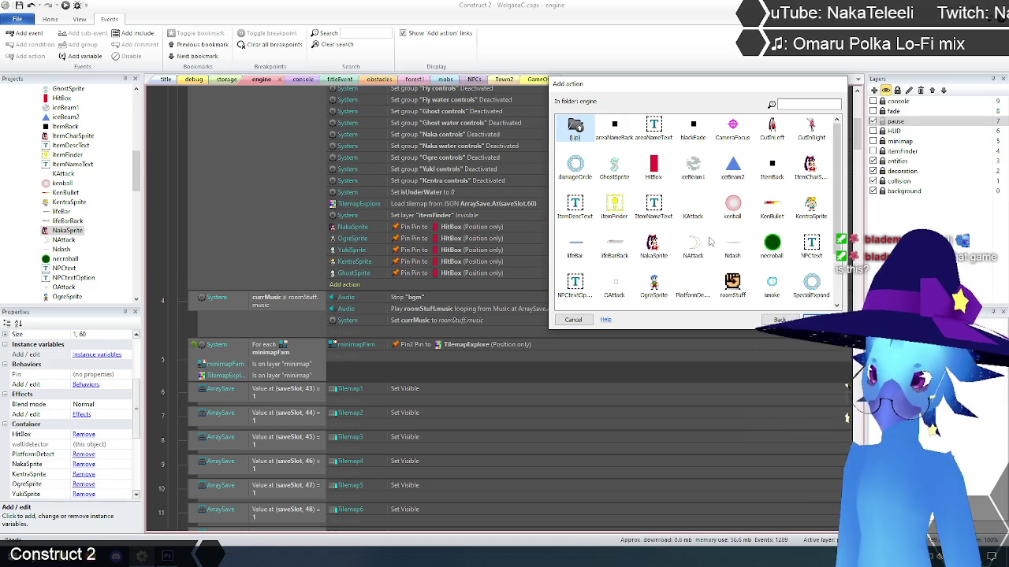
scroll(710, 242, "down", 2)
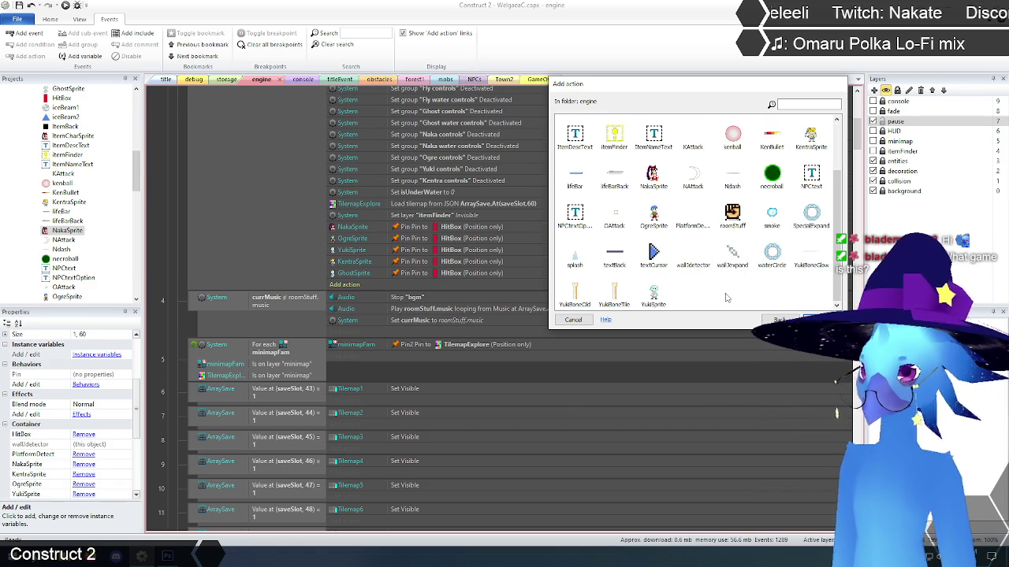
scroll(726, 297, "up", 2)
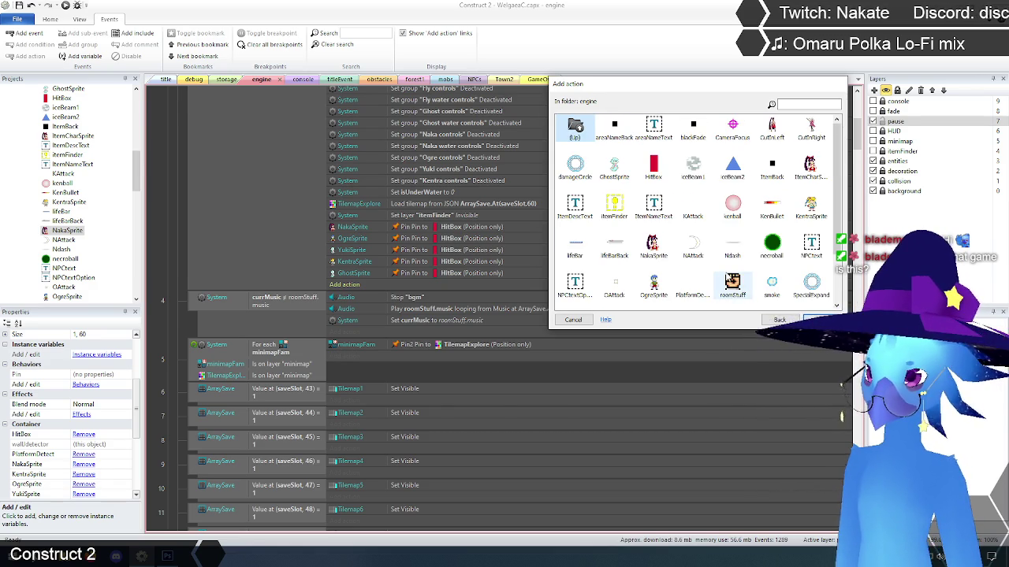
scroll(729, 290, "down", 2)
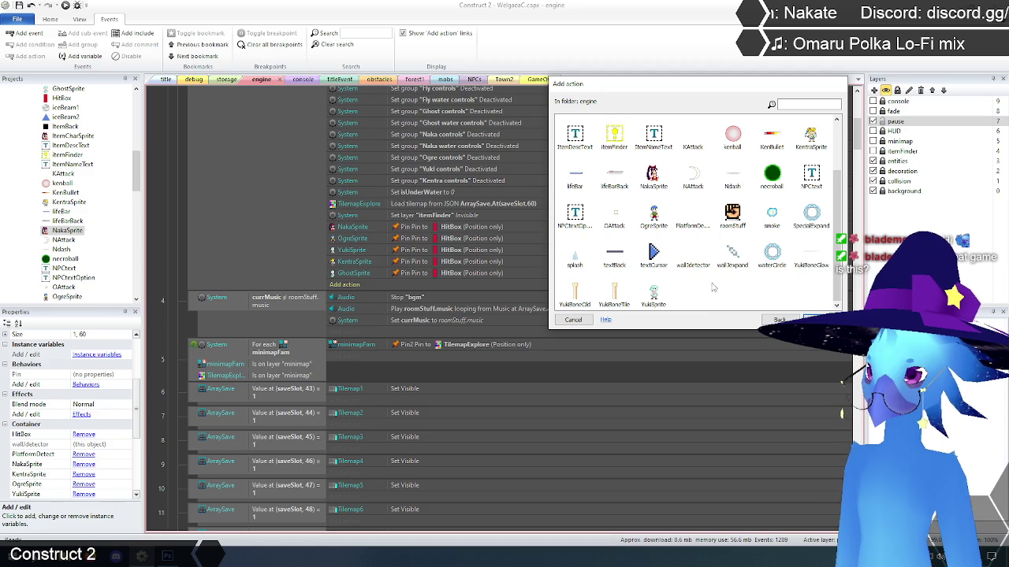
double_click(692, 219)
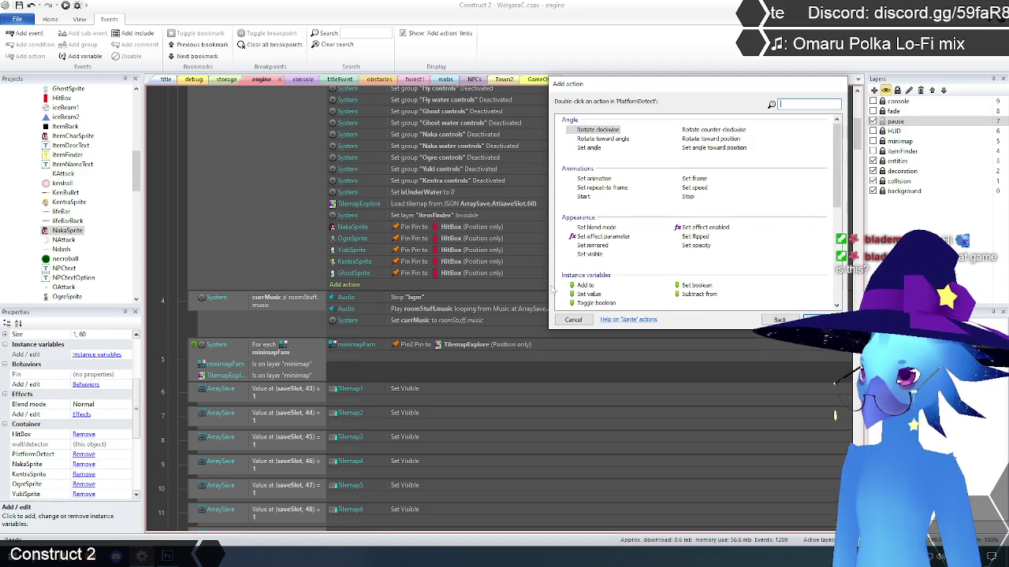
scroll(630, 228, "down", 2)
double_click(591, 193)
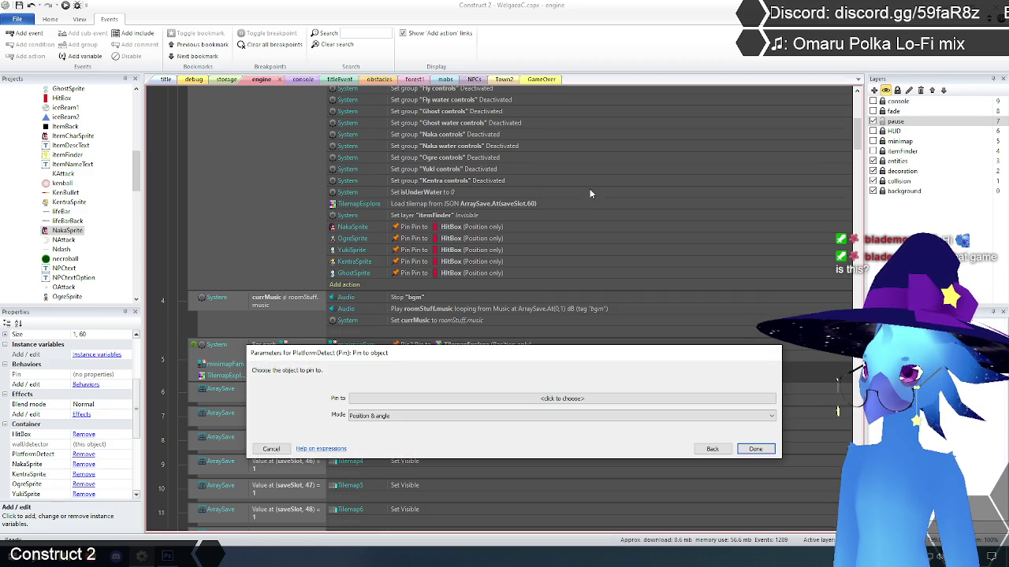
left_click(562, 399)
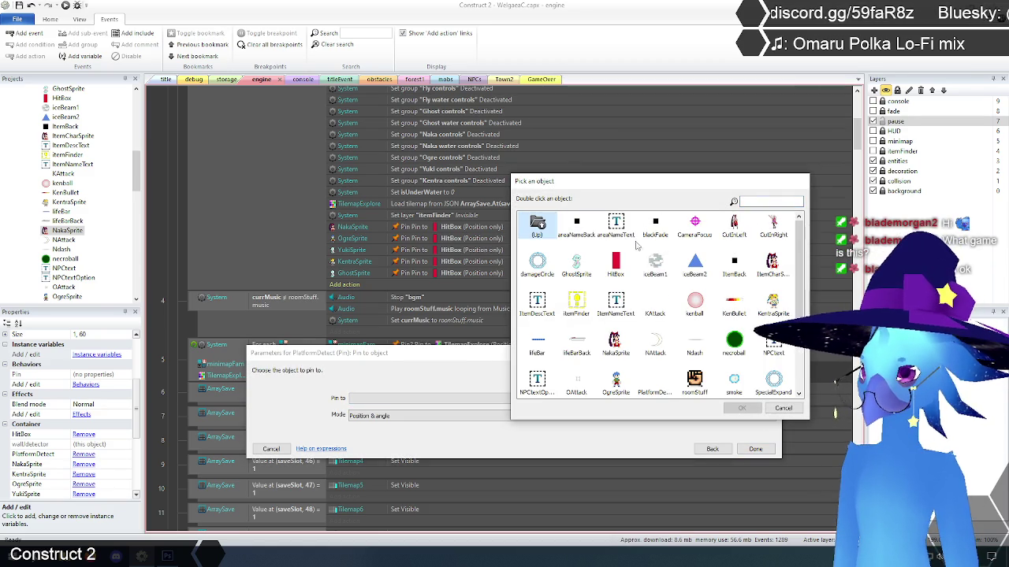
left_click(615, 262)
left_click(741, 408)
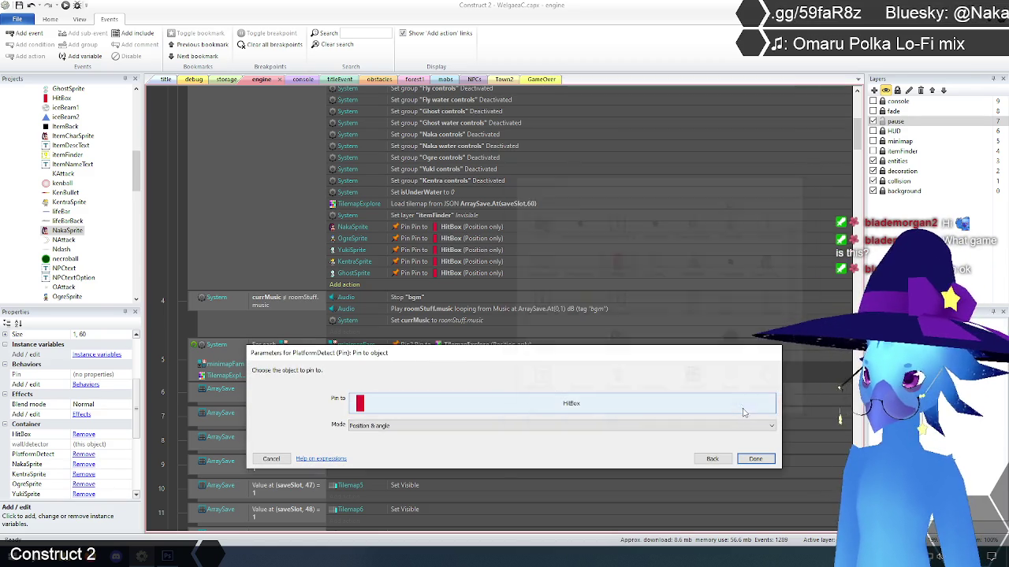
left_click(431, 426)
left_click(396, 443)
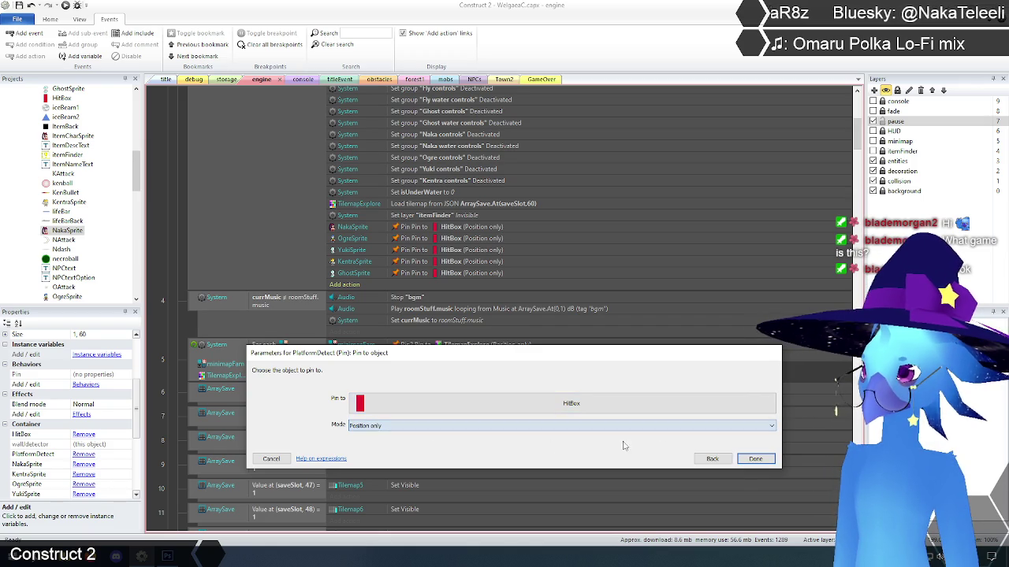
left_click(755, 458)
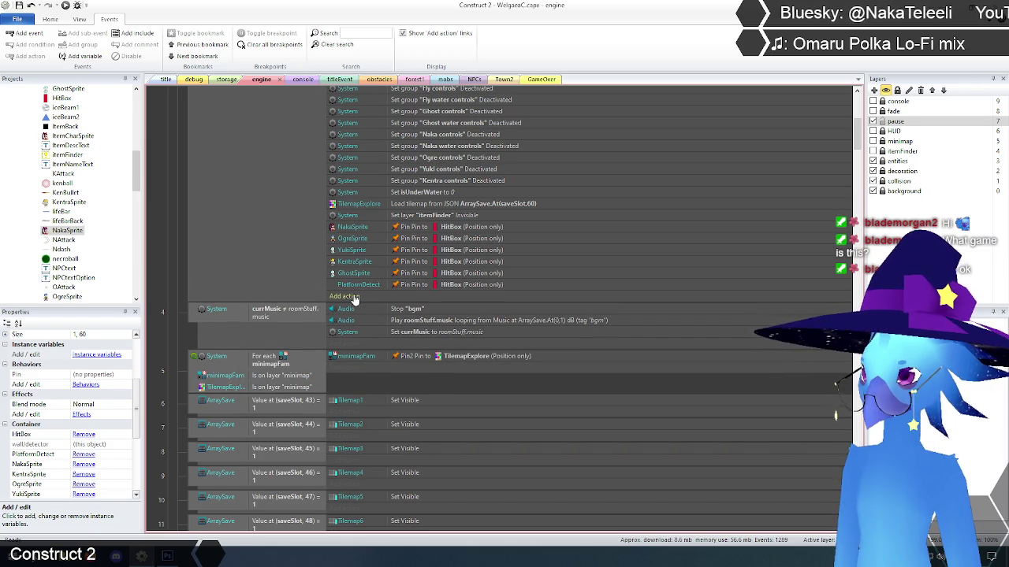
Step: Add a wallUdetector 'Pin to object' action targeting HitBox, Position only, in the same event
left_click(352, 297)
double_click(652, 130)
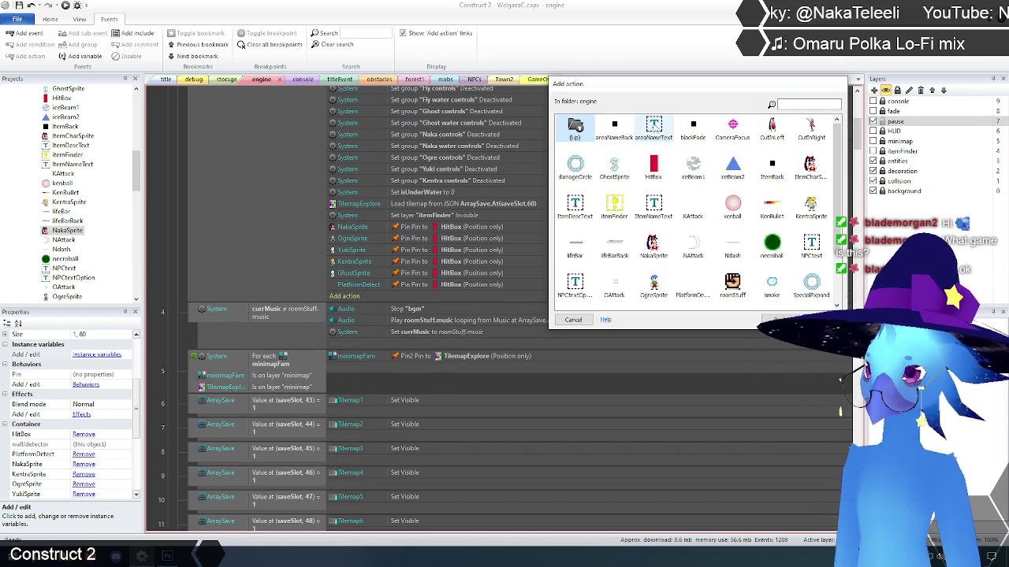
scroll(741, 267, "down", 2)
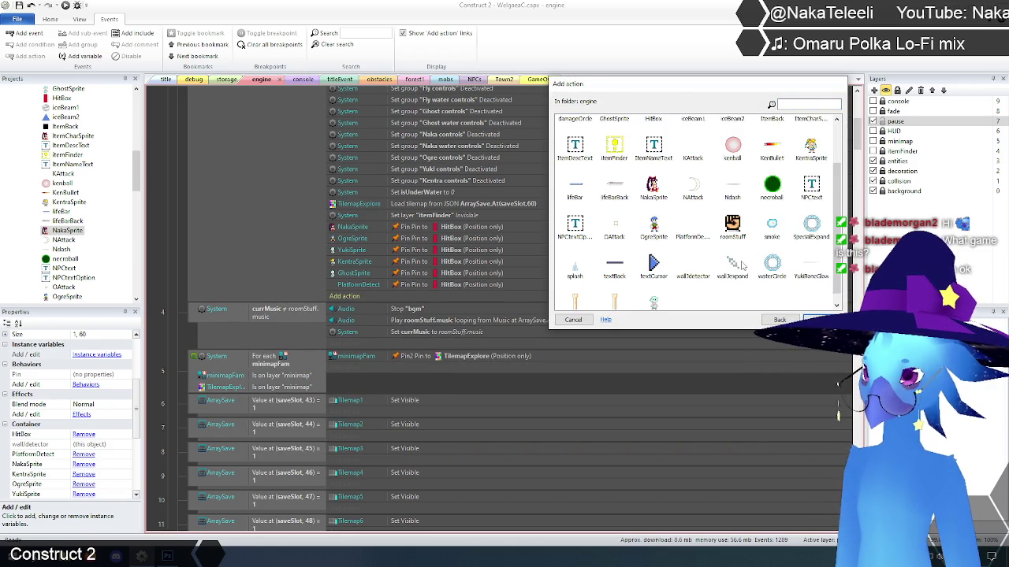
double_click(692, 264)
scroll(638, 272, "down", 4)
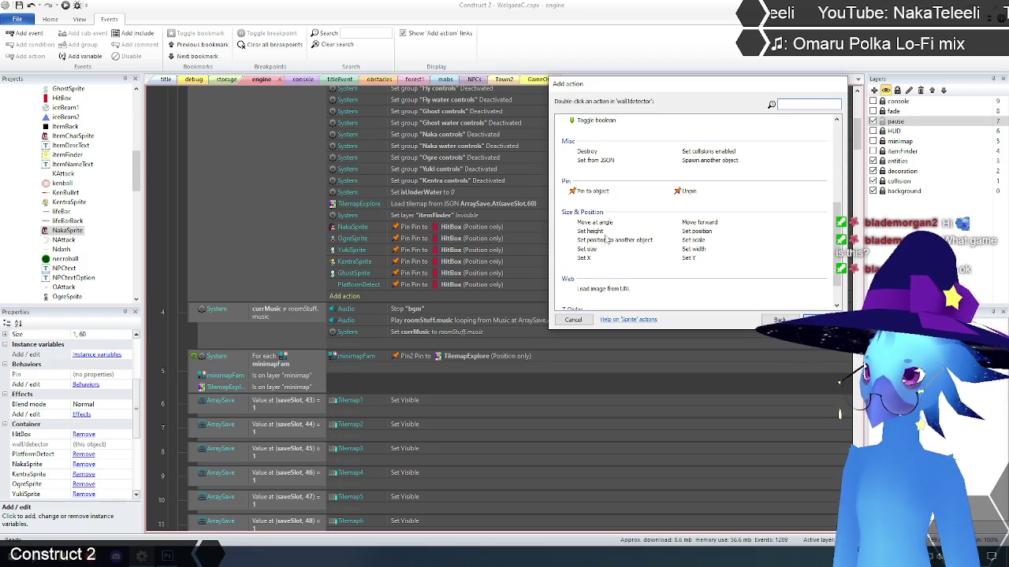
double_click(587, 192)
left_click(556, 398)
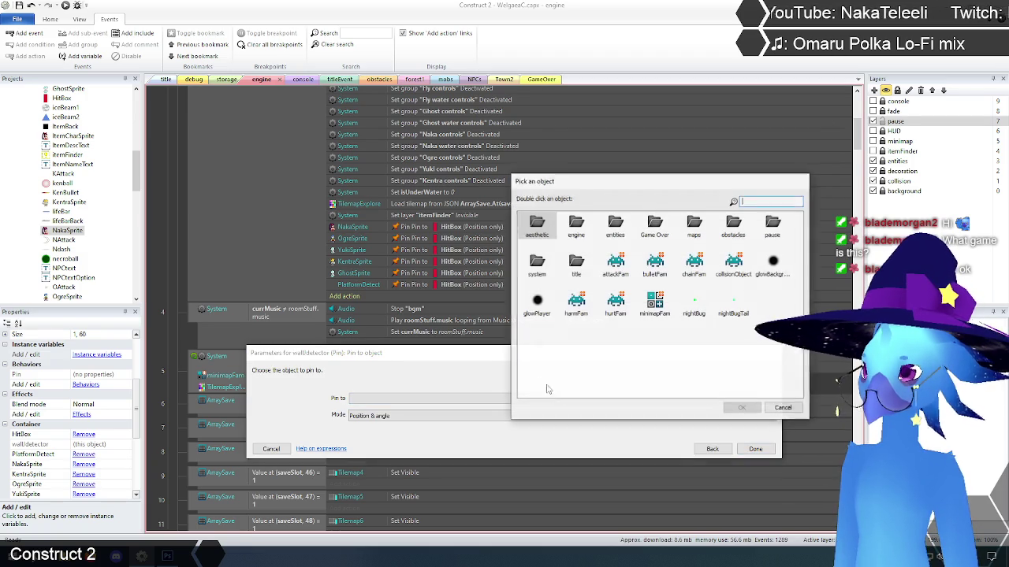
left_click(616, 264)
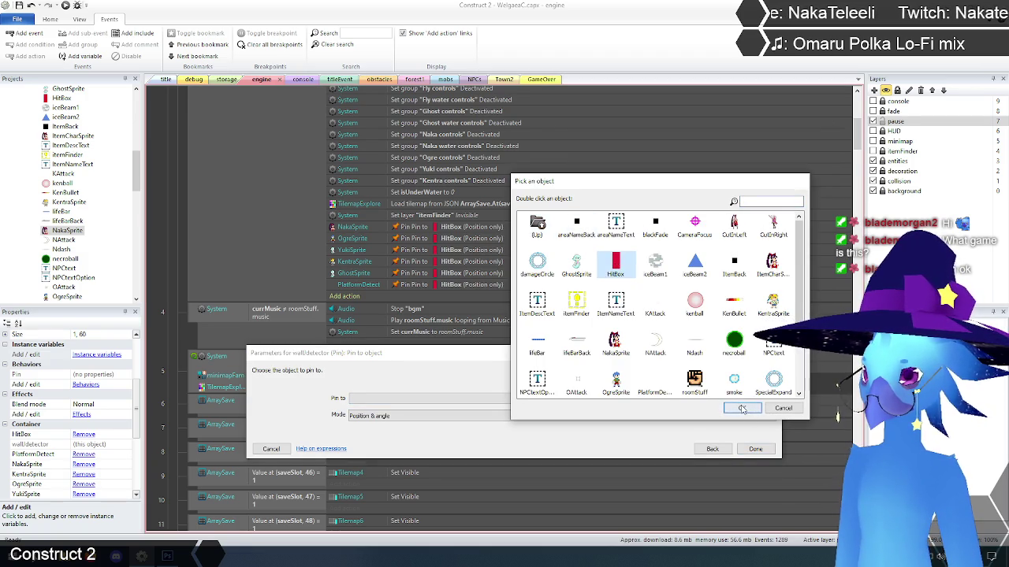
left_click(742, 407)
left_click(469, 426)
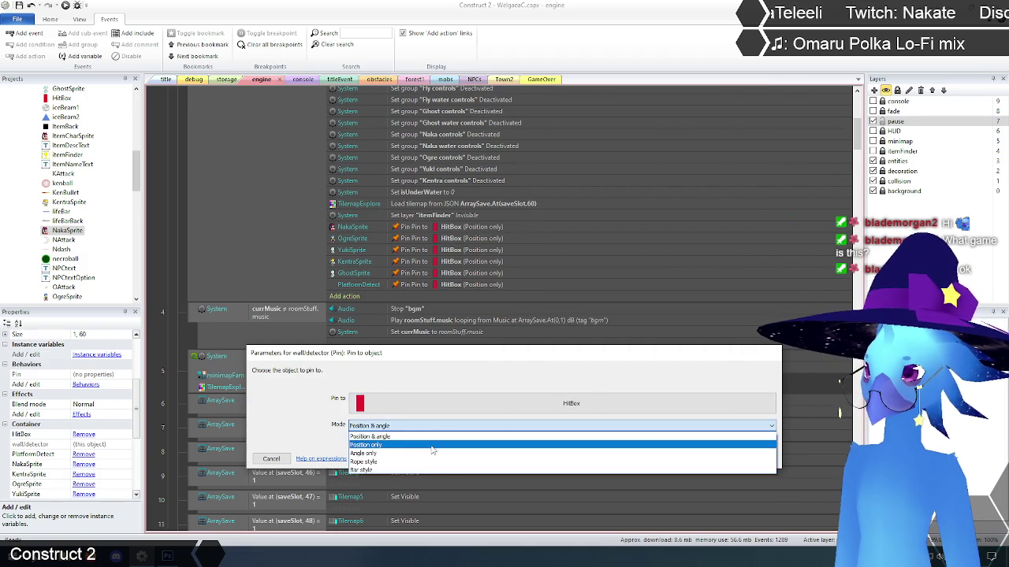
left_click(437, 438)
left_click(754, 460)
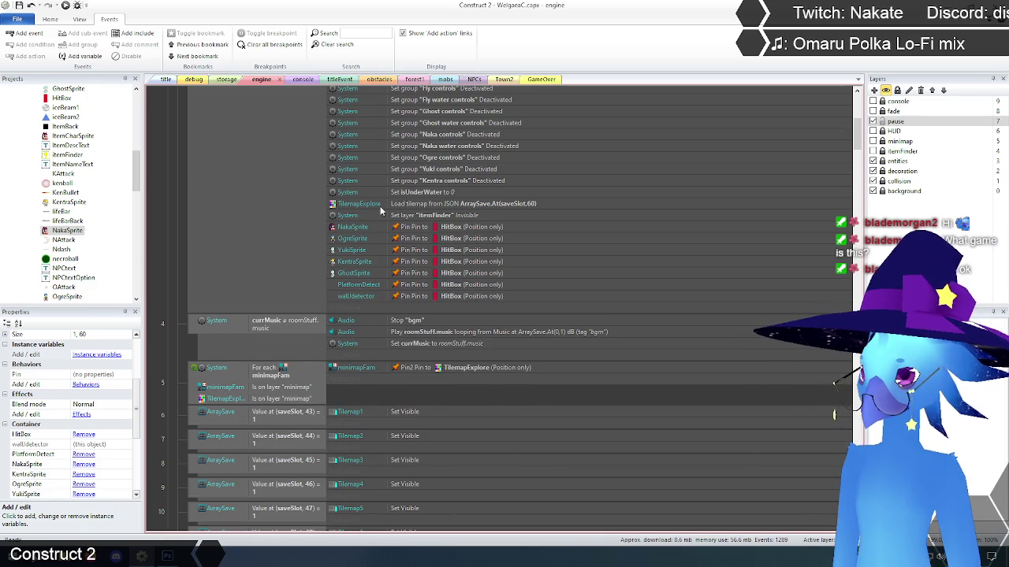
Step: Select both detector Set position actions in 'Pin sprite to hit box' and toggle them disabled
mouse_move(855, 149)
left_mouse_down()
mouse_move(861, 257)
mouse_move(881, 252)
mouse_move(882, 236)
left_mouse_up()
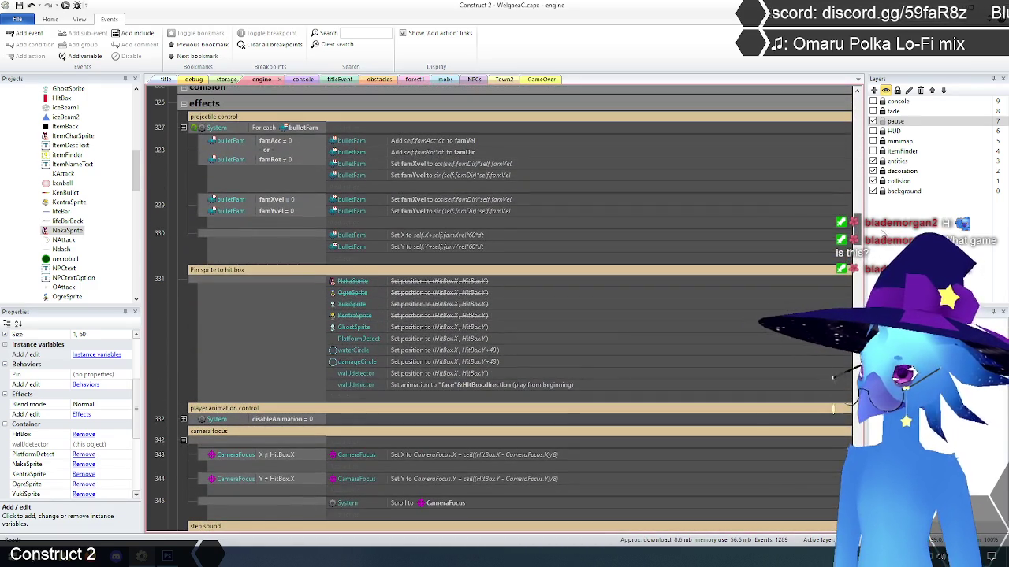
left_click(416, 342)
left_click(409, 377, "ctrl")
right_click(409, 377)
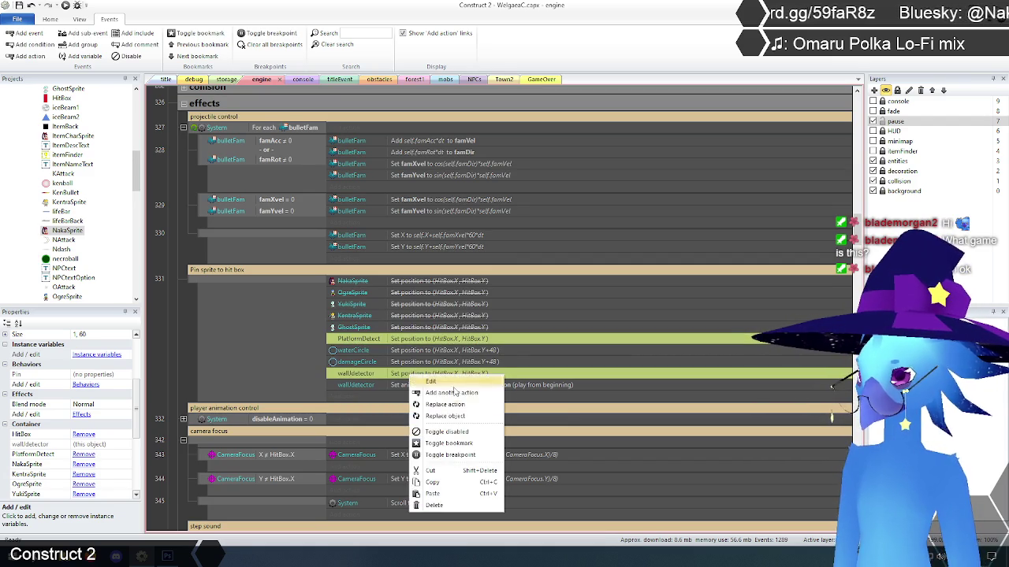
left_click(433, 431)
left_click(181, 337)
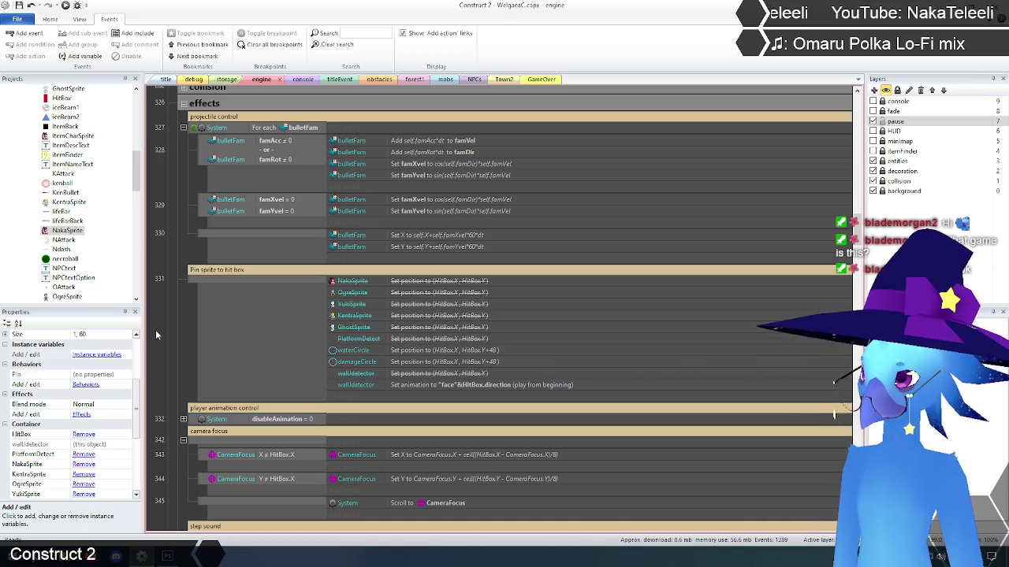
scroll(186, 324, "down", 1)
type("watercirc")
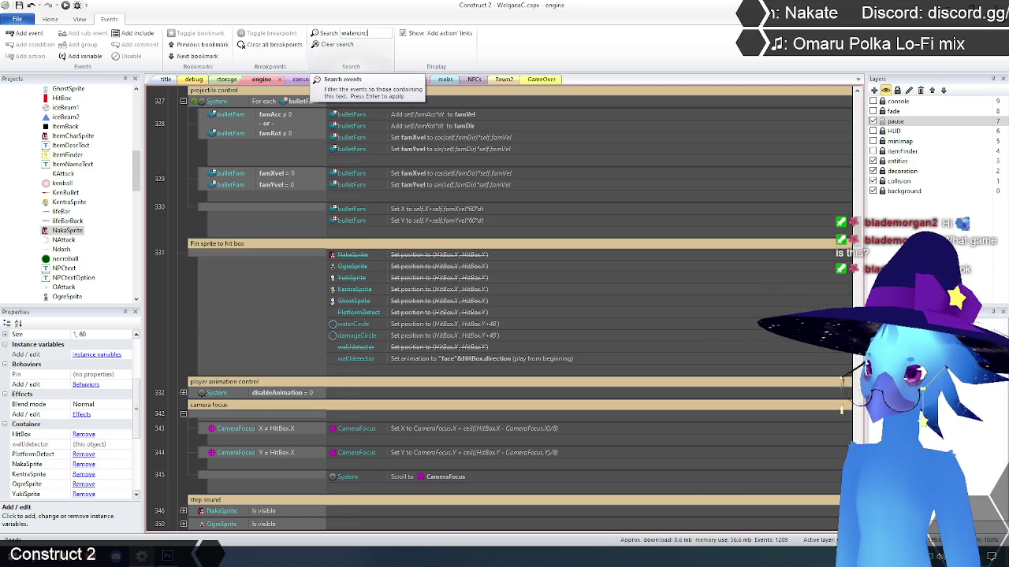
Step: Filter the events to check the waterCircle set-position action, then clear the search
type("le")
key("Return")
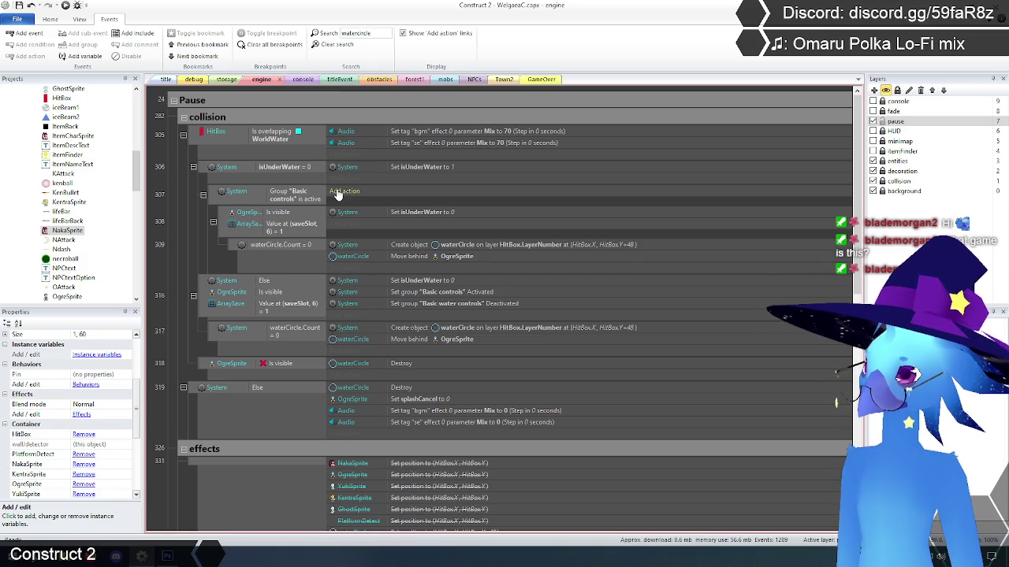
scroll(336, 194, "down", 3)
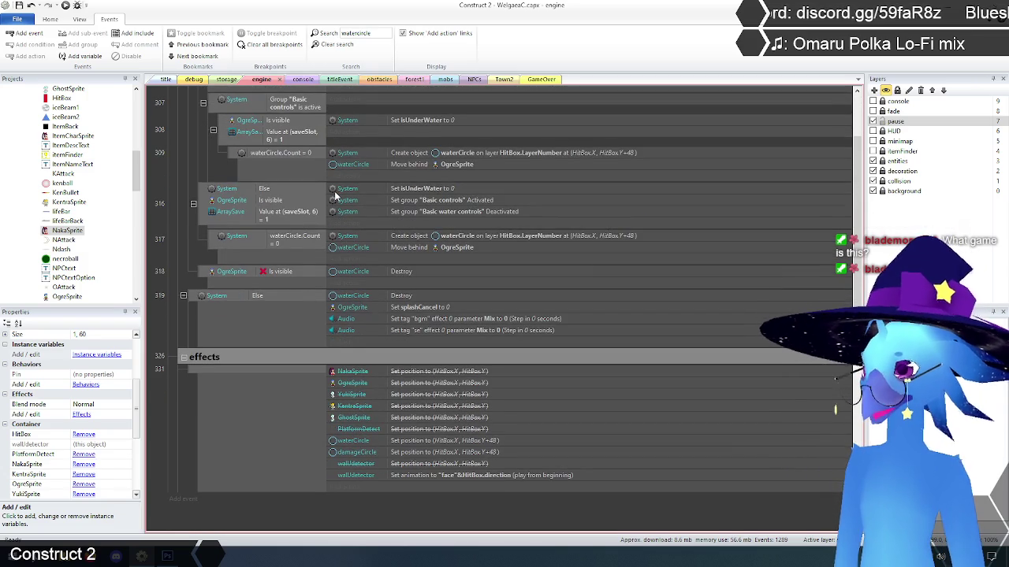
scroll(476, 350, "up", 3)
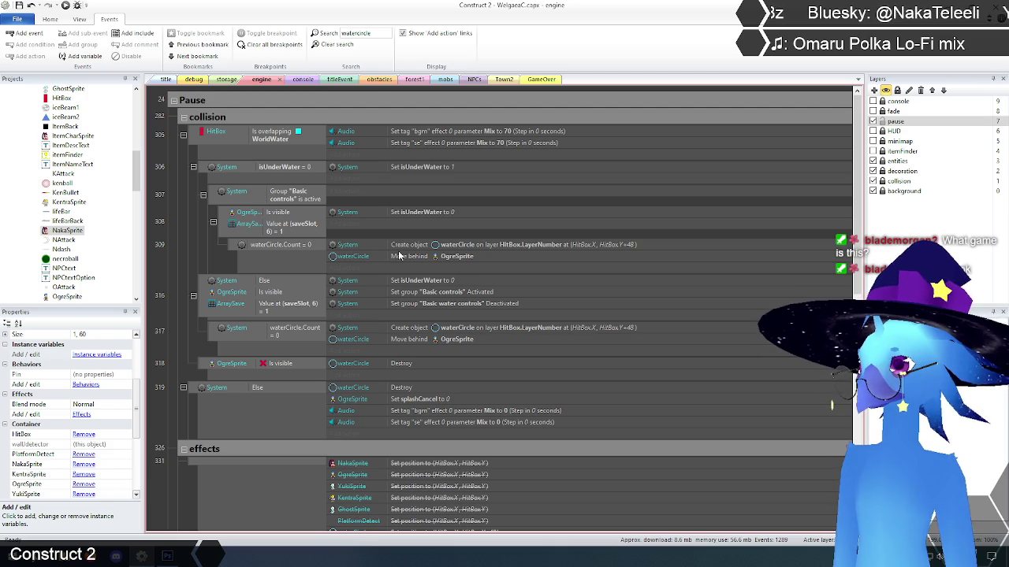
scroll(399, 255, "down", 3)
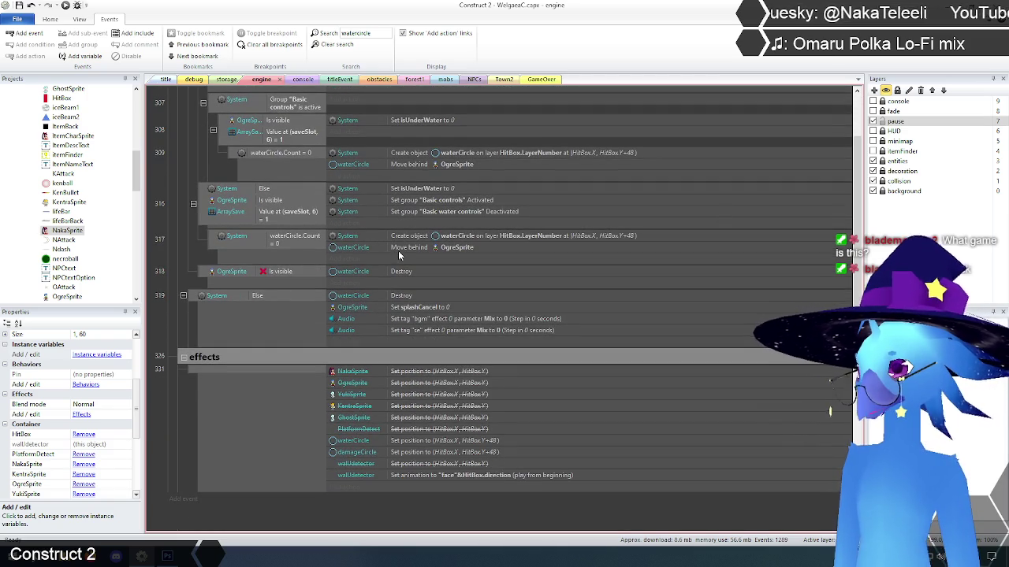
scroll(398, 251, "down", 2)
left_click(430, 375)
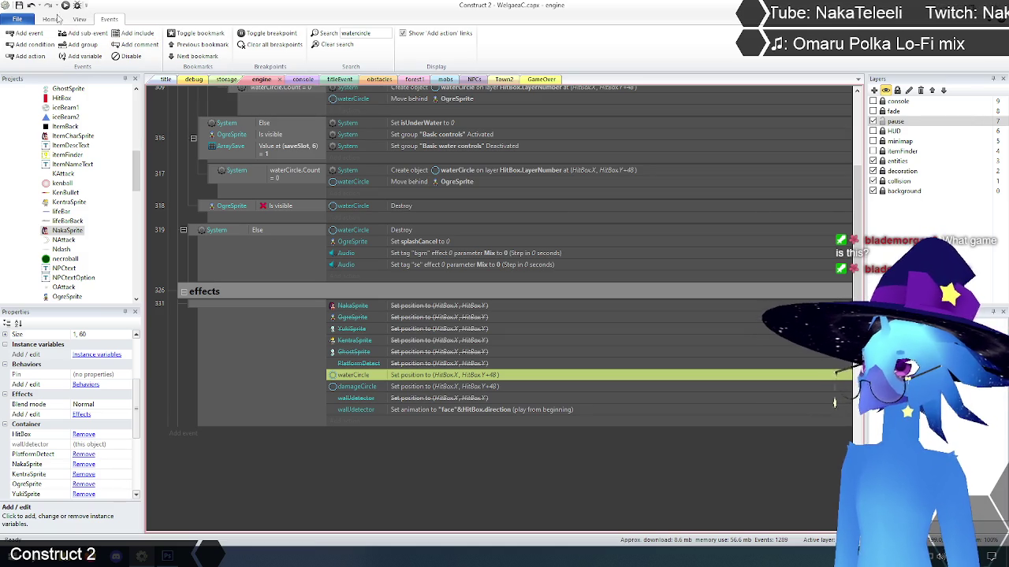
left_click(332, 44)
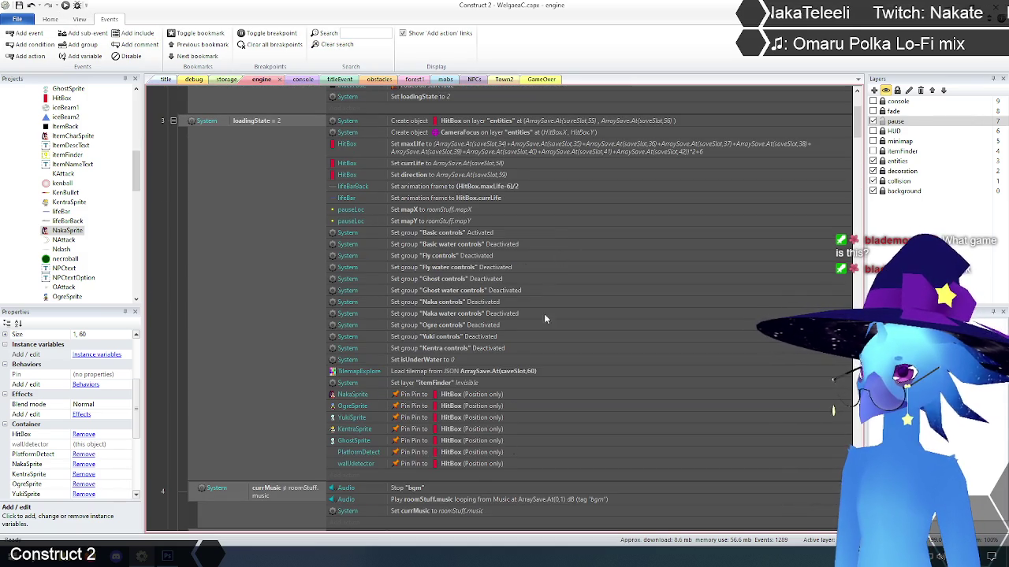
Step: Review NakaSprite's pin action settings, leaving the mode at Position only
left_click(461, 395)
right_click(461, 395)
left_click(483, 405)
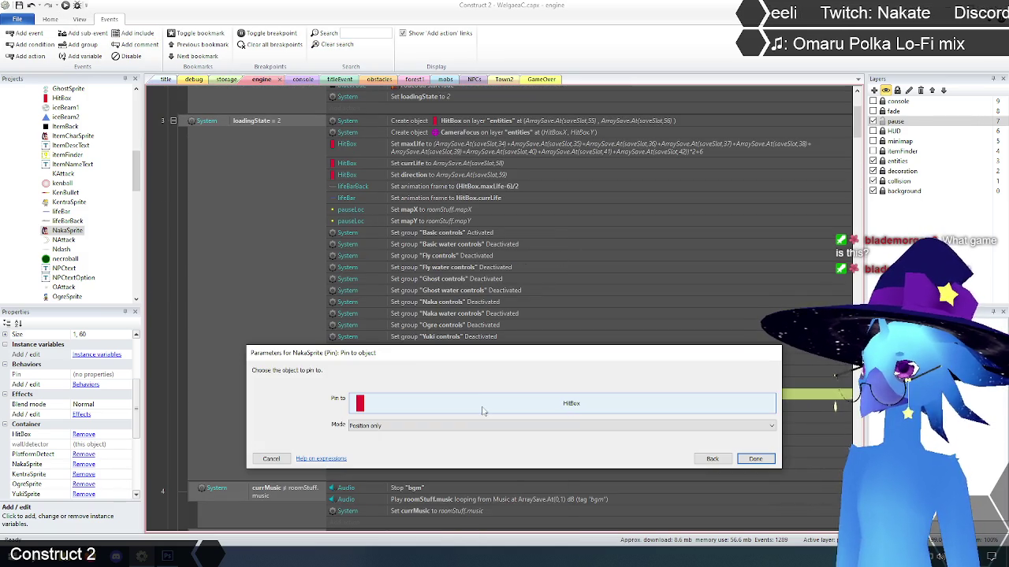
left_click(394, 428)
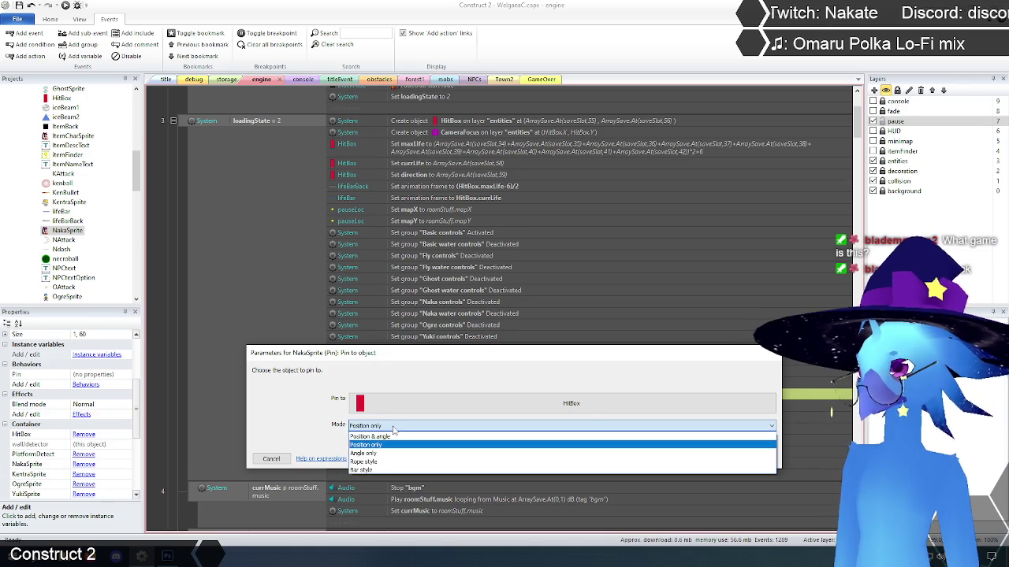
left_click(392, 445)
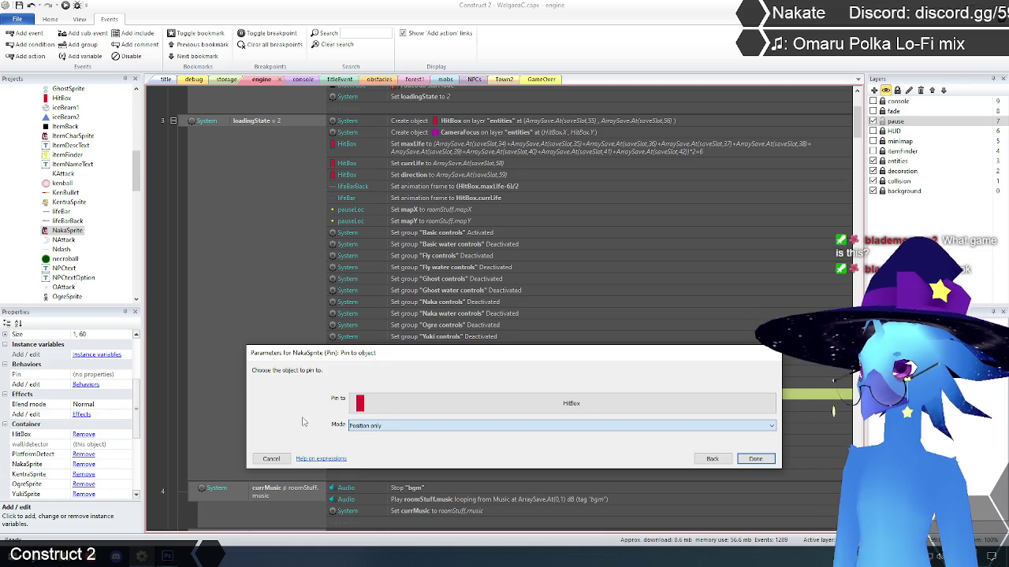
left_click(278, 461)
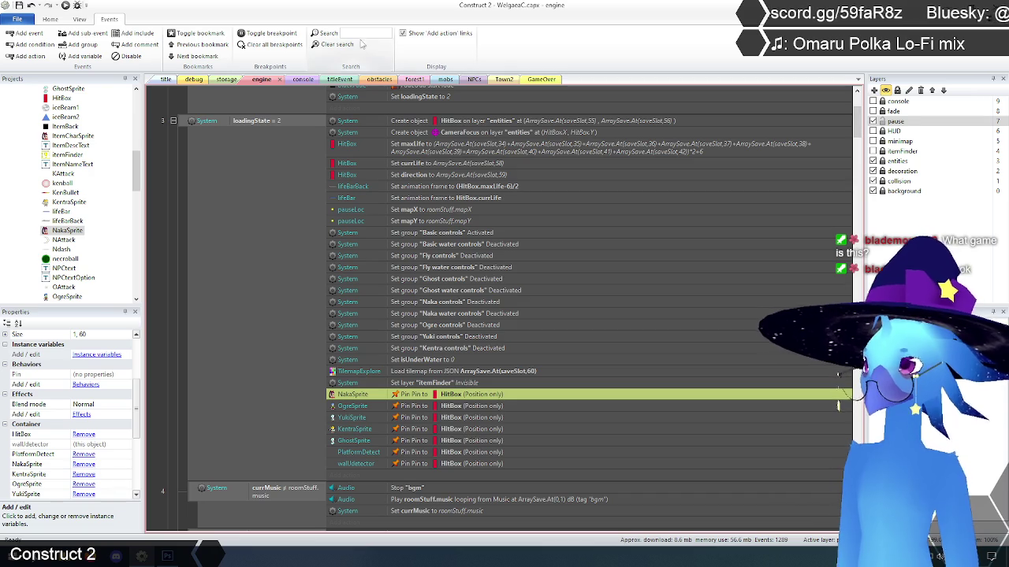
Step: Filter the event sheet for 'platformdetect' and disable event 33's PlatformDetect Set Y to HitBox action
type("plat")
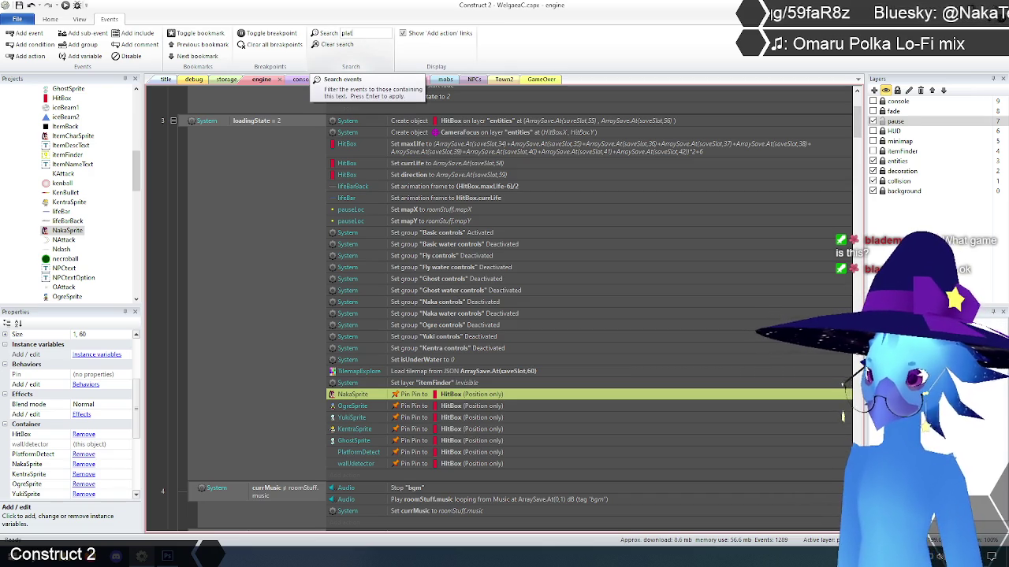
type("formdetect")
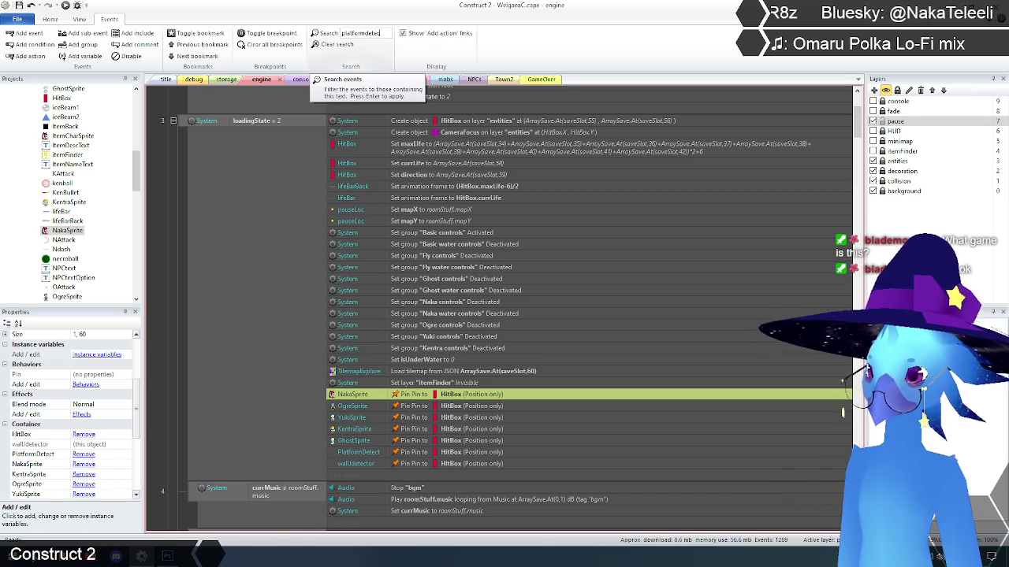
key("Return")
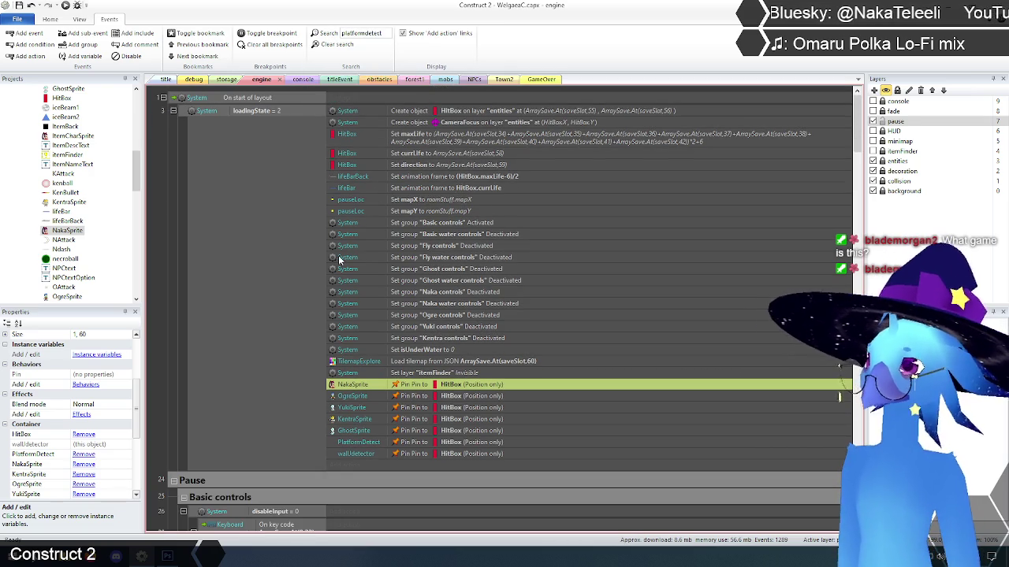
scroll(183, 274, "down", 5)
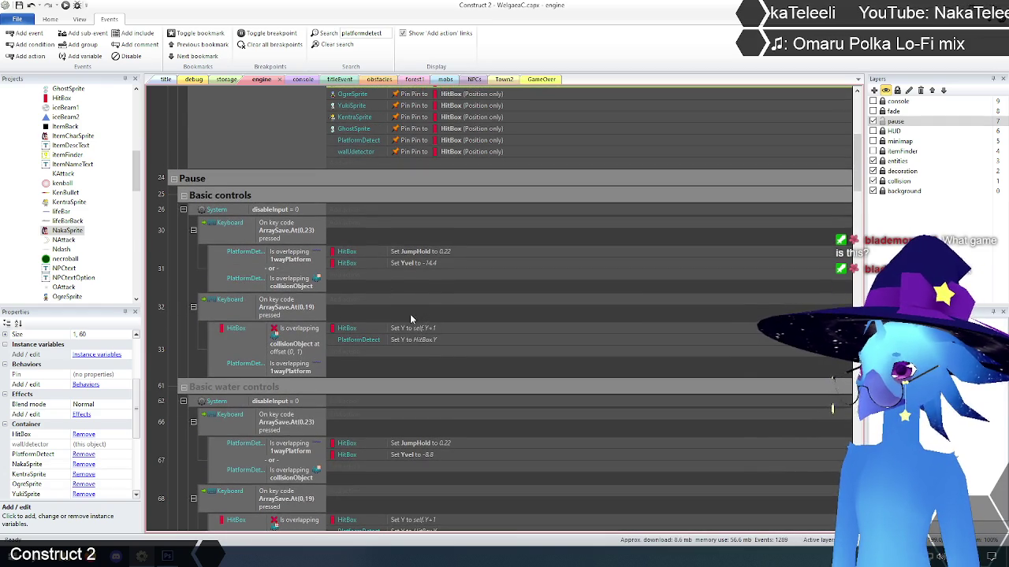
scroll(410, 314, "down", 1)
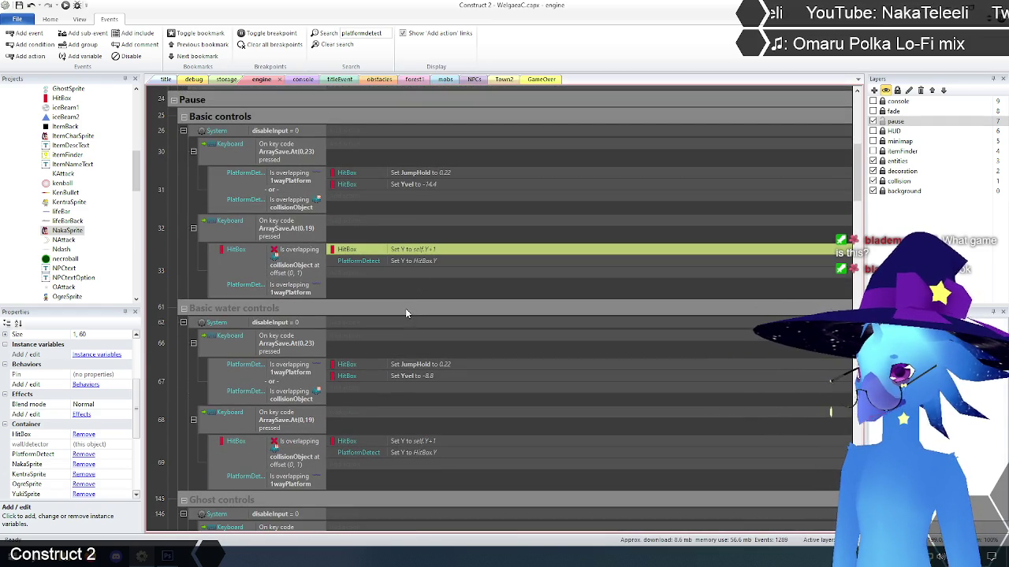
left_click(371, 261)
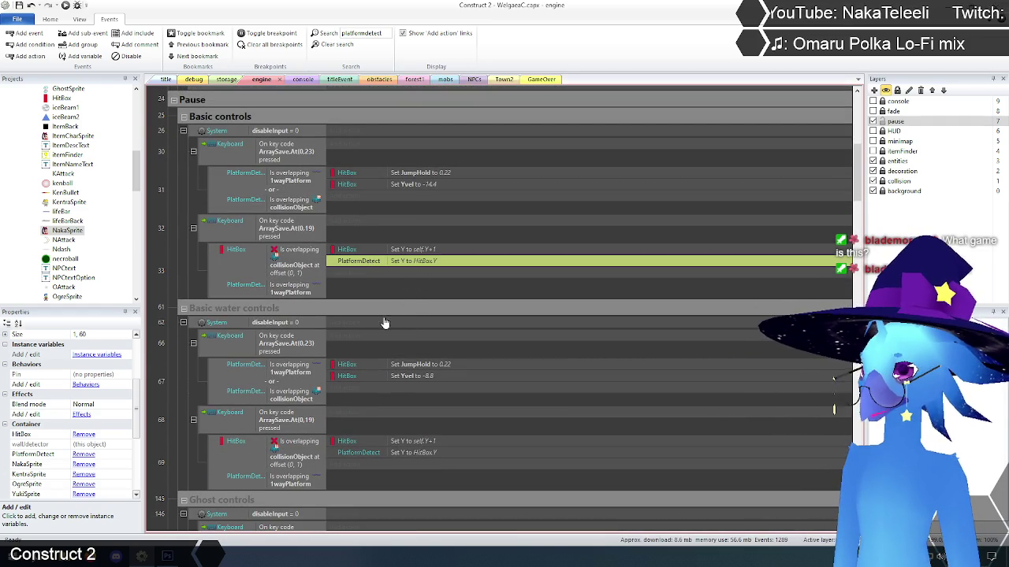
right_click(419, 263)
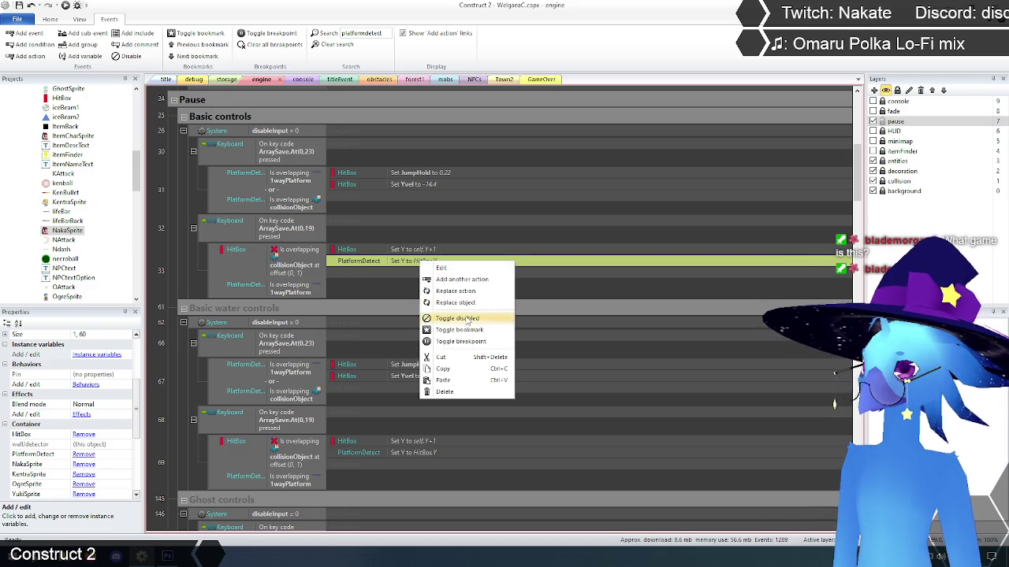
left_click(455, 319)
Step: Disable the PlatformDetect Set Y to HitBox actions in events 69, 153 and 175
scroll(418, 272, "down", 3)
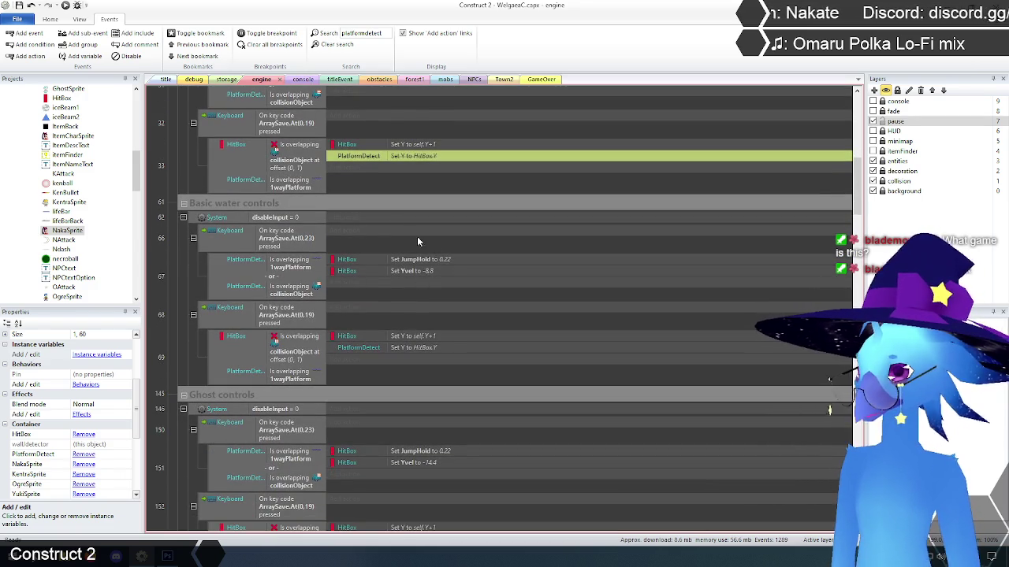
scroll(384, 192, "down", 1)
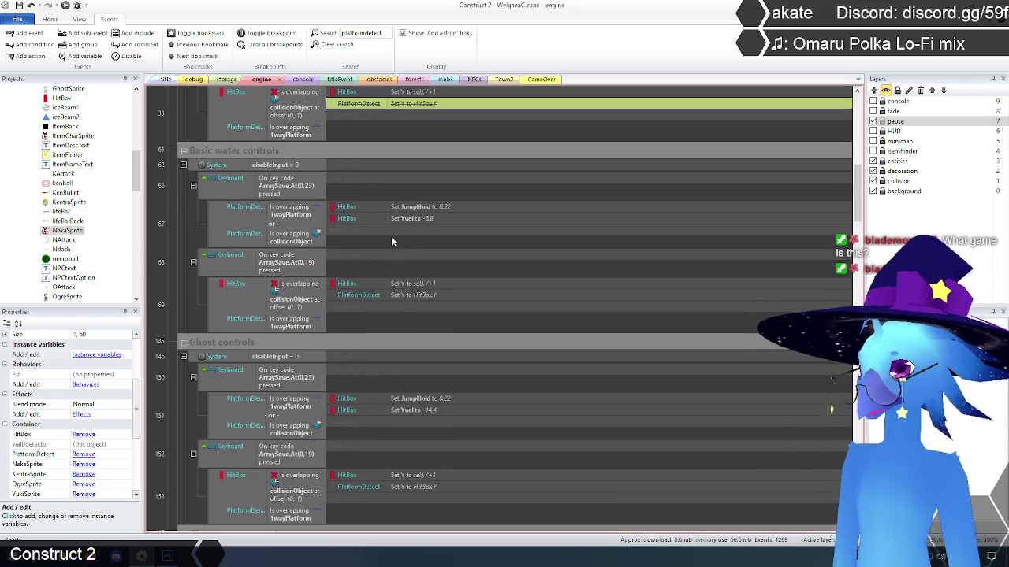
right_click(428, 298)
left_click(453, 352)
scroll(432, 279, "down", 1)
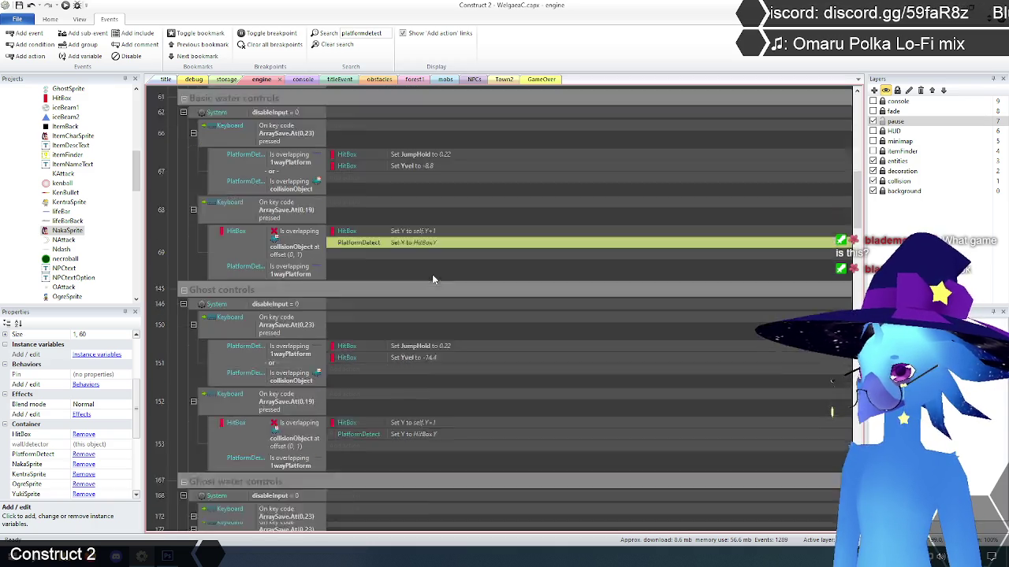
scroll(433, 279, "down", 3)
right_click(420, 308)
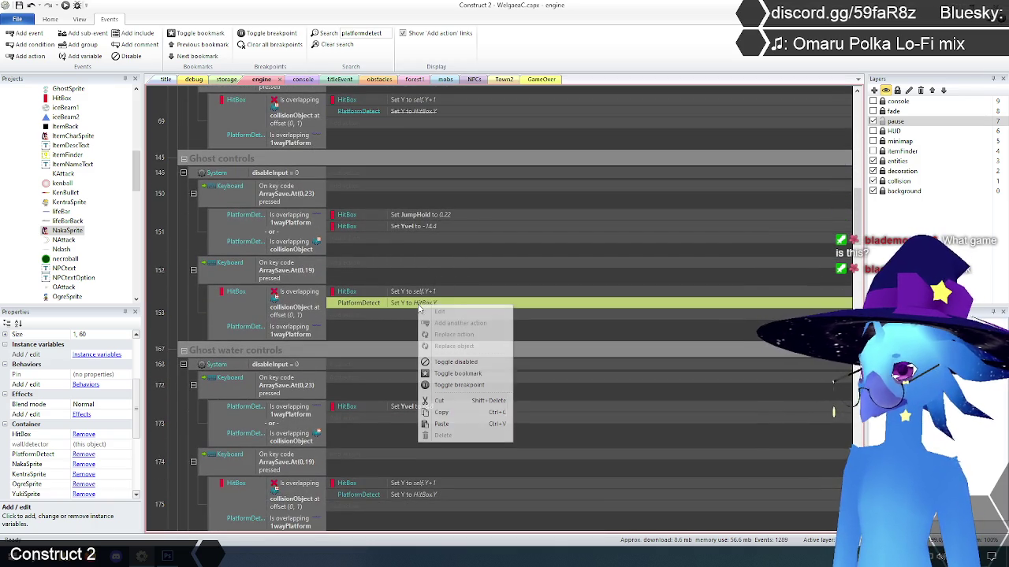
left_click(457, 362)
scroll(462, 309, "down", 4)
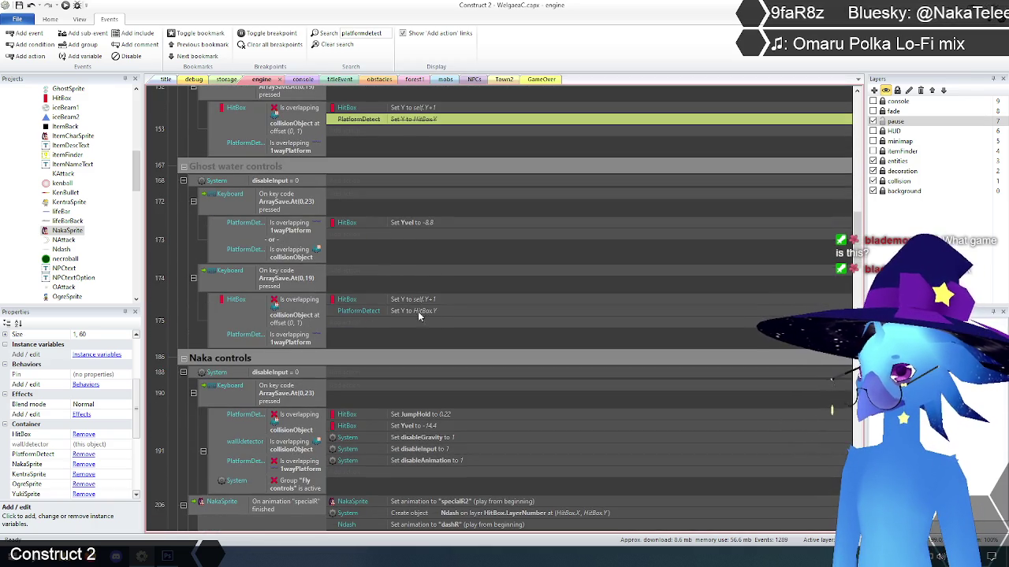
left_click(417, 311)
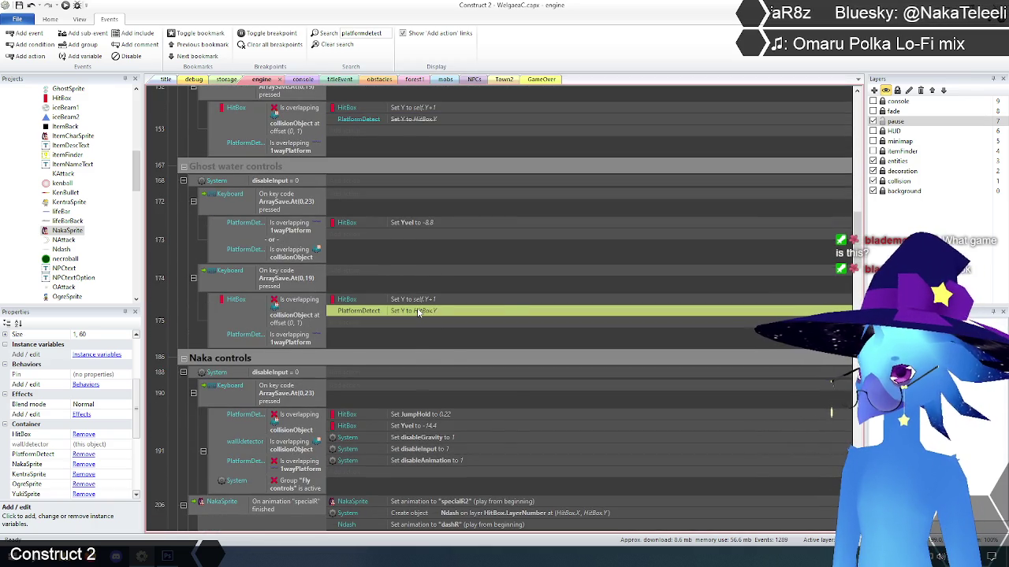
right_click(418, 312)
left_click(453, 364)
Step: Disable the PlatformDetect Set X to HitBox actions in events 207 and 209
scroll(450, 290, "down", 5)
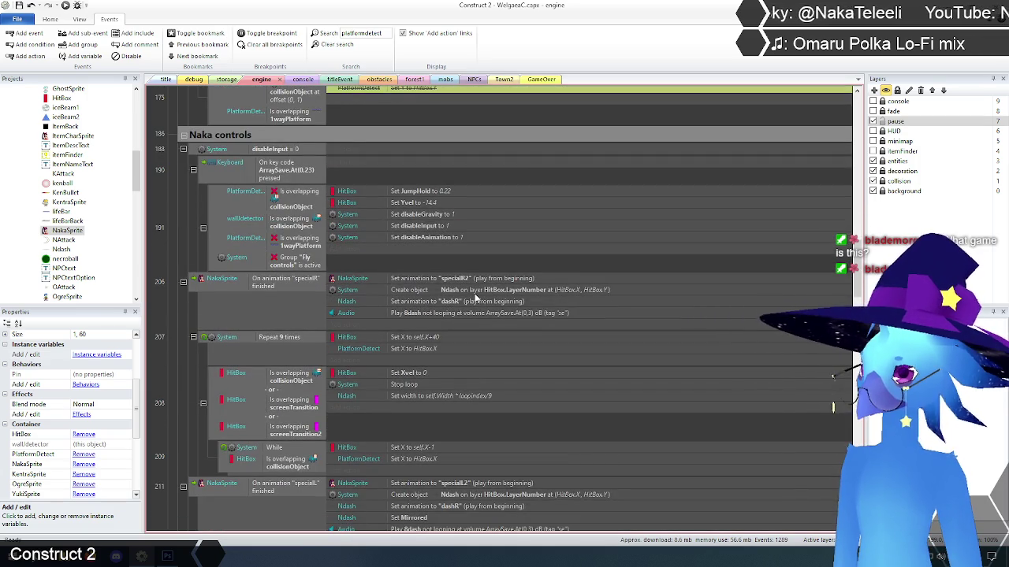
scroll(476, 297, "down", 2)
right_click(430, 269)
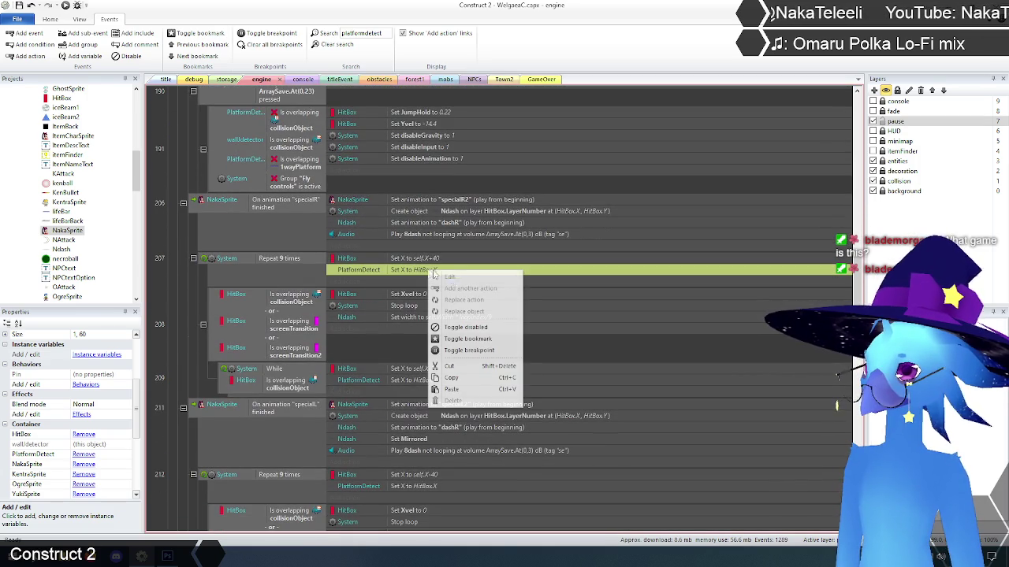
left_click(465, 327)
scroll(428, 238, "down", 1)
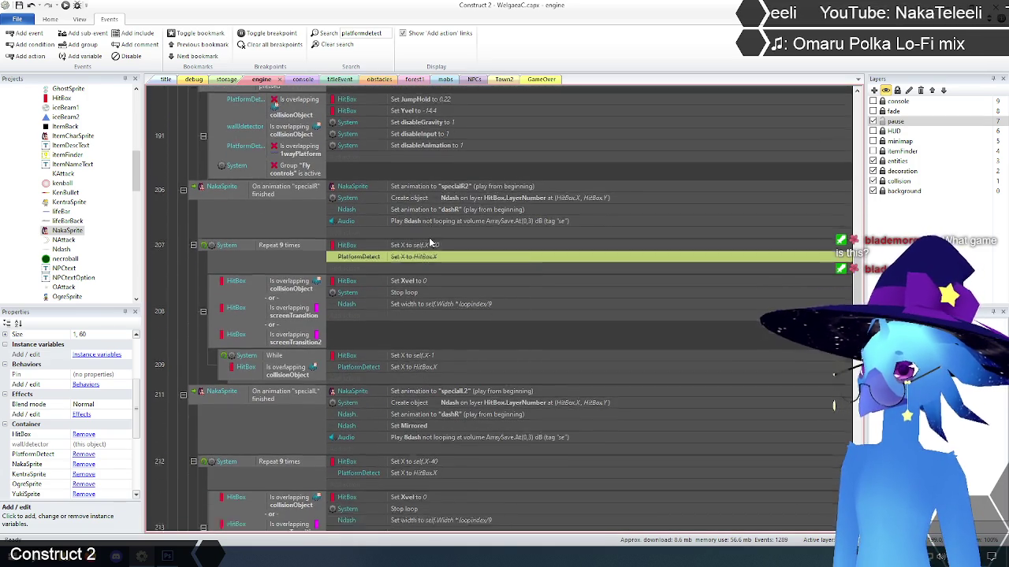
scroll(428, 241, "down", 3)
right_click(420, 277)
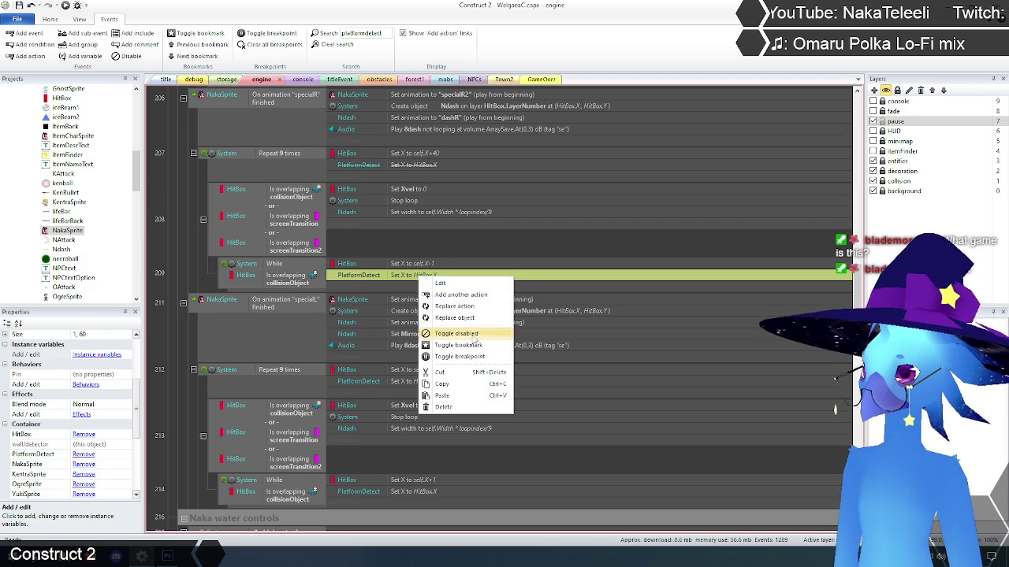
left_click(465, 334)
Step: Disable the PlatformDetect Set X to HitBox actions in events 212 and 214
scroll(426, 252, "down", 3)
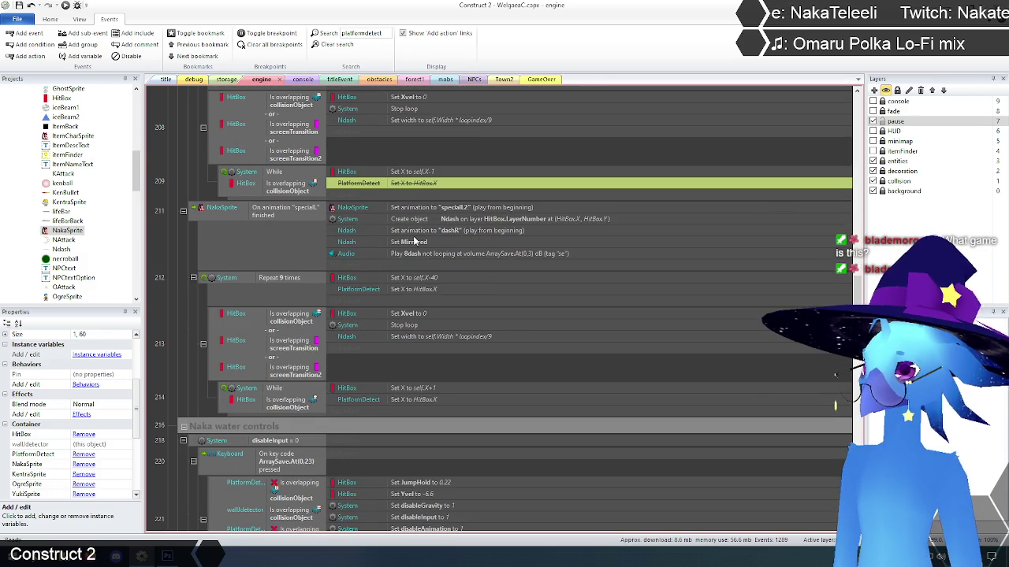
left_click(413, 294)
right_click(413, 294)
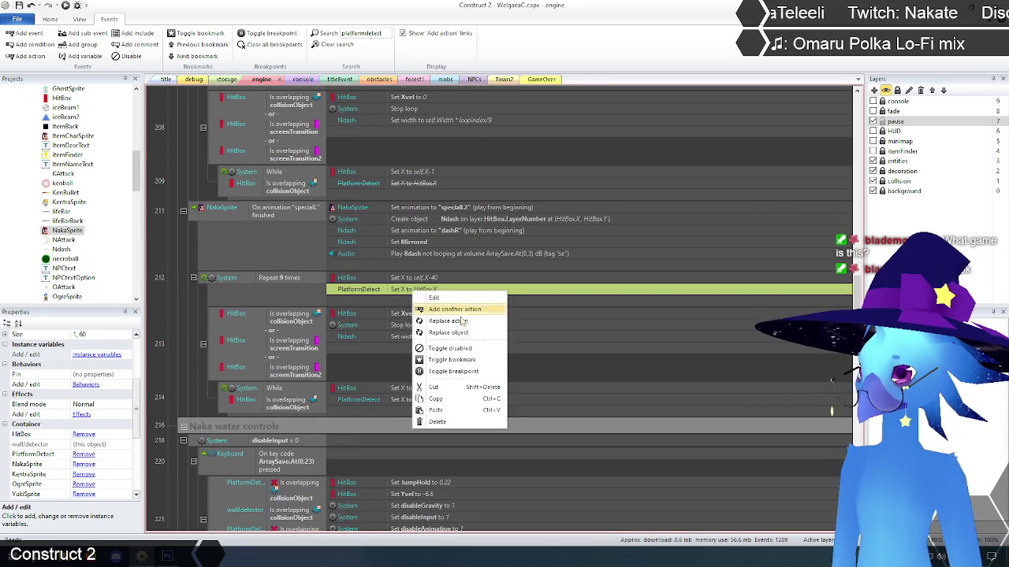
left_click(462, 349)
left_click(407, 401)
right_click(407, 400)
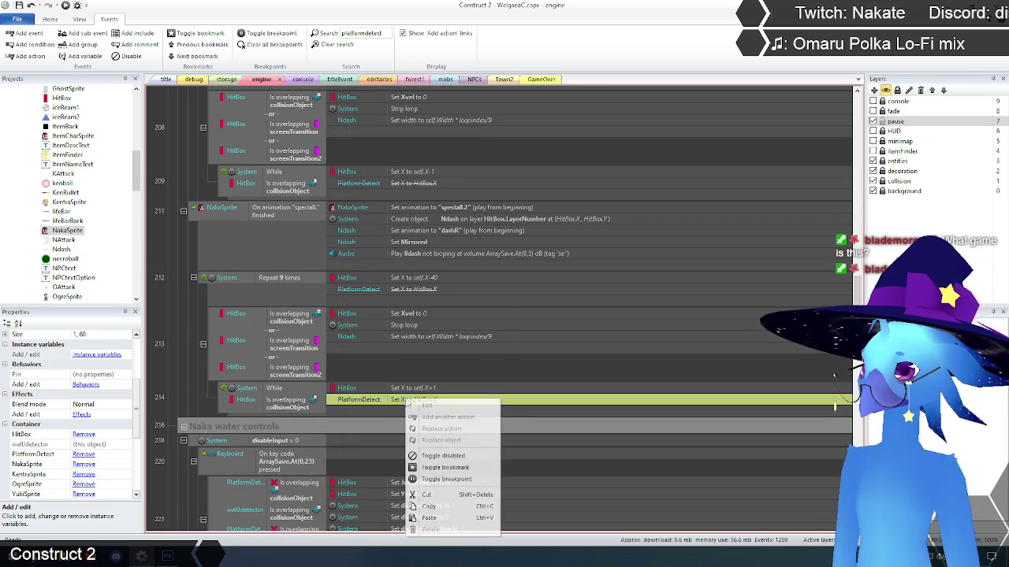
left_click(443, 456)
Step: Deselect the actions and scroll through the filtered PlatformDetect events to check them
left_click(181, 360)
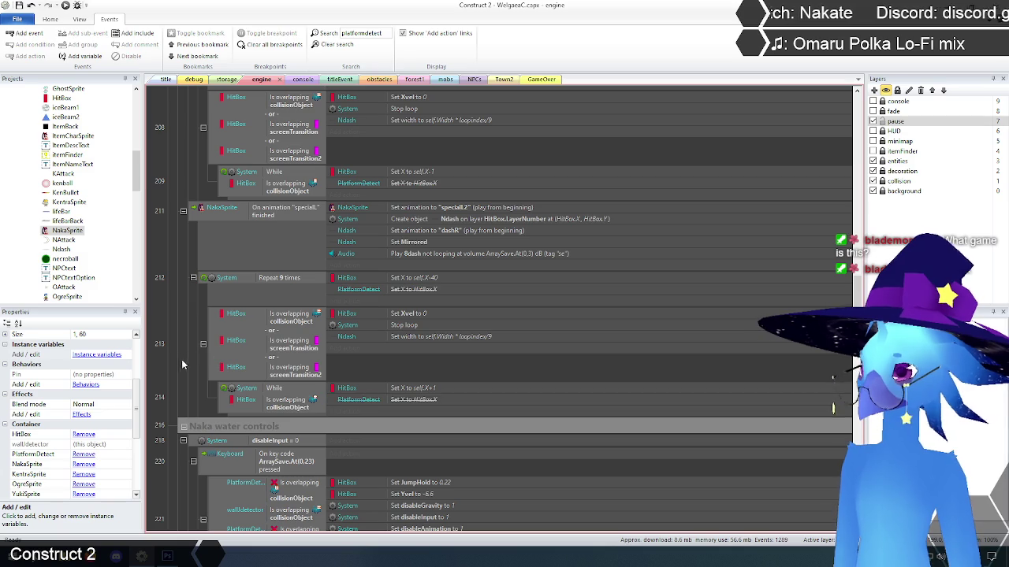
scroll(187, 359, "up", 3)
scroll(187, 359, "down", 5)
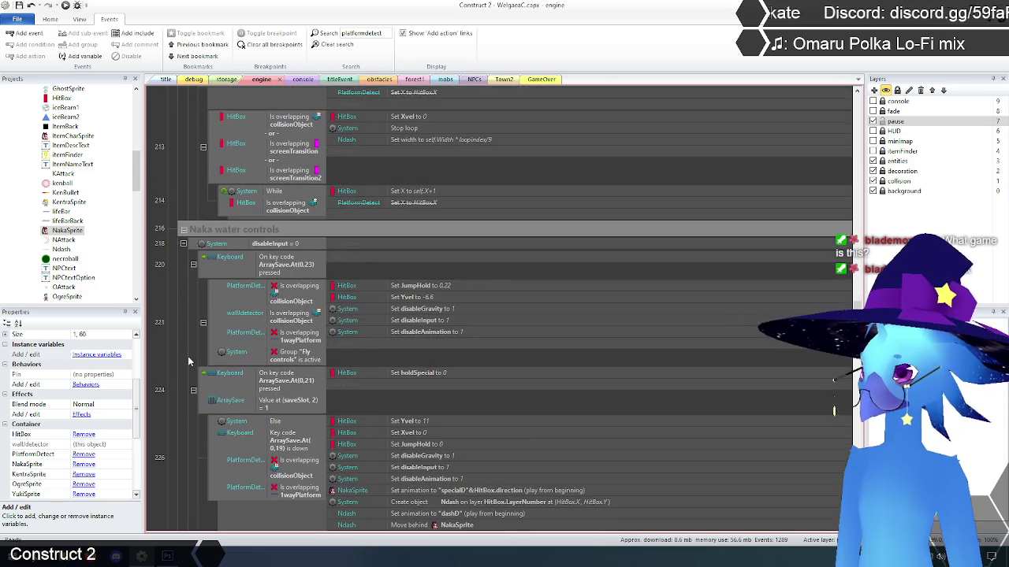
scroll(188, 356, "down", 2)
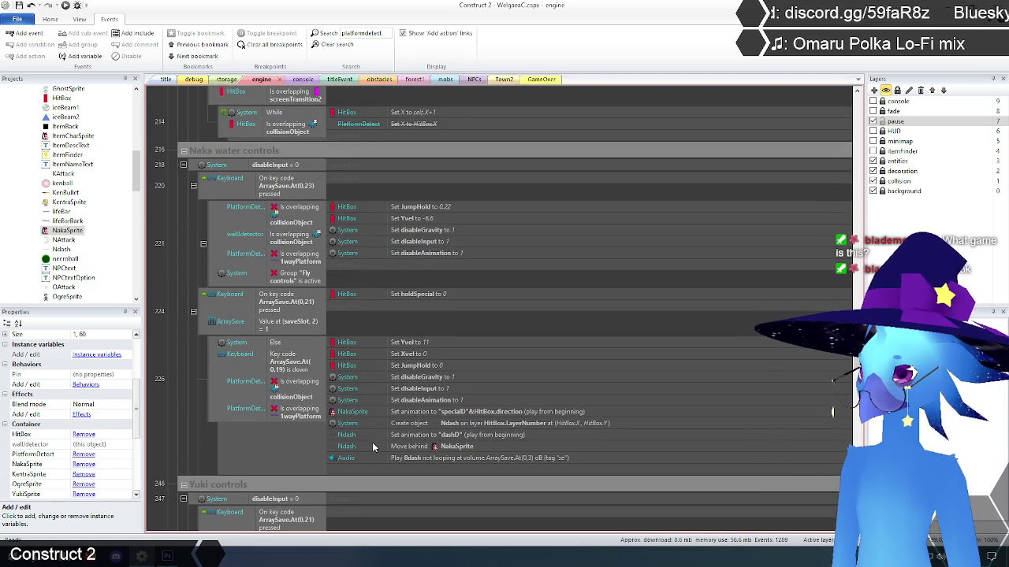
scroll(372, 442, "down", 2)
scroll(451, 444, "up", 2)
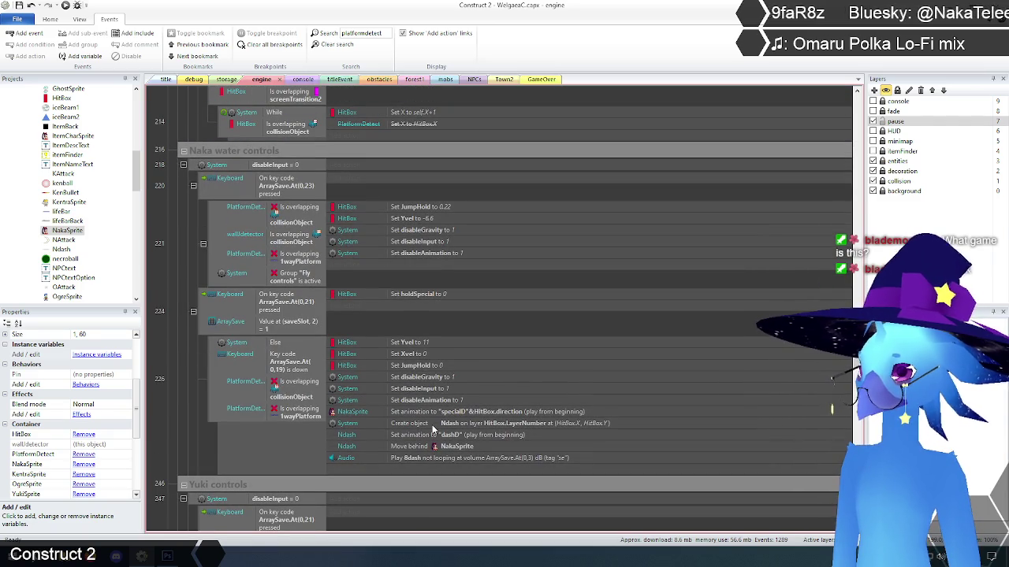
scroll(432, 428, "down", 6)
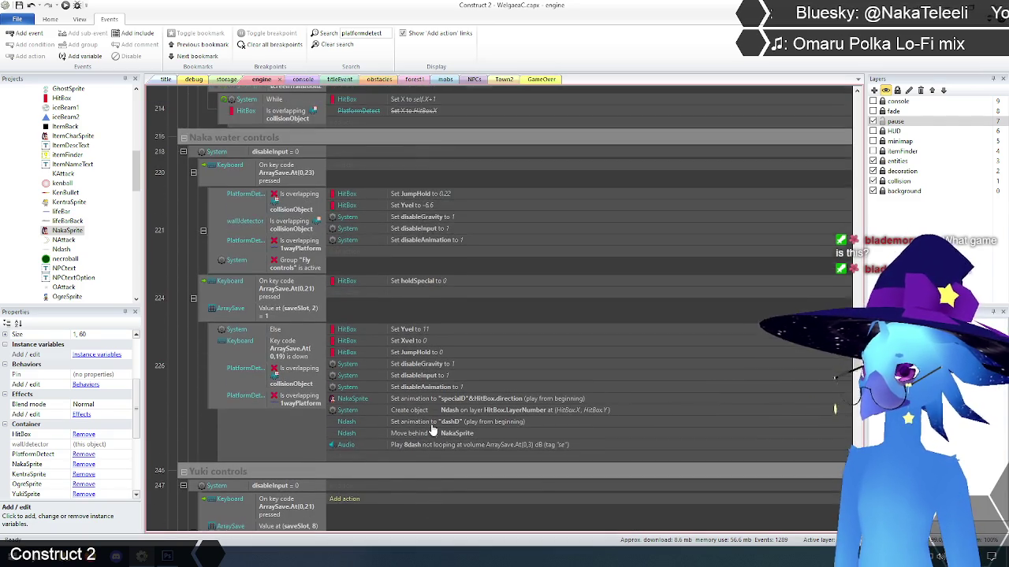
scroll(430, 423, "down", 4)
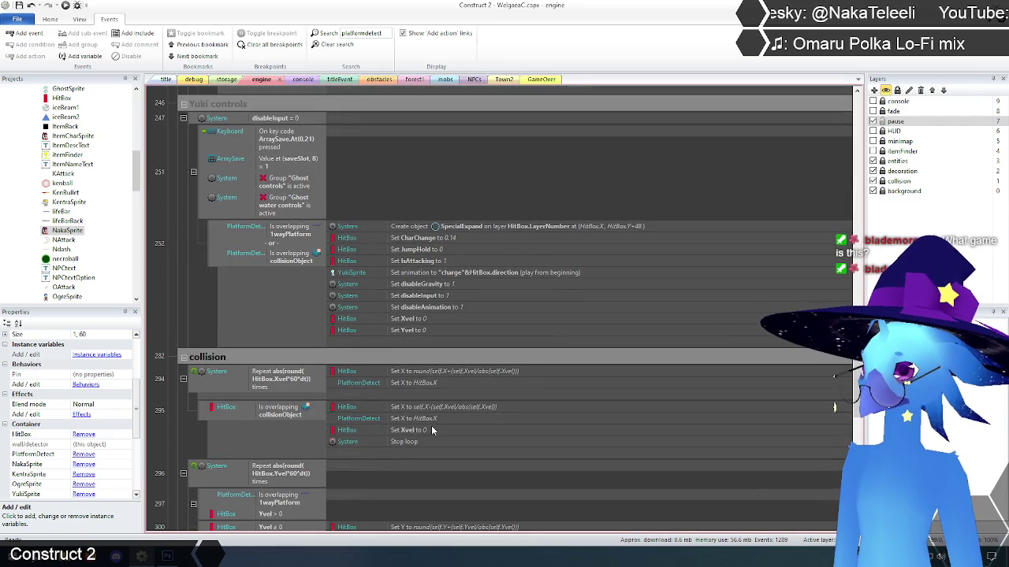